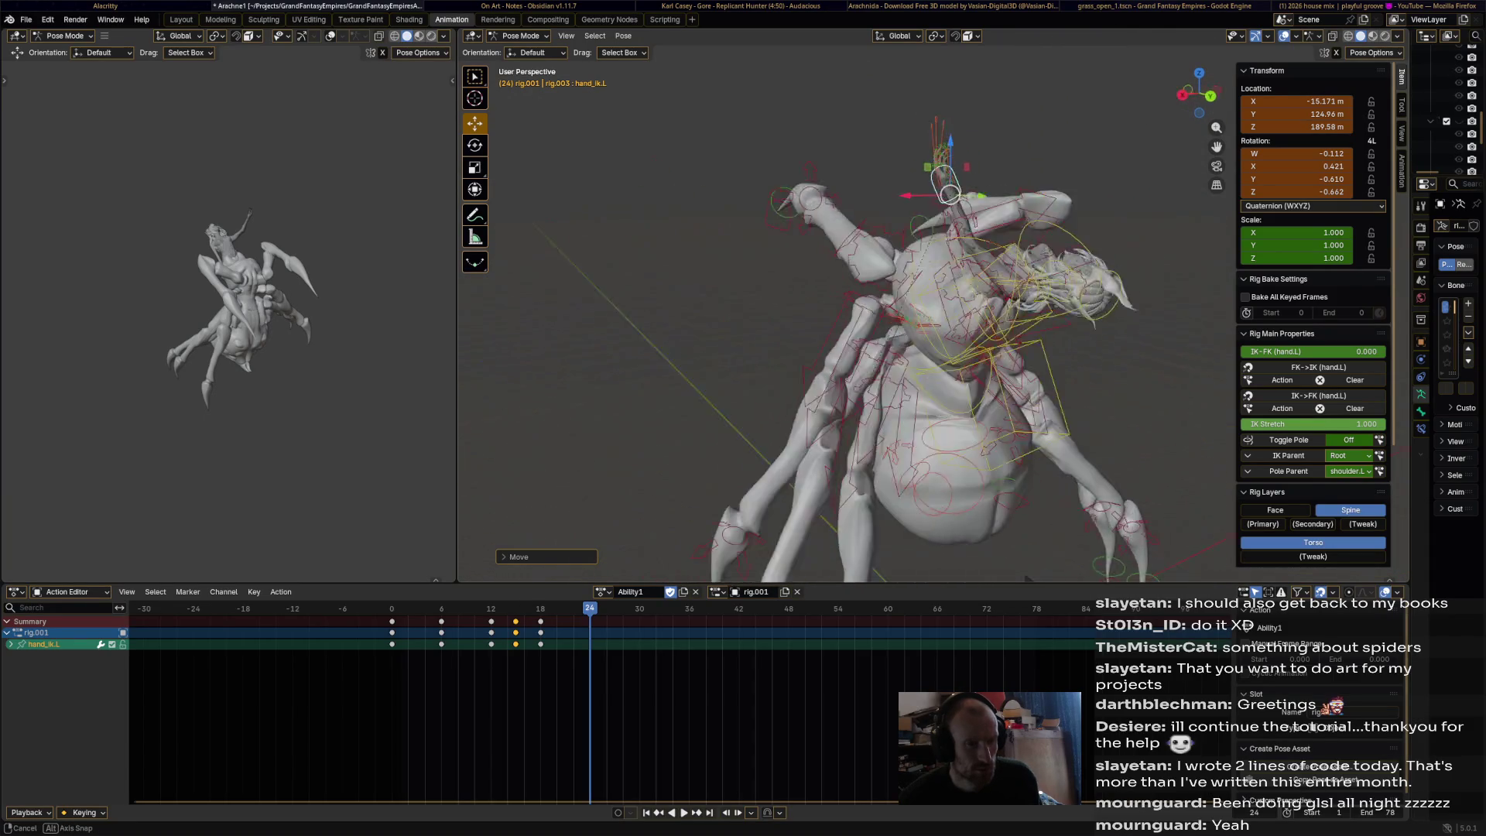
- Rotate and move hand_ik.L into a new pose and keyframe it at frame 24
{"action": "key", "text": "r"}
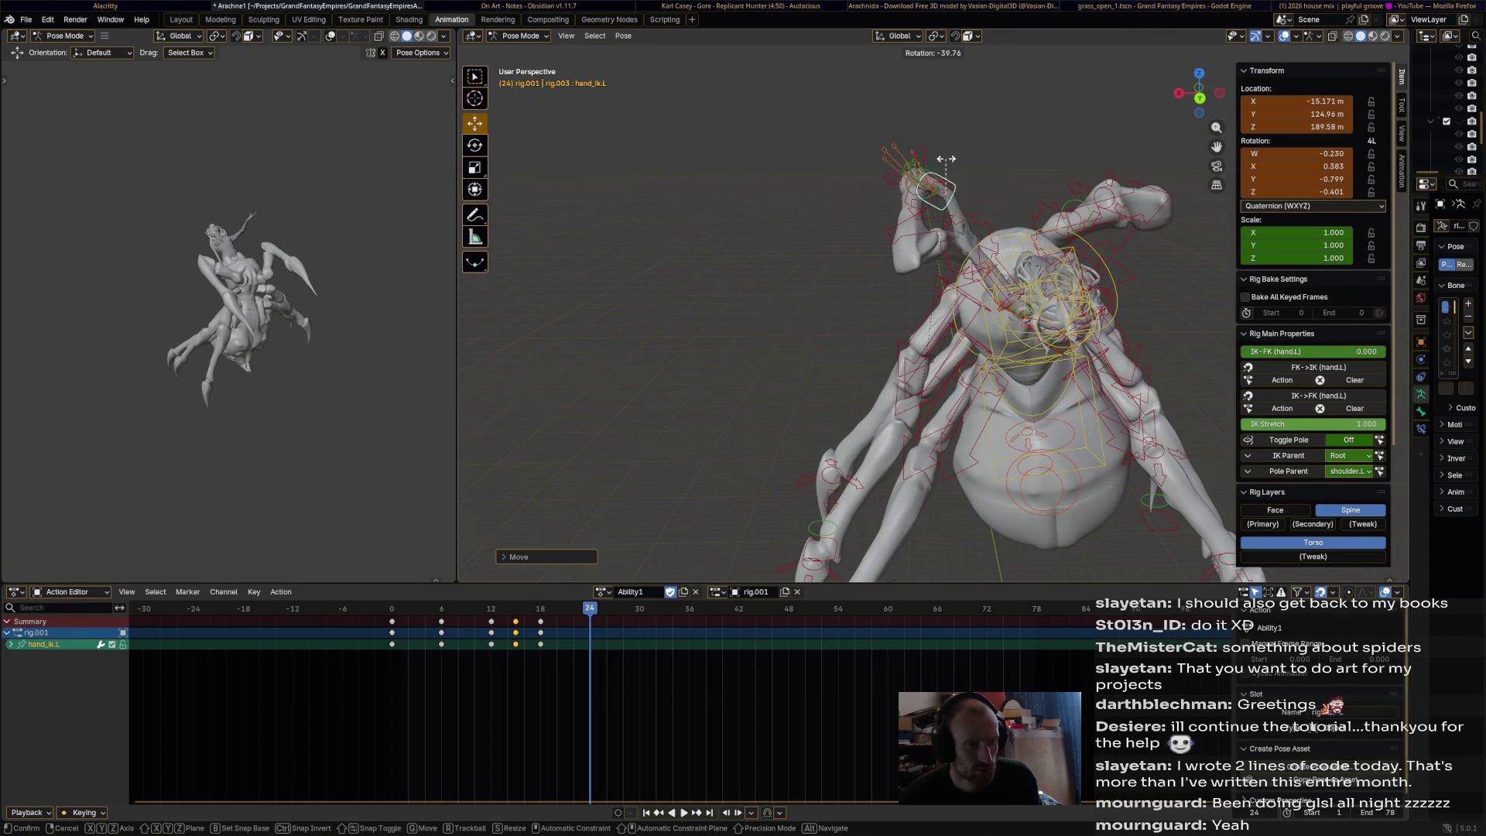
{"action": "left_click", "coordinate": [1001, 192]}
{"action": "key", "text": "g"}
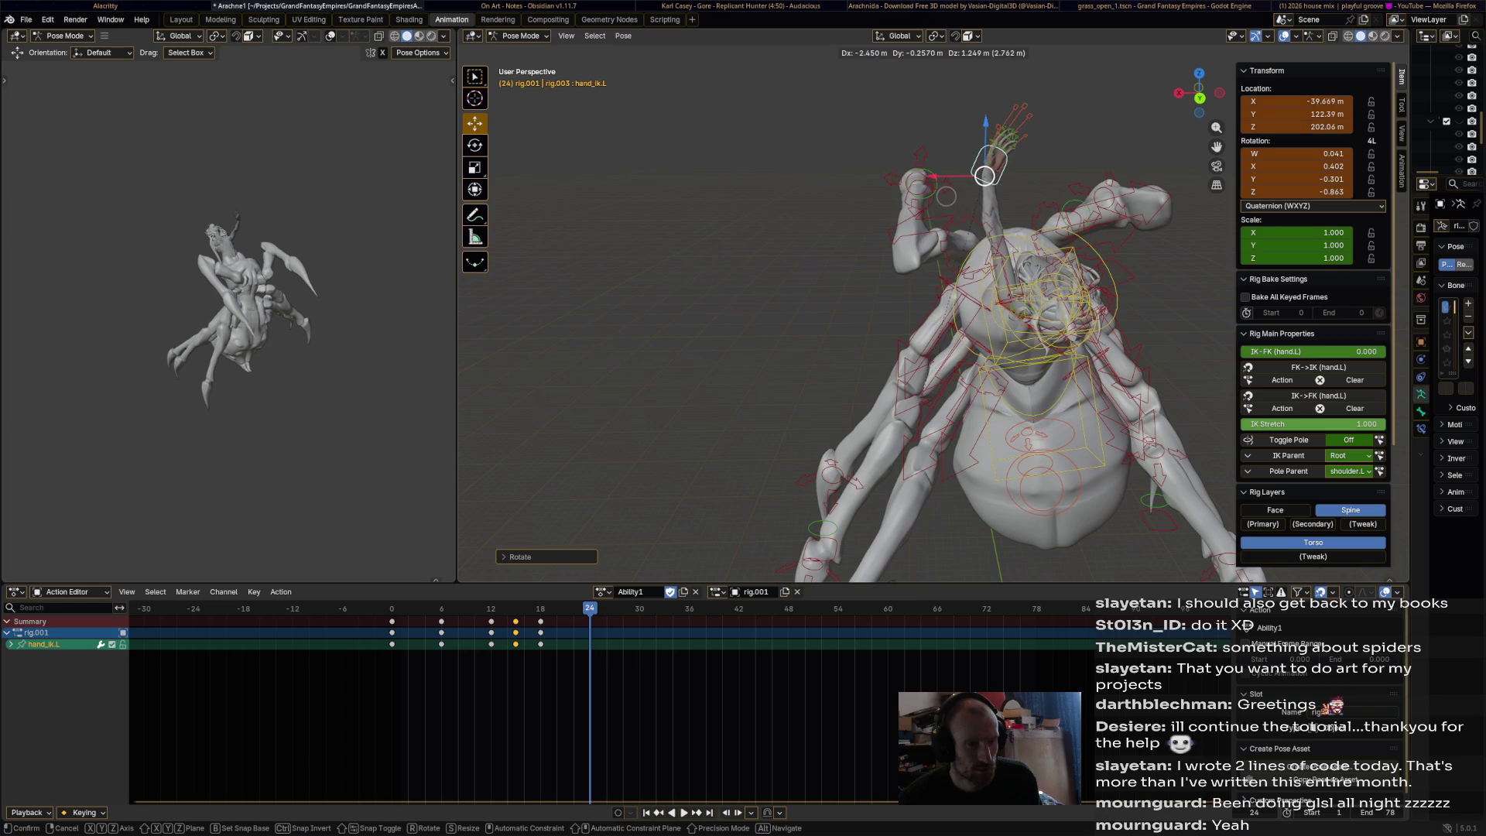
{"action": "left_click", "coordinate": [990, 182]}
{"action": "mouse_move", "coordinate": [990, 183]}
{"action": "middle_mouse_down"}
{"action": "mouse_move", "coordinate": [914, 255]}
{"action": "mouse_move", "coordinate": [993, 239]}
{"action": "middle_mouse_up"}
{"action": "key", "text": "r"}
{"action": "left_click", "coordinate": [898, 204]}
{"action": "middle_click_drag", "start_coordinate": [898, 205], "coordinate": [855, 267]}
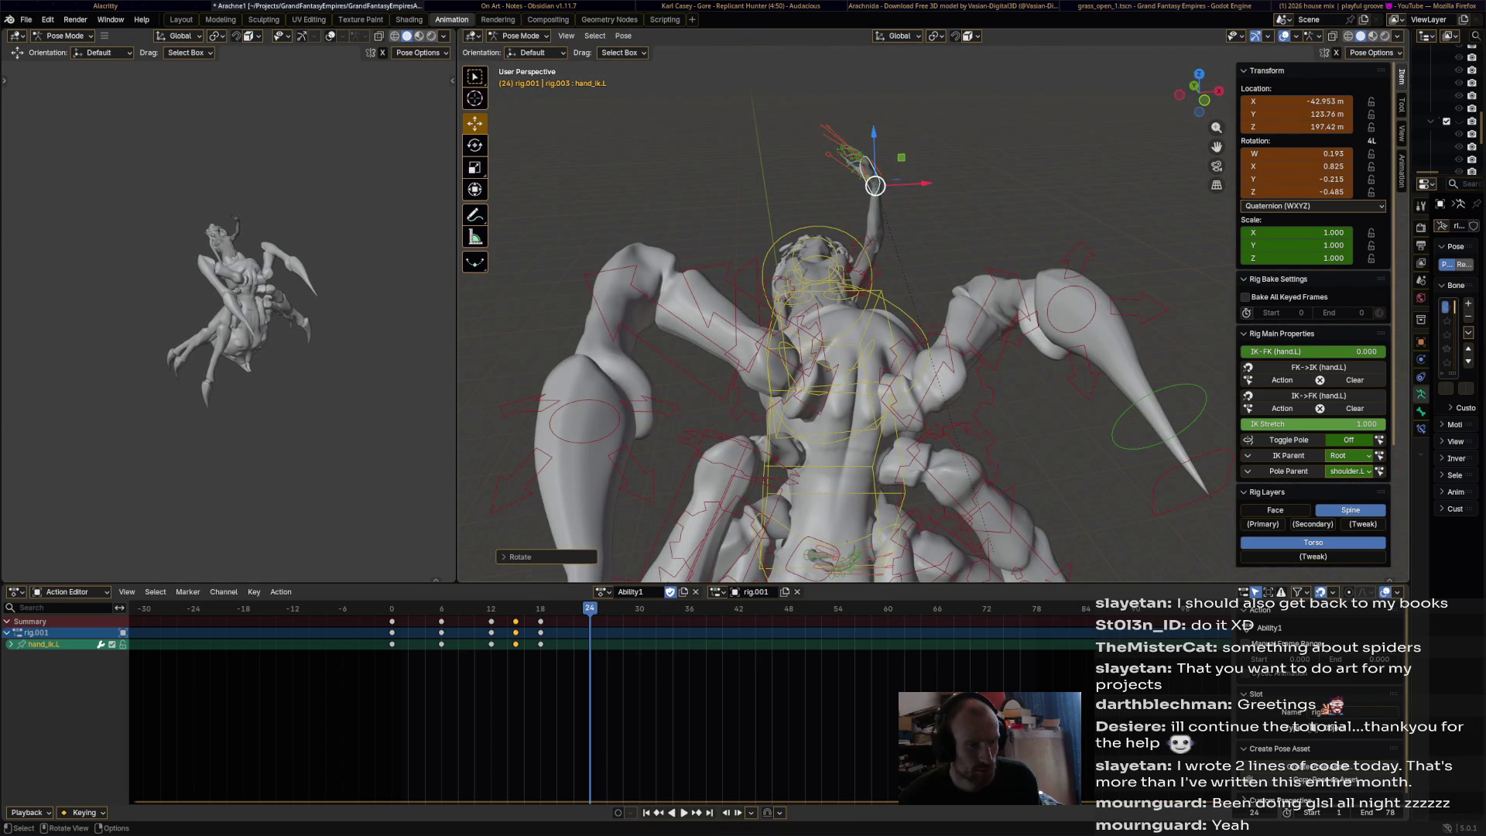
{"action": "key", "text": "i"}
- At frame 22, raise the right arm by moving hand_ik.R up and left
{"action": "left_click_drag", "start_coordinate": [589, 609], "coordinate": [574, 609]}
{"action": "mouse_move", "coordinate": [856, 267]}
{"action": "middle_mouse_down"}
{"action": "mouse_move", "coordinate": [967, 267]}
{"action": "mouse_move", "coordinate": [900, 255]}
{"action": "mouse_move", "coordinate": [870, 282]}
{"action": "mouse_move", "coordinate": [1023, 276]}
{"action": "middle_mouse_up"}
{"action": "scroll", "coordinate": [882, 271], "scroll_direction": "up", "scroll_amount": 5}
{"action": "scroll", "coordinate": [848, 306], "scroll_direction": "down", "scroll_amount": 2}
{"action": "mouse_move", "coordinate": [849, 473]}
{"action": "left_mouse_down"}
{"action": "mouse_move", "coordinate": [627, 131]}
{"action": "mouse_move", "coordinate": [597, 106]}
{"action": "mouse_move", "coordinate": [499, 99]}
{"action": "left_mouse_up"}
{"action": "middle_click_drag", "start_coordinate": [499, 99], "coordinate": [650, 240]}
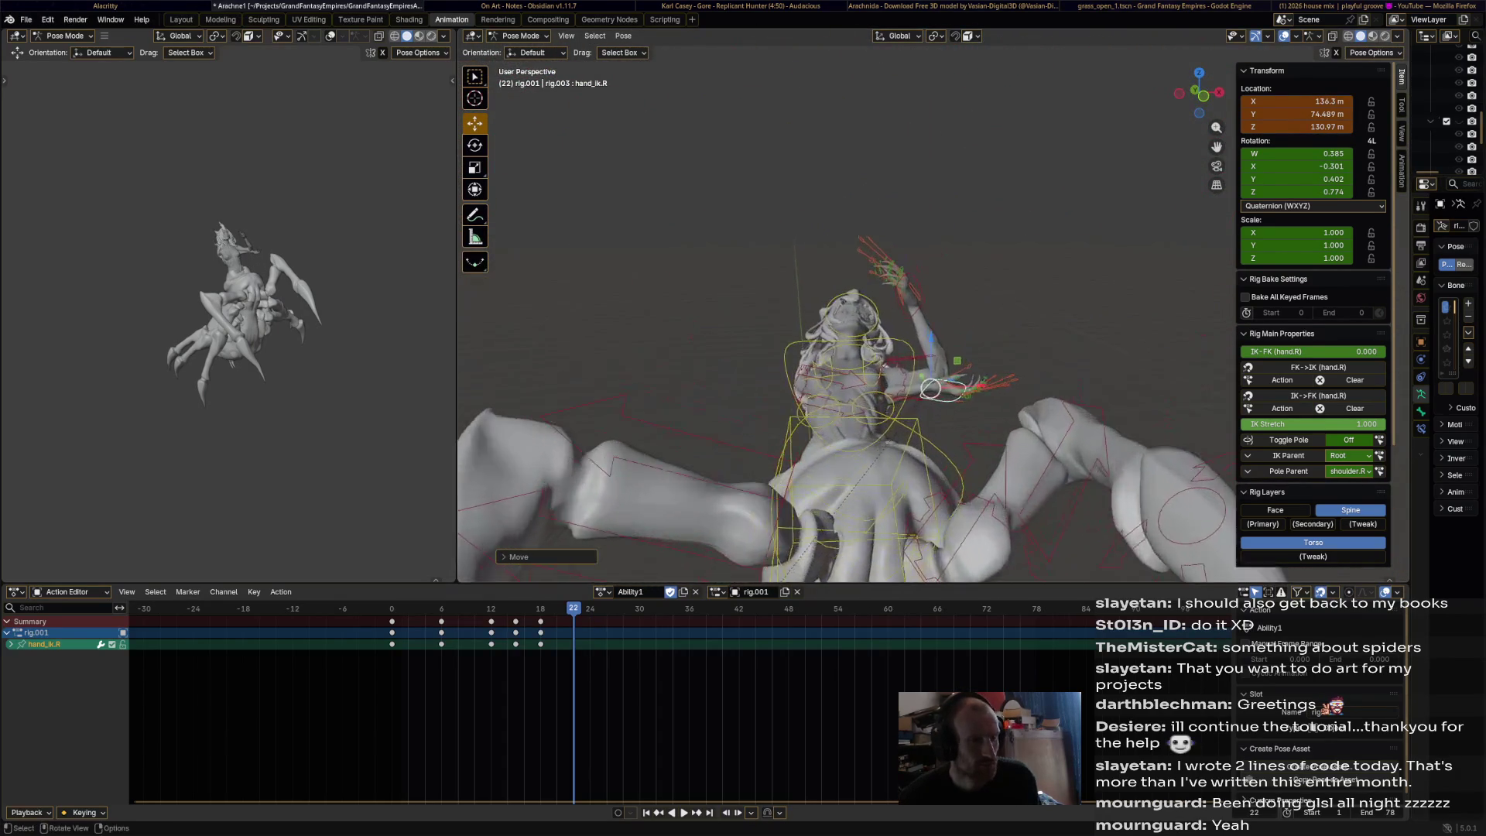
{"action": "mouse_move", "coordinate": [930, 388]}
{"action": "left_mouse_down"}
{"action": "mouse_move", "coordinate": [782, 249]}
{"action": "mouse_move", "coordinate": [803, 224]}
{"action": "left_mouse_up"}
{"action": "middle_click_drag", "start_coordinate": [803, 224], "coordinate": [680, 124]}
- Rotate hand_ik.R several times to angle the raised right hand
{"action": "key", "text": "r"}
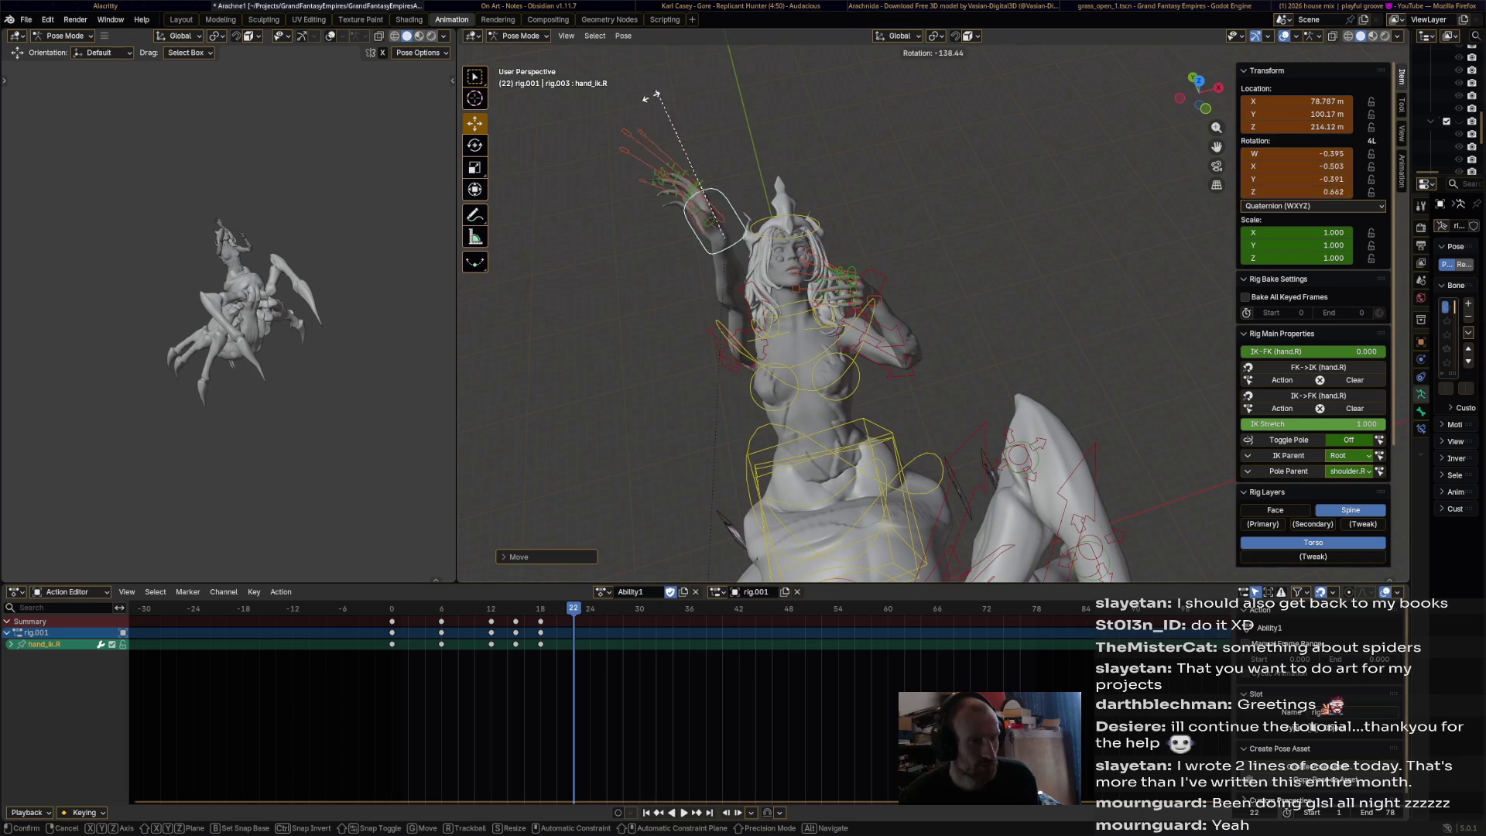
{"action": "left_click", "coordinate": [776, 172]}
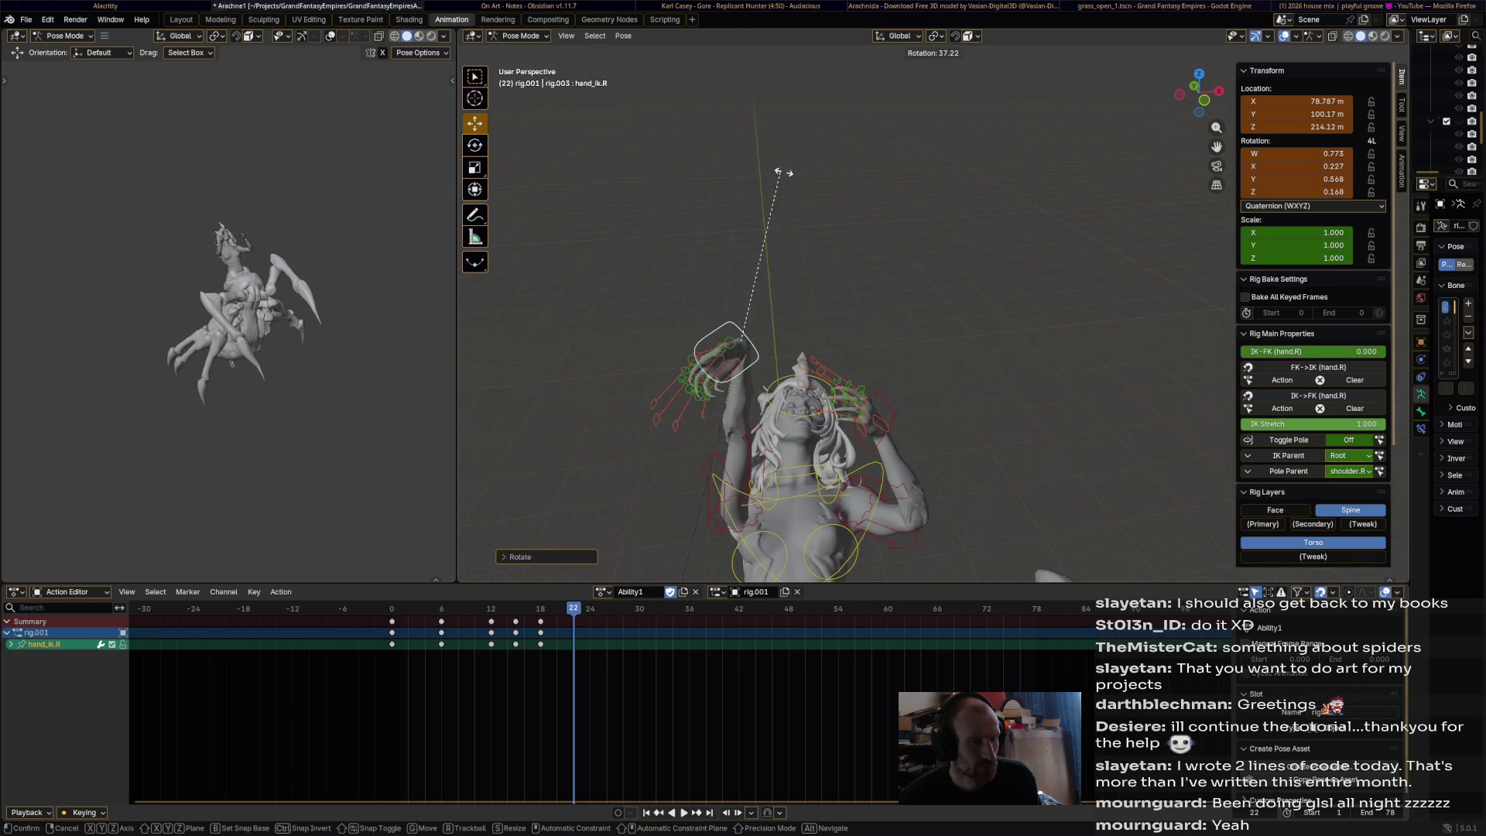
{"action": "key", "text": "KP_Decimal"}
{"action": "key", "text": "r"}
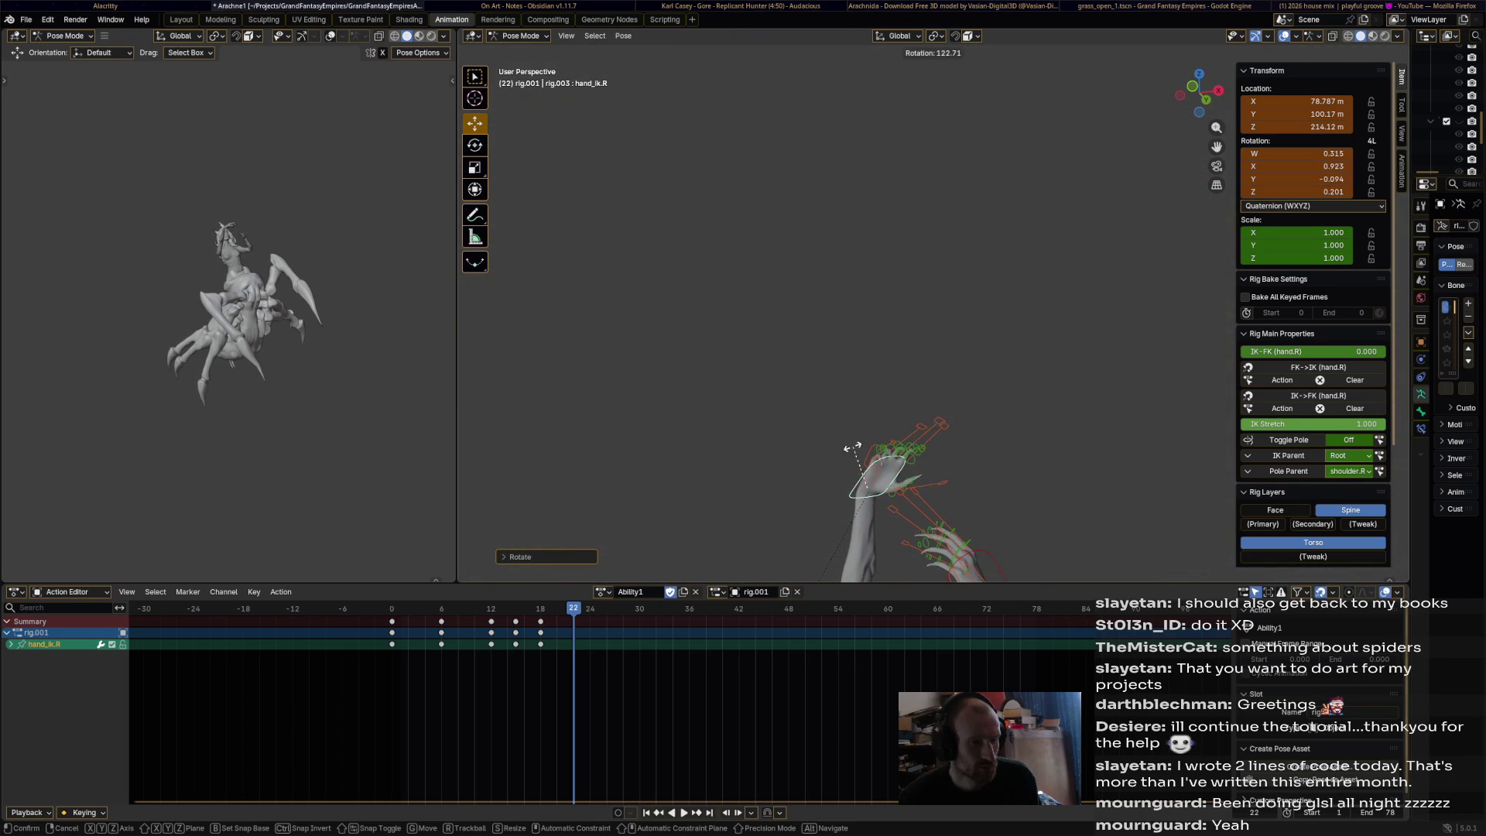
{"action": "left_click", "coordinate": [854, 447]}
{"action": "scroll", "coordinate": [853, 447], "scroll_direction": "down", "scroll_amount": 5}
{"action": "middle_click_drag", "start_coordinate": [851, 325], "coordinate": [859, 363]}
{"action": "key", "text": "r"}
{"action": "left_click", "coordinate": [836, 201]}
{"action": "mouse_move", "coordinate": [835, 201]}
{"action": "middle_mouse_down"}
{"action": "mouse_move", "coordinate": [804, 232]}
{"action": "mouse_move", "coordinate": [805, 279]}
{"action": "middle_mouse_up"}
- Fine-tune hand_ik.R's position and rotation, keyframe it at frame 22, and return to the start
{"action": "key", "text": "g"}
{"action": "key", "text": "Return"}
{"action": "key", "text": "r"}
{"action": "key", "text": "Return"}
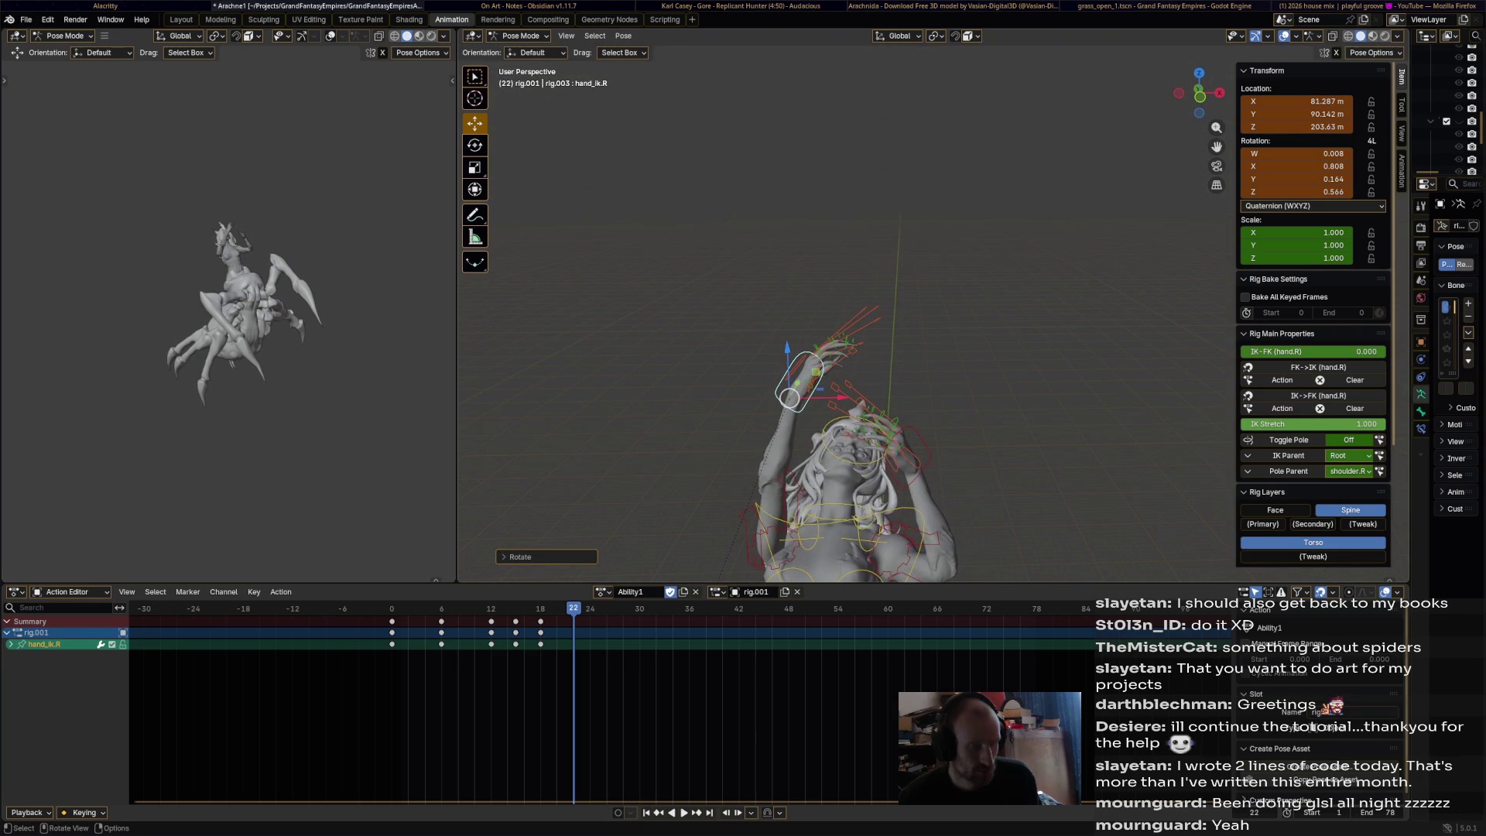
{"action": "key", "text": "i"}
{"action": "key", "text": "shift+Left"}
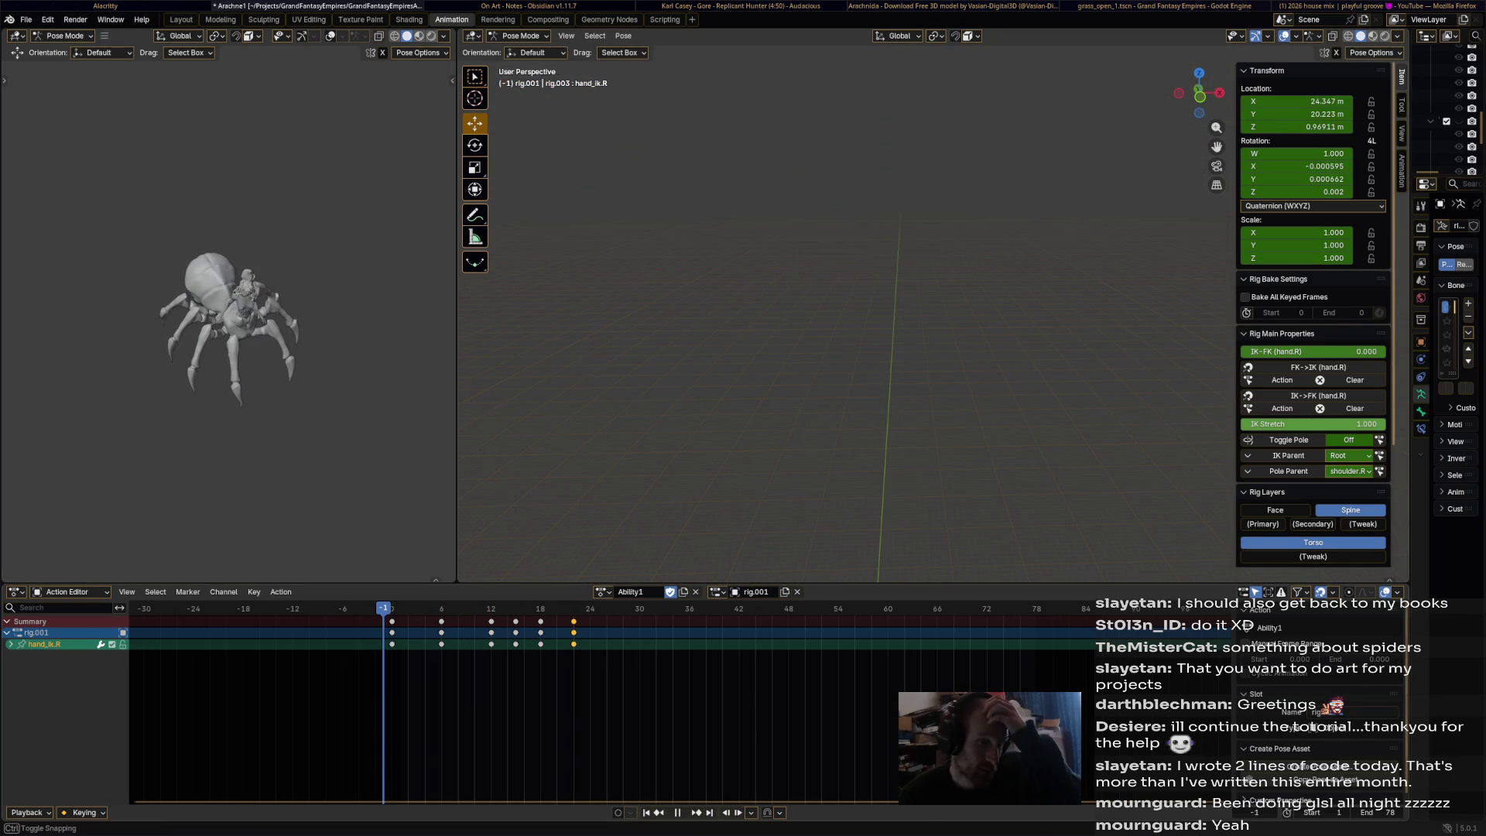
- Shift the frame-22 and frame-18 right hand keys three frames later
{"action": "scroll", "coordinate": [851, 348], "scroll_direction": "down", "scroll_amount": 5, "text": "shift"}
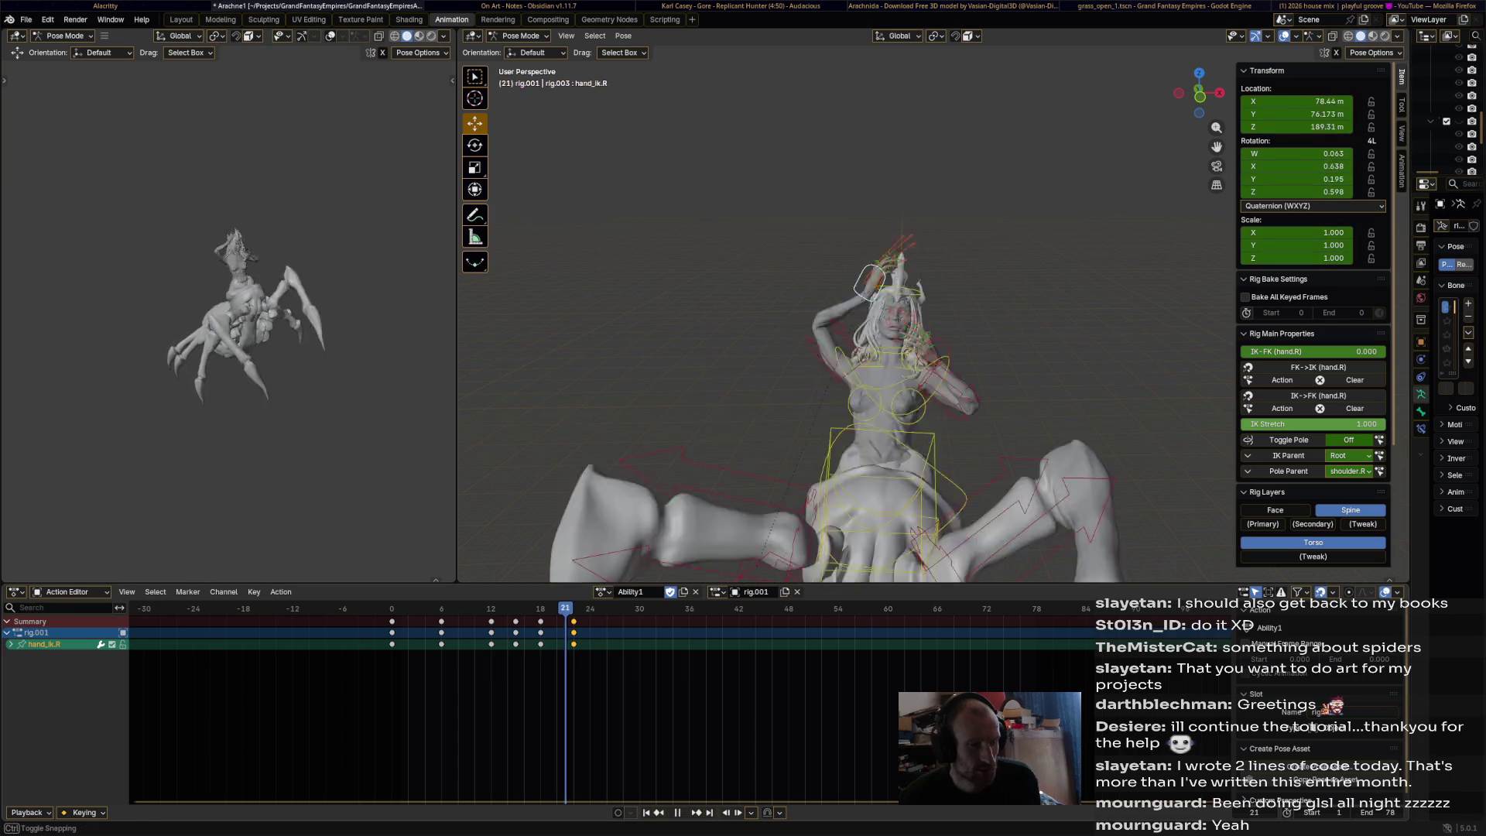
{"action": "key", "text": "g"}
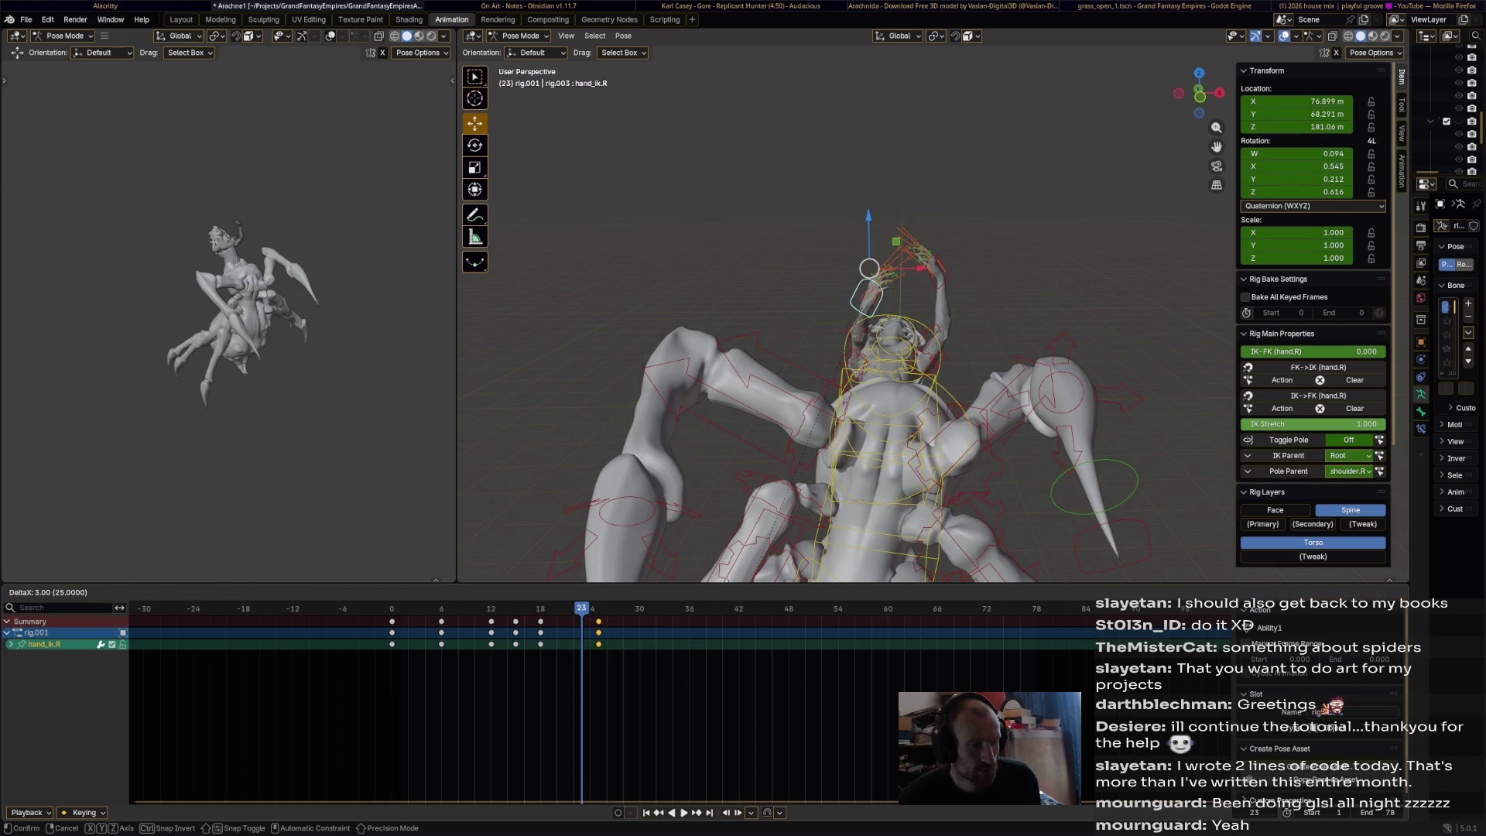
{"action": "key", "text": "Return"}
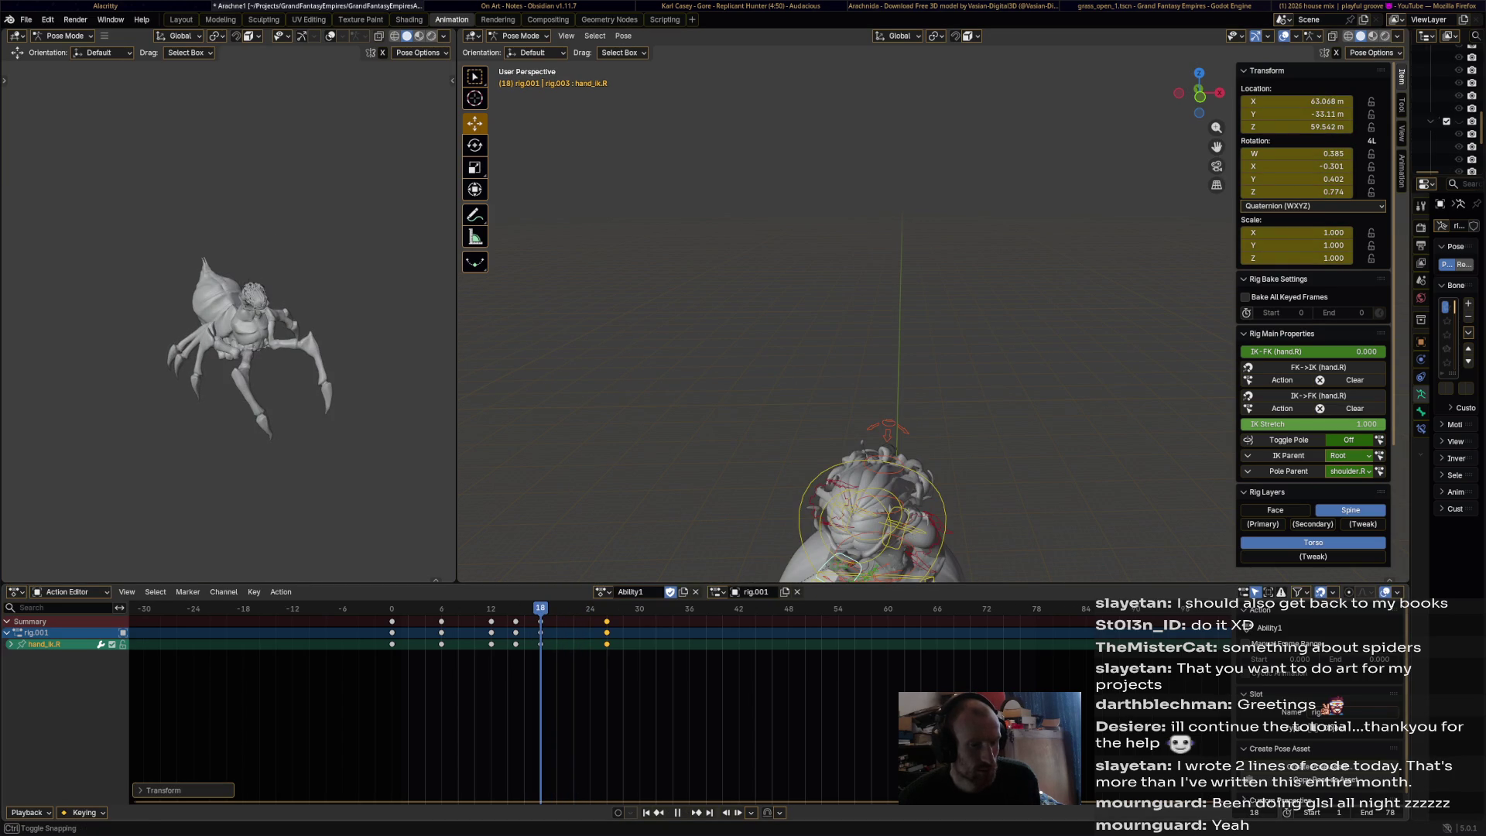
{"action": "key", "text": "ctrl+k"}
{"action": "key", "text": "g"}
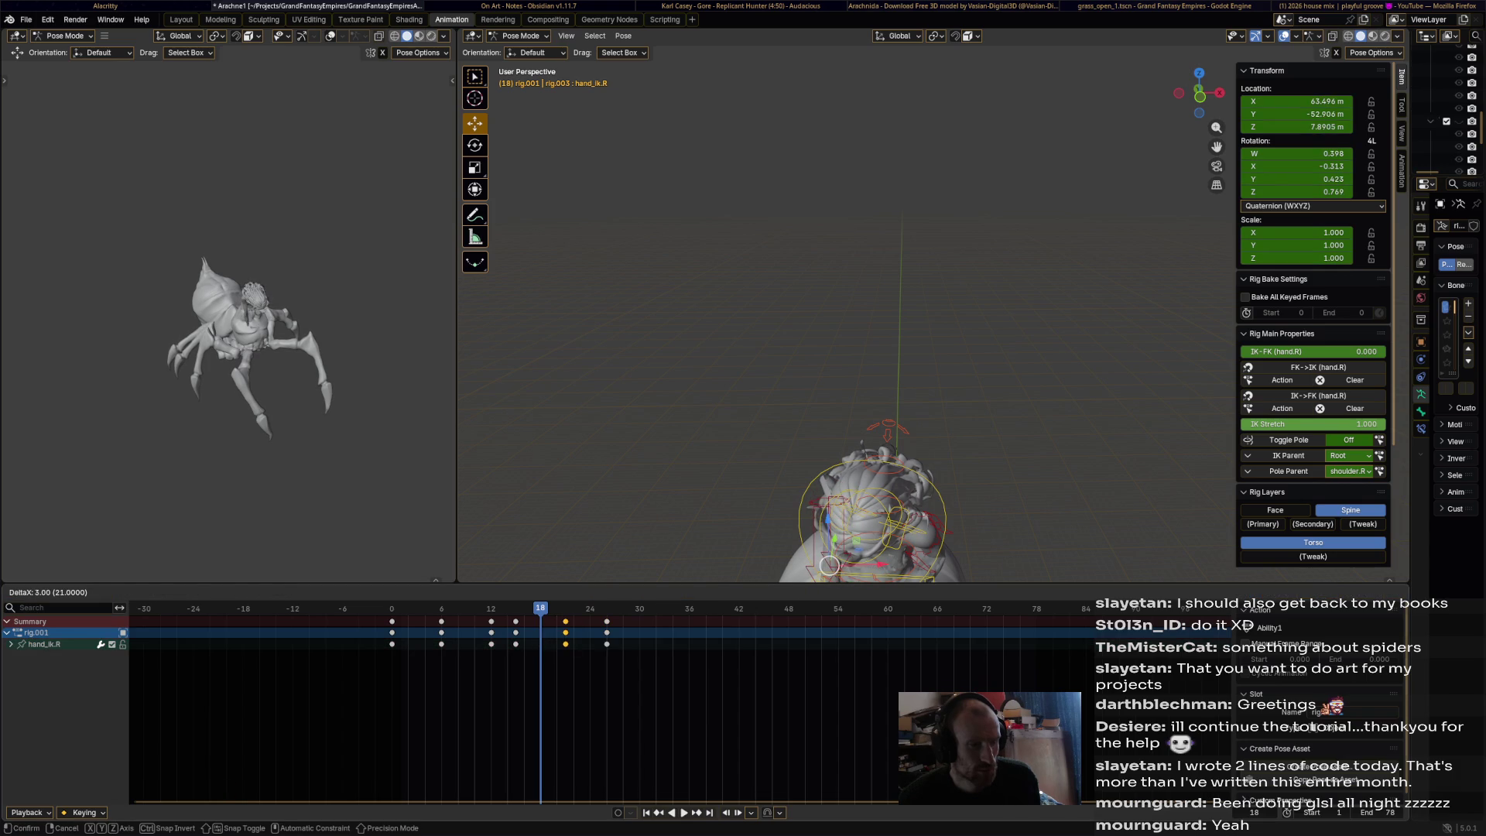
{"action": "key", "text": "Return"}
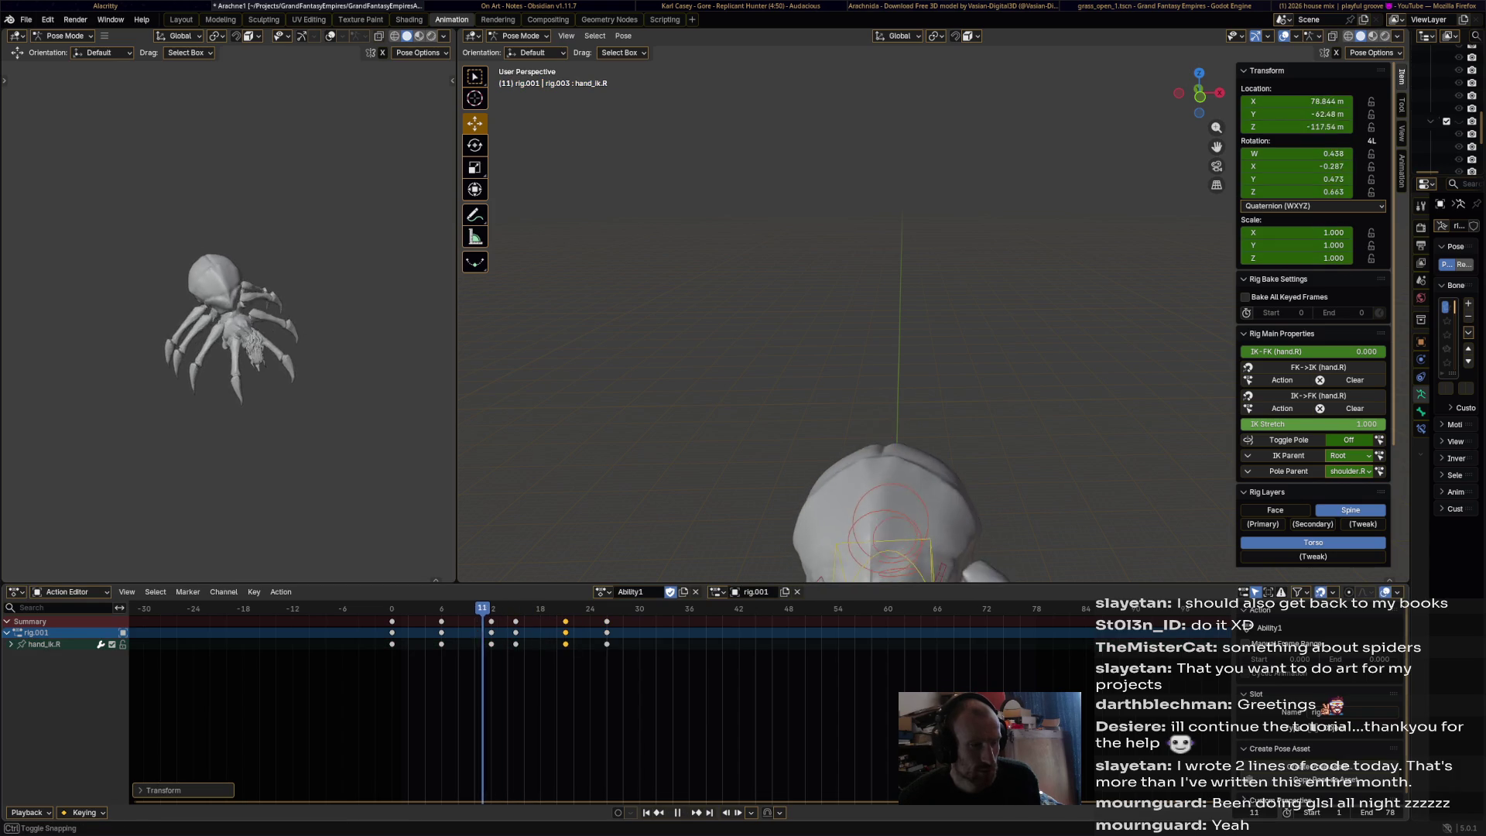
- Select the hand_ik.R channel and review its pose at frame 22
{"action": "left_click", "coordinate": [44, 644]}
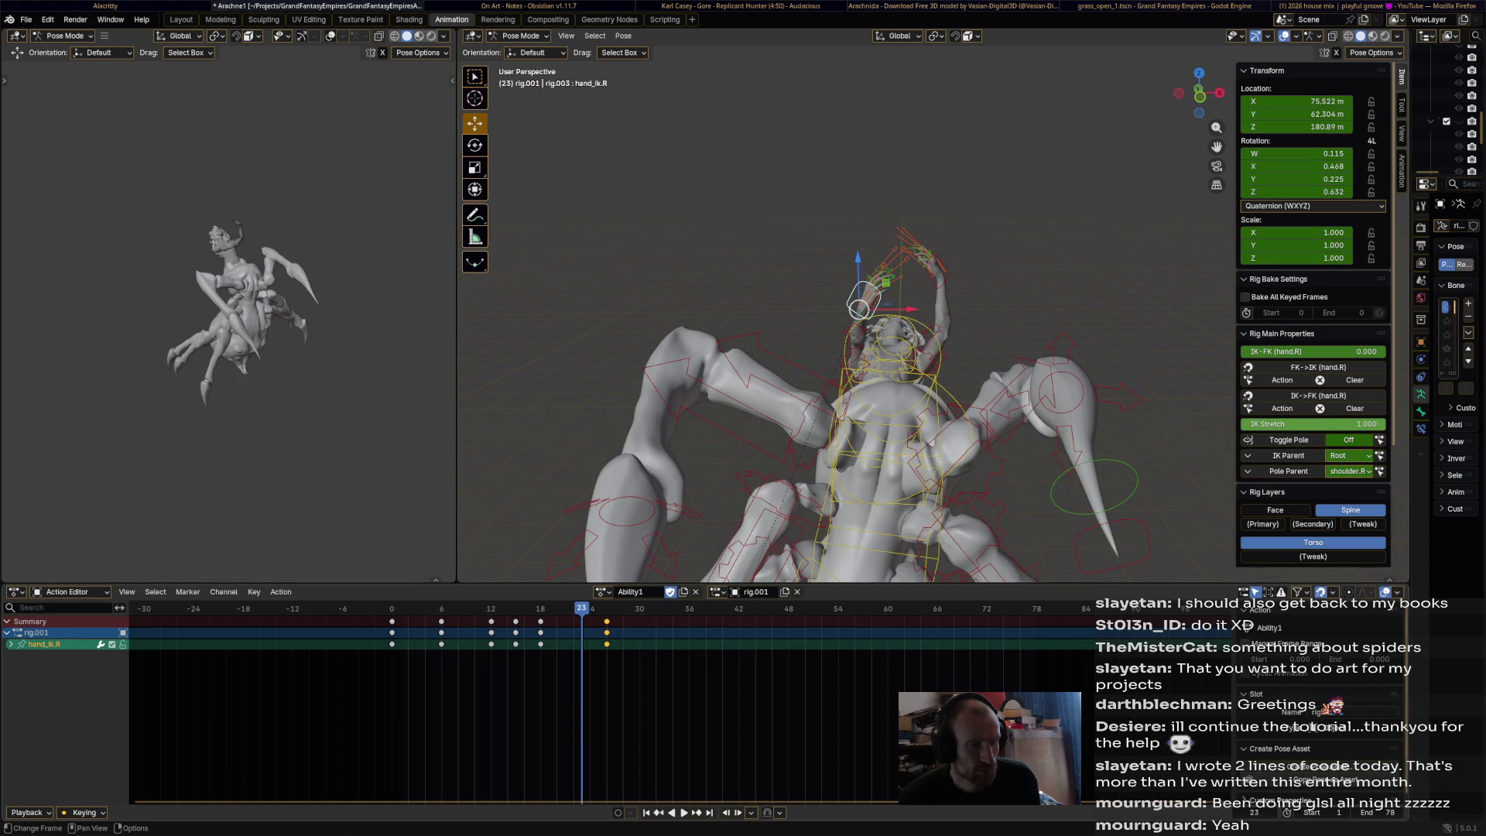
{"action": "left_click_drag", "start_coordinate": [581, 609], "coordinate": [573, 608]}
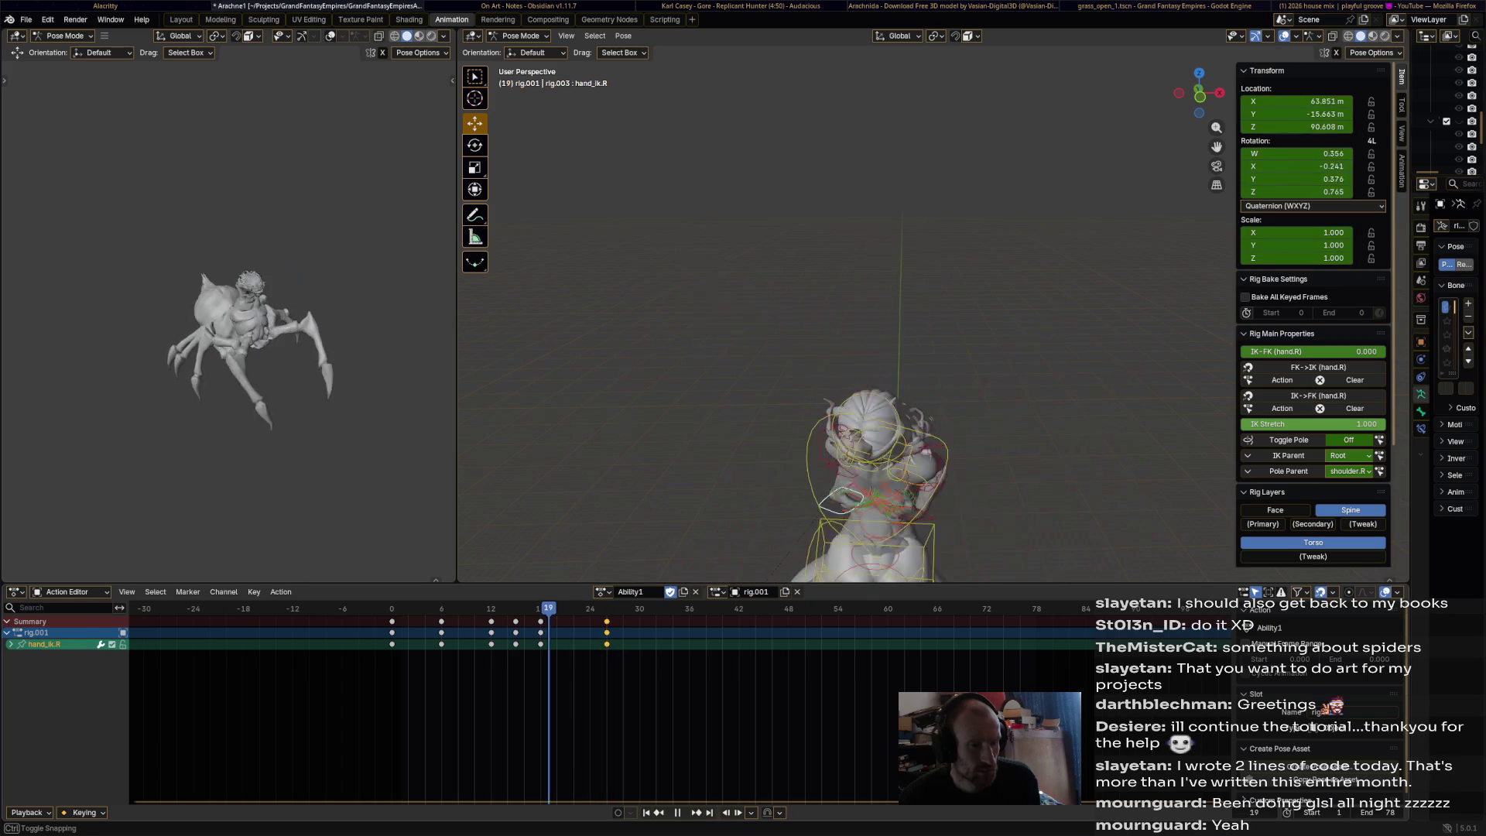
{"action": "middle_click_drag", "start_coordinate": [851, 349], "coordinate": [728, 356]}
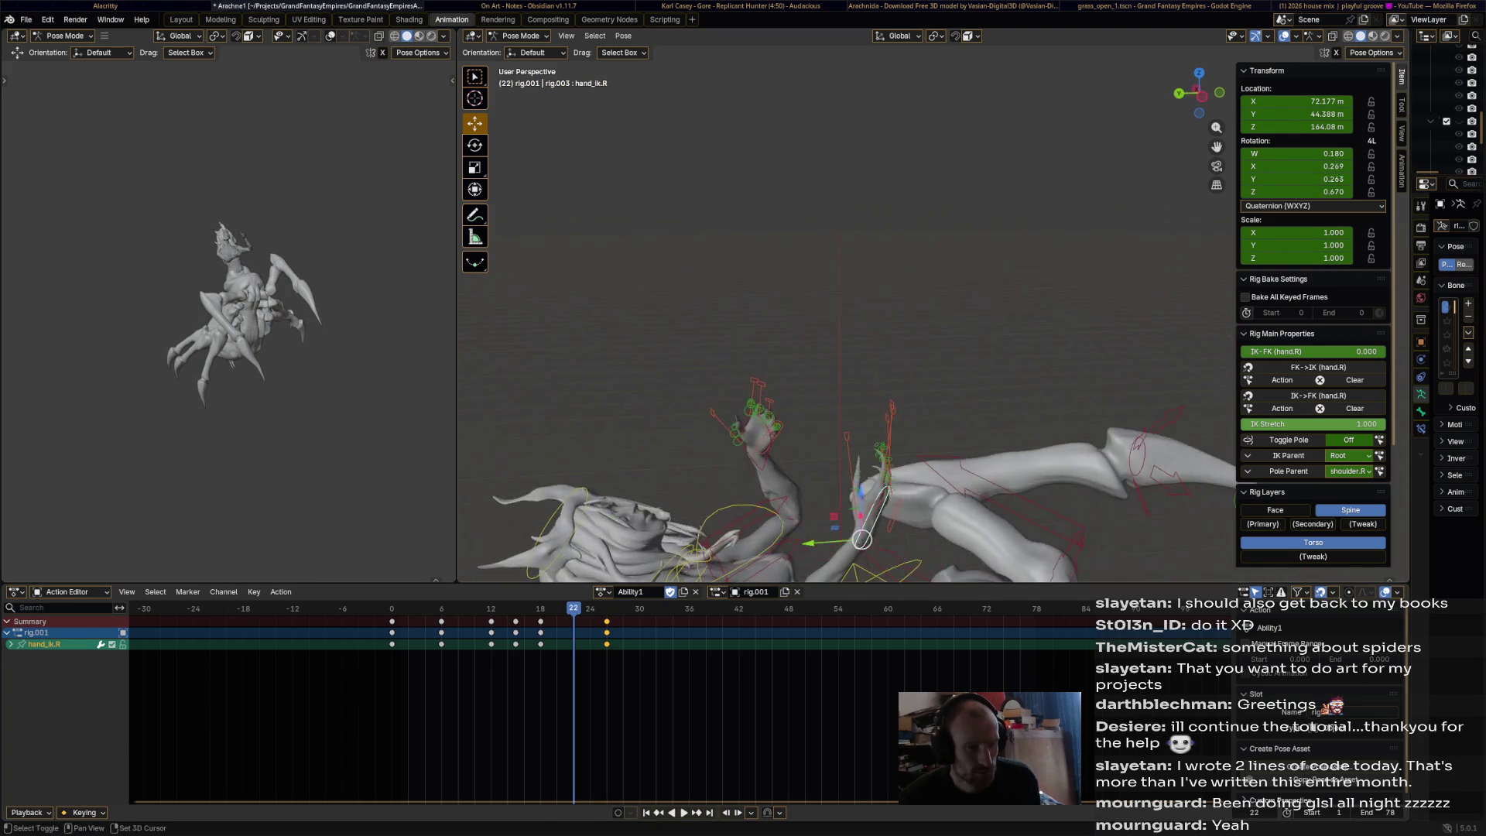
- At frame 22, move and rotate hand_ik.R into a new pose
{"action": "key", "text": "KP_Decimal"}
{"action": "key", "text": "g"}
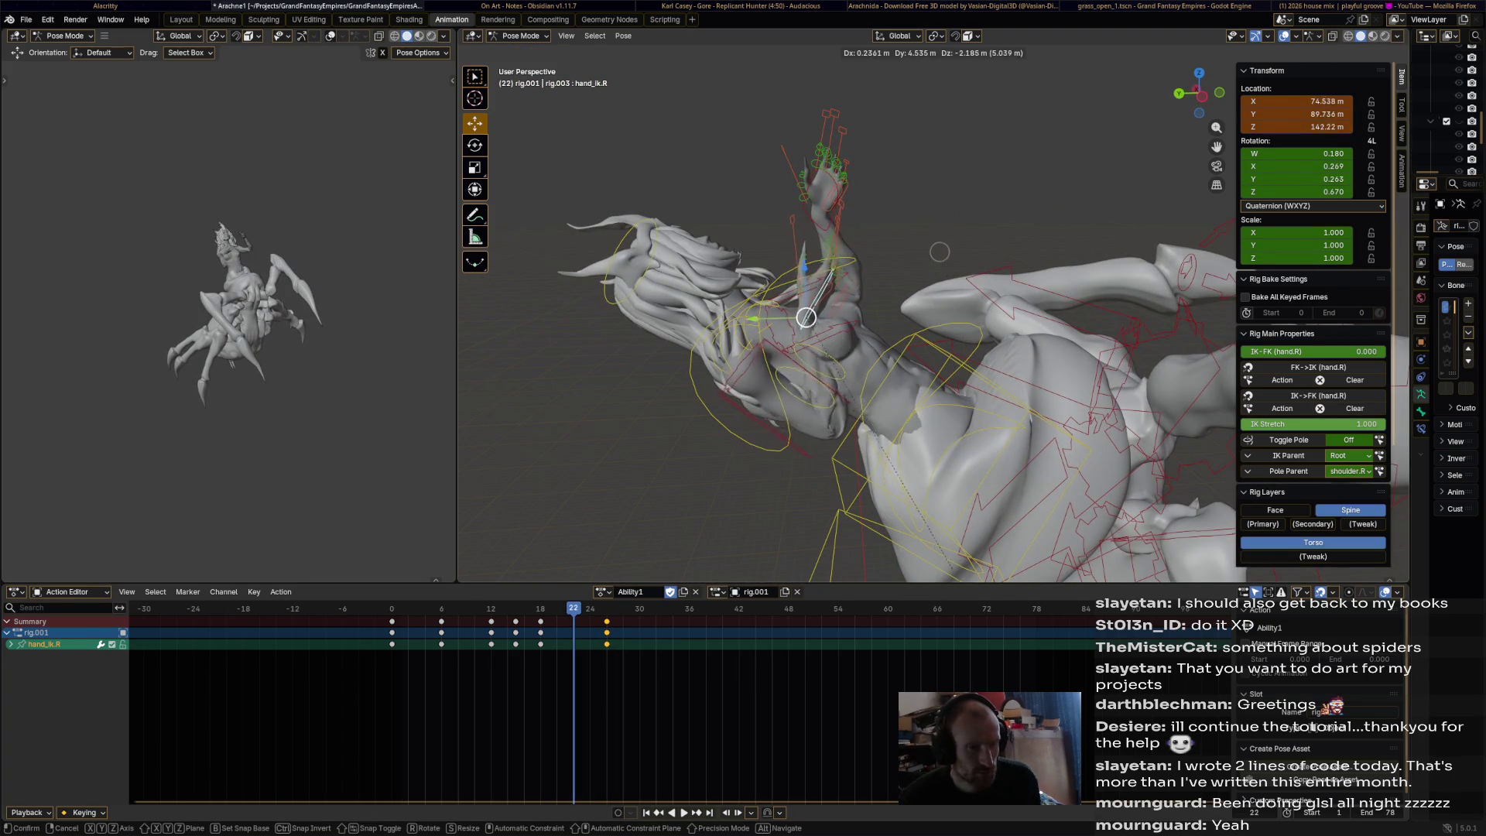
{"action": "left_click", "coordinate": [804, 318]}
{"action": "middle_click_drag", "start_coordinate": [804, 318], "coordinate": [831, 315]}
{"action": "key", "text": "r"}
{"action": "left_click", "coordinate": [830, 315]}
{"action": "key", "text": "g"}
{"action": "left_click", "coordinate": [782, 309]}
{"action": "middle_click_drag", "start_coordinate": [782, 309], "coordinate": [842, 280]}
- Refine hand_ik.R's rotation and position, keyframe it at frame 22, and play back
{"action": "left_click", "coordinate": [842, 280]}
{"action": "left_click", "coordinate": [843, 280]}
{"action": "key", "text": "r"}
{"action": "left_click", "coordinate": [829, 288]}
{"action": "key", "text": "g"}
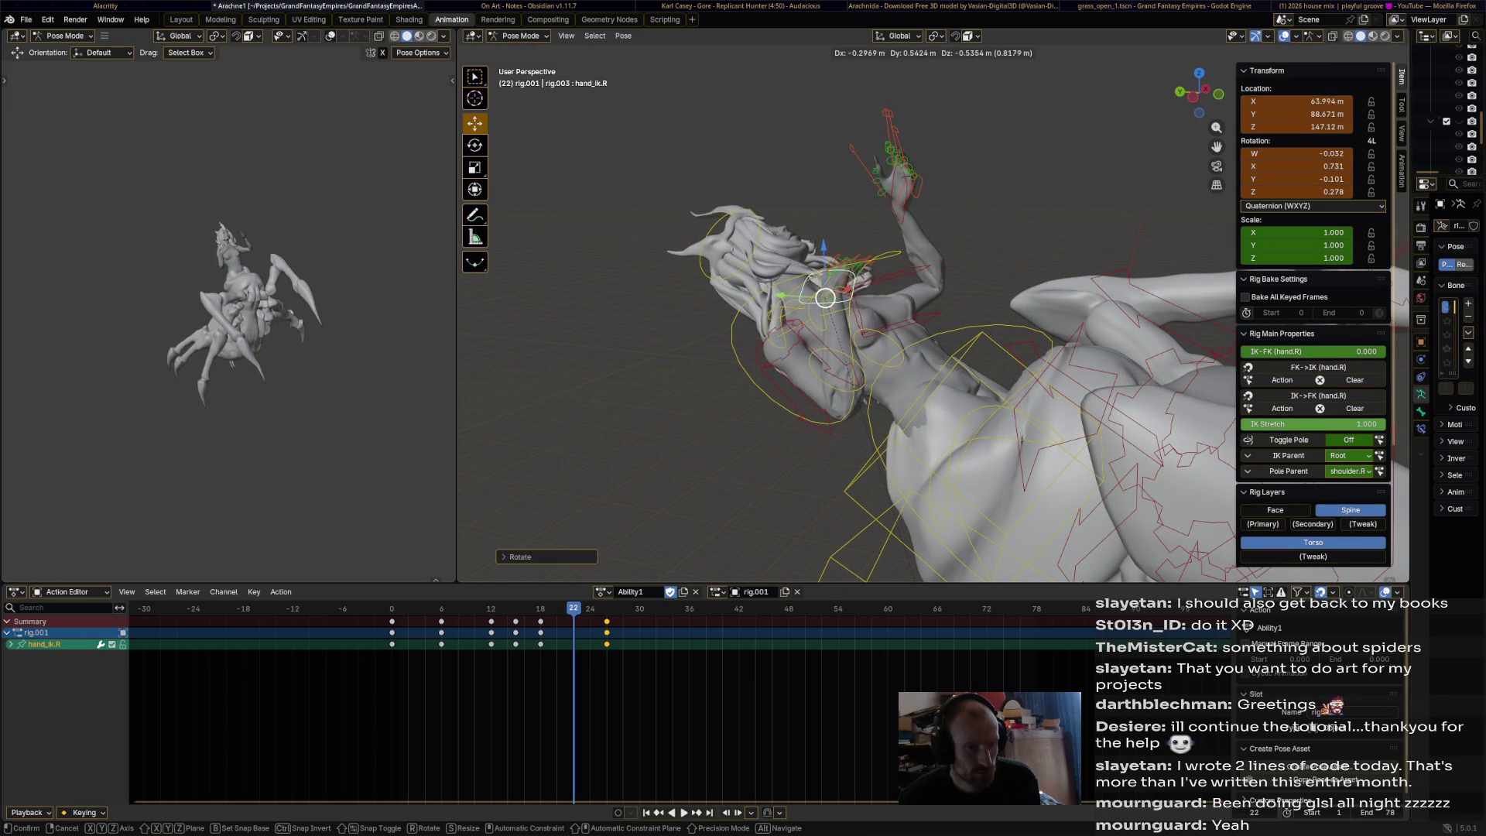
{"action": "left_click", "coordinate": [822, 303]}
{"action": "middle_click_drag", "start_coordinate": [822, 303], "coordinate": [705, 310]}
{"action": "key", "text": "i"}
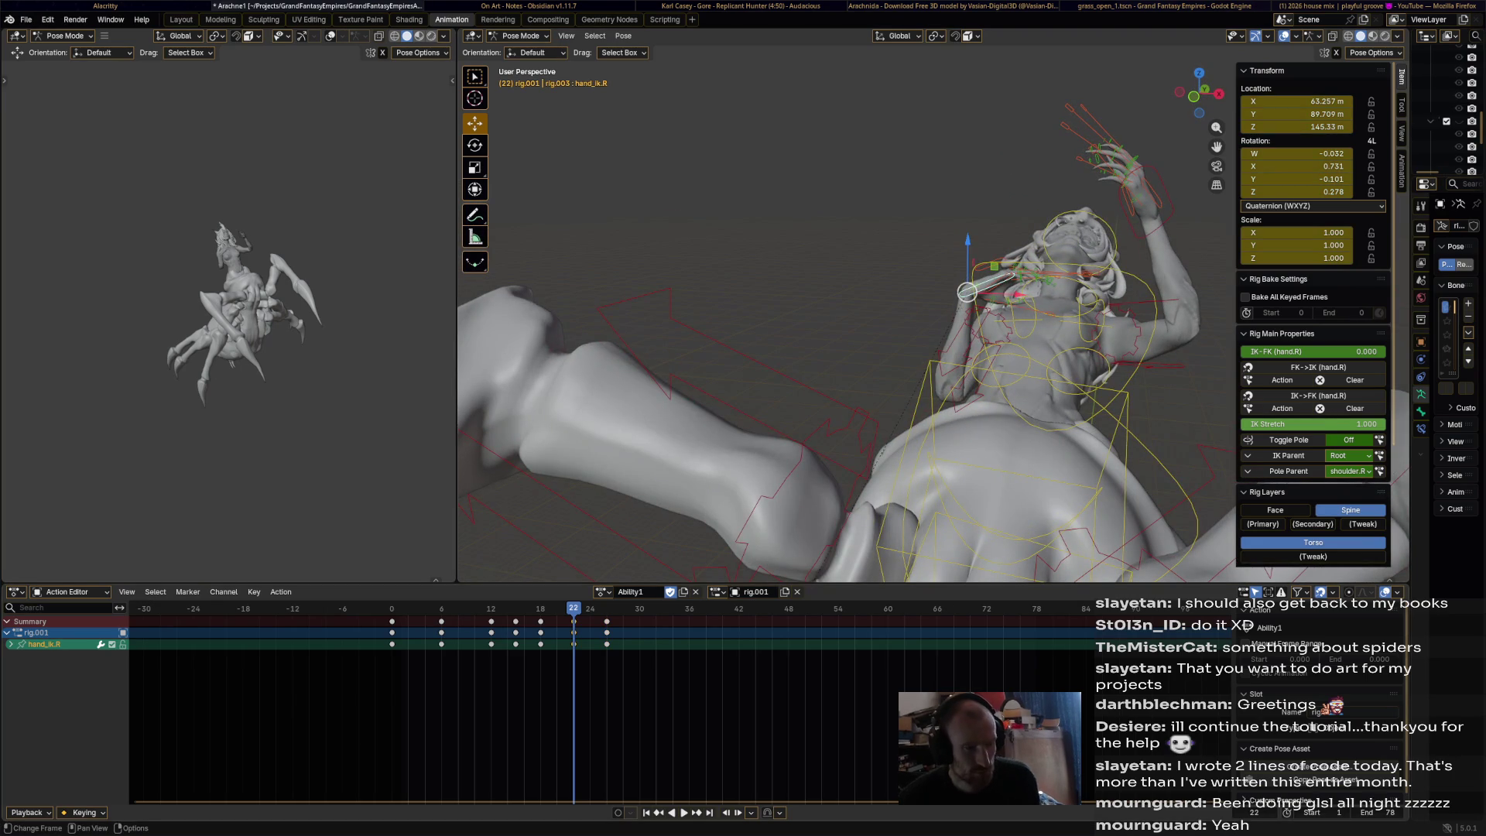
{"action": "key", "text": "space"}
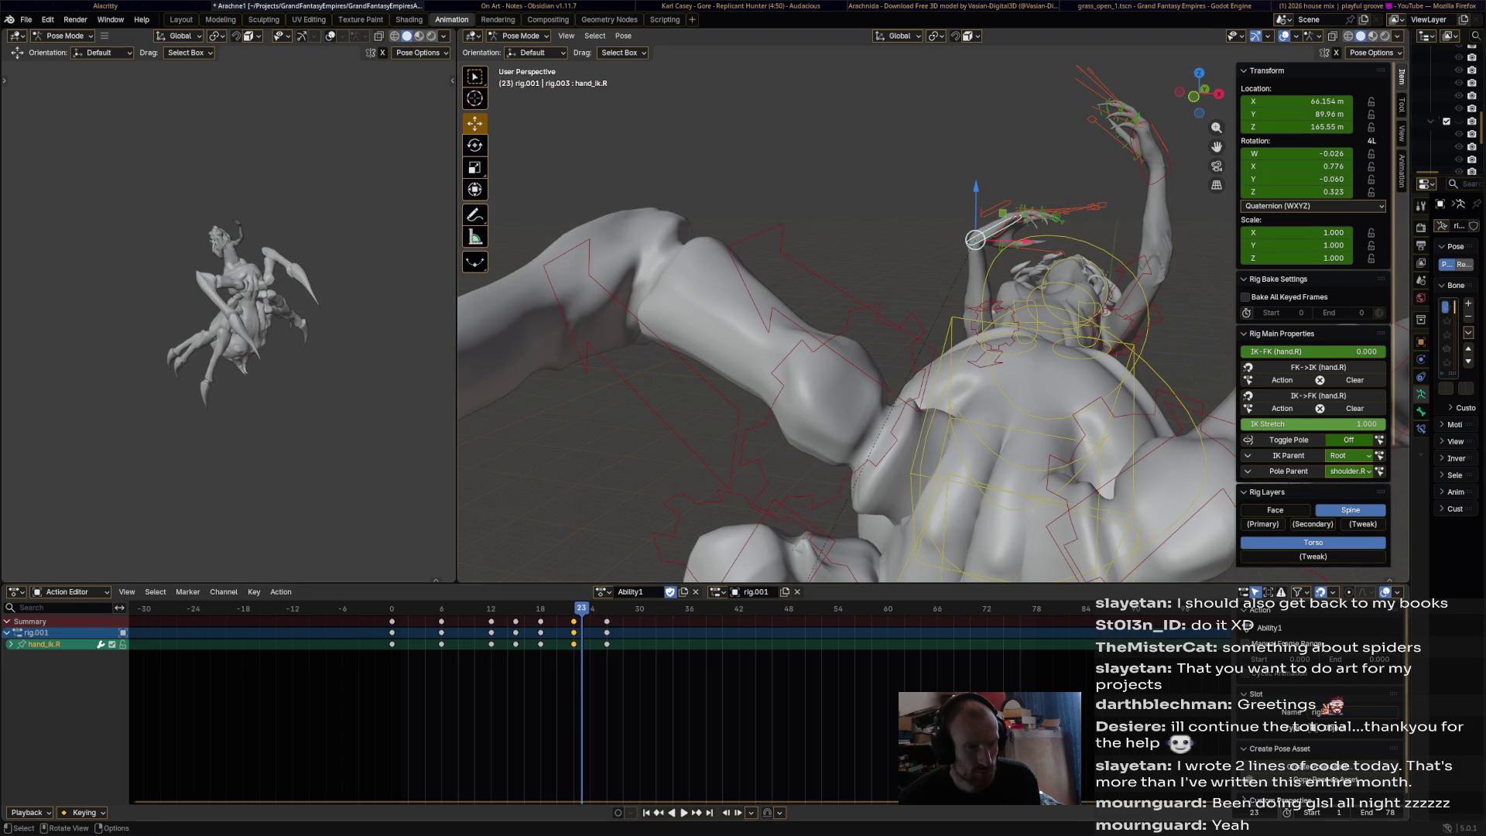
- Pull hand_ik.R down, rotate it, raise it higher, and keyframe it at frame 23
{"action": "left_click_drag", "start_coordinate": [1157, 171], "coordinate": [1113, 279]}
{"action": "mouse_move", "coordinate": [1112, 278]}
{"action": "middle_mouse_down"}
{"action": "mouse_move", "coordinate": [1160, 292]}
{"action": "mouse_move", "coordinate": [1099, 309]}
{"action": "middle_mouse_up"}
{"action": "key", "text": "r"}
{"action": "left_click", "coordinate": [1095, 232]}
{"action": "left_click_drag", "start_coordinate": [1066, 268], "coordinate": [1055, 286]}
{"action": "middle_click_drag", "start_coordinate": [1056, 286], "coordinate": [1093, 259]}
{"action": "left_click_drag", "start_coordinate": [1092, 259], "coordinate": [1084, 254]}
{"action": "middle_click_drag", "start_coordinate": [1083, 254], "coordinate": [1020, 243]}
{"action": "key", "text": "r"}
{"action": "left_click", "coordinate": [1009, 239]}
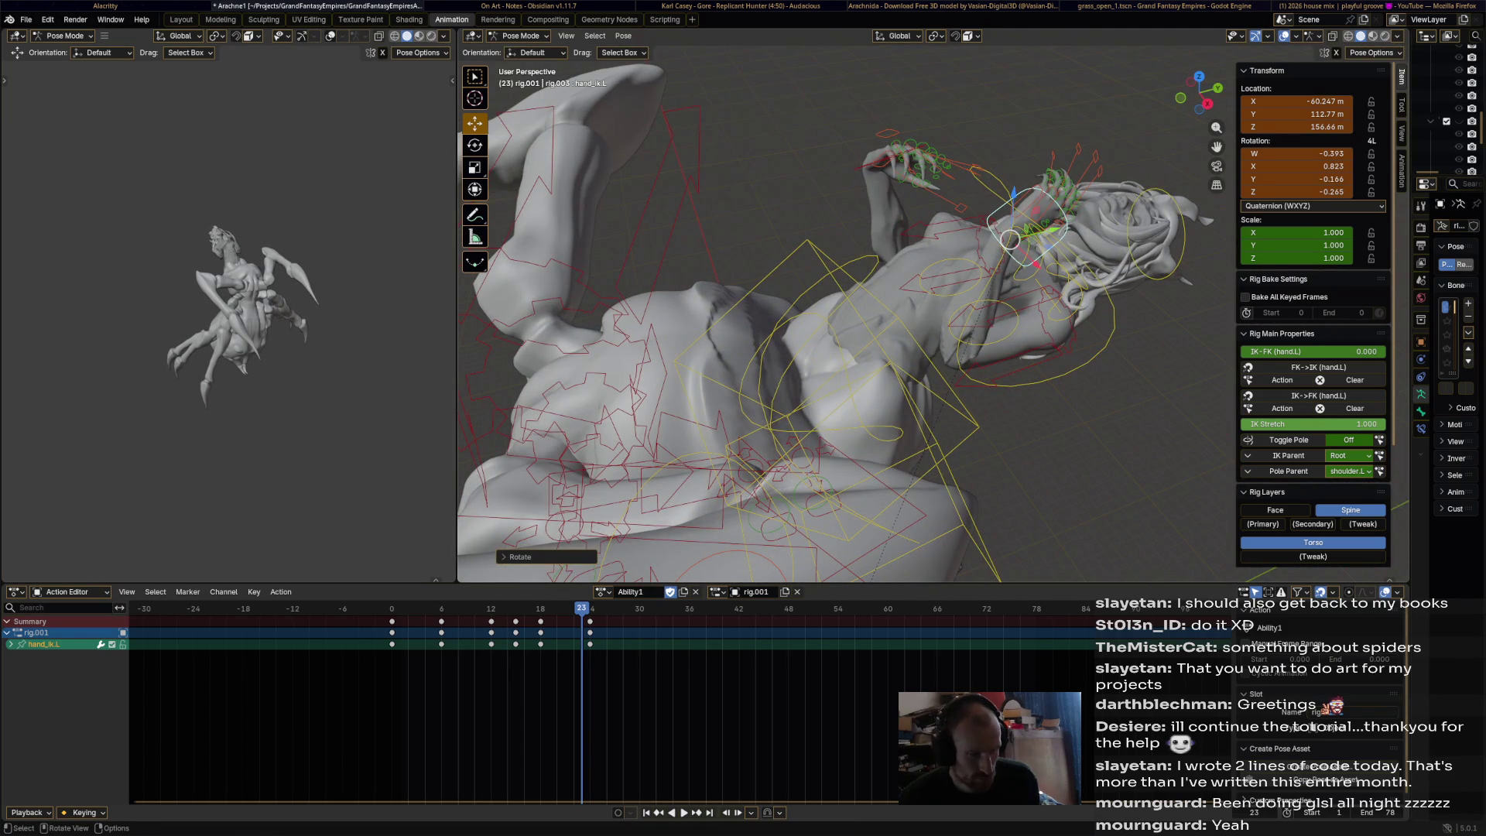
{"action": "key", "text": "i"}
- Move the frame-24 key to frame 27 and play back, stopping at frame 31
{"action": "left_click_drag", "start_coordinate": [589, 633], "coordinate": [614, 632]}
{"action": "key", "text": "space"}
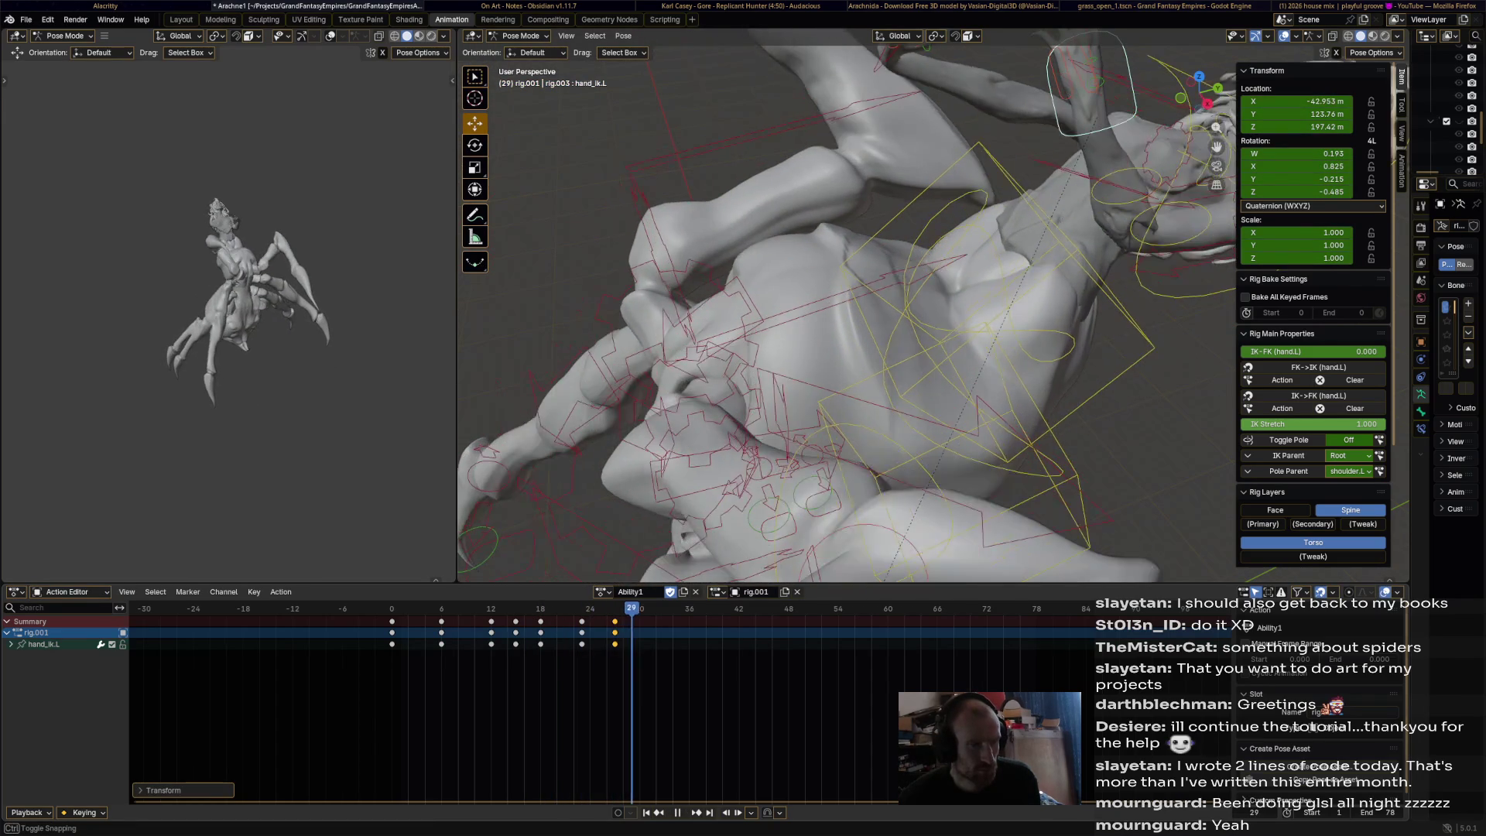
{"action": "key", "text": "space"}
{"action": "middle_click_drag", "start_coordinate": [774, 309], "coordinate": [839, 294]}
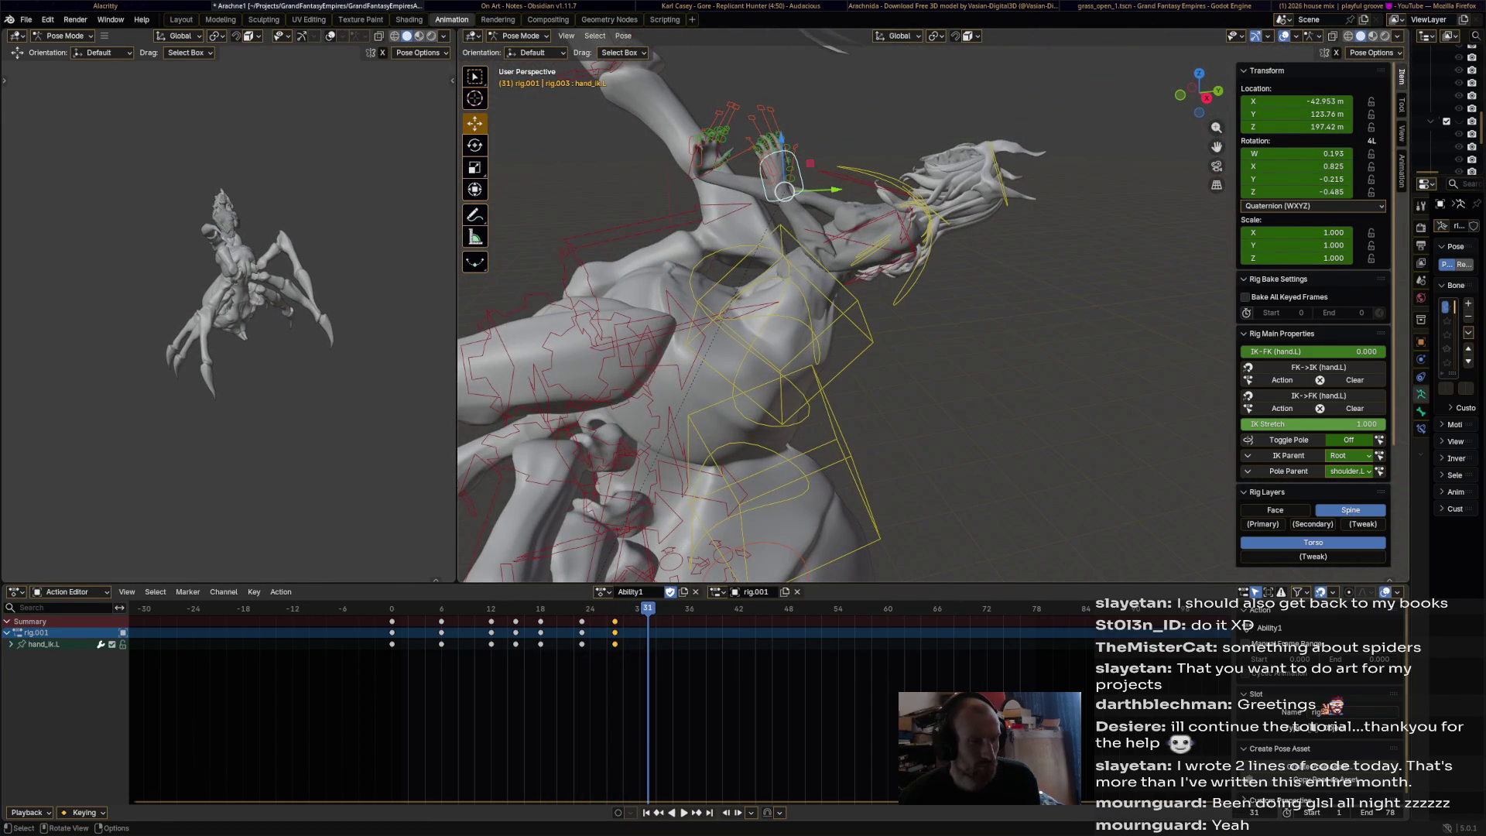
- Move hand_ik.L up and right and keyframe it at frame 31
{"action": "left_click", "coordinate": [44, 644]}
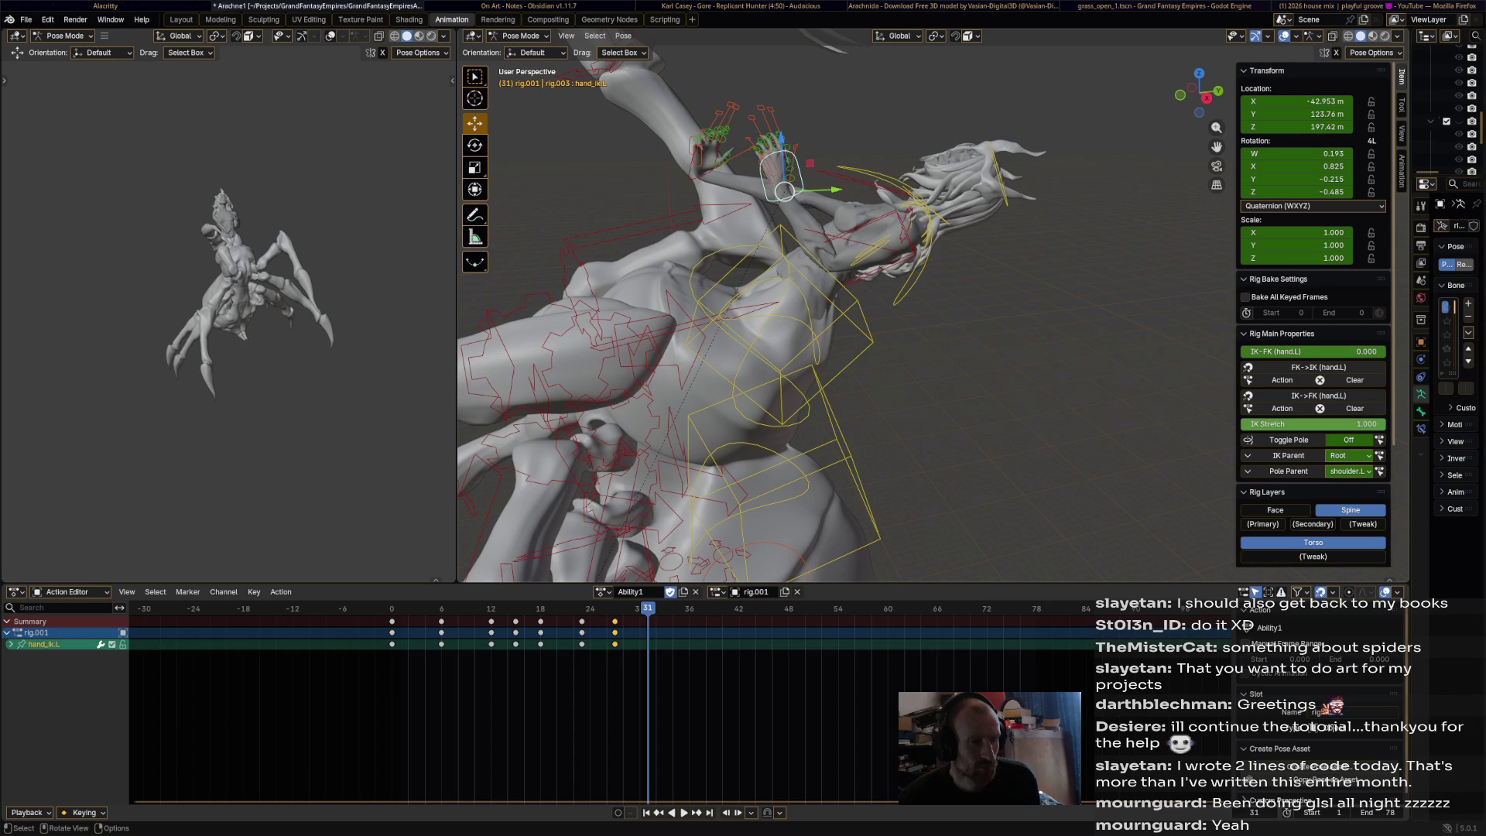
{"action": "left_click_drag", "start_coordinate": [784, 191], "coordinate": [924, 68]}
{"action": "mouse_move", "coordinate": [924, 68]}
{"action": "middle_mouse_down"}
{"action": "mouse_move", "coordinate": [874, 116]}
{"action": "mouse_move", "coordinate": [866, 154]}
{"action": "middle_mouse_up"}
{"action": "key", "text": "i"}
- Raise hand_ik.R high overhead, keyframe it at frame 31, then play from the start
{"action": "left_click", "coordinate": [731, 278]}
{"action": "middle_click_drag", "start_coordinate": [731, 278], "coordinate": [688, 247]}
{"action": "left_click", "coordinate": [699, 290]}
{"action": "key", "text": "g"}
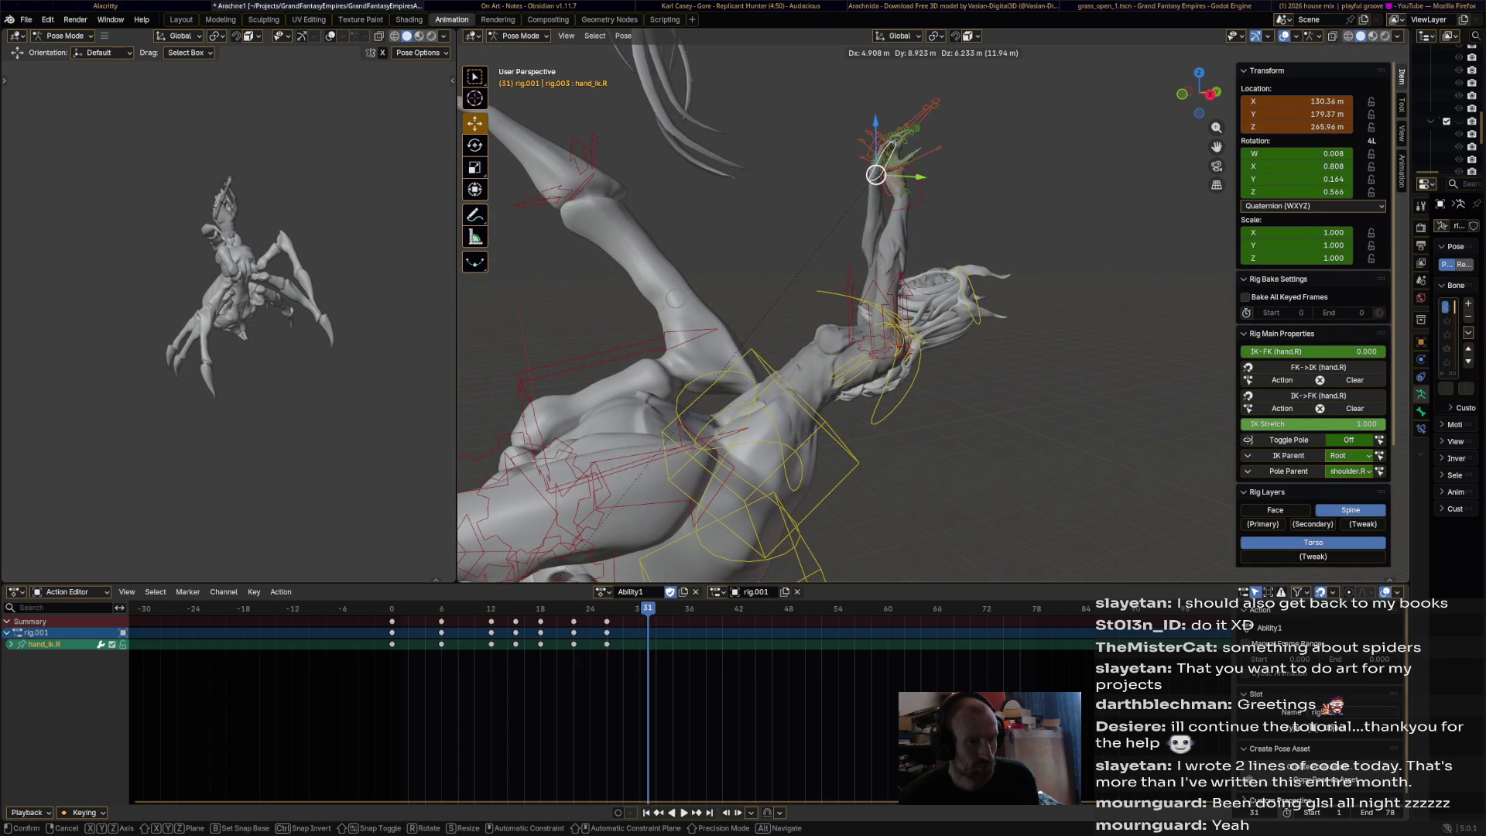
{"action": "left_click", "coordinate": [851, 193]}
{"action": "middle_click_drag", "start_coordinate": [851, 194], "coordinate": [844, 264]}
{"action": "key", "text": "g"}
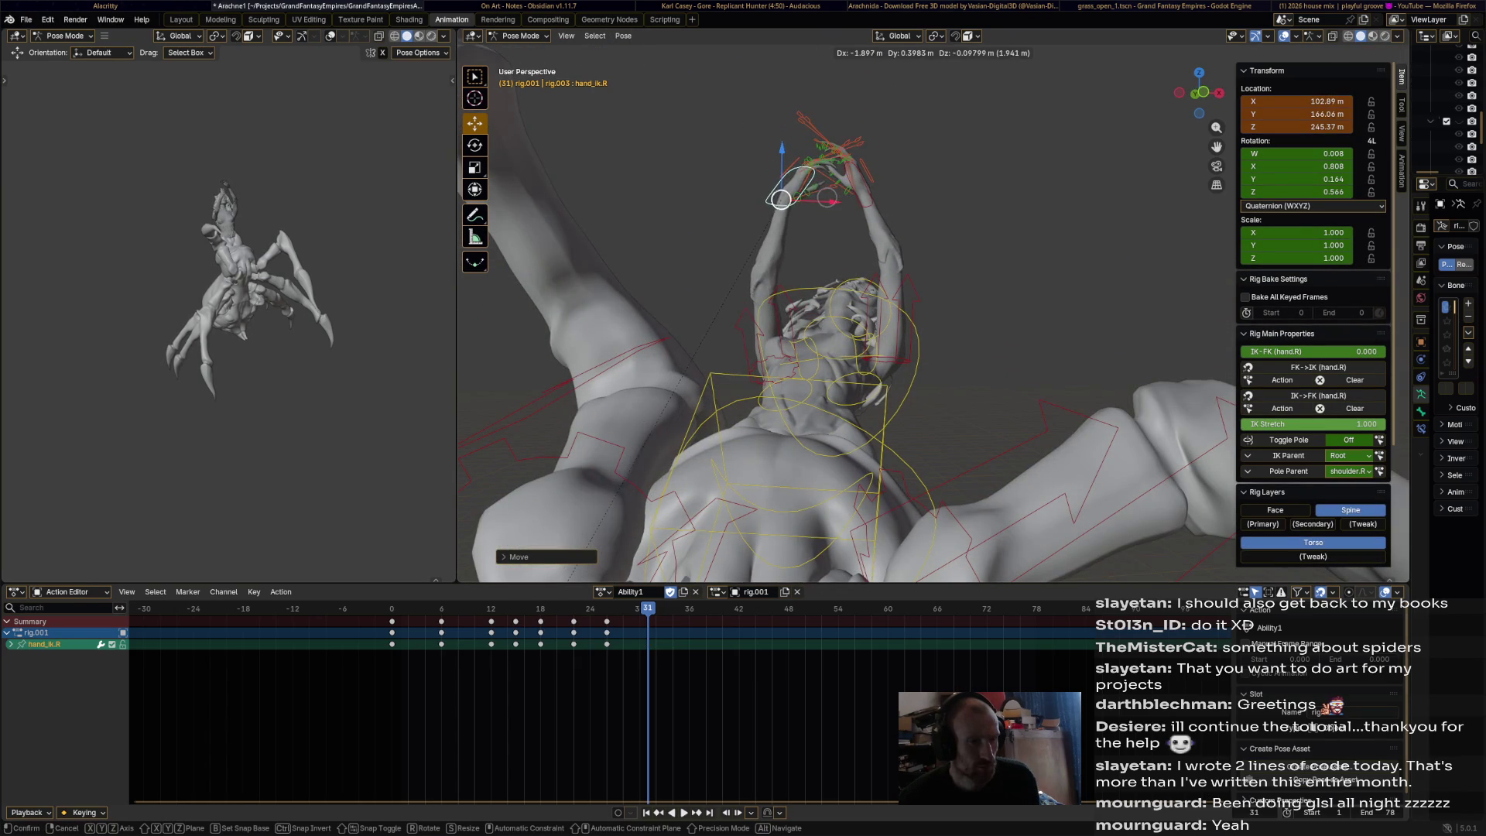
{"action": "key", "text": "Return"}
{"action": "key", "text": "i"}
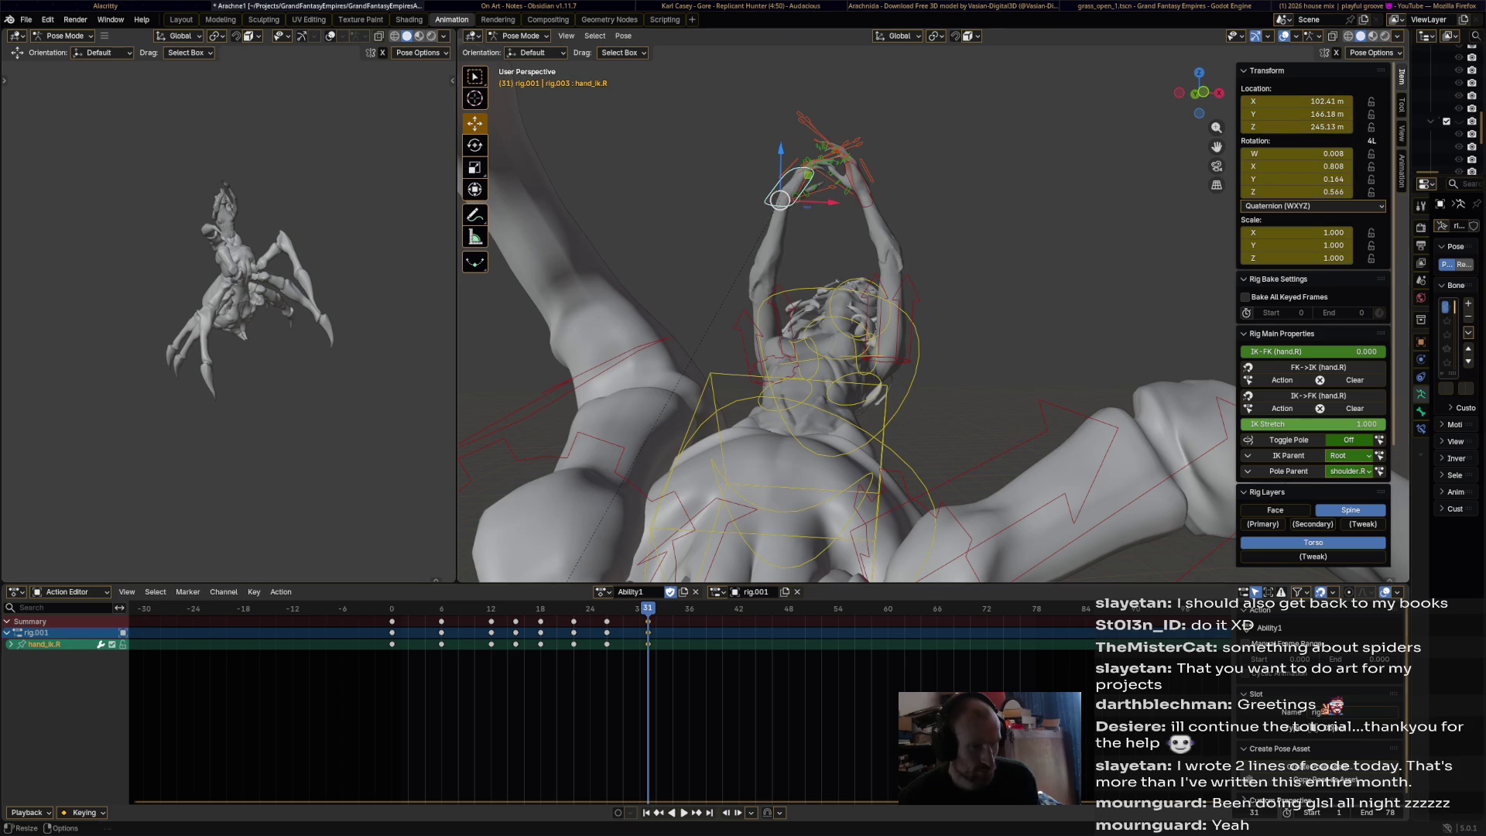
{"action": "key", "text": "shift+Left"}
{"action": "key", "text": "space"}
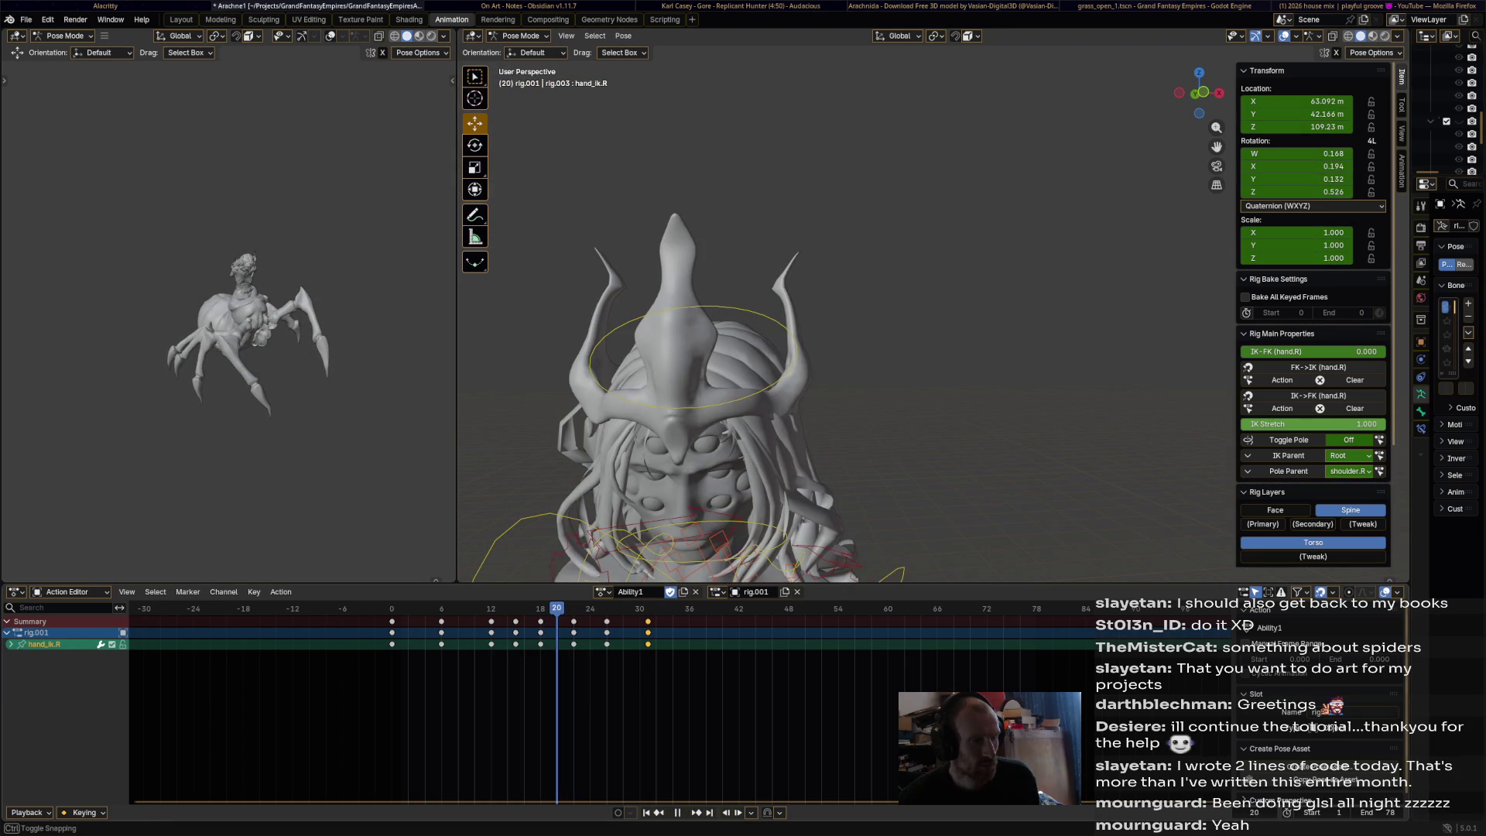
- Shift the right and then the left hand IK controls along the Y axis
{"action": "middle_click_drag", "start_coordinate": [851, 310], "coordinate": [619, 352]}
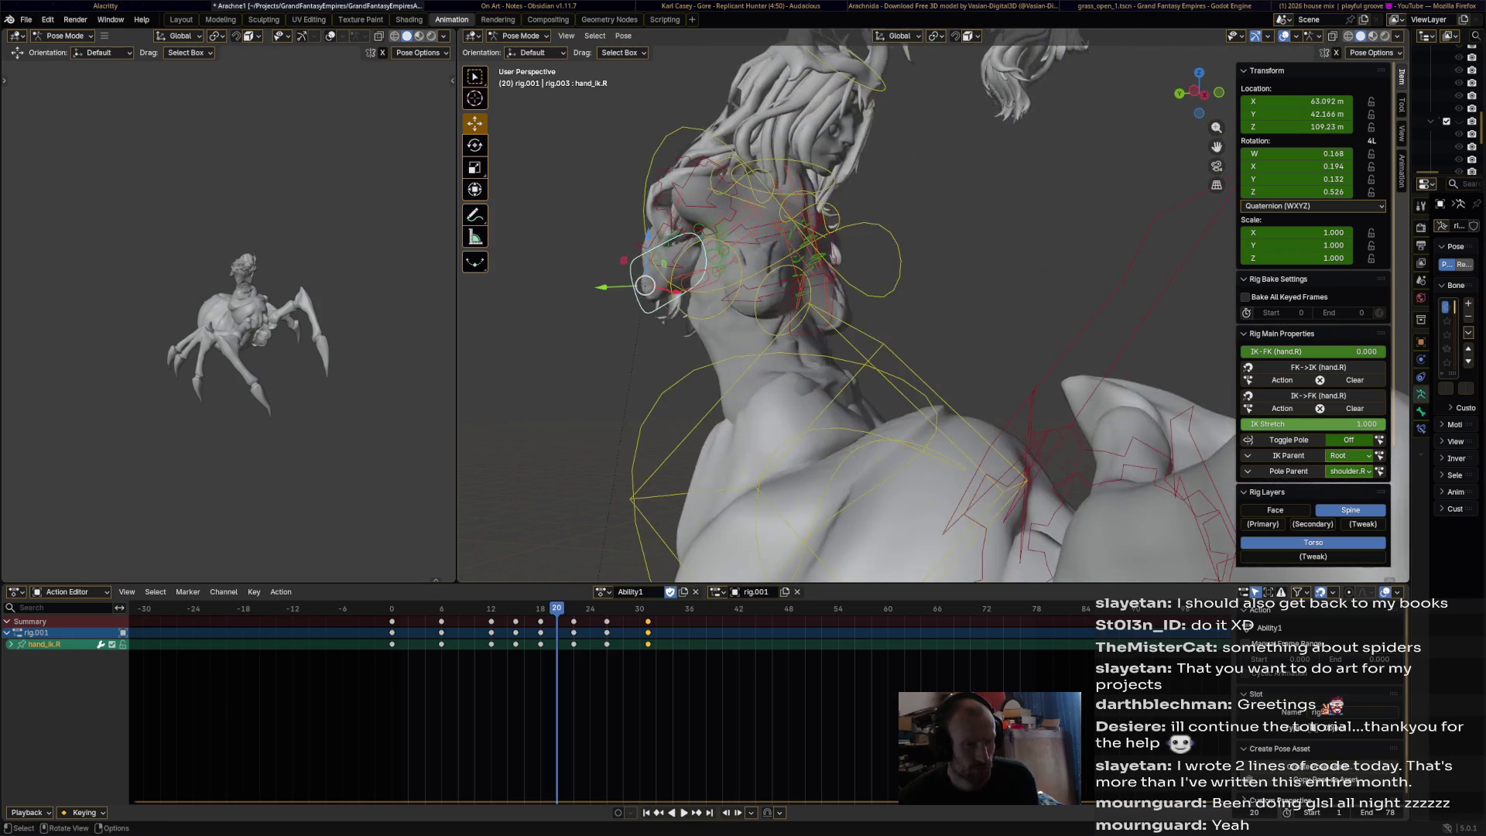
{"action": "key", "text": "g"}
{"action": "key", "text": "x"}
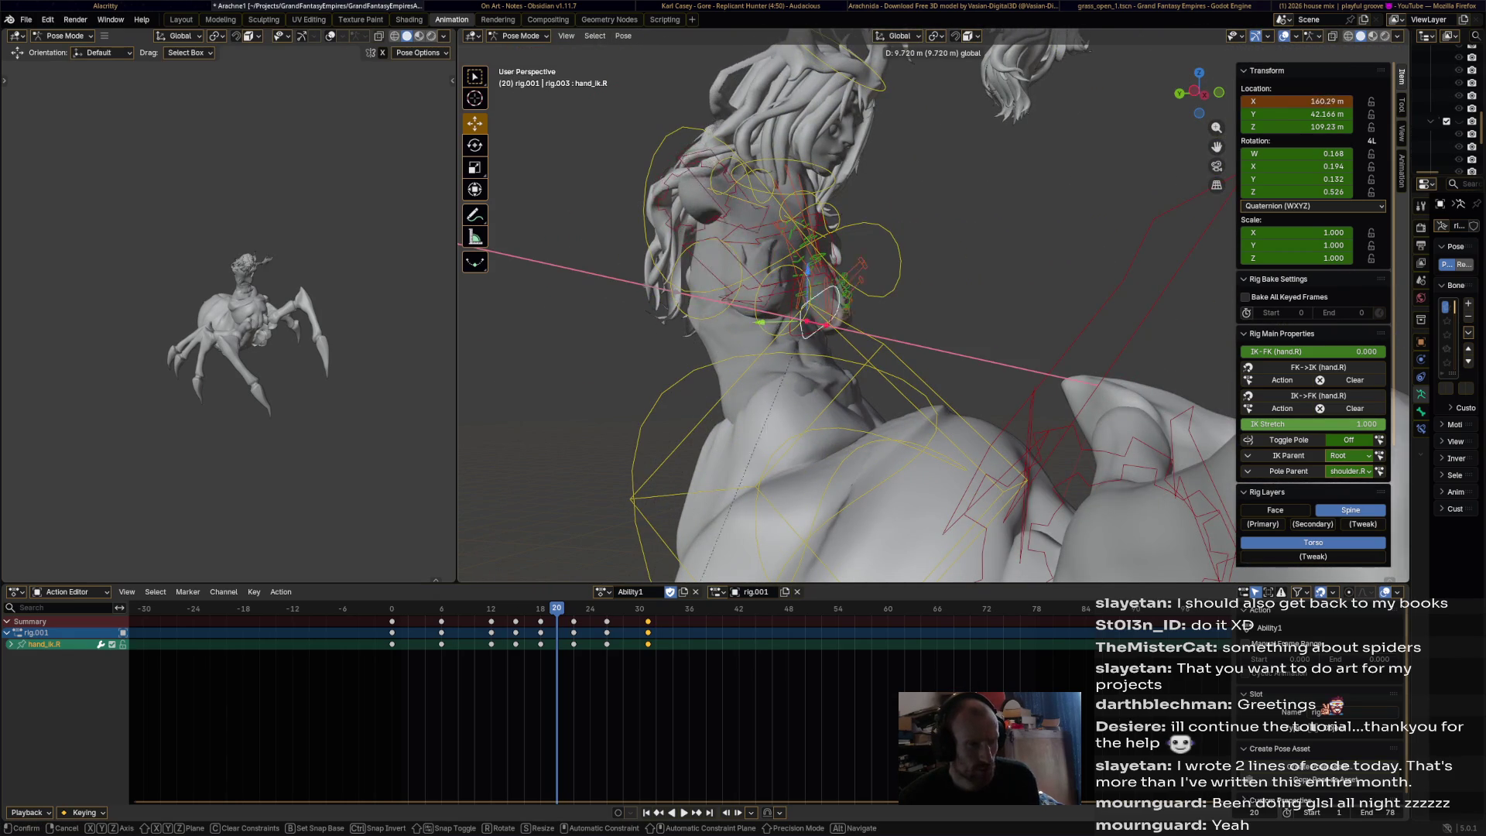
{"action": "key", "text": "Escape"}
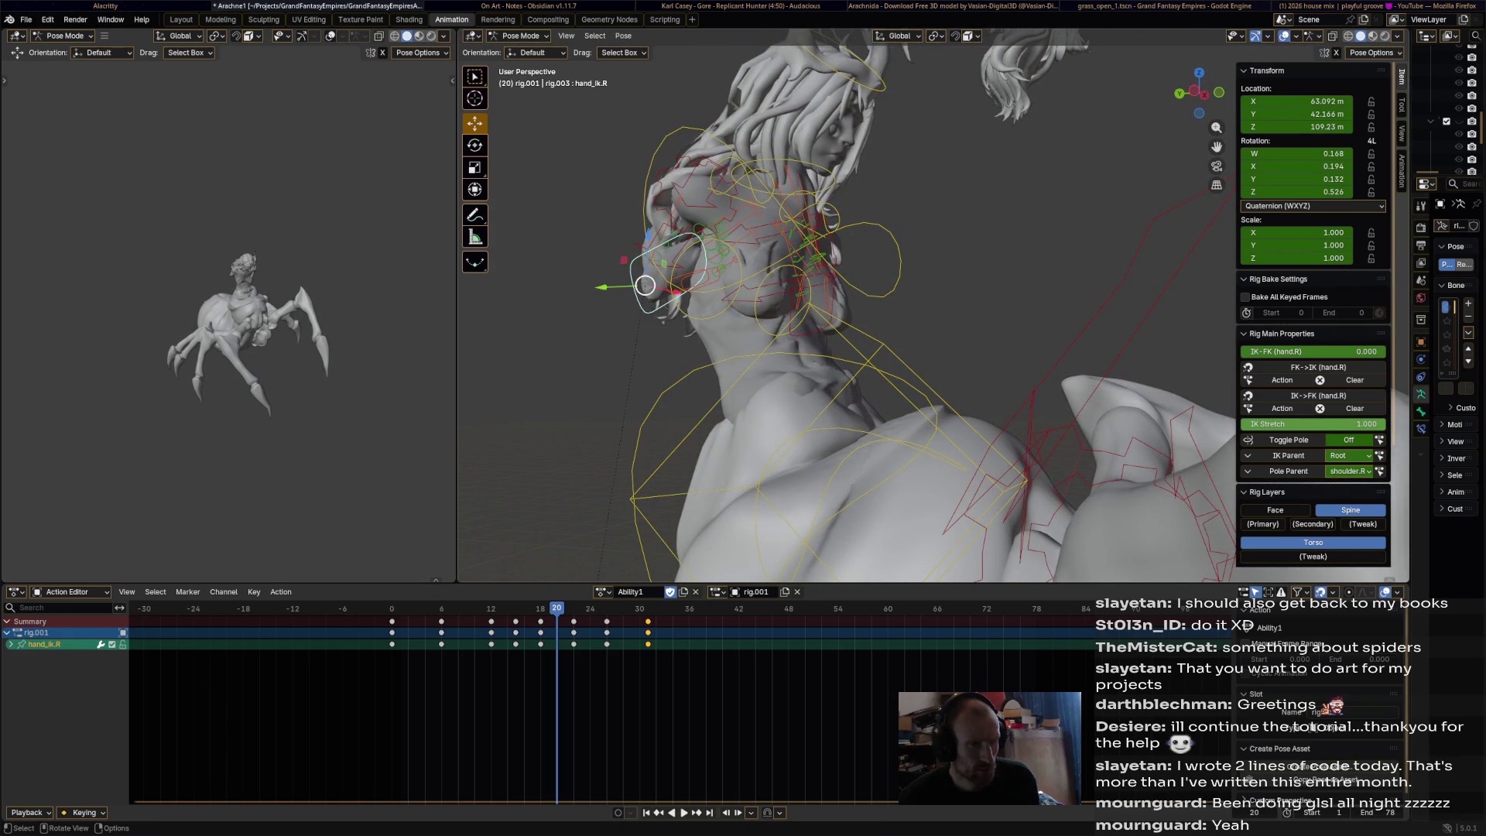
{"action": "key", "text": "g"}
{"action": "key", "text": "y"}
{"action": "key", "text": "Return"}
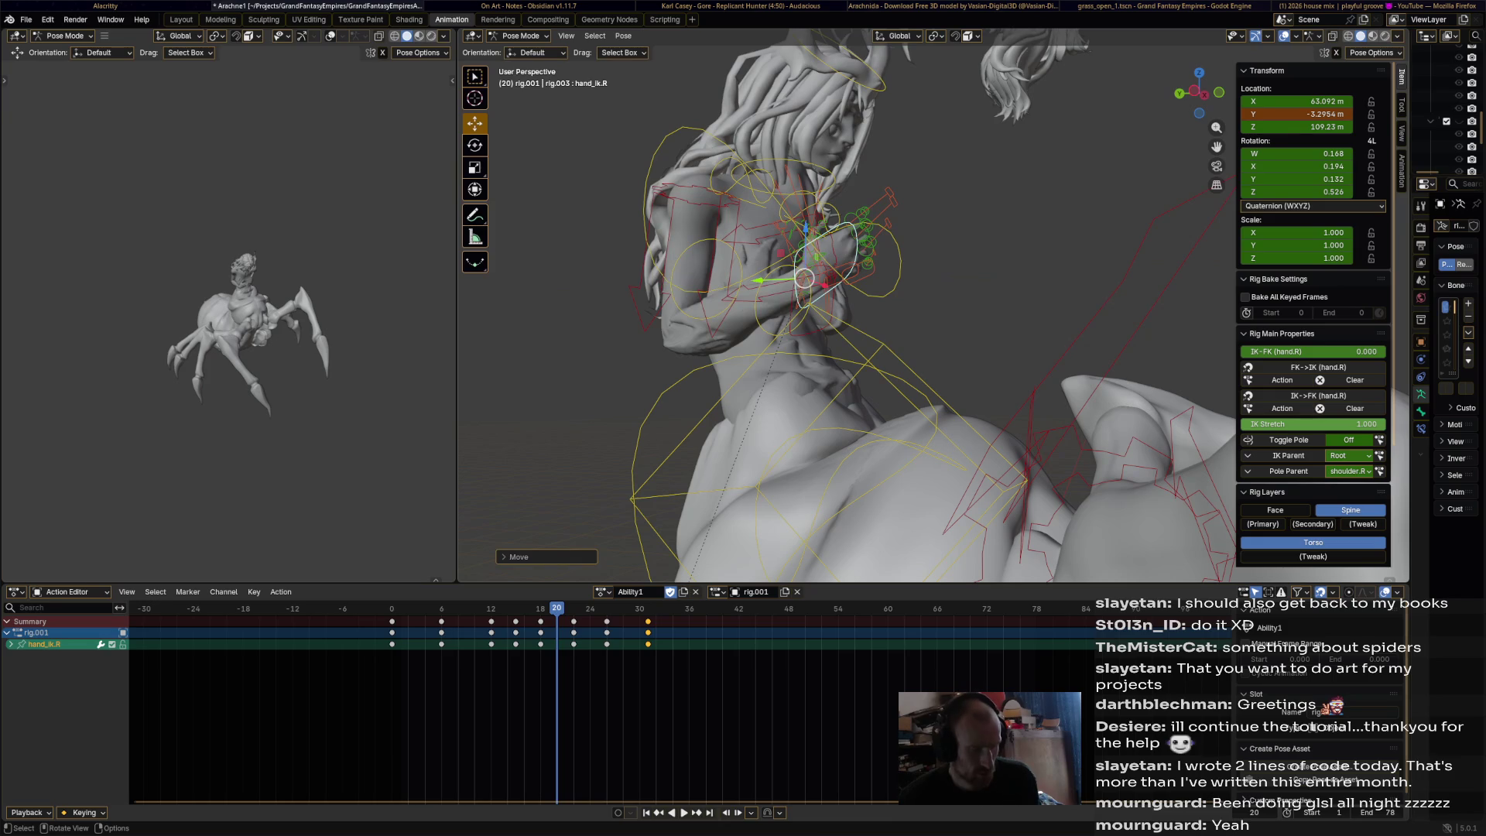
{"action": "mouse_move", "coordinate": [851, 309]}
{"action": "middle_mouse_down"}
{"action": "mouse_move", "coordinate": [697, 314]}
{"action": "mouse_move", "coordinate": [658, 340]}
{"action": "middle_mouse_up"}
{"action": "key", "text": "g"}
{"action": "key", "text": "y"}
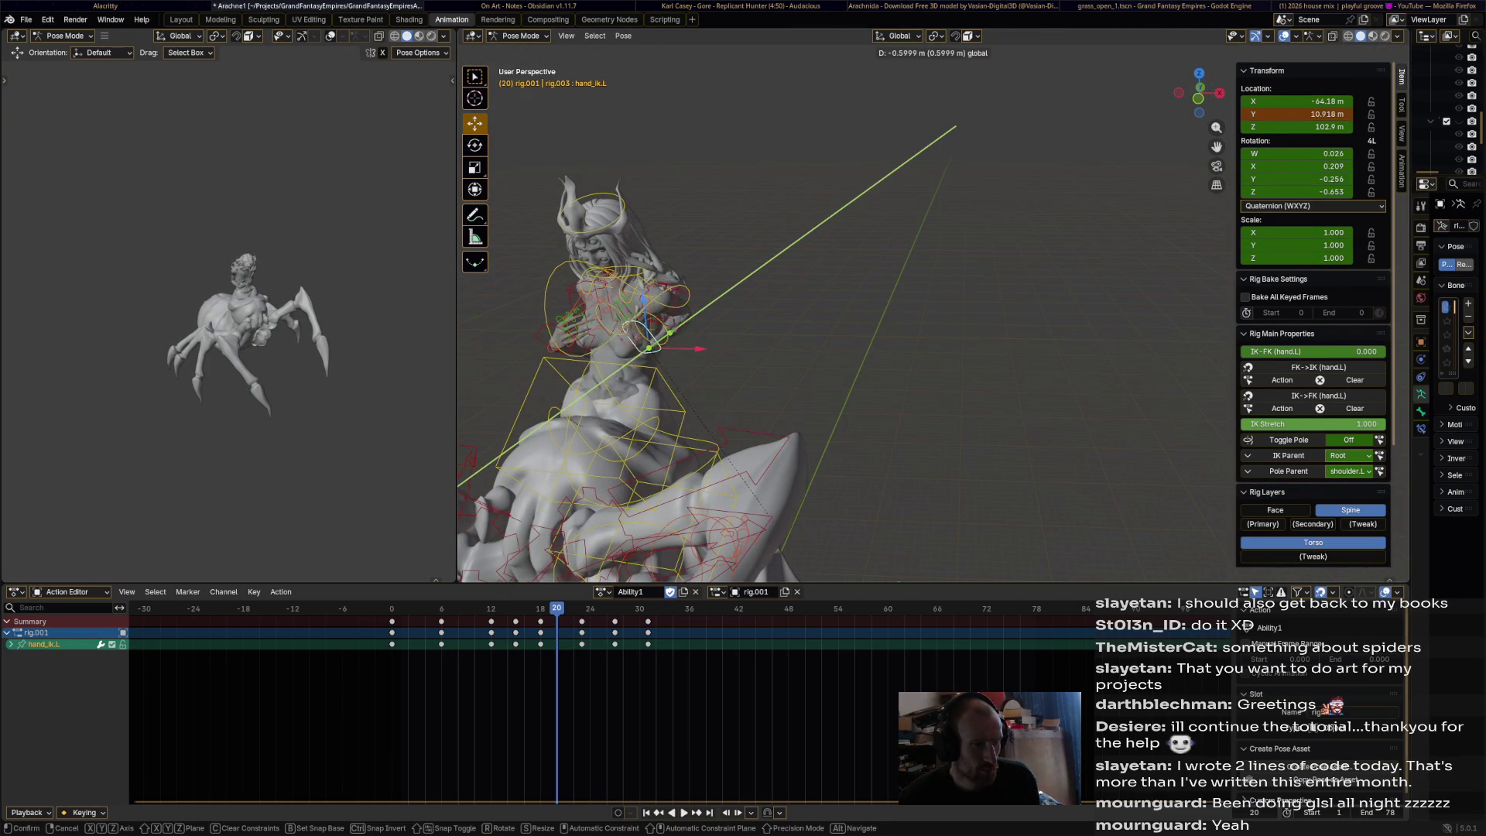
{"action": "key", "text": "Return"}
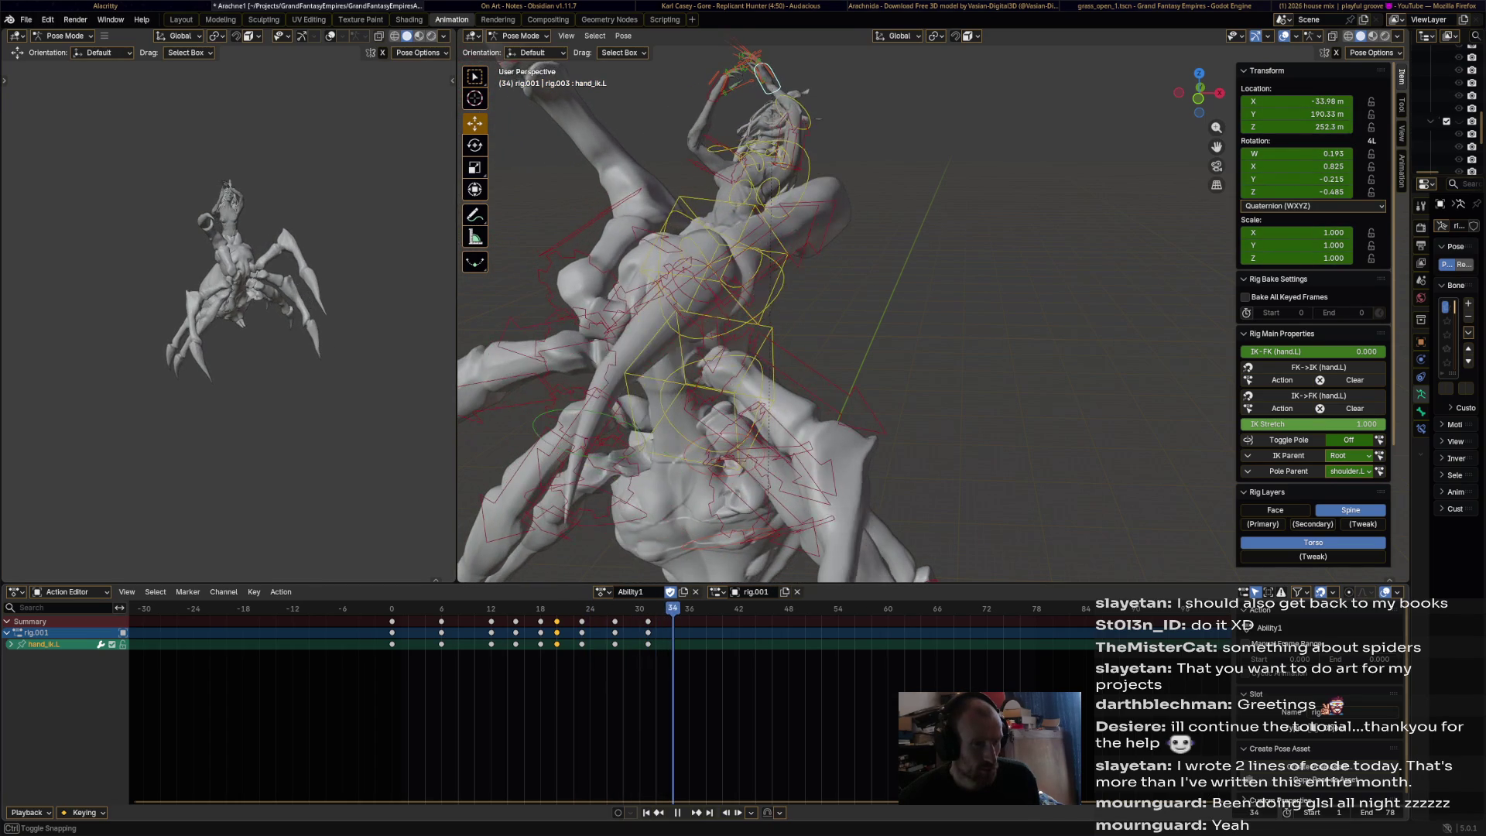
- At frame 36, reposition and rotate the left hand control, then keyframe its pose
{"action": "key", "text": "space"}
{"action": "key", "text": "g"}
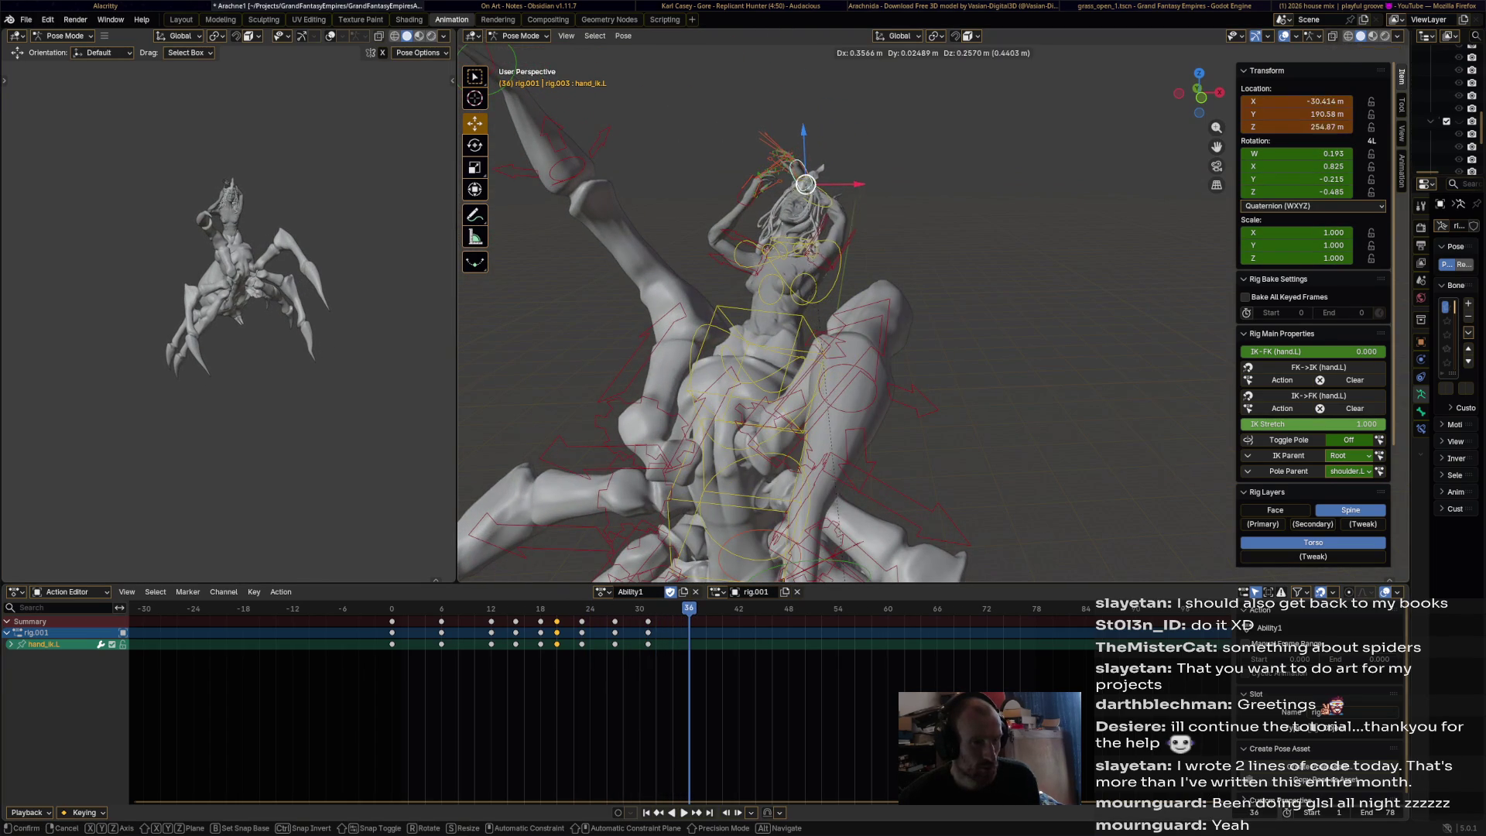
{"action": "left_click", "coordinate": [882, 195]}
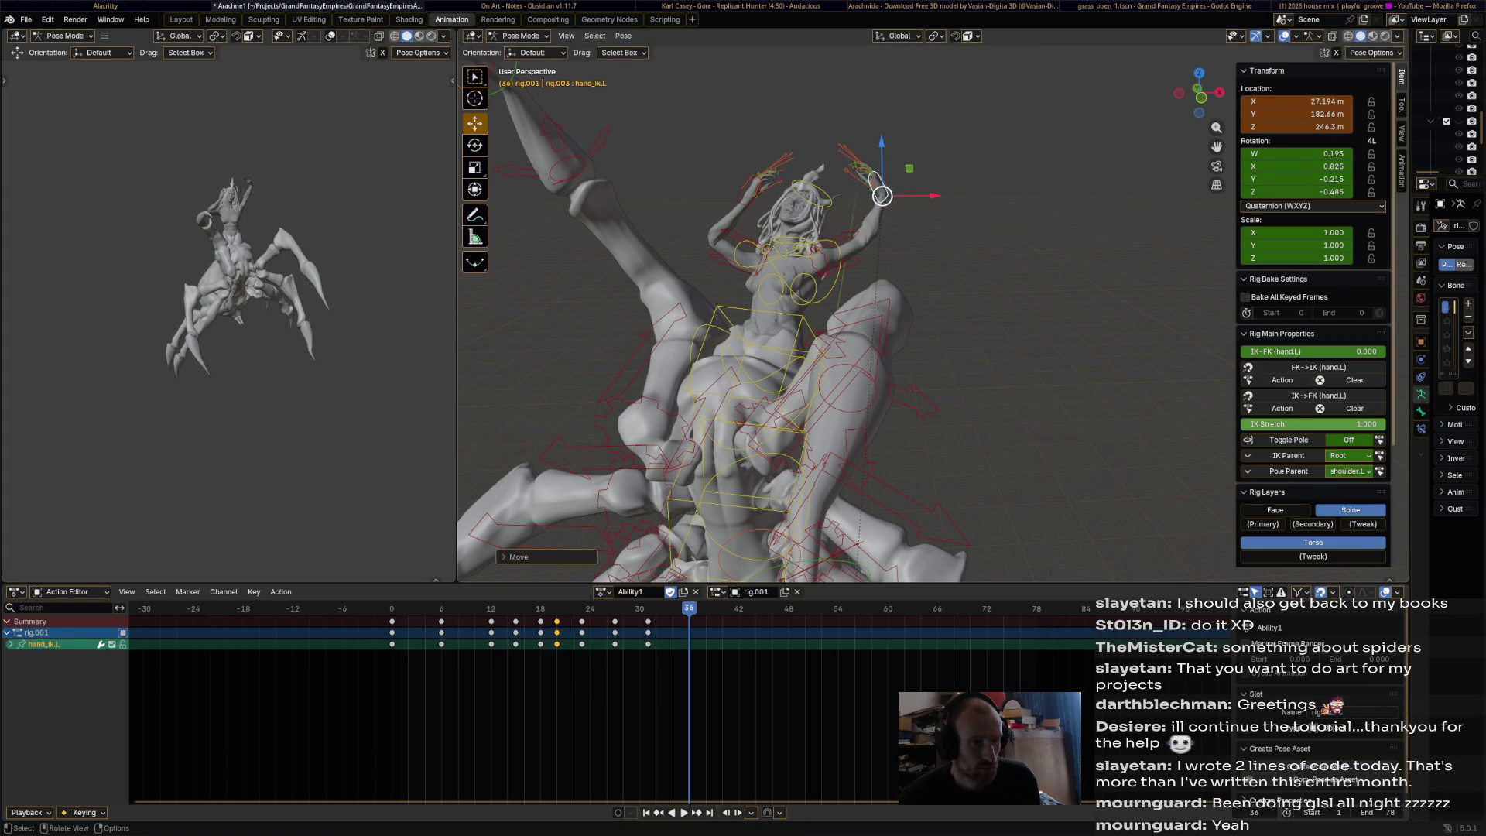
{"action": "key", "text": "r"}
{"action": "left_click", "coordinate": [890, 186]}
{"action": "middle_click_drag", "start_coordinate": [890, 186], "coordinate": [704, 205]}
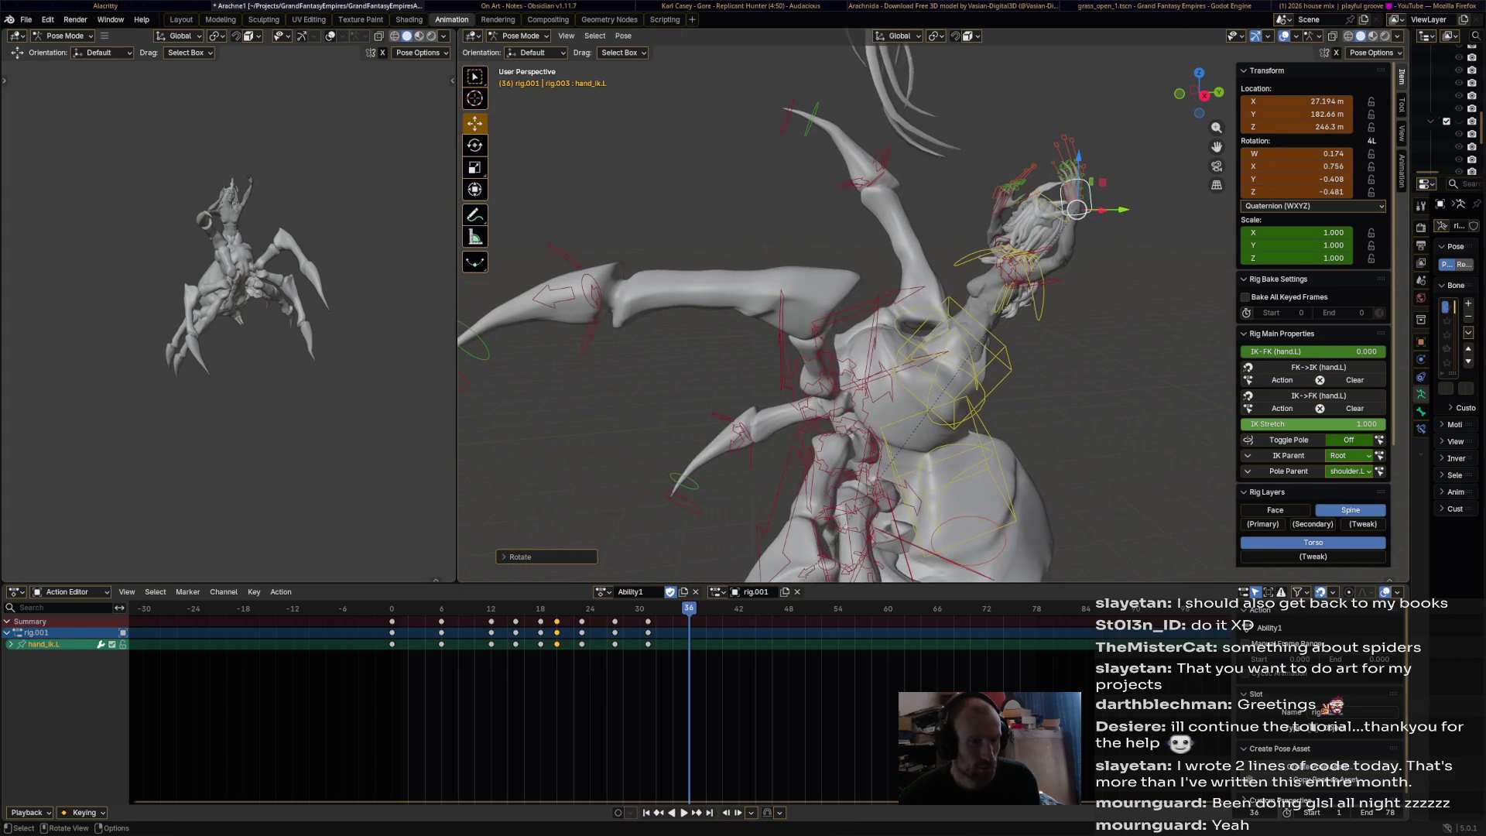
{"action": "key", "text": "g"}
{"action": "key", "text": "y"}
{"action": "key", "text": "Return"}
{"action": "middle_click_drag", "start_coordinate": [851, 232], "coordinate": [727, 263]}
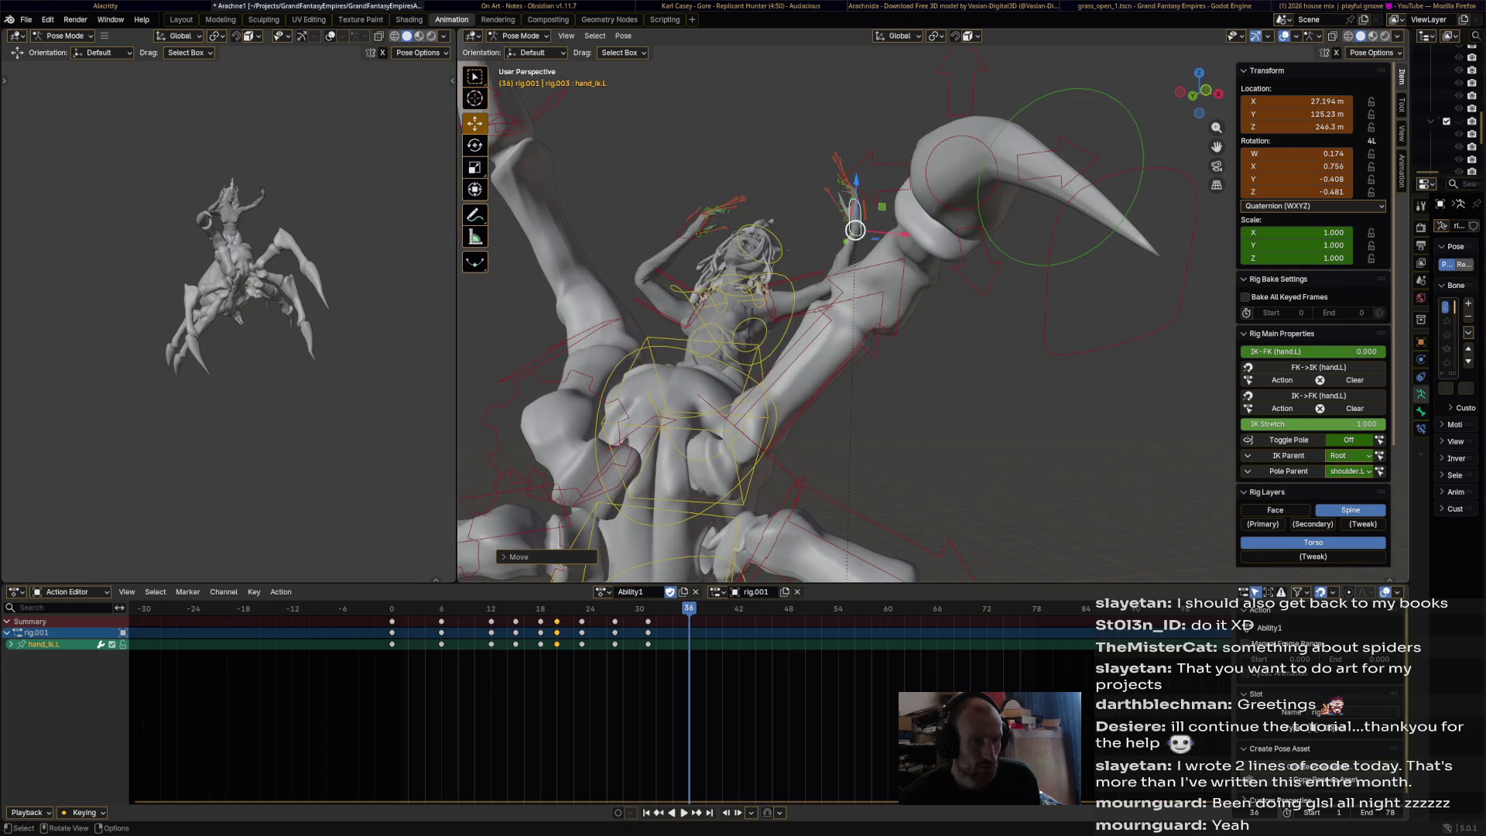
{"action": "key", "text": "g"}
{"action": "left_click", "coordinate": [847, 208]}
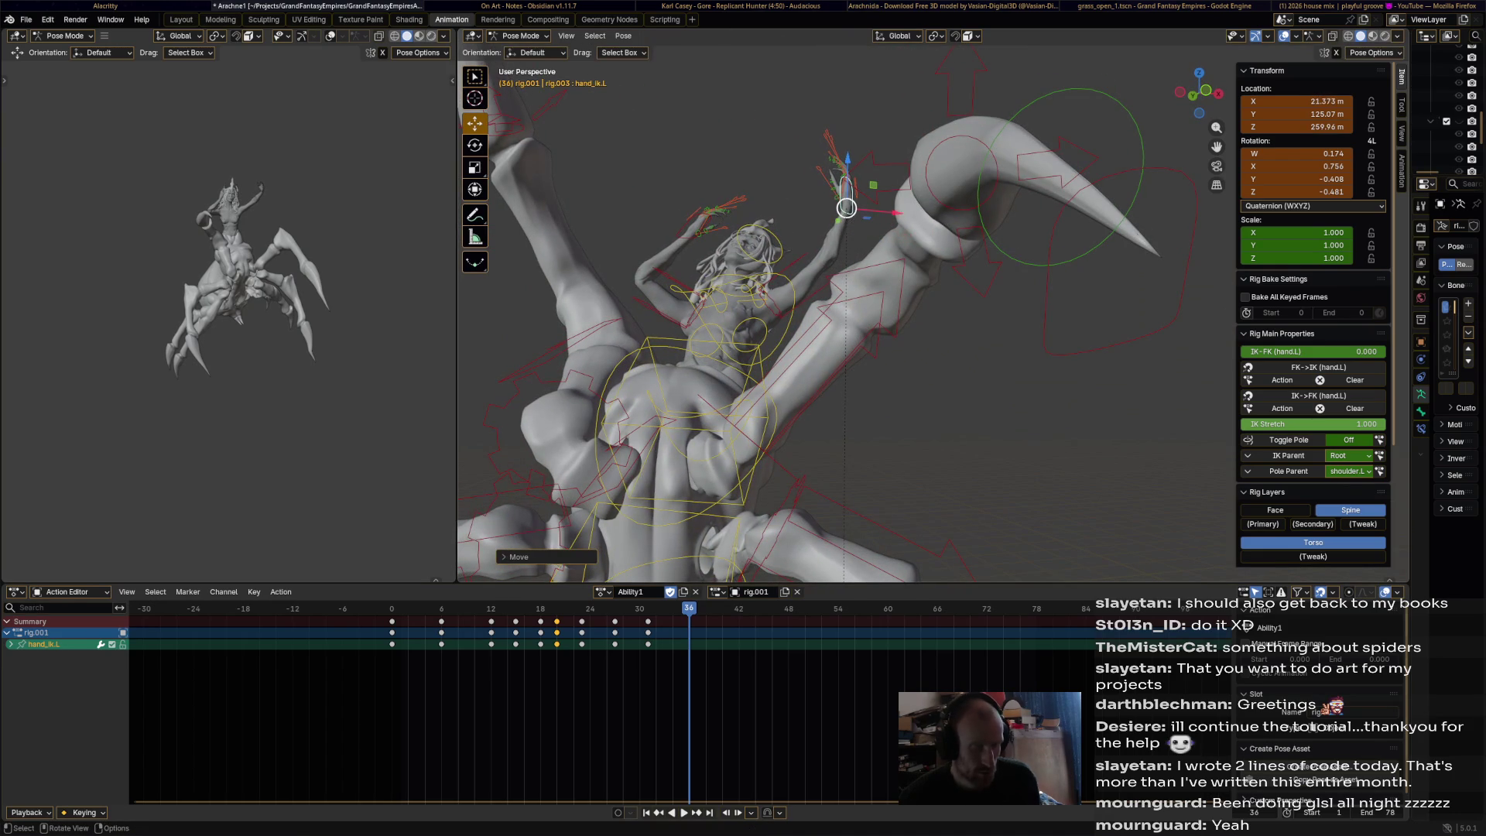
{"action": "key", "text": "i"}
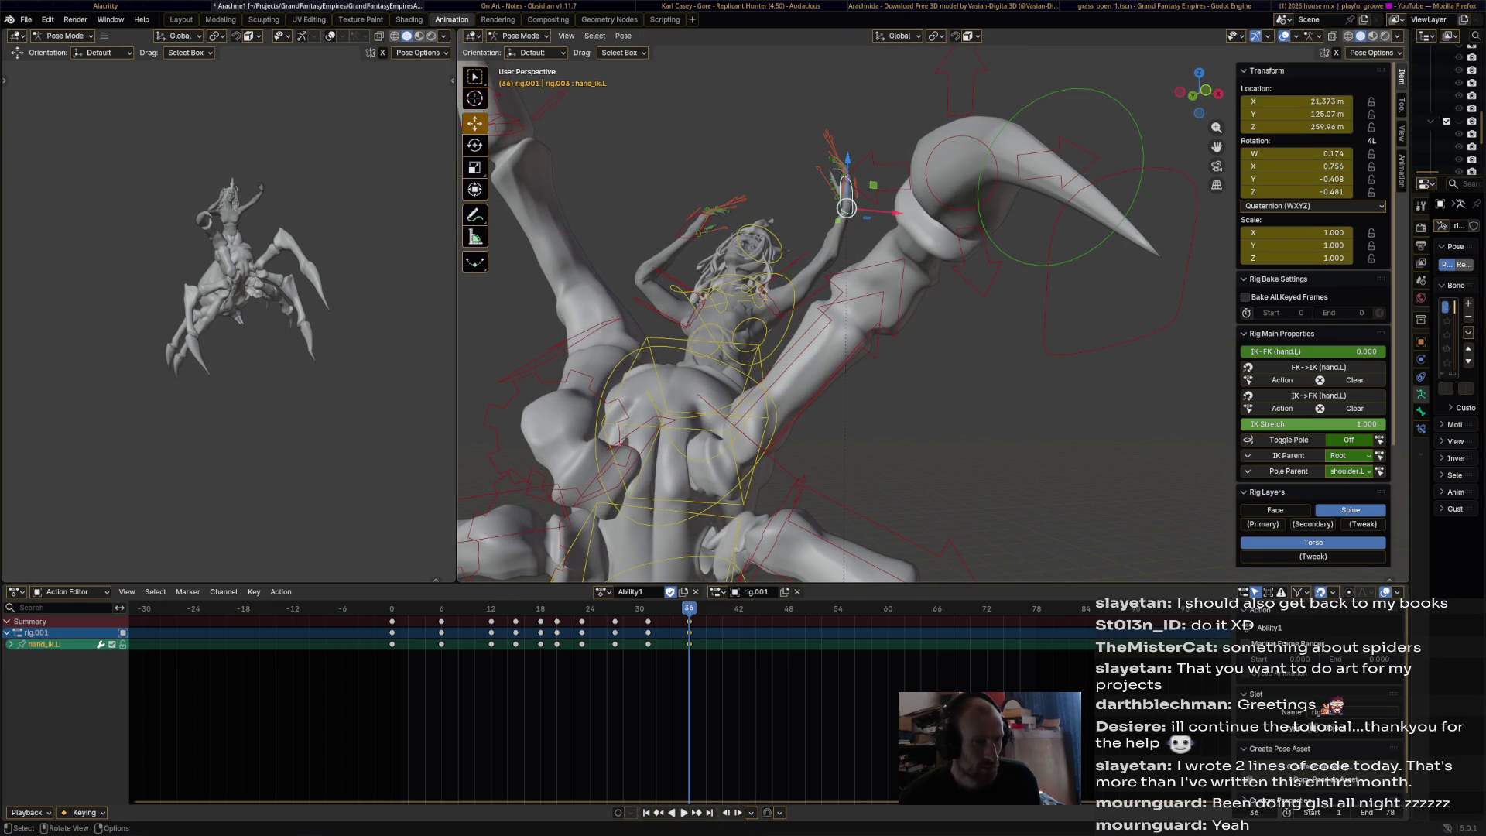
- Select the right hand IK control, raise and rotate it, and keyframe it at frame 37
{"action": "left_click", "coordinate": [708, 219]}
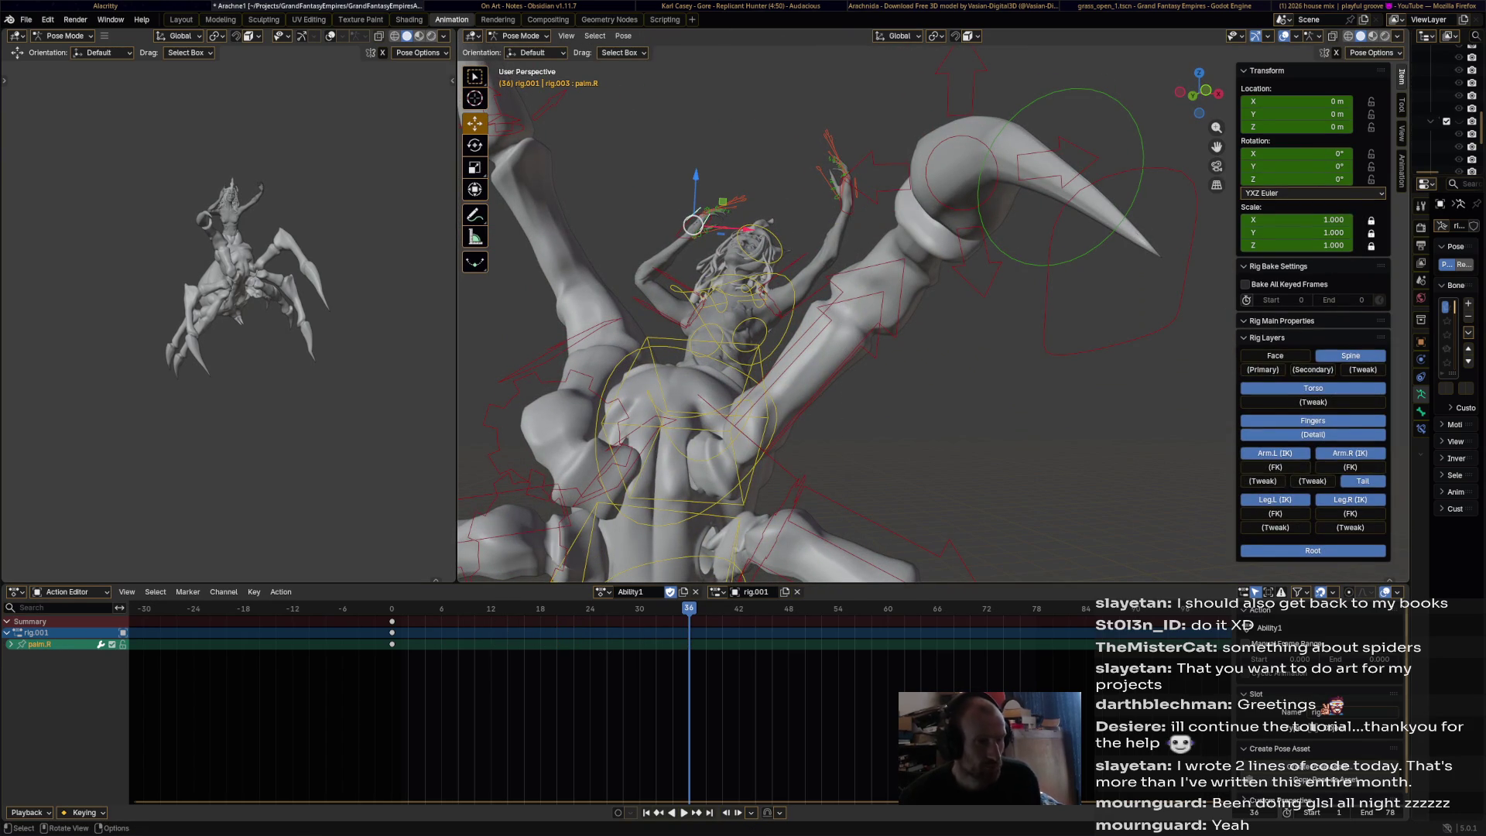
{"action": "left_click", "coordinate": [688, 232]}
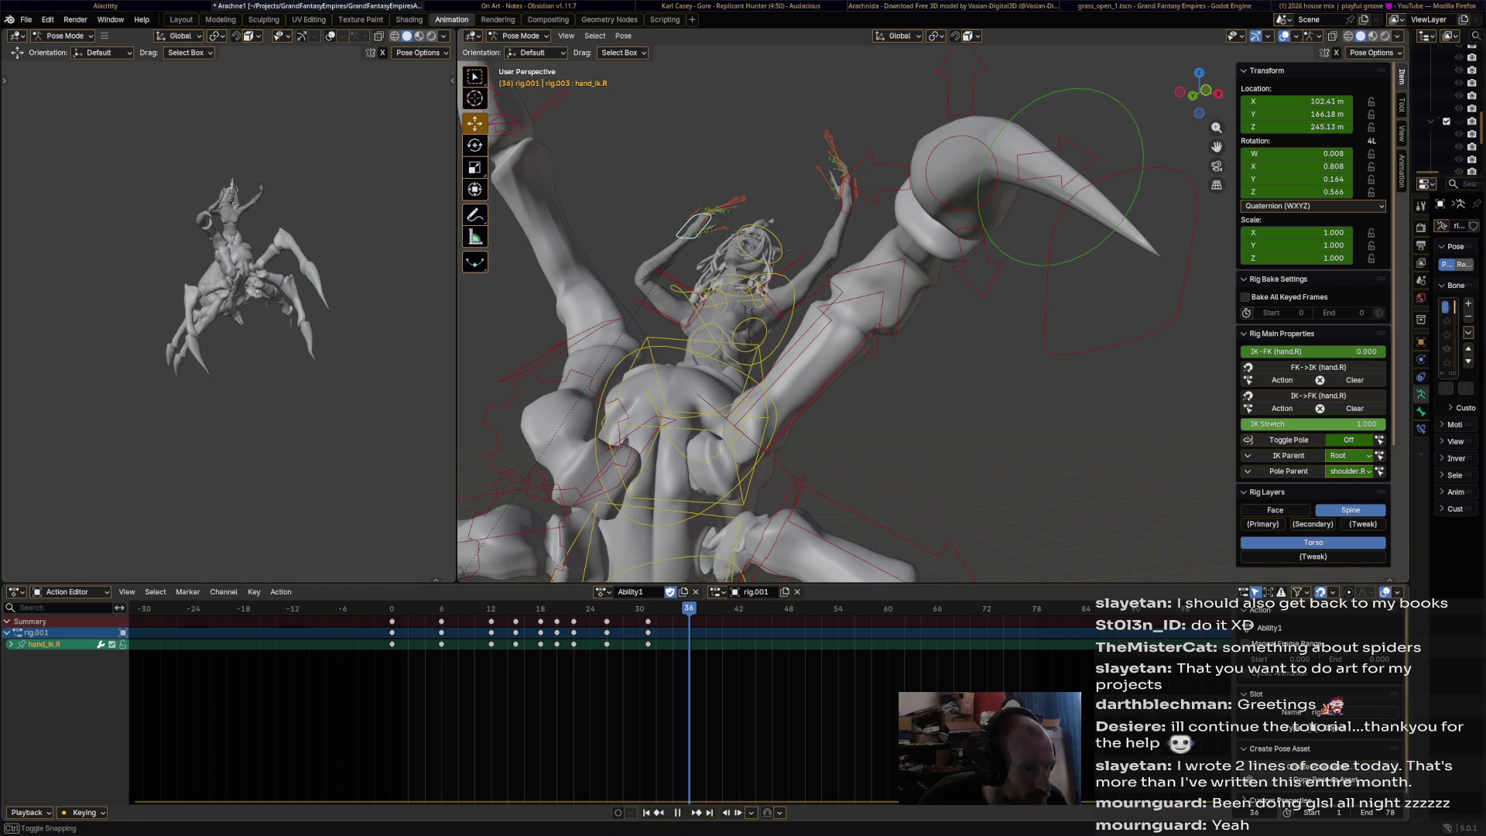
{"action": "left_click_drag", "start_coordinate": [688, 231], "coordinate": [655, 187]}
{"action": "key", "text": "r"}
{"action": "left_click", "coordinate": [686, 234]}
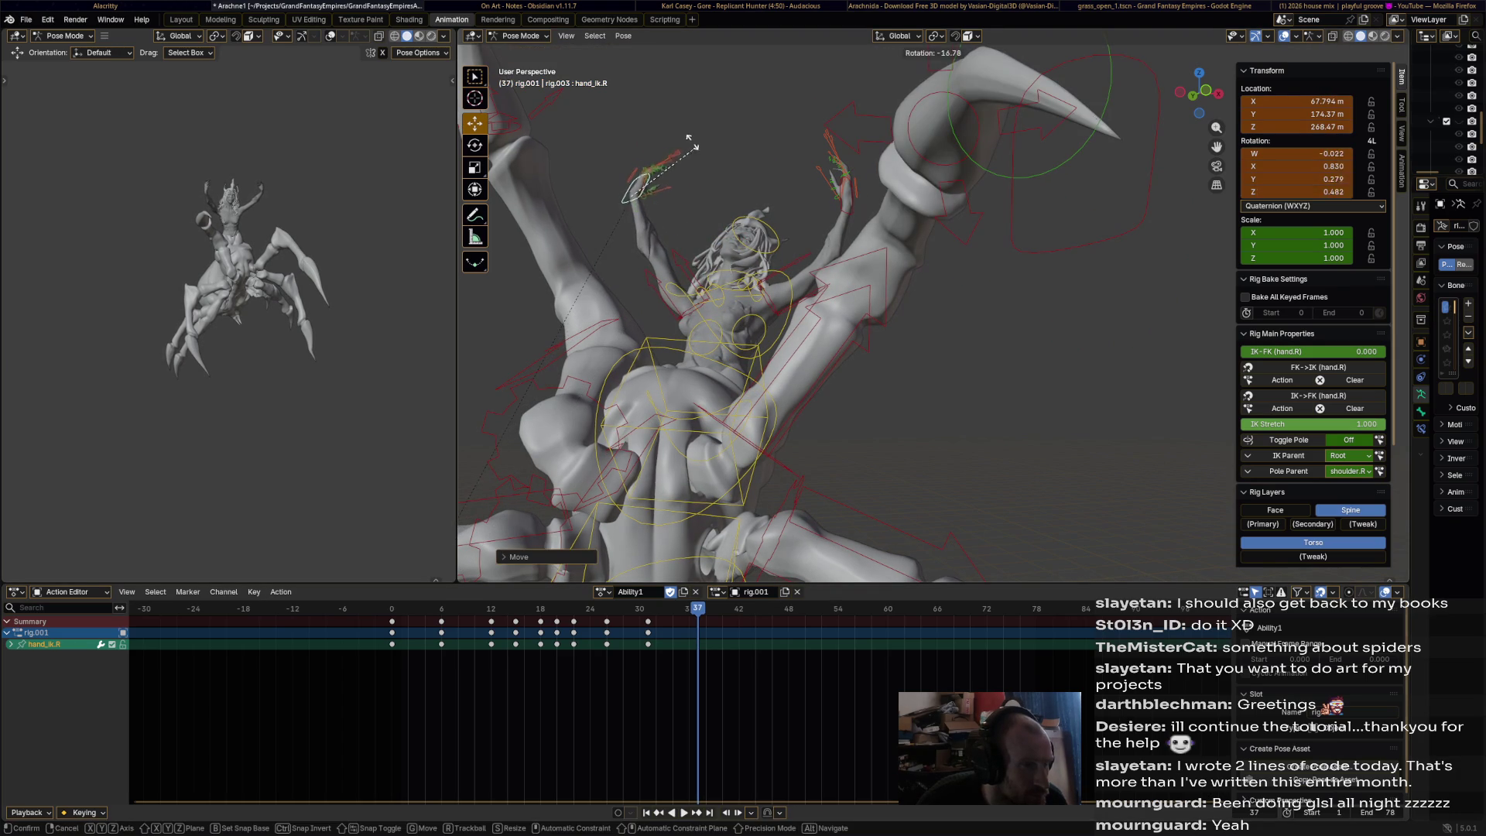
{"action": "middle_click_drag", "start_coordinate": [687, 234], "coordinate": [774, 263]}
{"action": "middle_click_drag", "start_coordinate": [913, 433], "coordinate": [938, 424]}
{"action": "key", "text": "r"}
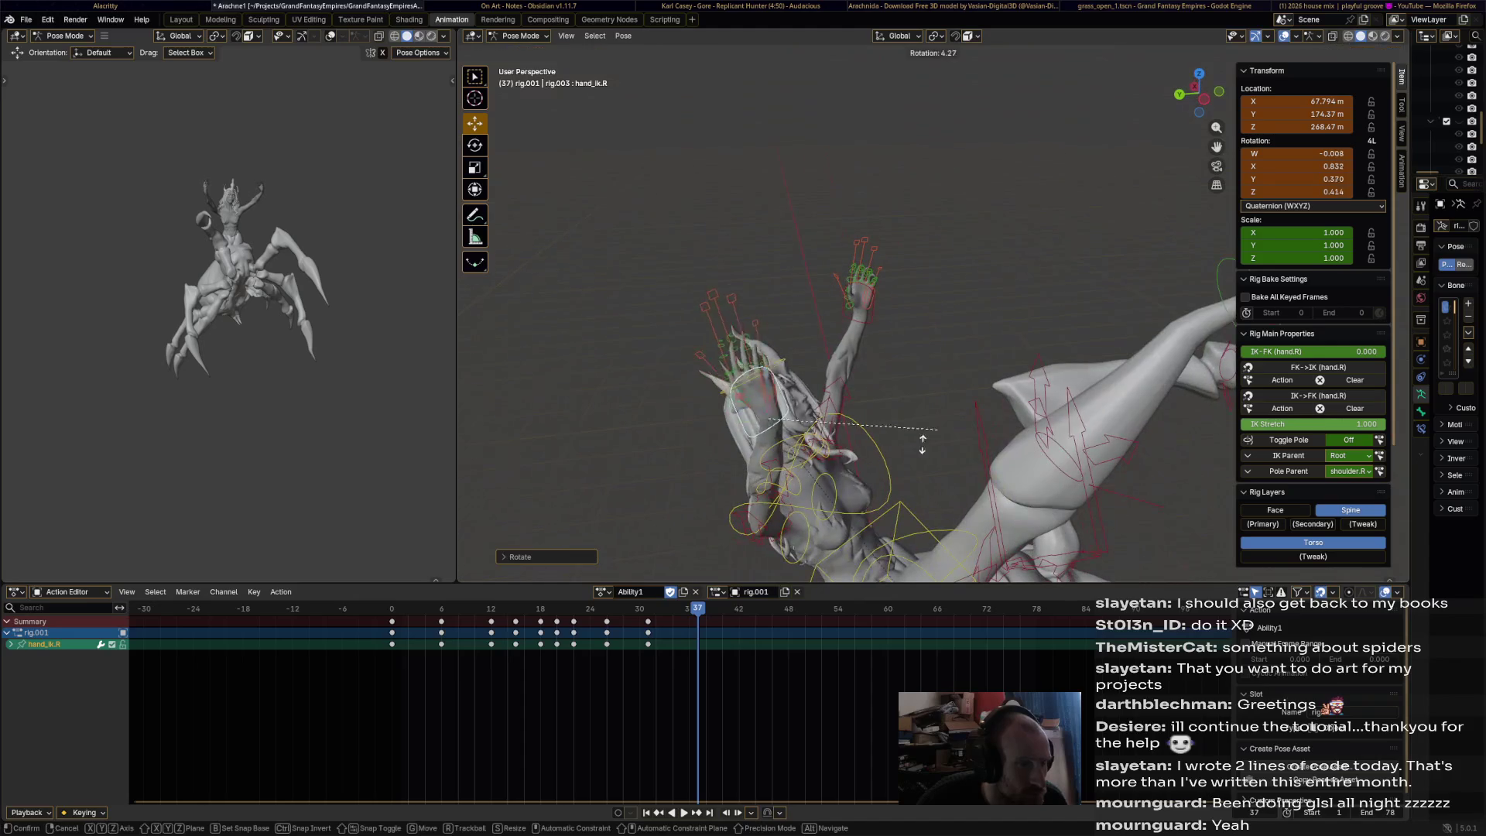
{"action": "left_click", "coordinate": [813, 517]}
{"action": "mouse_move", "coordinate": [812, 517]}
{"action": "middle_mouse_down"}
{"action": "mouse_move", "coordinate": [836, 364]}
{"action": "mouse_move", "coordinate": [805, 297]}
{"action": "middle_mouse_up"}
{"action": "key", "text": "g"}
{"action": "key", "text": "r"}
{"action": "left_click", "coordinate": [808, 315]}
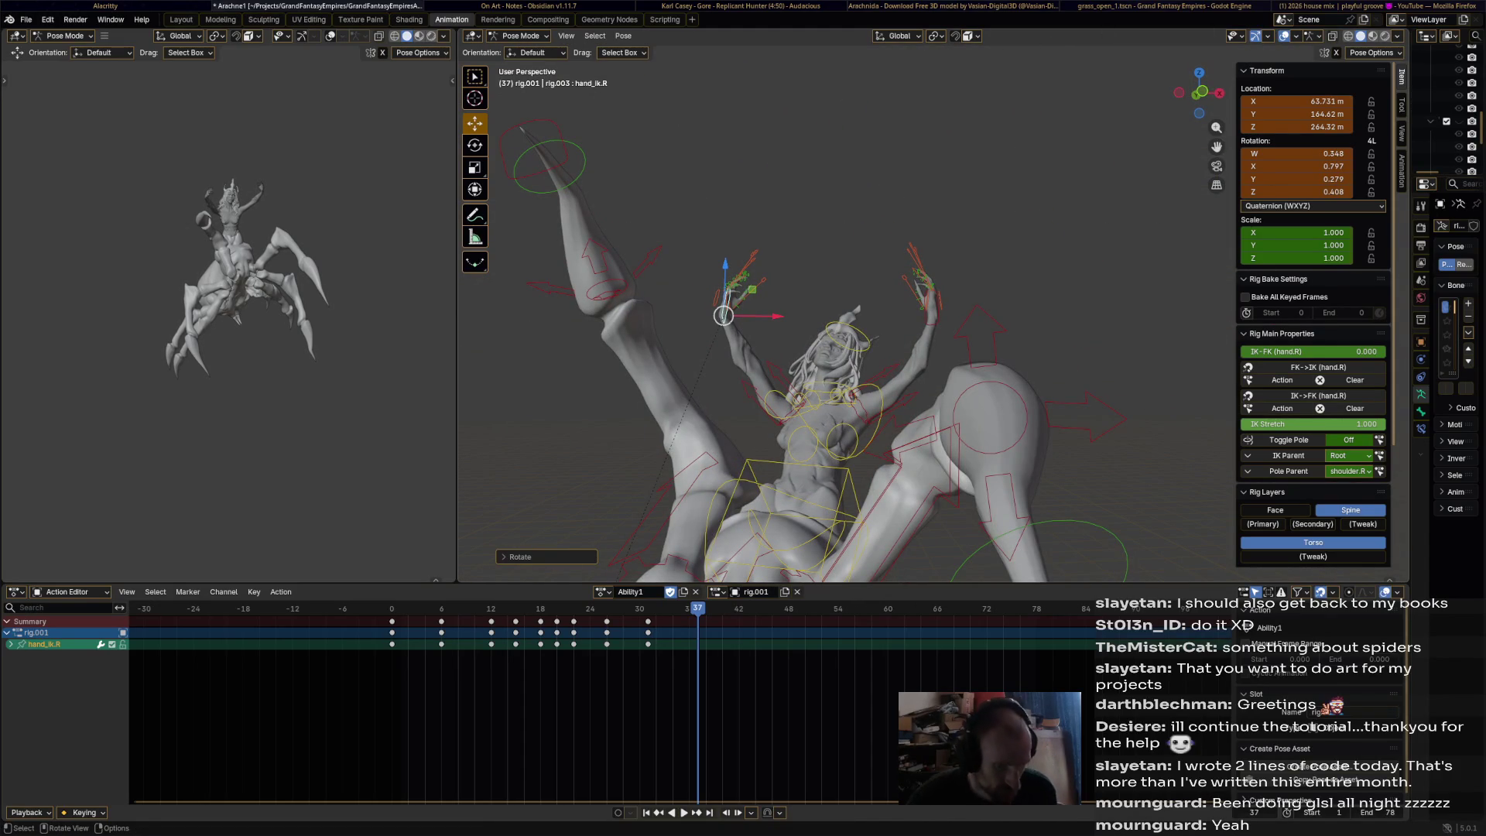
{"action": "key", "text": "i"}
- Preview the animation in reverse and forward, then move the right hand control lower and inward and rotate it
{"action": "key", "text": "shift+ctrl+space"}
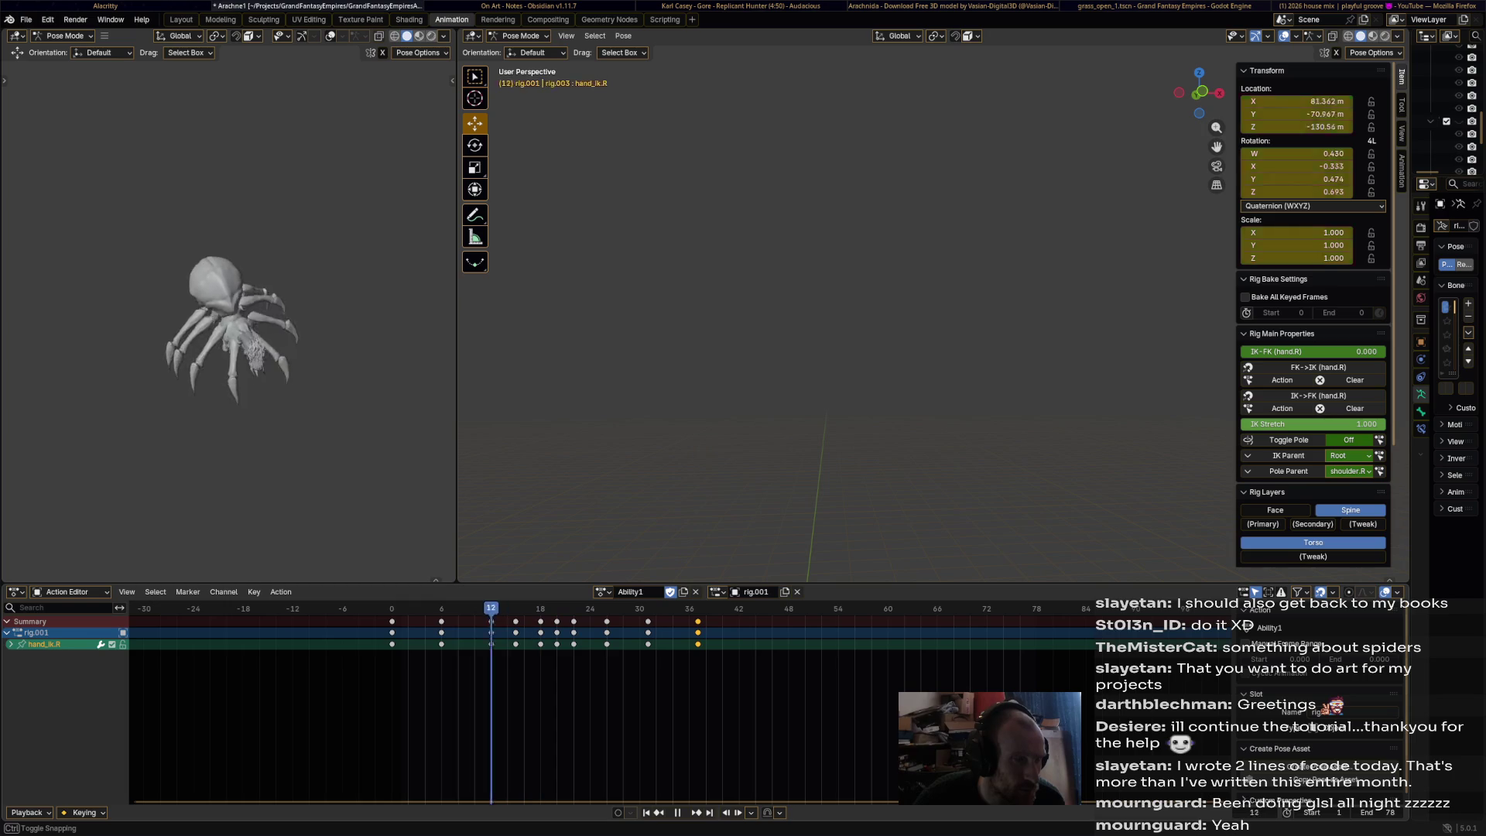
{"action": "key", "text": "space"}
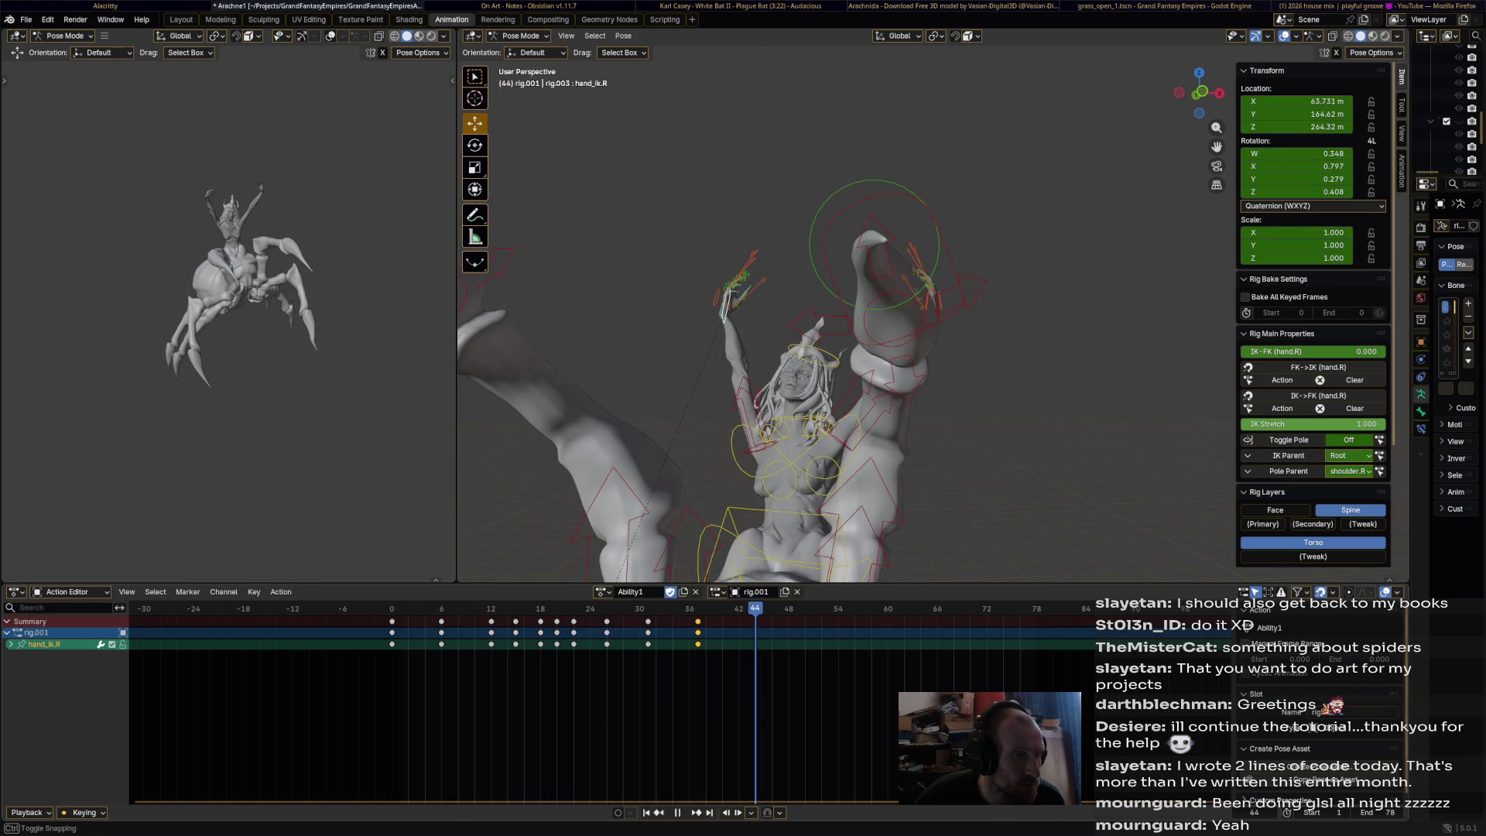
{"action": "middle_click_drag", "start_coordinate": [761, 252], "coordinate": [874, 213]}
{"action": "key", "text": "g"}
{"action": "left_click", "coordinate": [760, 252]}
{"action": "left_click_drag", "start_coordinate": [670, 265], "coordinate": [890, 209]}
{"action": "middle_click_drag", "start_coordinate": [890, 209], "coordinate": [1006, 209]}
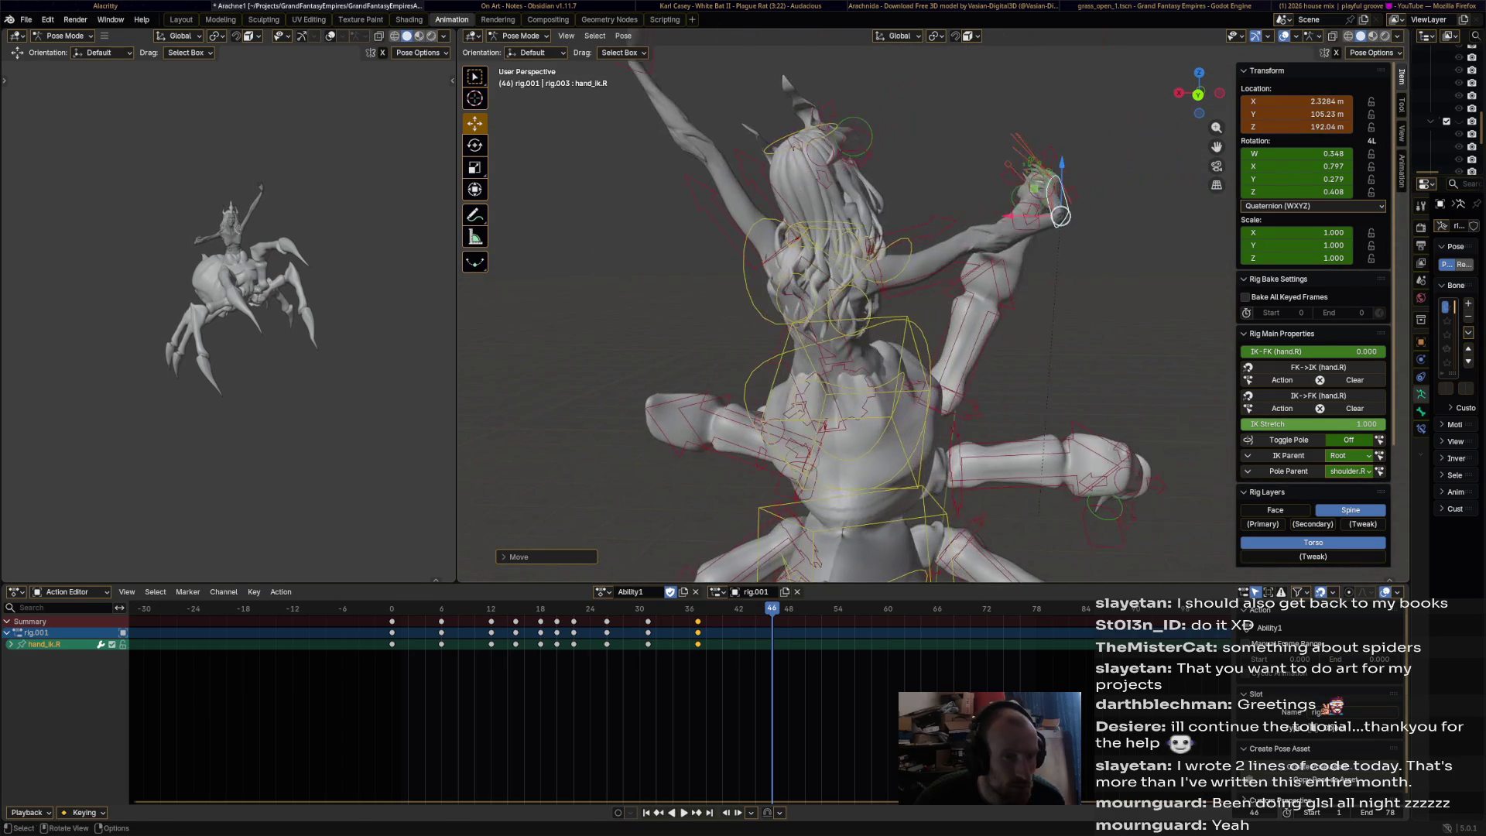
{"action": "key", "text": "r"}
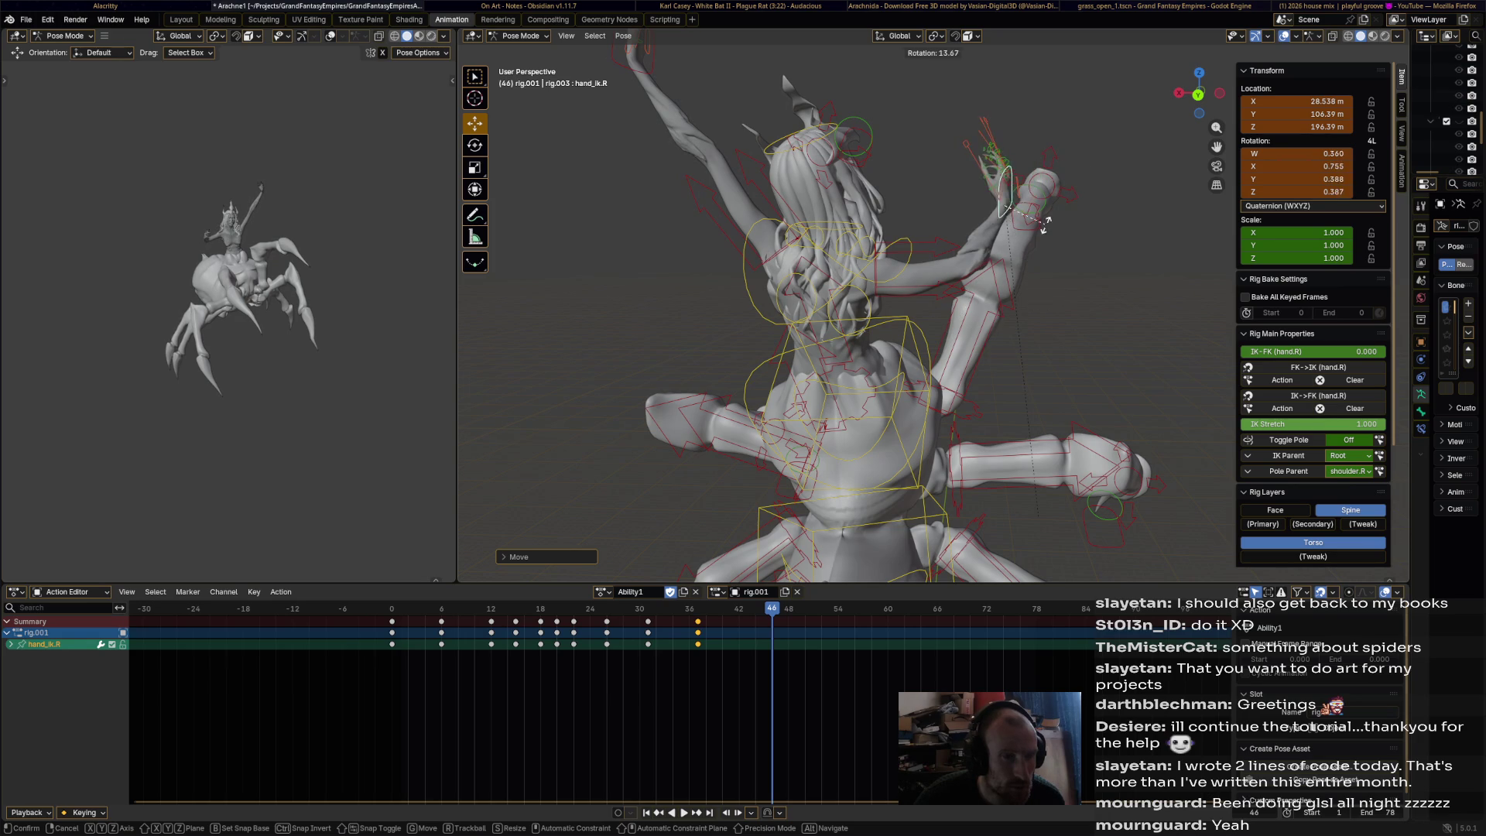
{"action": "left_click", "coordinate": [1041, 303]}
{"action": "middle_click_drag", "start_coordinate": [1041, 304], "coordinate": [890, 309]}
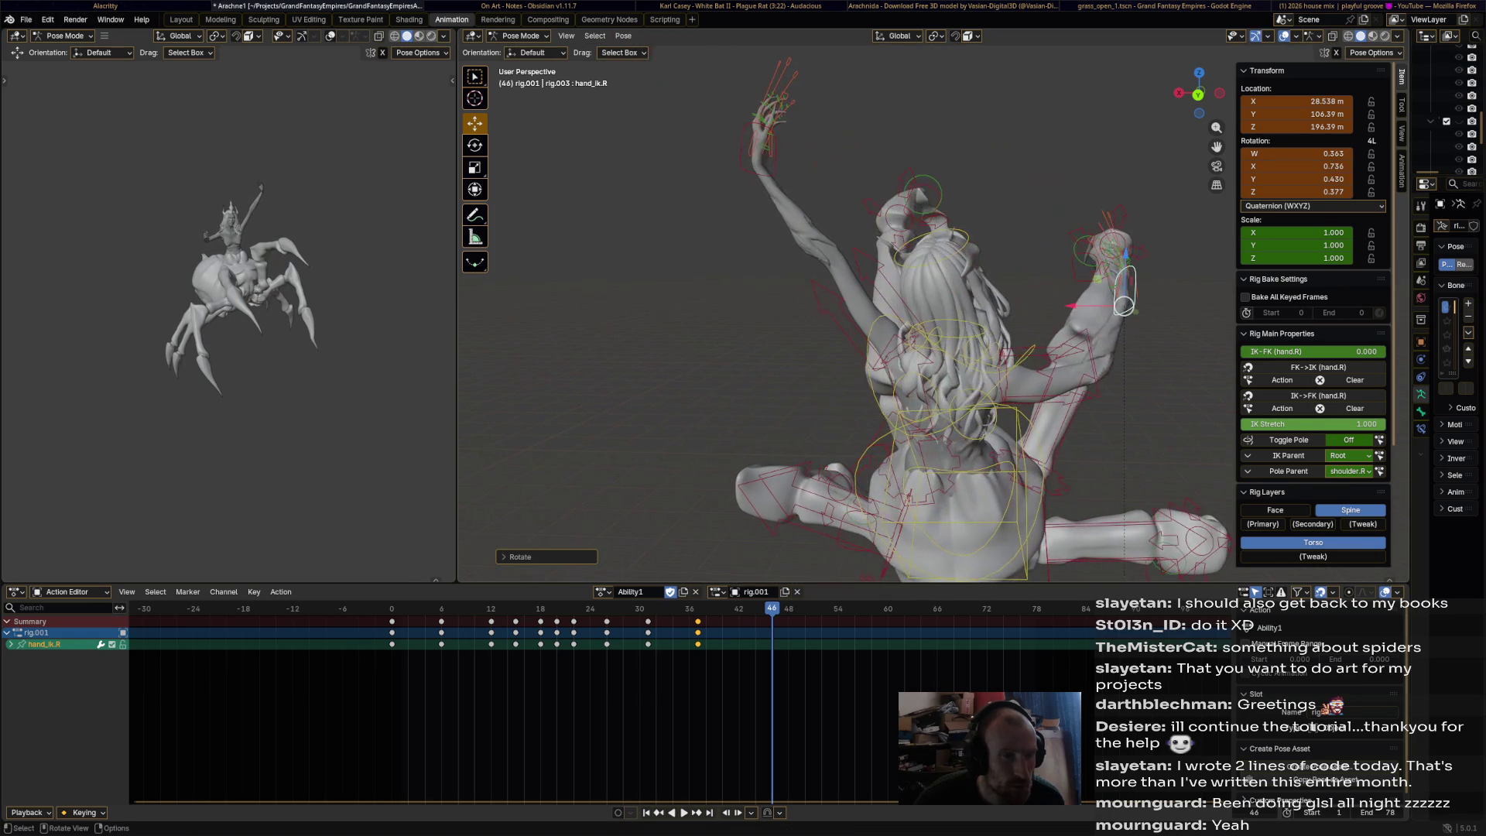
- Select the left hand IK control and adjust its position and rotation
{"action": "left_click", "coordinate": [759, 158]}
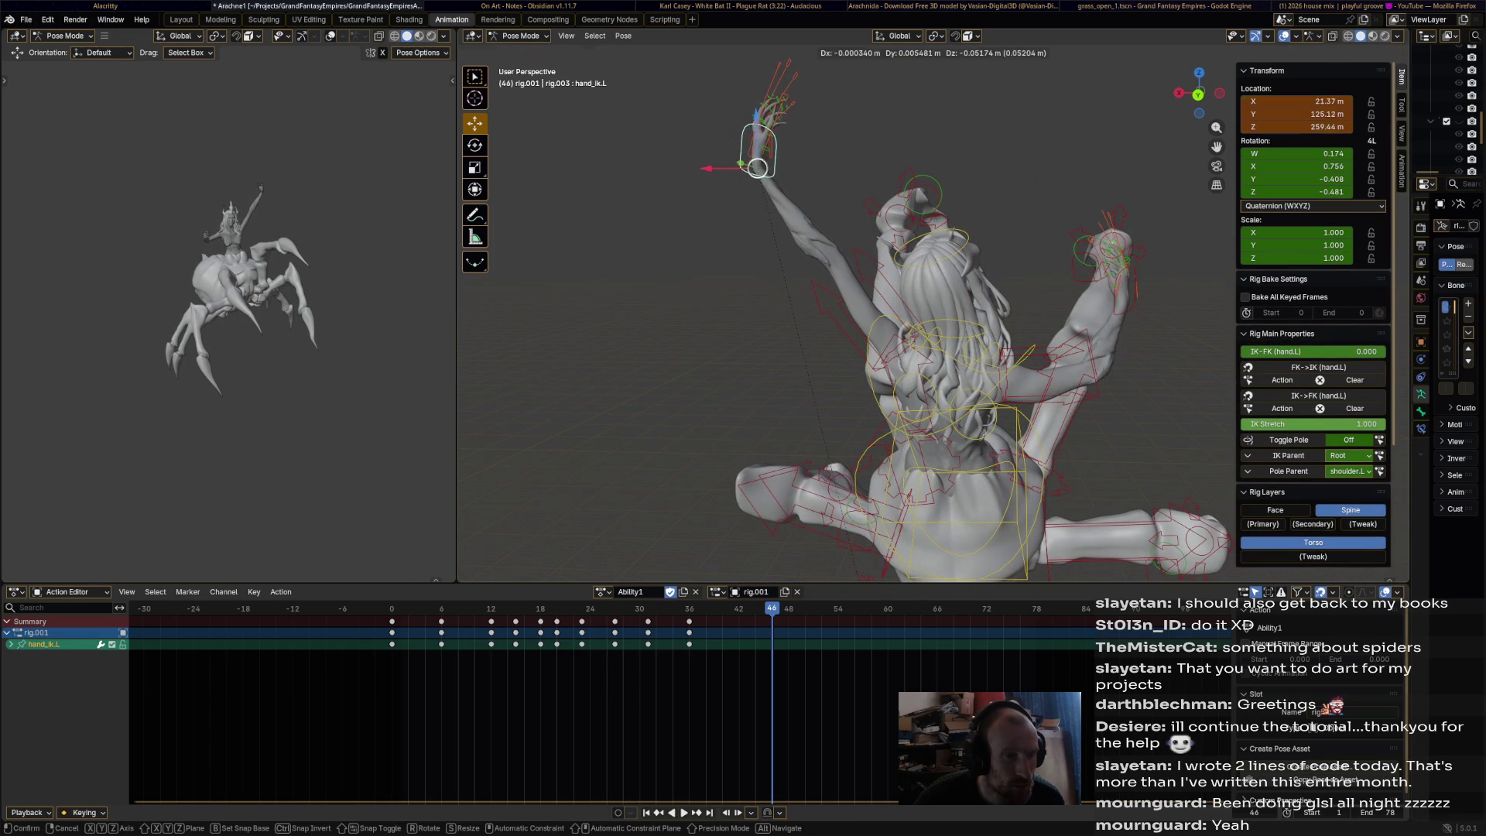
{"action": "key", "text": "g"}
{"action": "left_click", "coordinate": [757, 167]}
{"action": "key", "text": "r"}
{"action": "left_click", "coordinate": [844, 264]}
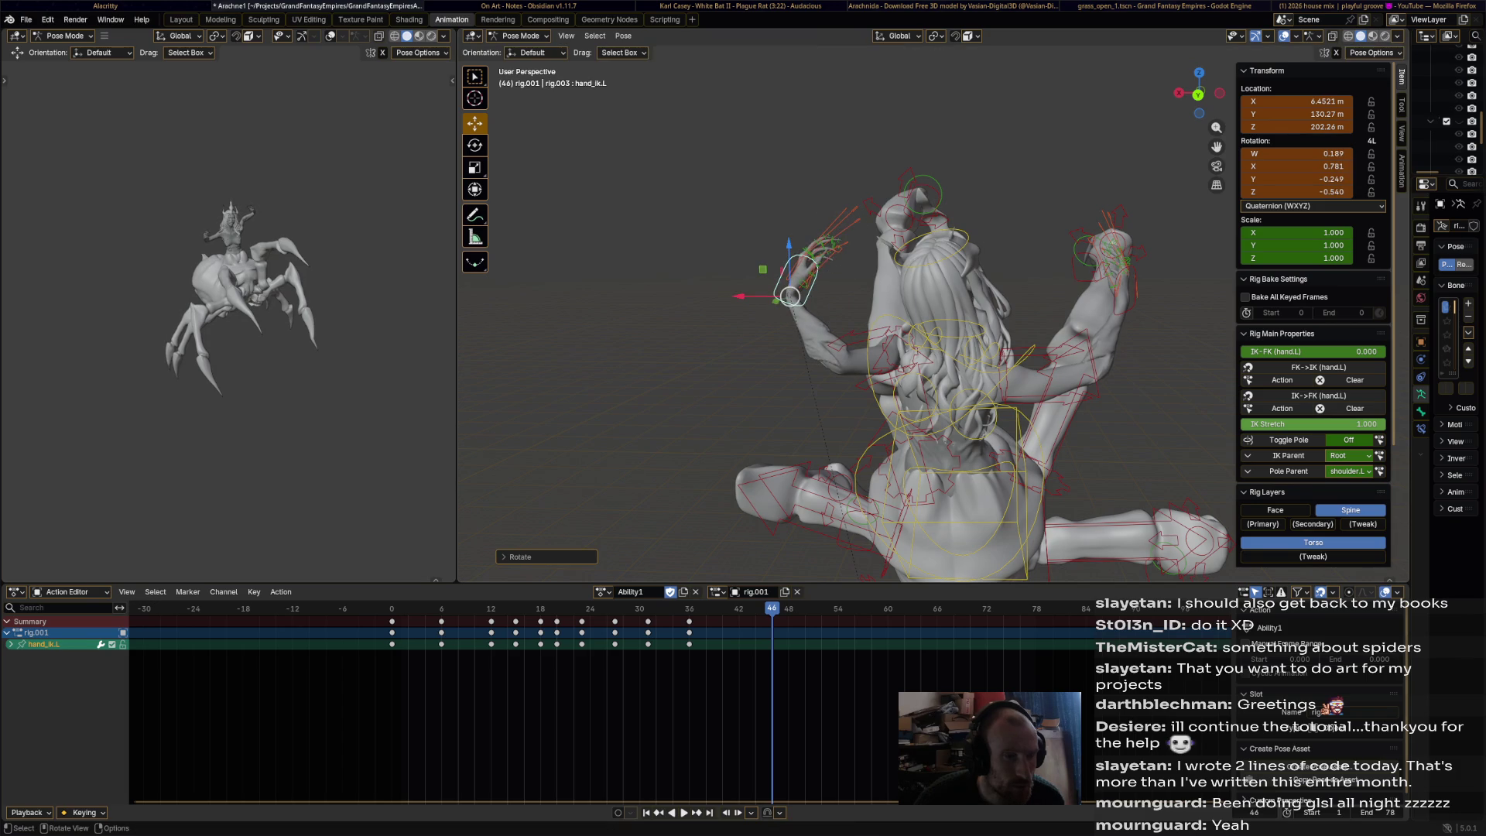
- Slide the left hand along Y beside the head, key it at frame 46, and play back
{"action": "middle_click_drag", "start_coordinate": [851, 325], "coordinate": [696, 333]}
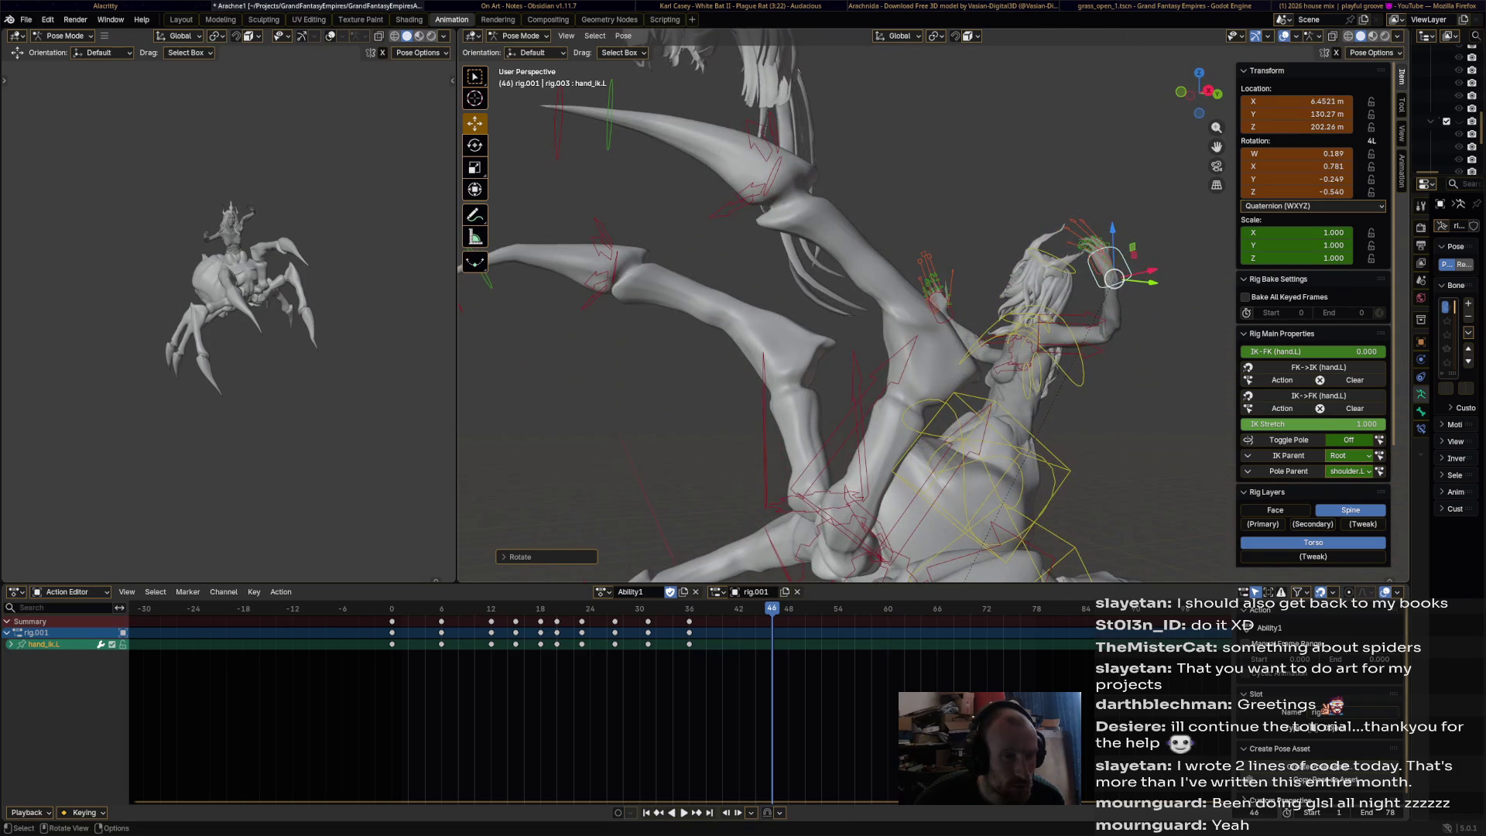
{"action": "left_click_drag", "start_coordinate": [1151, 271], "coordinate": [1131, 274]}
{"action": "key", "text": "Escape"}
{"action": "middle_click_drag", "start_coordinate": [851, 309], "coordinate": [774, 348]}
{"action": "mouse_move", "coordinate": [890, 348]}
{"action": "middle_mouse_down"}
{"action": "mouse_move", "coordinate": [929, 464]}
{"action": "mouse_move", "coordinate": [874, 418]}
{"action": "middle_mouse_up"}
{"action": "key", "text": "g"}
{"action": "key", "text": "y"}
{"action": "left_click", "coordinate": [931, 479]}
{"action": "key", "text": "r"}
{"action": "key", "text": "Return"}
{"action": "key", "text": "i"}
{"action": "key", "text": "space"}
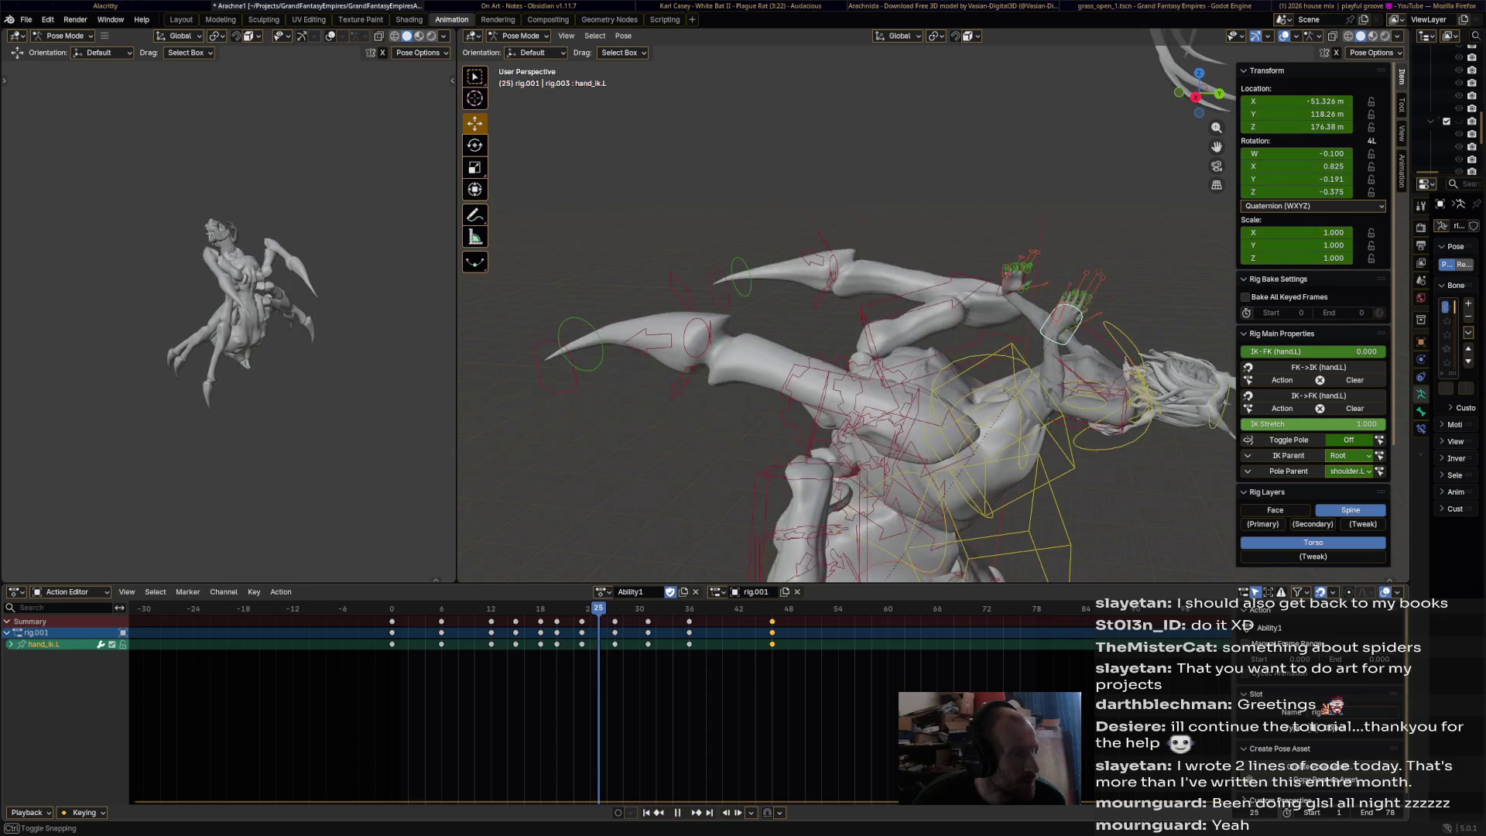
- Move the right hand control and keyframe its pose at frame 27
{"action": "mouse_move", "coordinate": [851, 348]}
{"action": "middle_mouse_down"}
{"action": "mouse_move", "coordinate": [945, 348]}
{"action": "mouse_move", "coordinate": [858, 242]}
{"action": "middle_mouse_up"}
{"action": "key", "text": "g"}
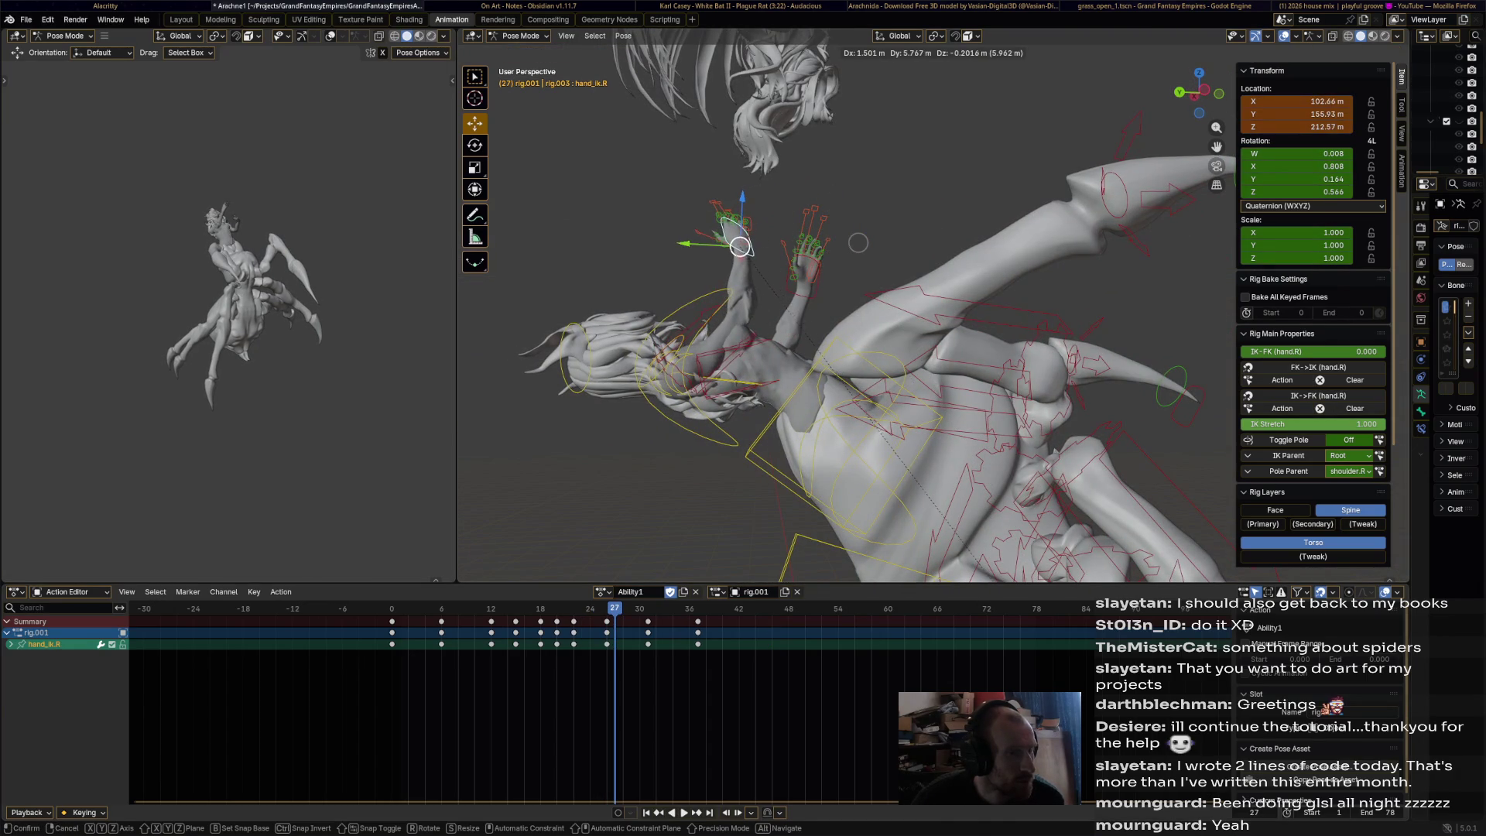
{"action": "left_click", "coordinate": [858, 242]}
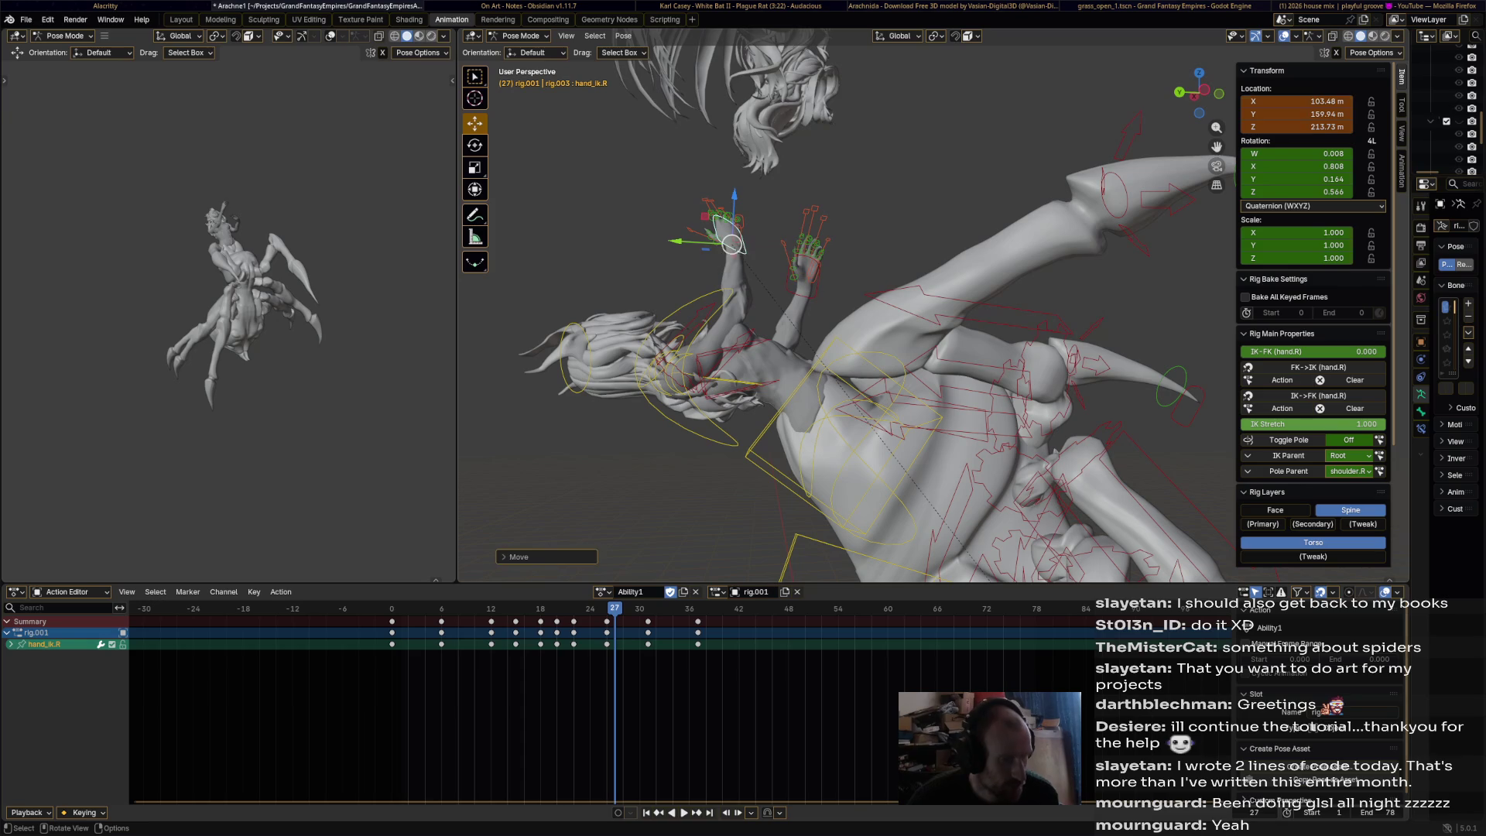
{"action": "key", "text": "i"}
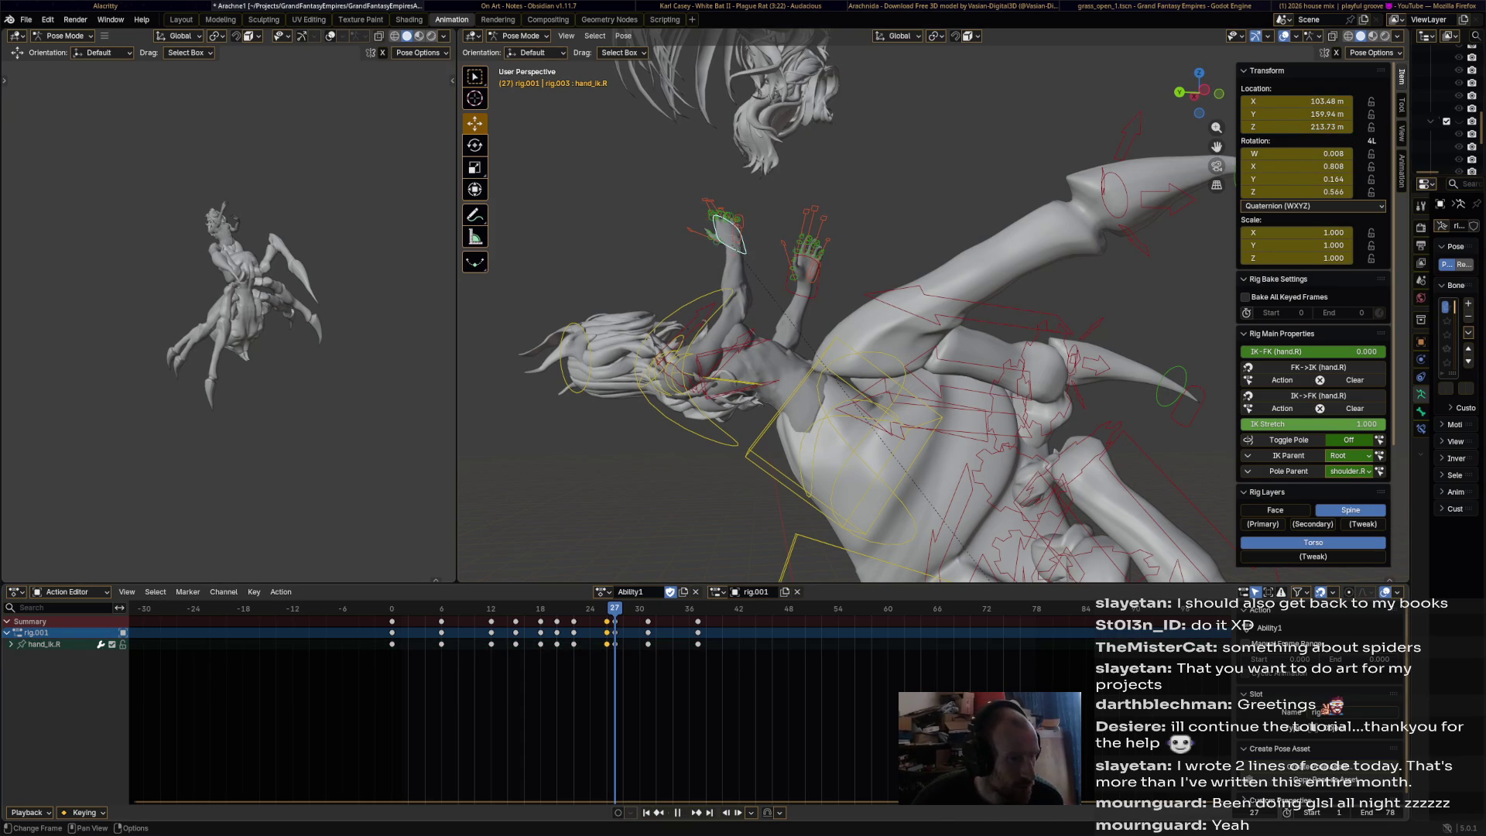
- Preview the animation in reverse, then reposition the right hand control and key it at frame 44
{"action": "key", "text": "ctrl+shift+space"}
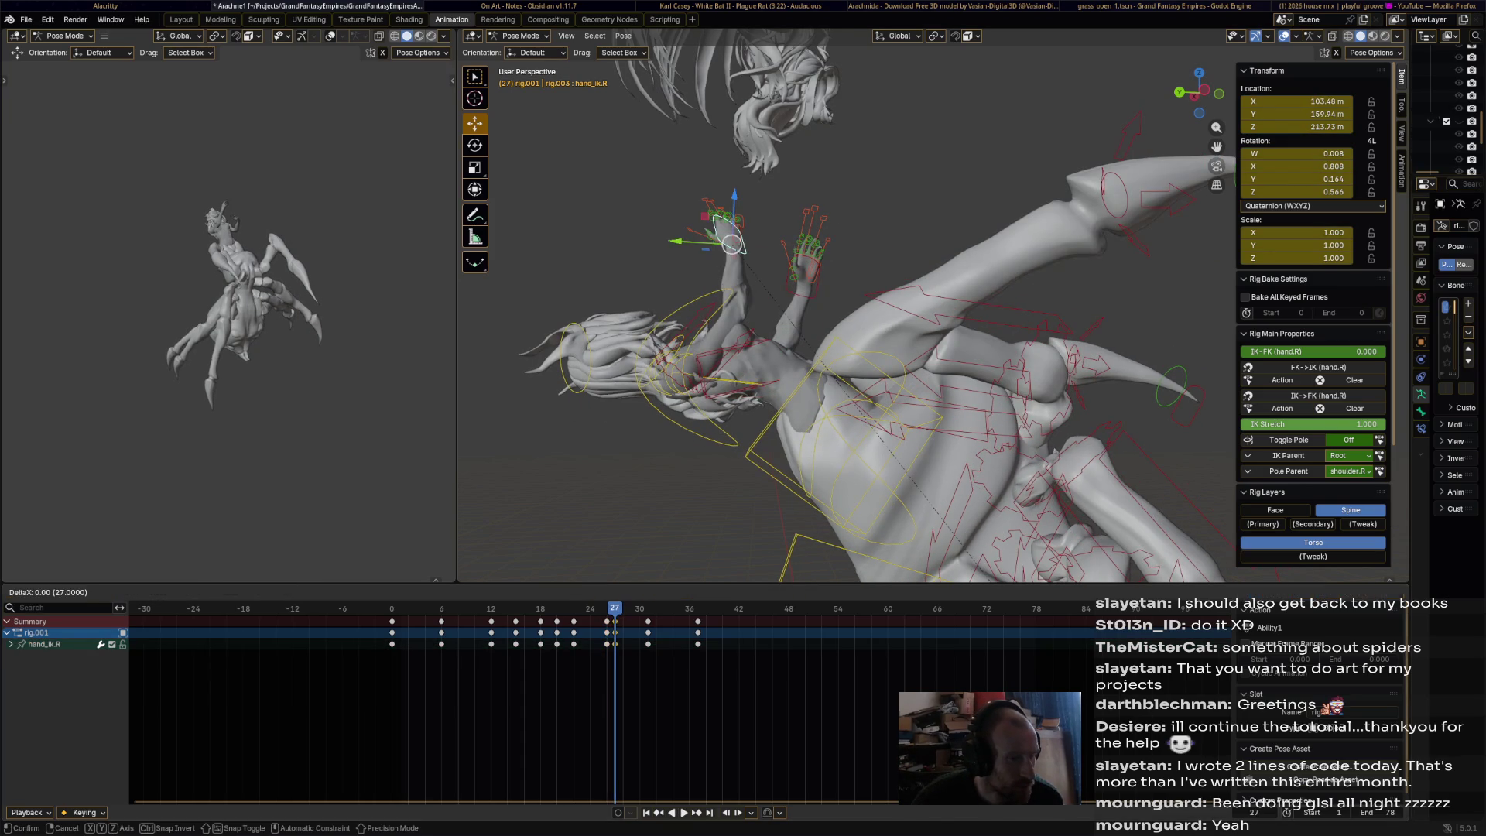
{"action": "key", "text": "Return"}
{"action": "key", "text": "ctrl+shift+space"}
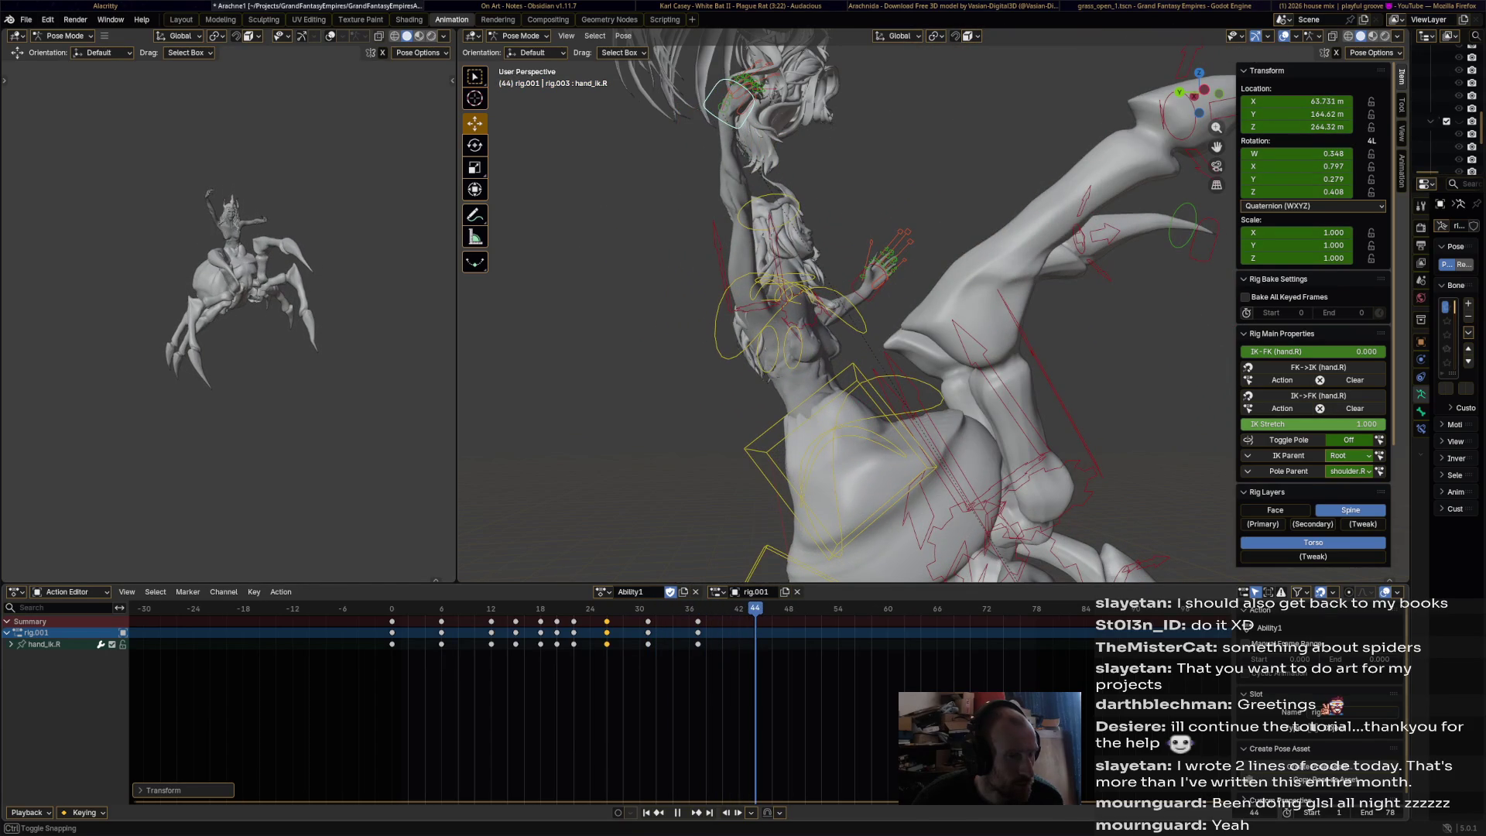
{"action": "middle_click_drag", "start_coordinate": [852, 309], "coordinate": [975, 317]}
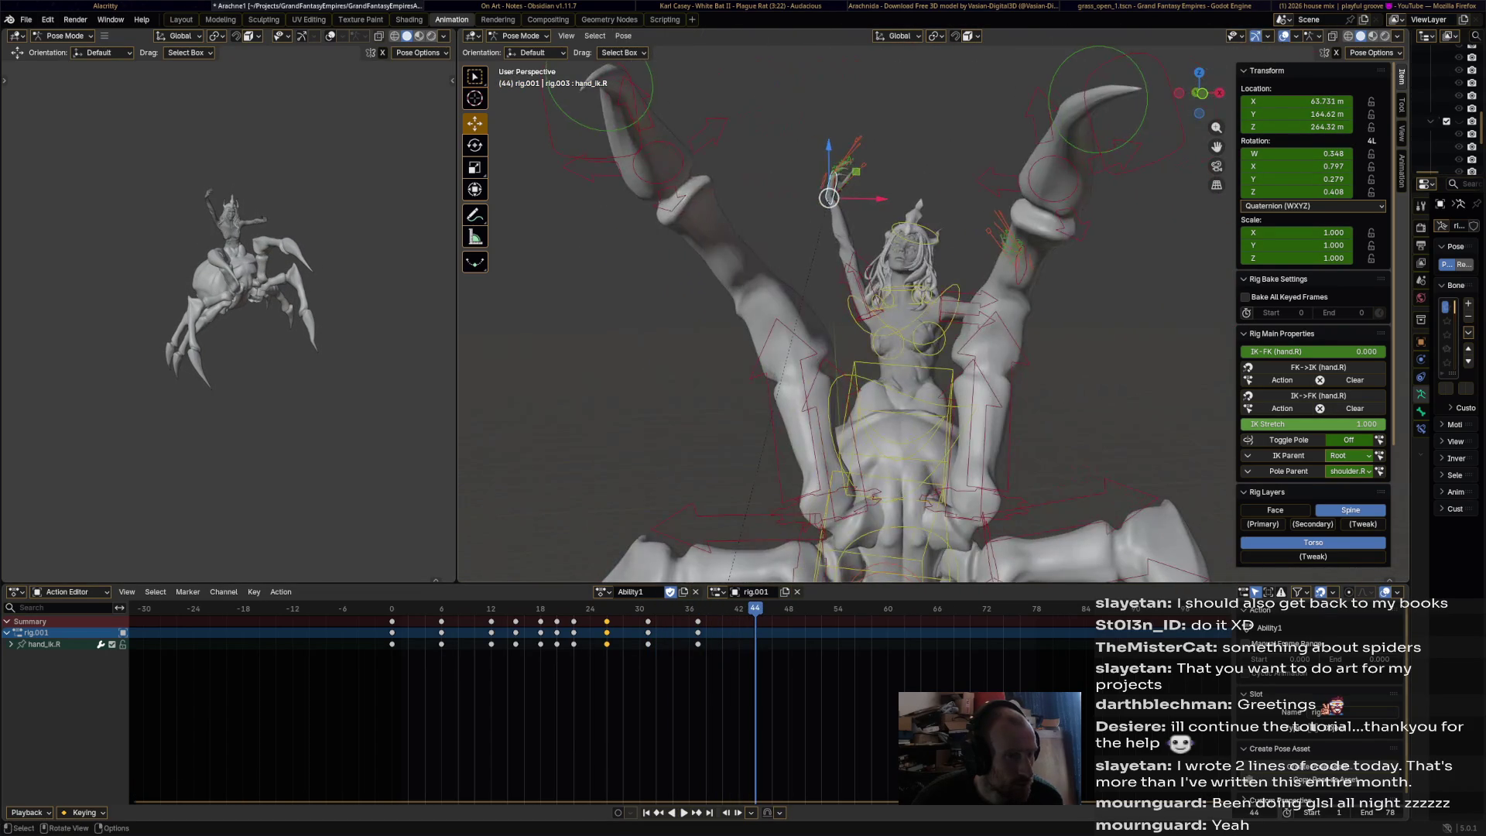
{"action": "mouse_move", "coordinate": [851, 310]}
{"action": "middle_mouse_down"}
{"action": "mouse_move", "coordinate": [696, 146]}
{"action": "mouse_move", "coordinate": [886, 137]}
{"action": "middle_mouse_up"}
{"action": "key", "text": "g"}
{"action": "left_click", "coordinate": [698, 147]}
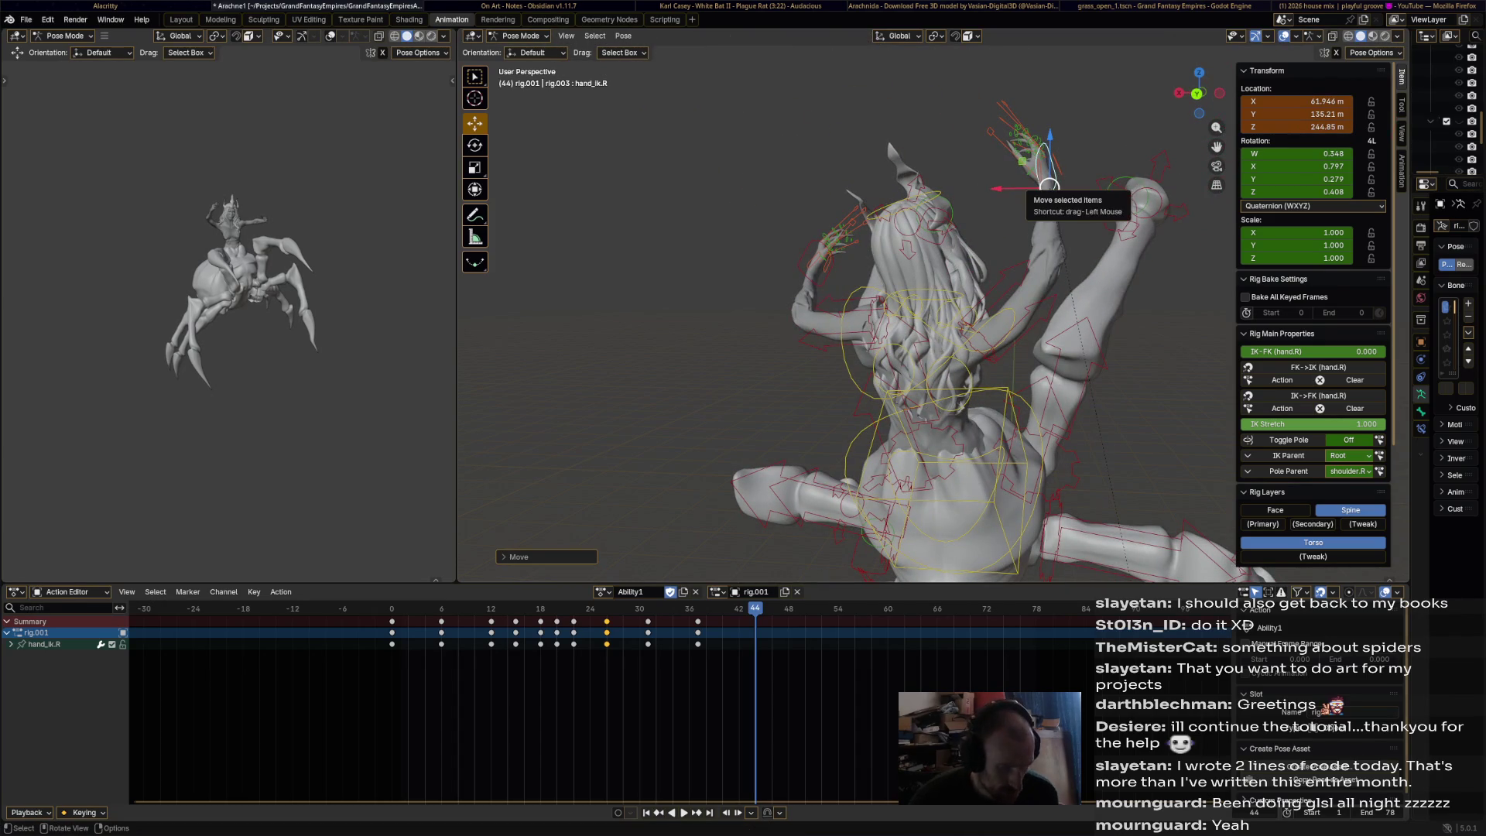
{"action": "key", "text": "i"}
- Replay from the start, then rotate the right hand control out to the side at frame 53
{"action": "key", "text": "shift+Left"}
{"action": "key", "text": "space"}
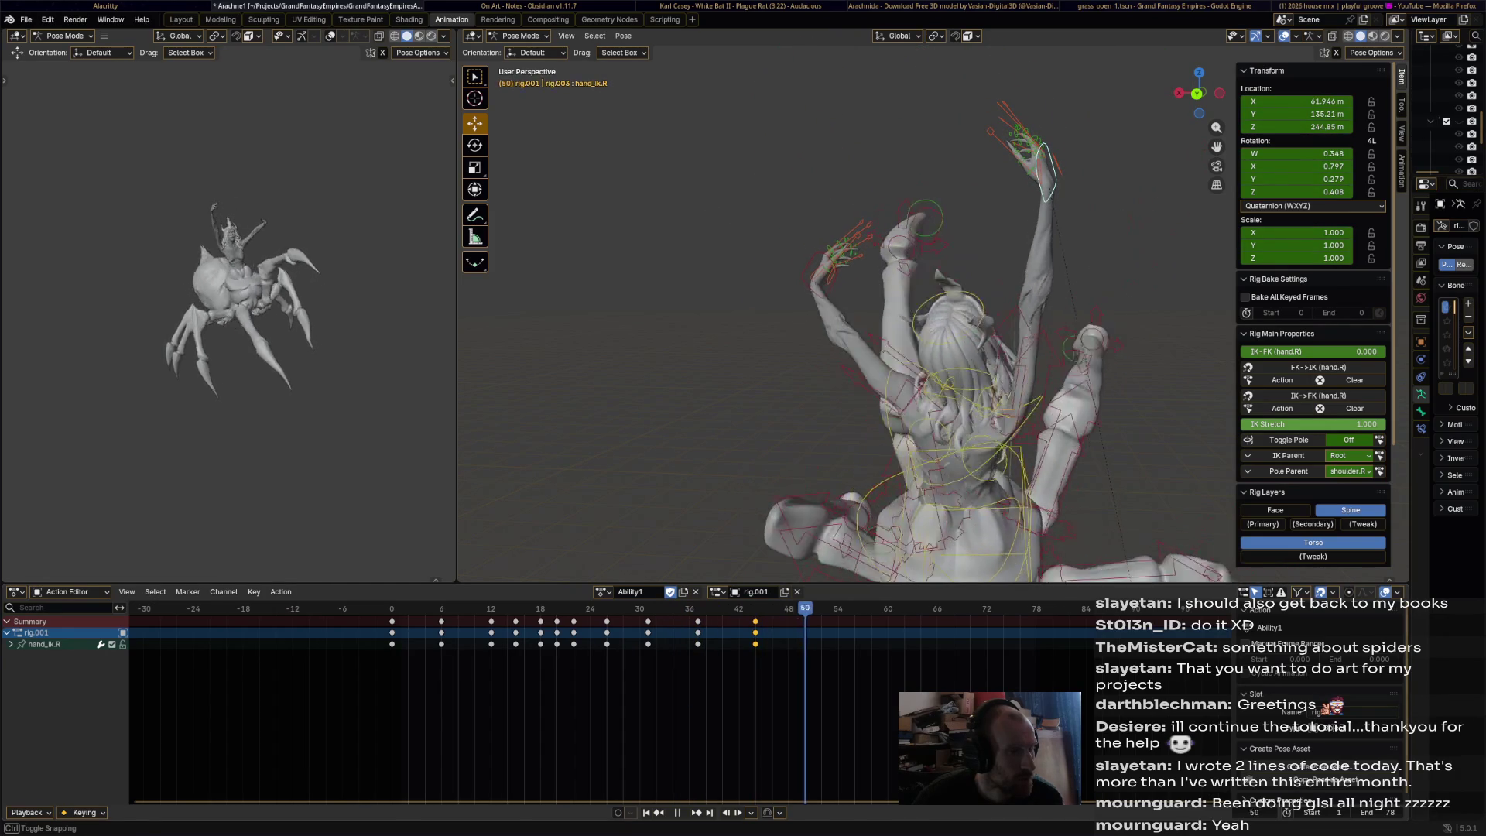
{"action": "middle_click_drag", "start_coordinate": [928, 310], "coordinate": [937, 387]}
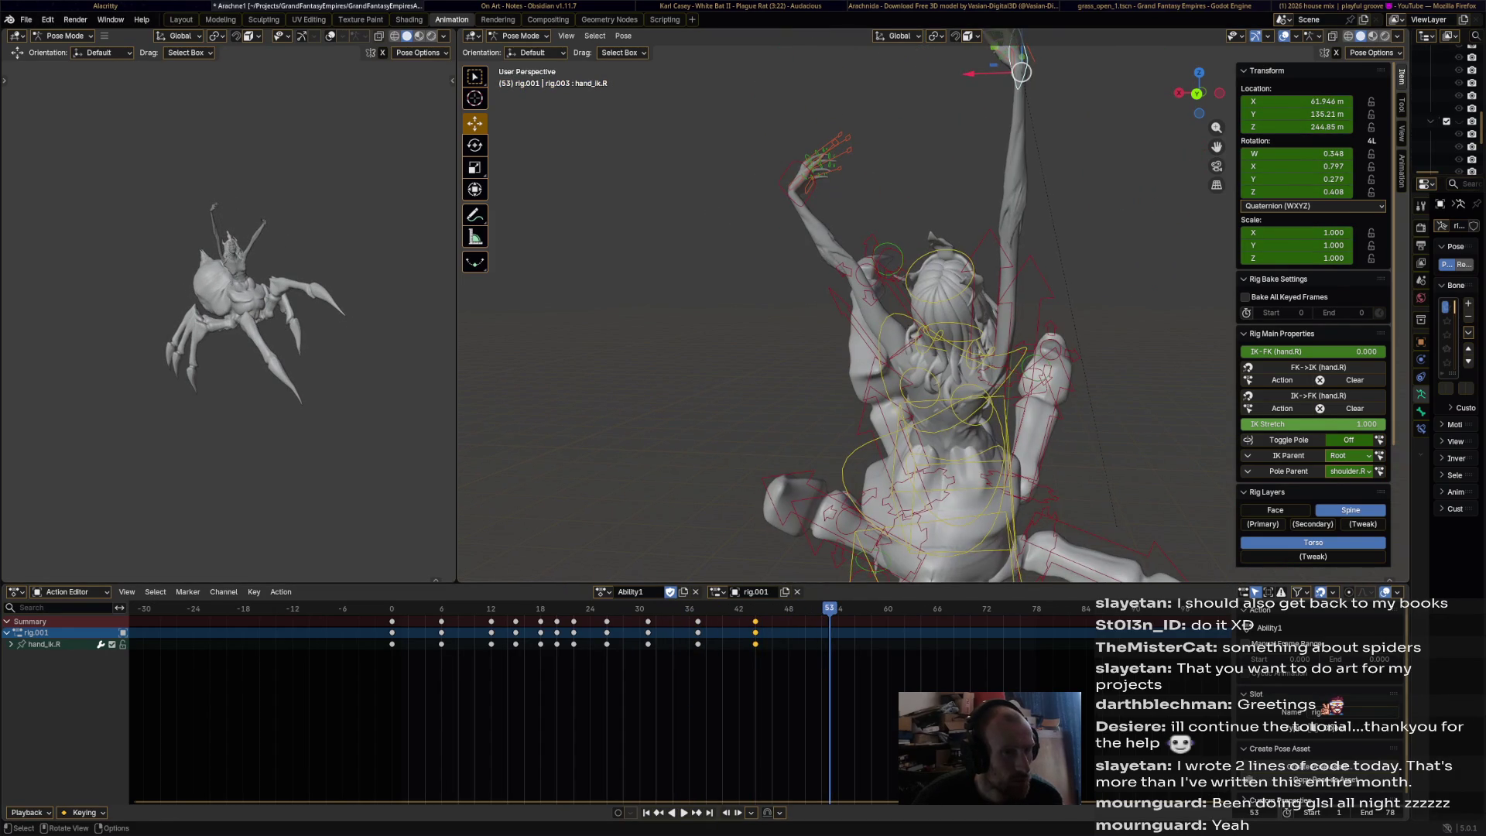
{"action": "key", "text": "r"}
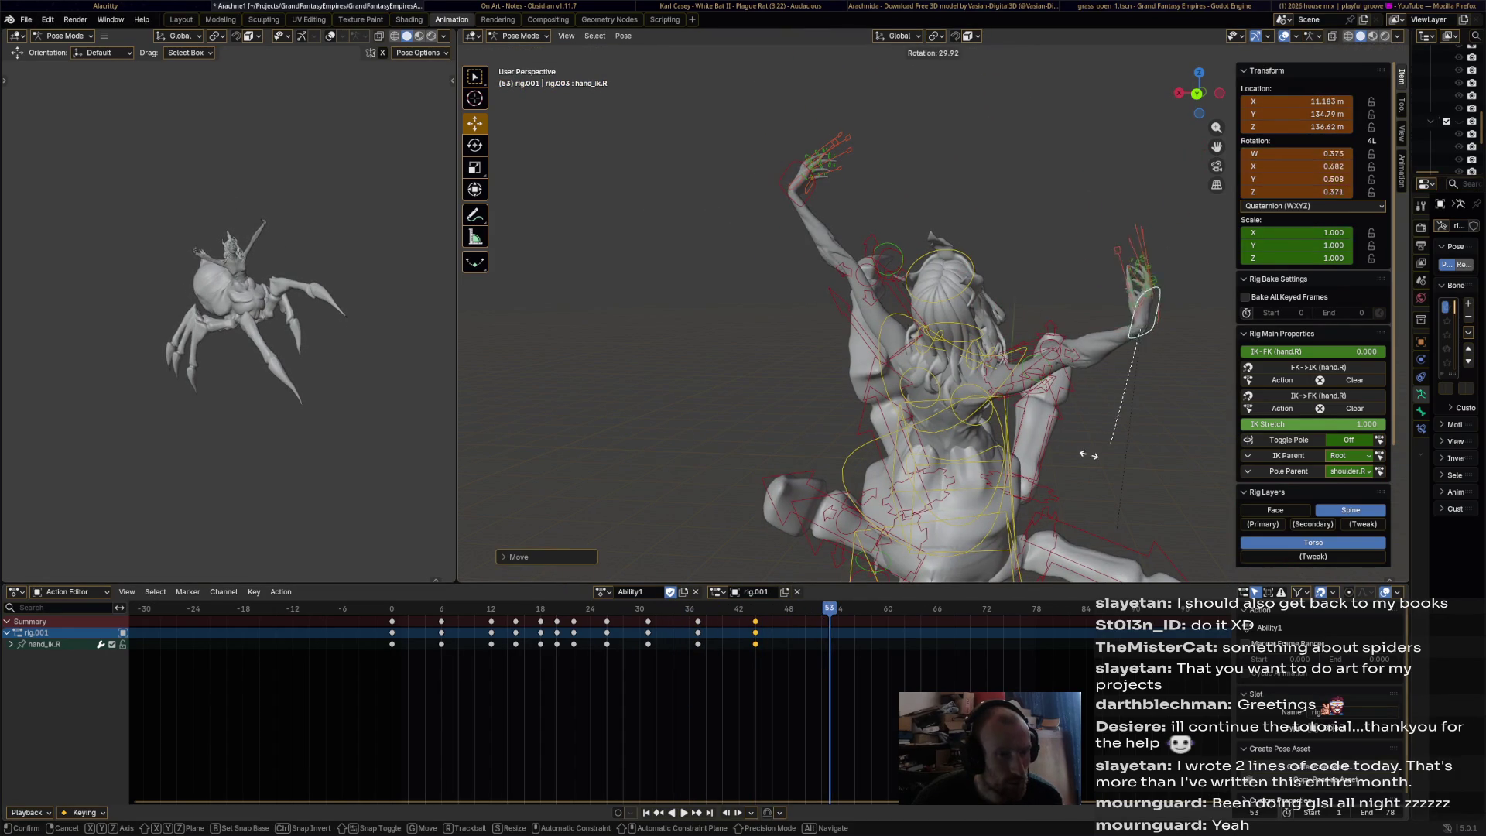
{"action": "left_click", "coordinate": [954, 425]}
{"action": "left_click", "coordinate": [793, 185]}
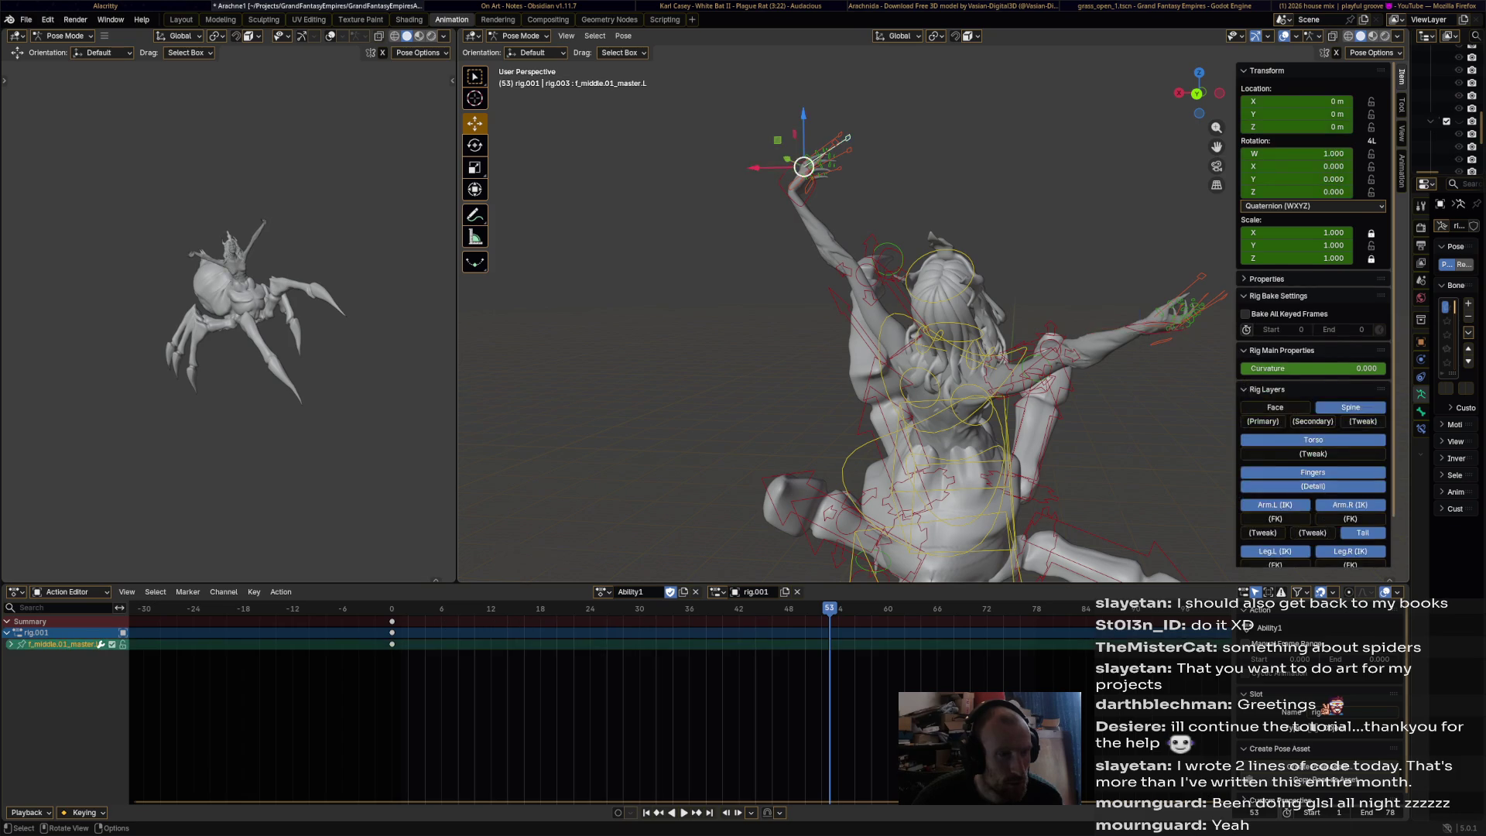
- Move the left hand control down and left, rotate it, and shift it along global Y
{"action": "left_click_drag", "start_coordinate": [793, 188], "coordinate": [767, 350]}
{"action": "key", "text": "r"}
{"action": "left_click", "coordinate": [710, 313]}
{"action": "middle_click_drag", "start_coordinate": [711, 313], "coordinate": [835, 333]}
{"action": "key", "text": "g"}
{"action": "key", "text": "y"}
{"action": "left_click", "coordinate": [968, 424]}
- Select the right hand IK control, move it along Y, and lower it along Z
{"action": "middle_click_drag", "start_coordinate": [969, 424], "coordinate": [843, 410]}
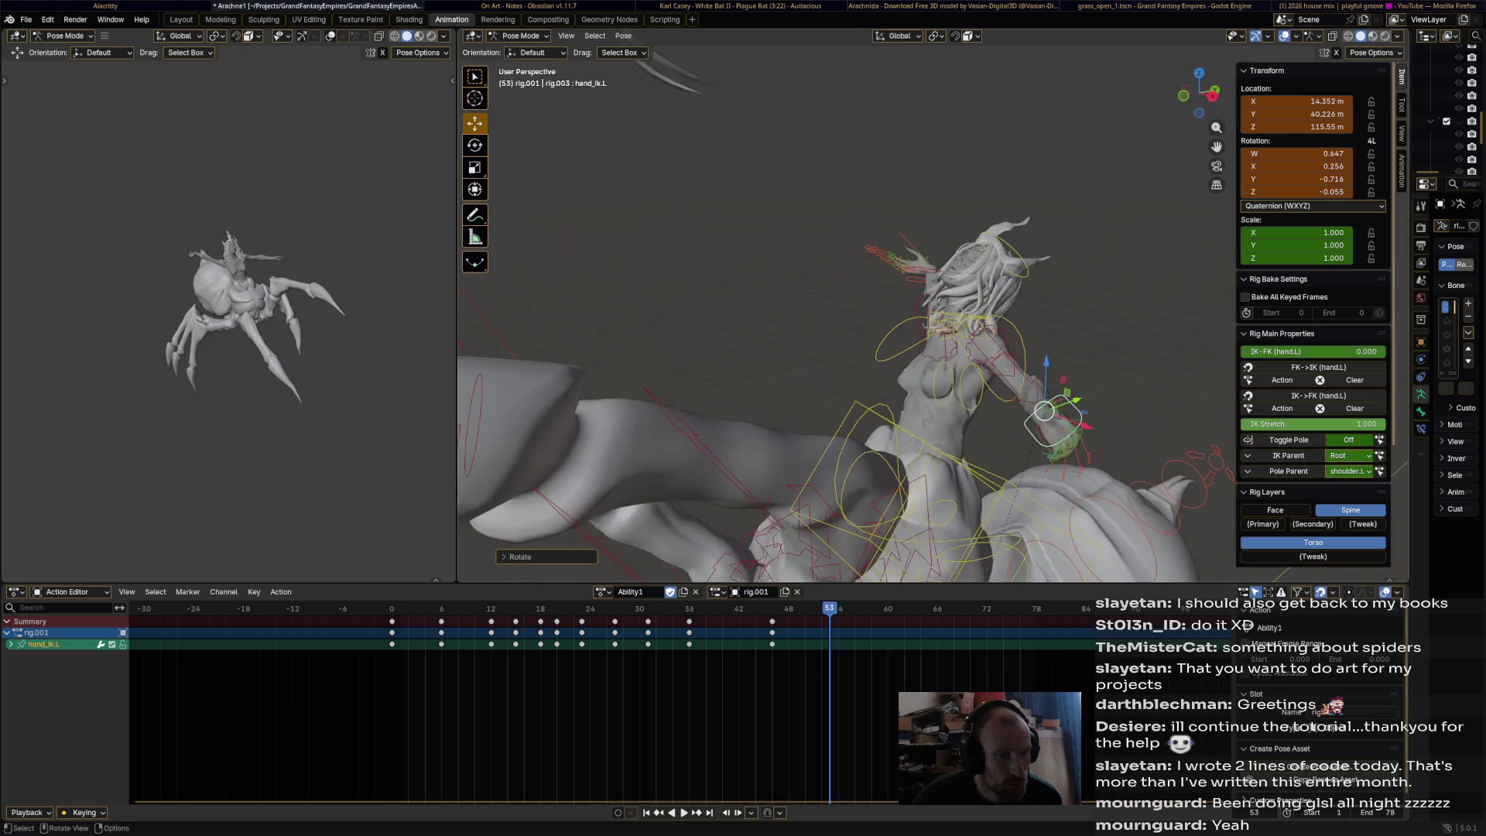
{"action": "left_click", "coordinate": [890, 255]}
{"action": "middle_click_drag", "start_coordinate": [890, 255], "coordinate": [967, 217]}
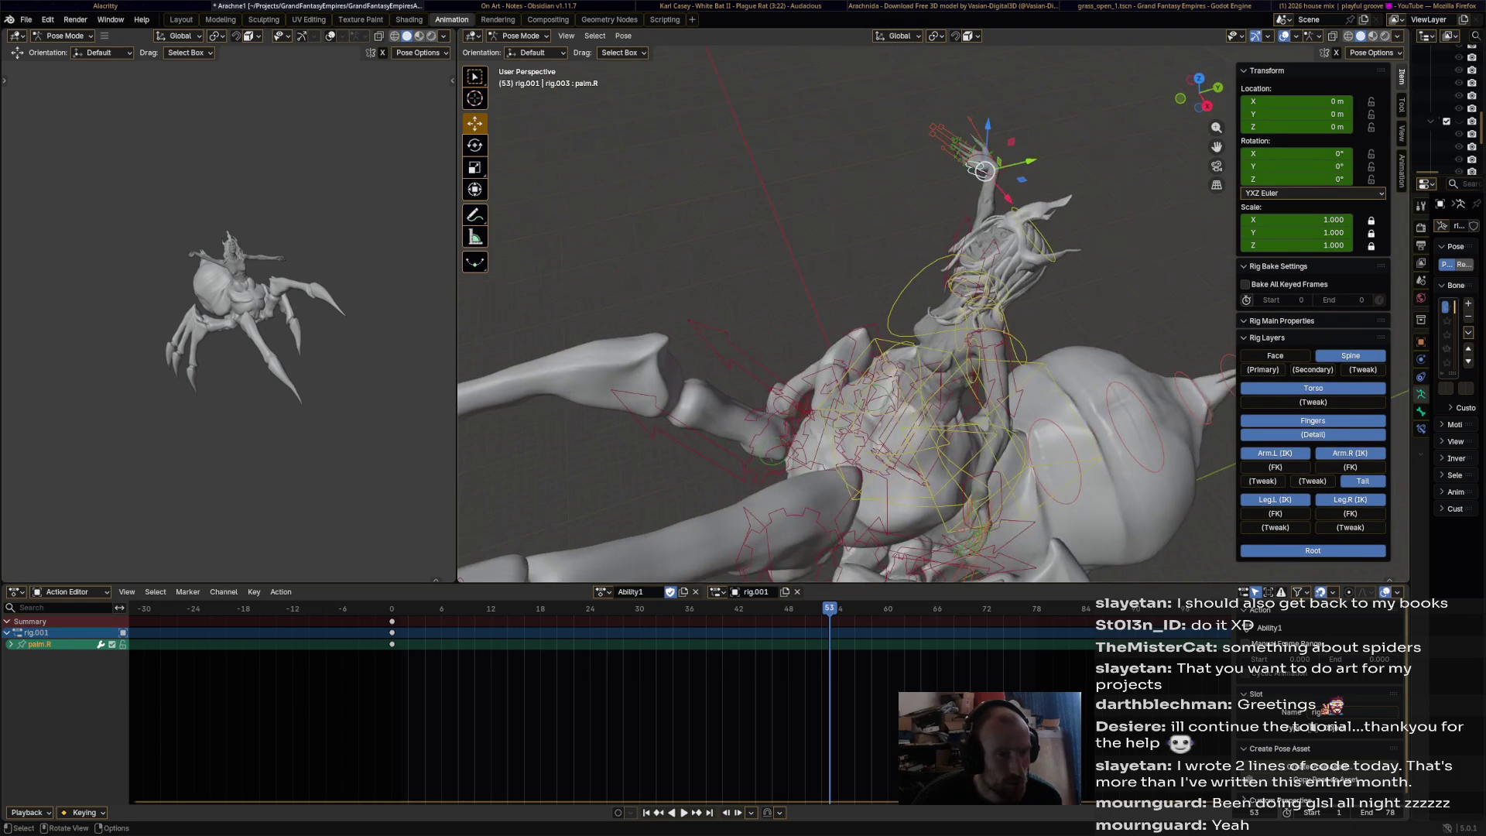
{"action": "left_click", "coordinate": [983, 170]}
{"action": "key", "text": "g"}
{"action": "key", "text": "y"}
{"action": "left_click", "coordinate": [849, 203]}
{"action": "key", "text": "g"}
{"action": "key", "text": "z"}
{"action": "left_click", "coordinate": [849, 259]}
- Keyframe both hand controls together at frame 53 and play the animation back
{"action": "middle_click_drag", "start_coordinate": [849, 259], "coordinate": [712, 282]}
{"action": "left_click", "coordinate": [940, 334], "text": "shift"}
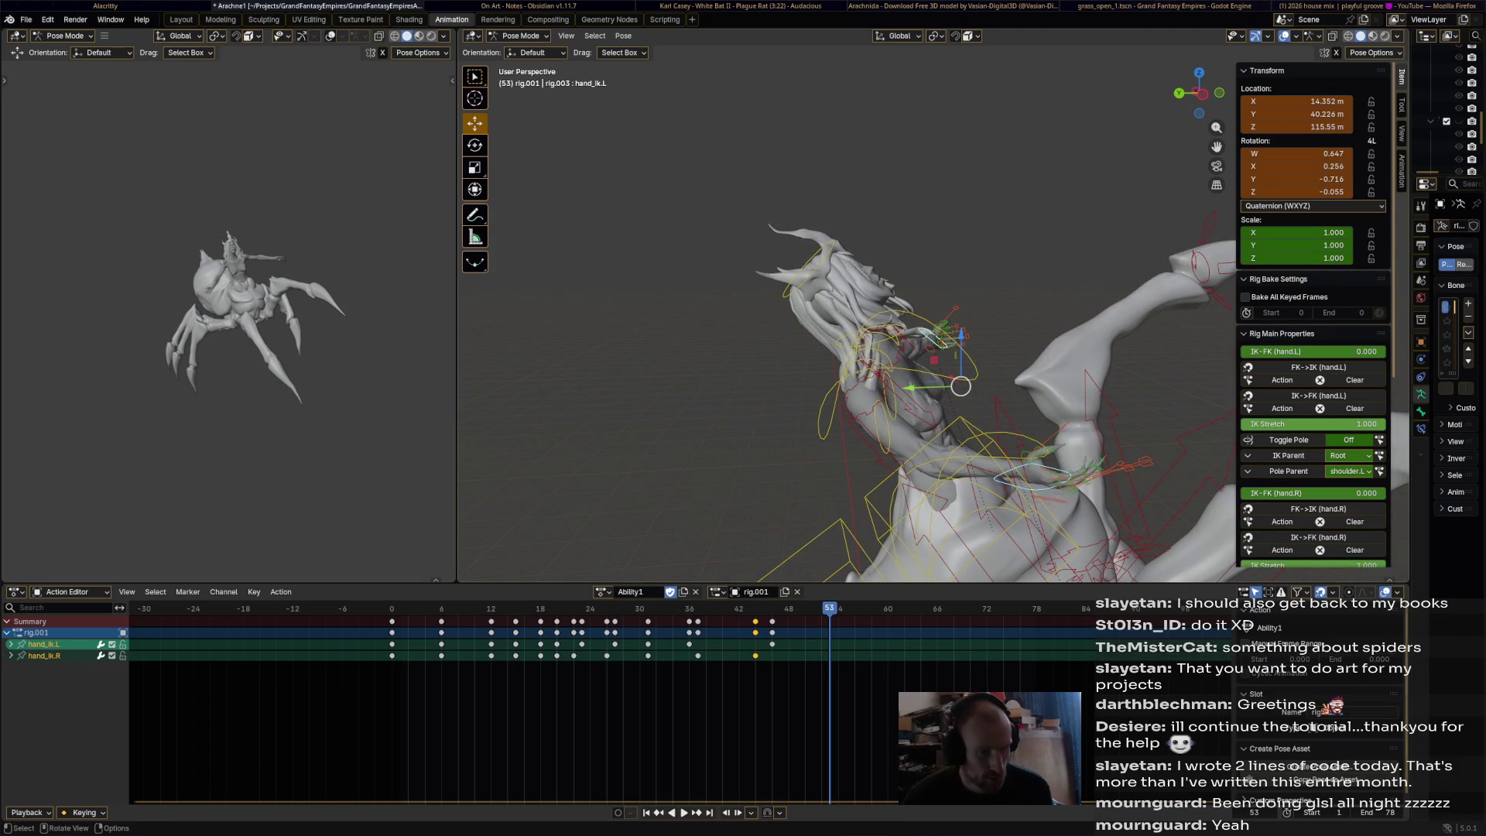
{"action": "key", "text": "i"}
{"action": "key", "text": "space"}
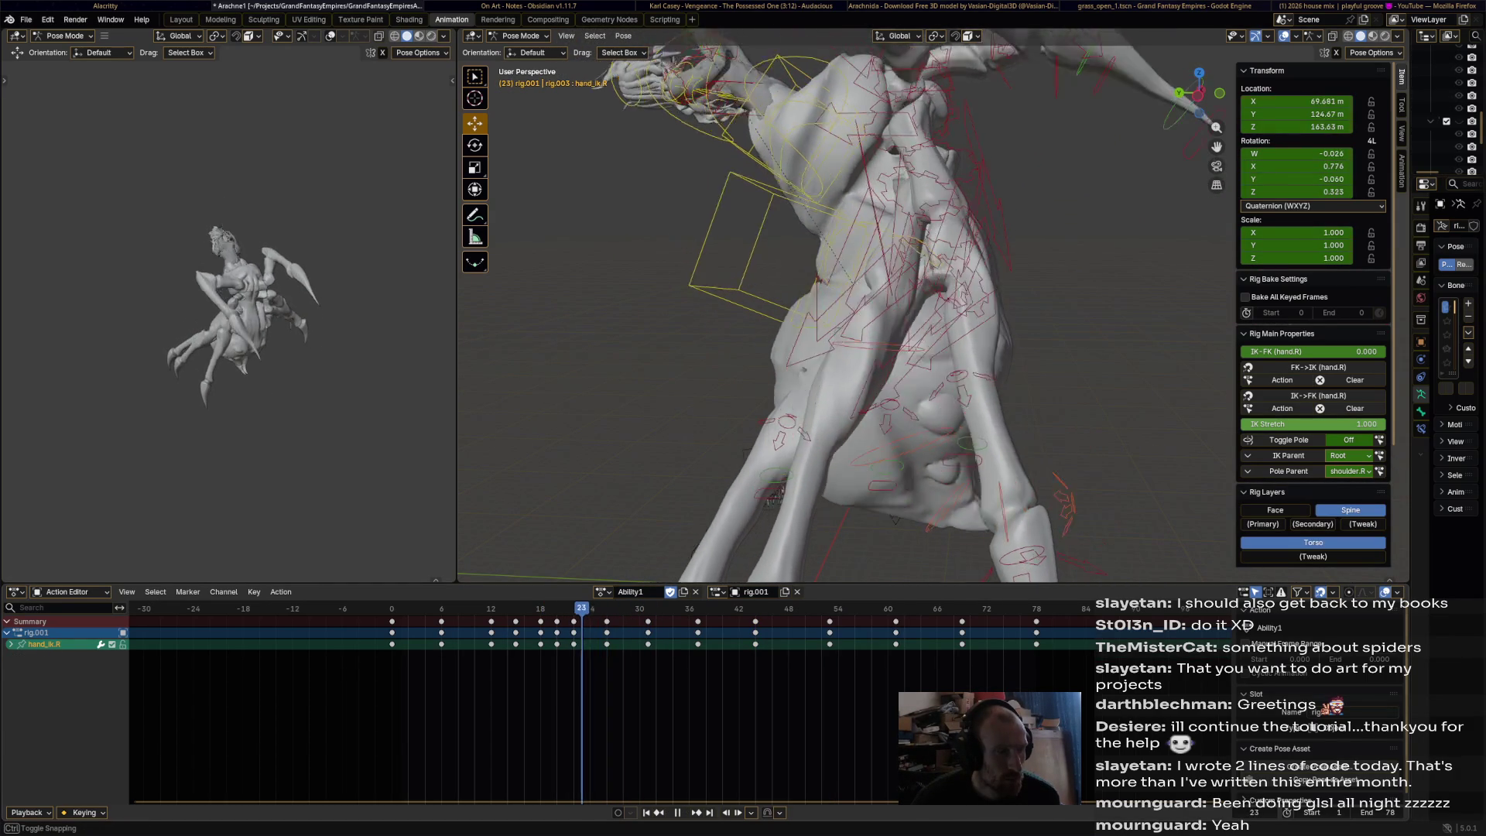
- Frame the view on the right hand control and play the animation back to review it
{"action": "key", "text": "KP_Decimal"}
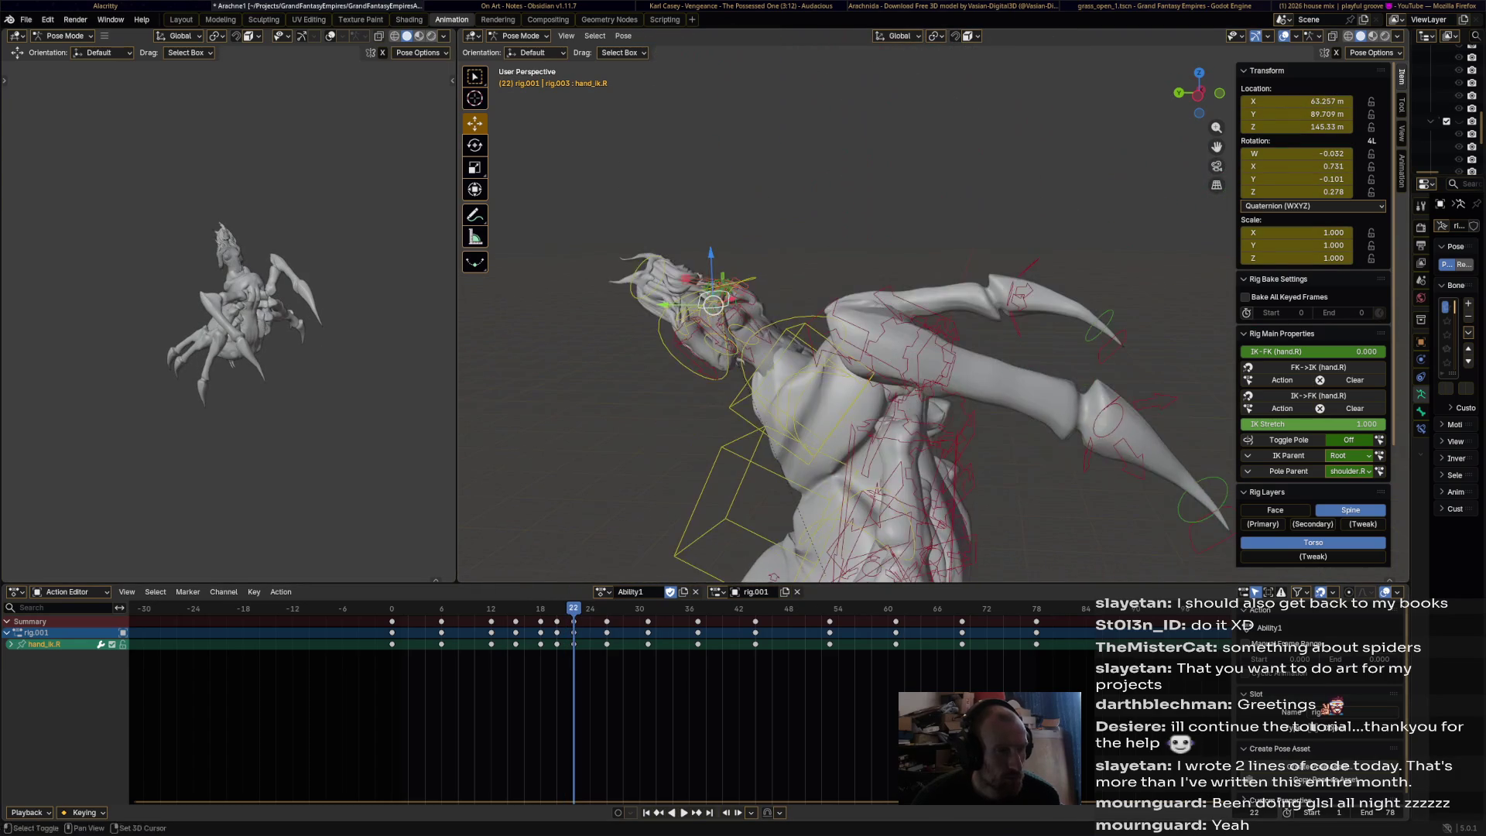
{"action": "key", "text": "space"}
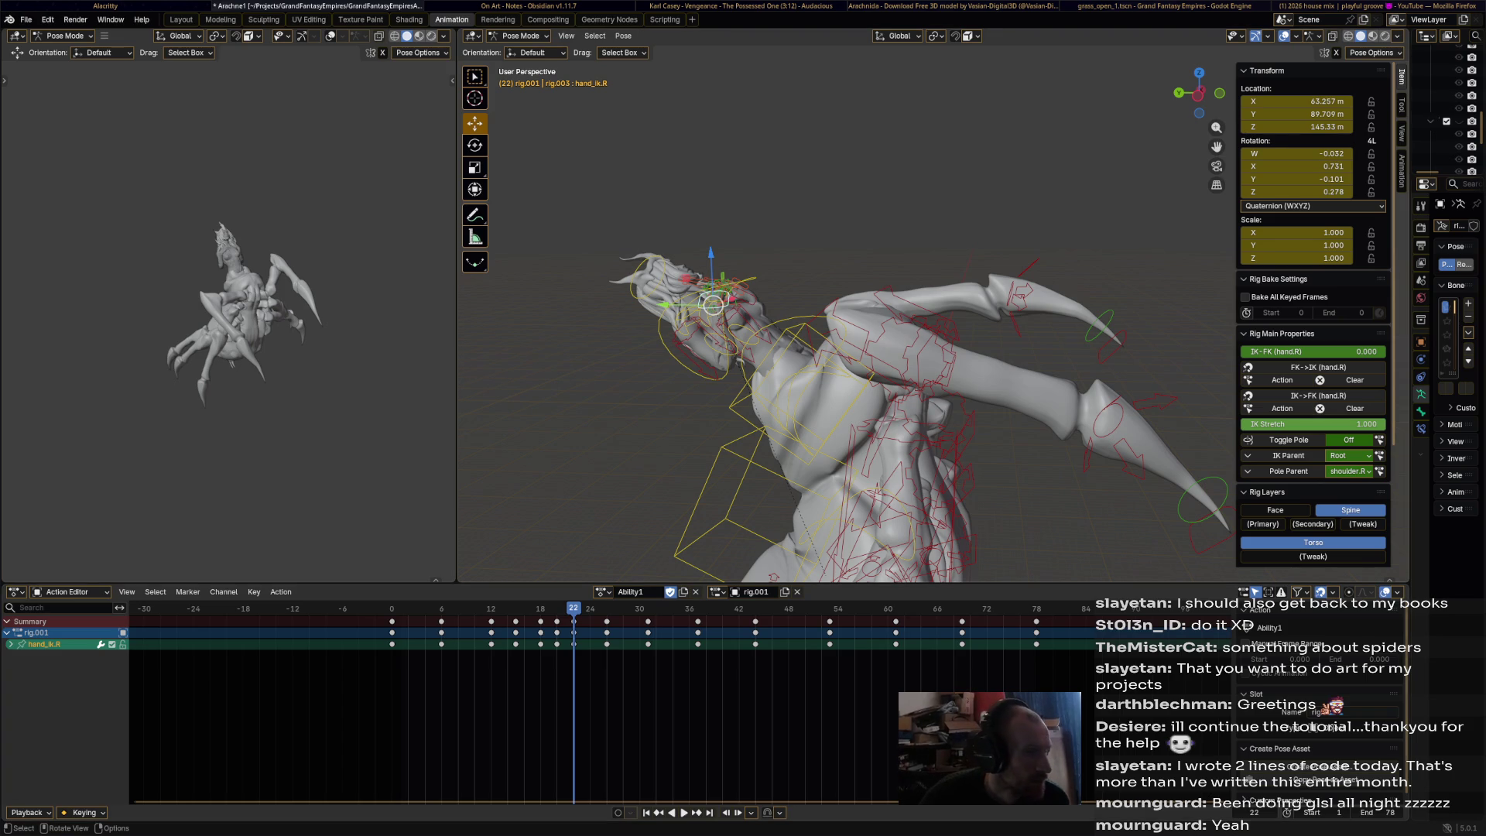
{"action": "scroll", "coordinate": [933, 321], "scroll_direction": "up", "scroll_amount": 4}
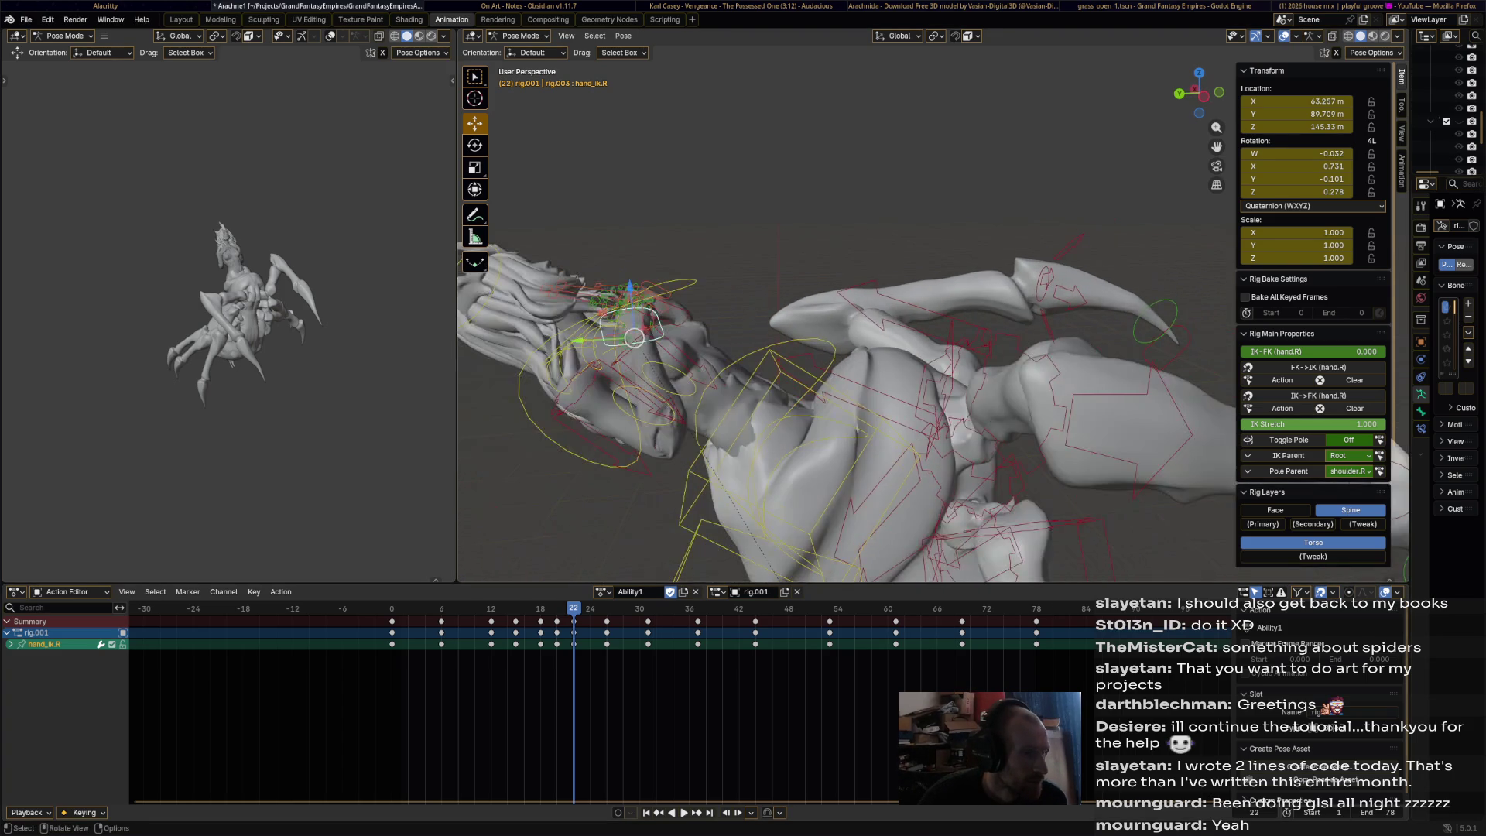
{"action": "scroll", "coordinate": [932, 321], "scroll_direction": "up", "scroll_amount": 3}
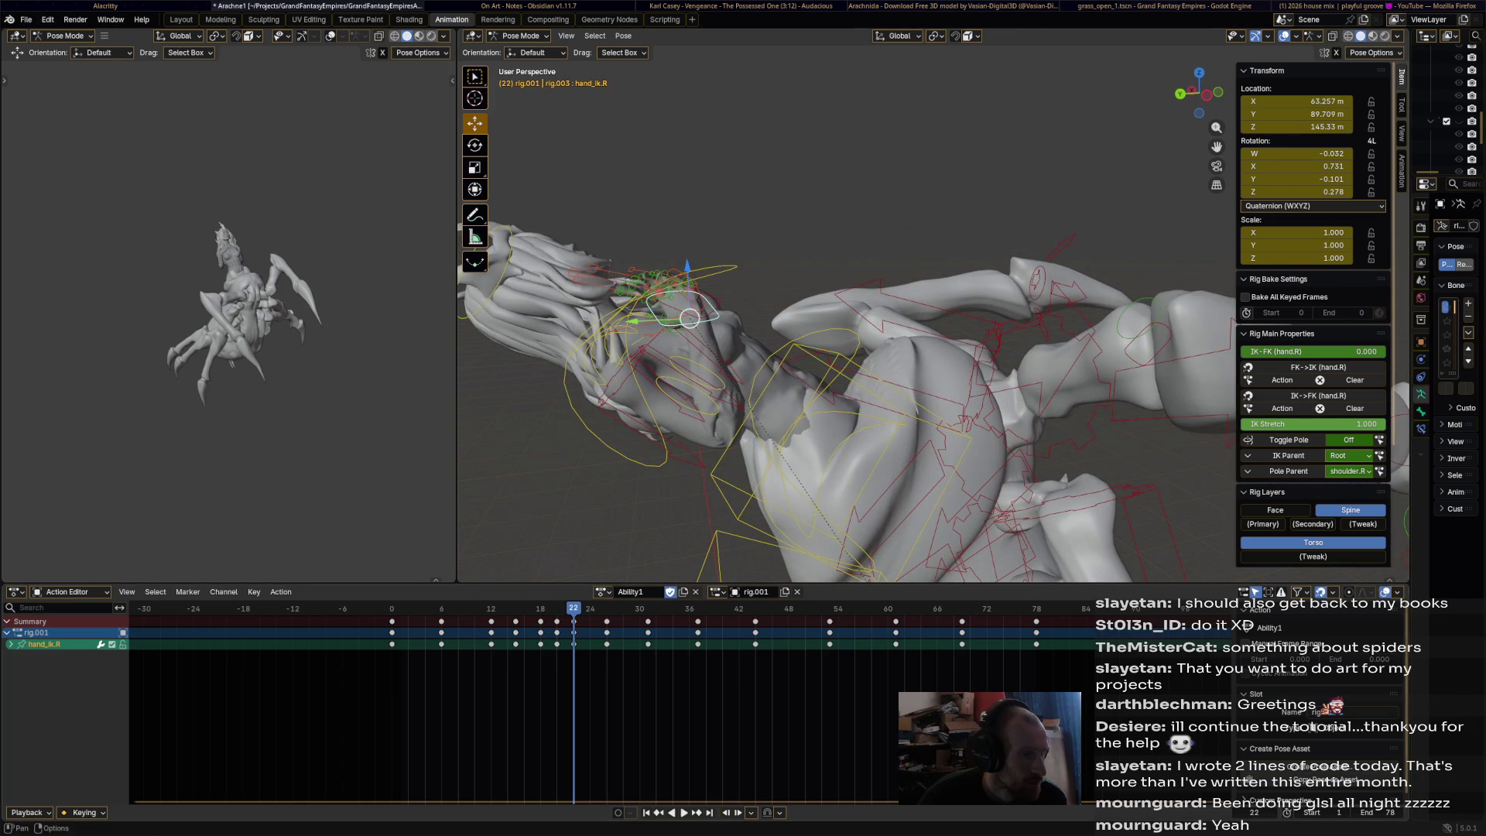
{"action": "key", "text": "space"}
{"action": "key", "text": "space"}
{"action": "scroll", "coordinate": [852, 325], "scroll_direction": "down", "scroll_amount": 3}
- Move the right hand control, rotate it 88.78 degrees, then refine its position and rotation
{"action": "mouse_move", "coordinate": [762, 190]}
{"action": "left_mouse_down"}
{"action": "mouse_move", "coordinate": [789, 232]}
{"action": "mouse_move", "coordinate": [843, 267]}
{"action": "left_mouse_up"}
{"action": "middle_click_drag", "start_coordinate": [843, 267], "coordinate": [688, 277]}
{"action": "key", "text": "r"}
{"action": "left_click", "coordinate": [758, 445]}
{"action": "mouse_move", "coordinate": [759, 445]}
{"action": "middle_mouse_down"}
{"action": "mouse_move", "coordinate": [836, 371]}
{"action": "mouse_move", "coordinate": [983, 279]}
{"action": "middle_mouse_up"}
{"action": "key", "text": "r"}
{"action": "left_click", "coordinate": [930, 236]}
{"action": "key", "text": "g"}
{"action": "left_click", "coordinate": [953, 340]}
{"action": "mouse_move", "coordinate": [952, 339]}
{"action": "middle_mouse_down"}
{"action": "mouse_move", "coordinate": [914, 202]}
{"action": "mouse_move", "coordinate": [773, 371]}
{"action": "middle_mouse_up"}
{"action": "key", "text": "r"}
{"action": "left_click", "coordinate": [910, 203]}
- Select the left hand IK control, then the torso control
{"action": "left_click", "coordinate": [834, 192]}
{"action": "mouse_move", "coordinate": [835, 192]}
{"action": "middle_mouse_down"}
{"action": "mouse_move", "coordinate": [799, 227]}
{"action": "mouse_move", "coordinate": [843, 309]}
{"action": "middle_mouse_up"}
{"action": "left_click", "coordinate": [872, 372]}
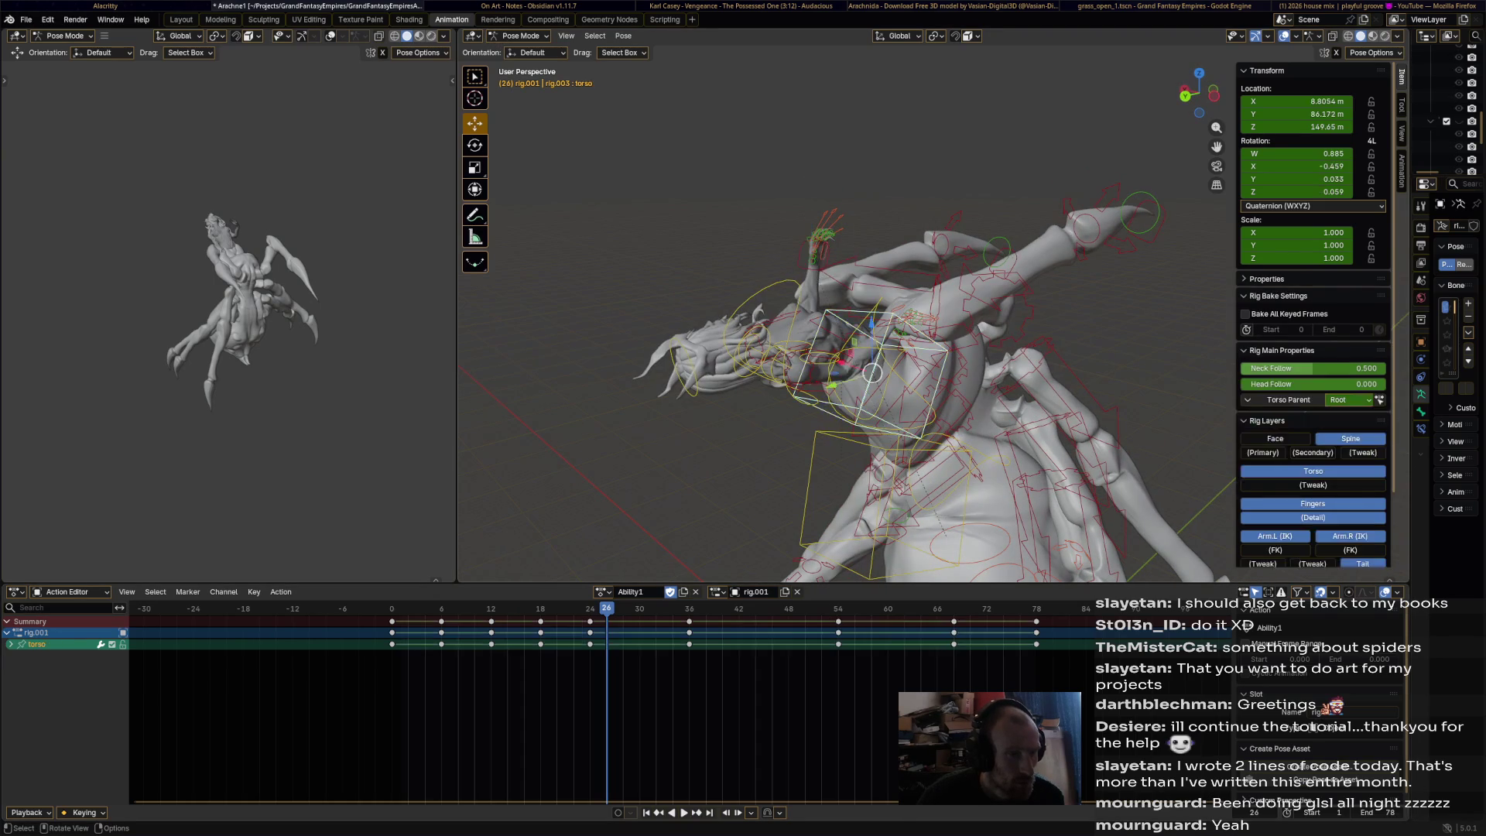
- Raise hand_ik.L beside the head at frame 27 with a rotate and move, and key it
{"action": "left_click", "coordinate": [889, 323]}
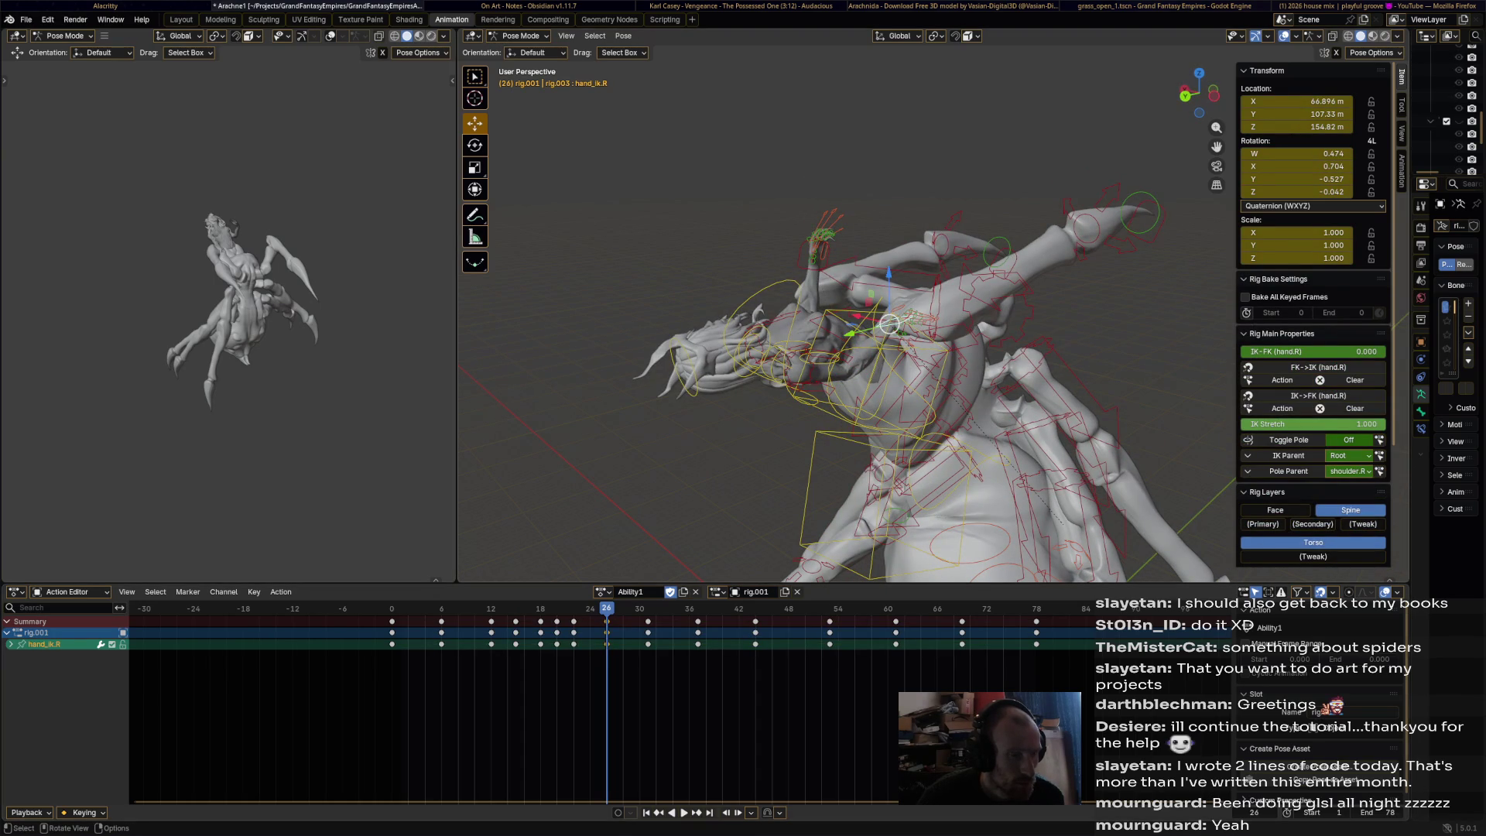
{"action": "left_click", "coordinate": [917, 314]}
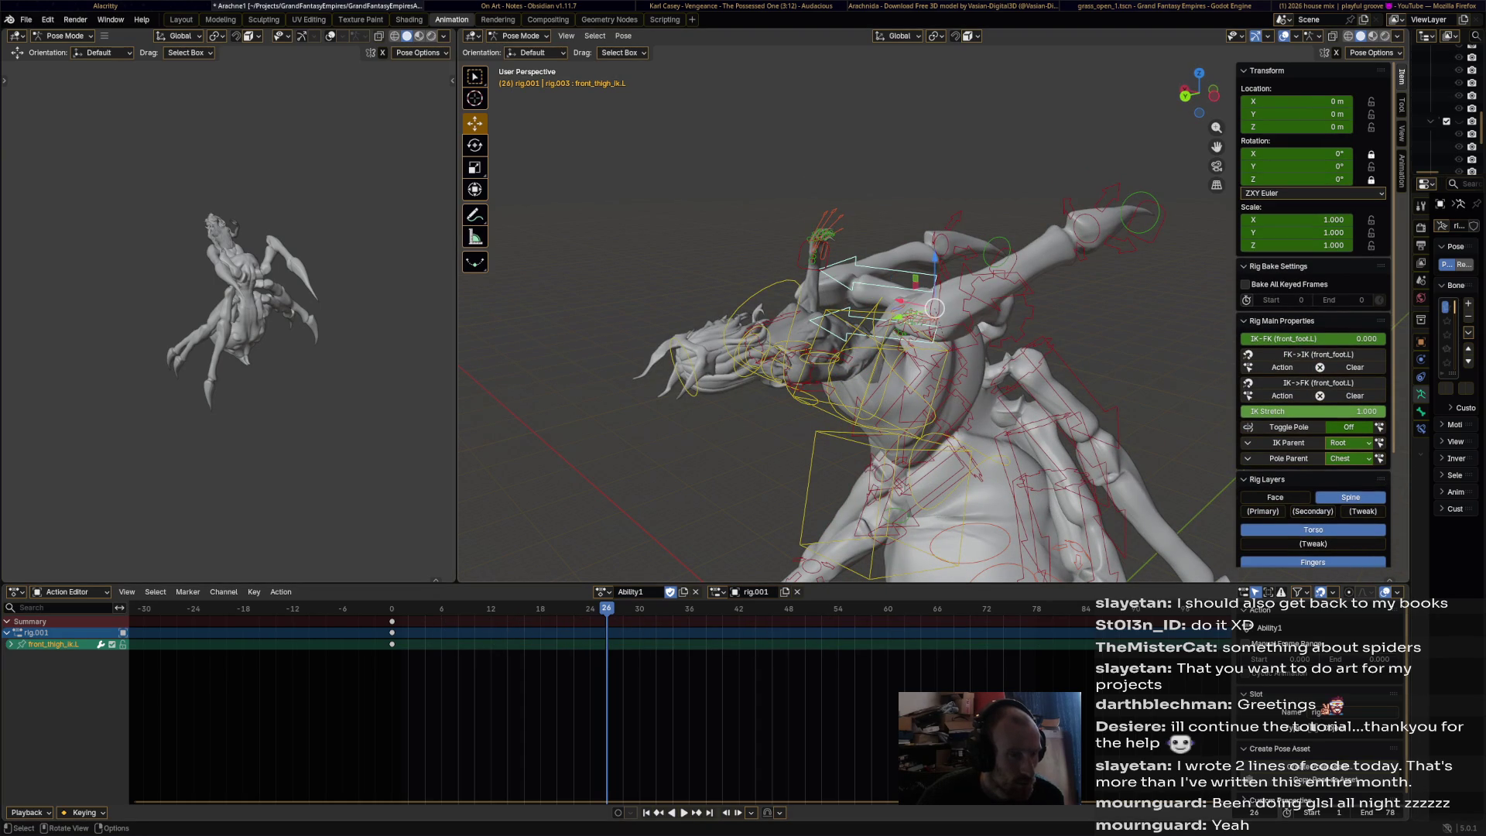
{"action": "left_click", "coordinate": [811, 263]}
{"action": "key", "text": "Right"}
{"action": "mouse_move", "coordinate": [811, 263]}
{"action": "middle_mouse_down"}
{"action": "mouse_move", "coordinate": [873, 267]}
{"action": "mouse_move", "coordinate": [915, 300]}
{"action": "mouse_move", "coordinate": [874, 290]}
{"action": "mouse_move", "coordinate": [890, 298]}
{"action": "middle_mouse_up"}
{"action": "key", "text": "r"}
{"action": "left_click", "coordinate": [855, 282]}
{"action": "left_click_drag", "start_coordinate": [891, 353], "coordinate": [889, 353]}
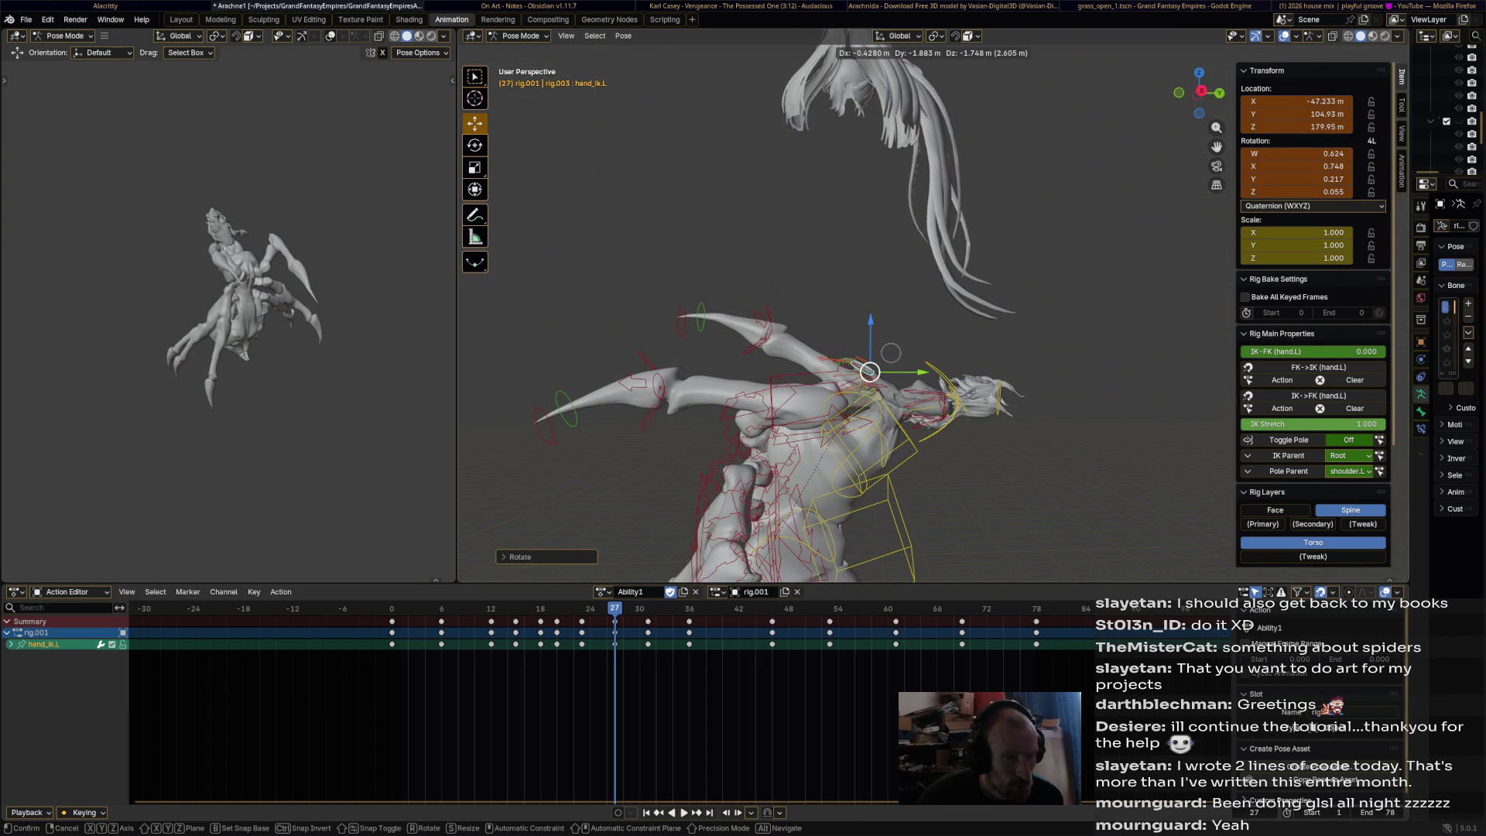
{"action": "left_click_drag", "start_coordinate": [890, 353], "coordinate": [897, 345]}
{"action": "key", "text": "i"}
- Play the animation from the start to review the hand motion, then return to frame 27
{"action": "key", "text": "shift+ctrl+space"}
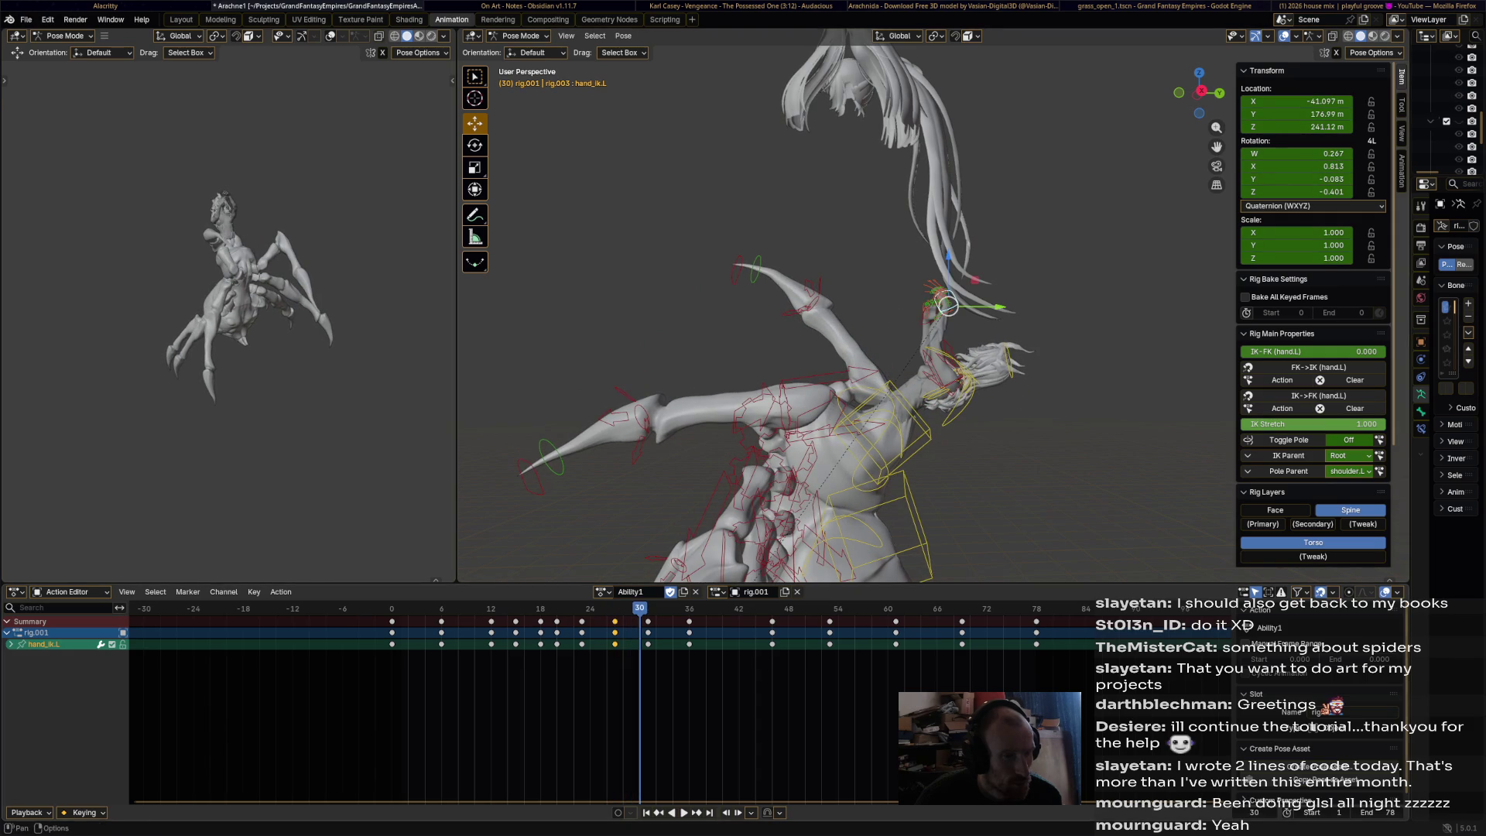
{"action": "middle_click_drag", "start_coordinate": [851, 309], "coordinate": [974, 317]}
{"action": "key", "text": "shift+Left"}
{"action": "key", "text": "space"}
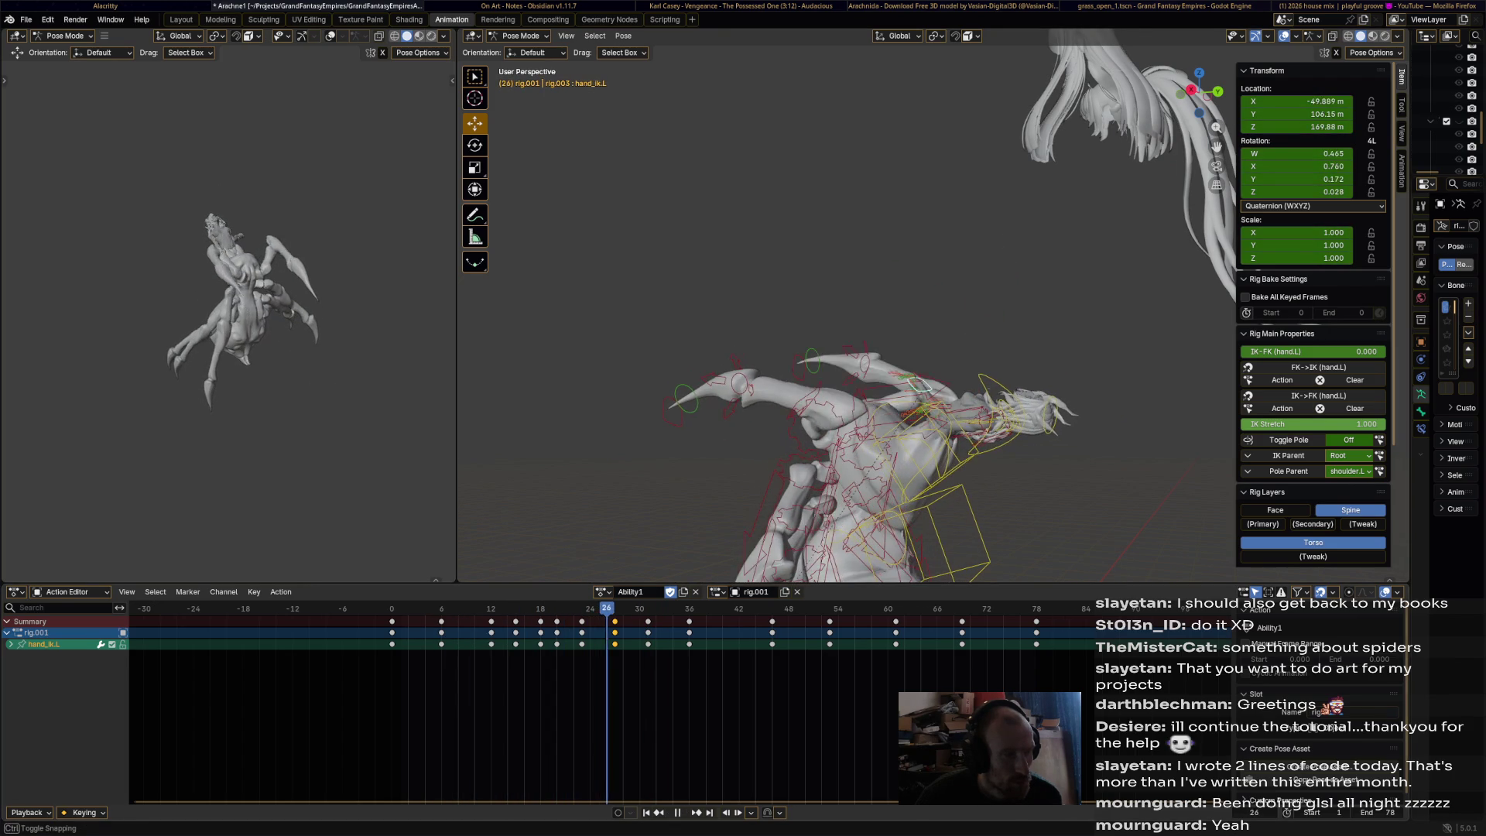
{"action": "key", "text": "shift+ctrl+space"}
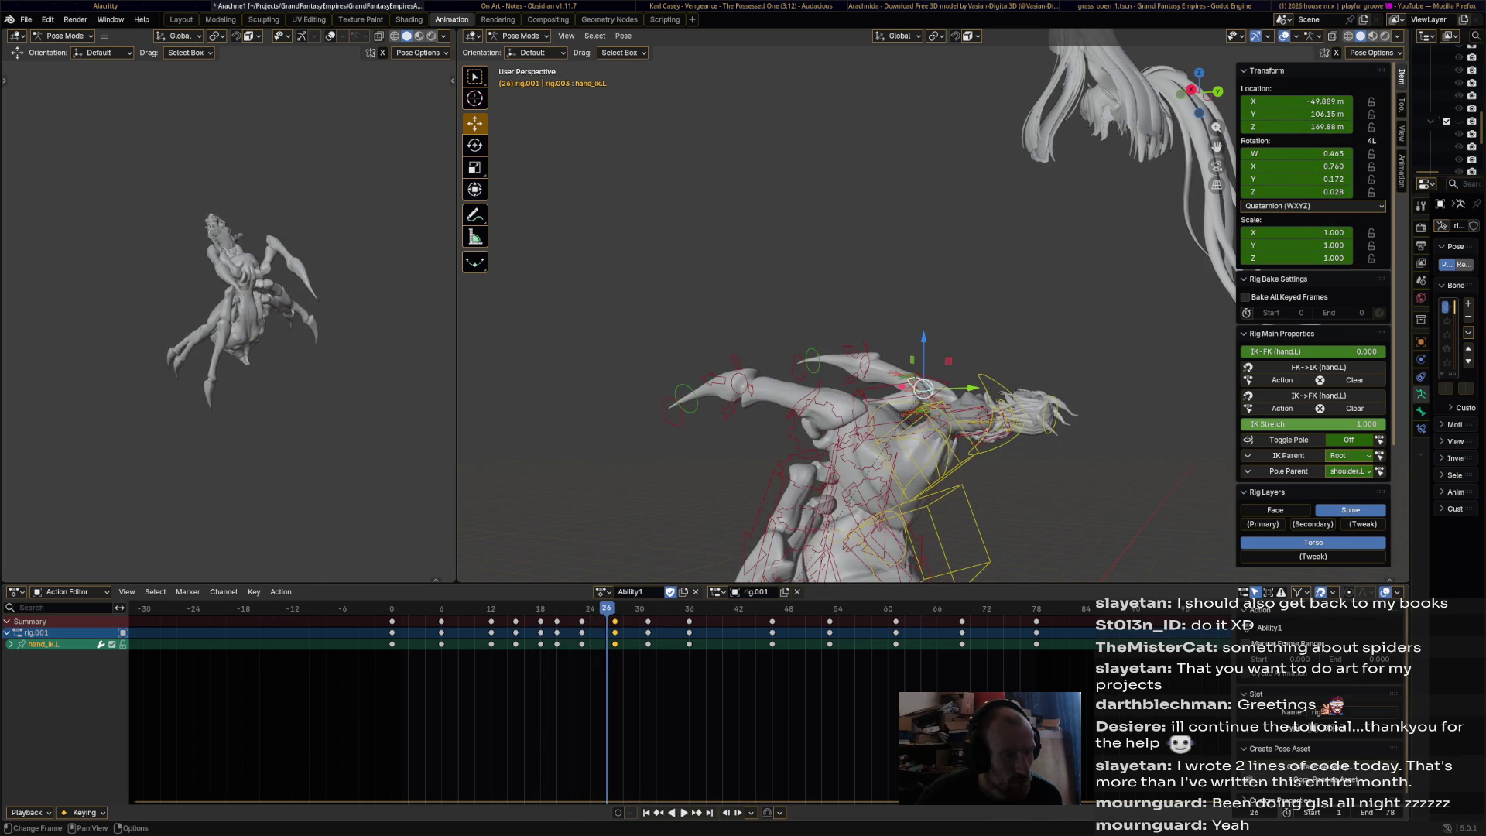
{"action": "left_click_drag", "start_coordinate": [606, 608], "coordinate": [615, 608]}
{"action": "mouse_move", "coordinate": [851, 348]}
{"action": "middle_mouse_down"}
{"action": "mouse_move", "coordinate": [604, 349]}
{"action": "mouse_move", "coordinate": [619, 340]}
{"action": "middle_mouse_up"}
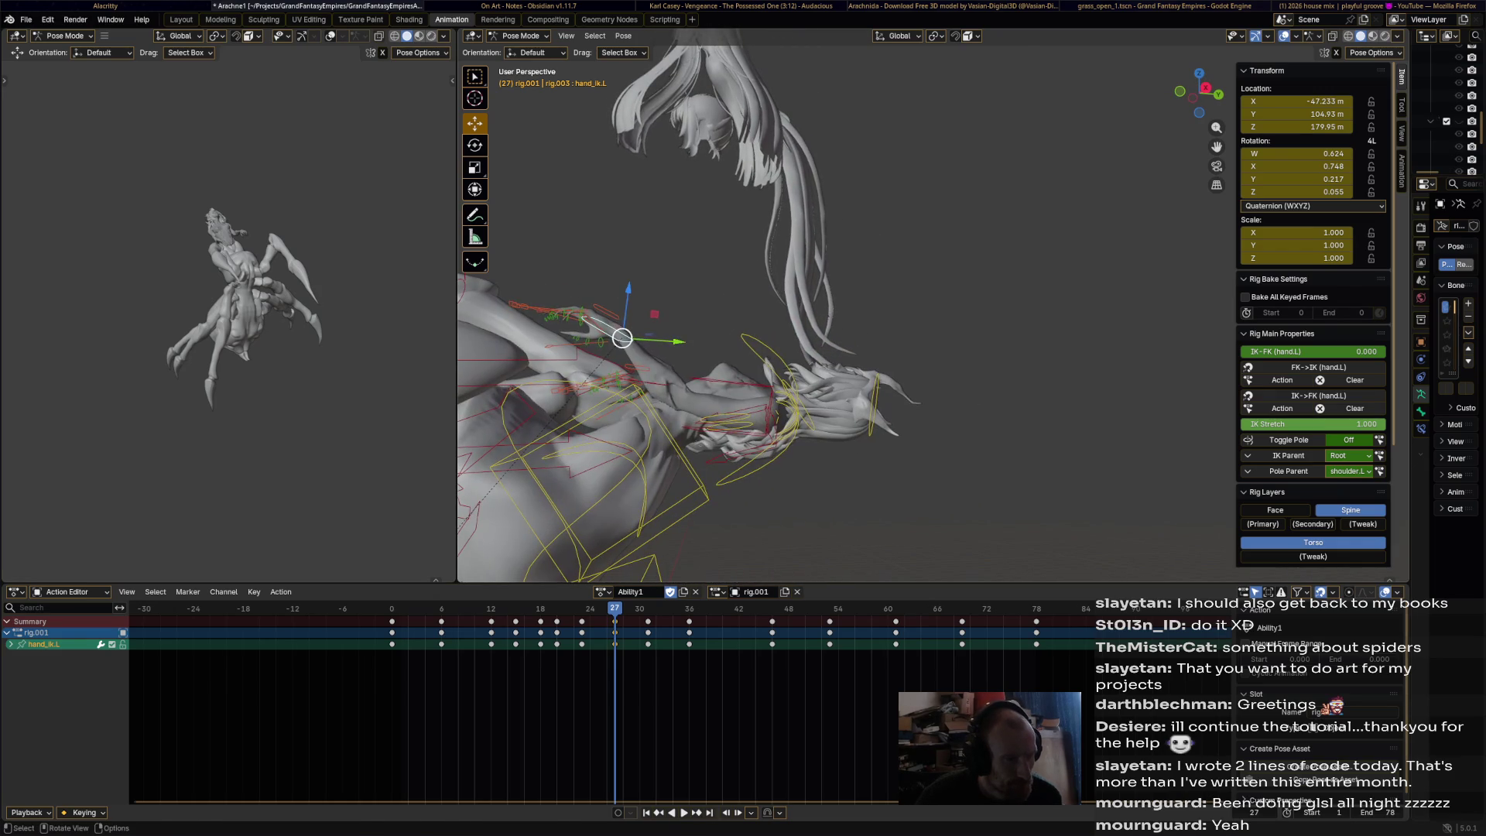
- Rotate the left hand IK control, move it up and left, and key the new pose
{"action": "key", "text": "g"}
{"action": "key", "text": "Return"}
{"action": "mouse_move", "coordinate": [774, 348]}
{"action": "middle_mouse_down"}
{"action": "mouse_move", "coordinate": [743, 325]}
{"action": "mouse_move", "coordinate": [728, 341]}
{"action": "mouse_move", "coordinate": [821, 247]}
{"action": "mouse_move", "coordinate": [789, 263]}
{"action": "middle_mouse_up"}
{"action": "key", "text": "r"}
{"action": "left_click", "coordinate": [758, 341]}
{"action": "key", "text": "r"}
{"action": "key", "text": "Return"}
{"action": "left_click_drag", "start_coordinate": [772, 432], "coordinate": [718, 425]}
{"action": "key", "text": "i"}
- Shift the left hand's frame-27 keys to frame 25 and play back the retimed motion
{"action": "key", "text": "space"}
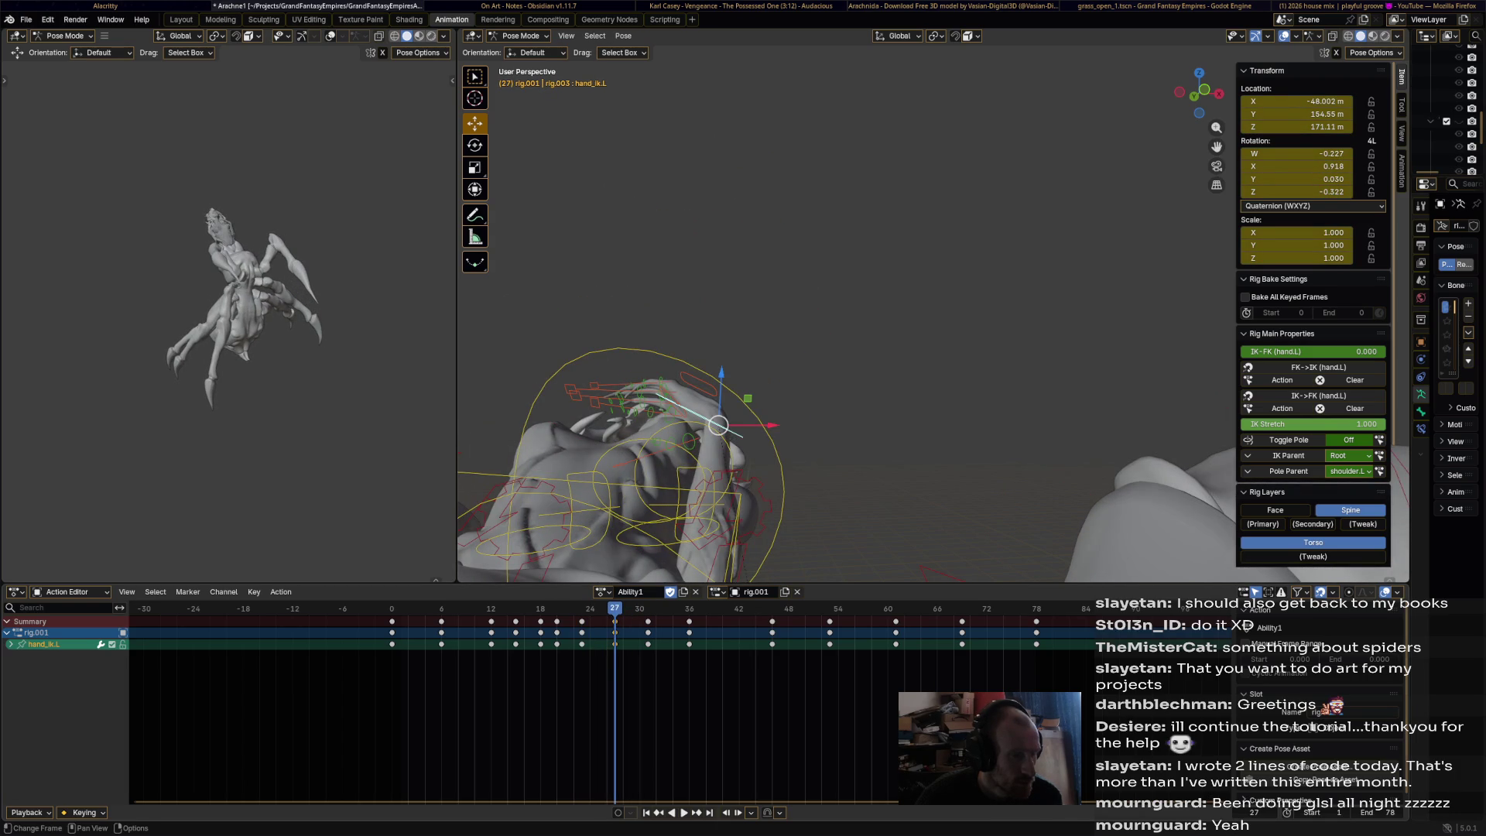
{"action": "left_click_drag", "start_coordinate": [614, 621], "coordinate": [598, 621]}
{"action": "key", "text": "space"}
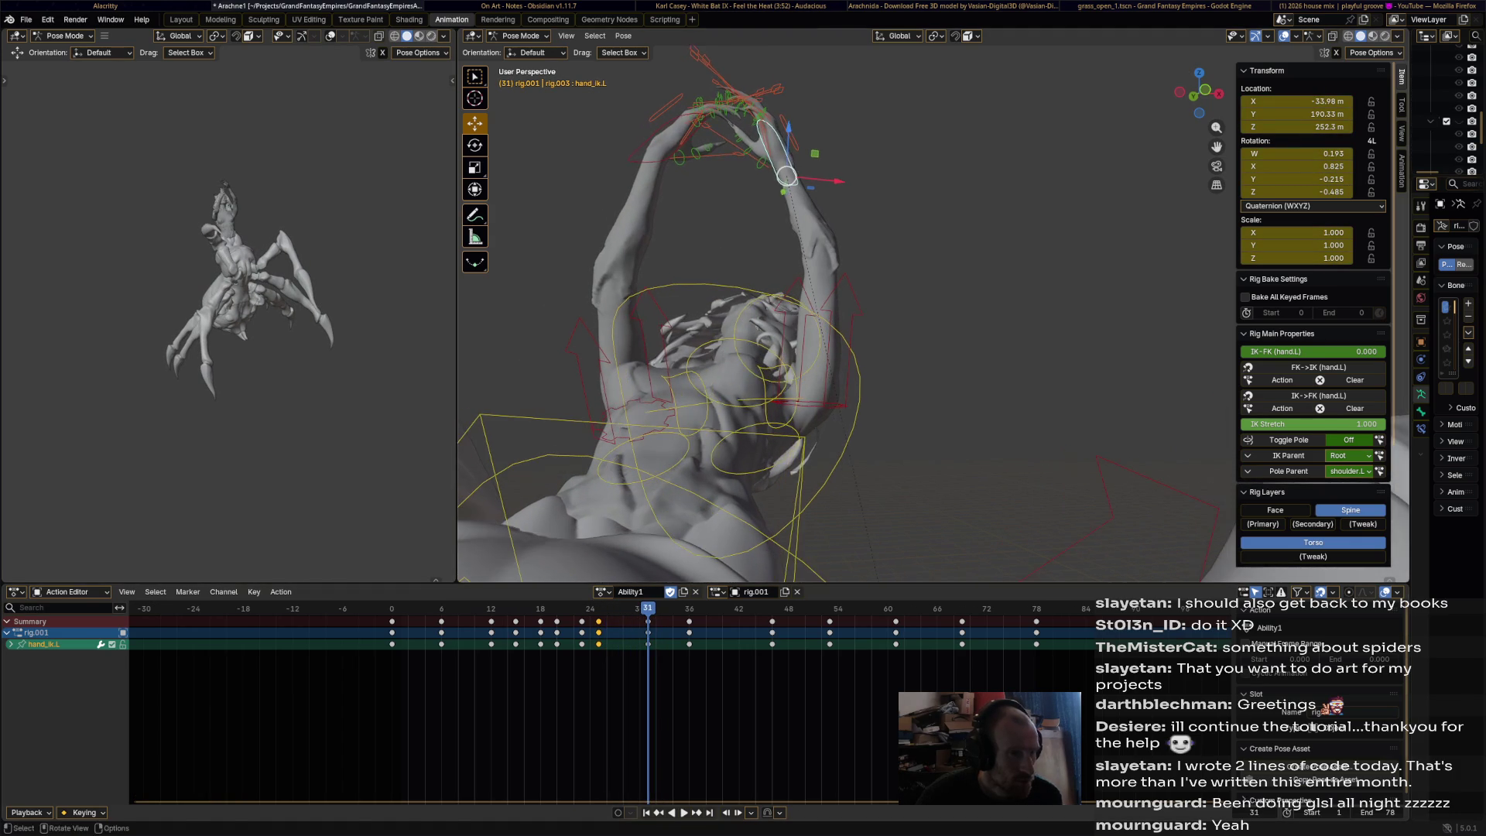
- Rotate the left hand IK control and key it at frame 31
{"action": "key", "text": "r"}
{"action": "left_click", "coordinate": [794, 145]}
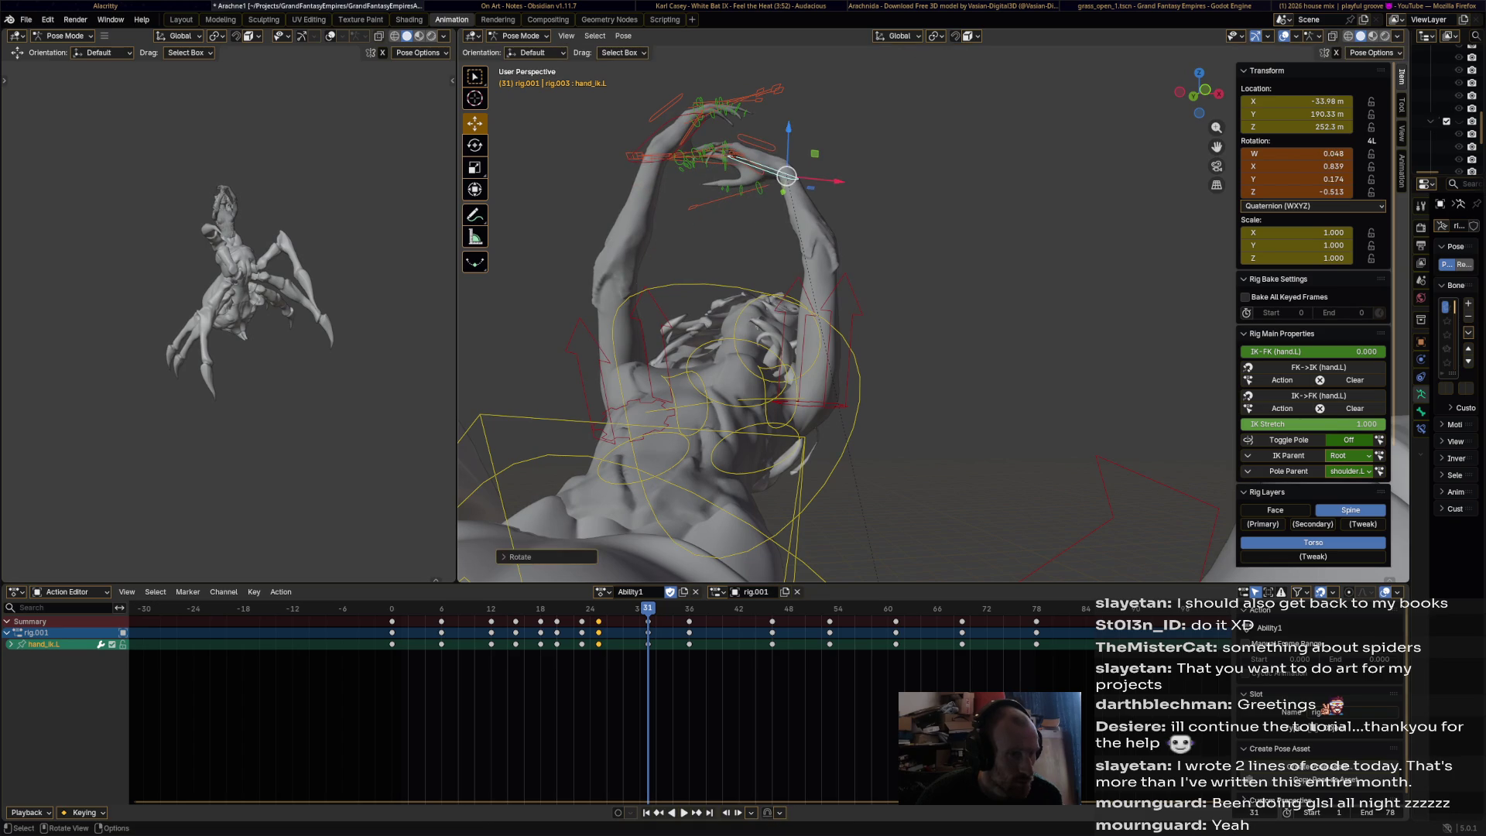
{"action": "key", "text": "i"}
{"action": "key", "text": "space"}
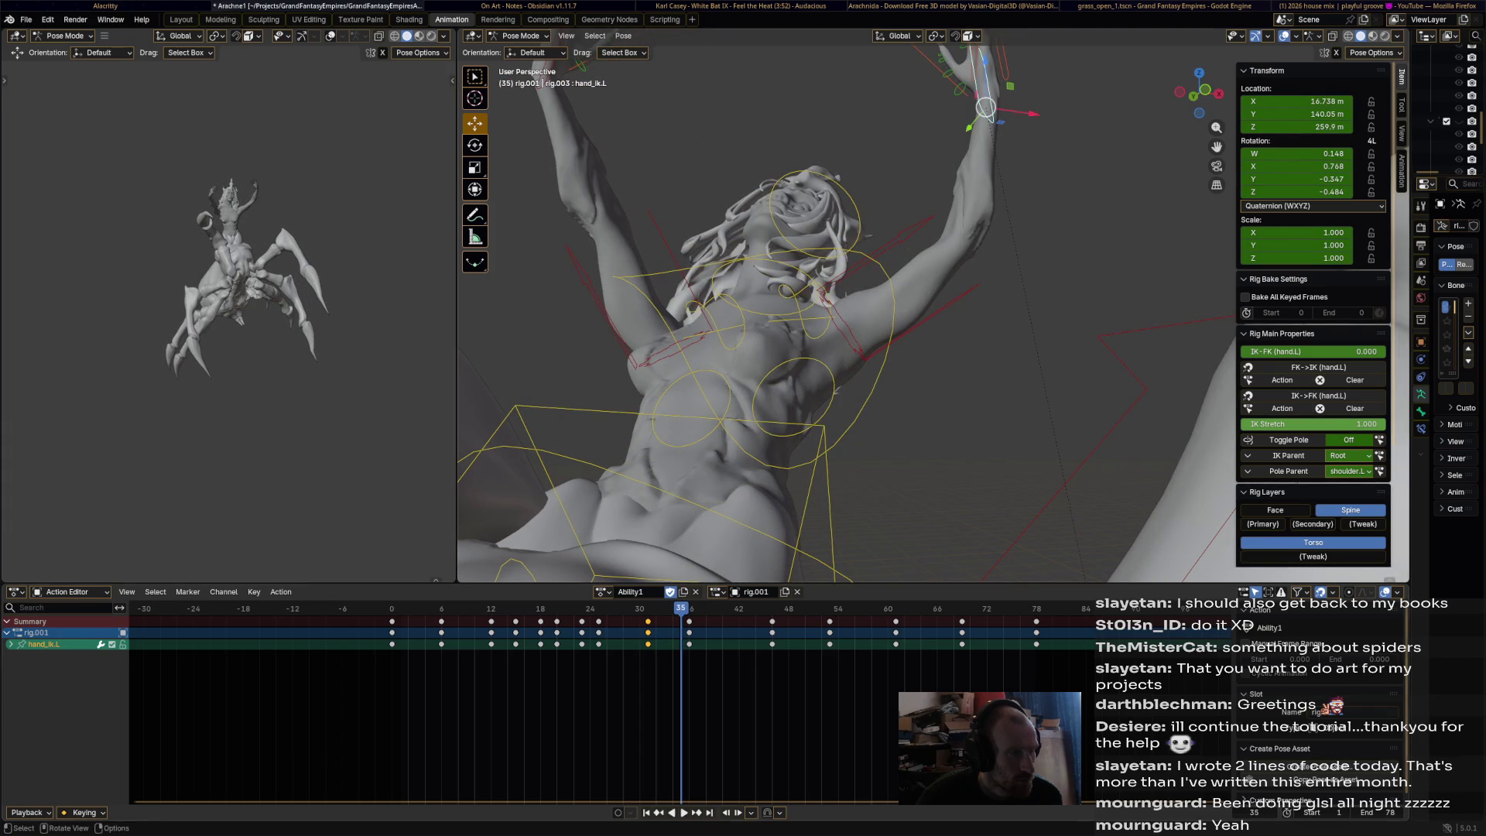
- At frame 36, move the left hand up, turn it to point up-right, and key it
{"action": "middle_click_drag", "start_coordinate": [851, 310], "coordinate": [820, 395], "text": "shift"}
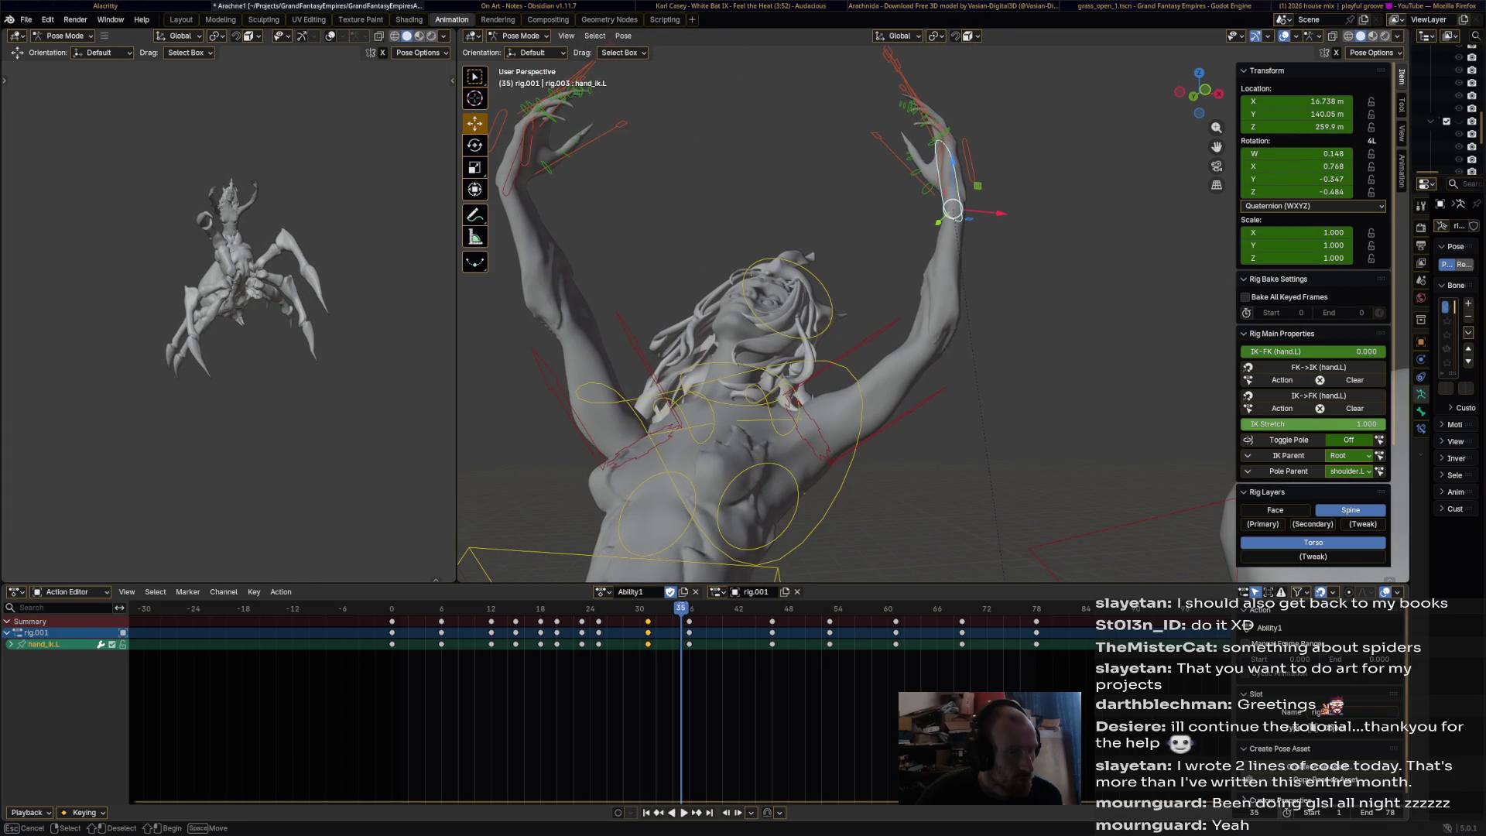
{"action": "key", "text": "space"}
{"action": "middle_click_drag", "start_coordinate": [1006, 310], "coordinate": [1031, 313], "text": "shift"}
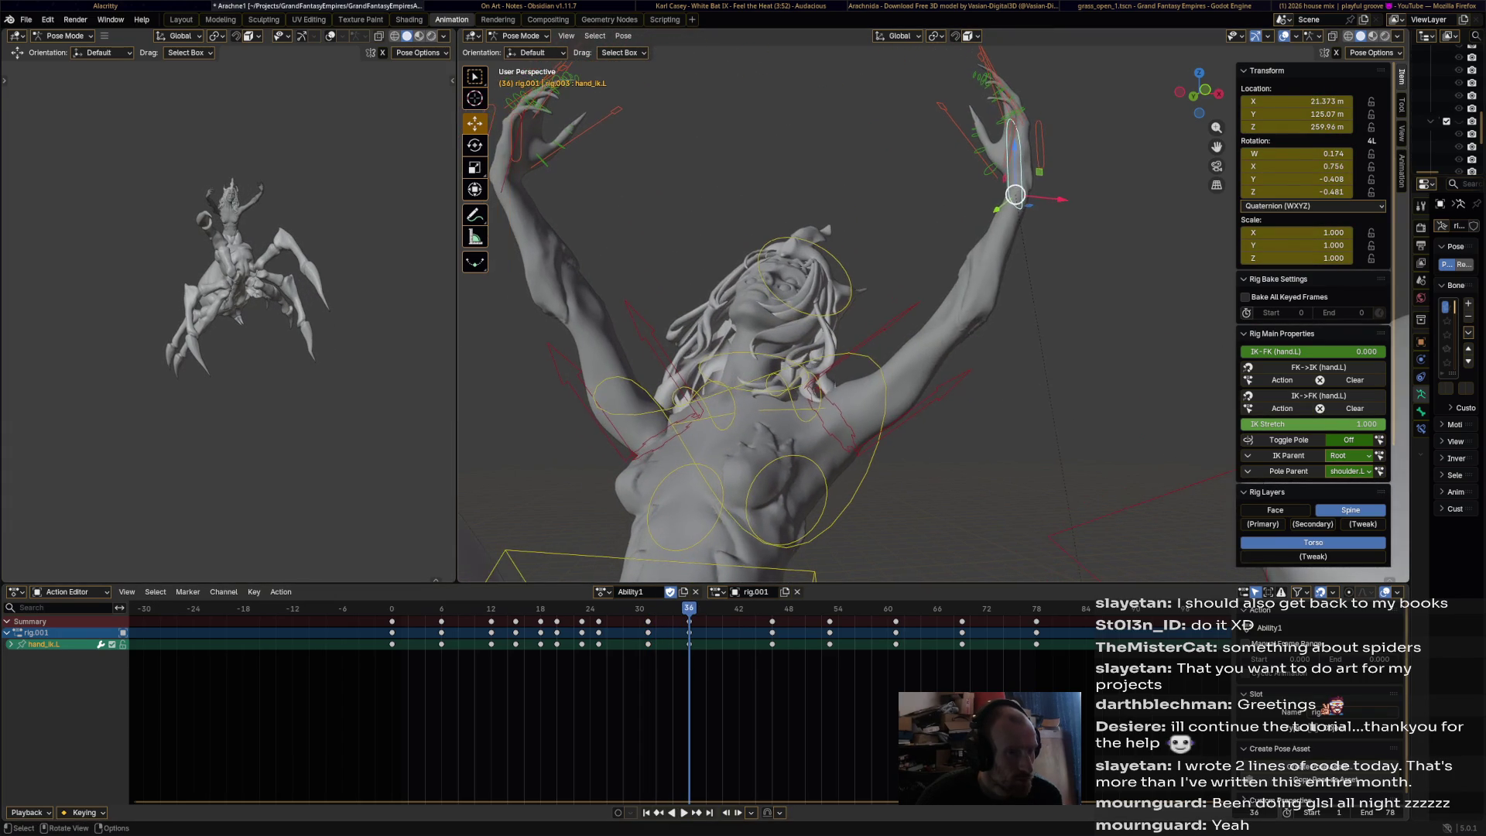
{"action": "key", "text": "g"}
{"action": "left_click", "coordinate": [1033, 185]}
{"action": "key", "text": "r"}
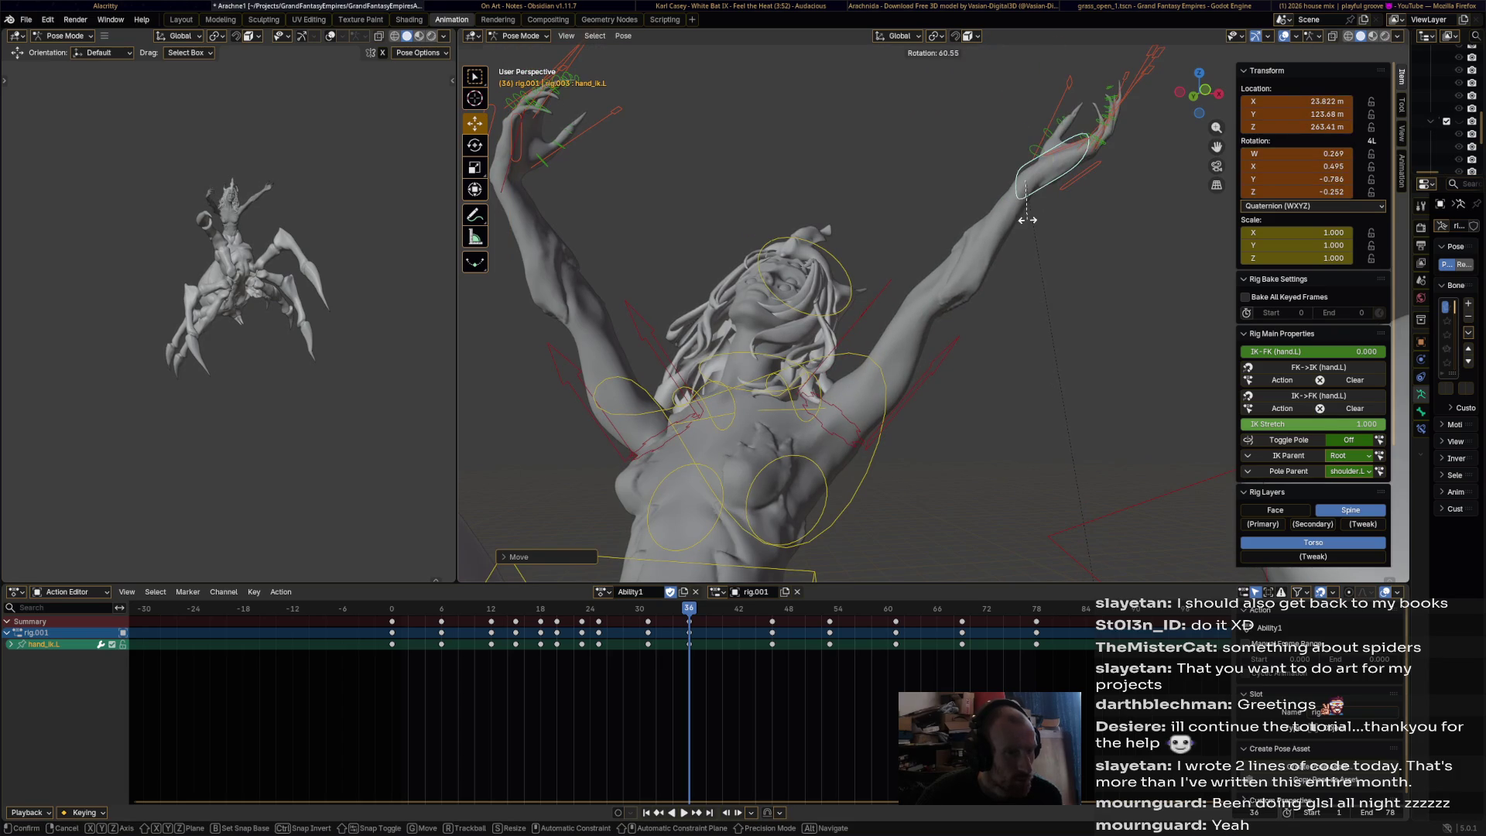
{"action": "left_click", "coordinate": [1023, 203]}
{"action": "key", "text": "i"}
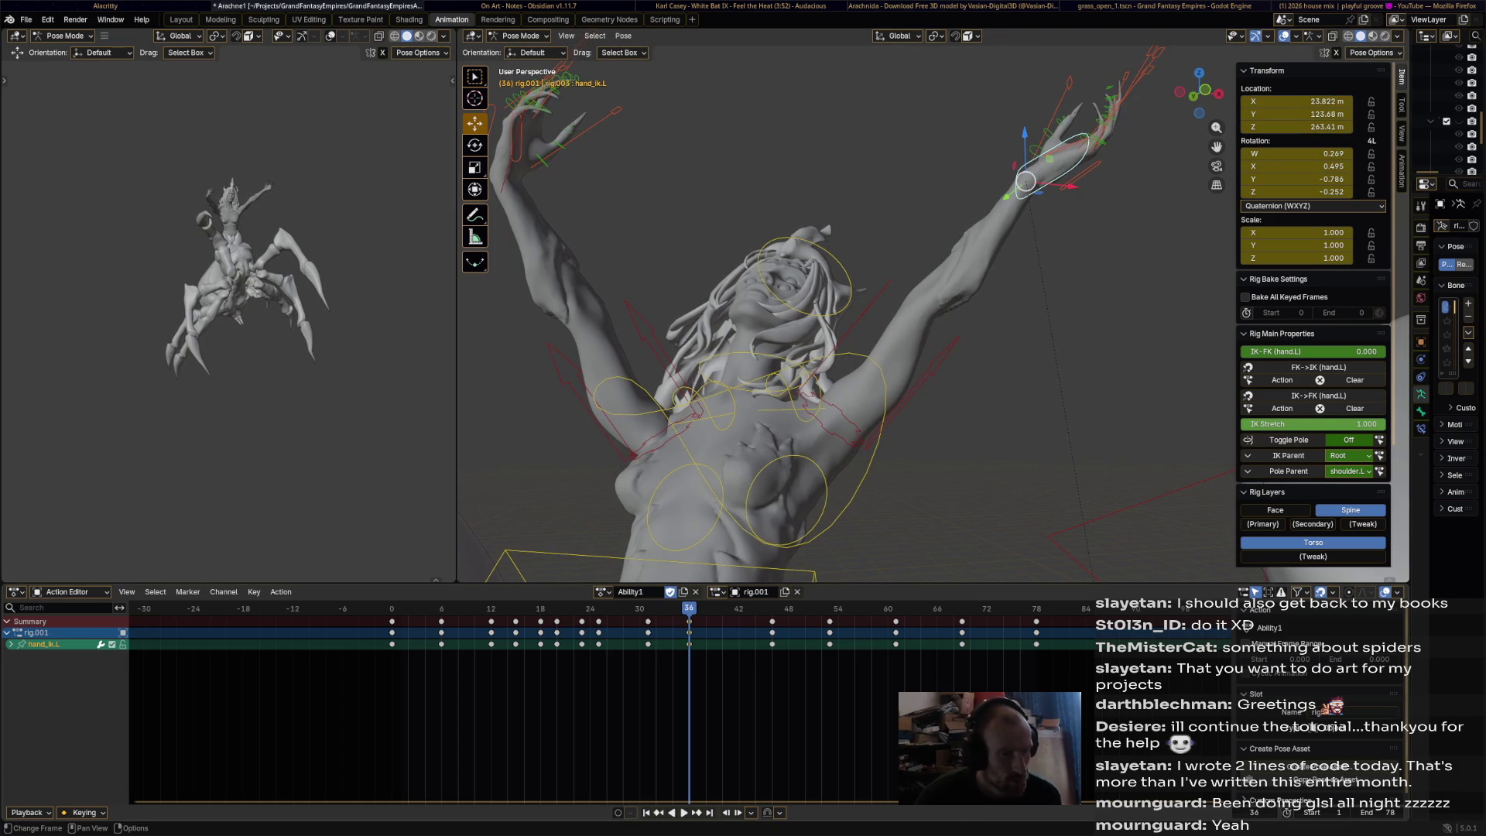
{"action": "key", "text": "space"}
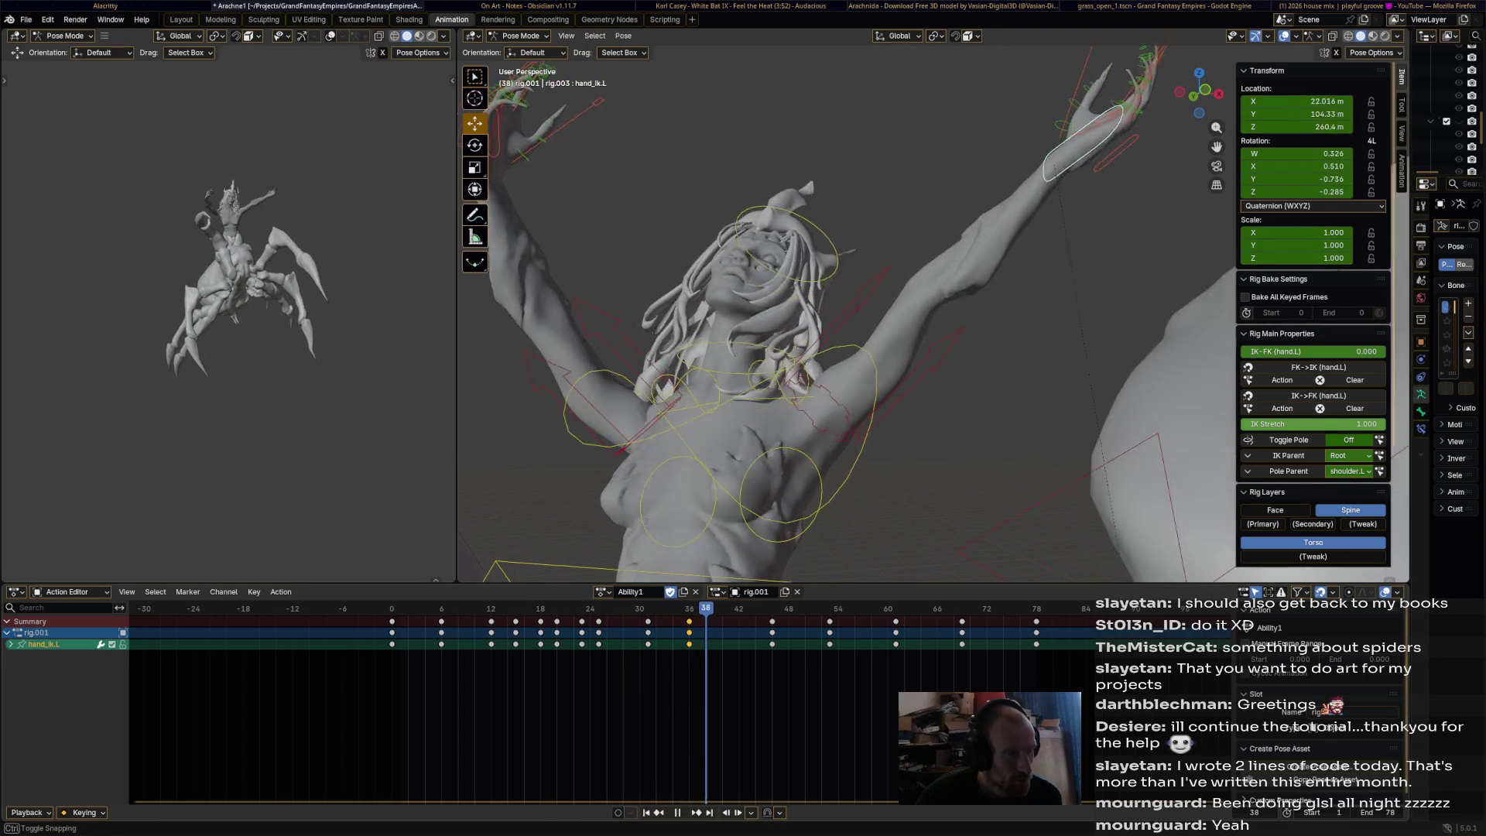
- Scrub and play the animation forward and in reverse to review the left hand motion
{"action": "mouse_move", "coordinate": [664, 608]}
{"action": "left_mouse_down"}
{"action": "mouse_move", "coordinate": [590, 609]}
{"action": "mouse_move", "coordinate": [614, 609]}
{"action": "left_mouse_up"}
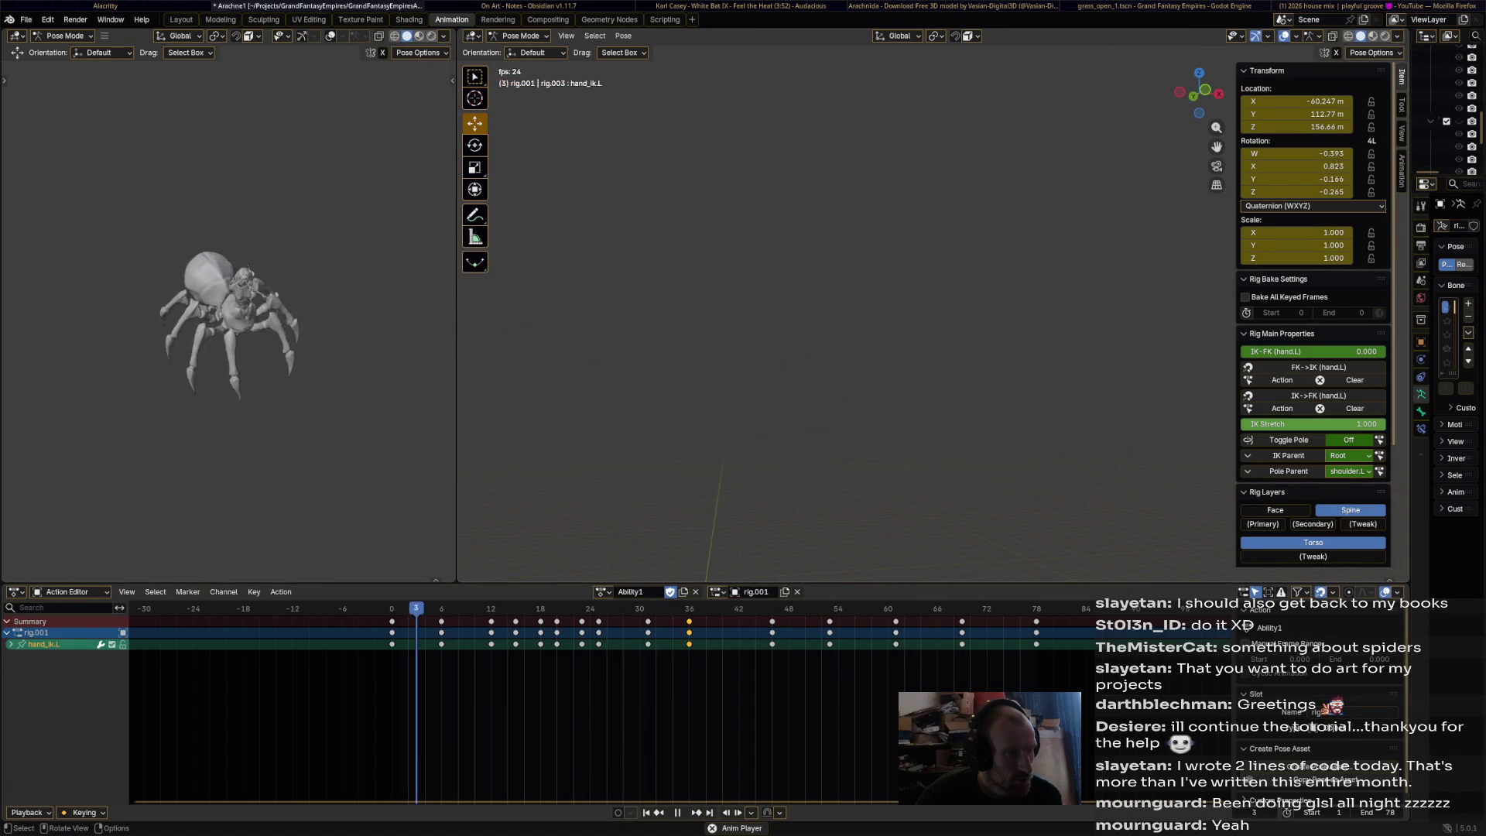
{"action": "key", "text": "space"}
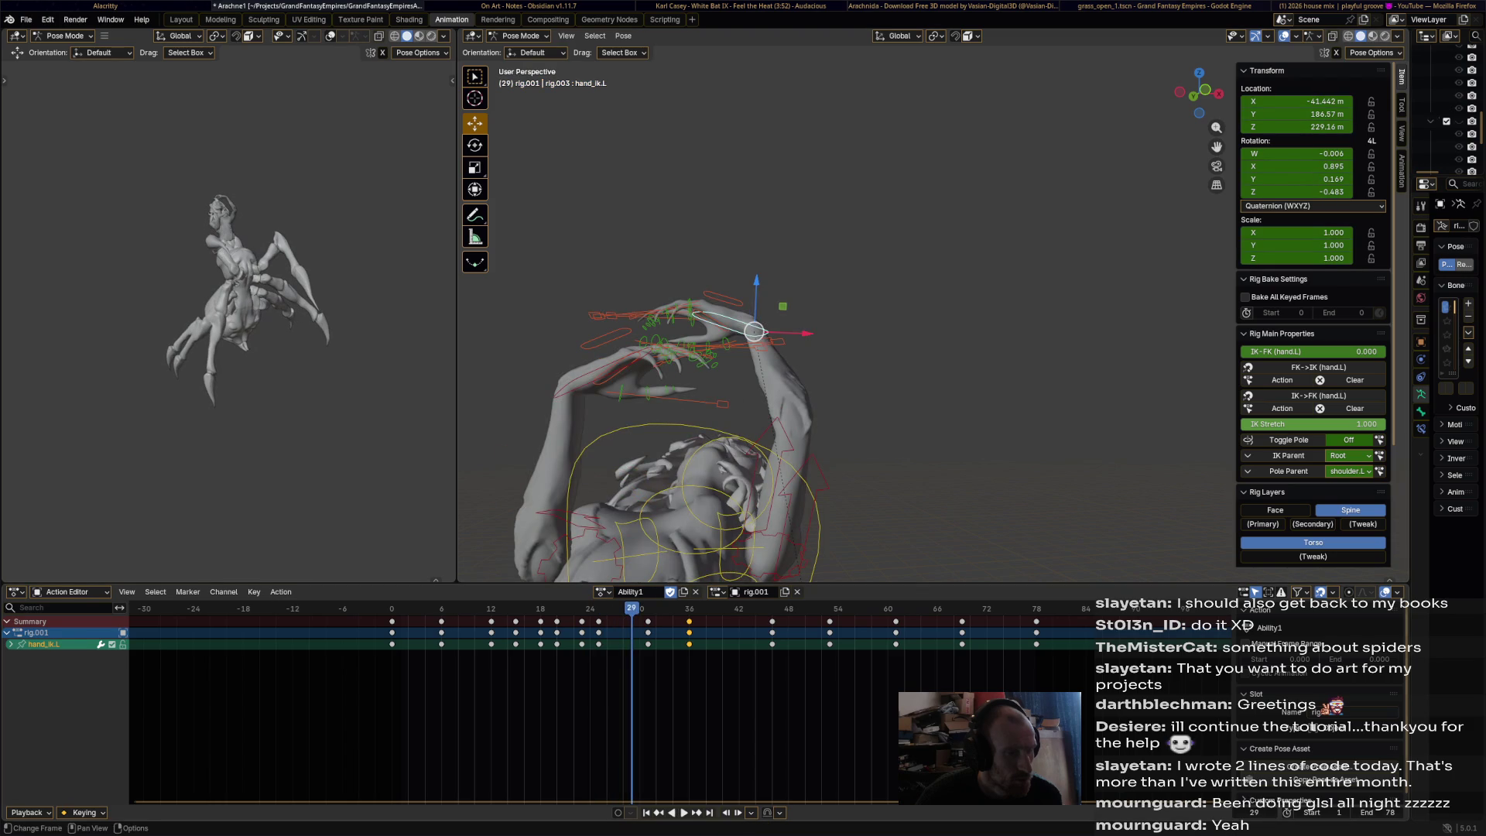
{"action": "key", "text": "shift+ctrl+space"}
{"action": "key", "text": "space"}
{"action": "mouse_move", "coordinate": [781, 402]}
{"action": "middle_mouse_down"}
{"action": "mouse_move", "coordinate": [830, 443]}
{"action": "mouse_move", "coordinate": [627, 448]}
{"action": "mouse_move", "coordinate": [564, 433]}
{"action": "middle_mouse_up"}
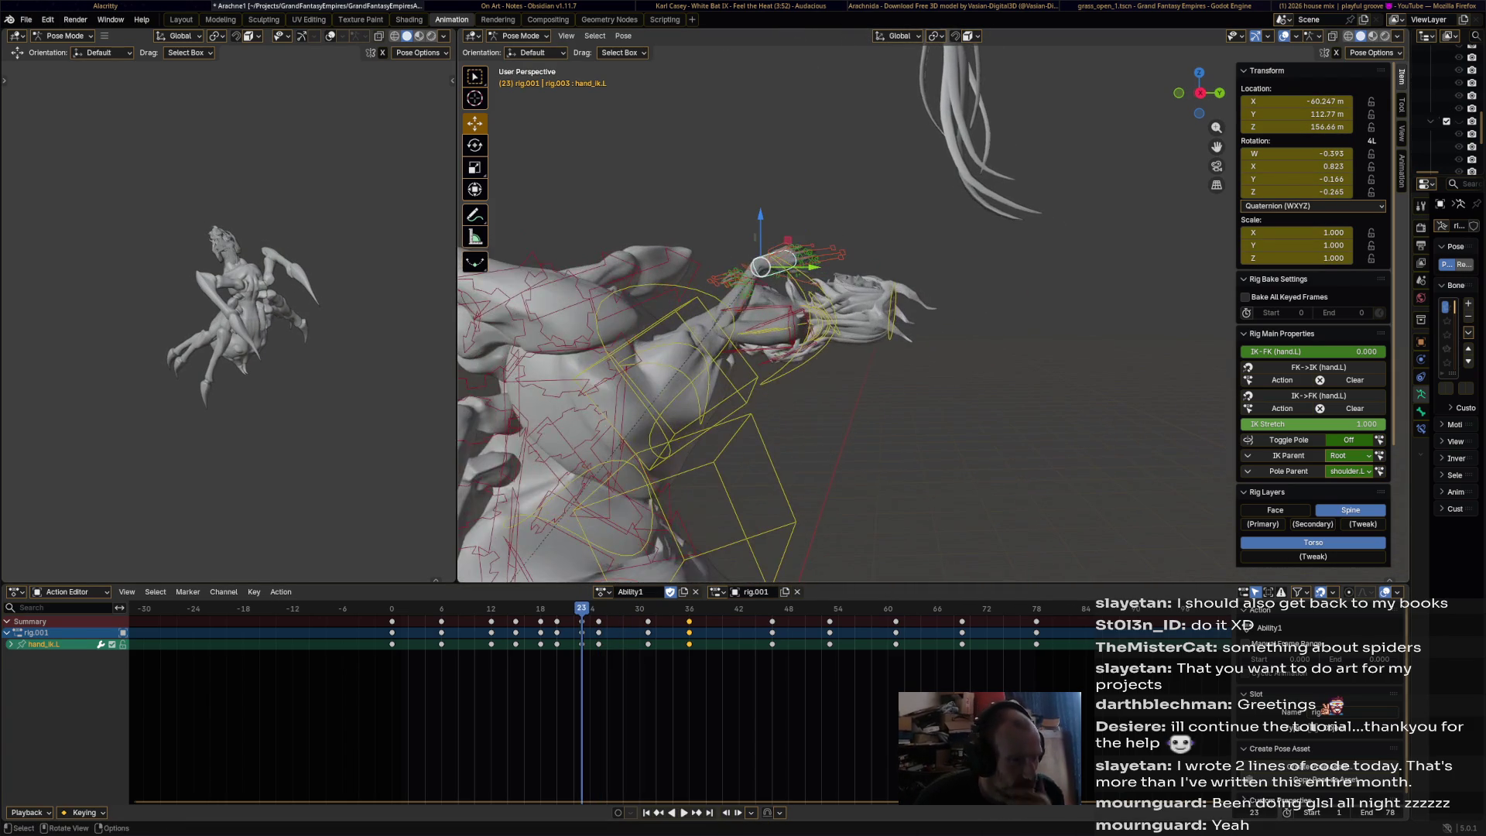
{"action": "key", "text": "shift+ctrl+space"}
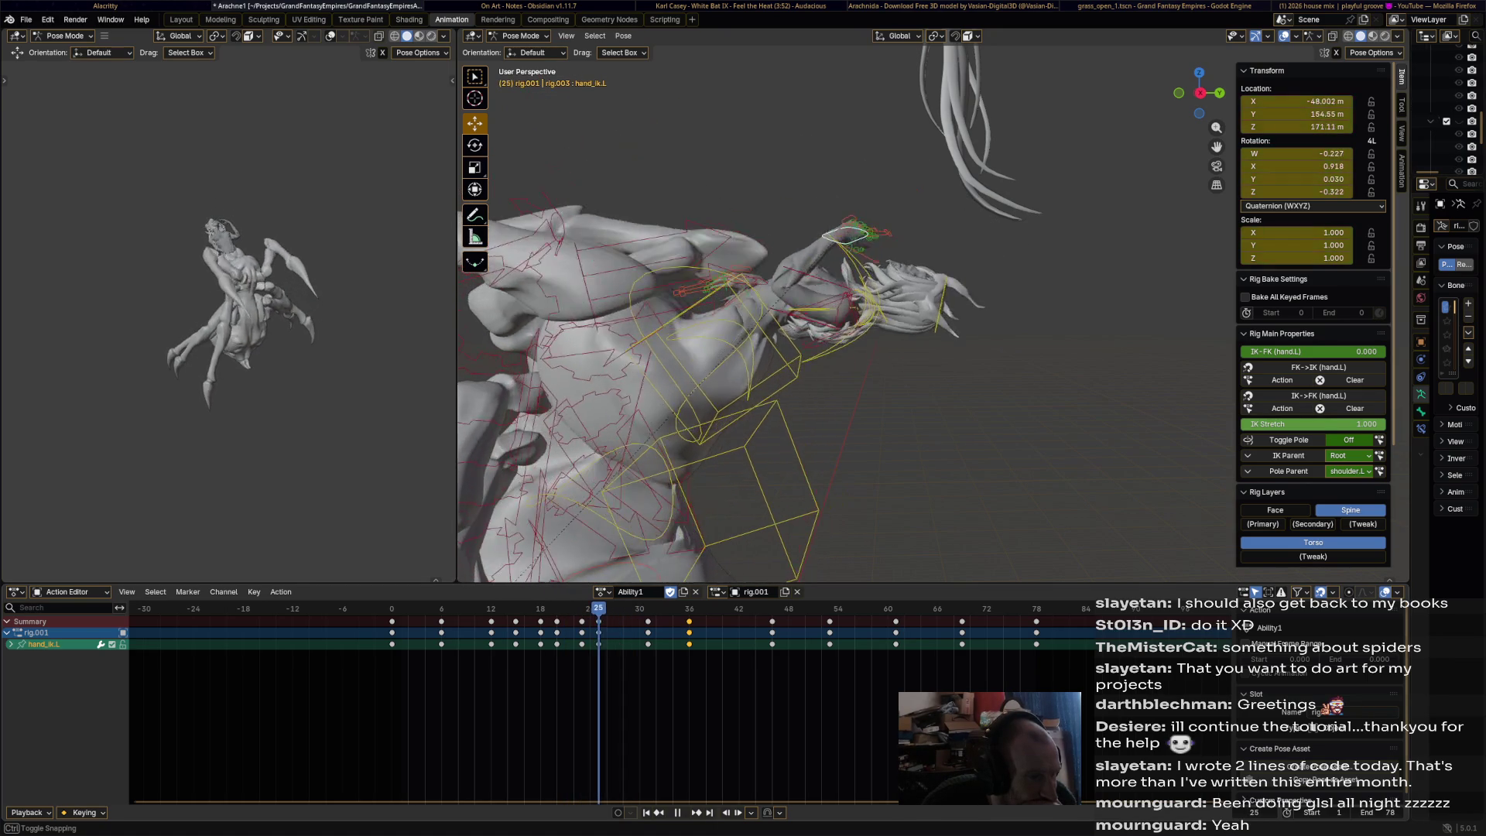
- Rotate the chest and head bones into a droop and key both at frame 24
{"action": "left_click", "coordinate": [789, 325]}
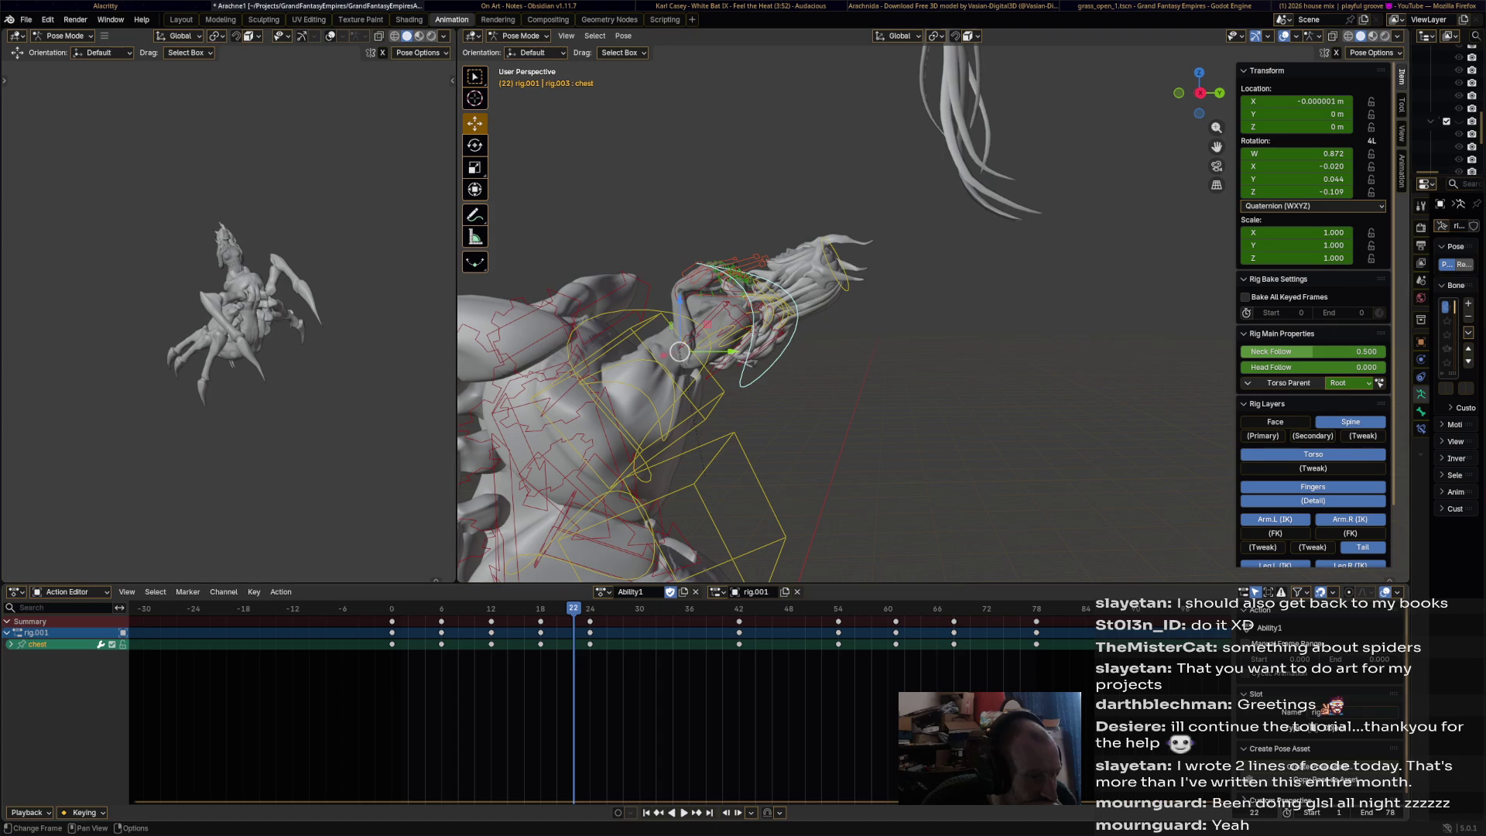
{"action": "key", "text": "space"}
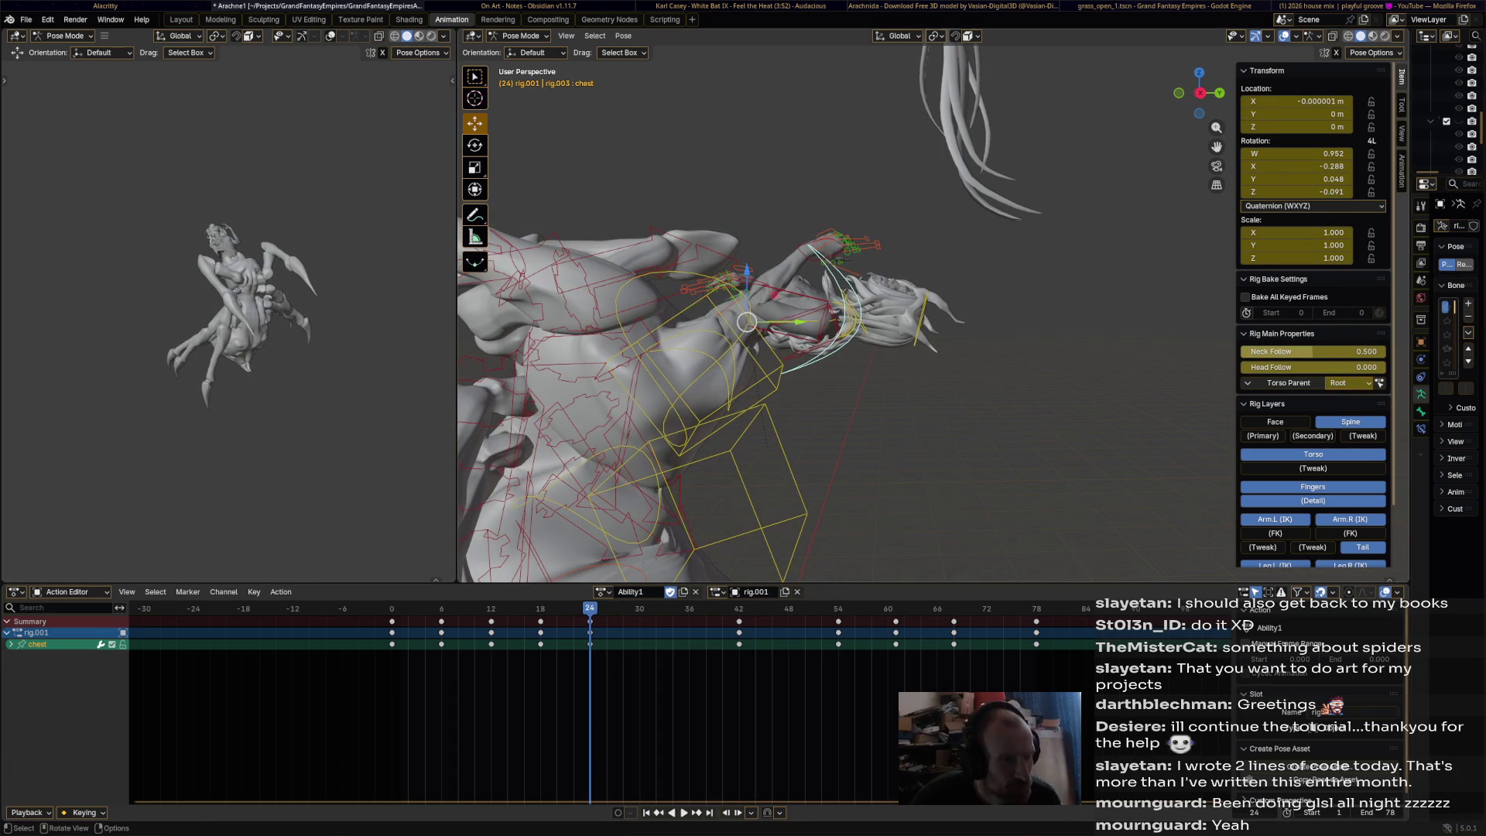
{"action": "key", "text": "r"}
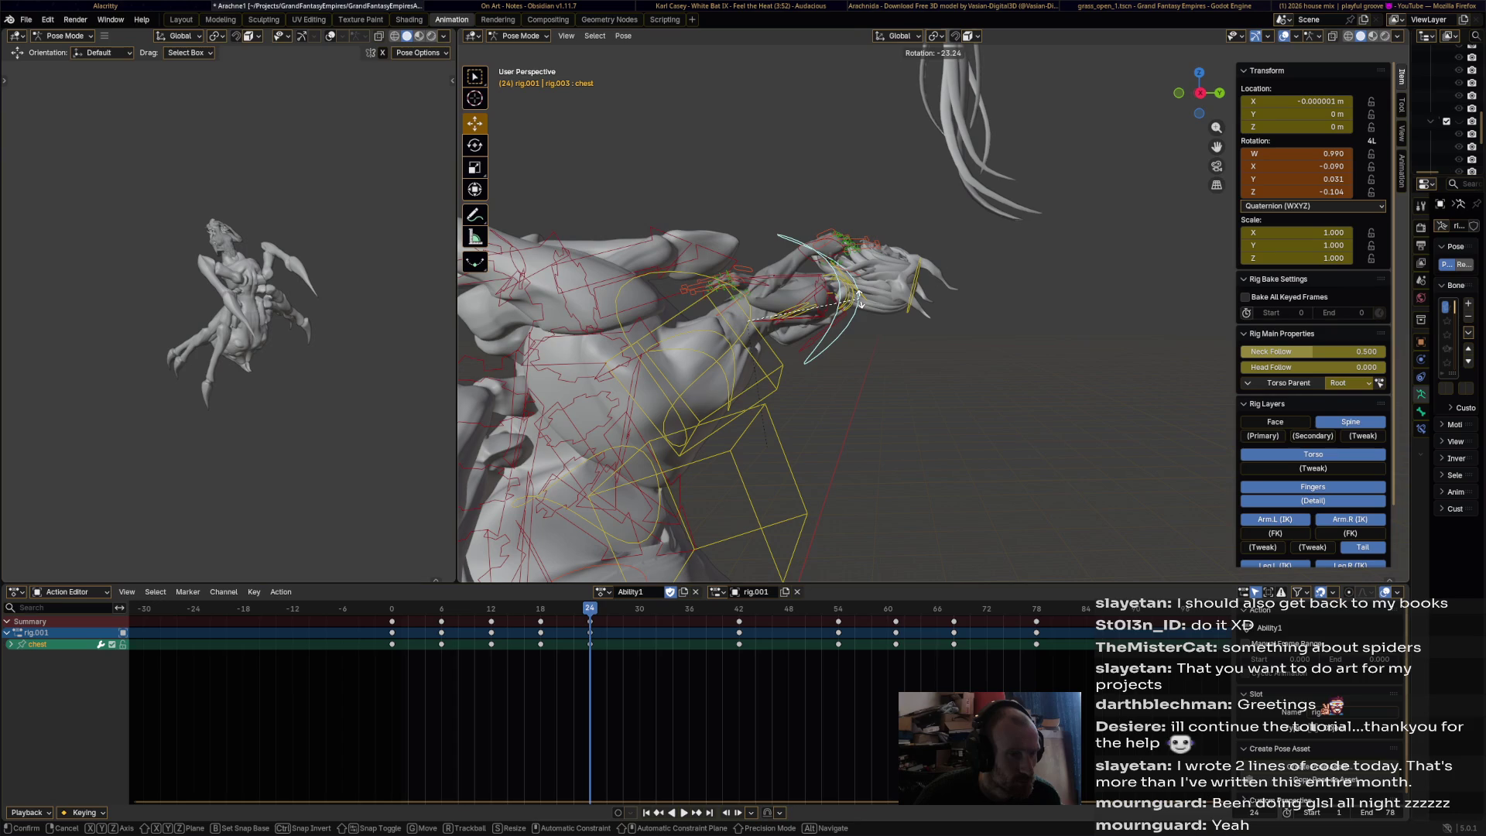
{"action": "left_click", "coordinate": [859, 300]}
{"action": "left_click", "coordinate": [859, 301]}
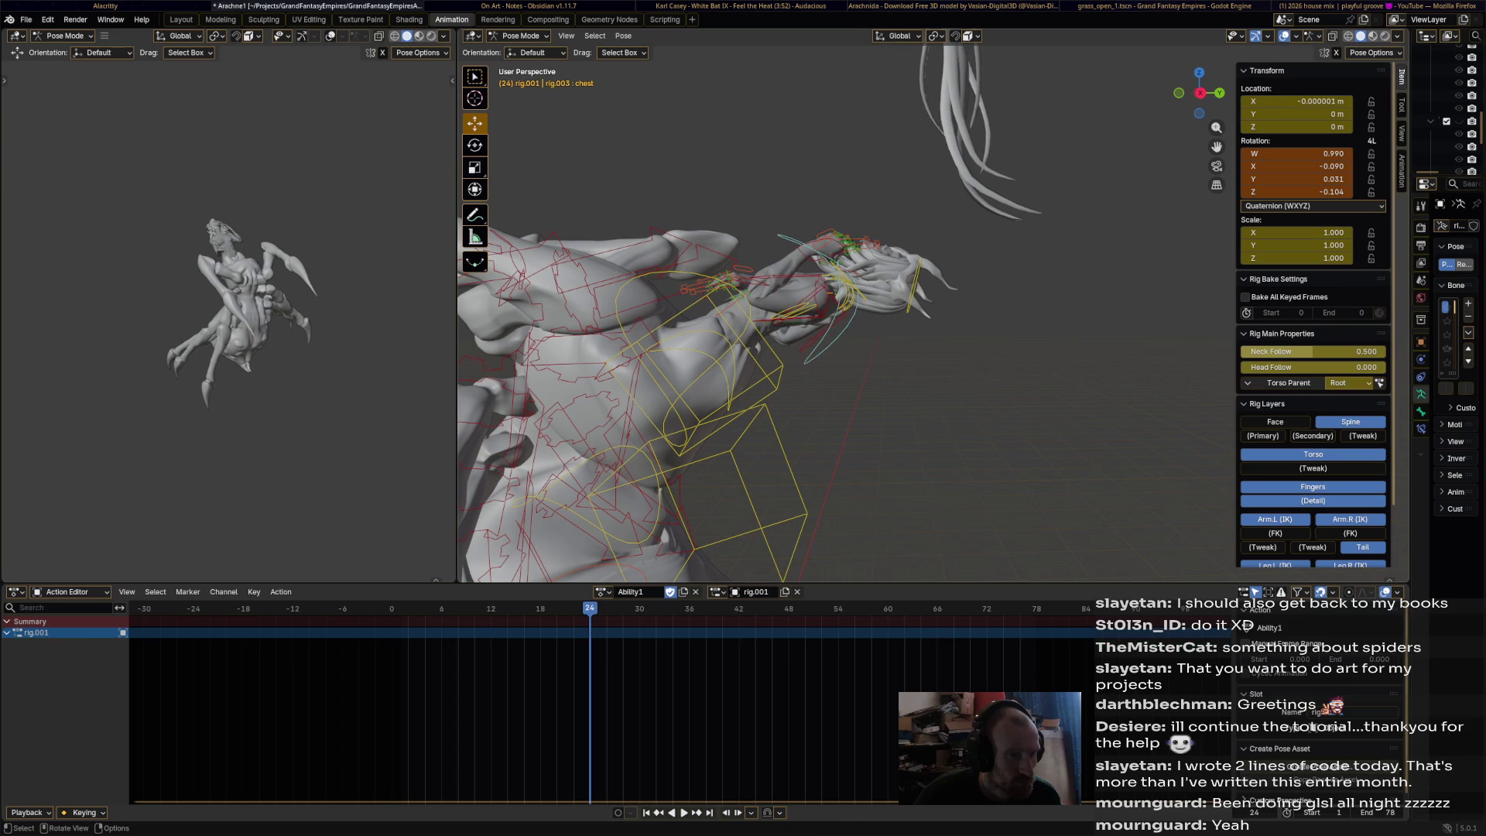
{"action": "left_click", "coordinate": [855, 301]}
{"action": "key", "text": "i"}
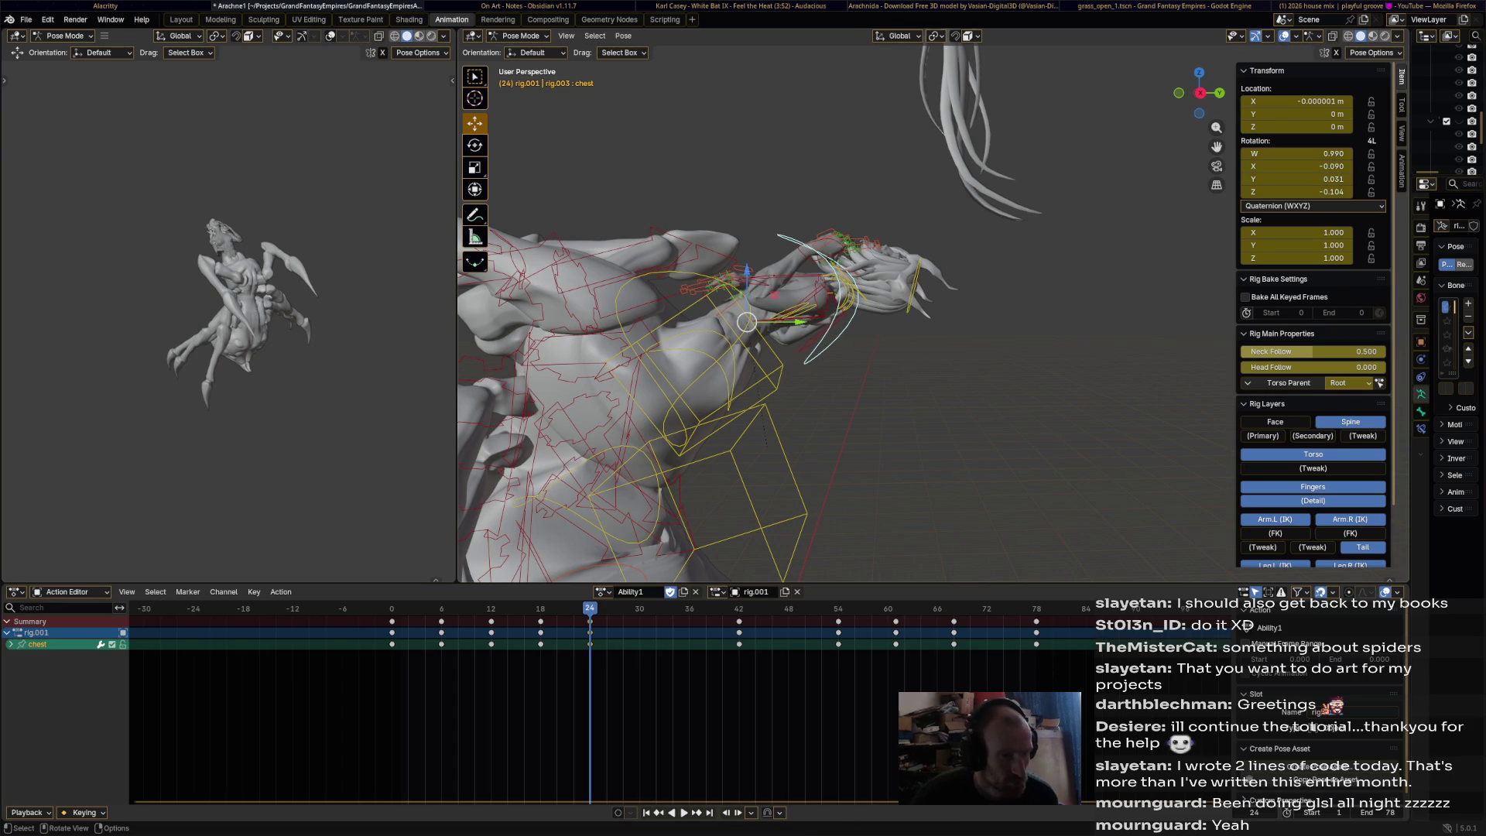
{"action": "left_click", "coordinate": [882, 263]}
{"action": "key", "text": "r"}
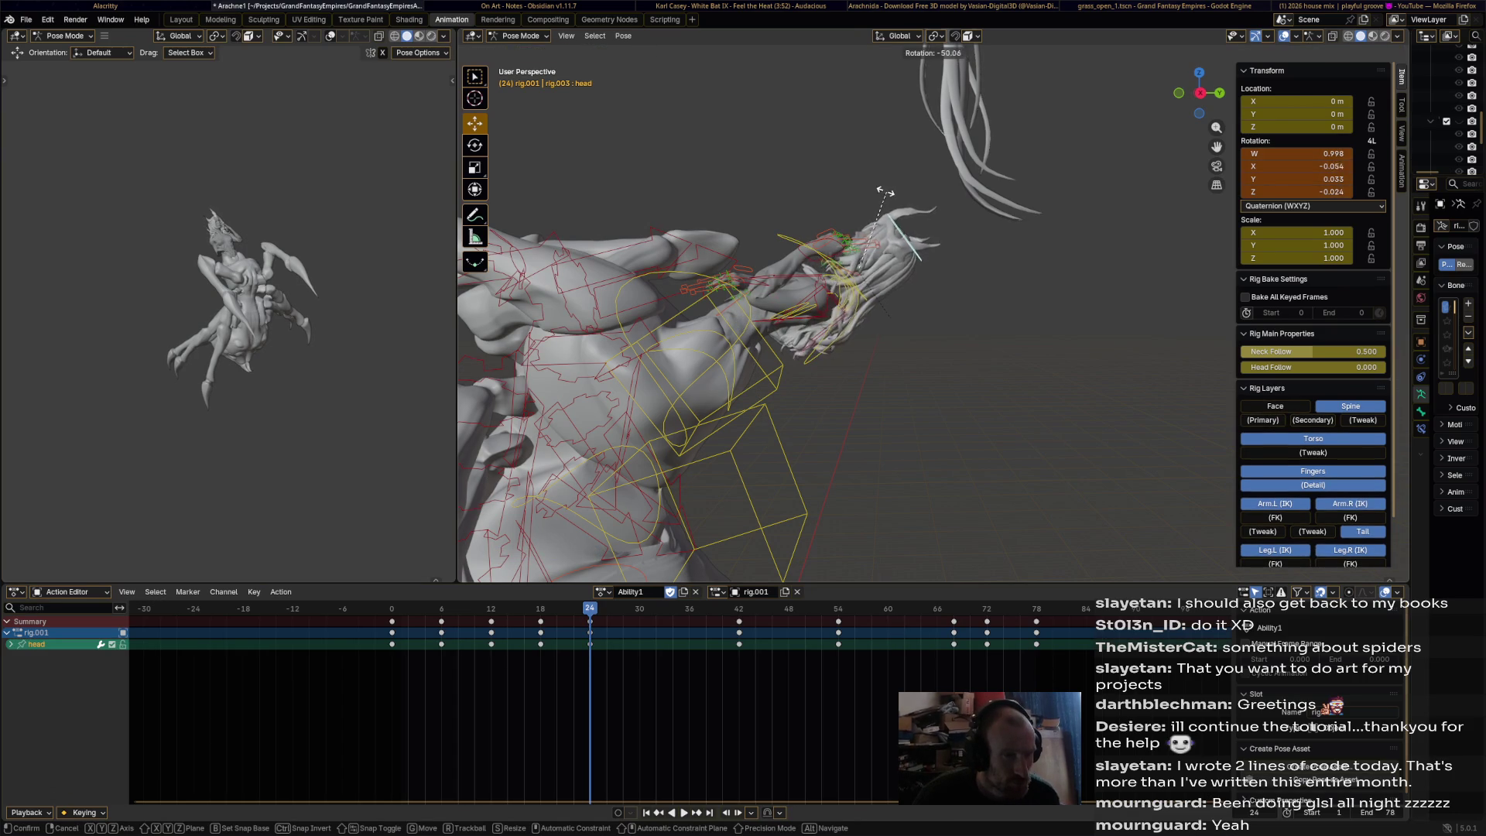
{"action": "left_click", "coordinate": [841, 192]}
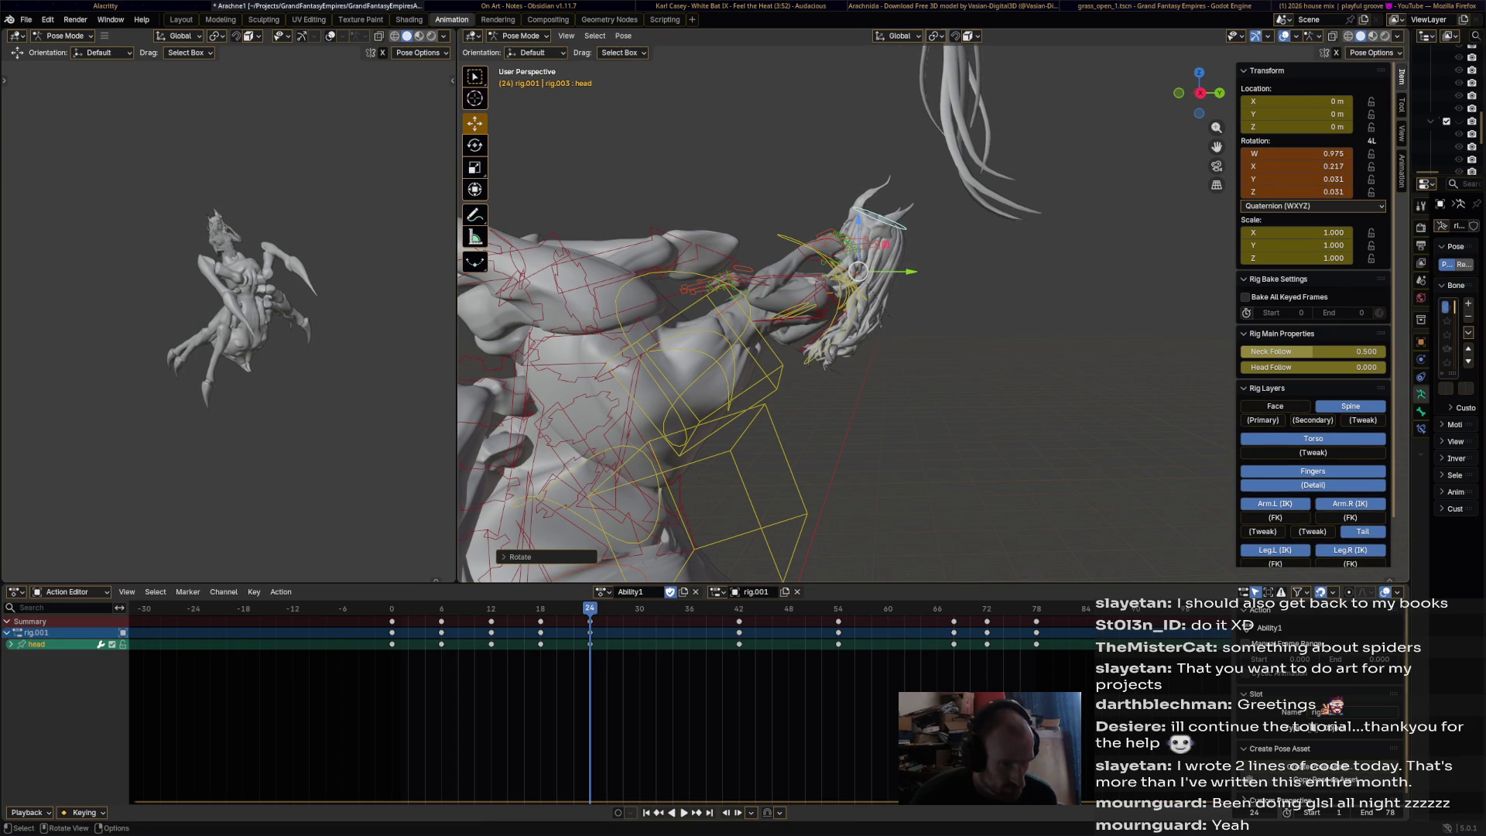
{"action": "key", "text": "i"}
{"action": "key", "text": "space"}
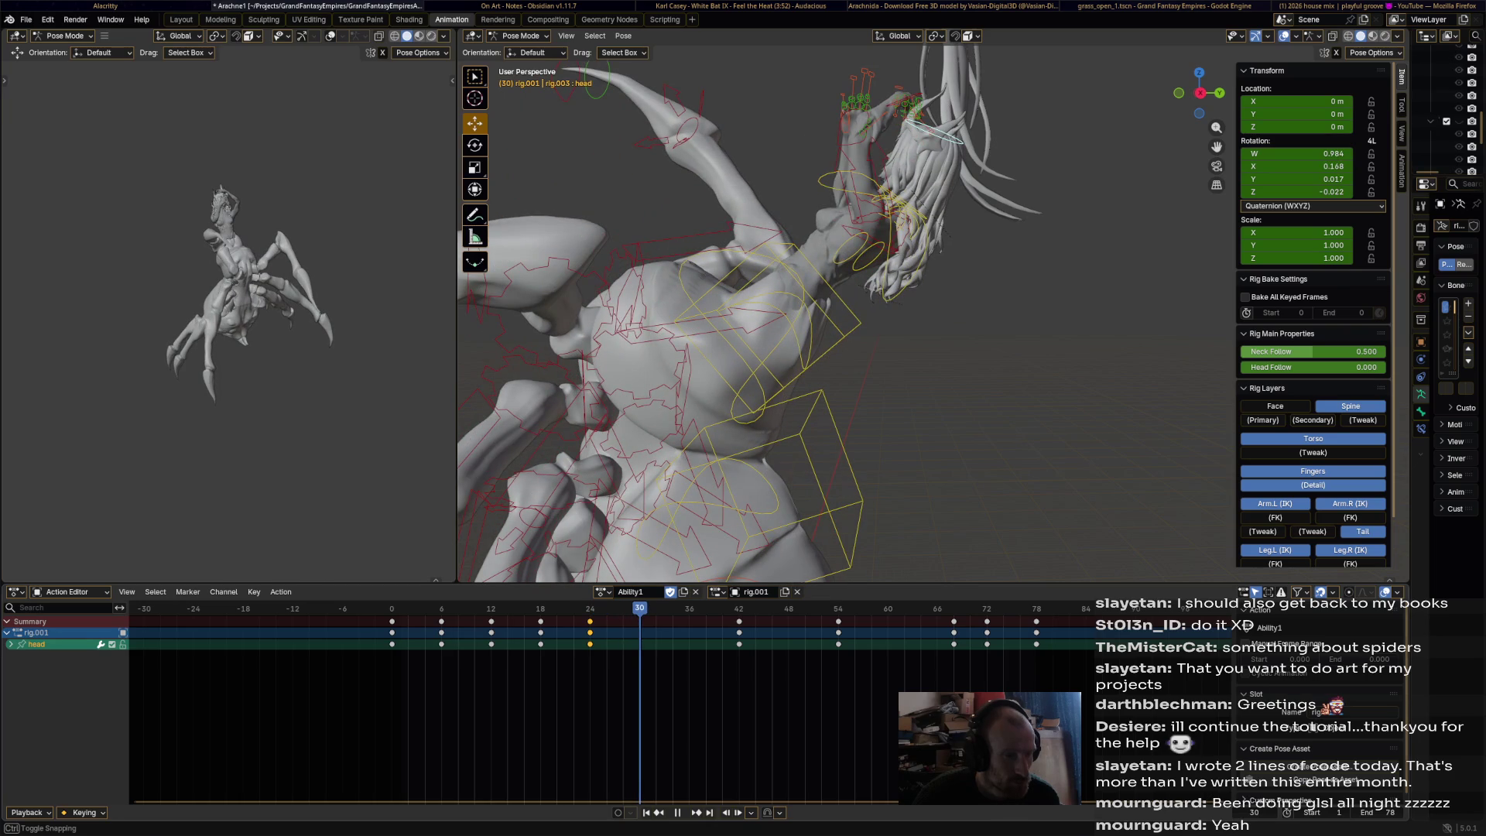
- Rotate the head bone further and key the head pose at frame 30
{"action": "left_click", "coordinate": [847, 182]}
{"action": "left_click", "coordinate": [921, 232]}
{"action": "key", "text": "r"}
{"action": "left_click", "coordinate": [936, 244]}
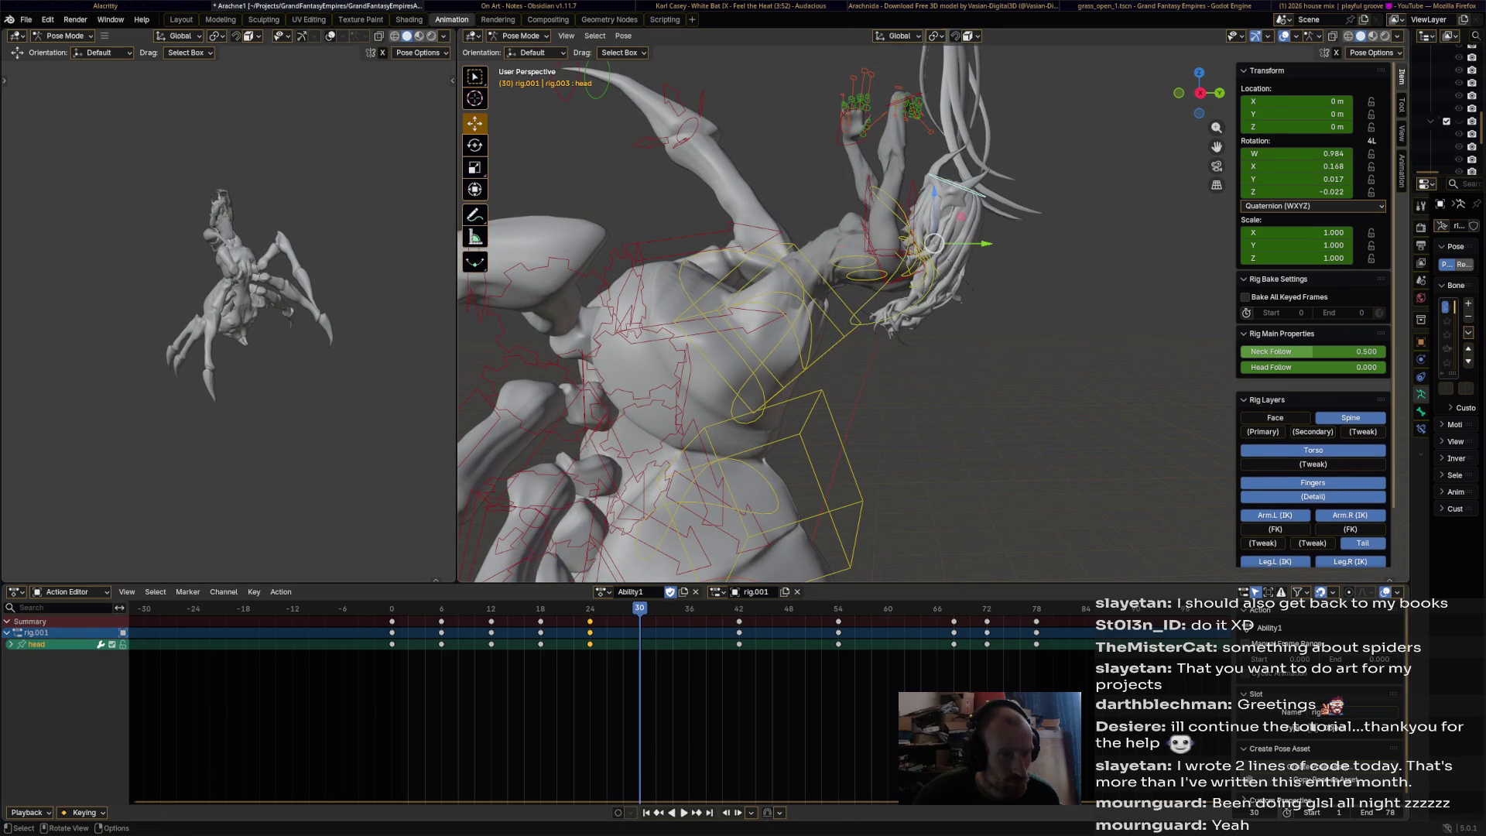
{"action": "key", "text": "r"}
{"action": "left_click", "coordinate": [934, 243]}
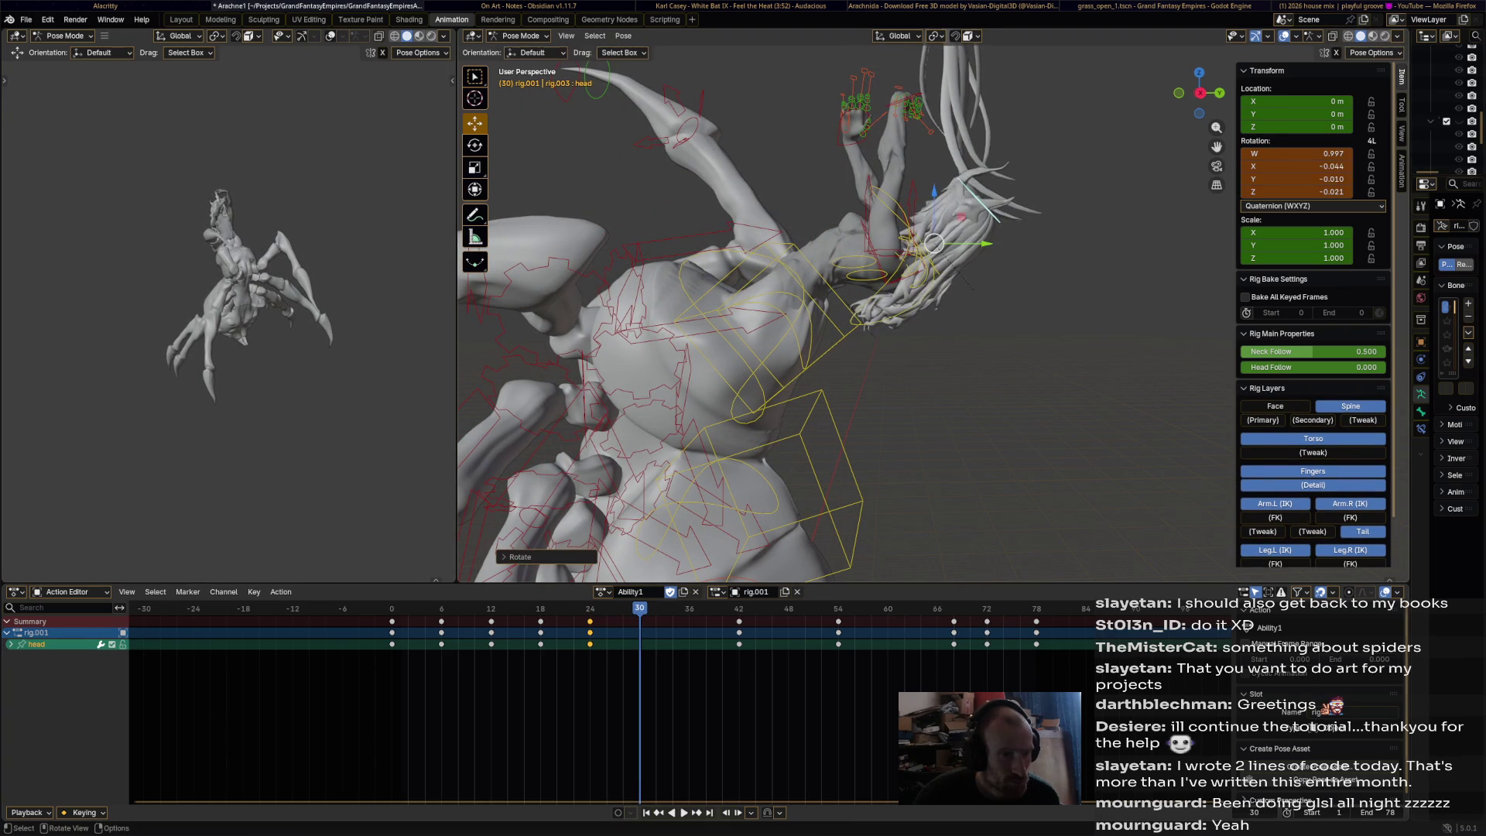
{"action": "key", "text": "i"}
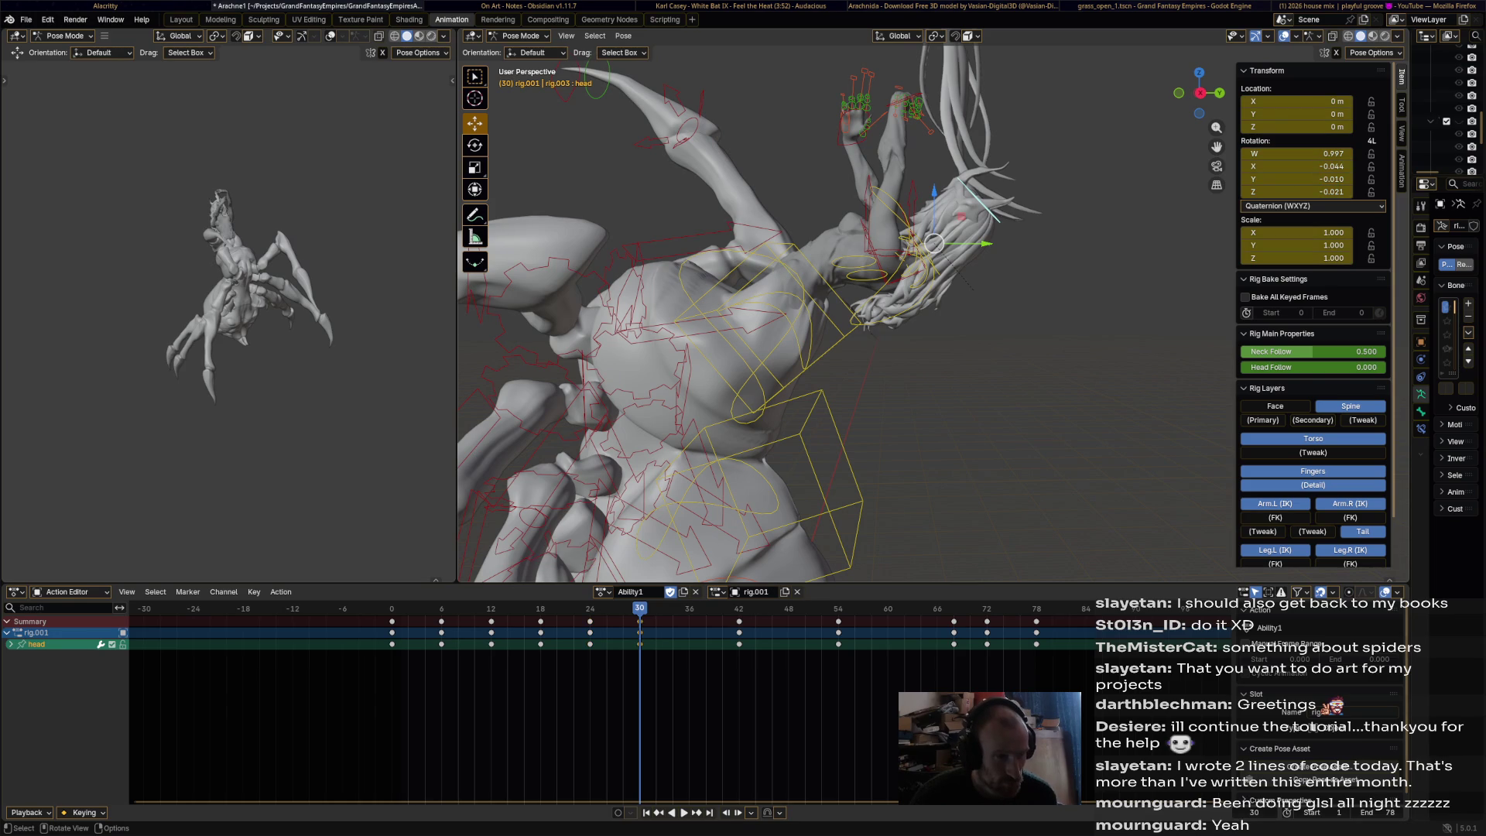
{"action": "left_click", "coordinate": [921, 263]}
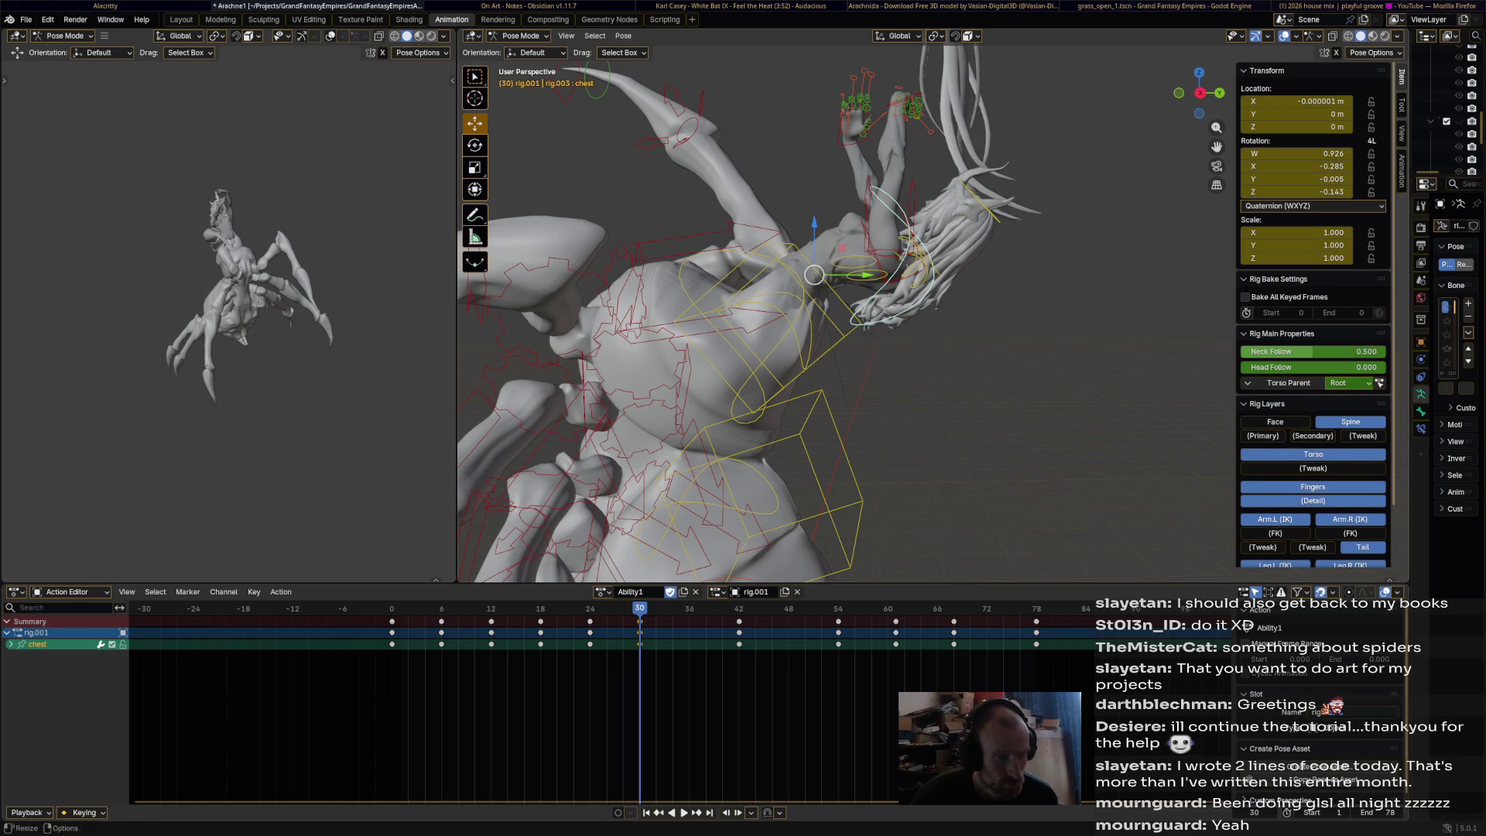
{"action": "key", "text": "space"}
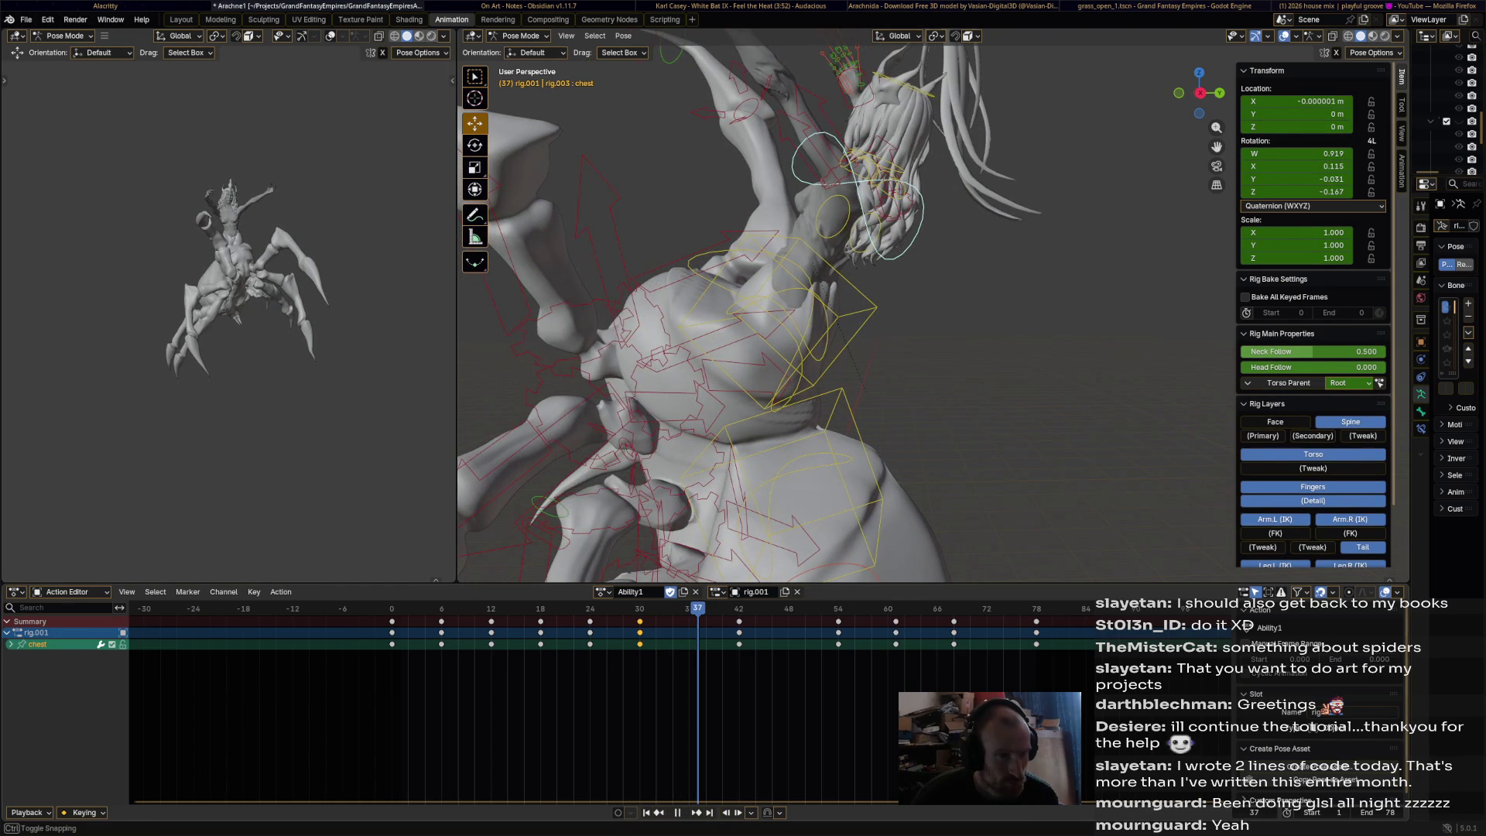
- Rotate the head again and key head and chest together at frame 37
{"action": "left_click", "coordinate": [927, 106]}
{"action": "key", "text": "r"}
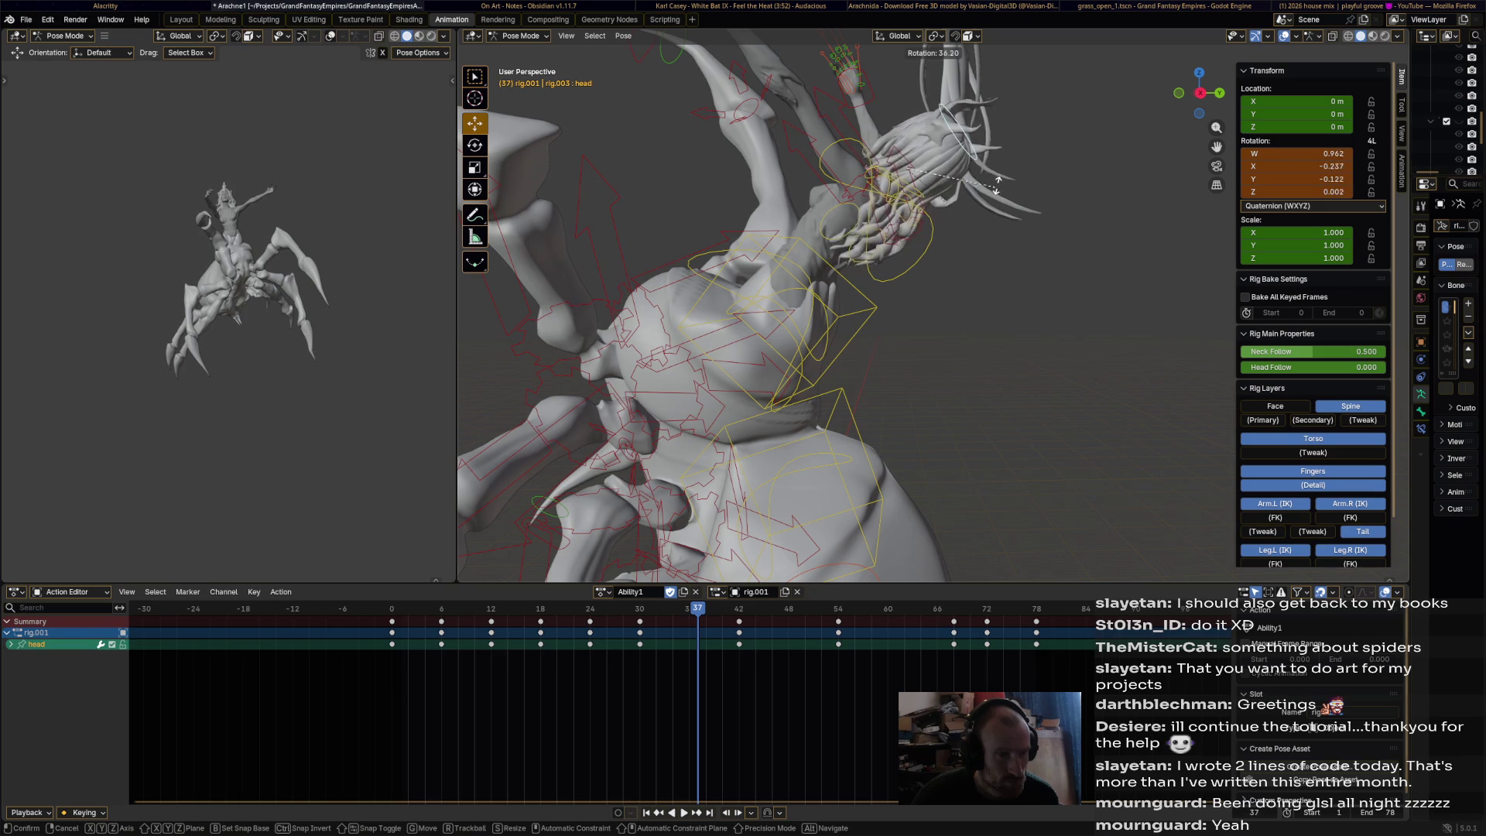
{"action": "left_click", "coordinate": [858, 215], "text": "shift"}
{"action": "key", "text": "i"}
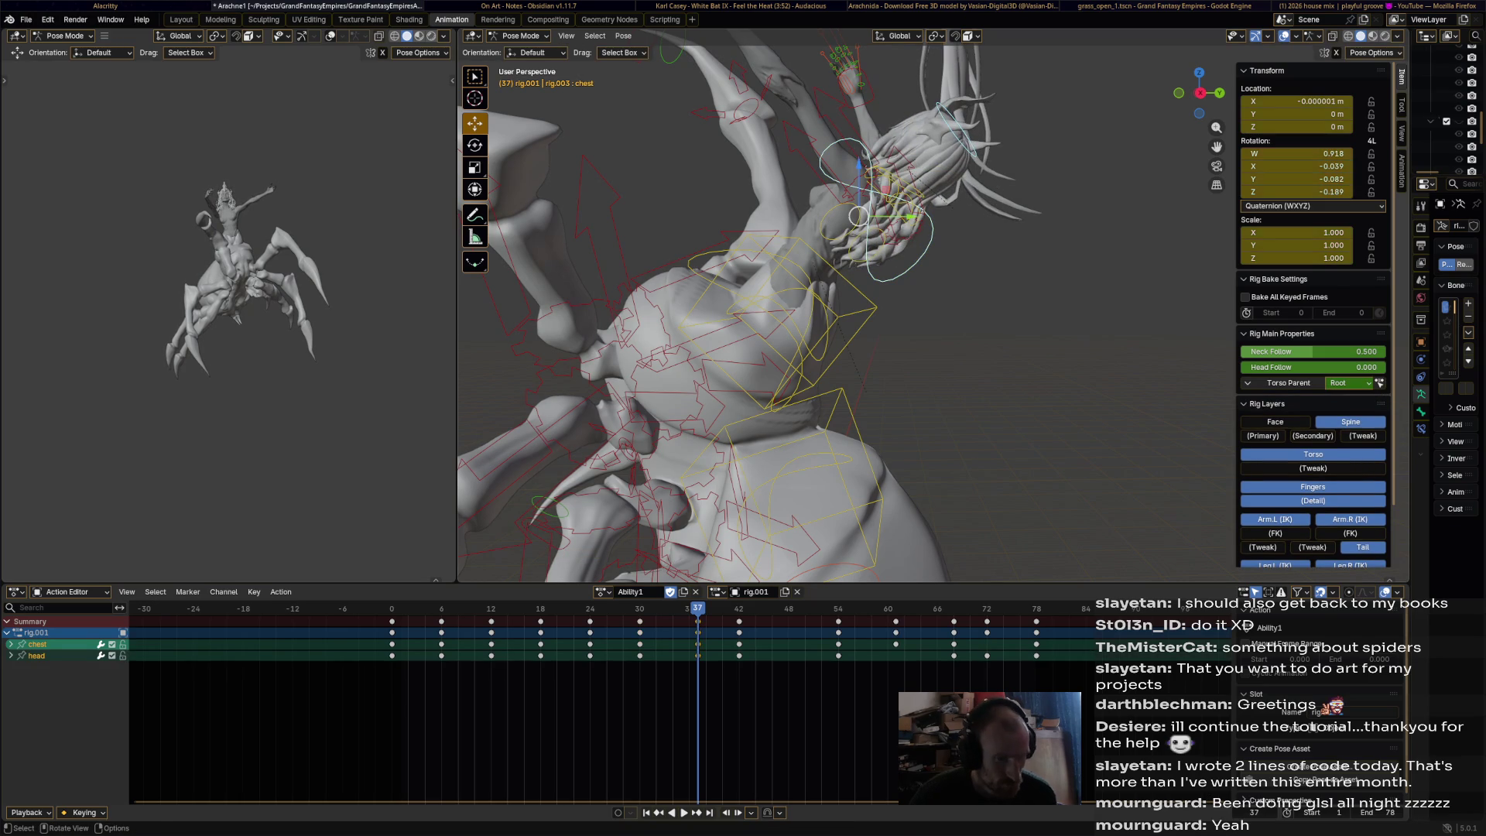
{"action": "middle_click_drag", "start_coordinate": [851, 310], "coordinate": [495, 379]}
{"action": "left_click", "coordinate": [822, 323]}
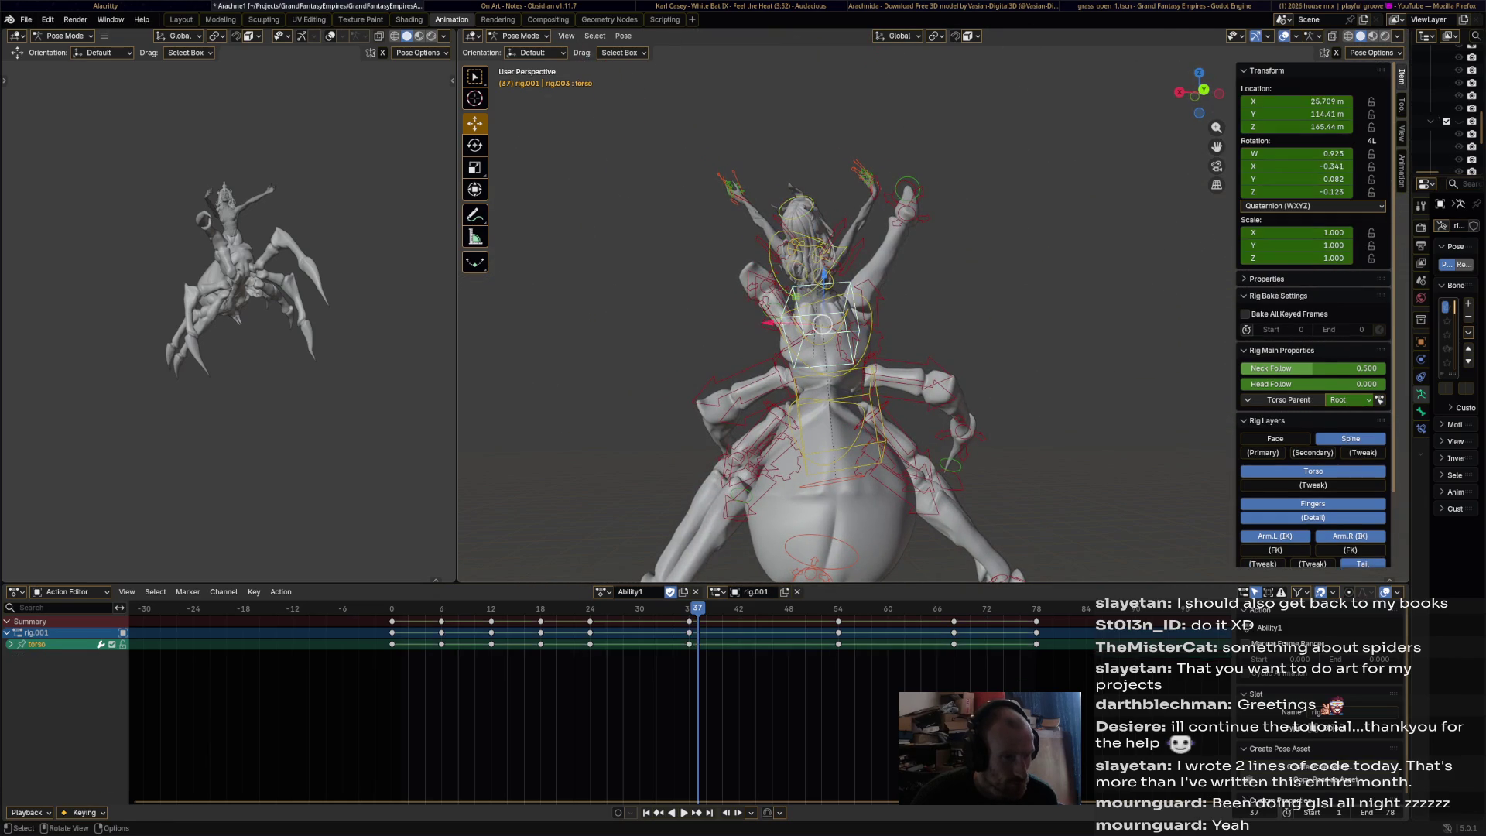
- Rotate the torso bone twice, shift it sideways, and key it at frame 36
{"action": "key", "text": "shift+ctrl+space"}
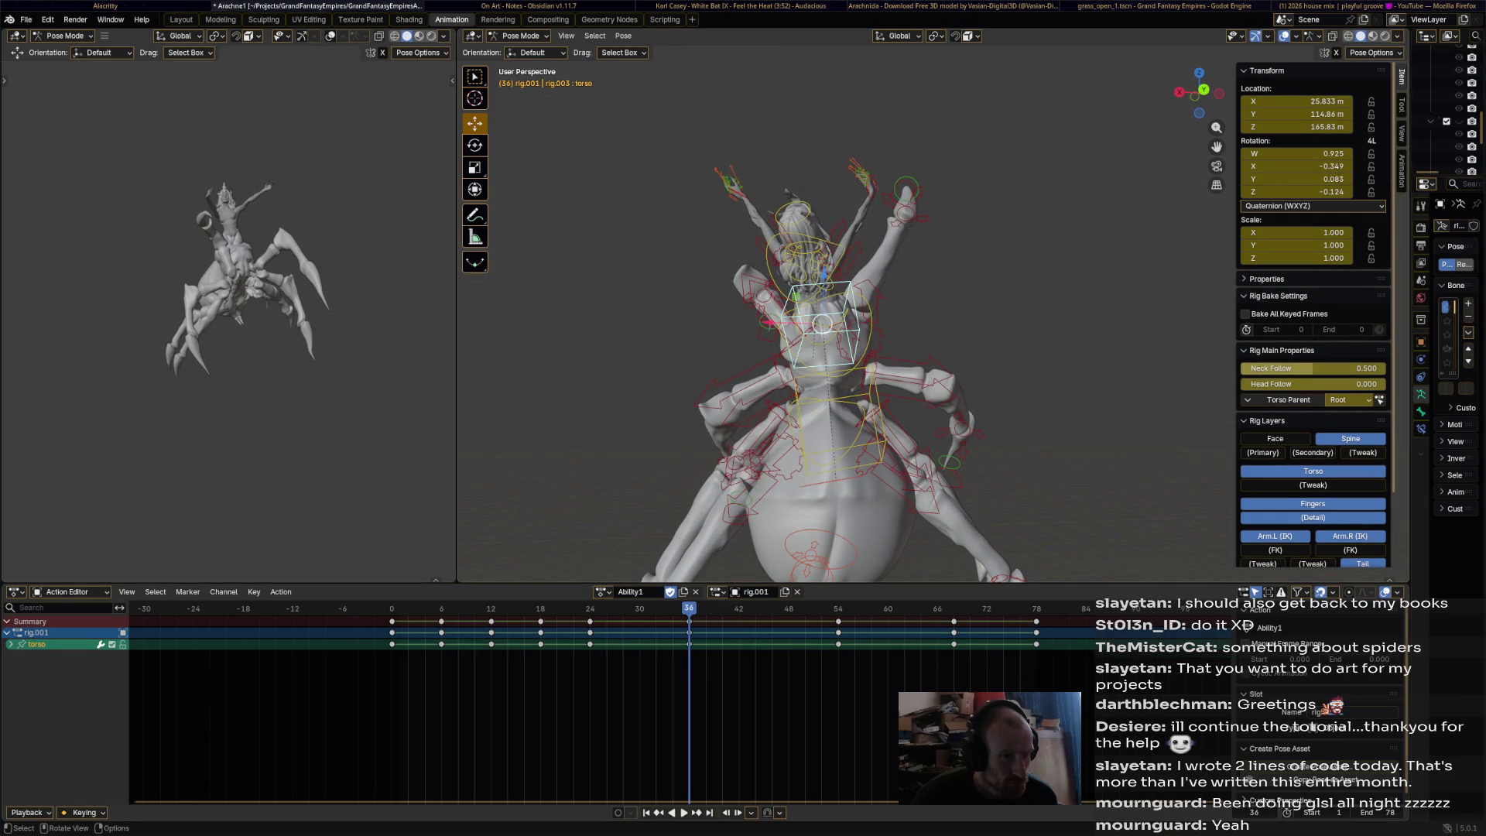
{"action": "key", "text": "r"}
{"action": "left_click", "coordinate": [906, 321]}
{"action": "middle_click_drag", "start_coordinate": [906, 321], "coordinate": [901, 422]}
{"action": "key", "text": "r"}
{"action": "middle_click_drag", "start_coordinate": [970, 230], "coordinate": [956, 346]}
{"action": "left_click", "coordinate": [962, 366]}
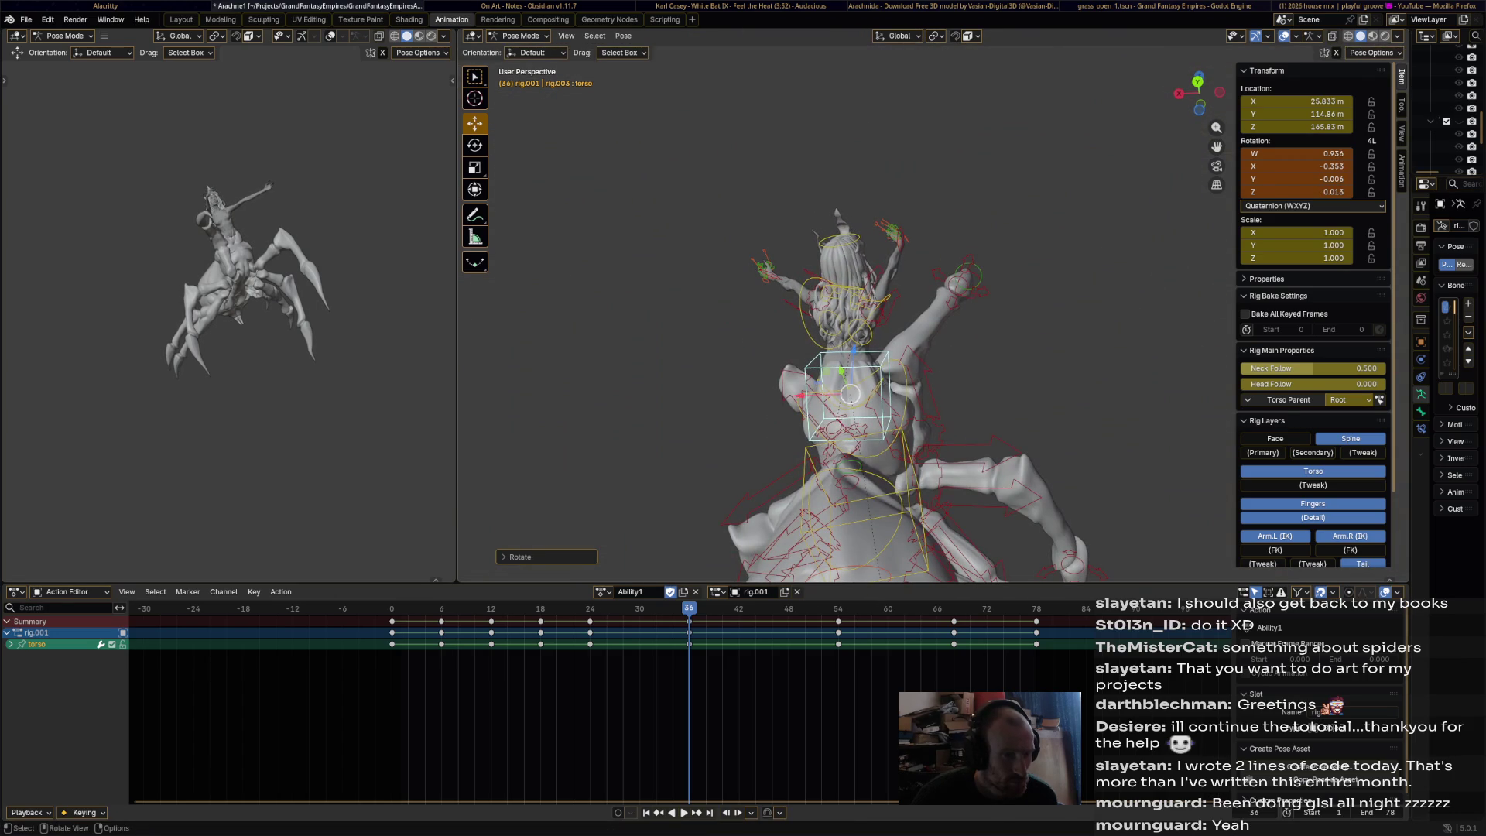
{"action": "key", "text": "g"}
{"action": "key", "text": "Return"}
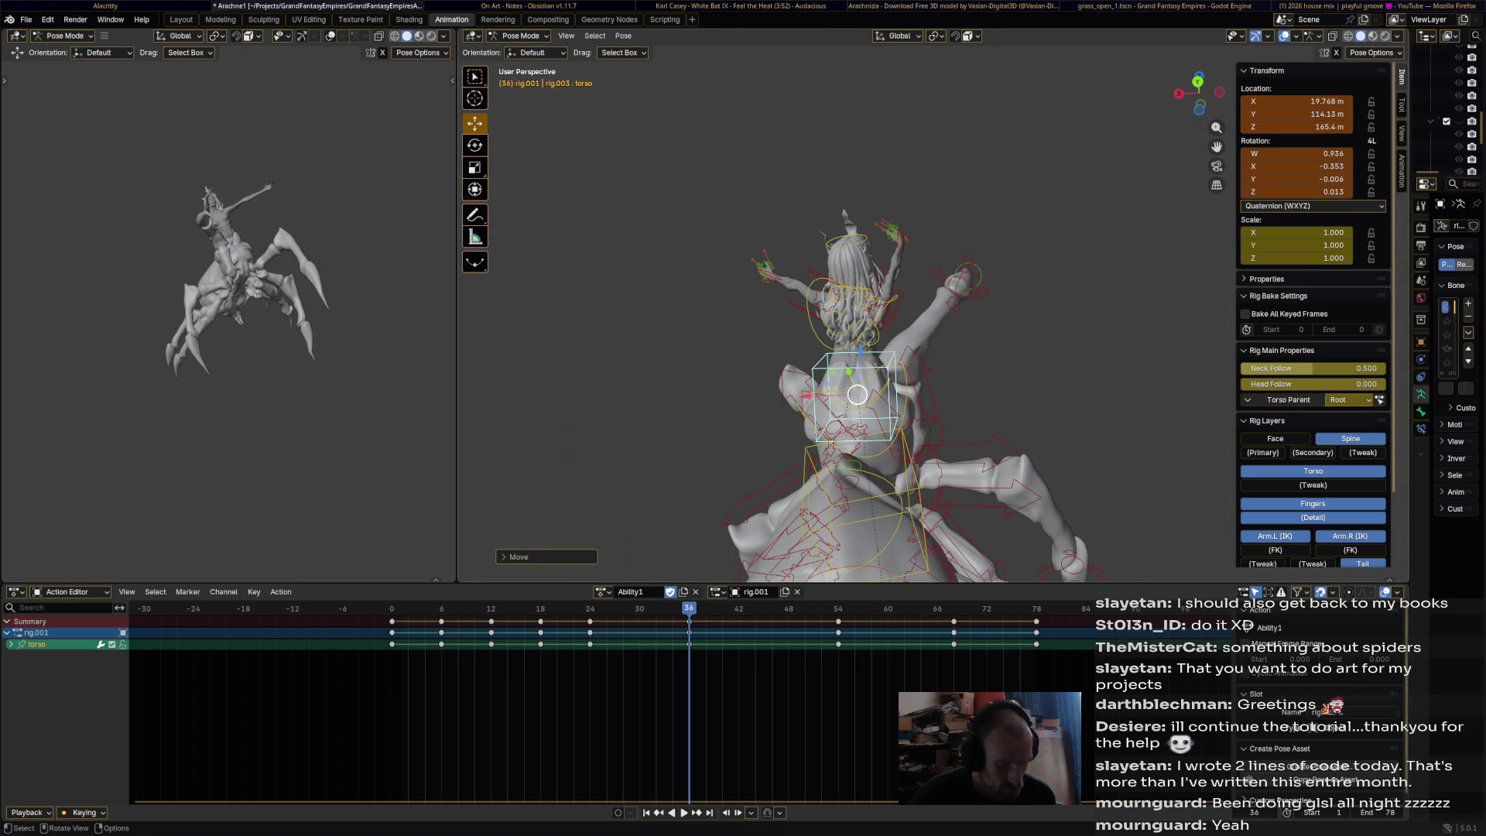
{"action": "key", "text": "i"}
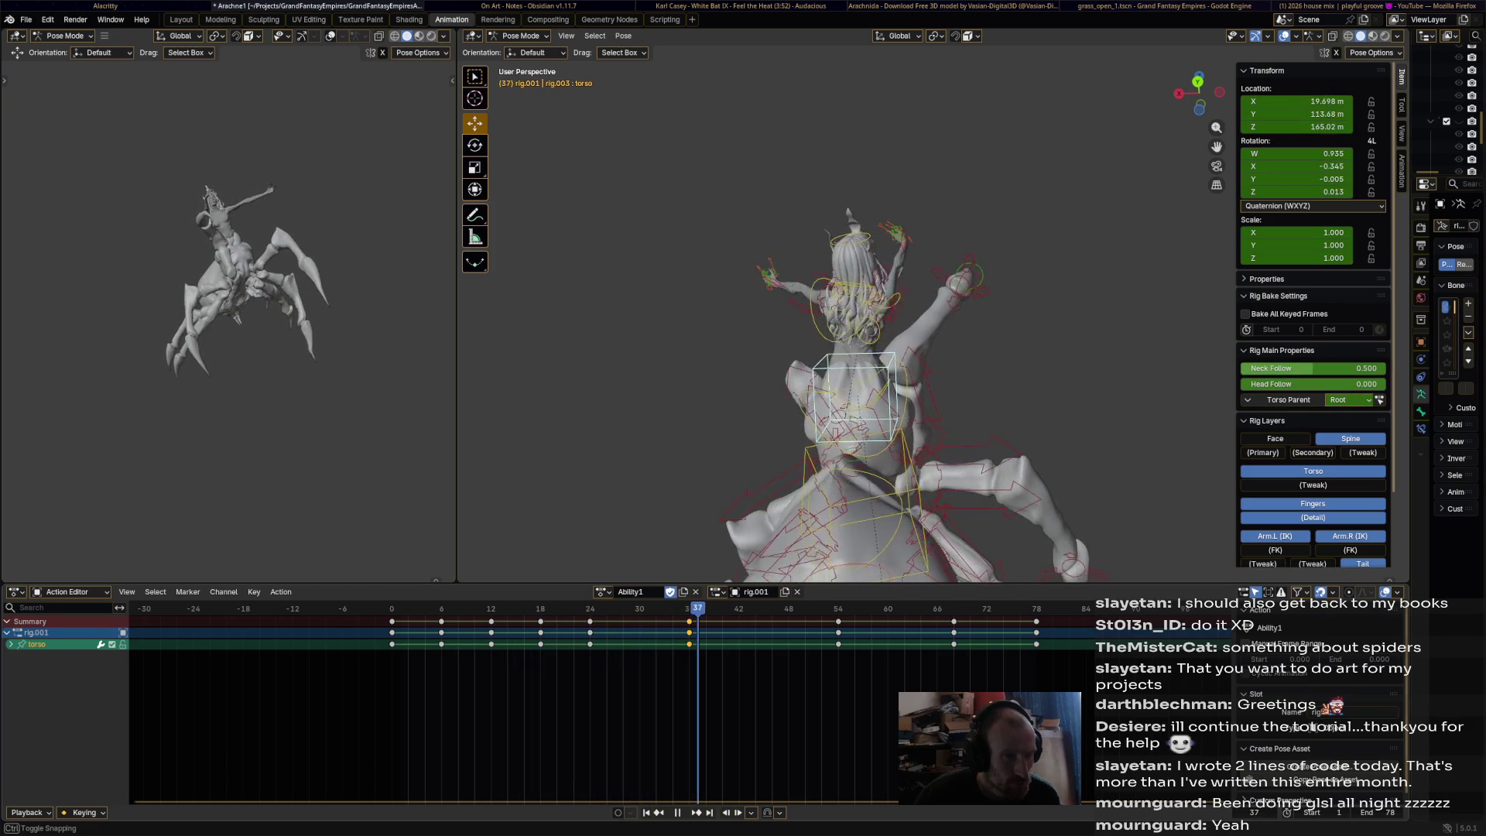
- Scrub back to frame 0 and play the animation to review the torso motion
{"action": "middle_click_drag", "start_coordinate": [851, 348], "coordinate": [805, 325]}
{"action": "left_click_drag", "start_coordinate": [738, 697], "coordinate": [391, 696]}
{"action": "middle_click_drag", "start_coordinate": [851, 348], "coordinate": [936, 332]}
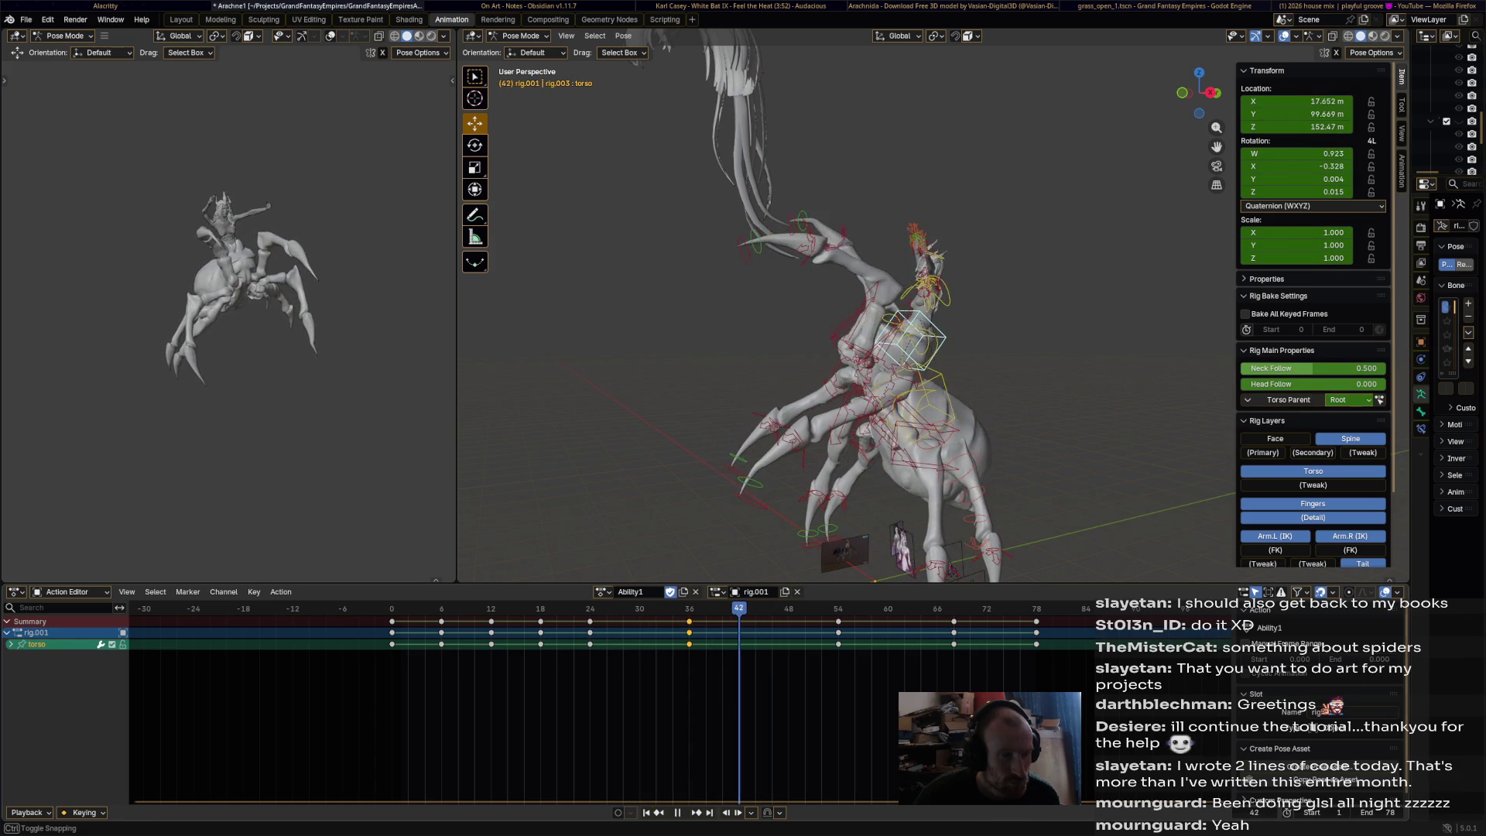
{"action": "scroll", "coordinate": [846, 322], "scroll_direction": "up", "scroll_amount": 5}
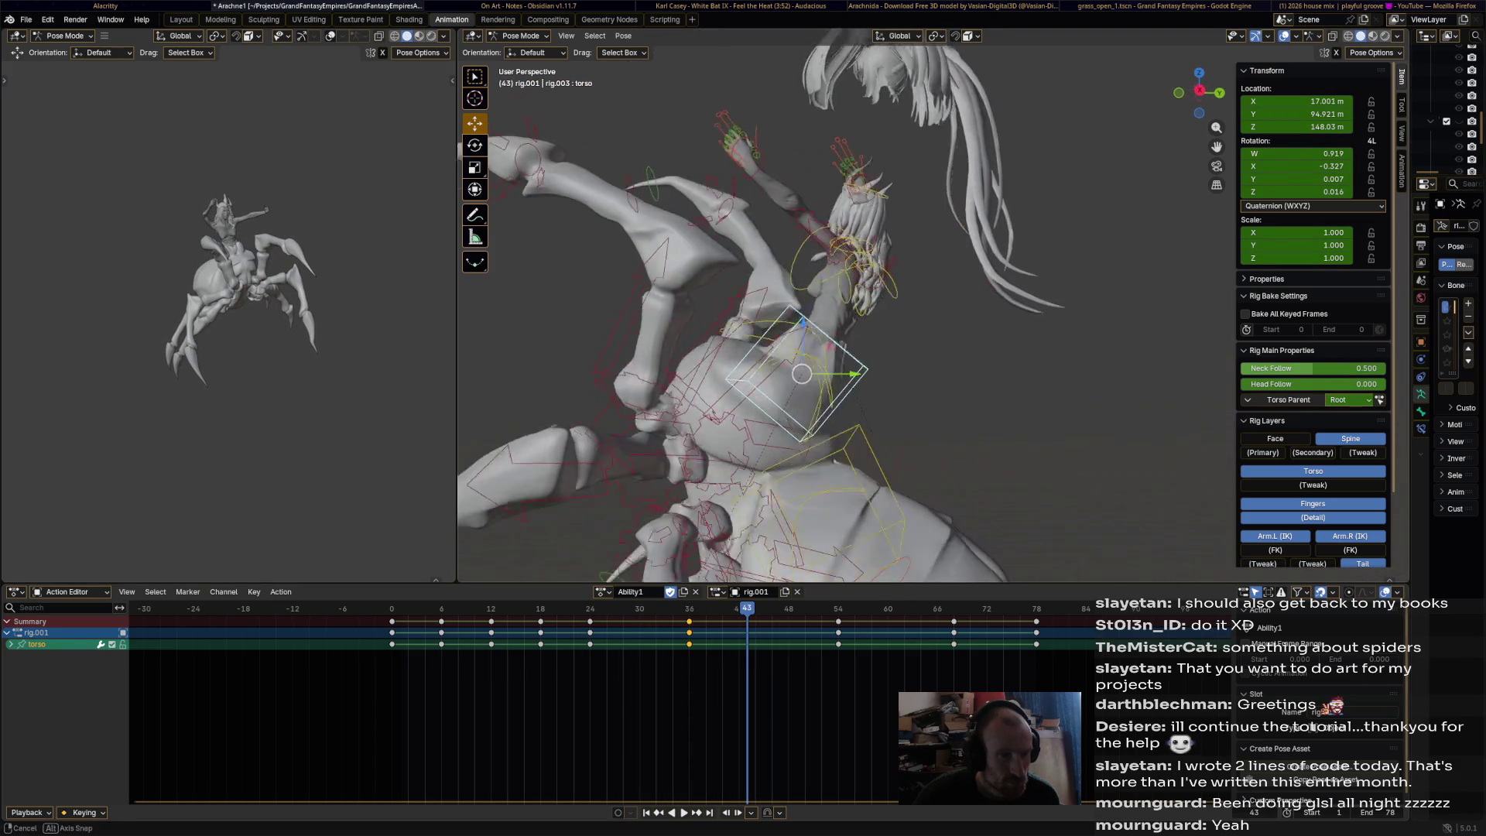
{"action": "key", "text": "space"}
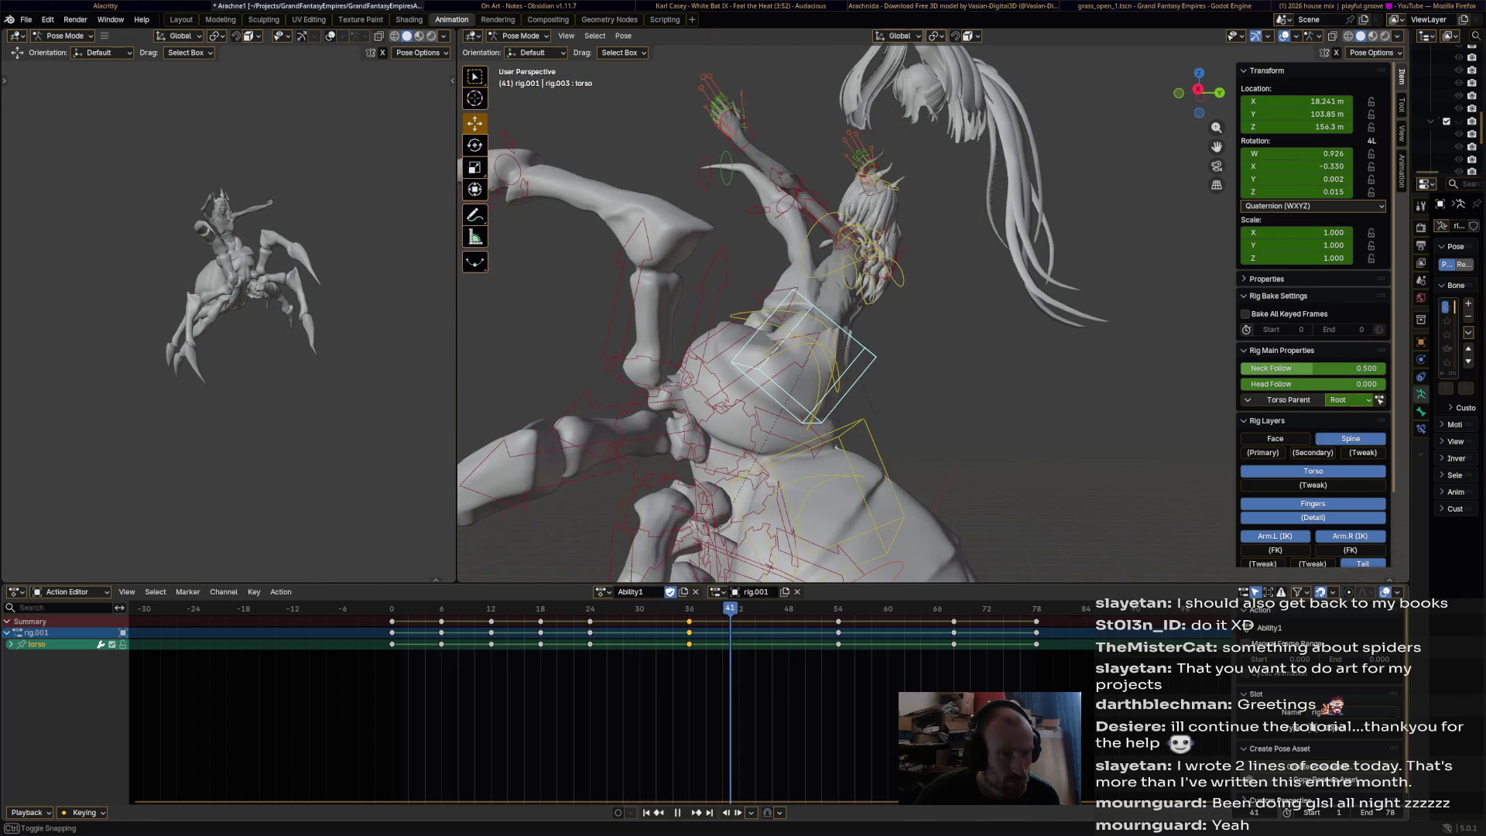
{"action": "mouse_move", "coordinate": [851, 309]}
{"action": "middle_mouse_down"}
{"action": "mouse_move", "coordinate": [839, 314]}
{"action": "mouse_move", "coordinate": [998, 278]}
{"action": "middle_mouse_up"}
- At frame 42, rotate the head bone to tip further and key the head pose
{"action": "key", "text": "Right"}
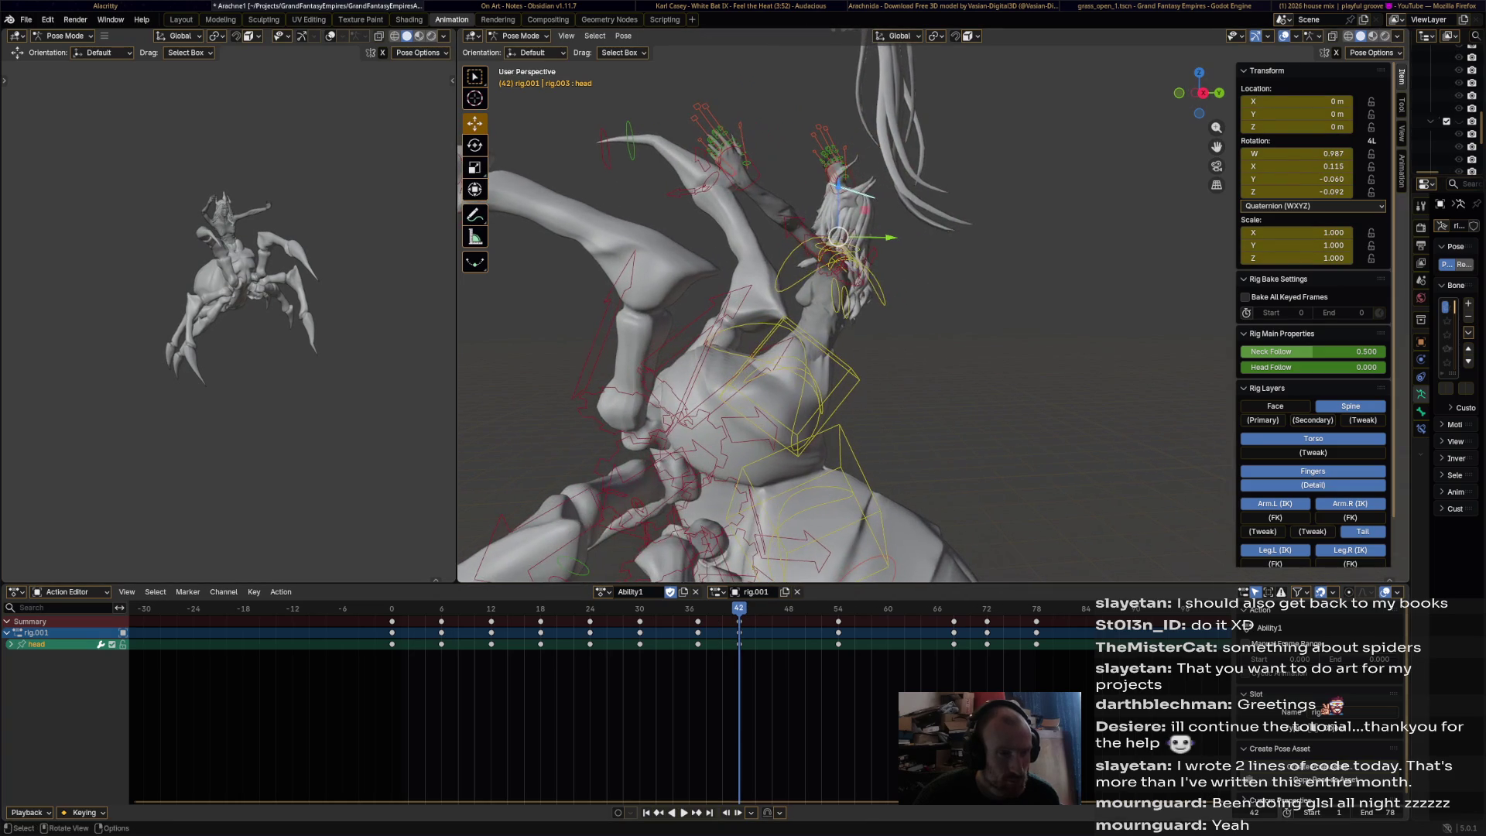
{"action": "key", "text": "r"}
{"action": "left_click", "coordinate": [1029, 262]}
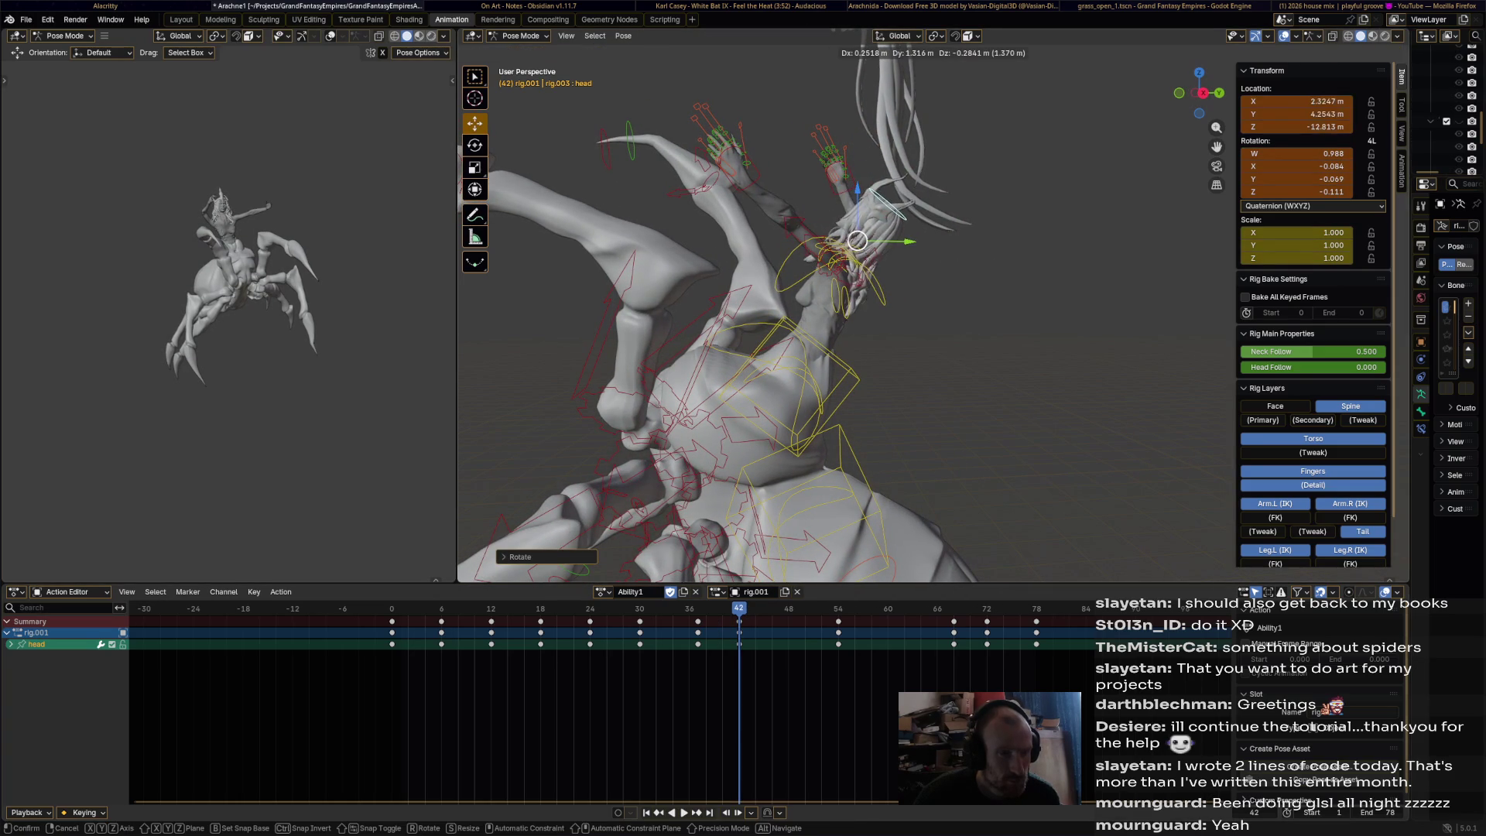
{"action": "left_click", "coordinate": [859, 241]}
{"action": "middle_click_drag", "start_coordinate": [859, 241], "coordinate": [1037, 226]}
{"action": "key", "text": "r"}
{"action": "left_click", "coordinate": [1083, 223]}
{"action": "key", "text": "i"}
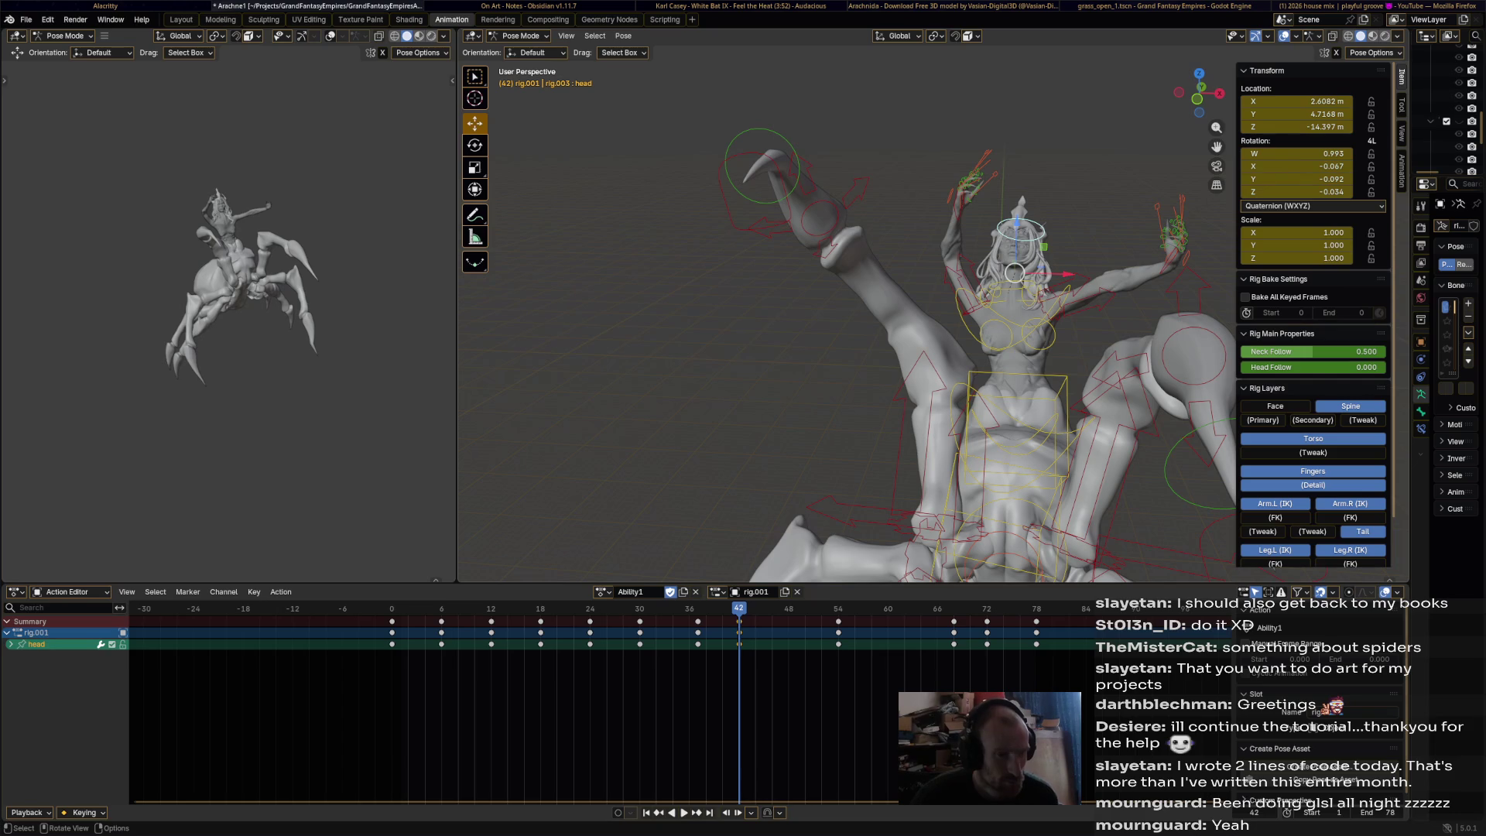
{"action": "key", "text": "space"}
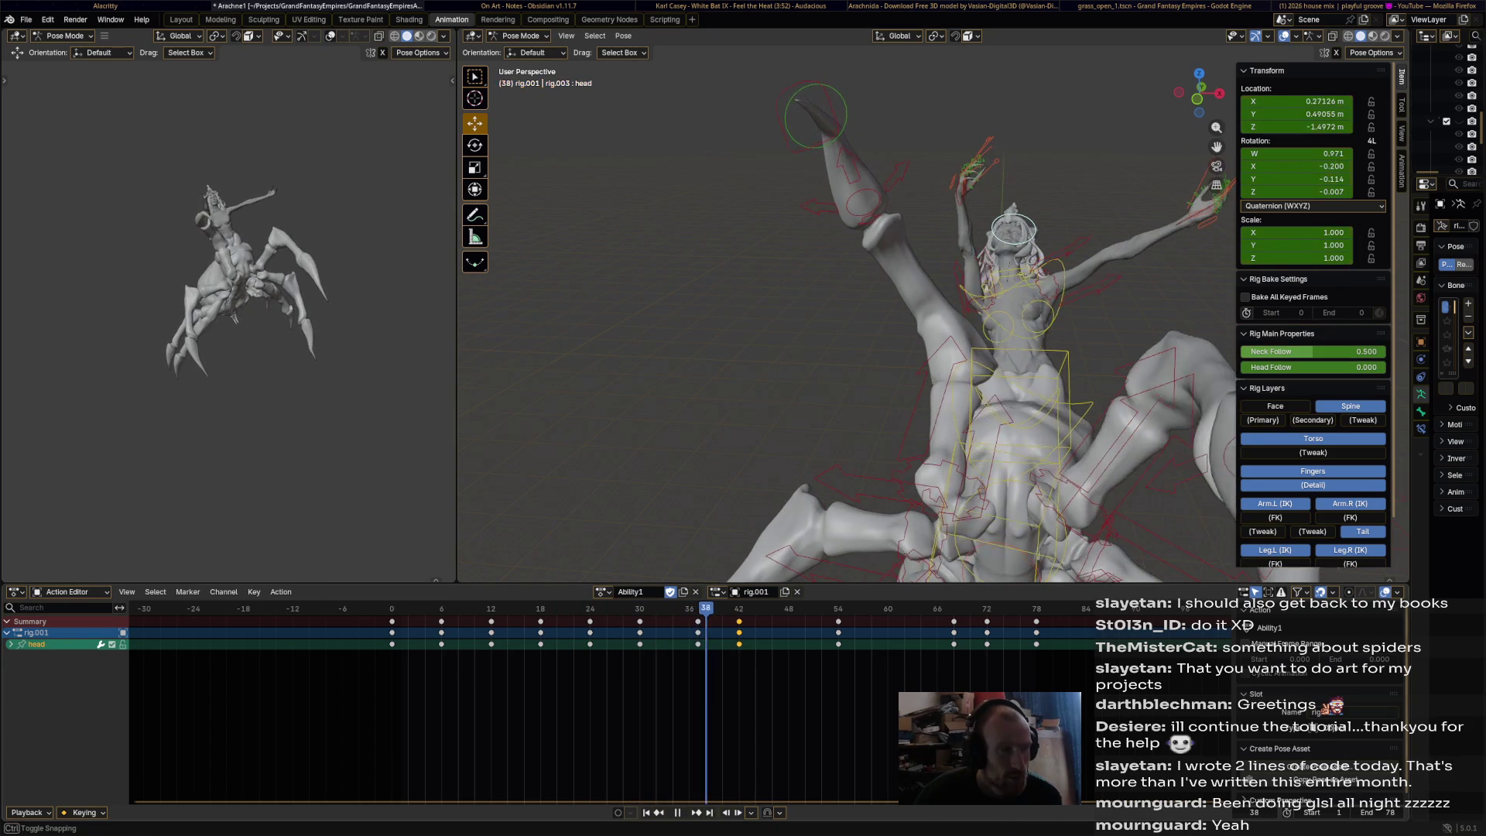
{"action": "key", "text": "space"}
- Rotate the chest bone further, shift the head, and play back the result
{"action": "middle_click_drag", "start_coordinate": [851, 325], "coordinate": [719, 337]}
{"action": "left_click", "coordinate": [881, 317]}
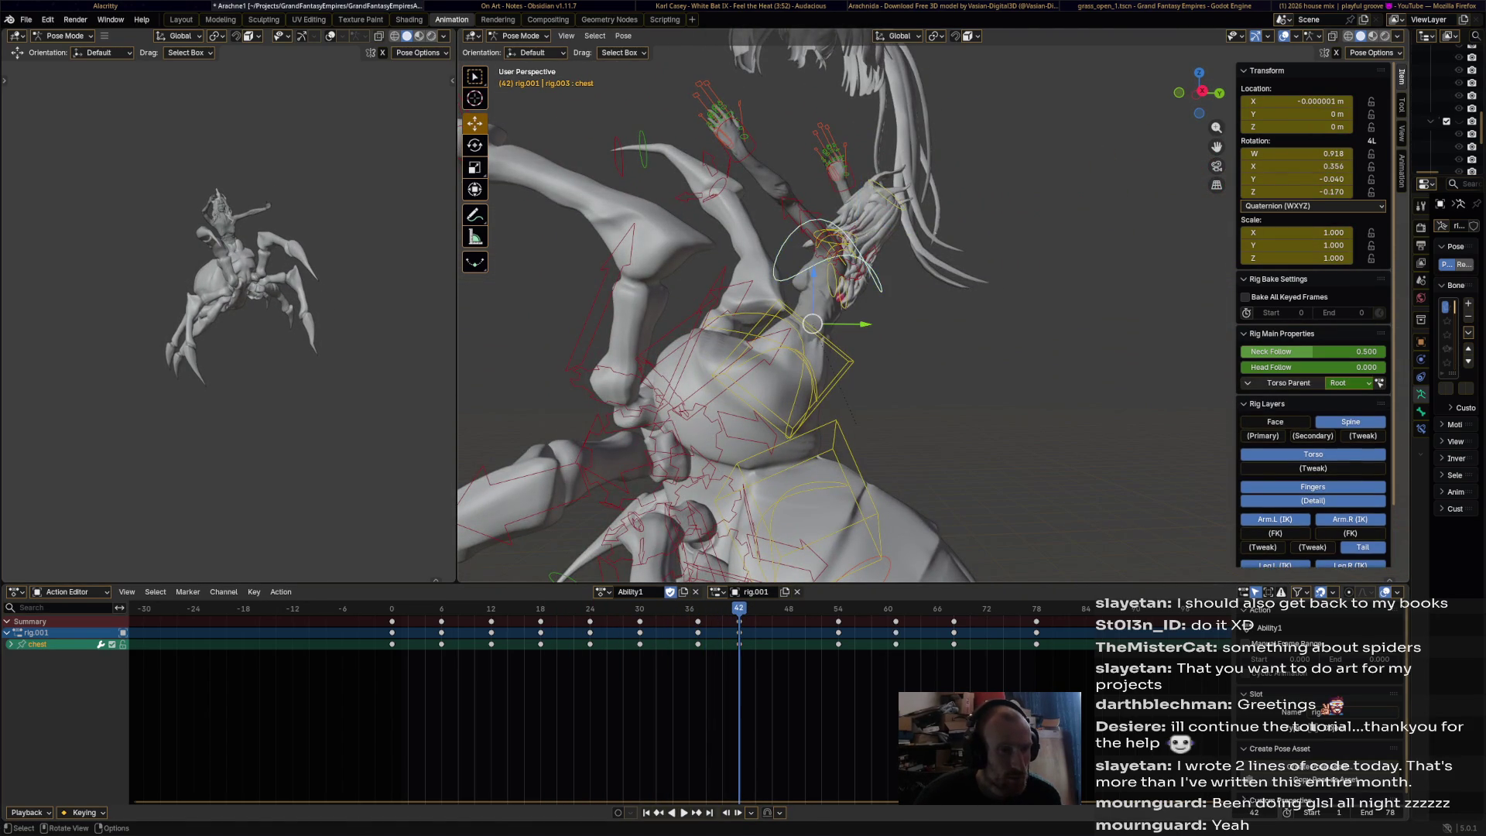
{"action": "key", "text": "r"}
{"action": "left_click", "coordinate": [878, 350]}
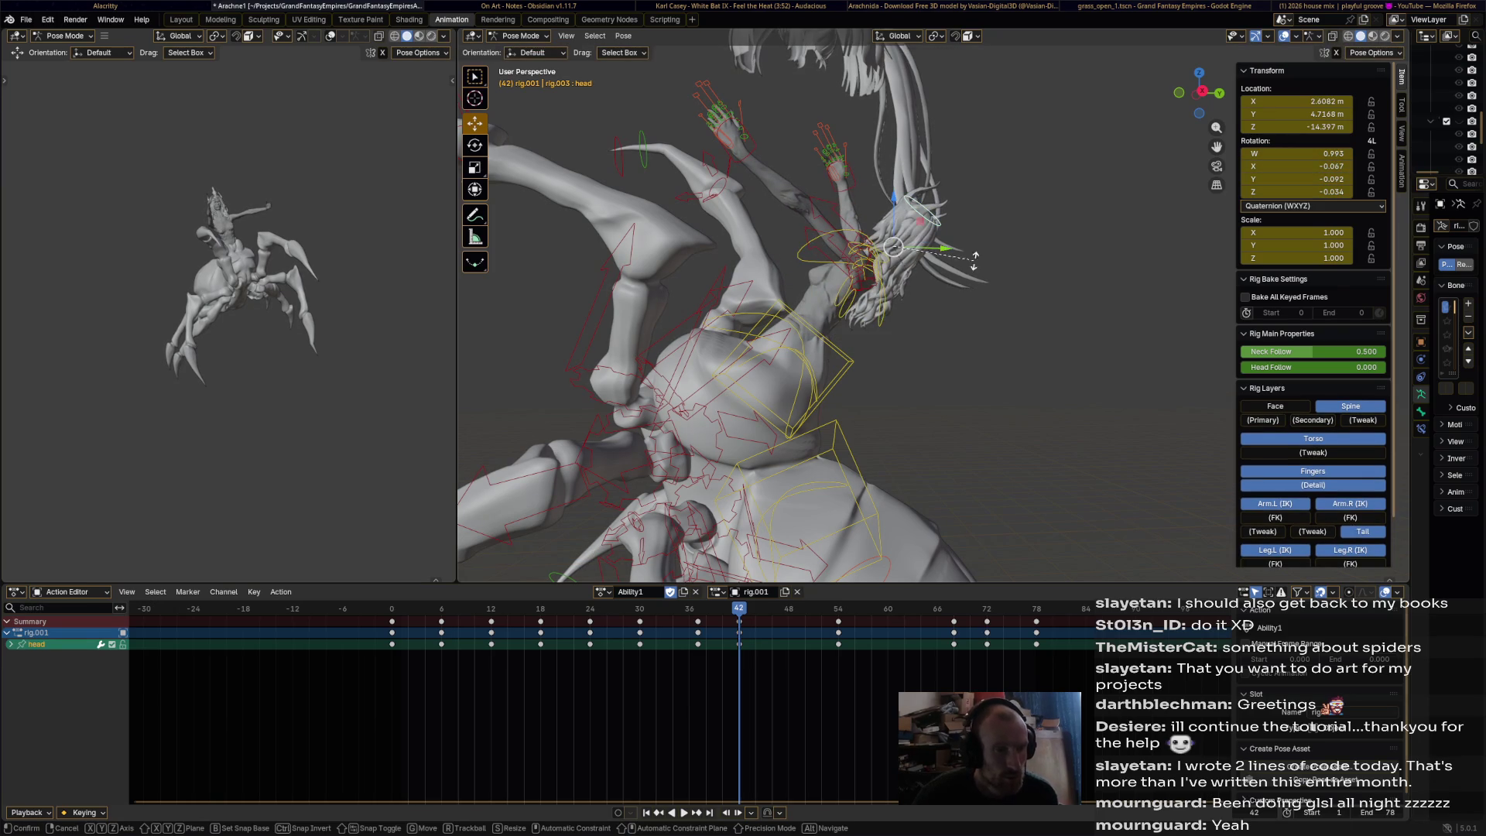
{"action": "key", "text": "r"}
{"action": "key", "text": "g"}
{"action": "key", "text": "Return"}
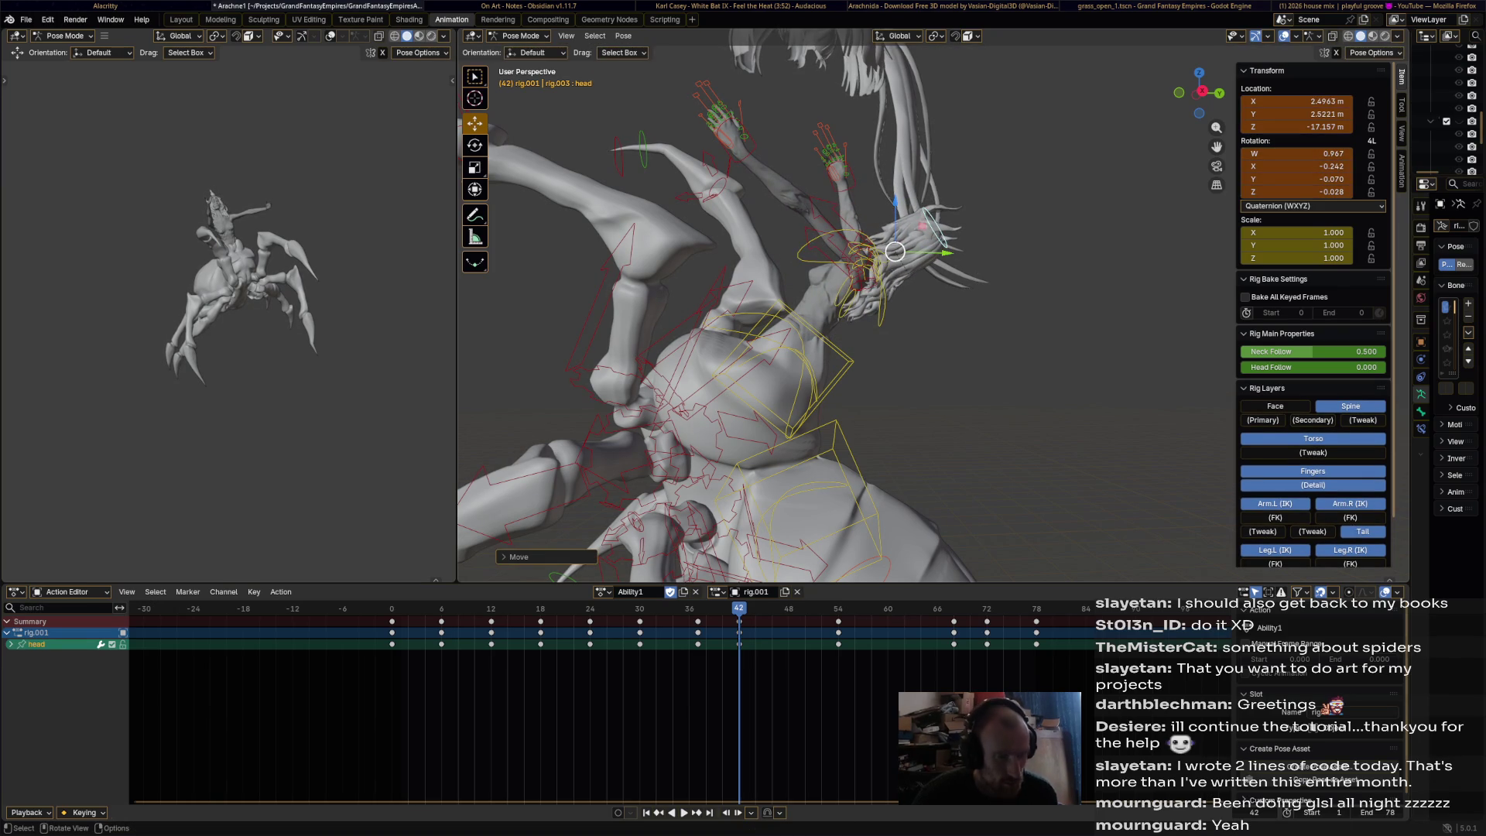
{"action": "key", "text": "space"}
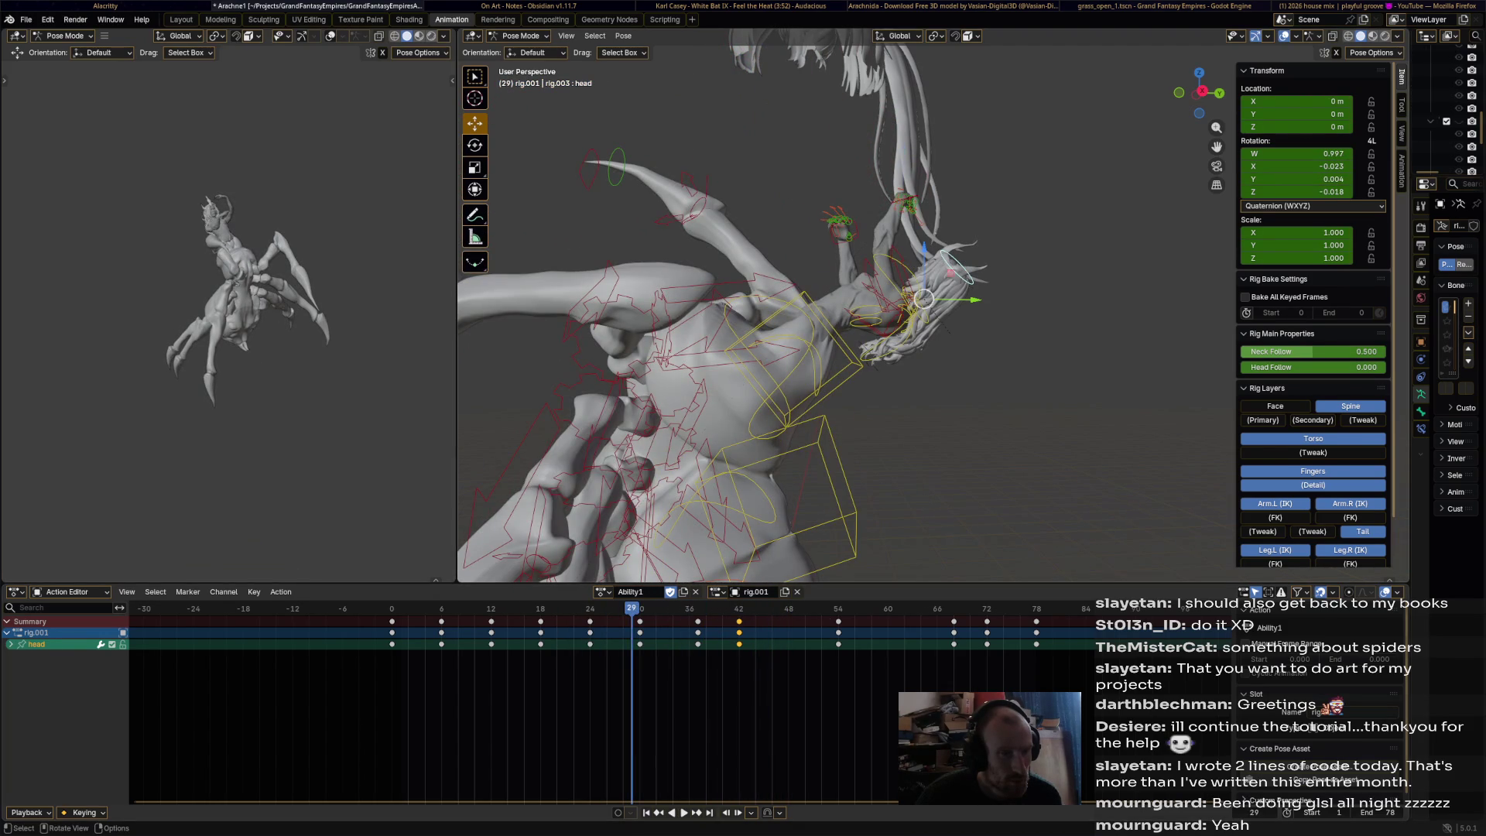
- Select hand_ik.L and play back the action to review the left arm's motion
{"action": "left_click", "coordinate": [838, 224]}
{"action": "middle_click_drag", "start_coordinate": [838, 225], "coordinate": [897, 193]}
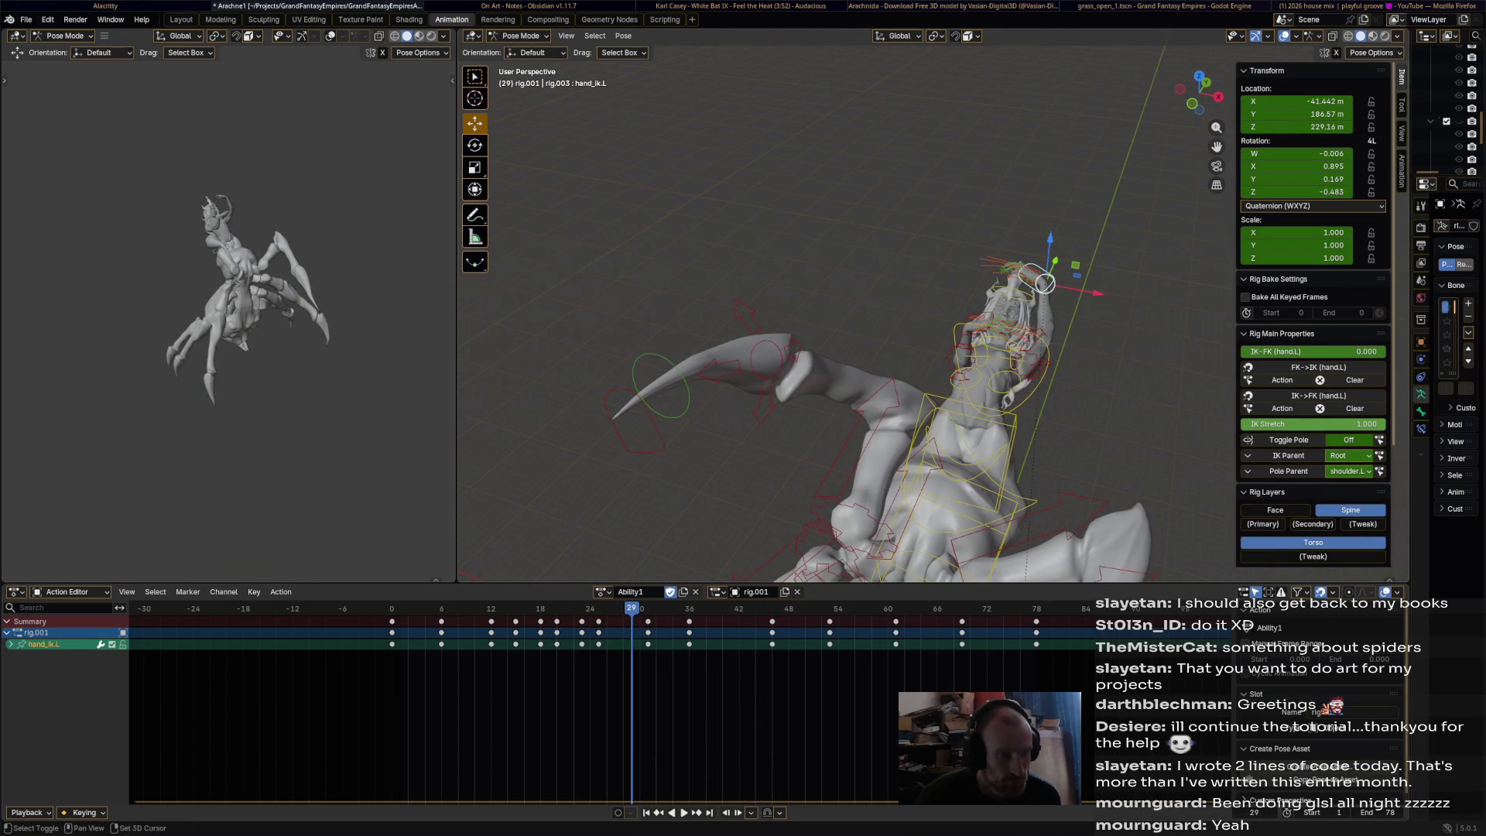
{"action": "key", "text": "Escape"}
{"action": "middle_click_drag", "start_coordinate": [898, 233], "coordinate": [967, 236]}
{"action": "key", "text": "space"}
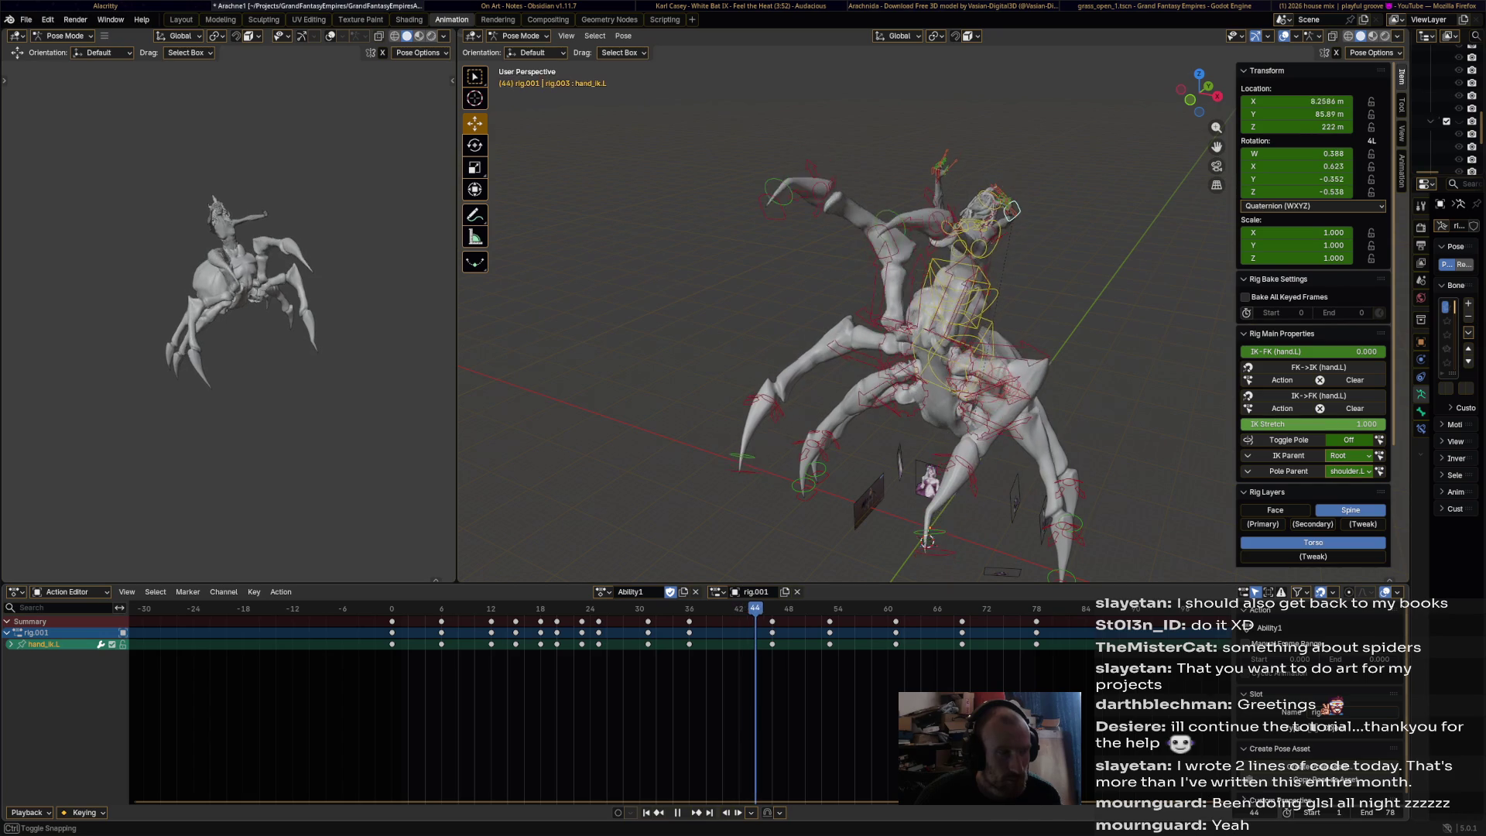
{"action": "key", "text": "shift+Left"}
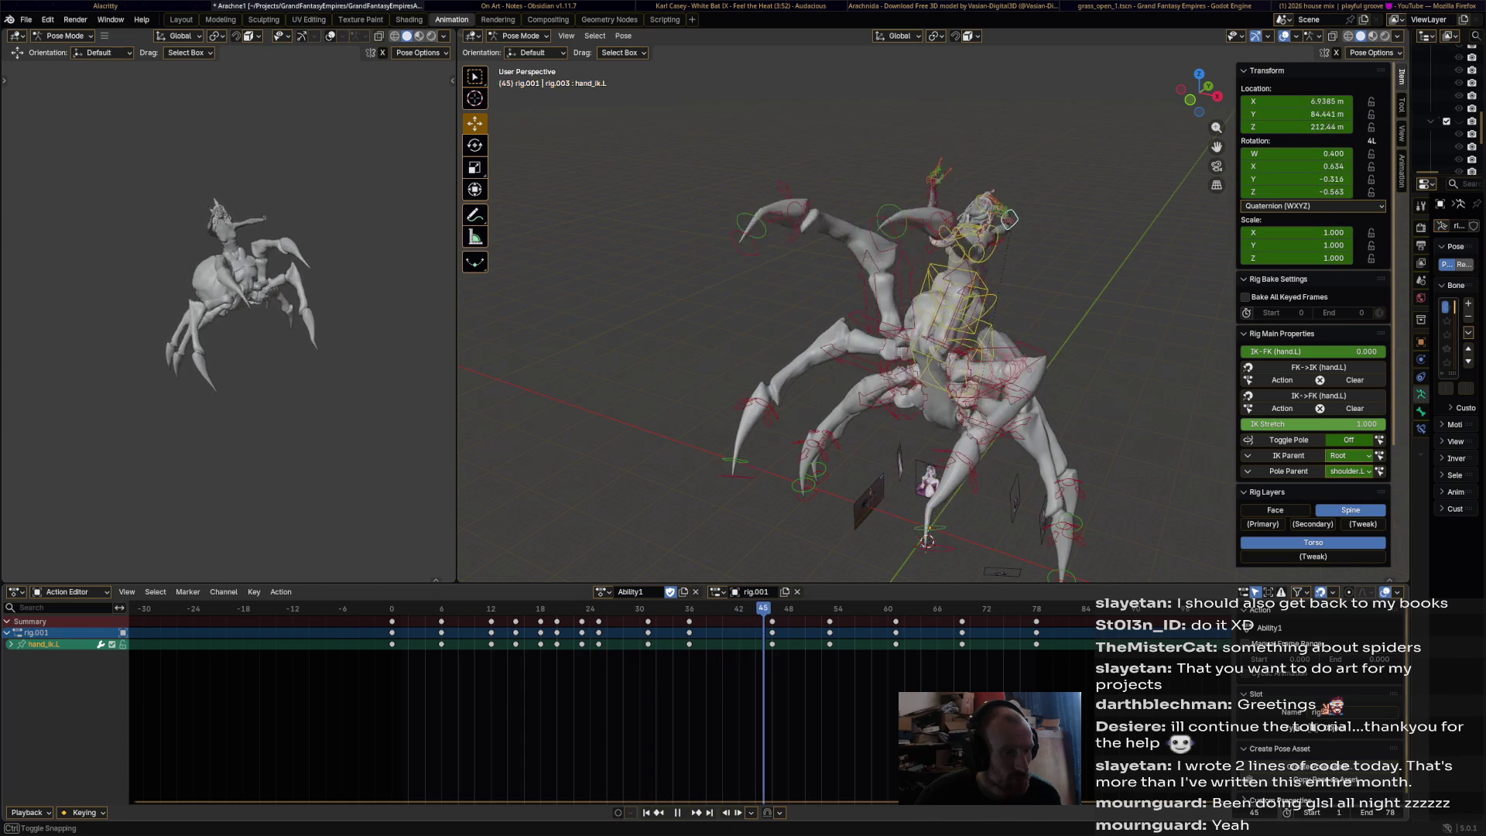
{"action": "key", "text": "Left"}
{"action": "key", "text": "Left"}
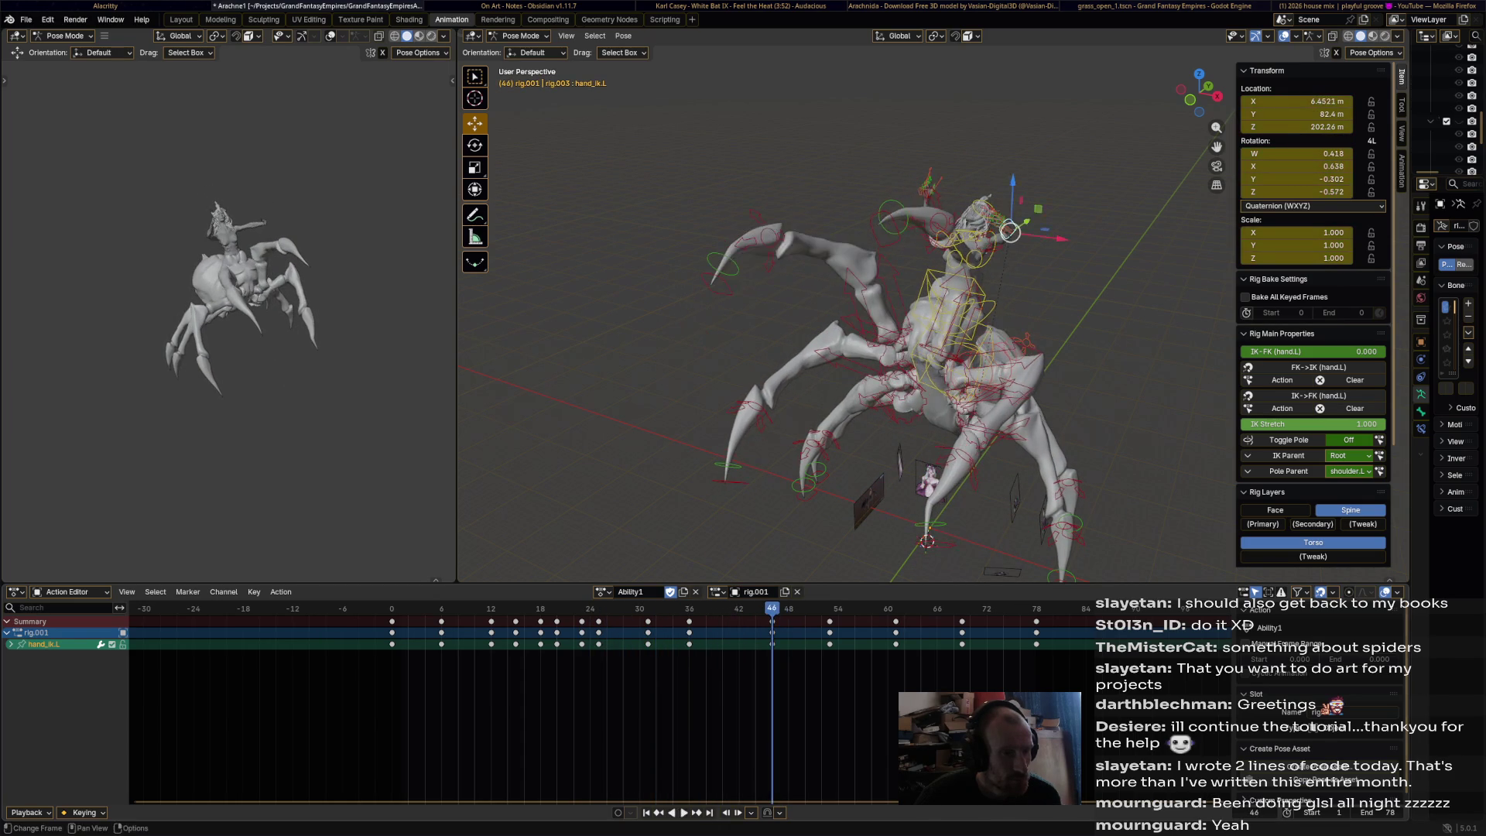
{"action": "scroll", "coordinate": [851, 317], "scroll_direction": "up", "scroll_amount": 5}
{"action": "middle_click_drag", "start_coordinate": [851, 317], "coordinate": [929, 286]}
- Move and rotate hand_ik.L into a new reach, key it at frame 46, and preview
{"action": "left_click_drag", "start_coordinate": [790, 198], "coordinate": [882, 248]}
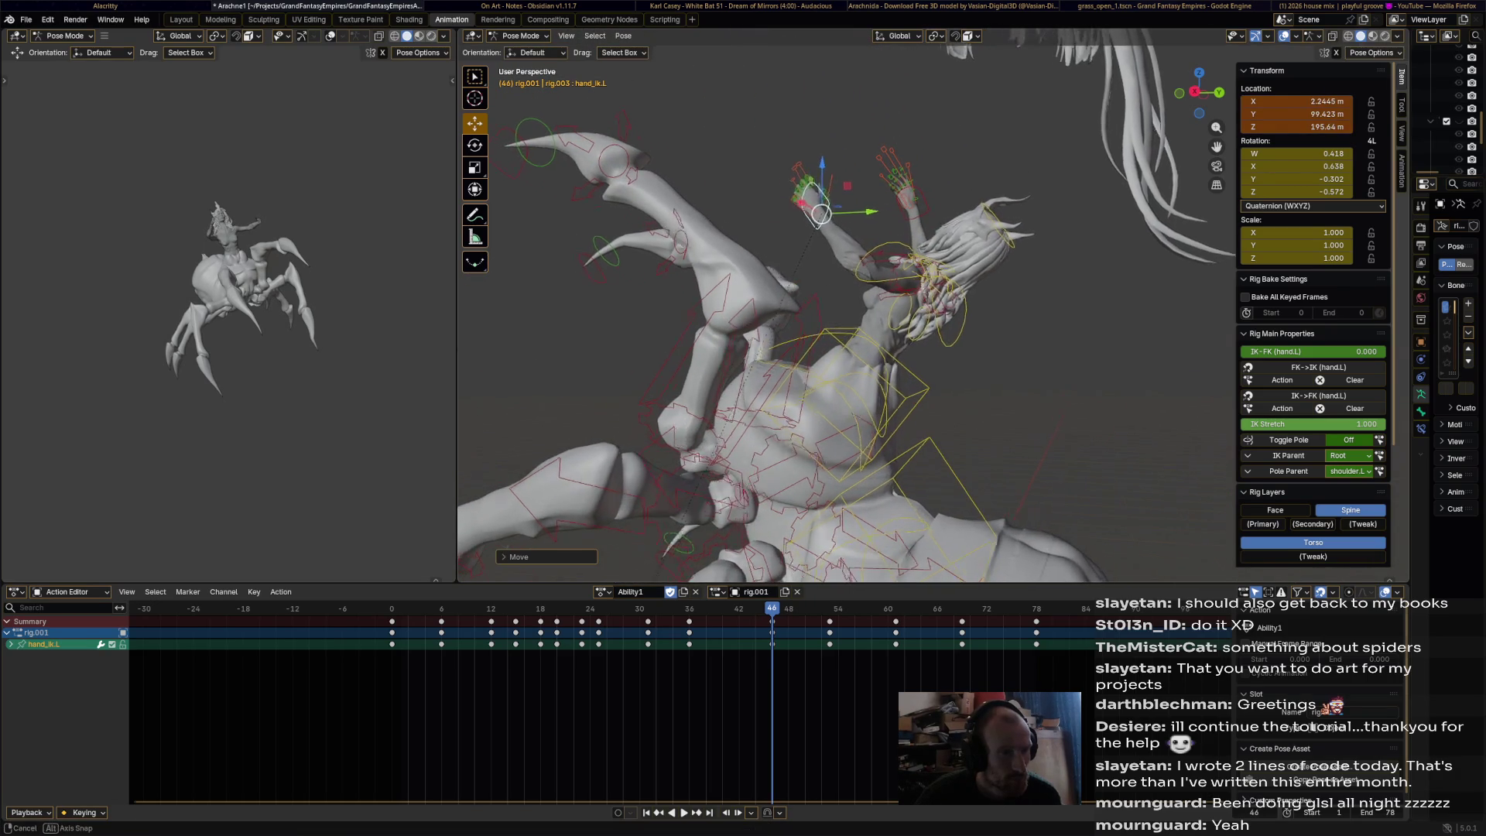
{"action": "middle_click_drag", "start_coordinate": [882, 248], "coordinate": [805, 215]}
{"action": "key", "text": "r"}
{"action": "left_click", "coordinate": [742, 256]}
{"action": "left_click_drag", "start_coordinate": [741, 255], "coordinate": [725, 273]}
{"action": "left_click", "coordinate": [730, 272]}
{"action": "key", "text": "i"}
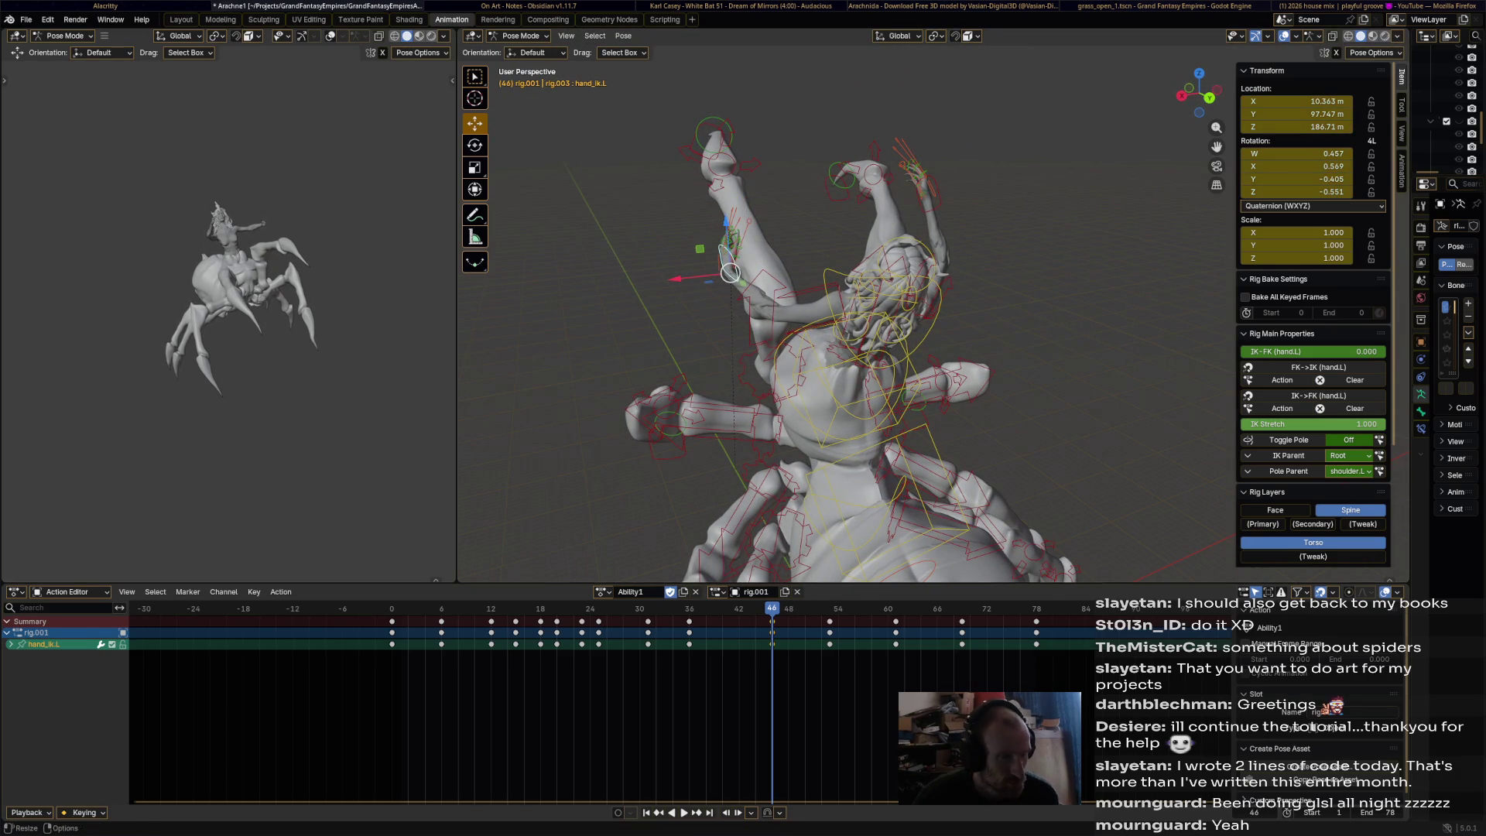
{"action": "key", "text": "space"}
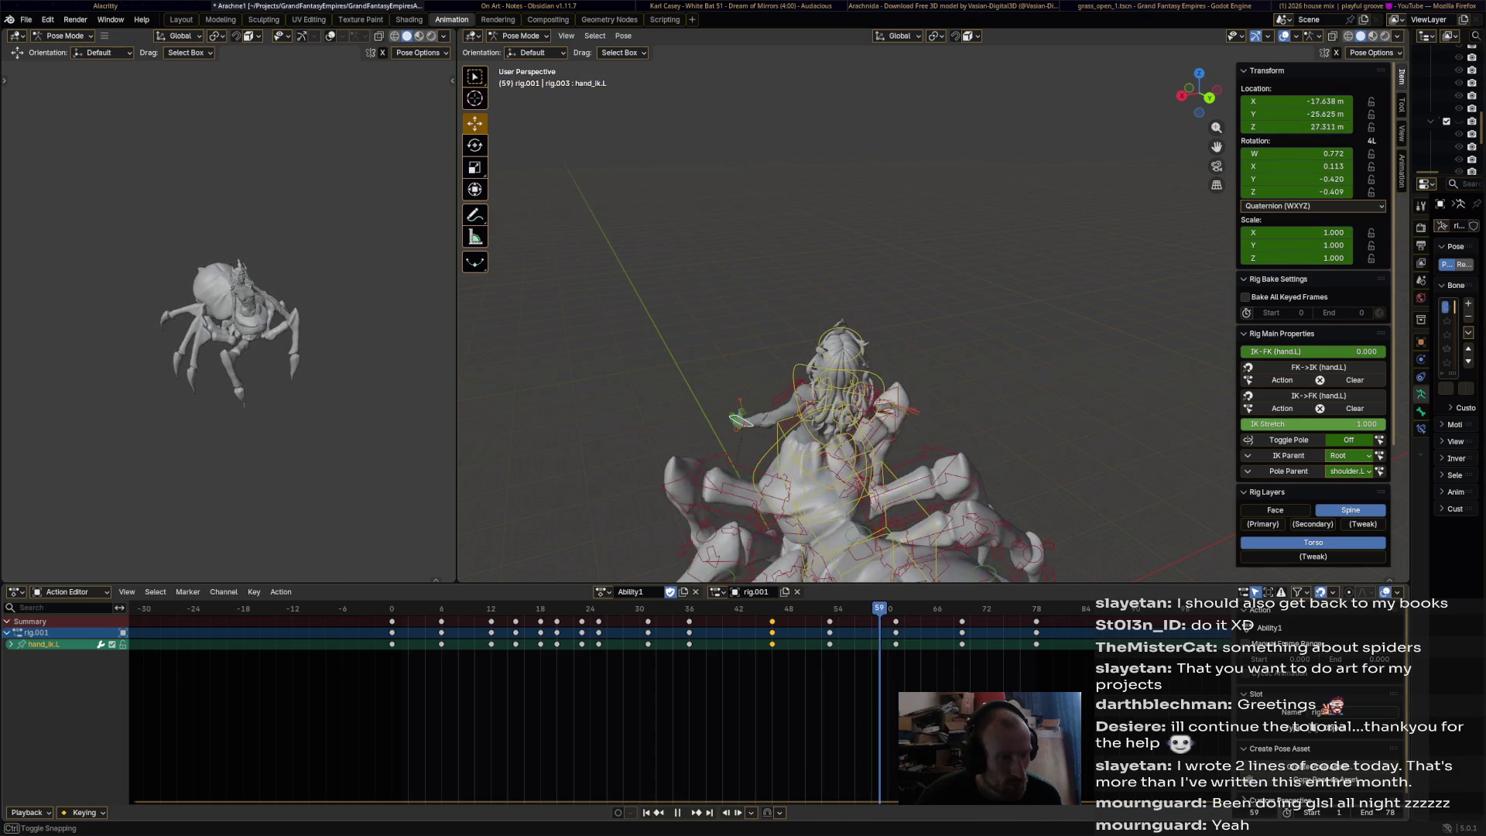
{"action": "key", "text": "space"}
- Frame hand_ik.L, stop at frame 31, and move the left hand to a new position
{"action": "mouse_move", "coordinate": [851, 325]}
{"action": "middle_mouse_down"}
{"action": "mouse_move", "coordinate": [851, 271]}
{"action": "mouse_move", "coordinate": [975, 270]}
{"action": "middle_mouse_up"}
{"action": "key", "text": "KP_Decimal"}
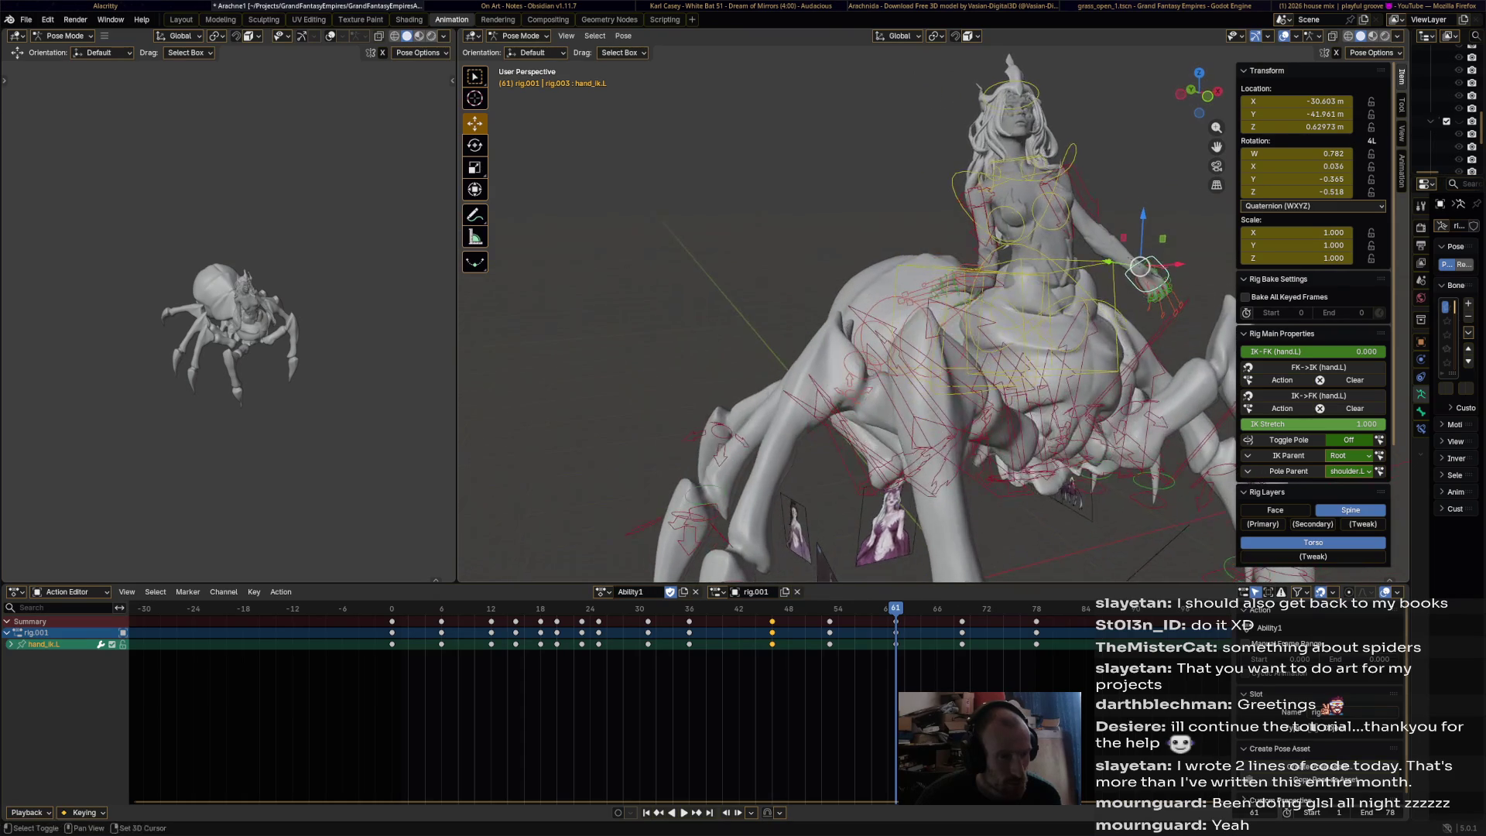
{"action": "key", "text": "space"}
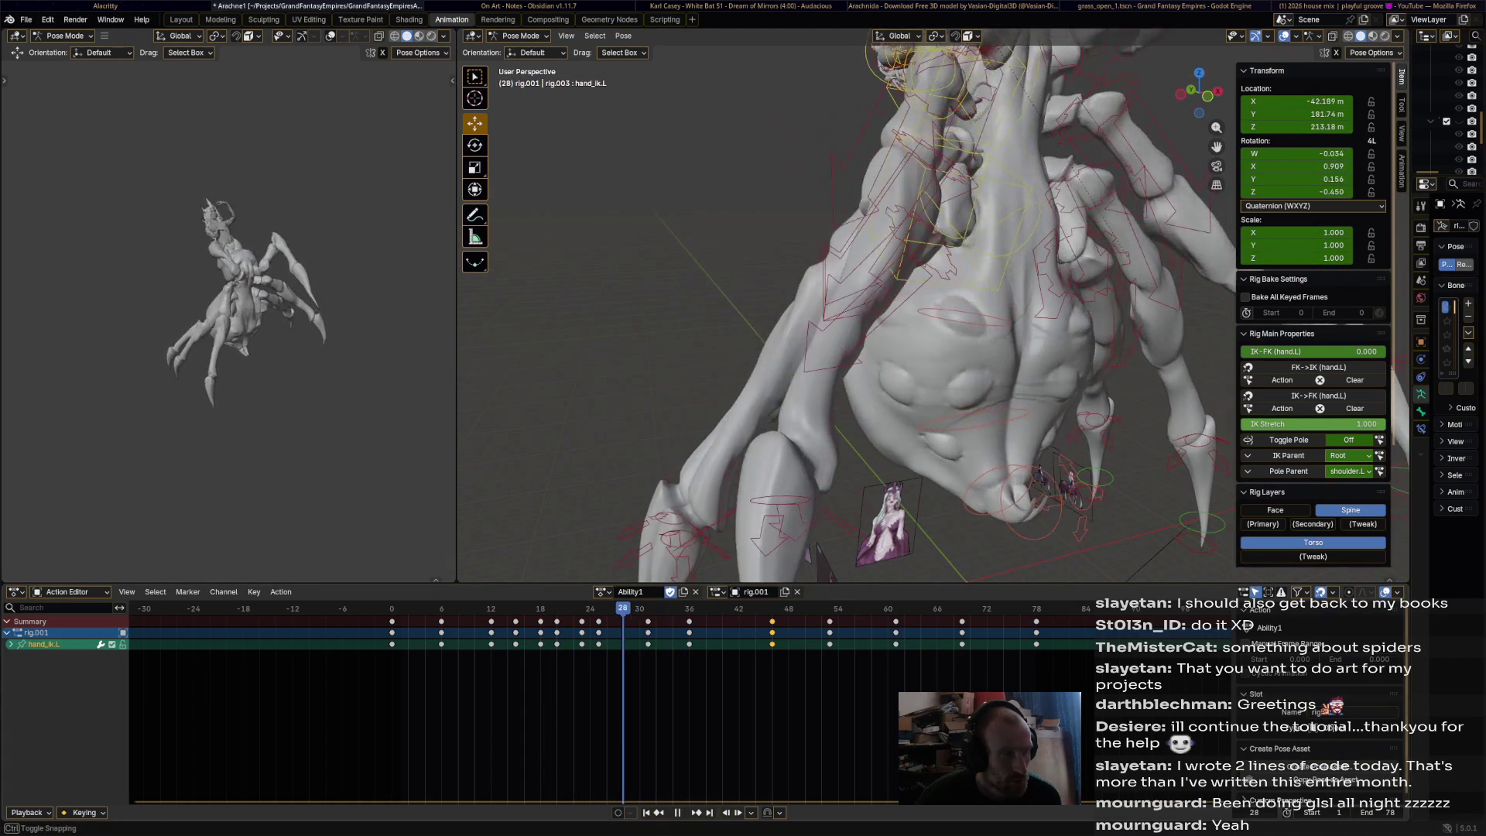
{"action": "scroll", "coordinate": [847, 310], "scroll_direction": "down", "scroll_amount": 5}
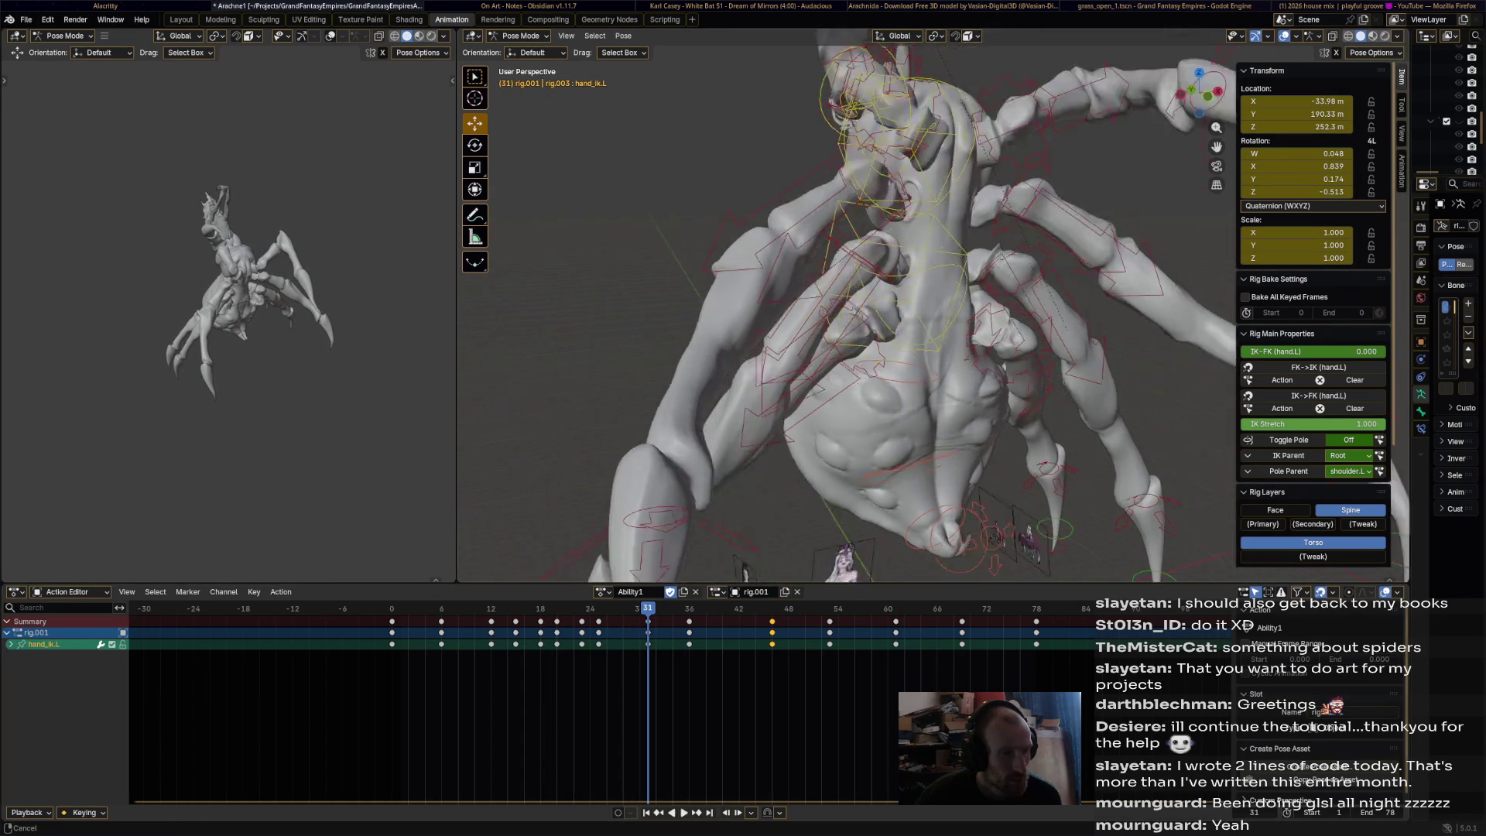
{"action": "key", "text": "space"}
{"action": "middle_click_drag", "start_coordinate": [720, 232], "coordinate": [678, 194]}
{"action": "key", "text": "g"}
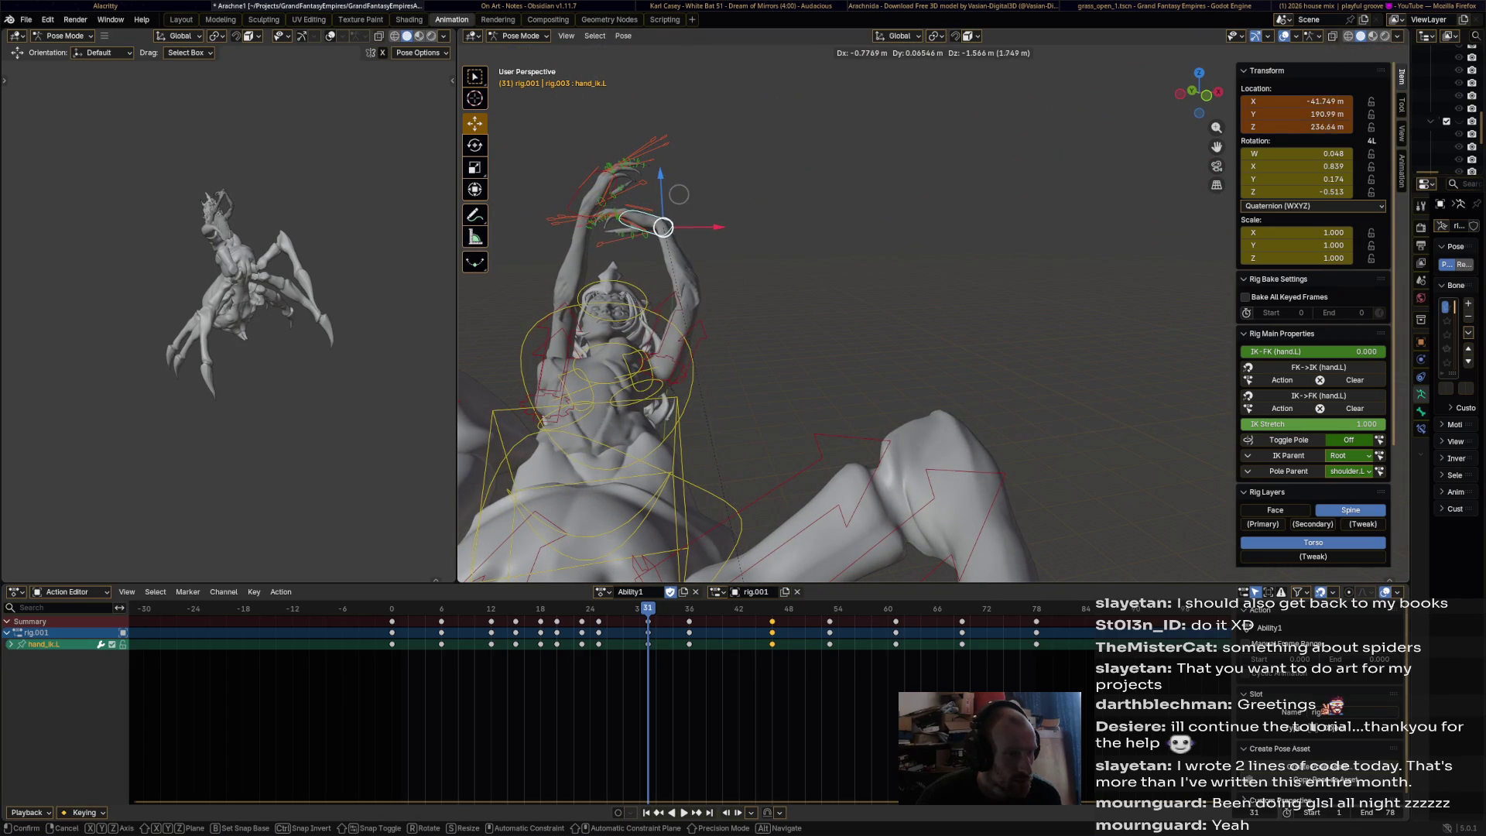
{"action": "left_click", "coordinate": [679, 194]}
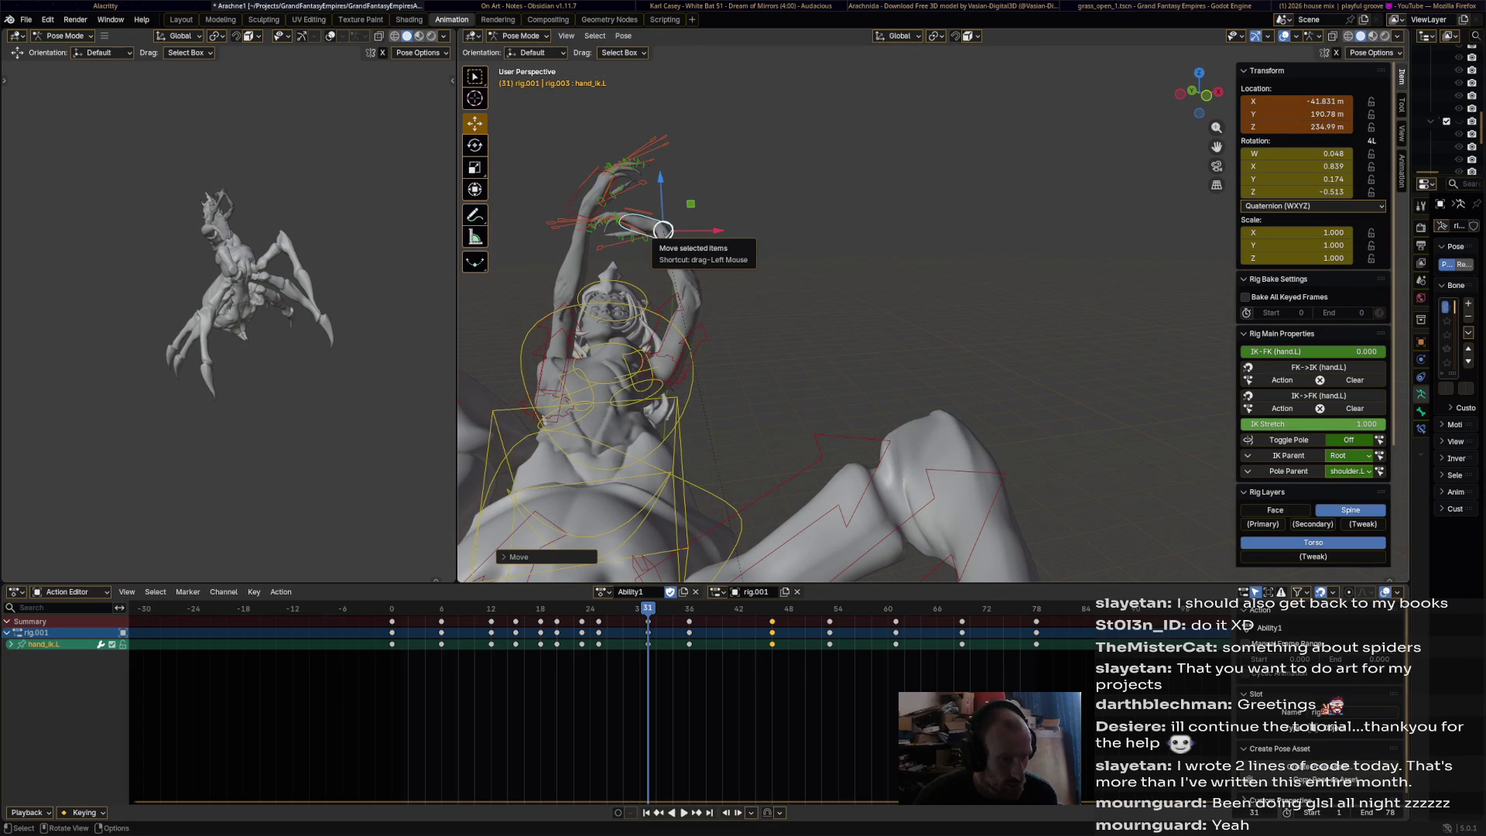
- Shift hand_ik.L down and left, rotate it, key the pose, and play back to frame 46
{"action": "key", "text": "space"}
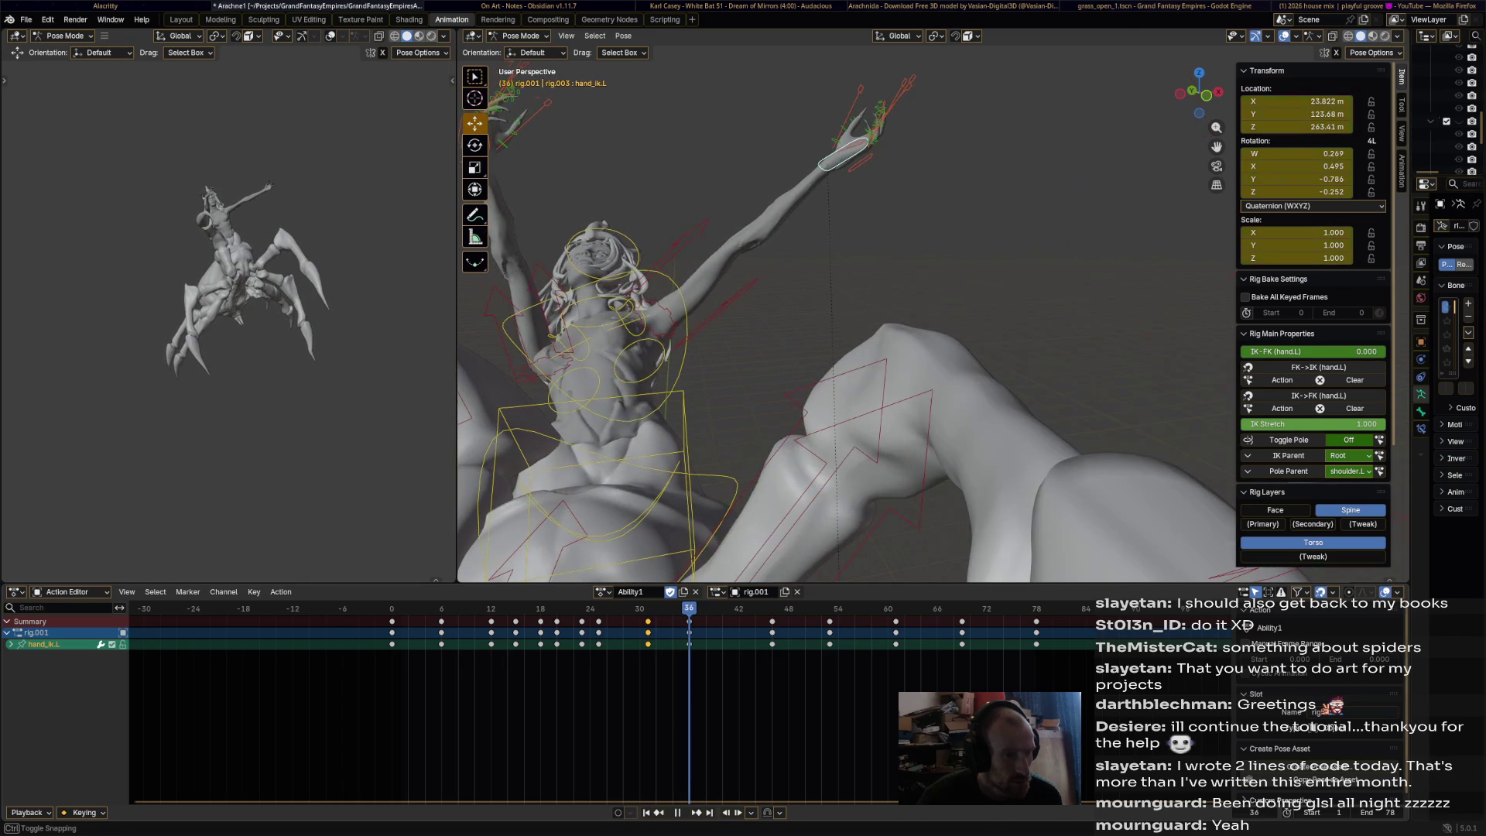
{"action": "mouse_move", "coordinate": [827, 163]}
{"action": "left_mouse_down"}
{"action": "mouse_move", "coordinate": [812, 198]}
{"action": "mouse_move", "coordinate": [747, 228]}
{"action": "mouse_move", "coordinate": [764, 232]}
{"action": "left_mouse_up"}
{"action": "key", "text": "r"}
{"action": "left_click", "coordinate": [857, 282]}
{"action": "key", "text": "i"}
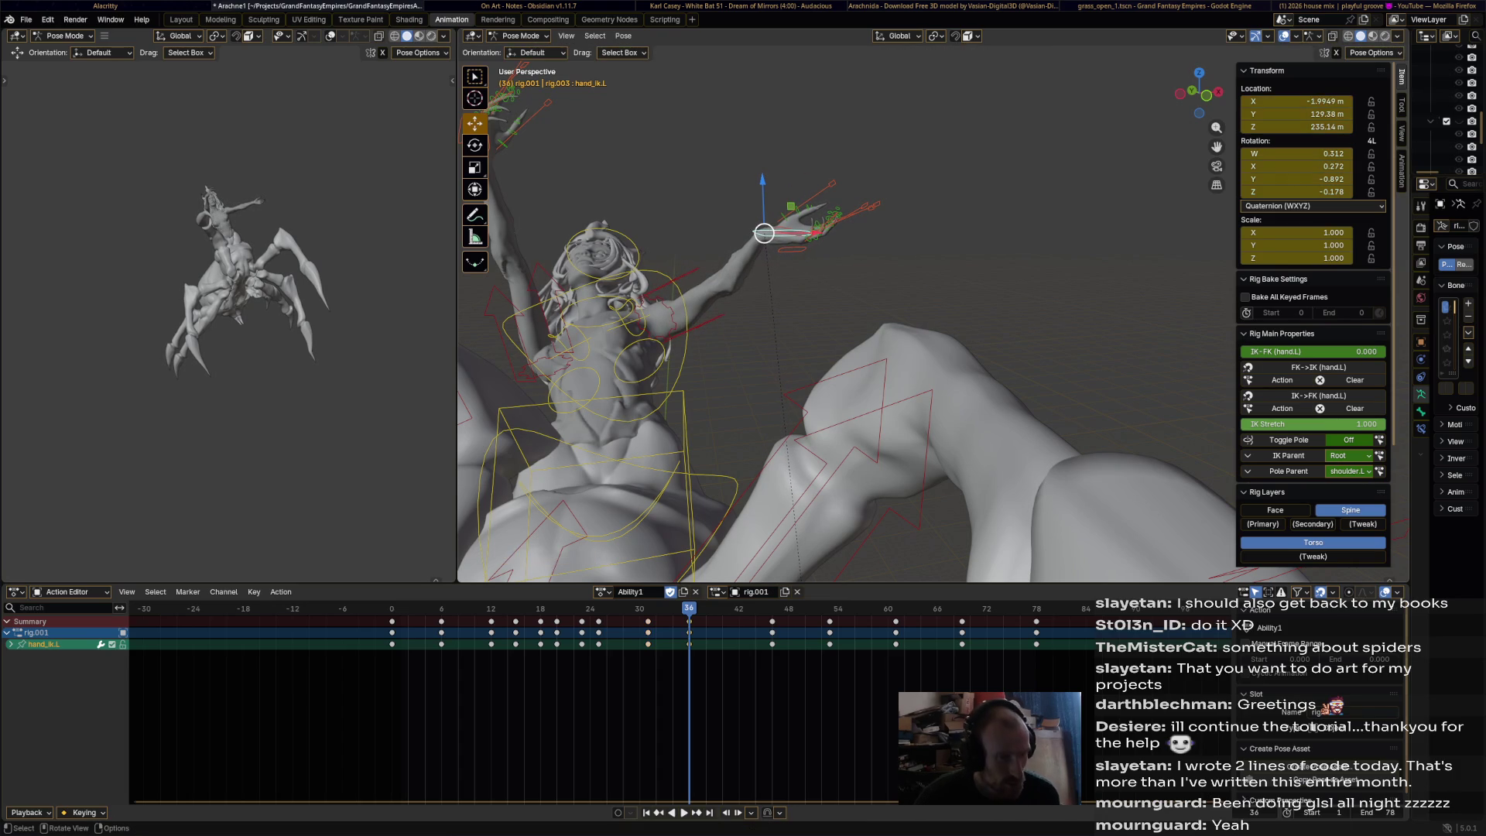
{"action": "key", "text": "space"}
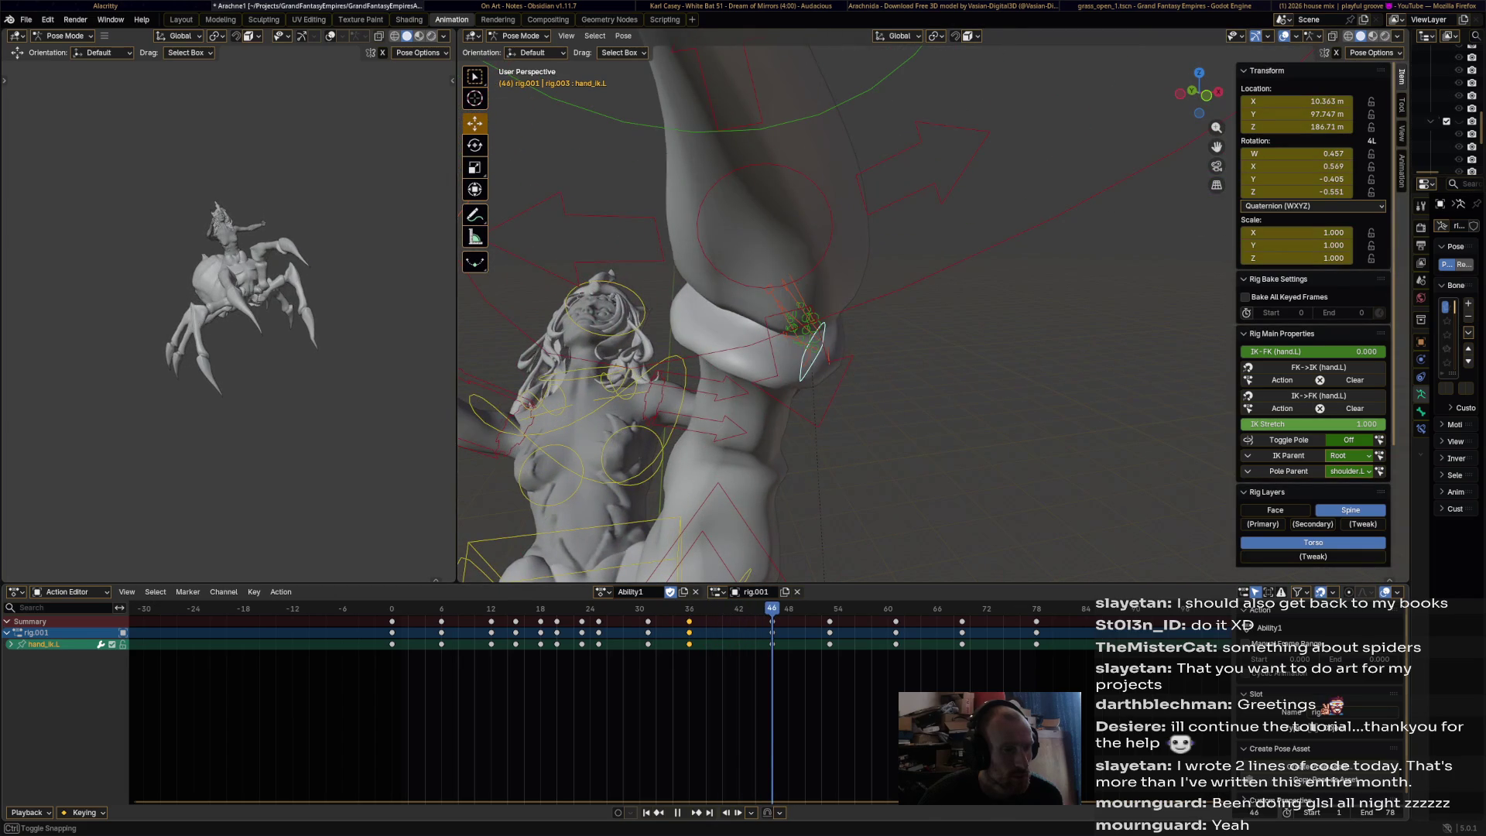
{"action": "key", "text": "space"}
{"action": "scroll", "coordinate": [843, 310], "scroll_direction": "down", "scroll_amount": 5}
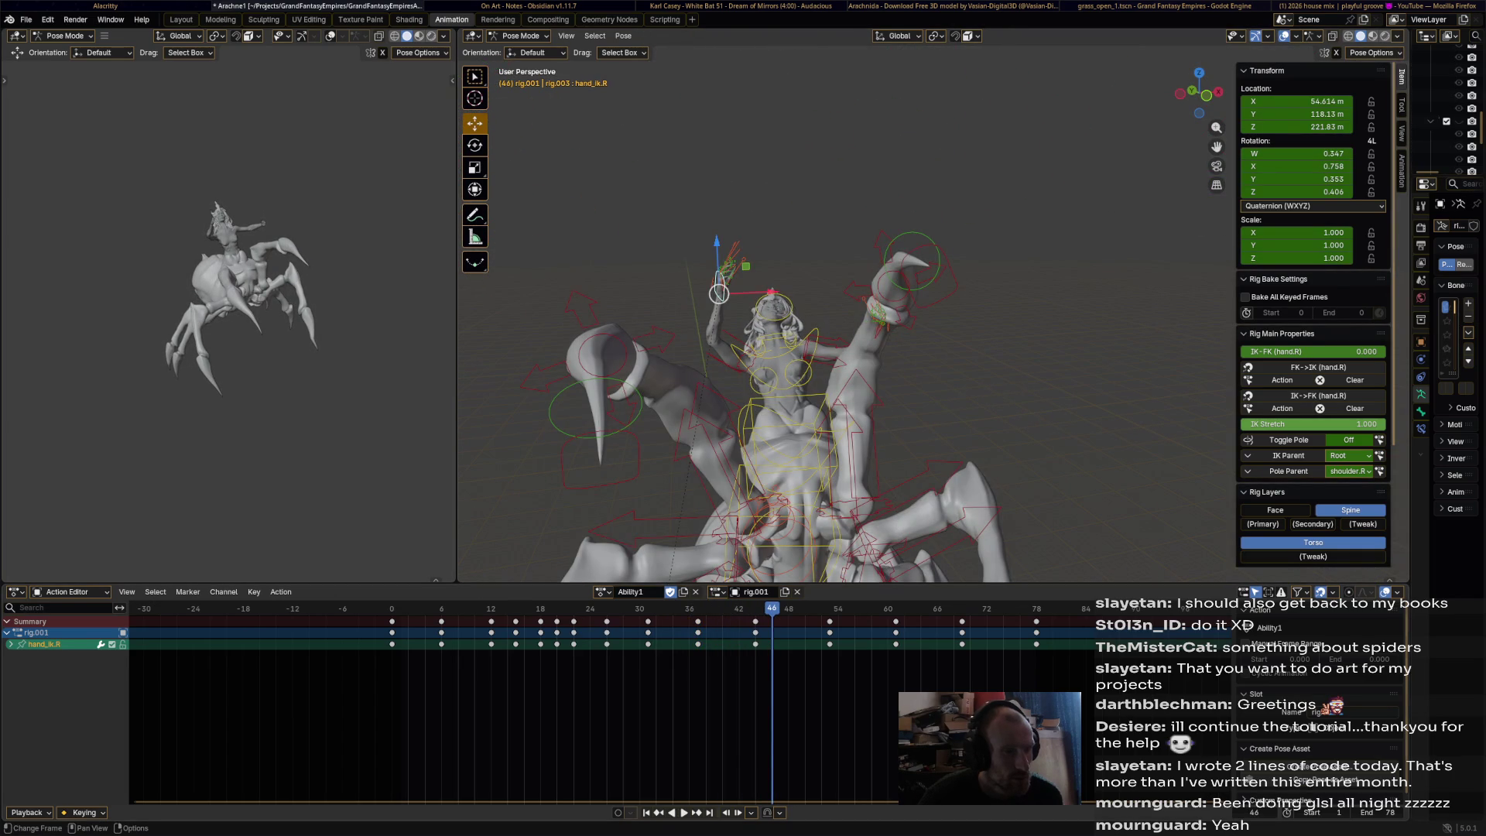
- Move hand_ik.R down and right and rotate it twice
{"action": "key", "text": "space"}
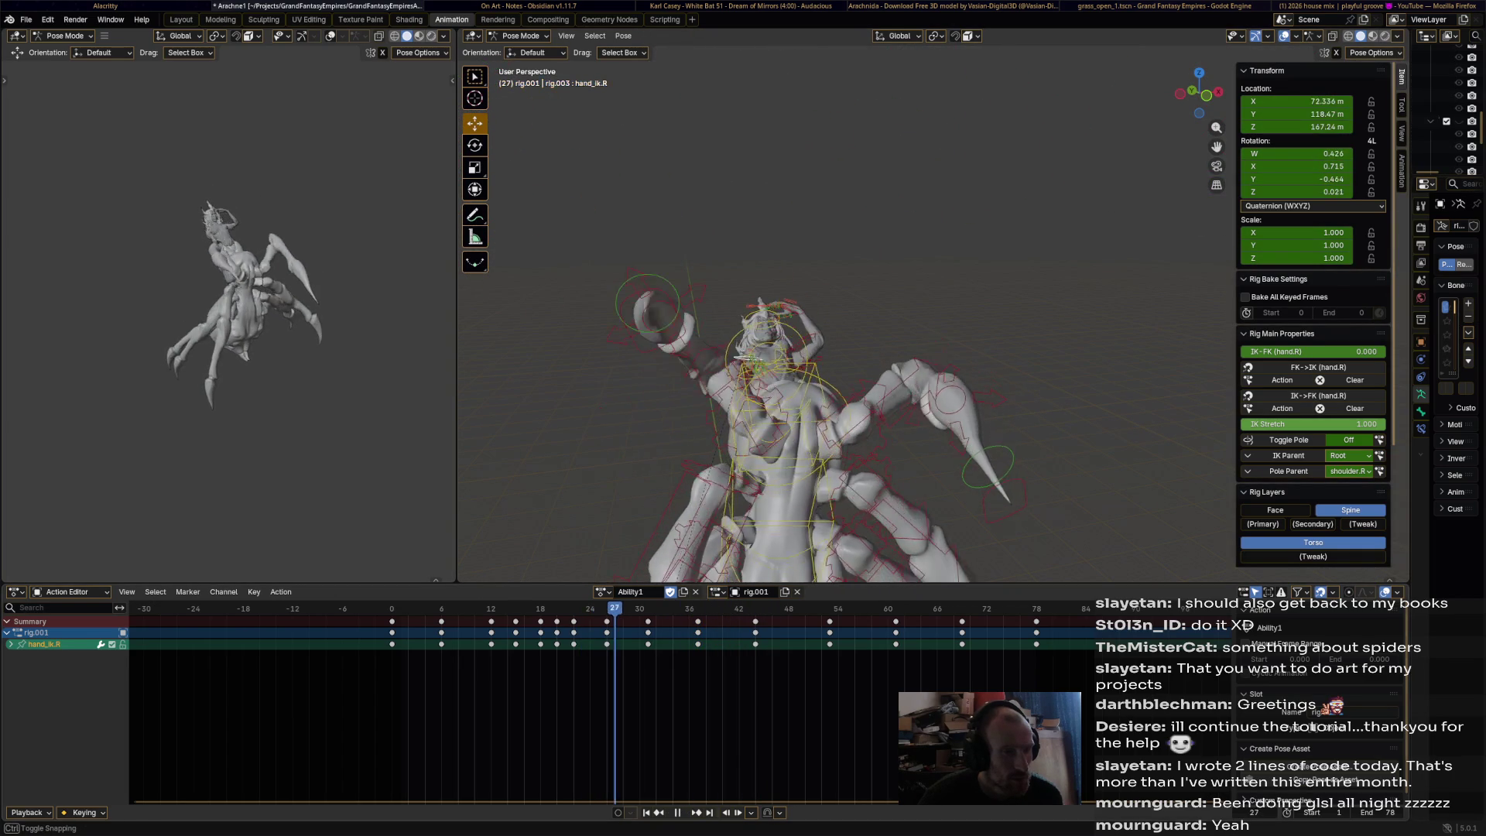
{"action": "middle_click_drag", "start_coordinate": [851, 348], "coordinate": [758, 310]}
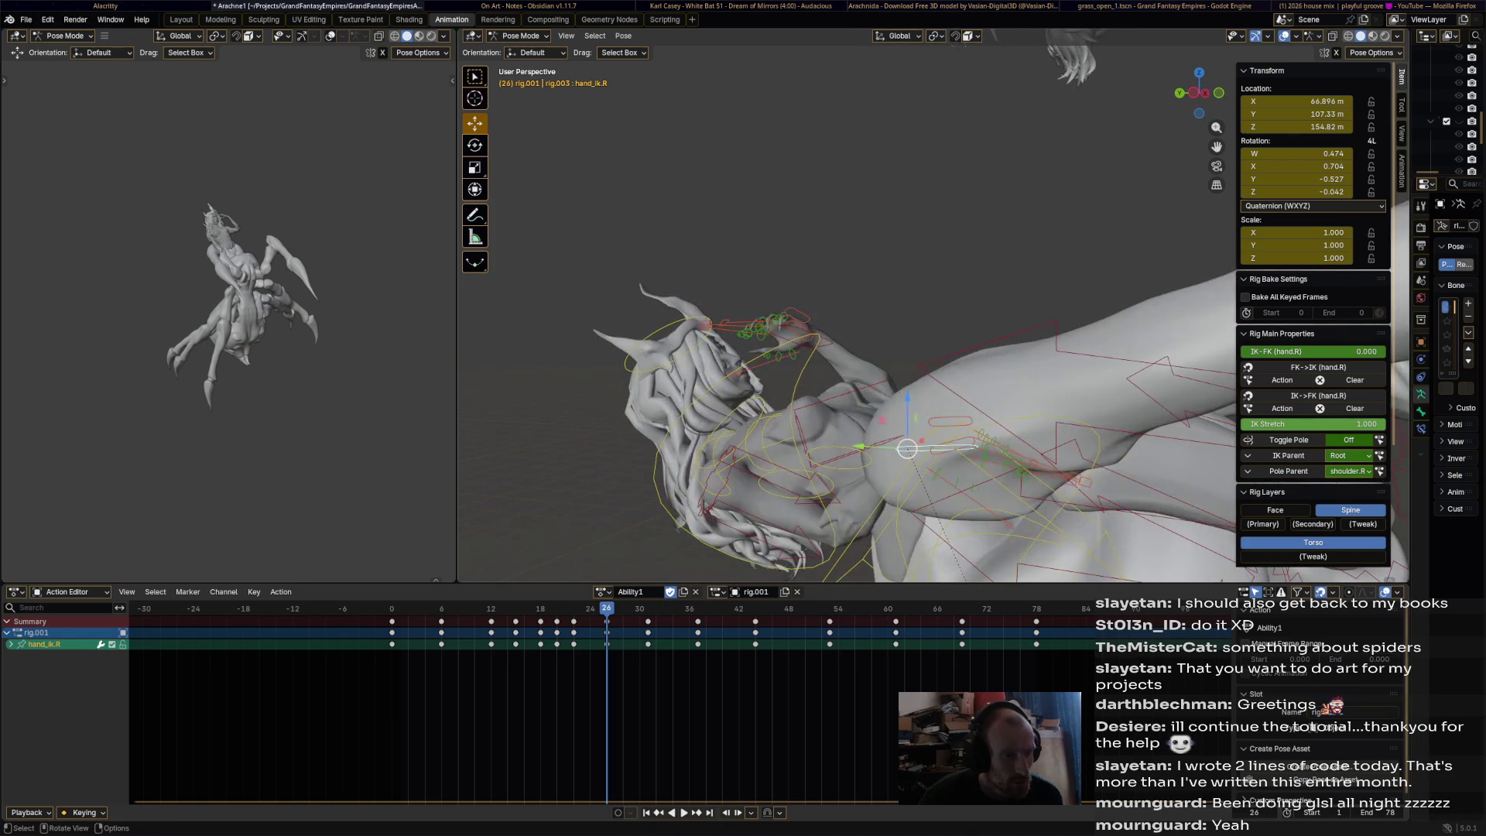
{"action": "left_click_drag", "start_coordinate": [907, 448], "coordinate": [1013, 551]}
{"action": "mouse_move", "coordinate": [1013, 550]}
{"action": "middle_mouse_down"}
{"action": "mouse_move", "coordinate": [913, 464]}
{"action": "mouse_move", "coordinate": [935, 242]}
{"action": "middle_mouse_up"}
{"action": "key", "text": "r"}
{"action": "left_click", "coordinate": [899, 412]}
{"action": "key", "text": "r"}
{"action": "left_click", "coordinate": [905, 356]}
- Refine hand_ik.R's rotation and position, then key the right hand pose at frame 26
{"action": "middle_click_drag", "start_coordinate": [905, 356], "coordinate": [924, 452]}
{"action": "left_click", "coordinate": [836, 383]}
{"action": "middle_click_drag", "start_coordinate": [835, 382], "coordinate": [821, 364]}
{"action": "key", "text": "g"}
{"action": "left_click", "coordinate": [805, 279]}
{"action": "middle_click_drag", "start_coordinate": [805, 279], "coordinate": [809, 285]}
{"action": "key", "text": "g"}
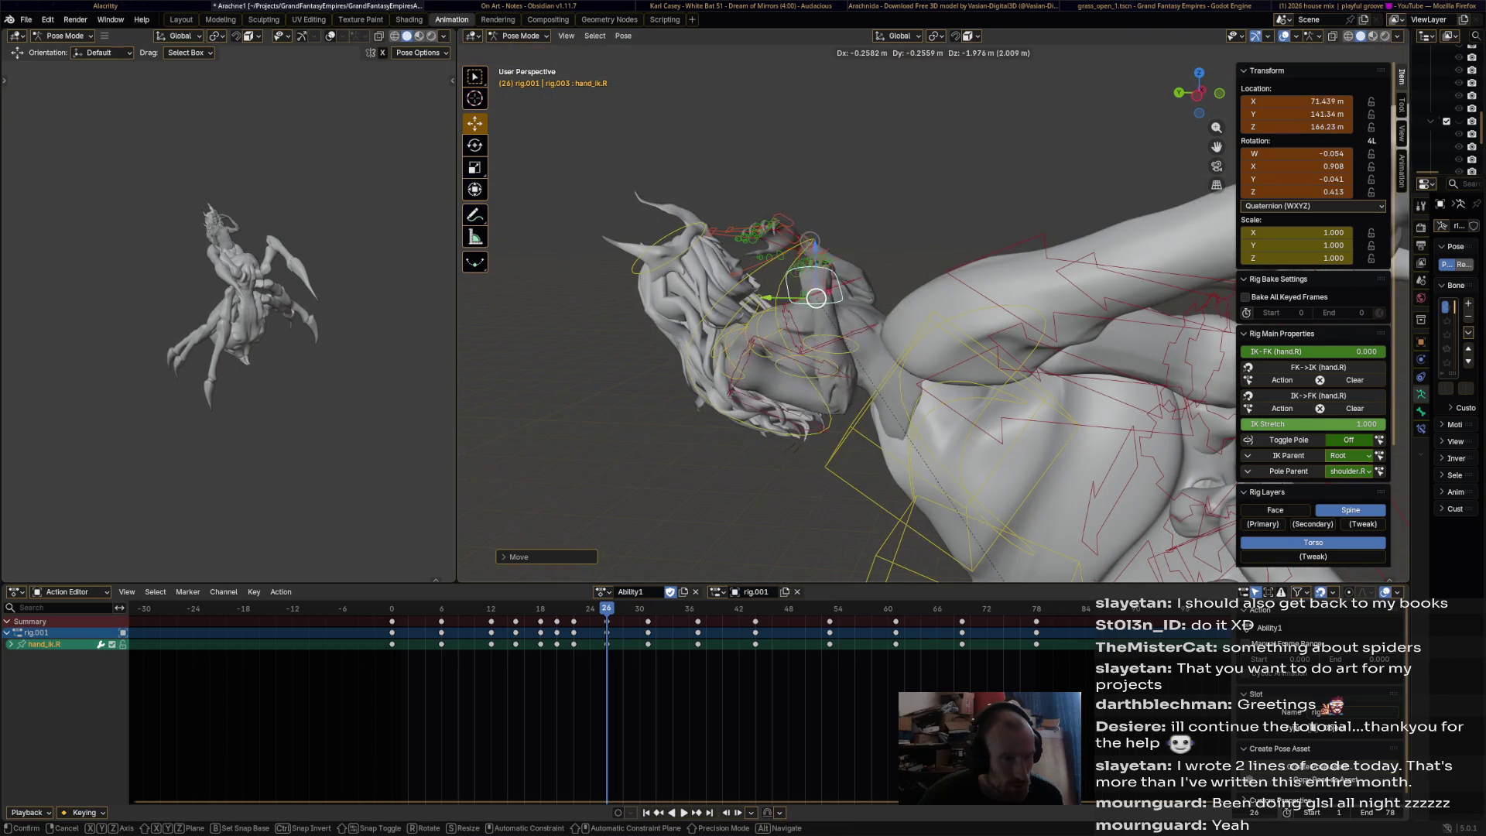
{"action": "left_click", "coordinate": [810, 239]}
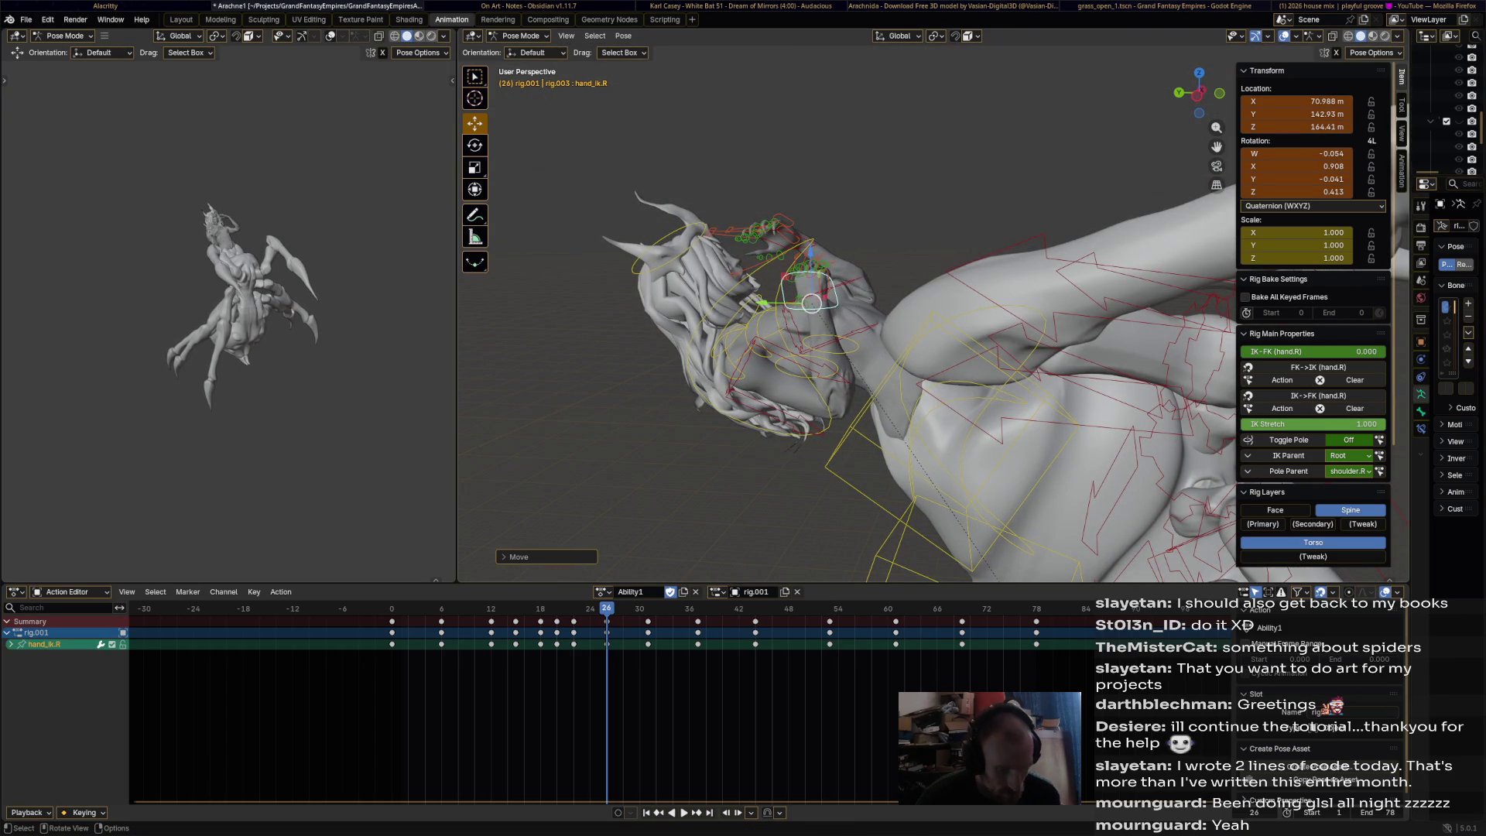
{"action": "key", "text": "i"}
- Stop at frame 31 and move hand_ik.R left, then up and left
{"action": "key", "text": "space"}
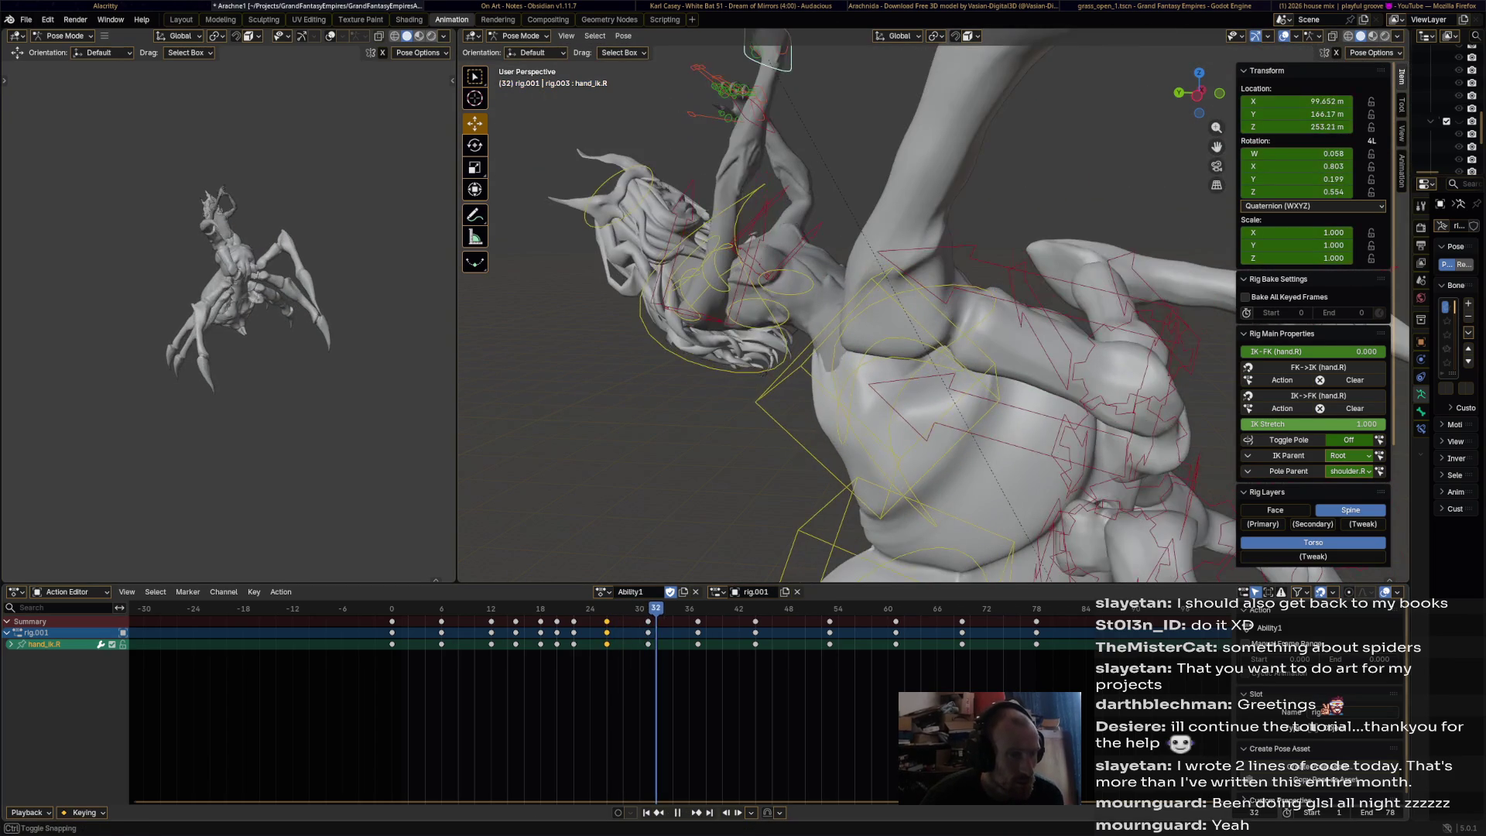
{"action": "middle_click_drag", "start_coordinate": [851, 309], "coordinate": [805, 364]}
{"action": "key", "text": "space"}
{"action": "key", "text": "g"}
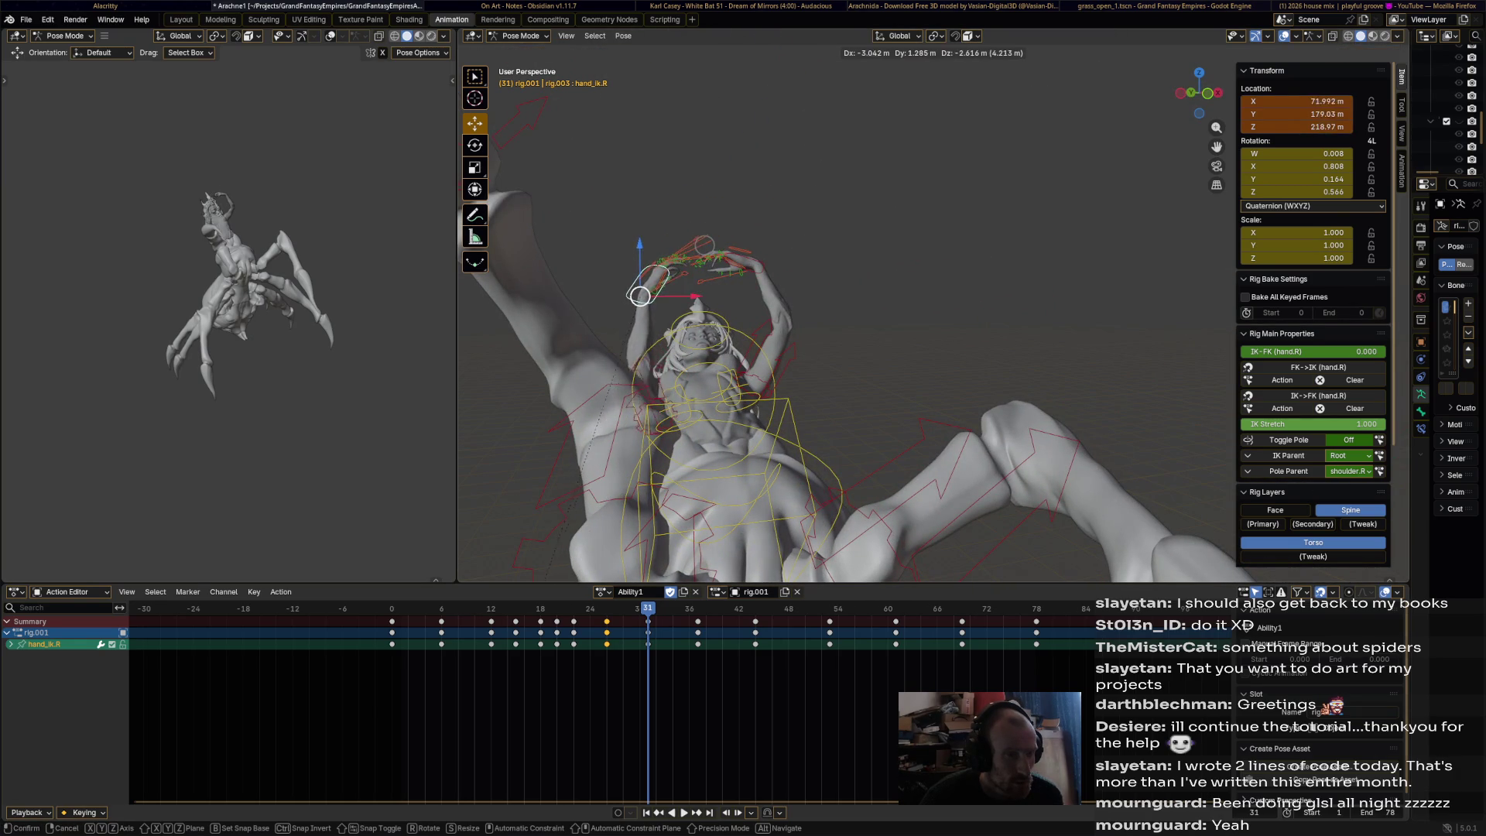
{"action": "left_click", "coordinate": [704, 245]}
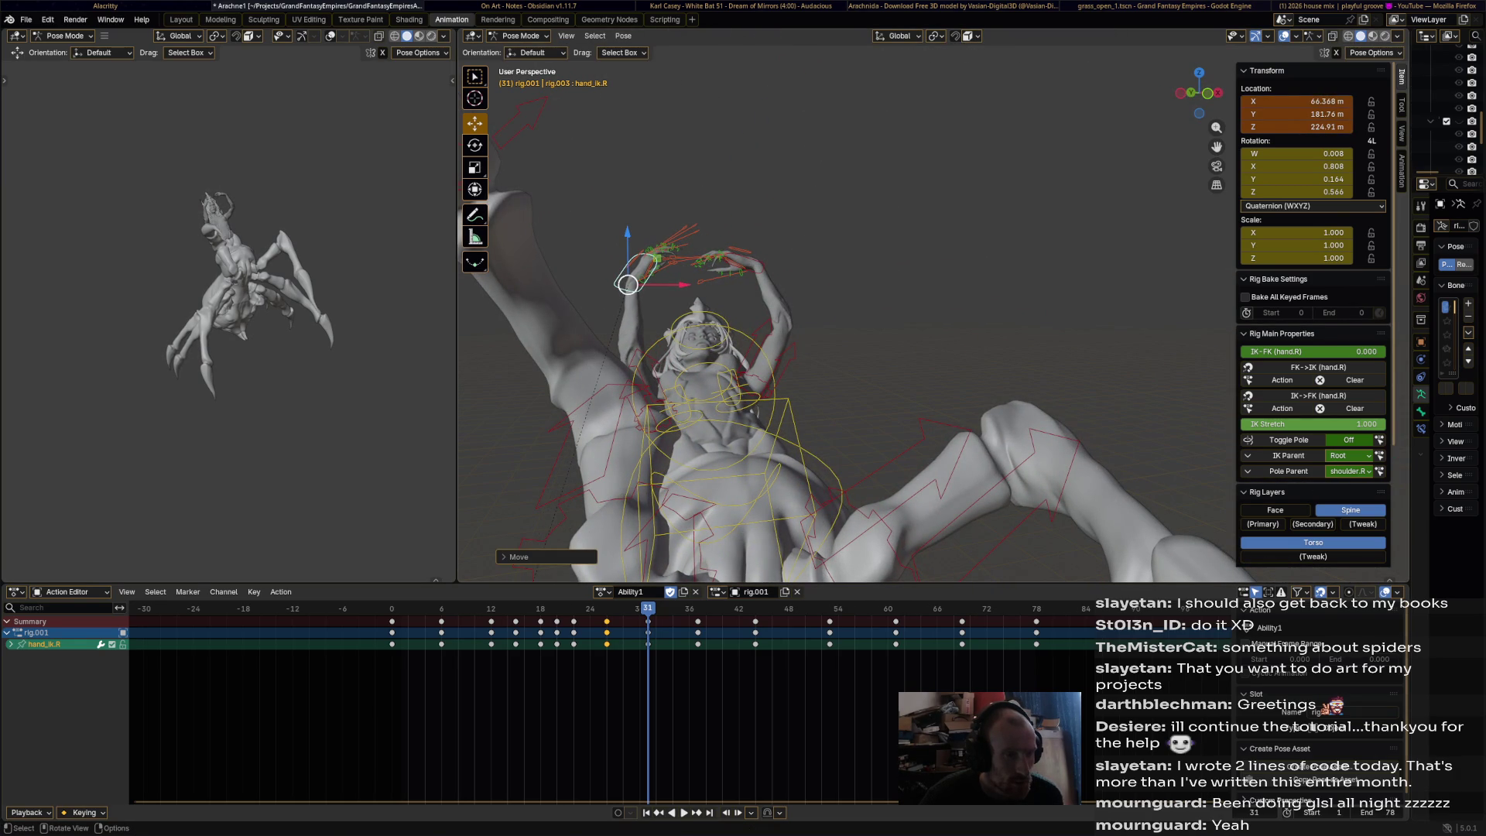
{"action": "key", "text": "g"}
{"action": "left_click", "coordinate": [628, 285]}
{"action": "middle_click_drag", "start_coordinate": [627, 285], "coordinate": [696, 317]}
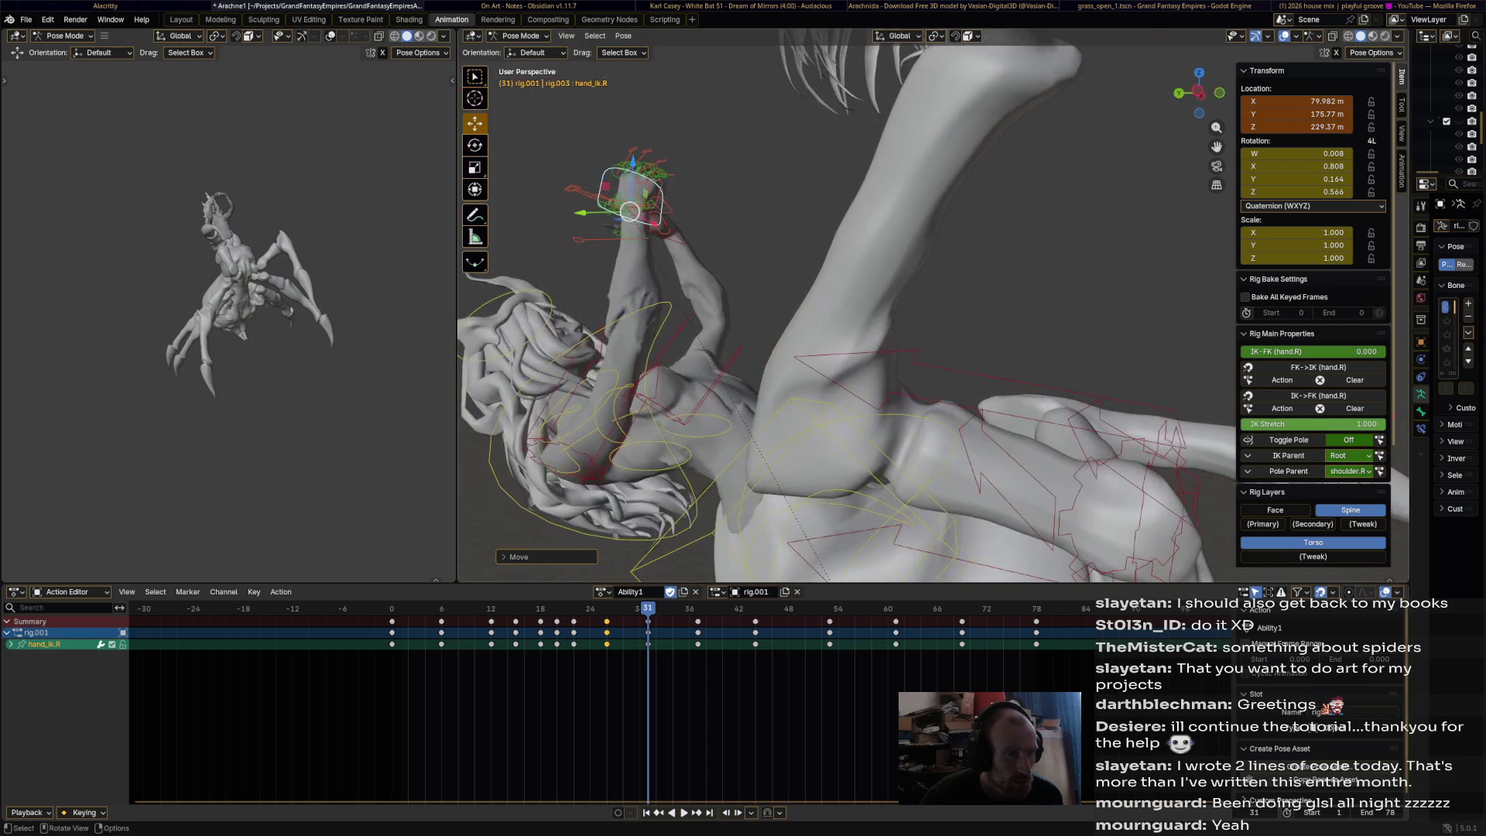
{"action": "mouse_move", "coordinate": [629, 211]}
{"action": "left_mouse_down"}
{"action": "mouse_move", "coordinate": [600, 222]}
{"action": "mouse_move", "coordinate": [562, 205]}
{"action": "left_mouse_up"}
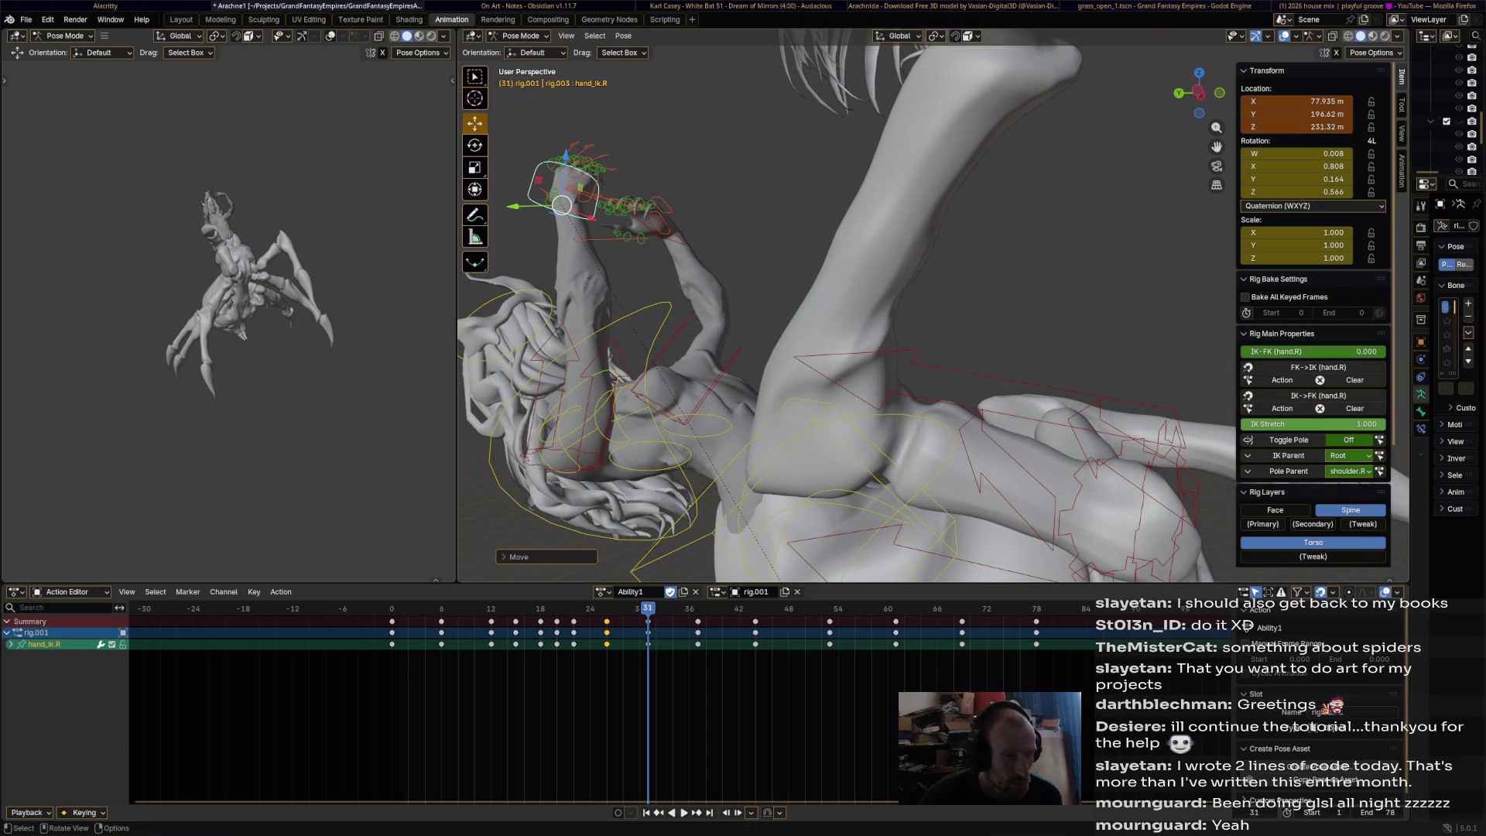
- At frame 37, move hand_ik.R left, rotate it twice, and key the pose
{"action": "left_click_drag", "start_coordinate": [648, 609], "coordinate": [698, 608]}
{"action": "middle_click_drag", "start_coordinate": [697, 318], "coordinate": [658, 300]}
{"action": "left_click_drag", "start_coordinate": [621, 202], "coordinate": [521, 255]}
{"action": "key", "text": "r"}
{"action": "left_click", "coordinate": [508, 196]}
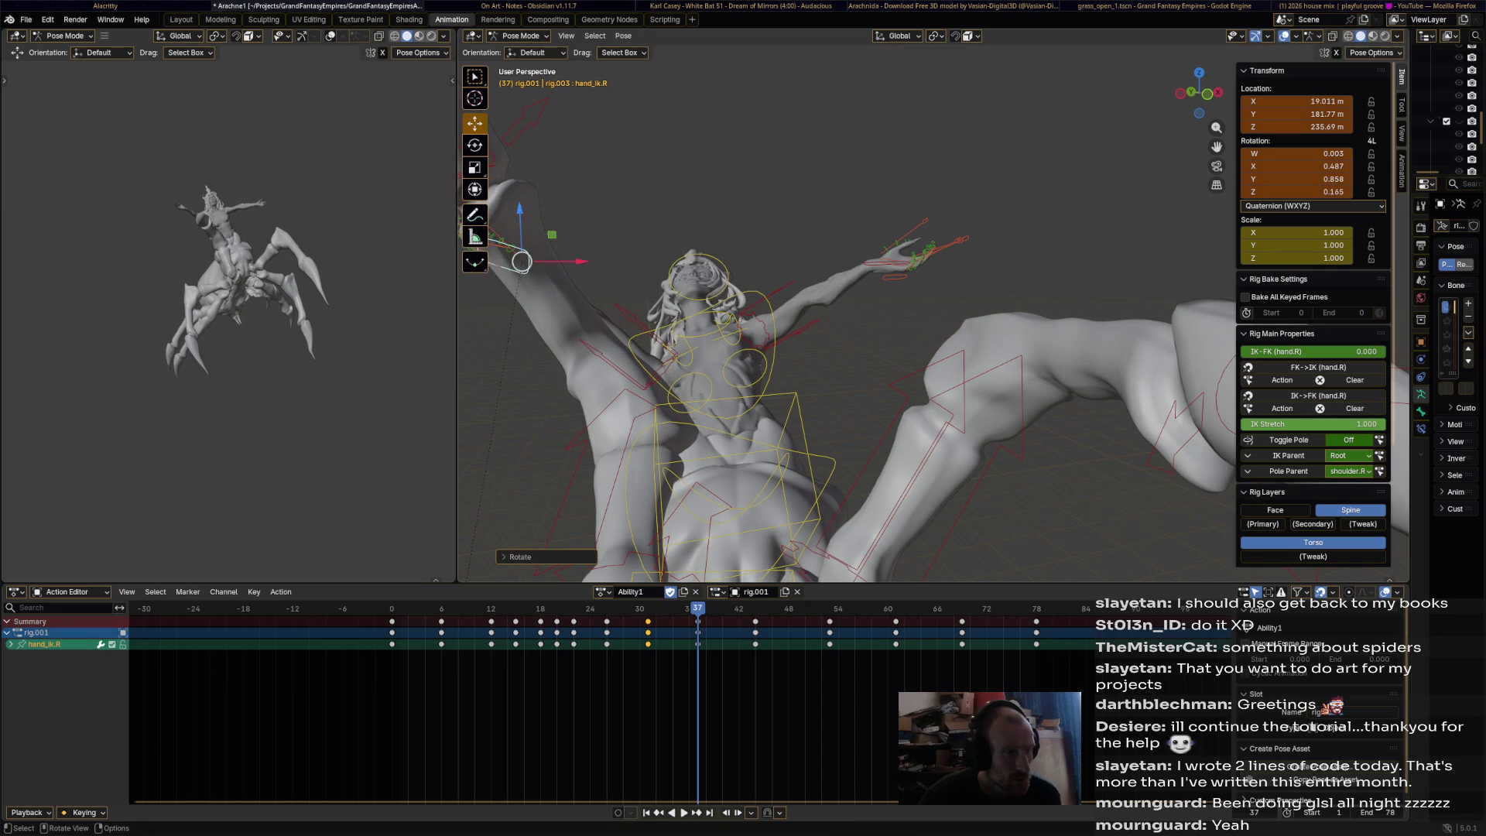
{"action": "middle_click_drag", "start_coordinate": [511, 198], "coordinate": [596, 211]}
{"action": "middle_click_drag", "start_coordinate": [952, 279], "coordinate": [994, 303]}
{"action": "key", "text": "r"}
{"action": "left_click", "coordinate": [996, 307]}
{"action": "key", "text": "i"}
- At frame 44, rotate and move hand_ik.R into a new pose, then preview
{"action": "key", "text": "space"}
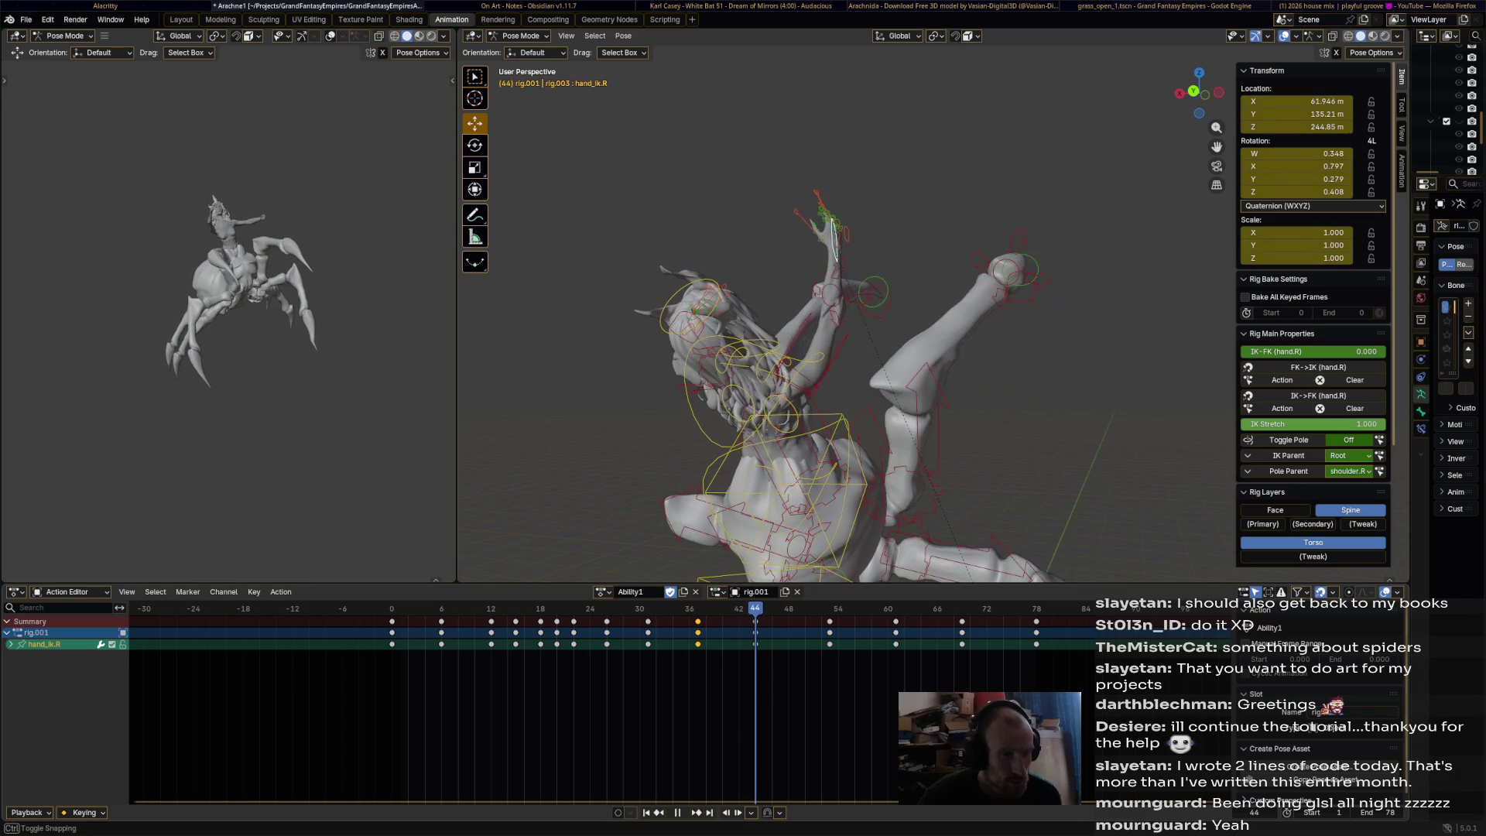
{"action": "key", "text": "r"}
{"action": "key", "text": "Return"}
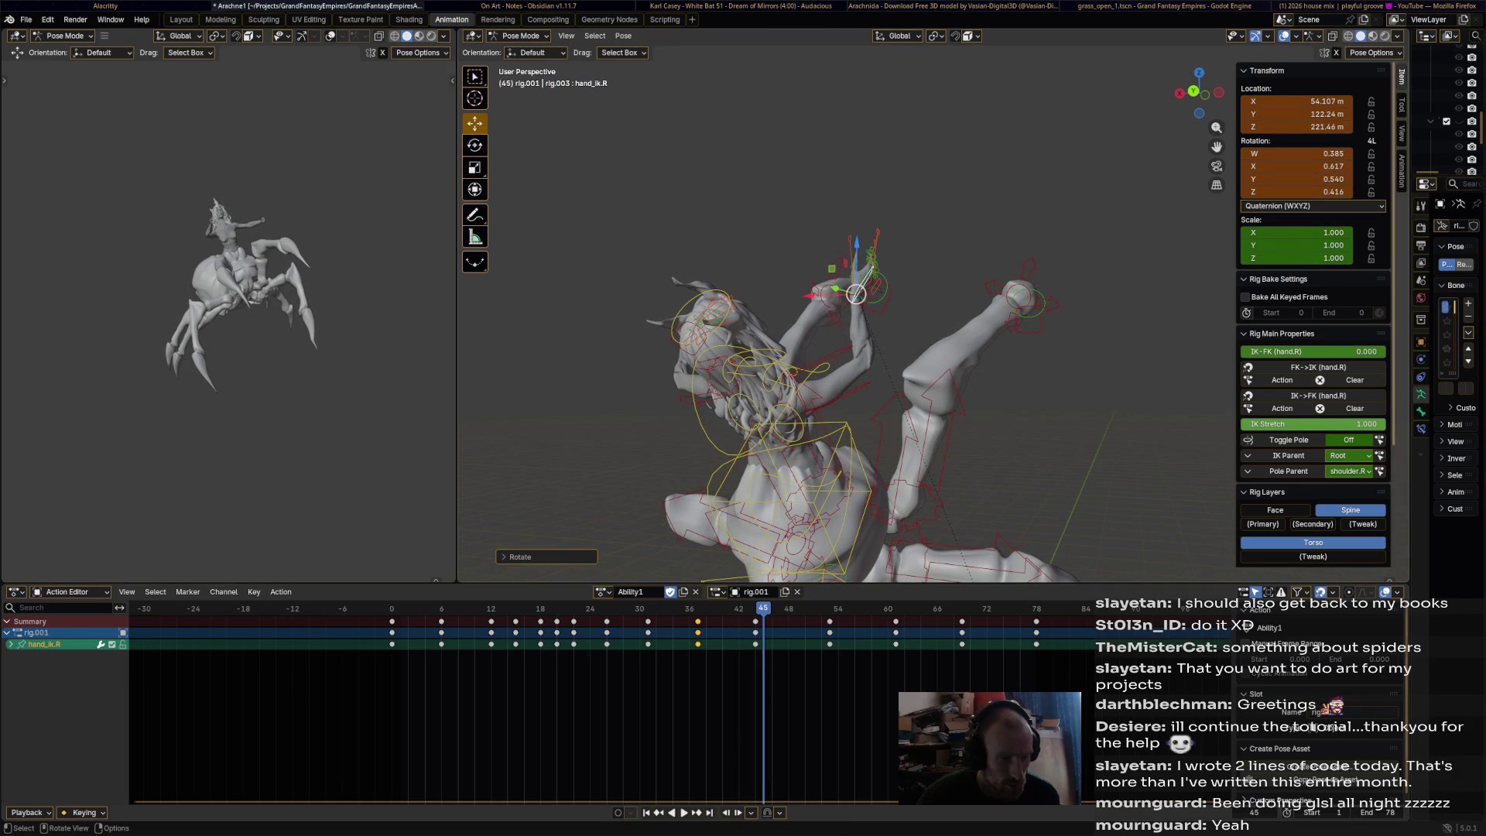
{"action": "key", "text": "Left"}
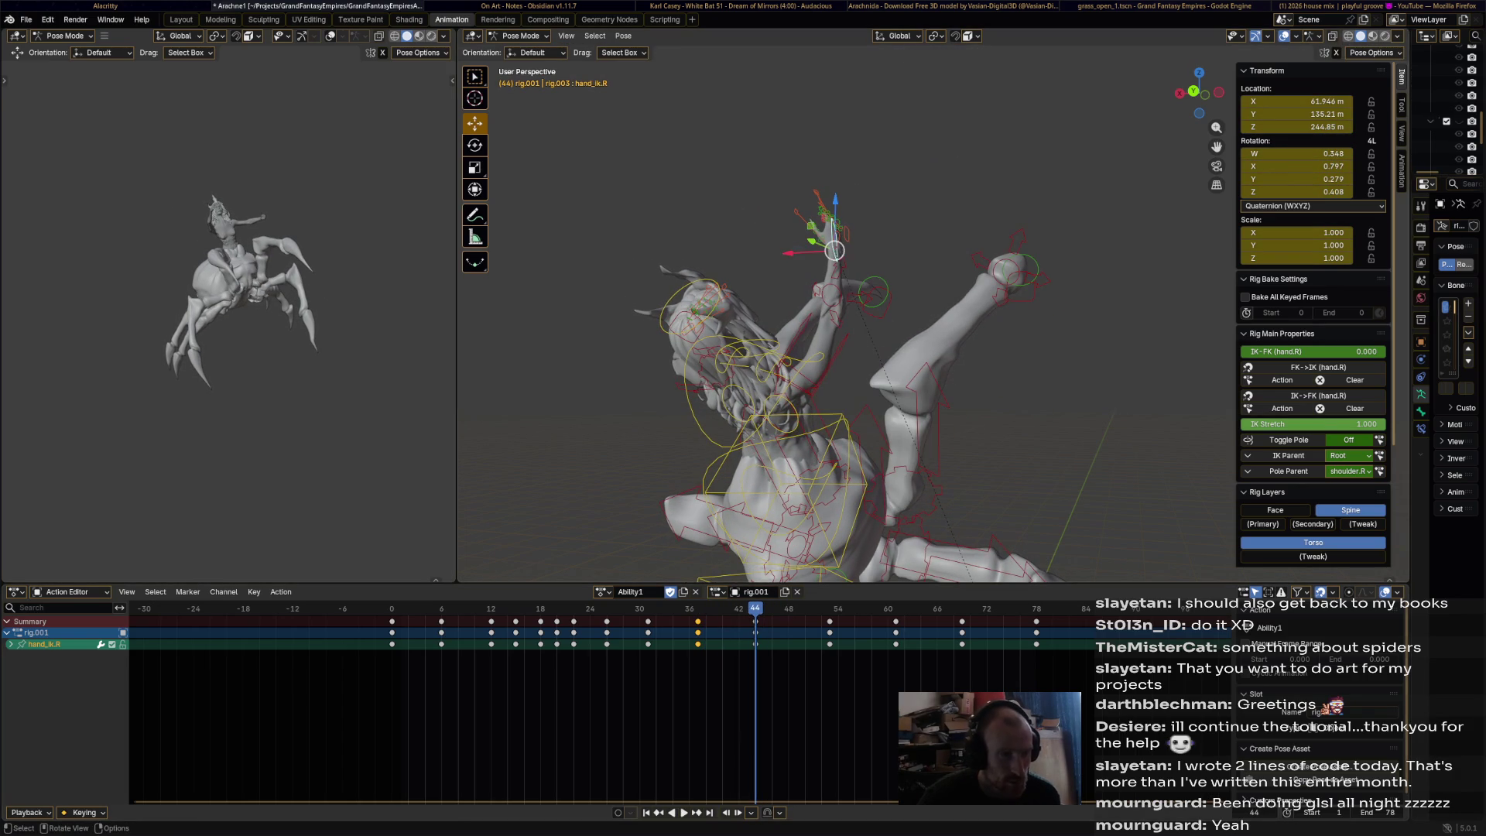
{"action": "key", "text": "r"}
{"action": "left_click", "coordinate": [706, 414]}
{"action": "key", "text": "g"}
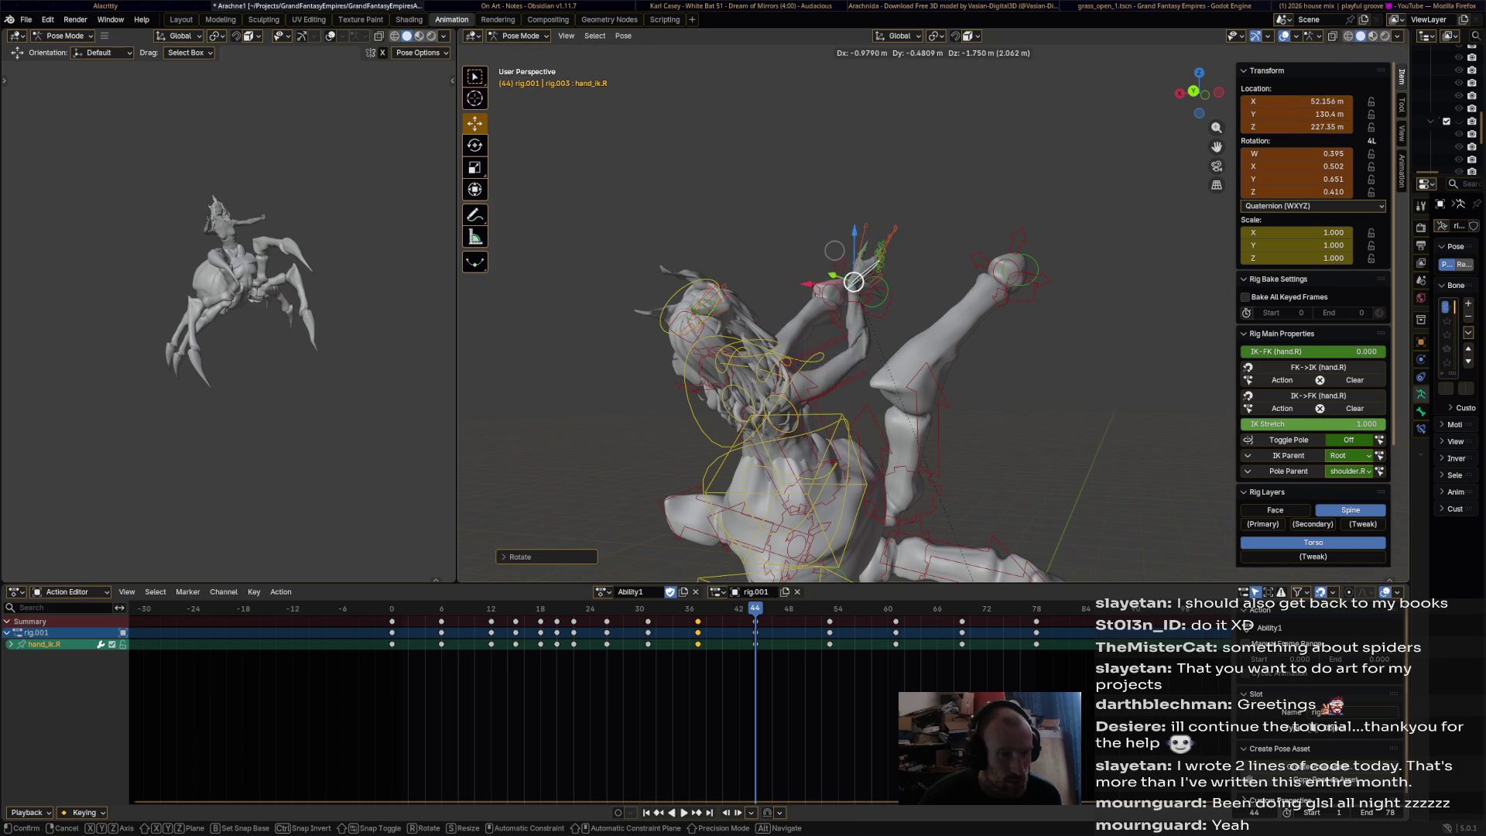
{"action": "left_click", "coordinate": [859, 302]}
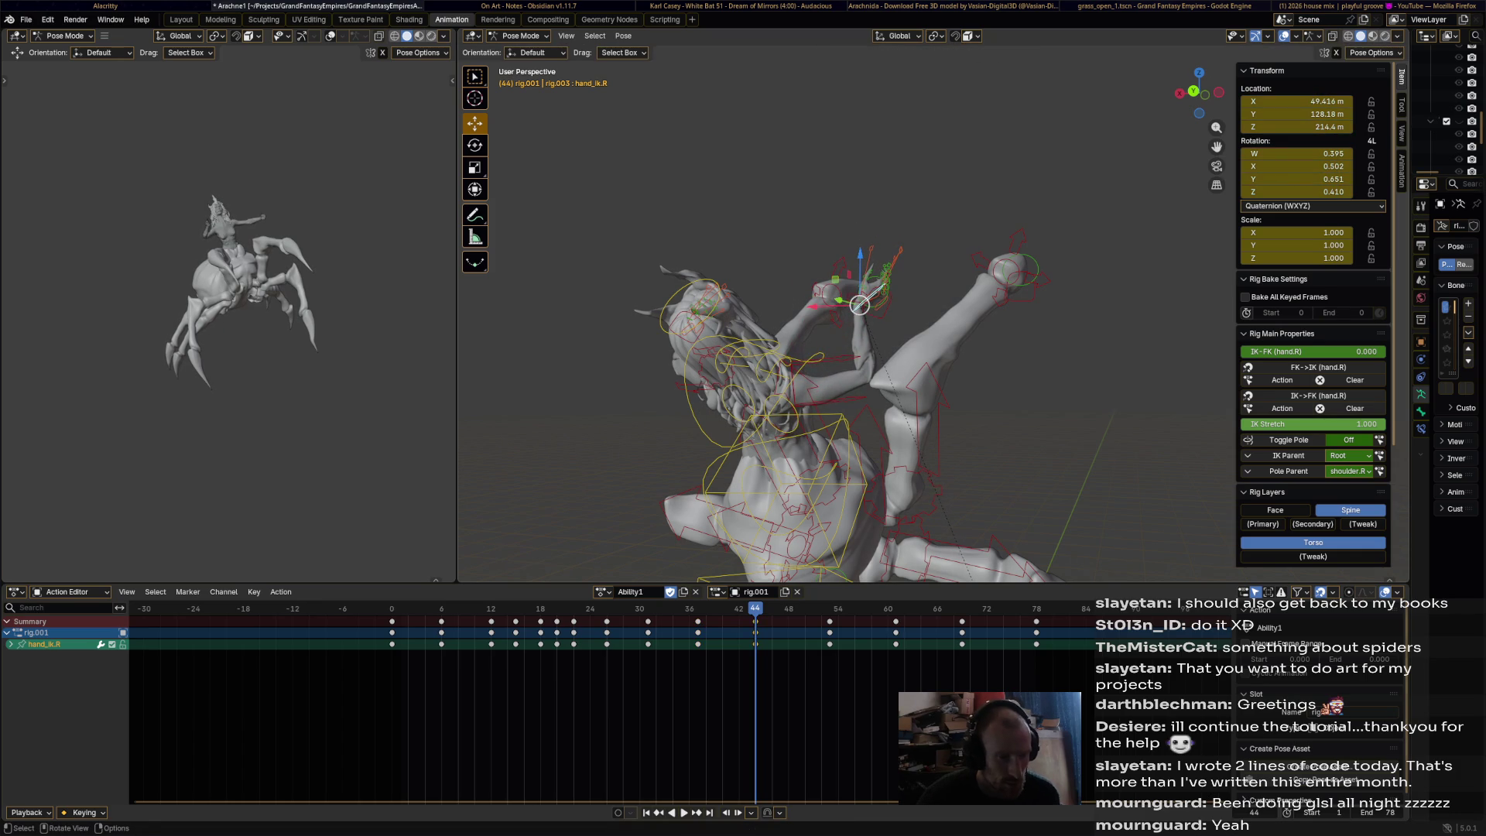
{"action": "key", "text": "space"}
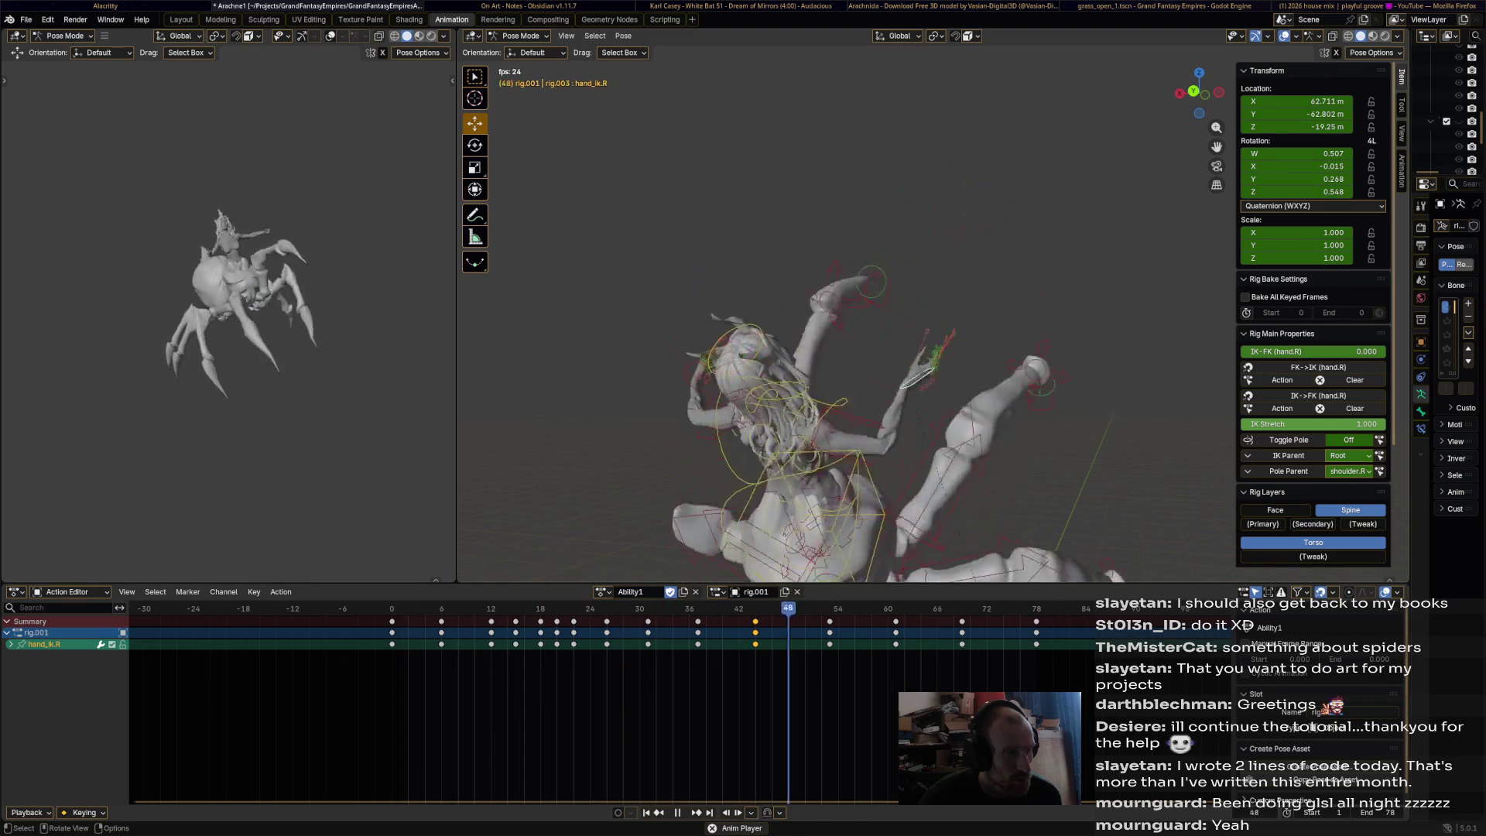
- Stop playback at frame 53 and move hand_ik.R along the X axis
{"action": "key", "text": "space"}
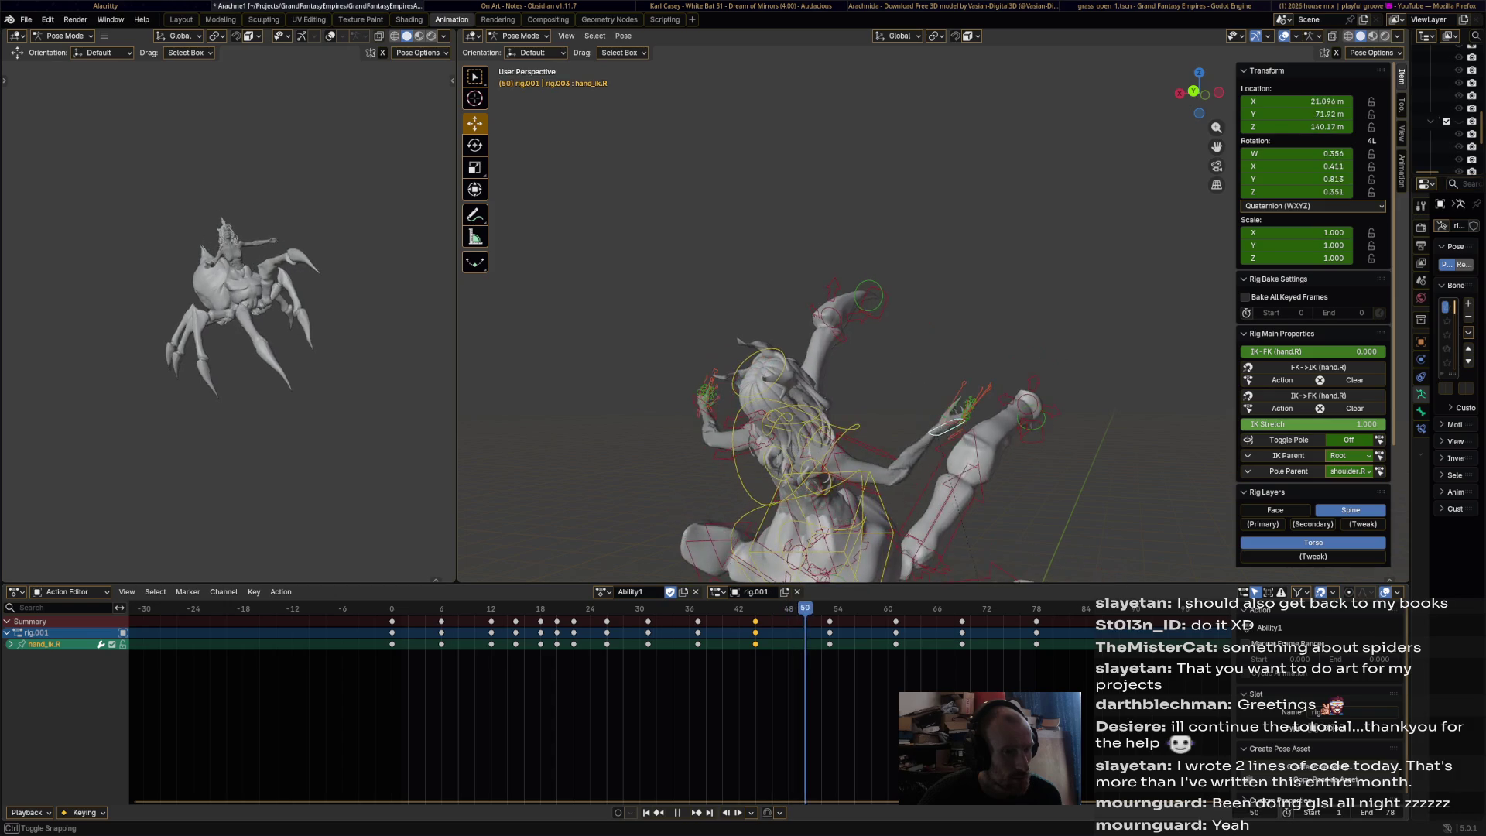
{"action": "key", "text": "space"}
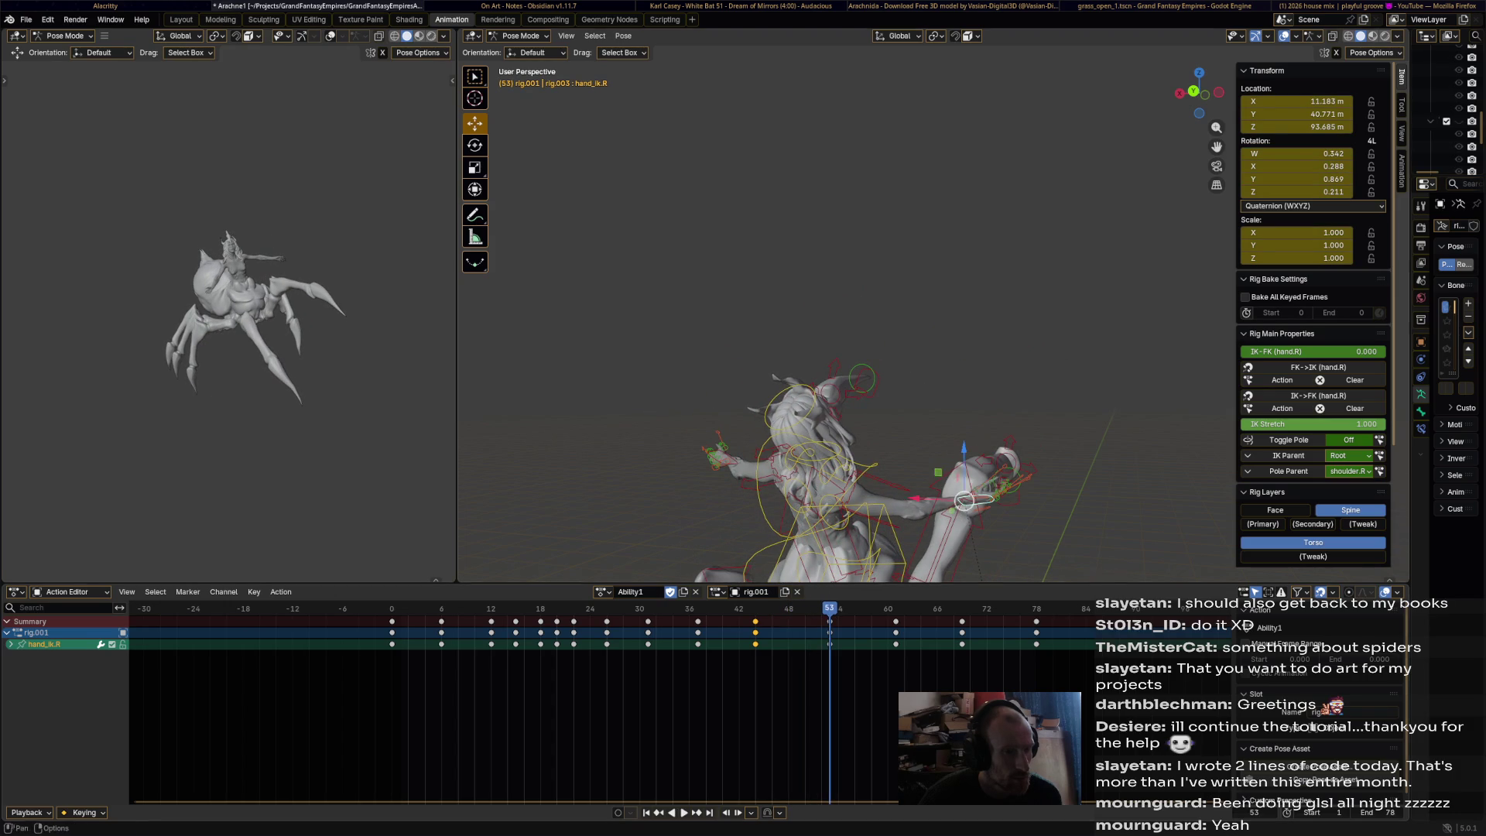
{"action": "middle_click_drag", "start_coordinate": [851, 310], "coordinate": [852, 349]}
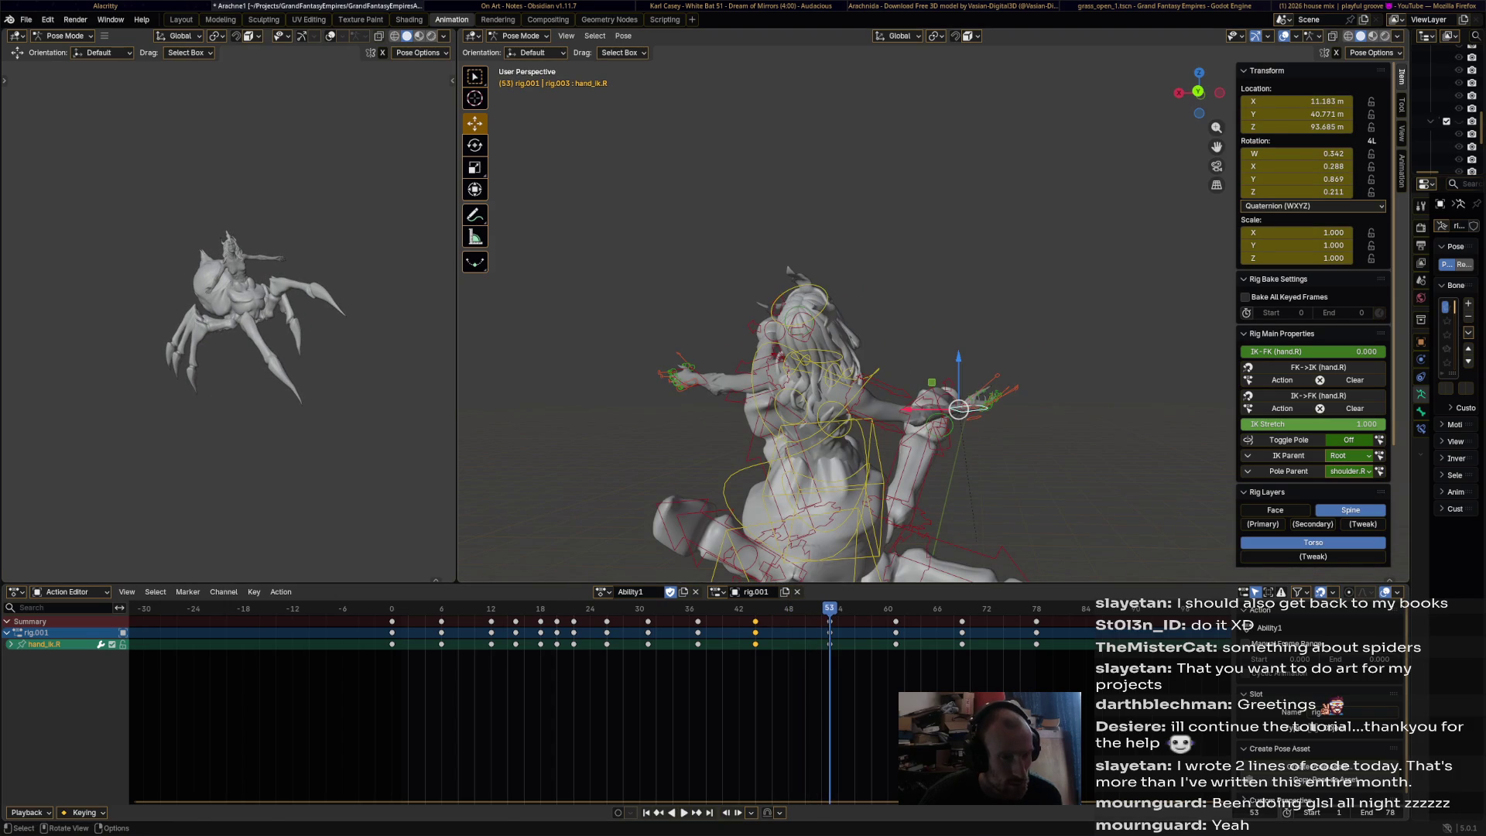
{"action": "key", "text": "g"}
{"action": "key", "text": "x"}
{"action": "key", "text": "Return"}
- Move hand_ik.L along X, then select both hand IK controls together
{"action": "left_click", "coordinate": [696, 376]}
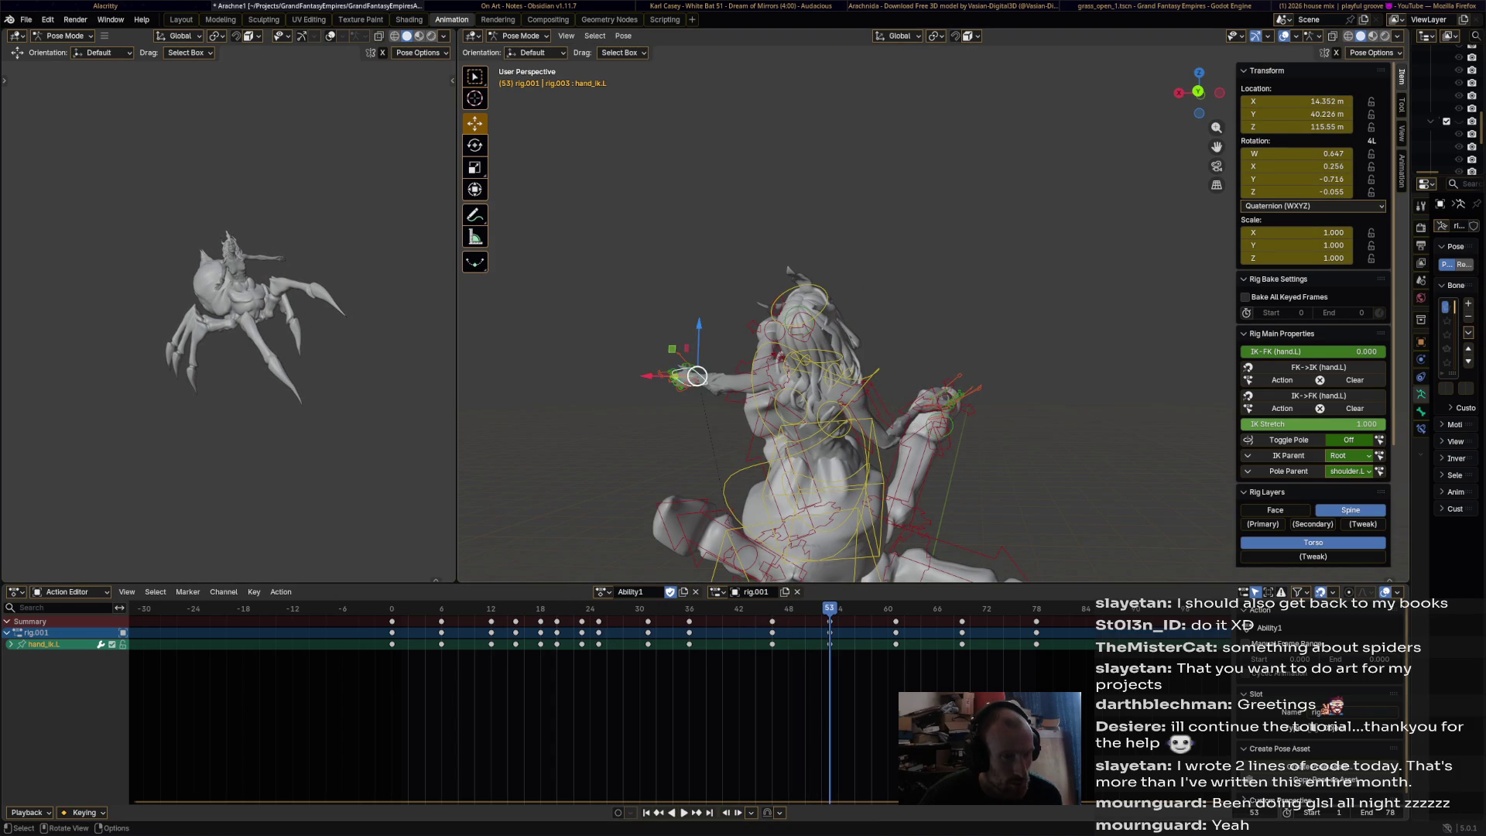
{"action": "key", "text": "g"}
{"action": "key", "text": "x"}
{"action": "key", "text": "Return"}
{"action": "middle_click_drag", "start_coordinate": [773, 372], "coordinate": [890, 333]}
{"action": "left_click", "coordinate": [930, 381], "text": "shift"}
- Key both hand IK controls at frame 53 and preview the step from several angles
{"action": "key", "text": "i"}
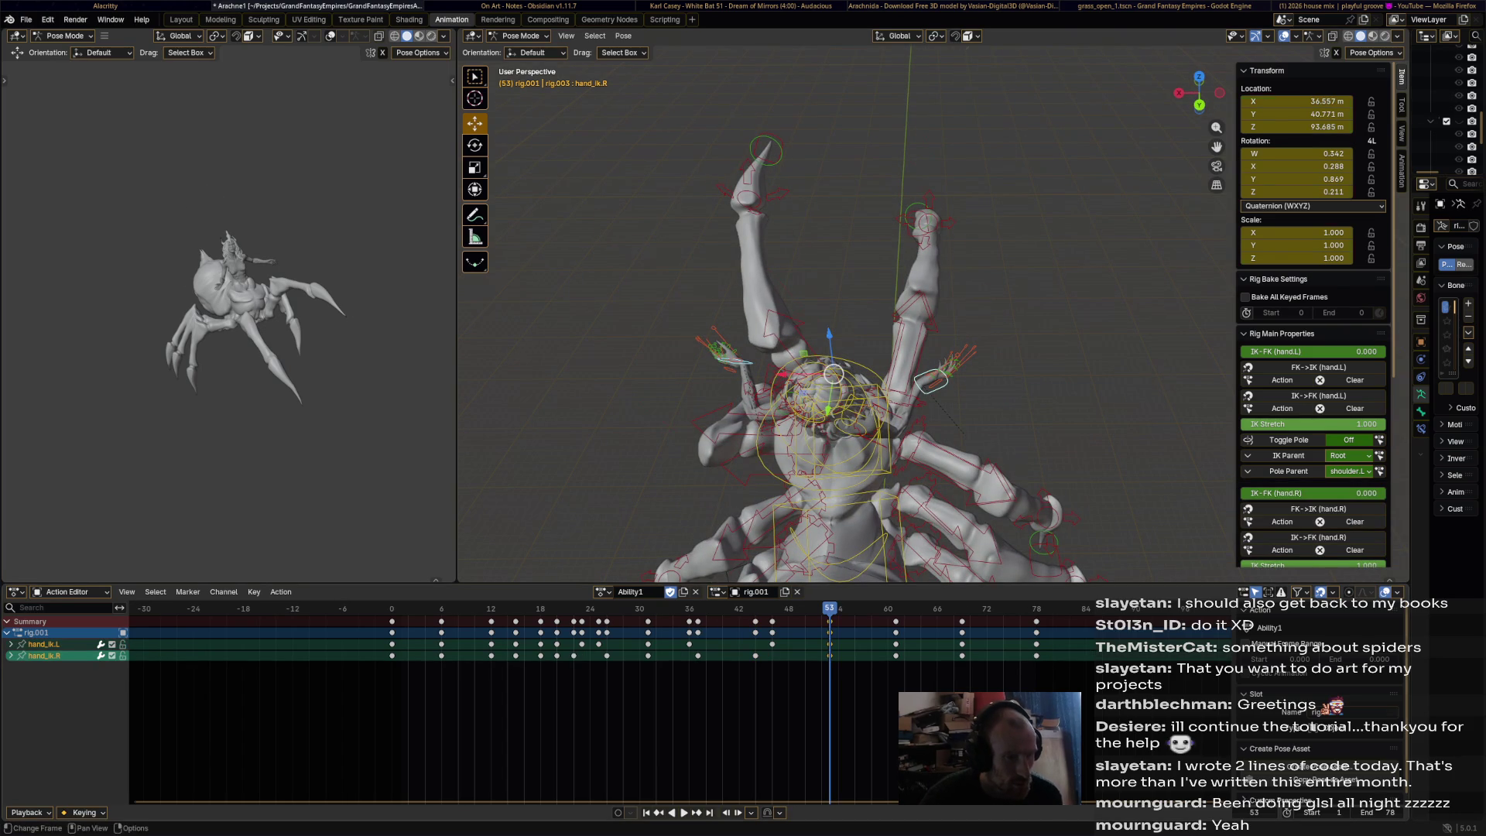
{"action": "key", "text": "space"}
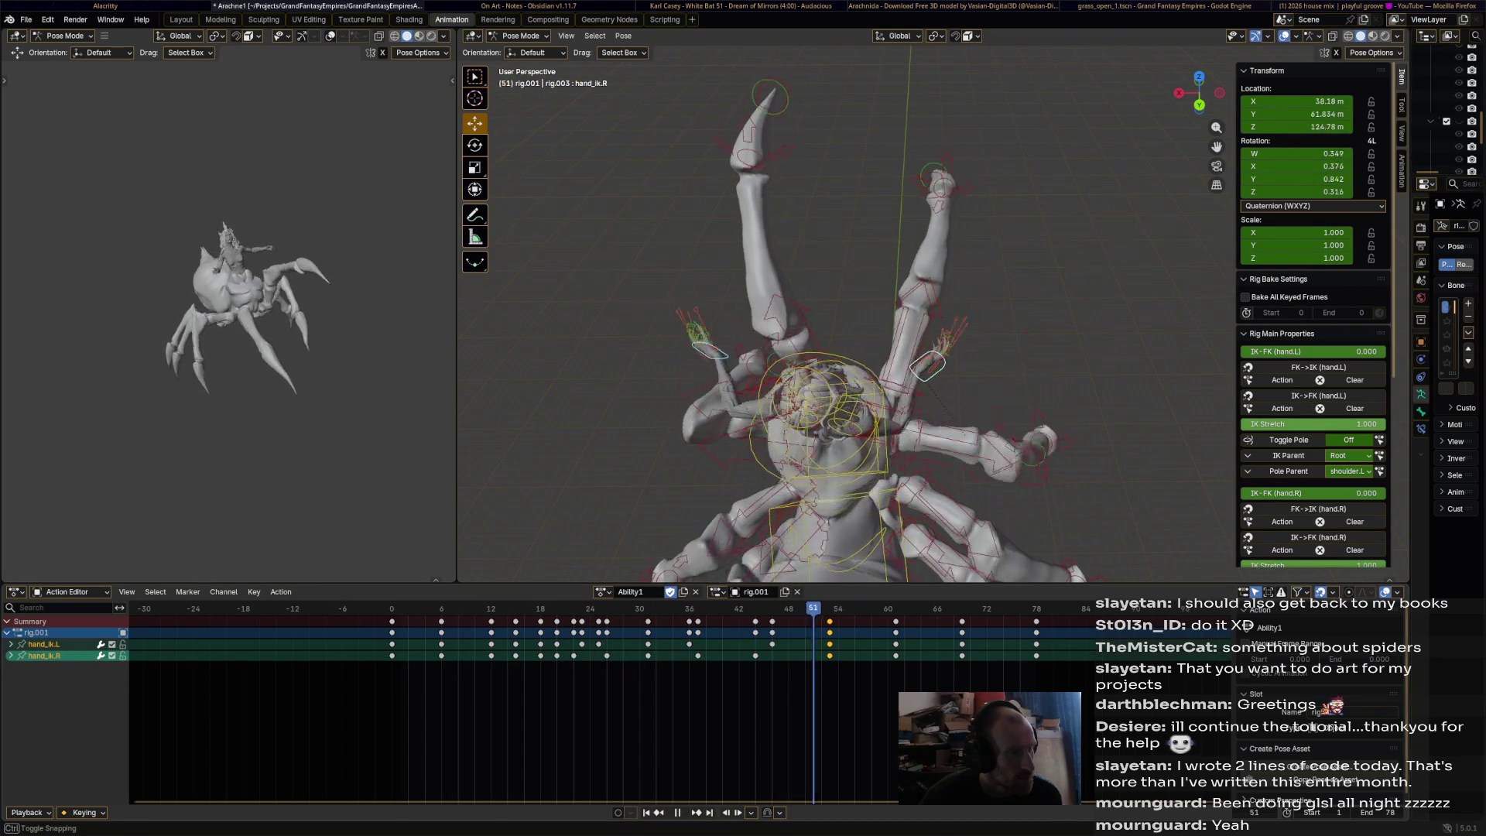
{"action": "key", "text": "space"}
{"action": "mouse_move", "coordinate": [859, 410]}
{"action": "middle_mouse_down"}
{"action": "mouse_move", "coordinate": [1006, 391]}
{"action": "mouse_move", "coordinate": [1009, 421]}
{"action": "middle_mouse_up"}
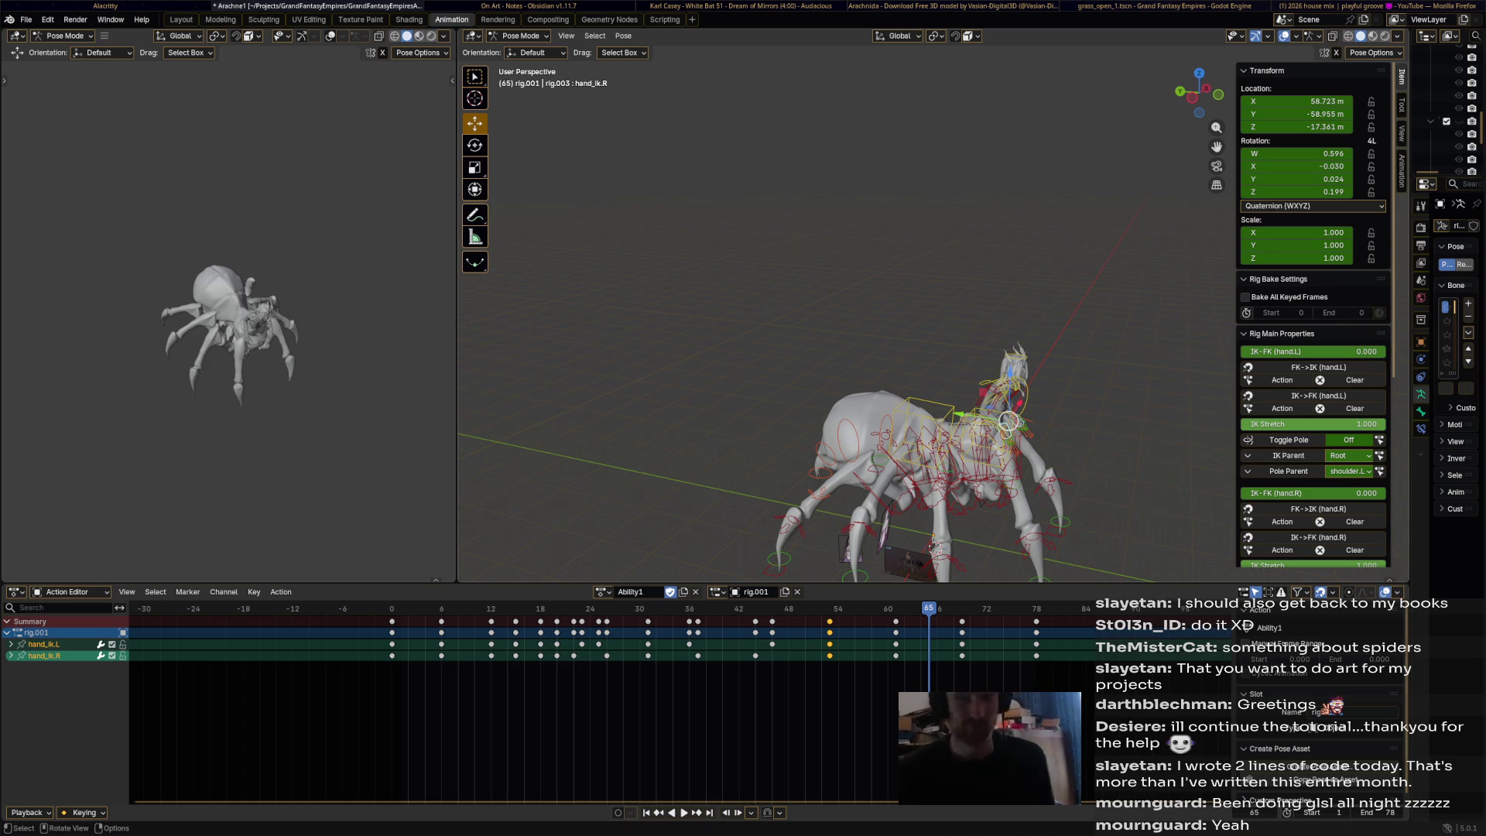
{"action": "middle_click_drag", "start_coordinate": [1009, 421], "coordinate": [861, 391]}
{"action": "key", "text": "space"}
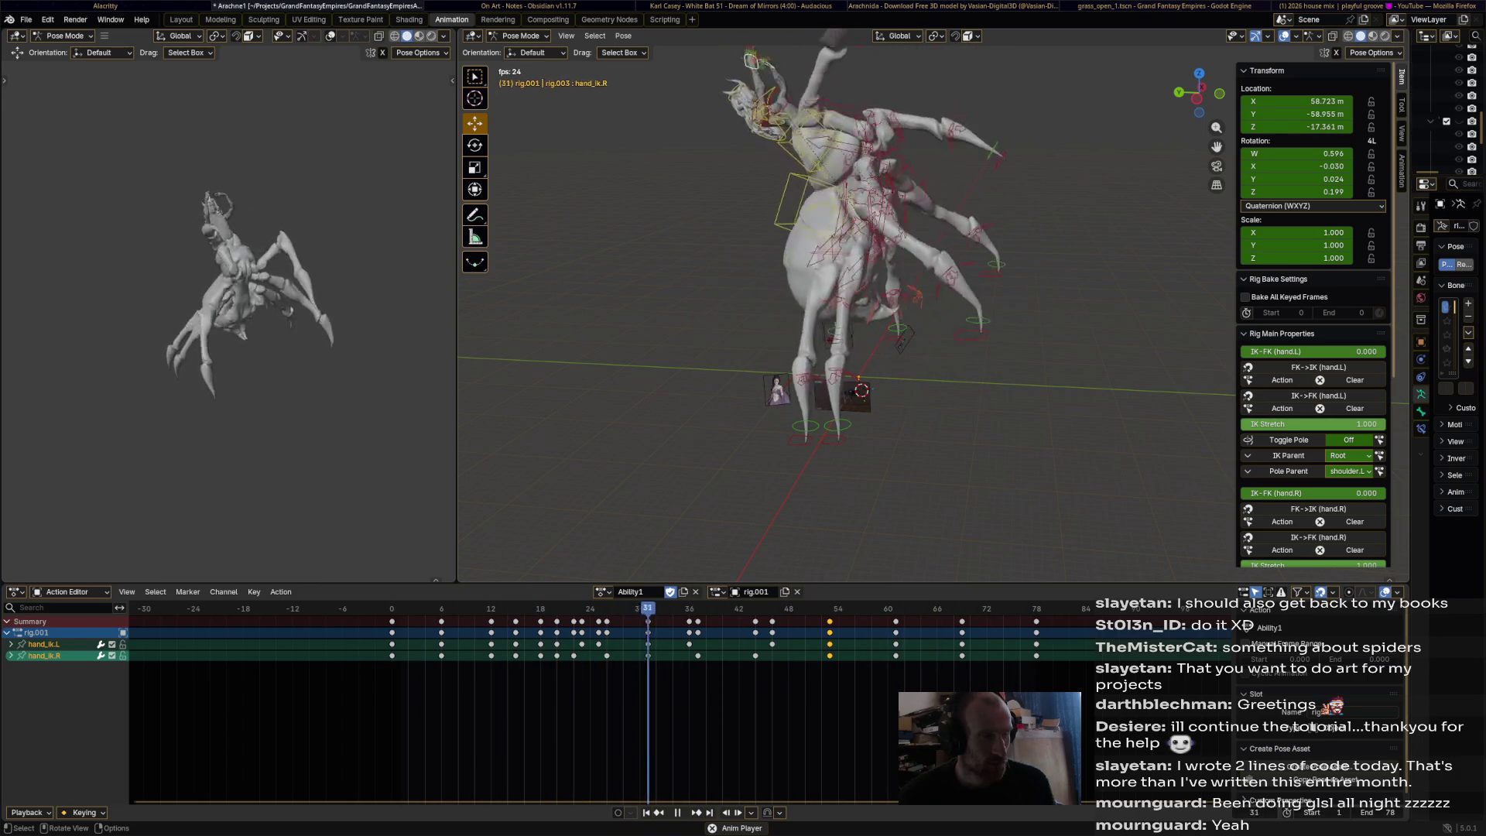
{"action": "key", "text": "space"}
- Save Arachne1.blend and switch to the YouTube music window
{"action": "middle_click_drag", "start_coordinate": [851, 309], "coordinate": [890, 325]}
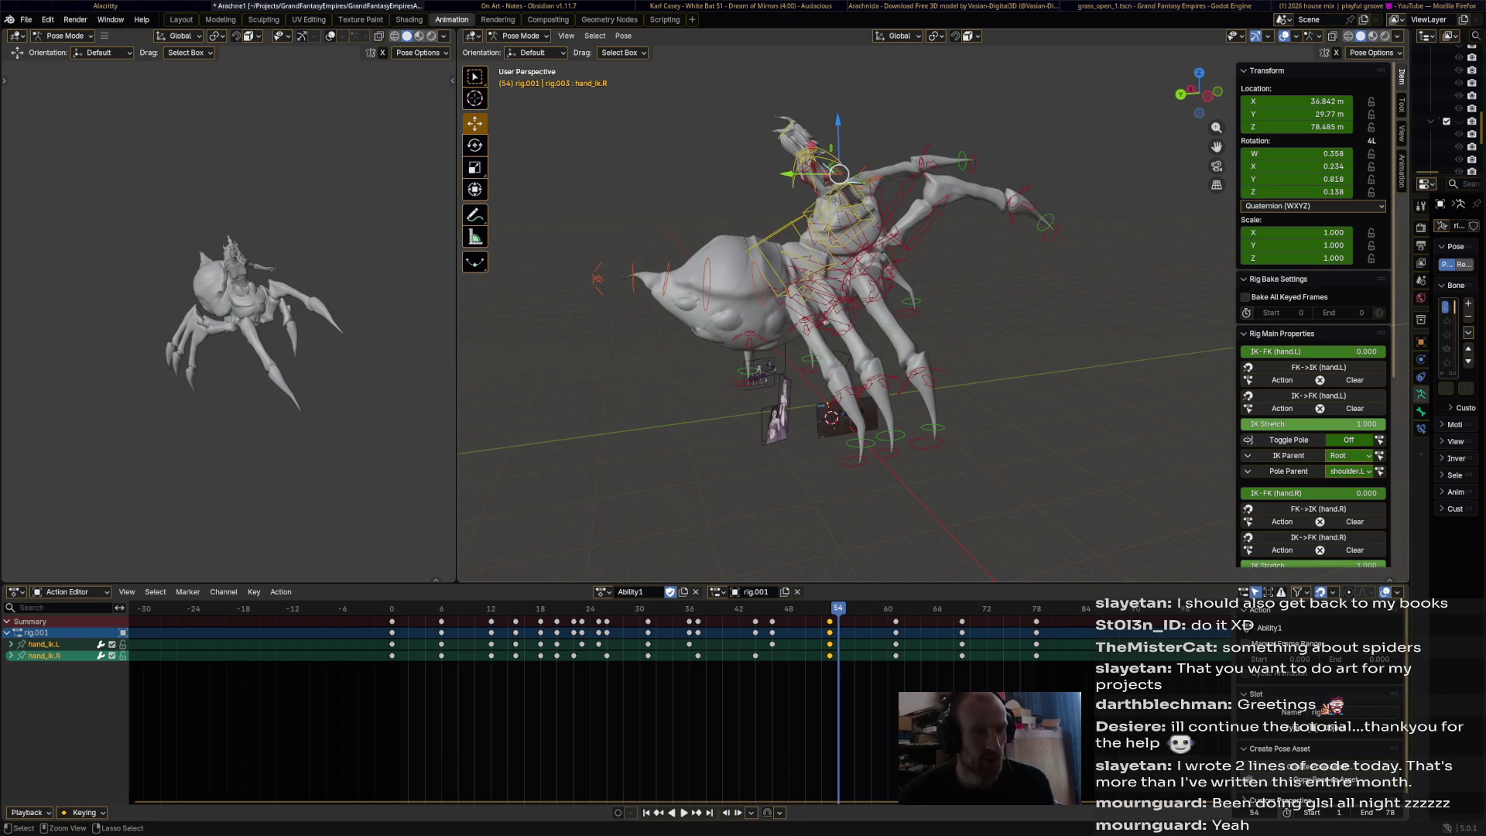
{"action": "key", "text": "ctrl+s"}
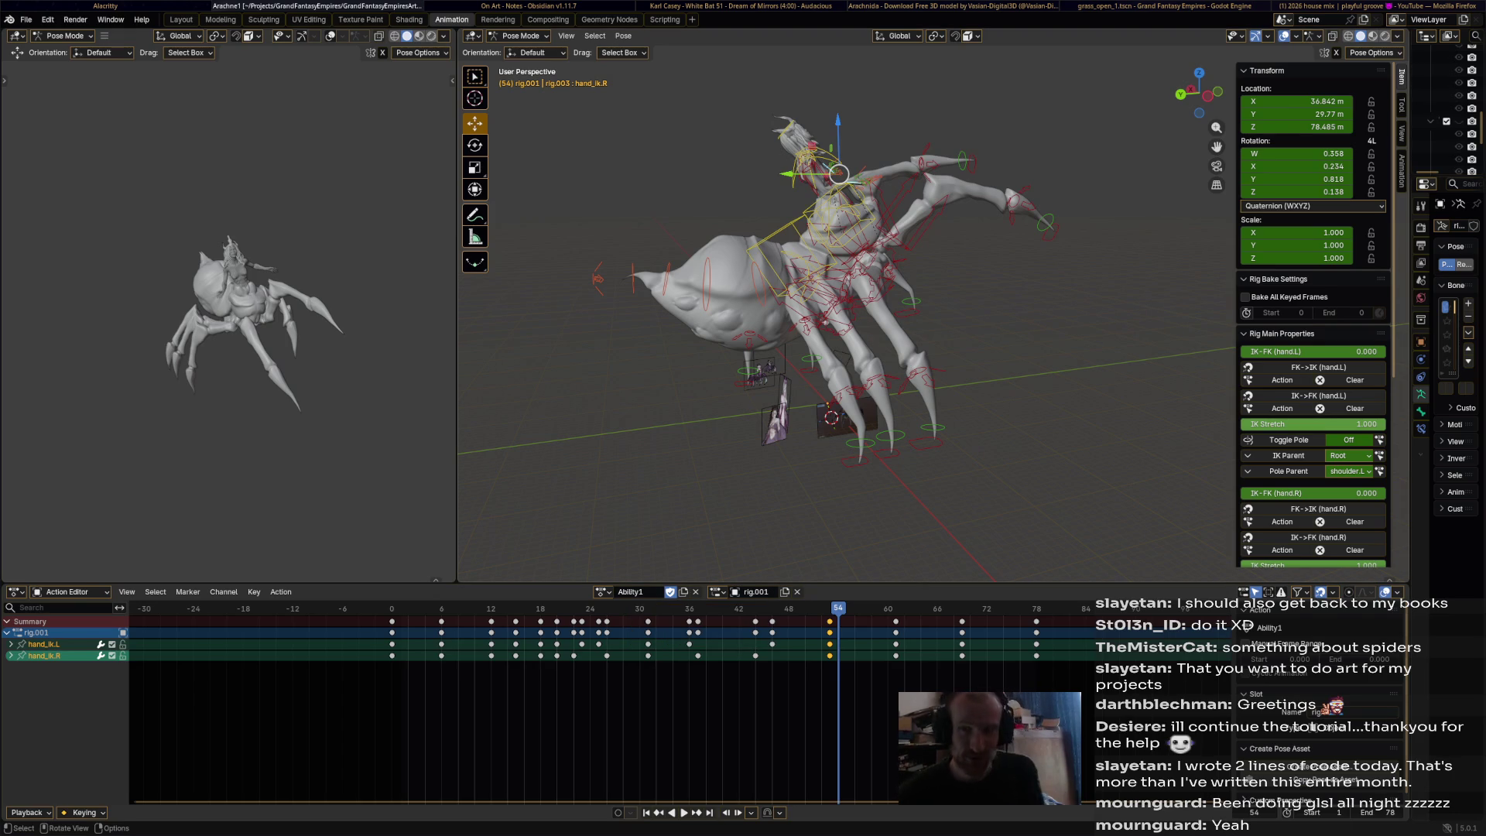
{"action": "key", "text": "alt+Tab"}
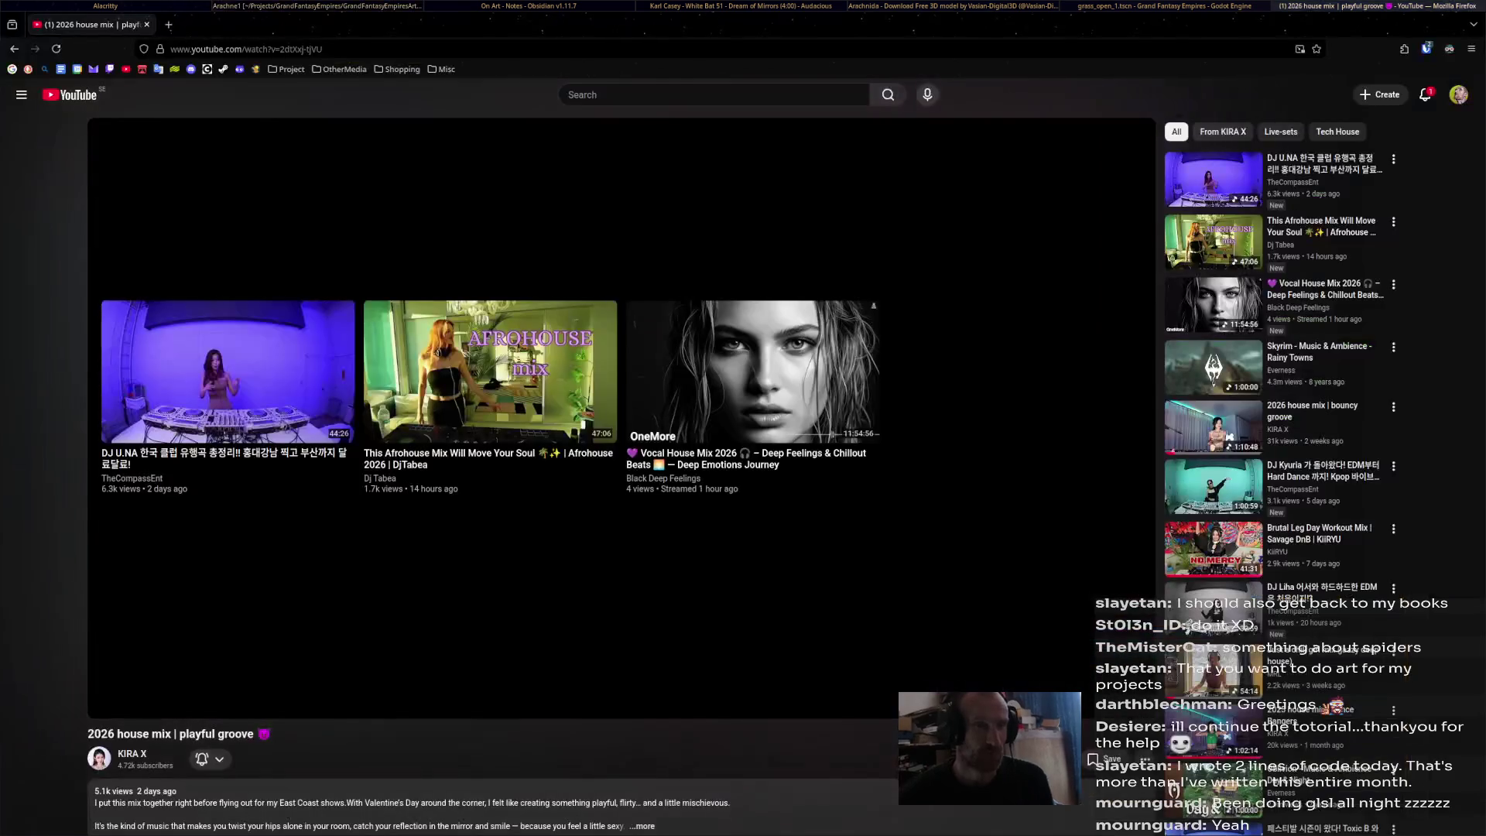
- Bring up the YouTube home page and visit the channel's own page
{"action": "key", "text": "alt+Tab"}
{"action": "key", "text": "alt+Tab"}
{"action": "key", "text": "alt+Tab"}
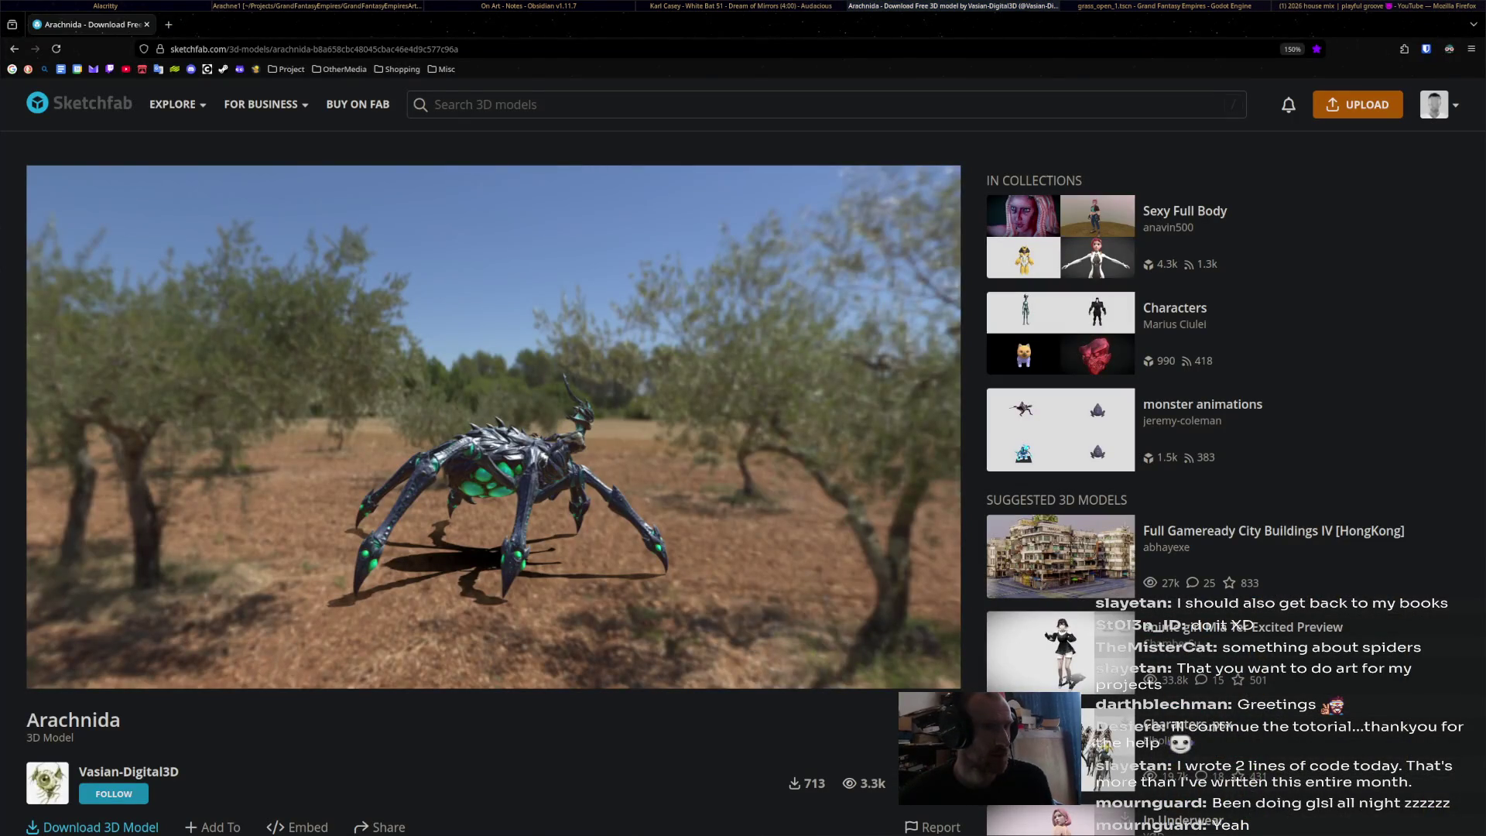
{"action": "key", "text": "alt+Tab"}
{"action": "key", "text": "alt+Tab"}
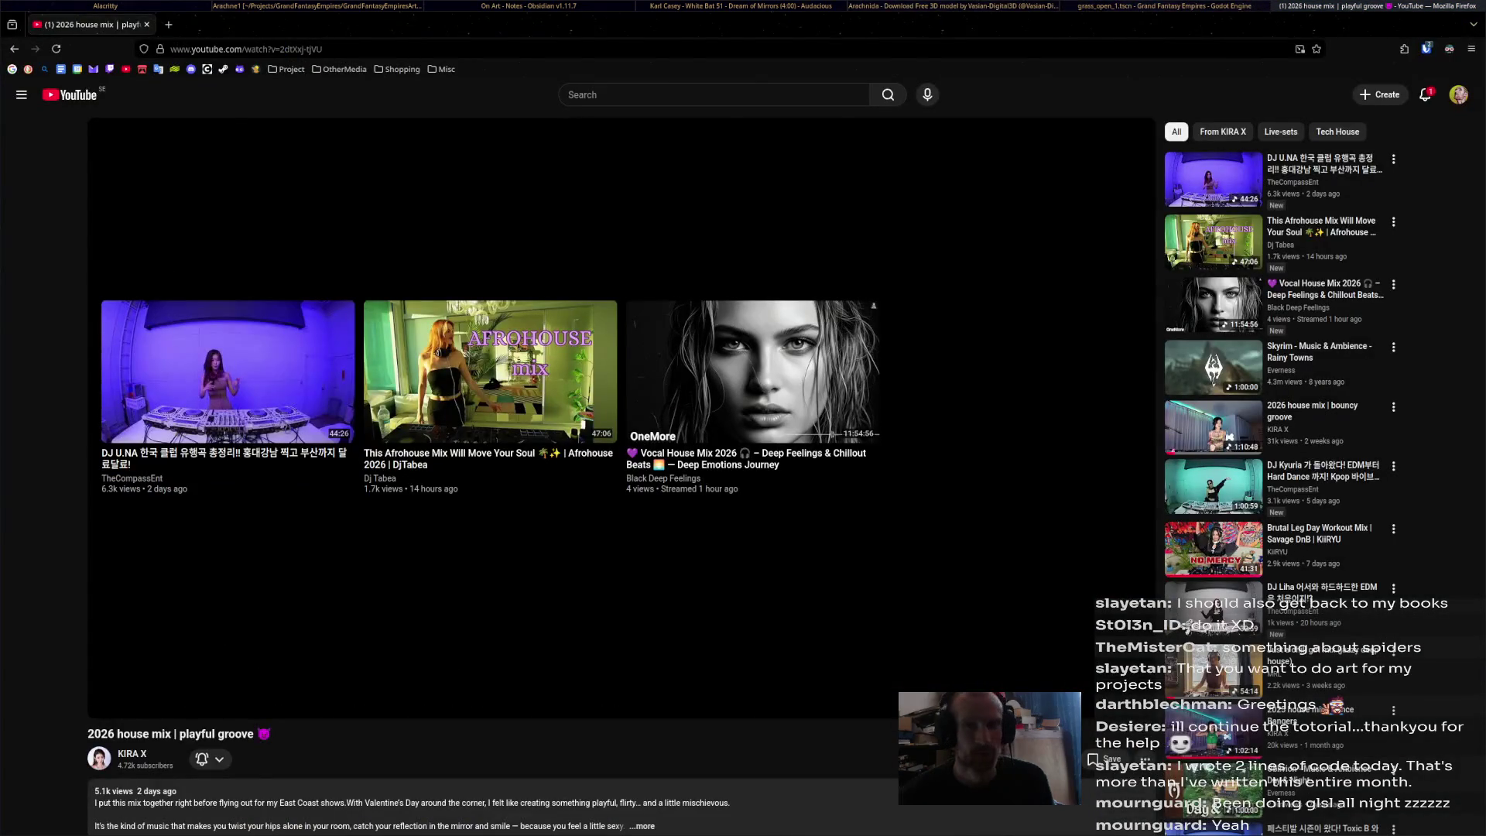
{"action": "key", "text": "alt+Tab"}
{"action": "key", "text": "alt+Tab"}
{"action": "key", "text": "alt+Tab"}
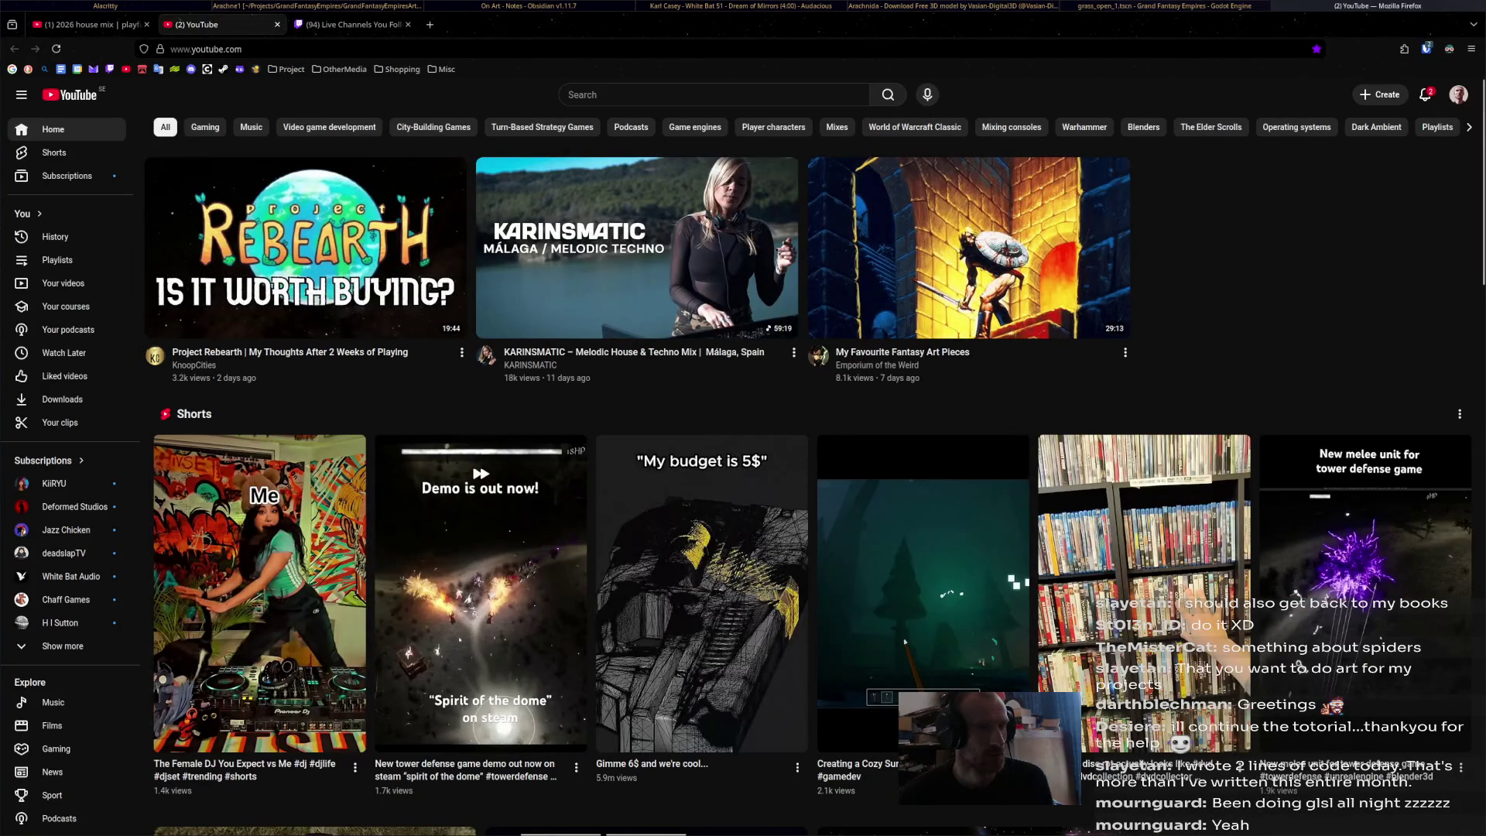
{"action": "left_click", "coordinate": [1457, 95]}
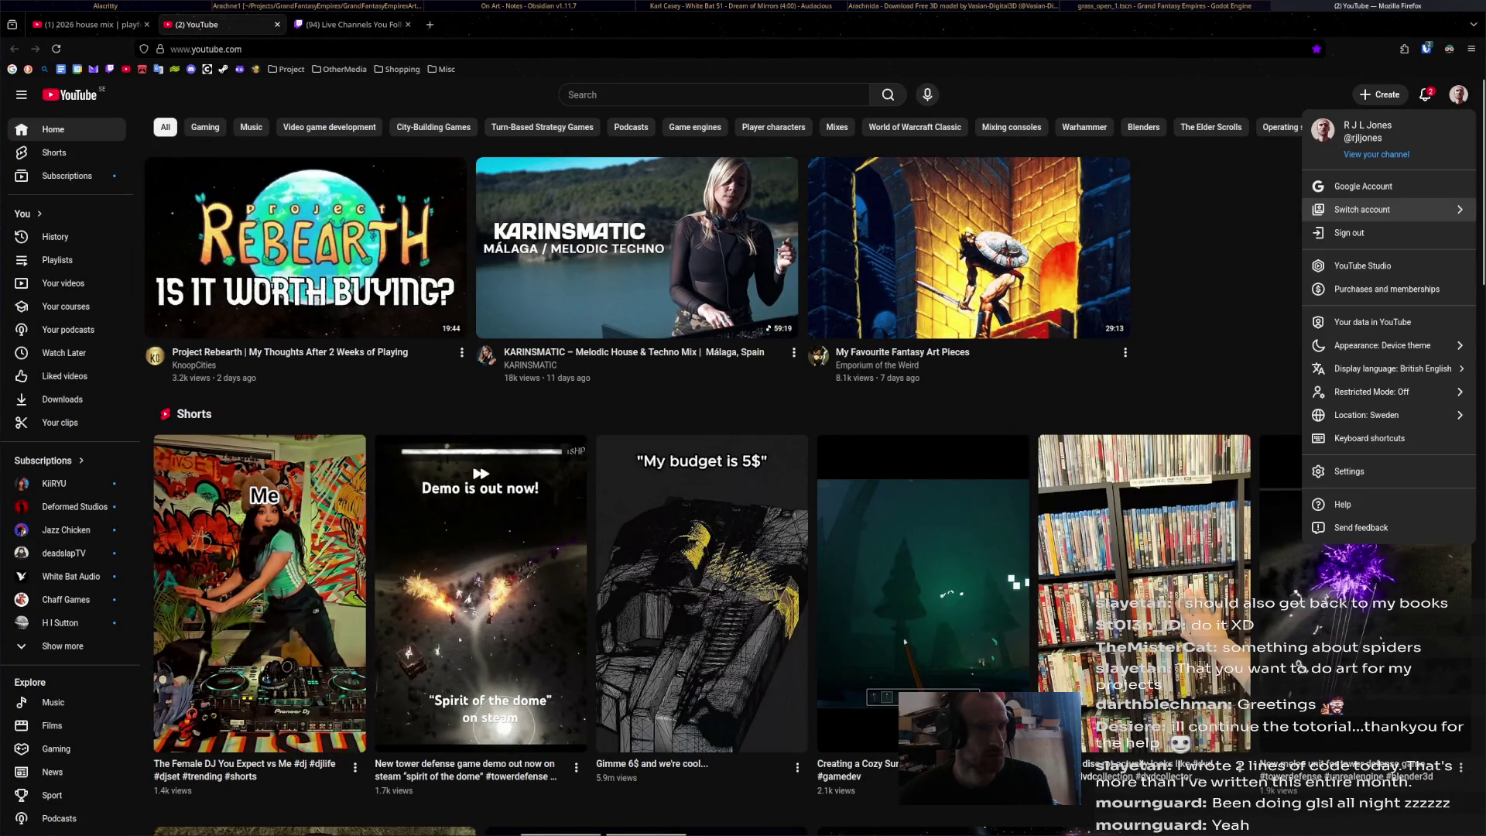
{"action": "left_click", "coordinate": [1376, 154]}
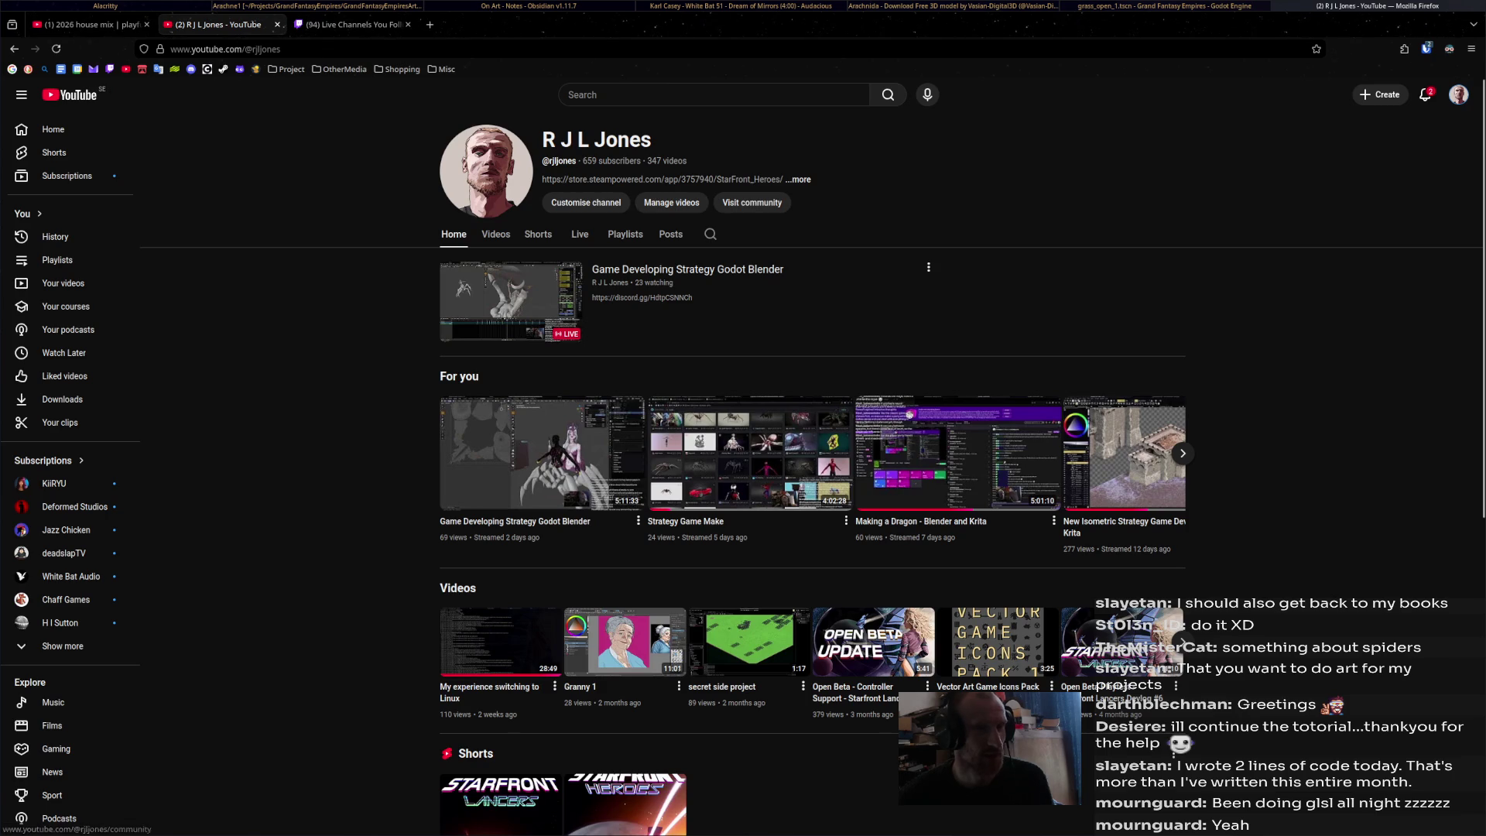
- Check live-stream statistics in YouTube Studio, then go to Twitch's followed channels
{"action": "left_click", "coordinate": [1458, 94]}
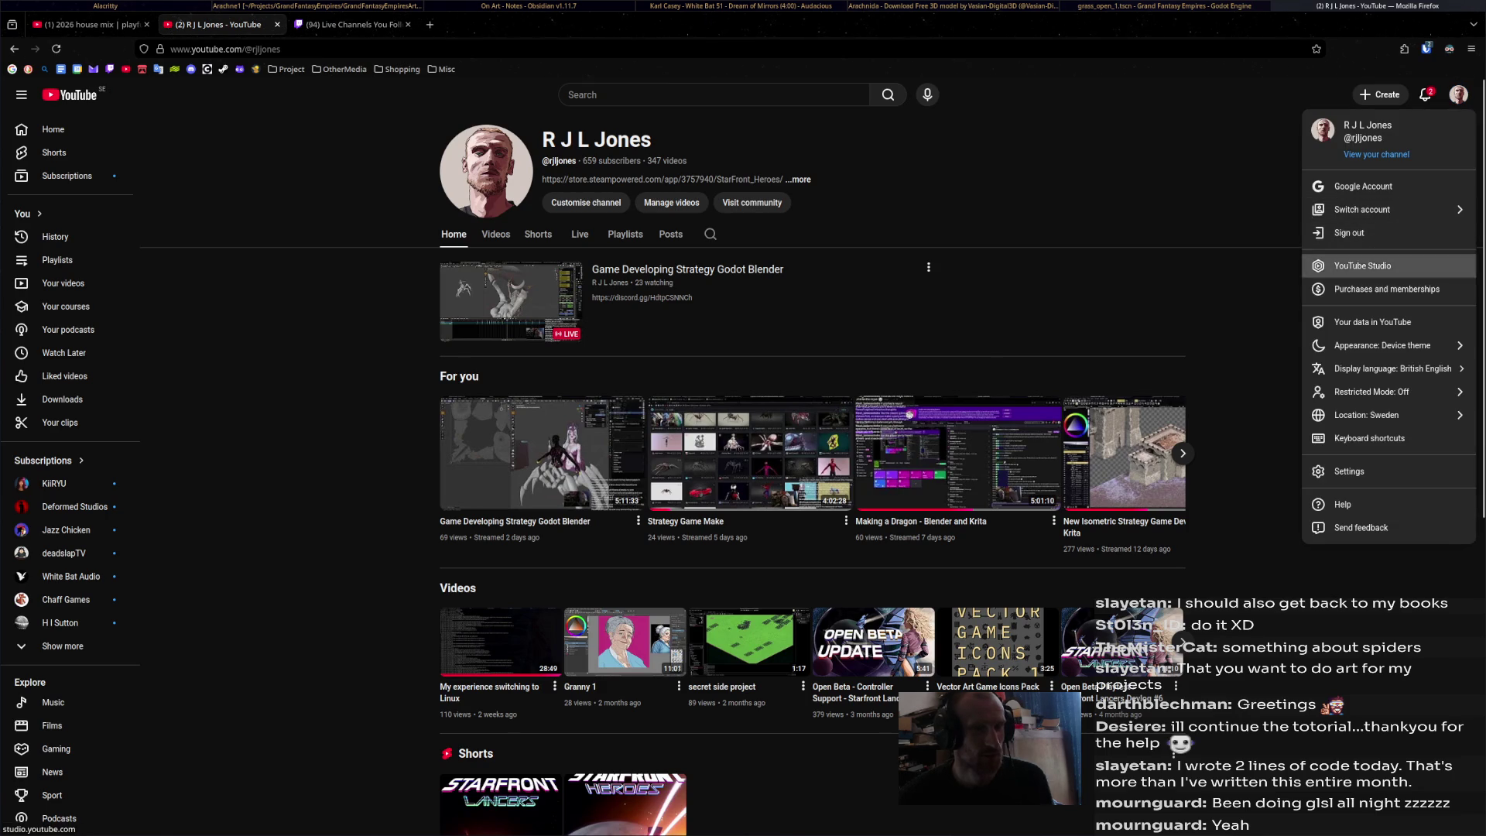
{"action": "left_click", "coordinate": [1362, 265]}
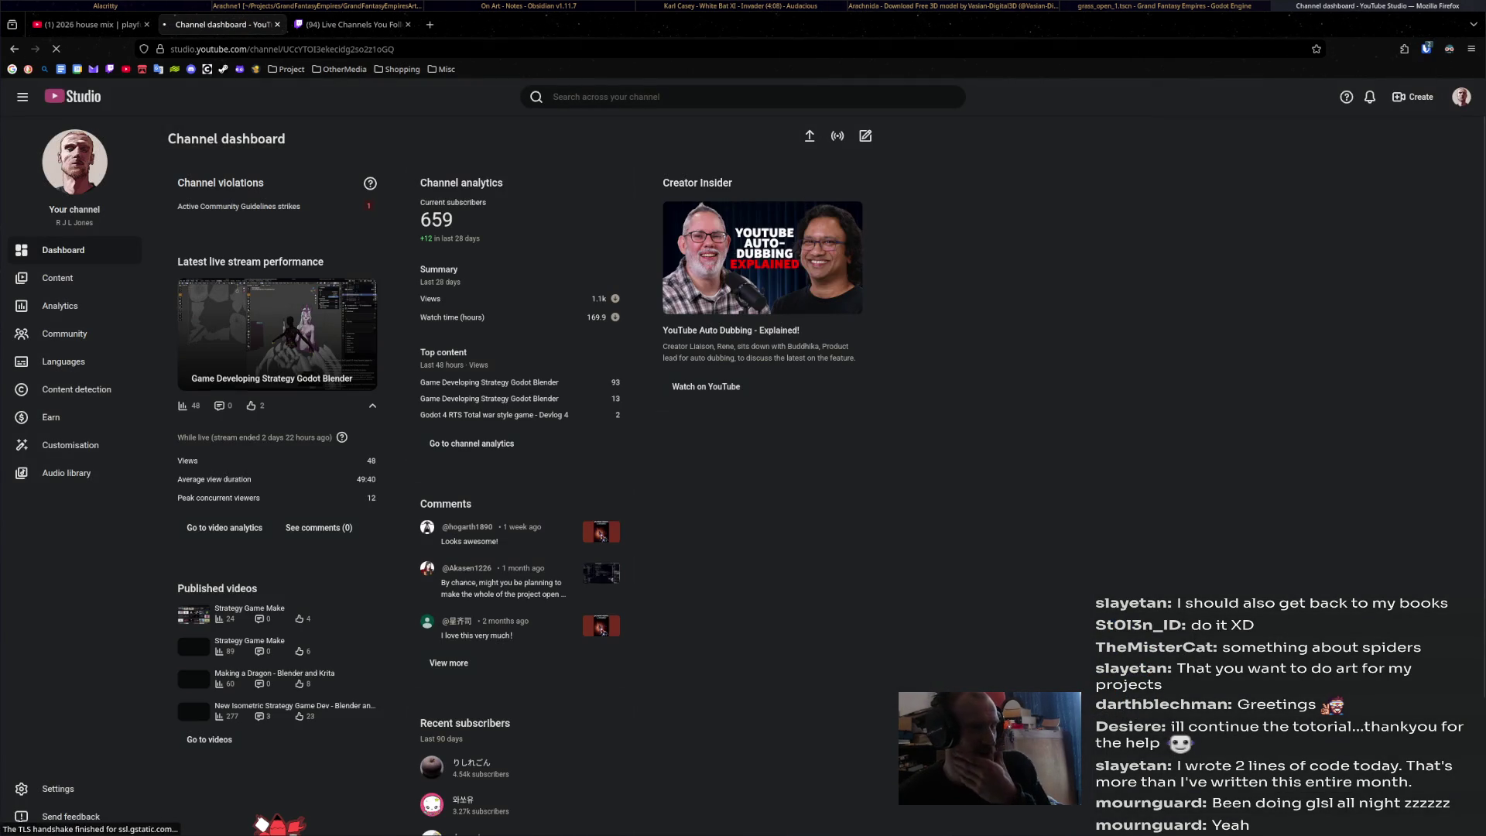
{"action": "left_click", "coordinate": [838, 135]}
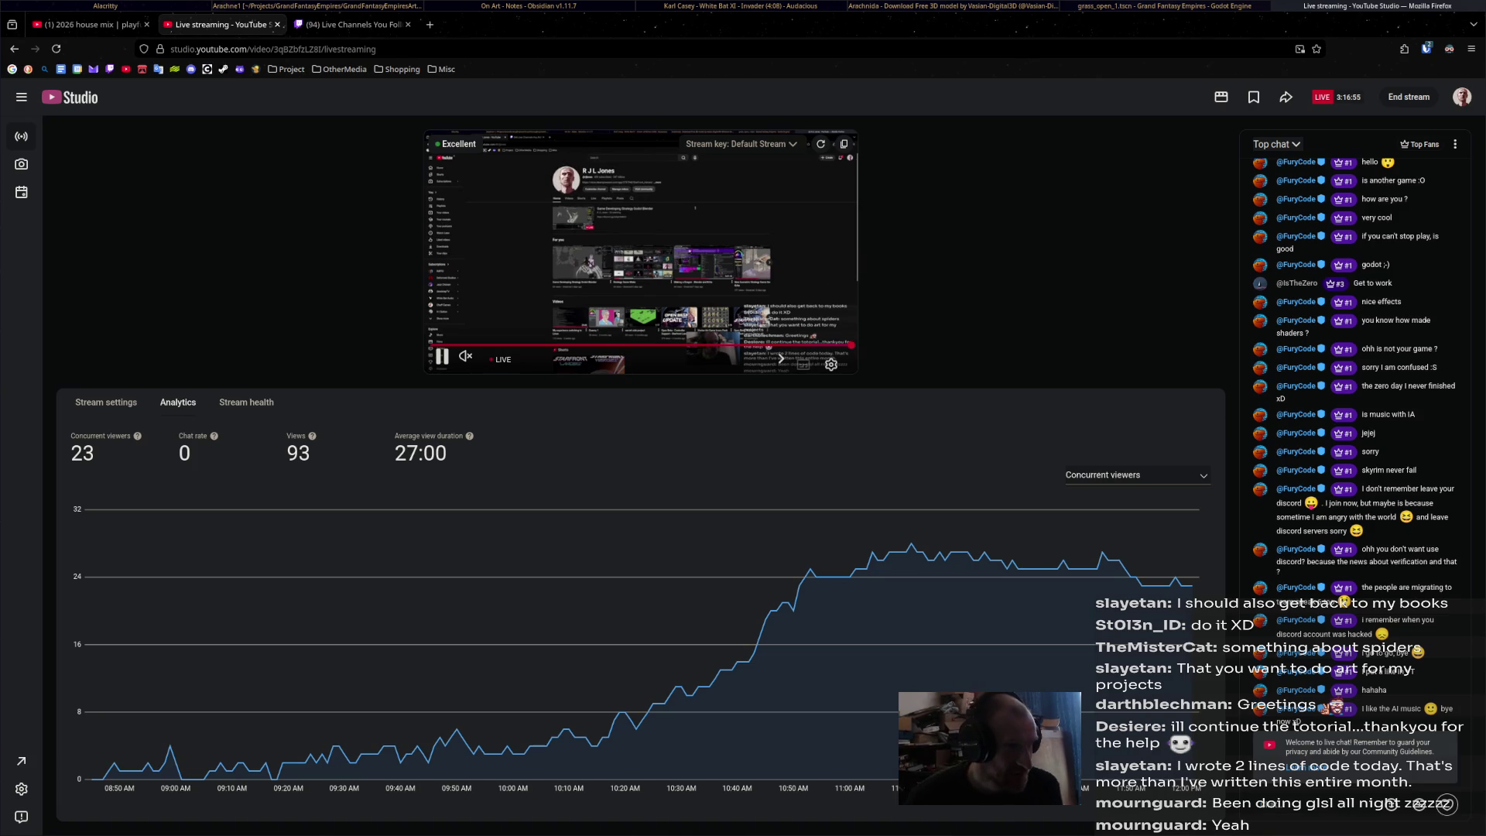
{"action": "left_click", "coordinate": [352, 24]}
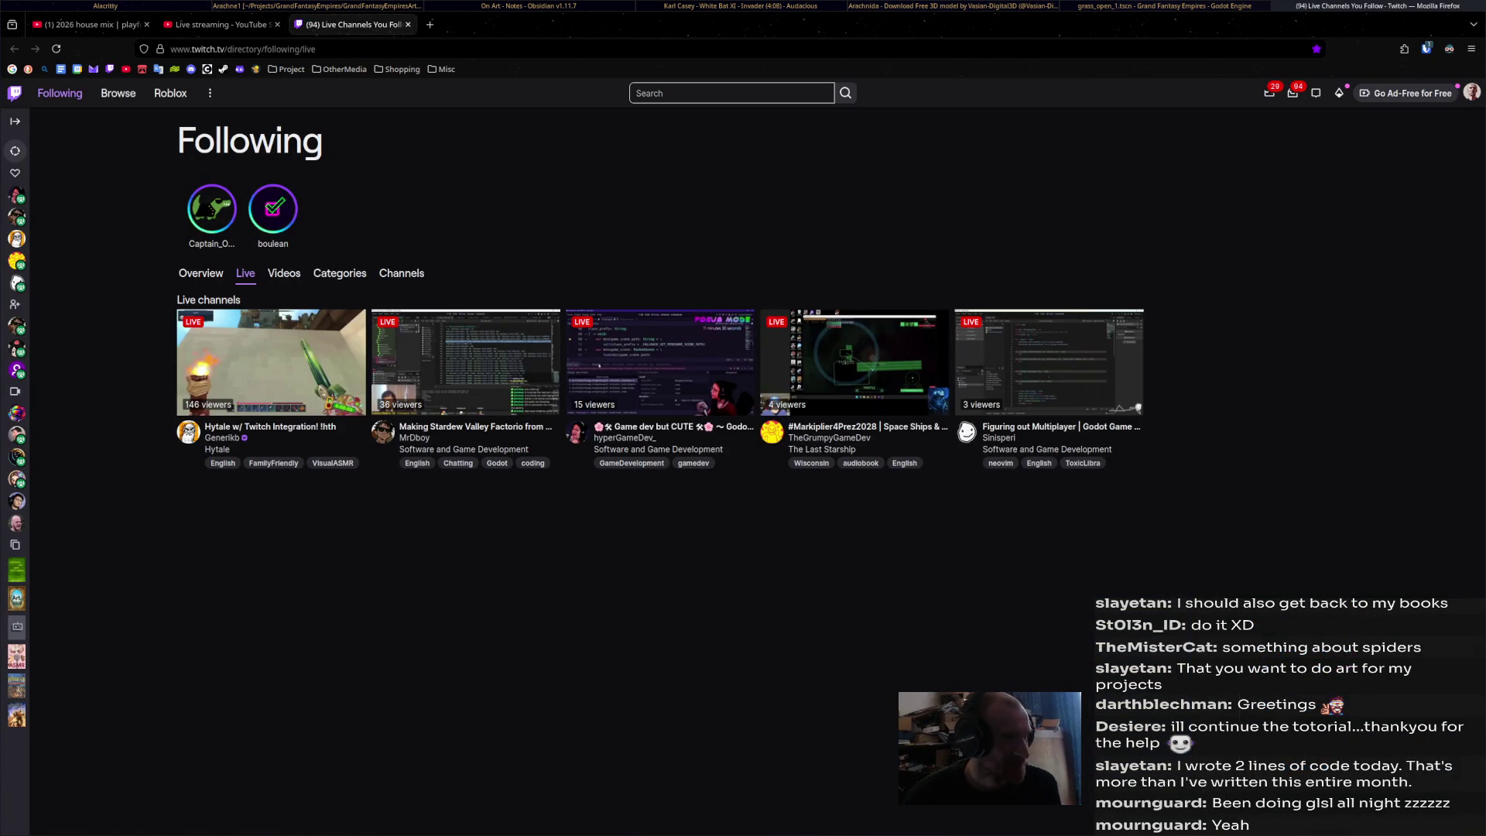
- Check Twitch's Stream Manager via the Creator Dashboard, then bring up the Sketchfab Arachnida page
{"action": "left_click", "coordinate": [1471, 93]}
{"action": "left_click", "coordinate": [1400, 172]}
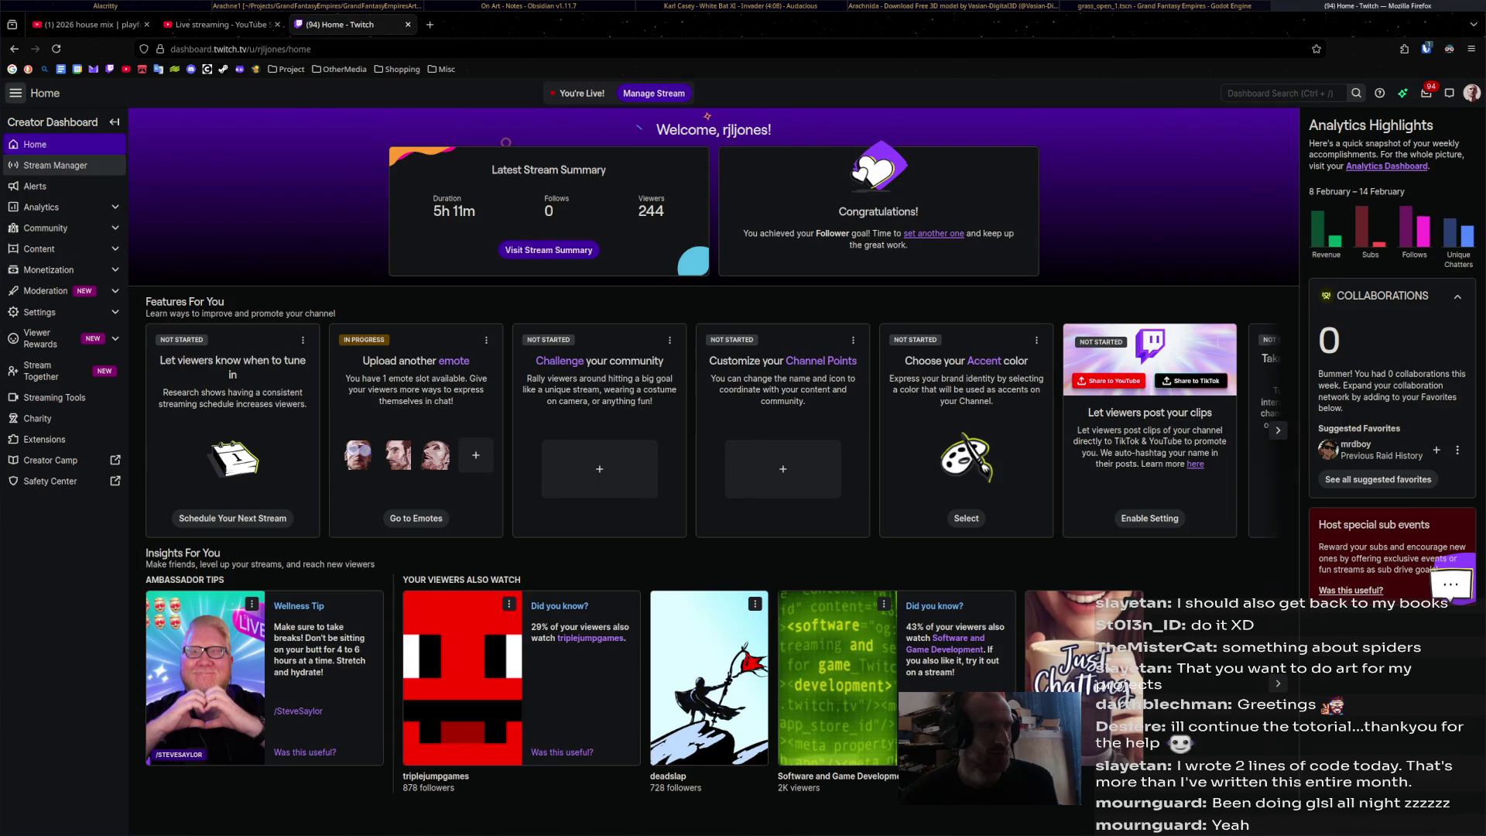
{"action": "left_click", "coordinate": [55, 164]}
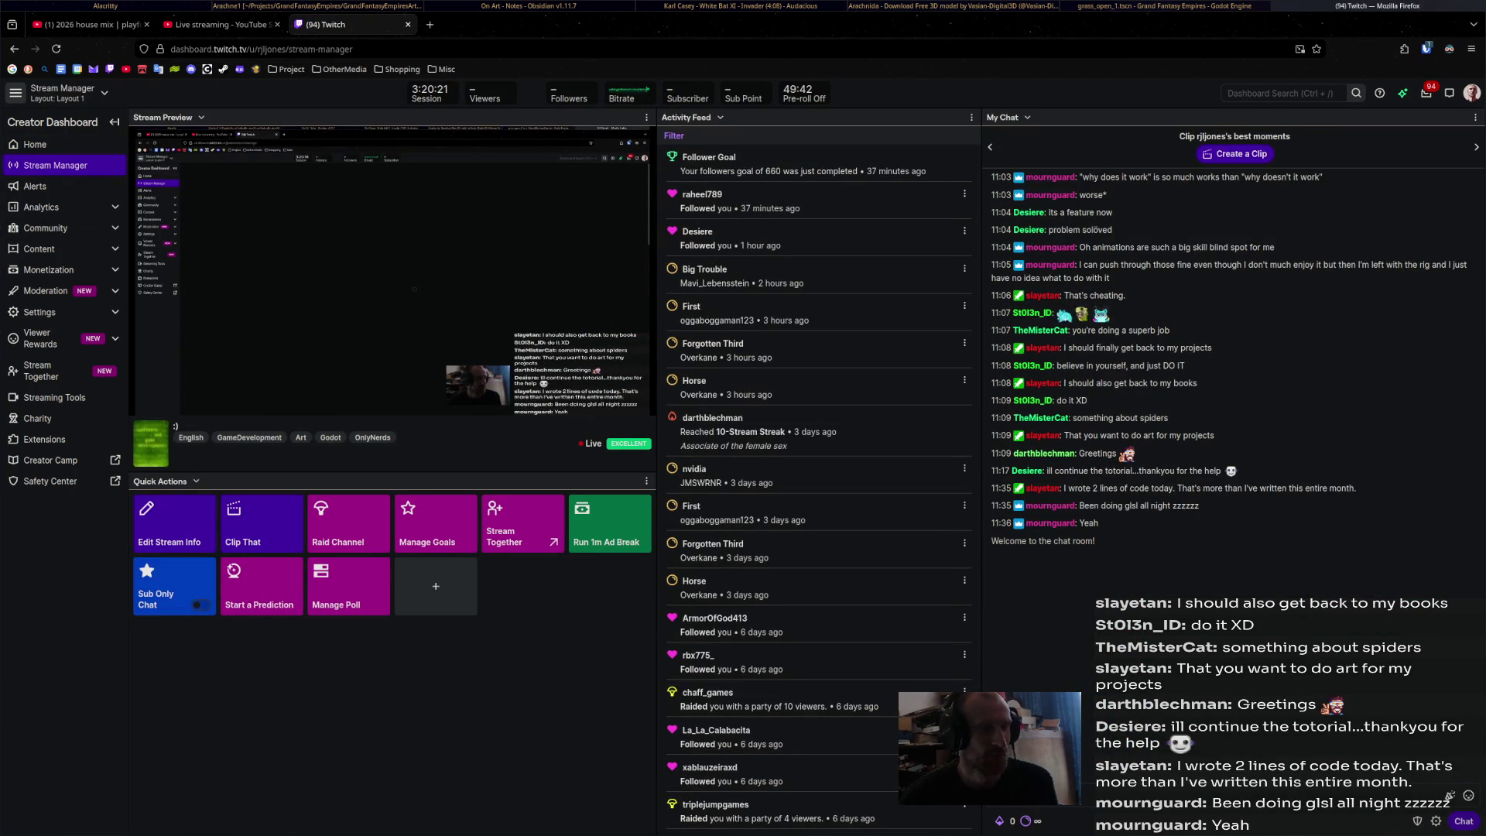
{"action": "key", "text": "super+Right"}
{"action": "key", "text": "super+Right"}
{"action": "key", "text": "super+Right"}
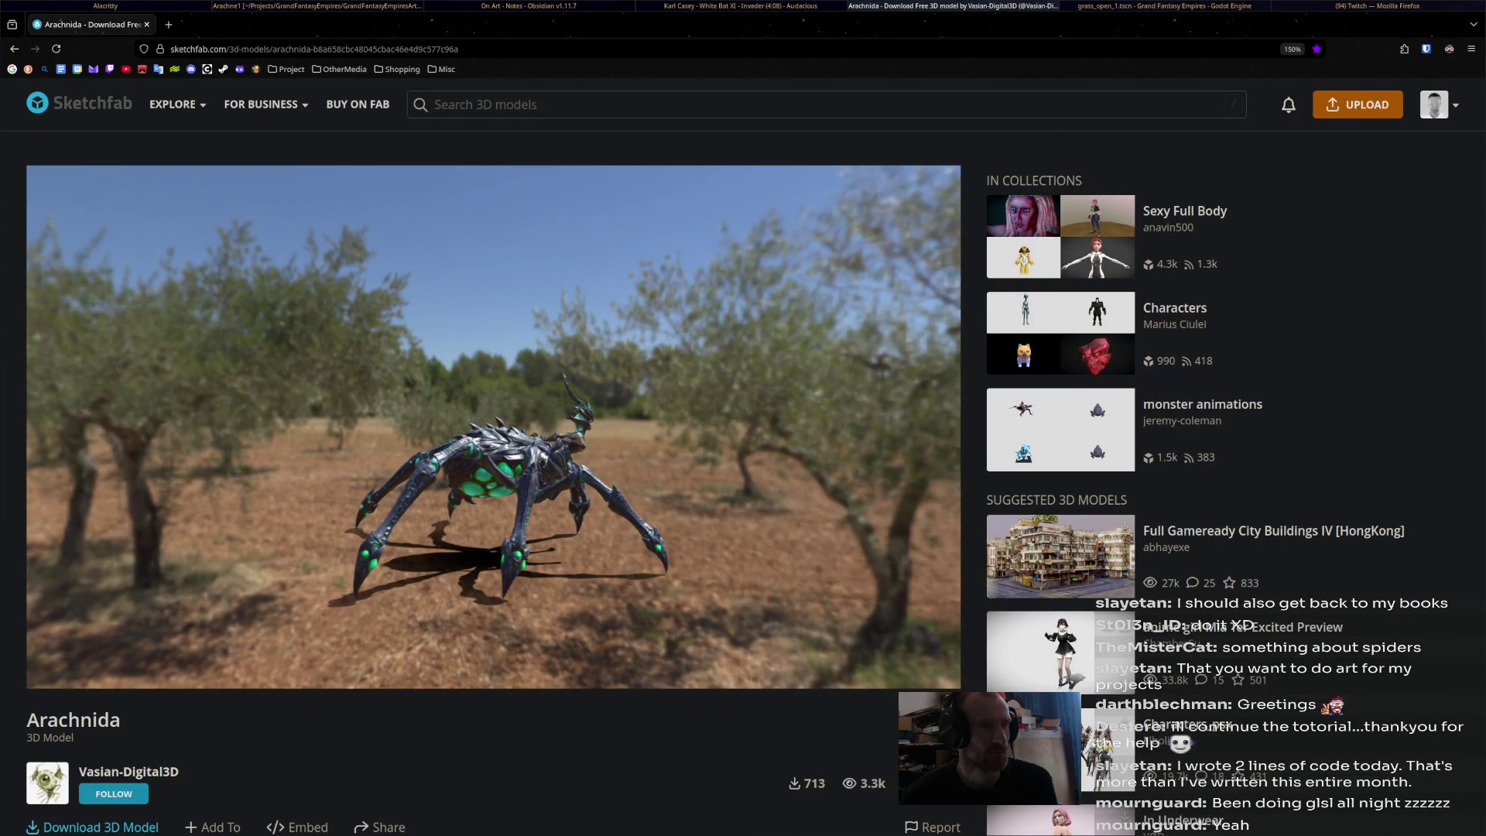
- Tile the Audacious playlist beside the Sketchfab page, adjust its width, and swap Blender into the left half
{"action": "key", "text": "super+space"}
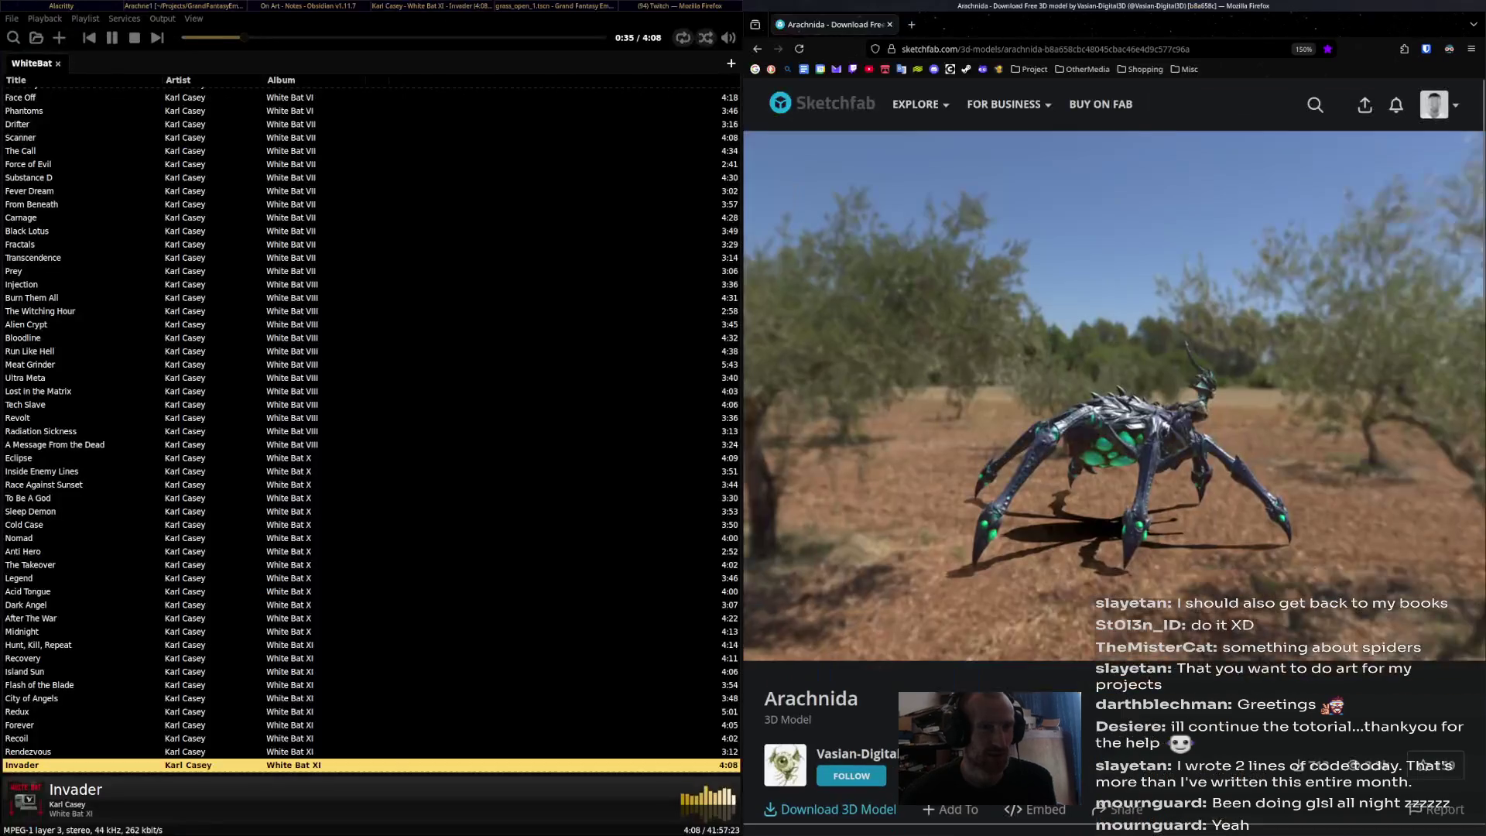
{"action": "key", "text": "super+l"}
{"action": "key", "text": "super+l"}
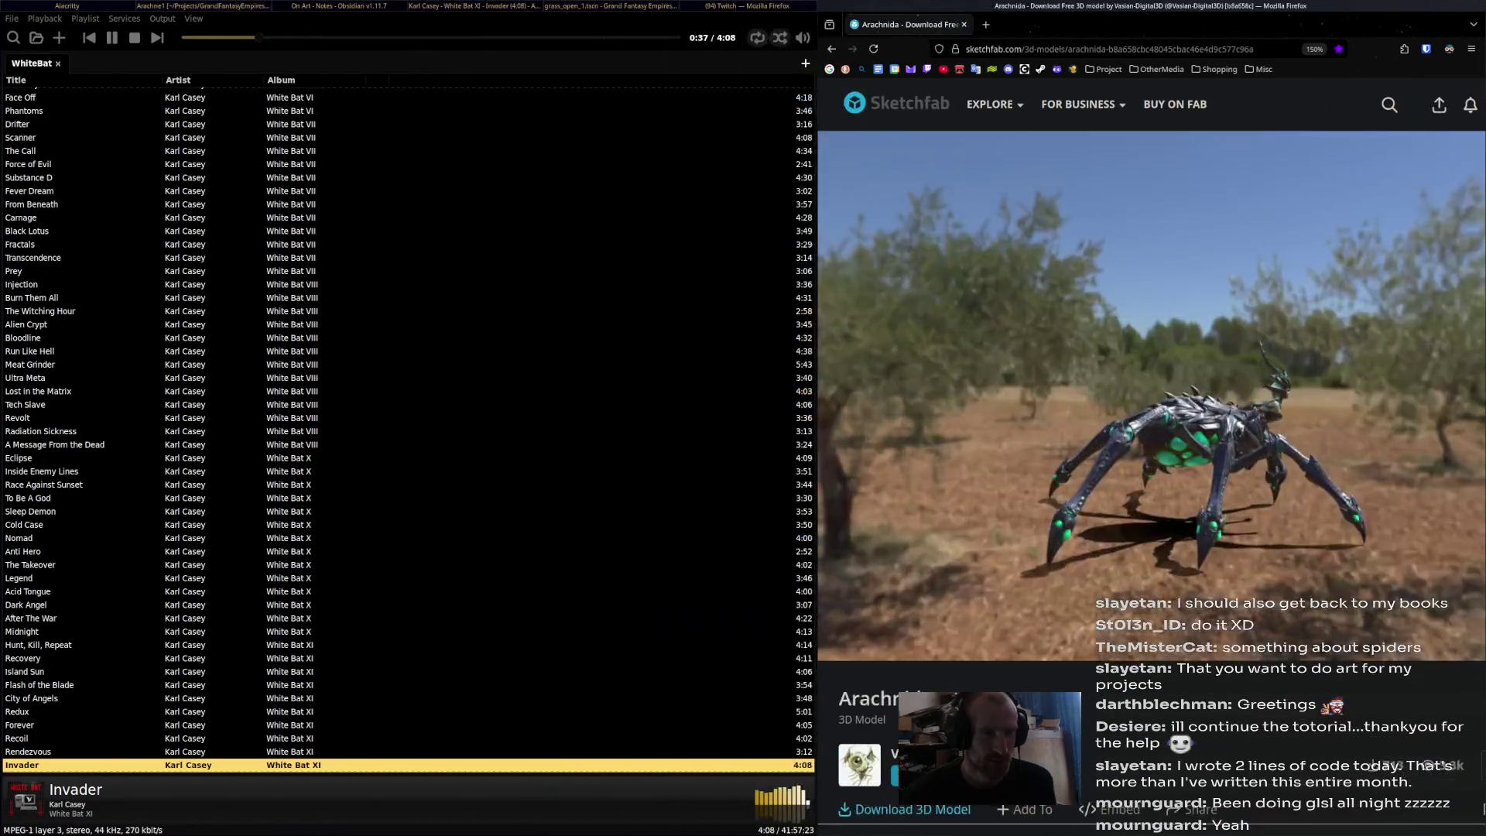
{"action": "key", "text": "super+l"}
{"action": "key", "text": "super+l"}
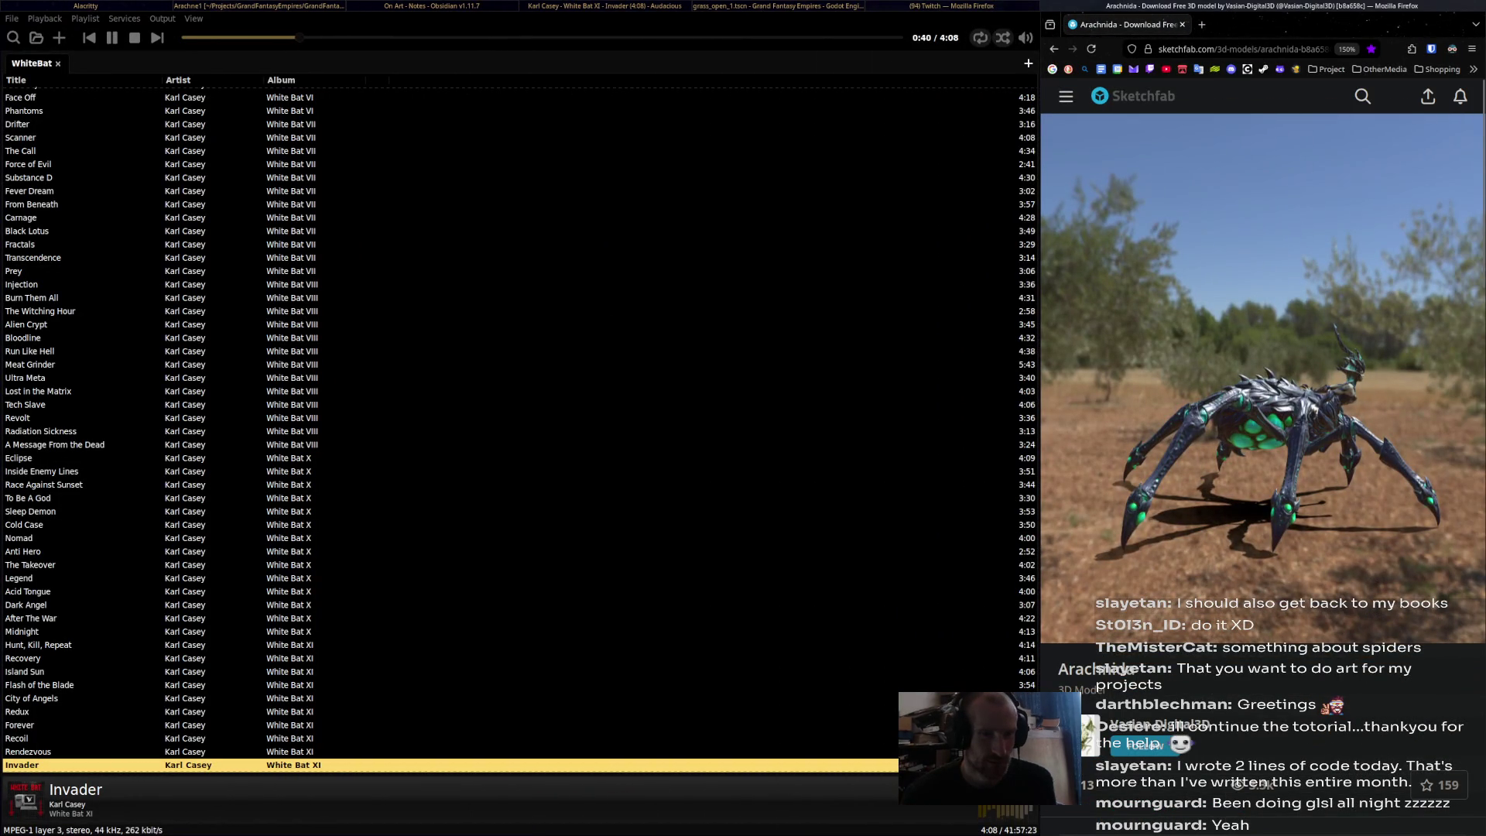
{"action": "key", "text": "super+h"}
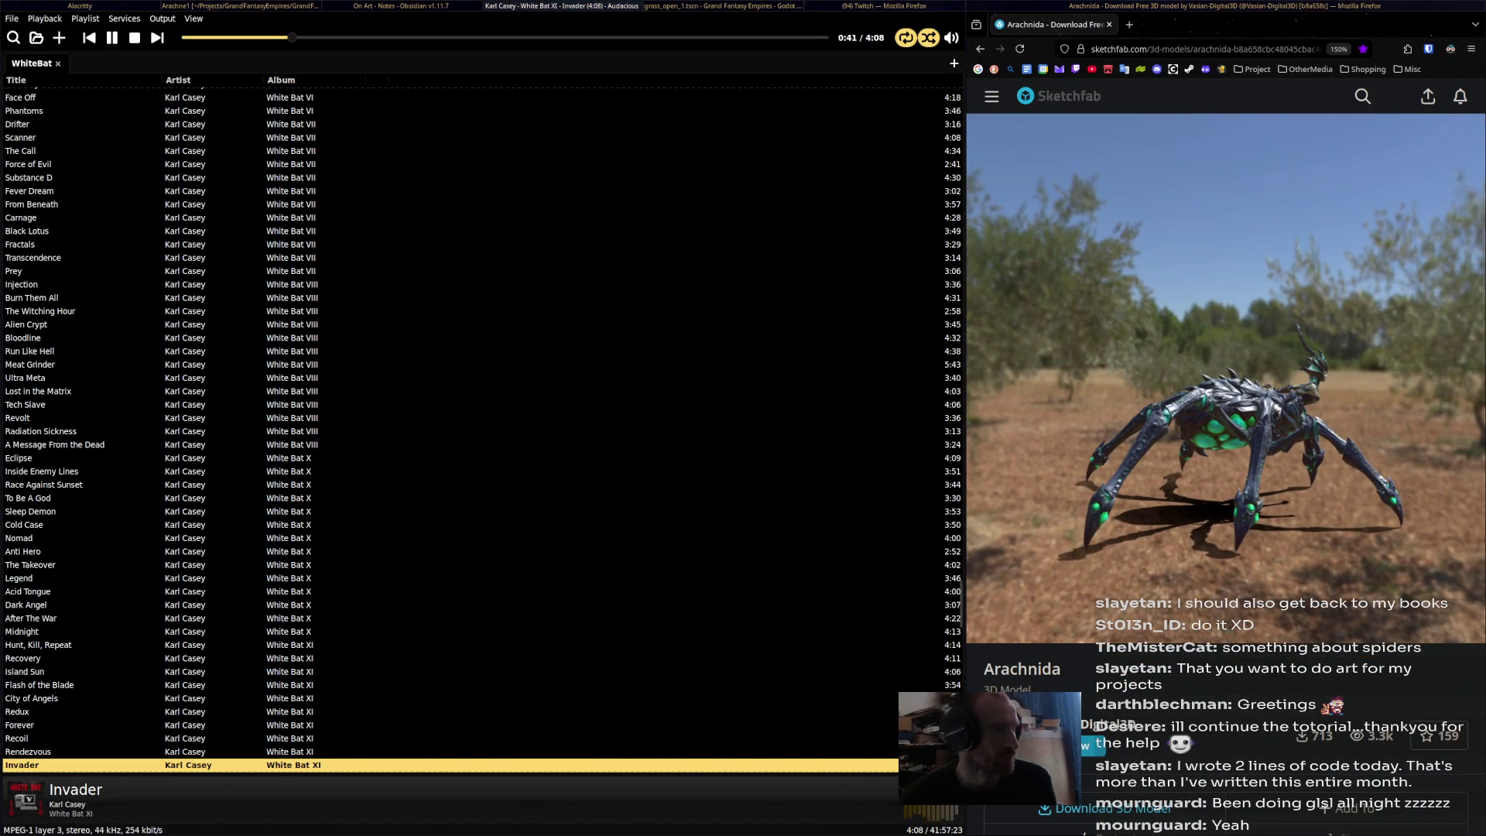
{"action": "key", "text": "super+Tab"}
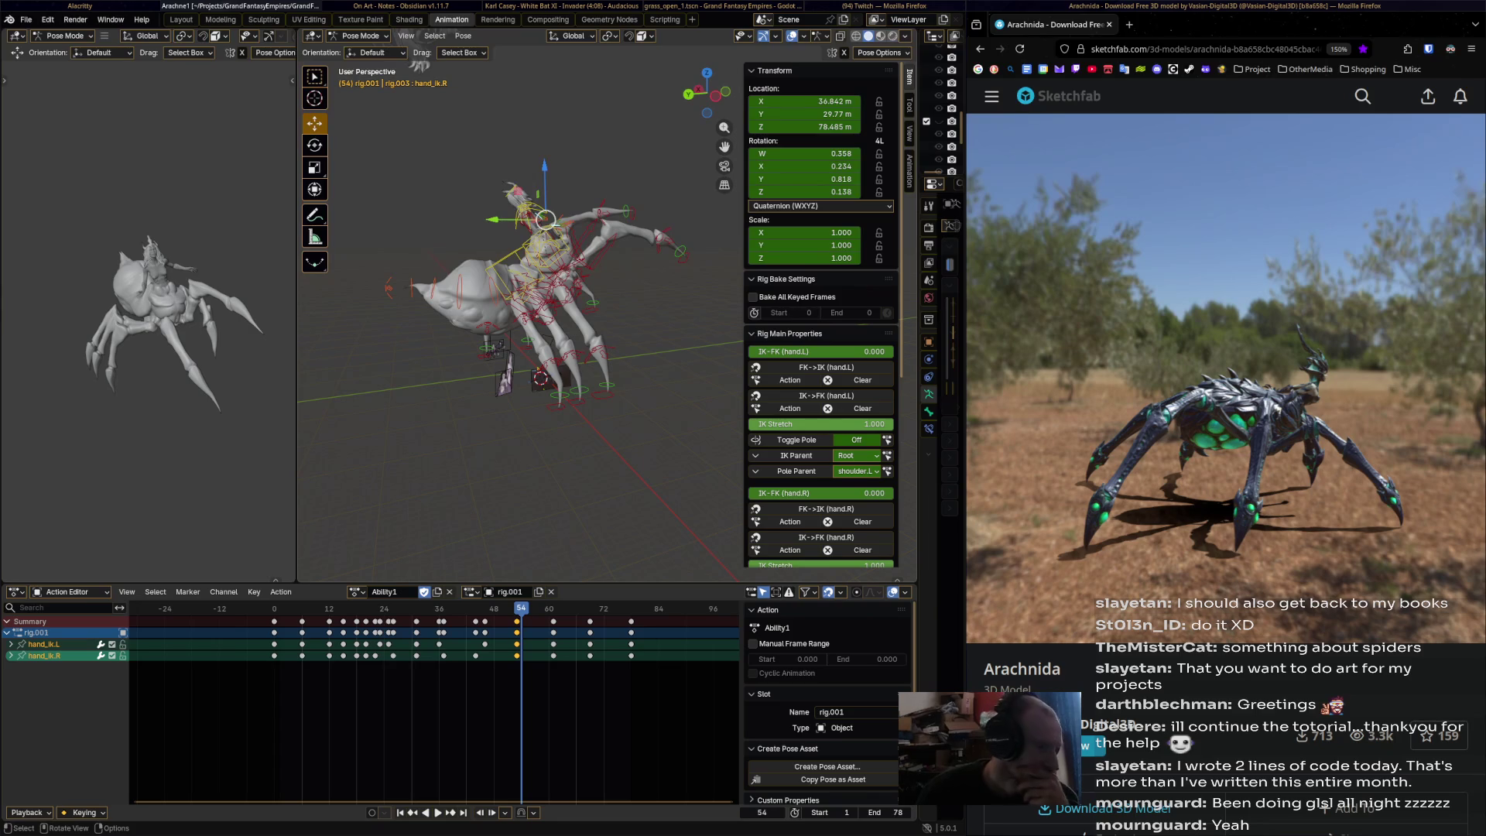
- Switch the rig to the Death action and play the Aihaozhizhu_die and Aihaozhizhu_daoxia_01_10_DH references
{"action": "left_click", "coordinate": [357, 591]}
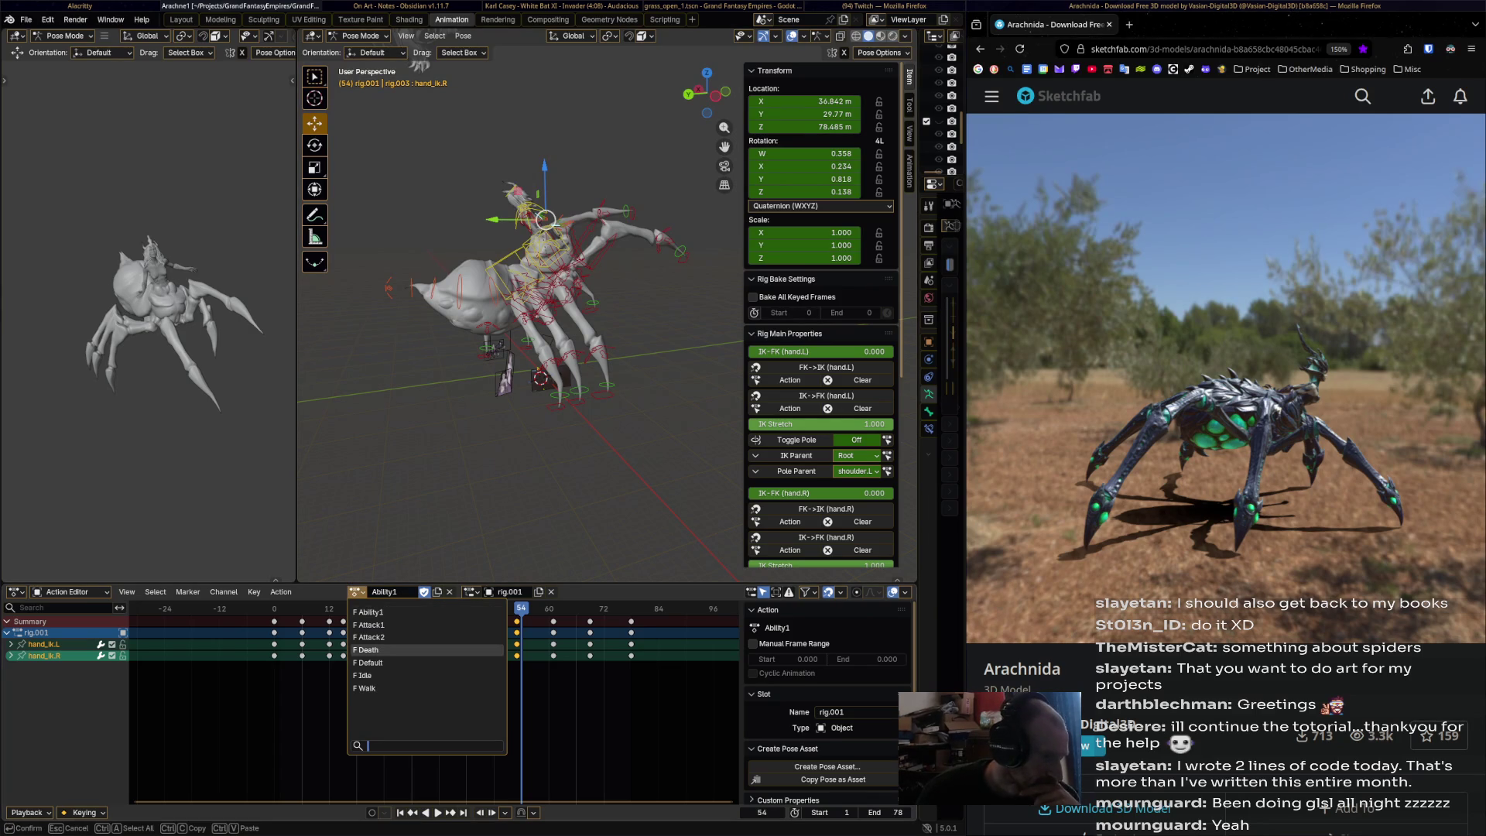
{"action": "left_click", "coordinate": [370, 650]}
{"action": "key", "text": "KP_8"}
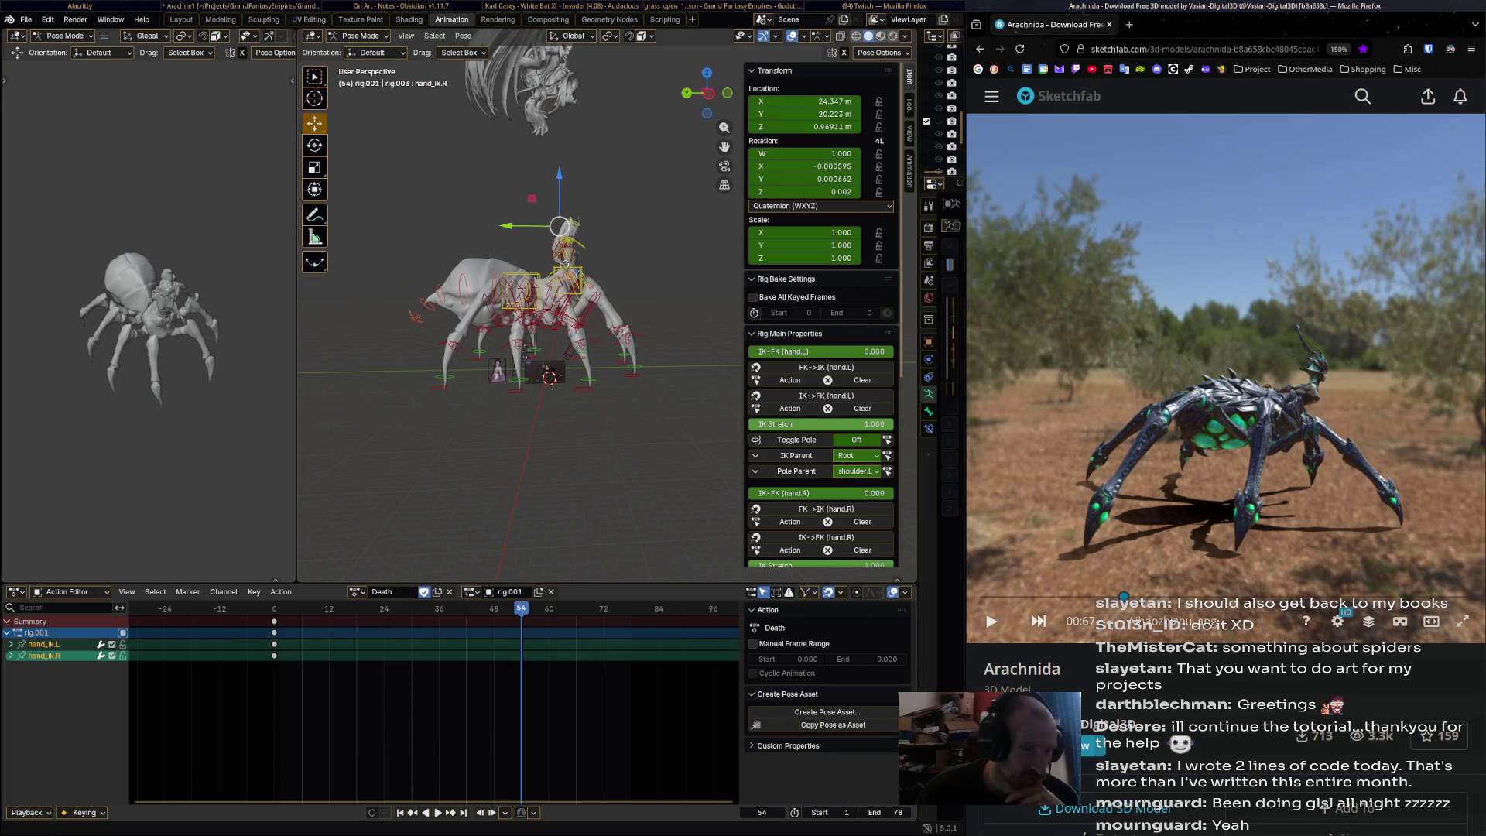
{"action": "left_click", "coordinate": [1160, 620]}
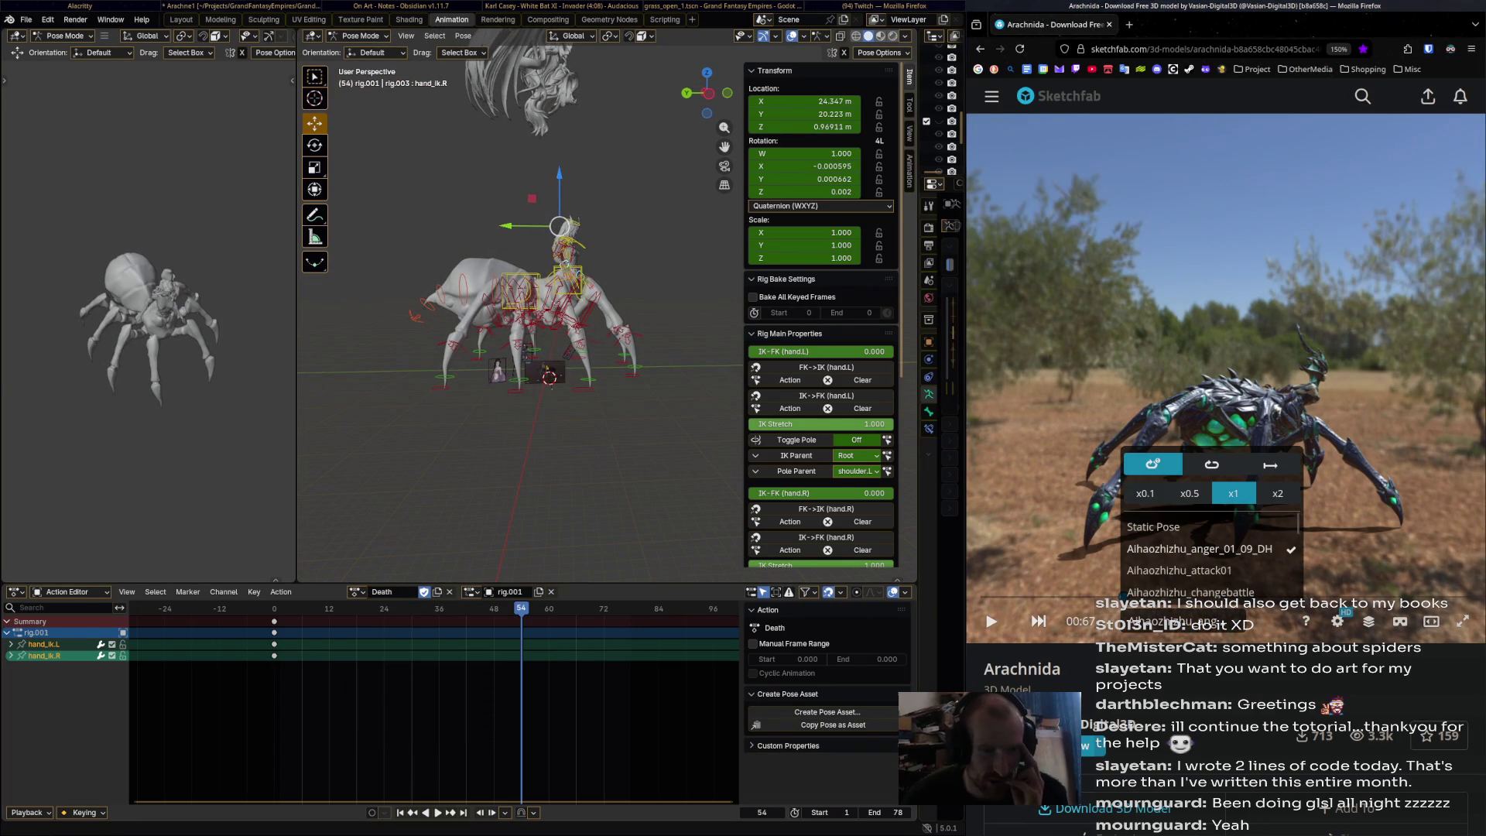
{"action": "left_click", "coordinate": [1176, 583]}
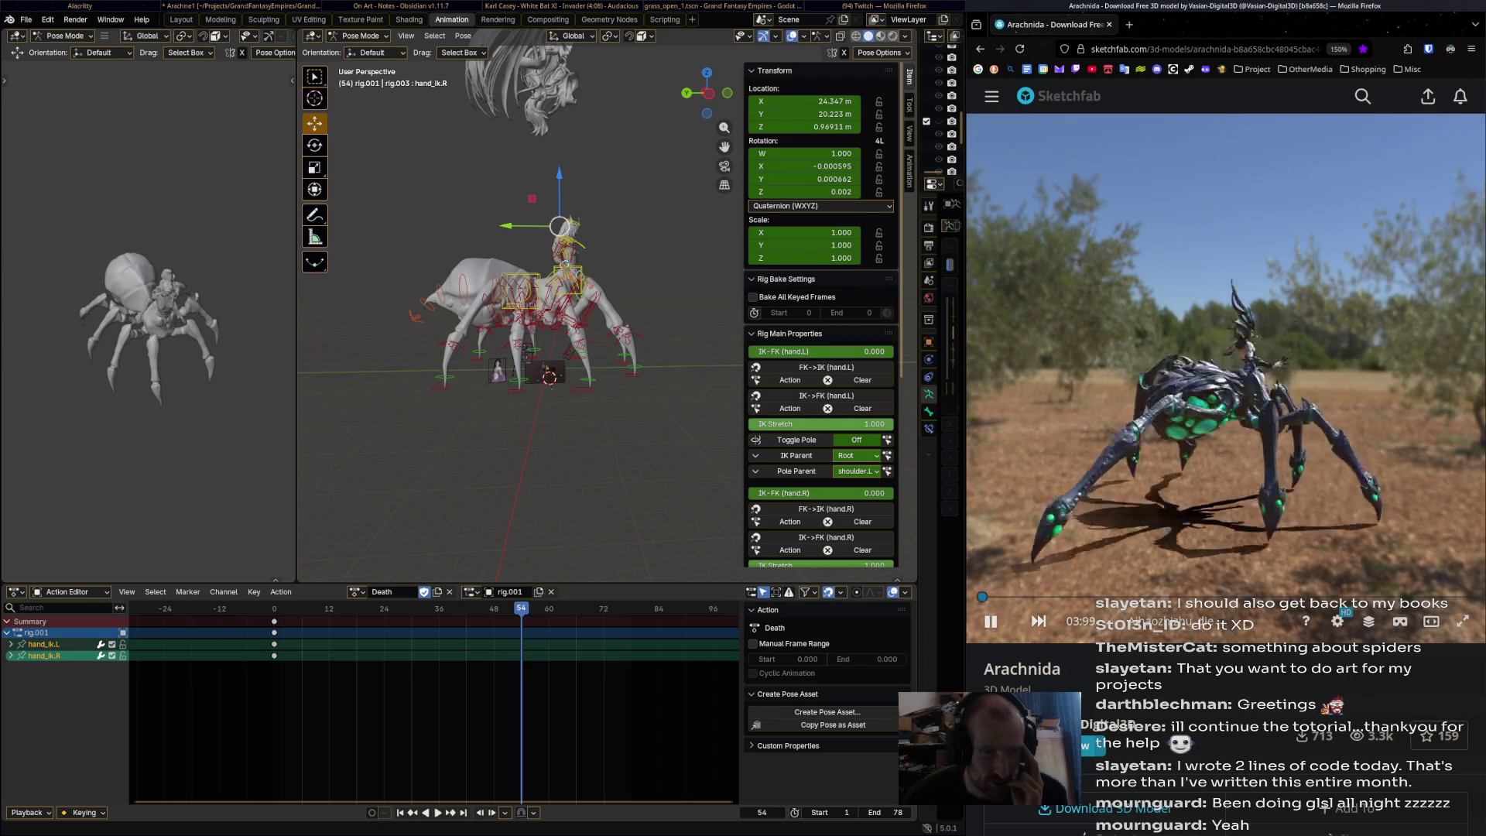
{"action": "left_click", "coordinate": [1161, 620]}
{"action": "left_click", "coordinate": [1201, 561]}
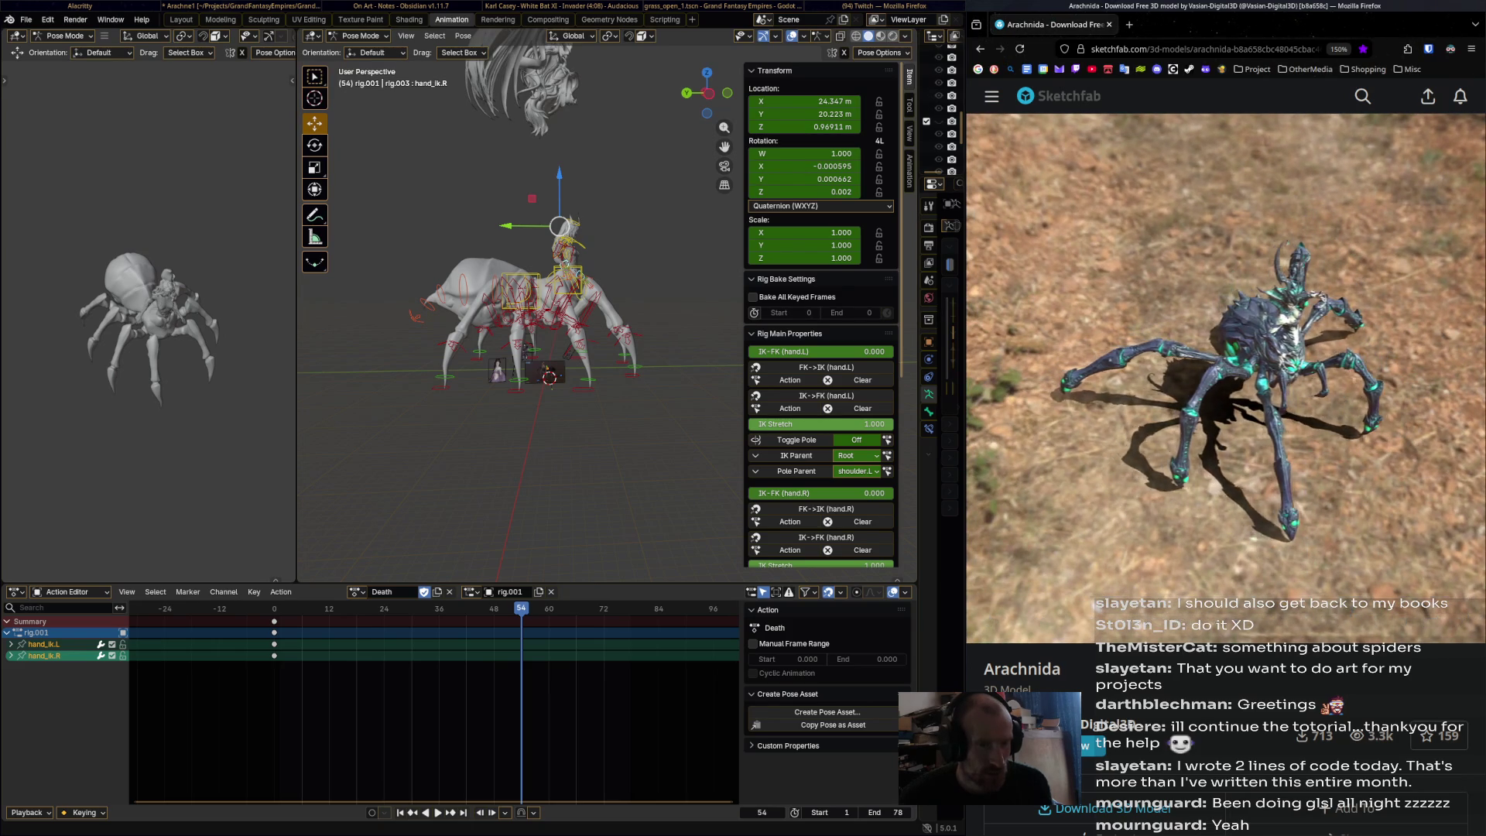
- Save Arachne1.blend and switch over to the browser window
{"action": "scroll", "coordinate": [572, 249], "scroll_direction": "down", "scroll_amount": 2}
{"action": "scroll", "coordinate": [606, 304], "scroll_direction": "up", "scroll_amount": 4}
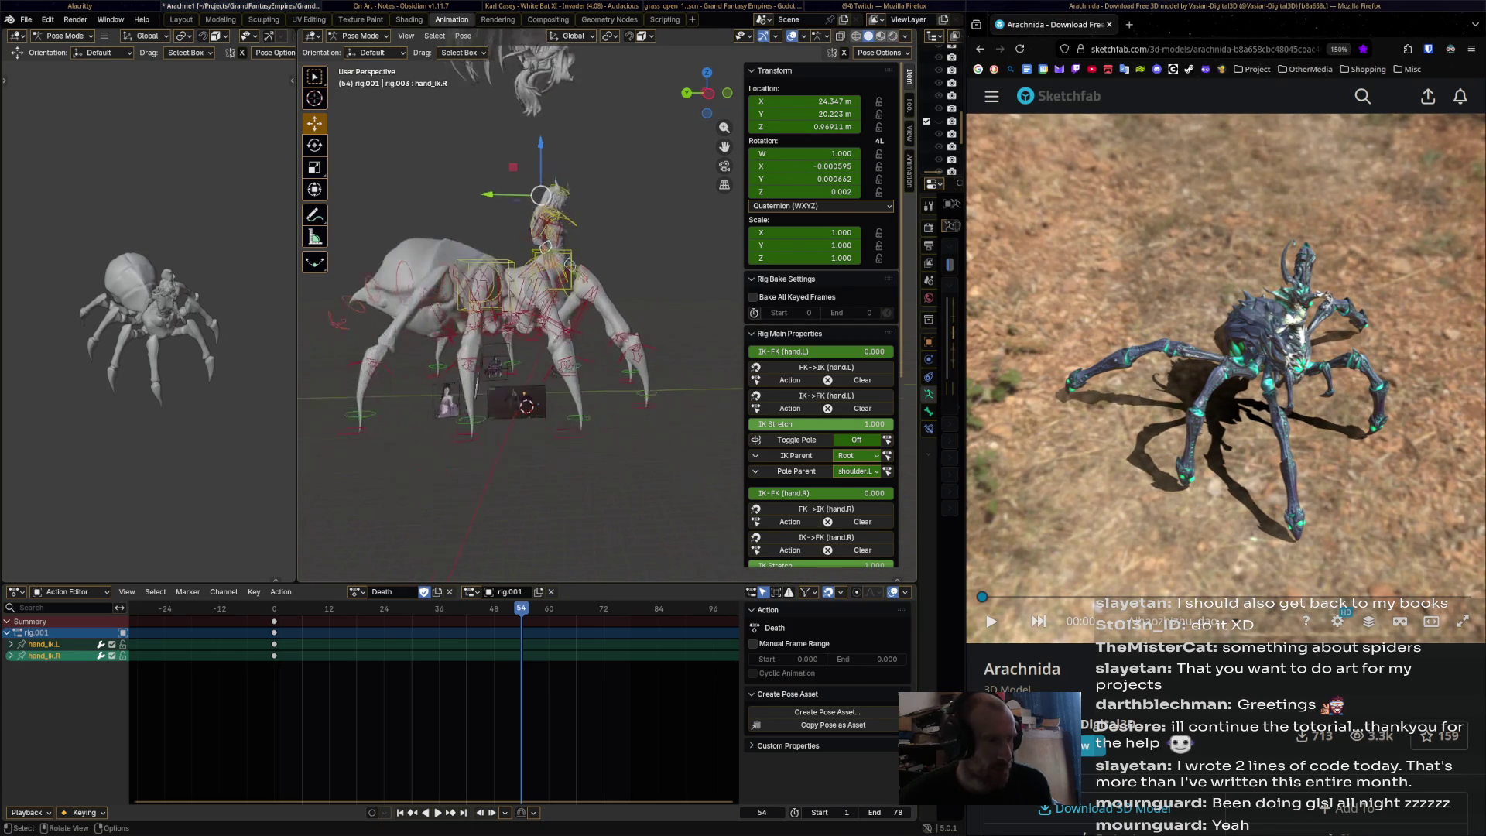
{"action": "key", "text": "ctrl+s"}
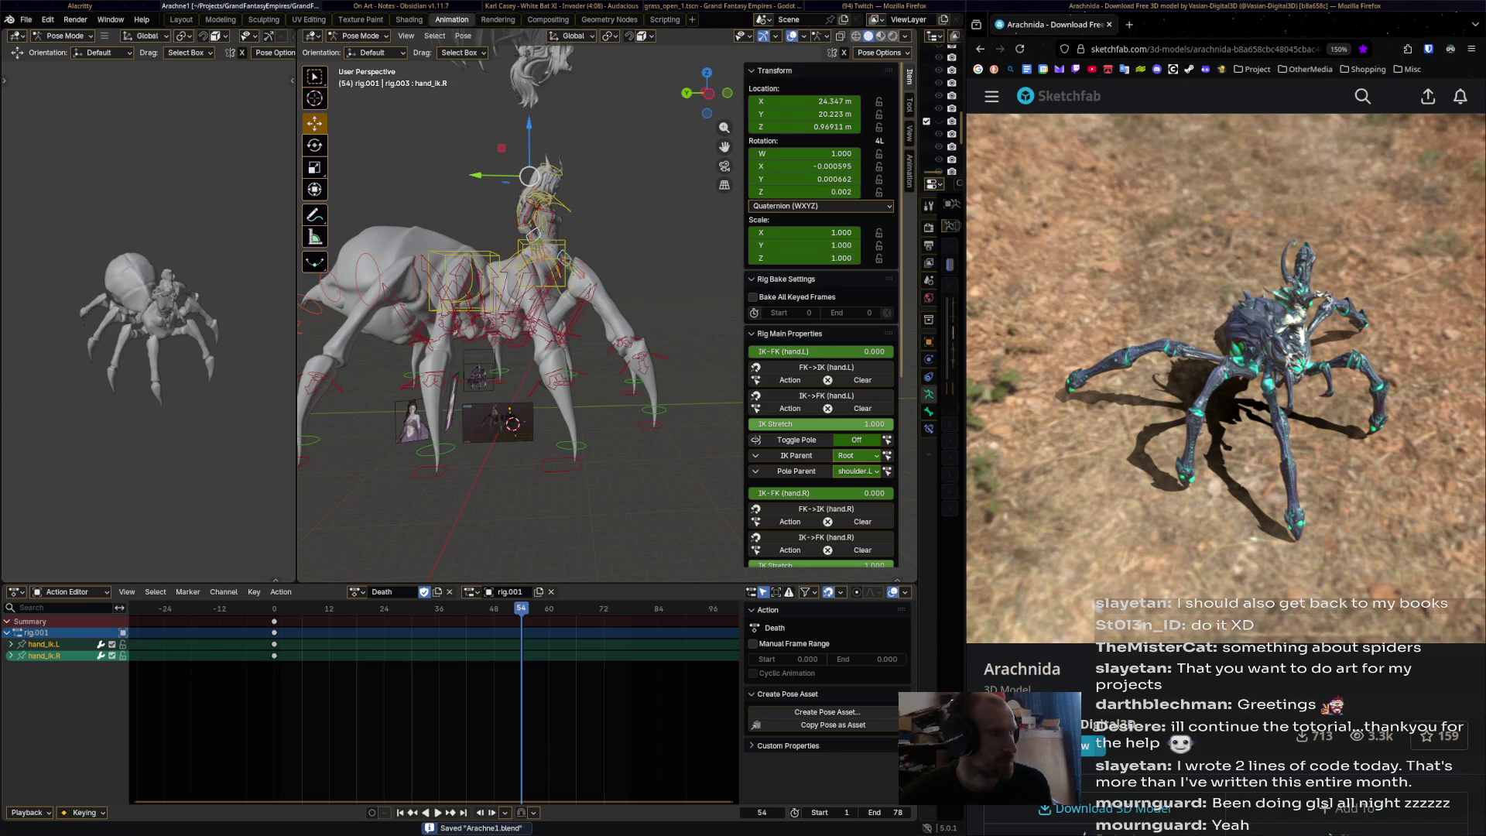
{"action": "key", "text": "super+2"}
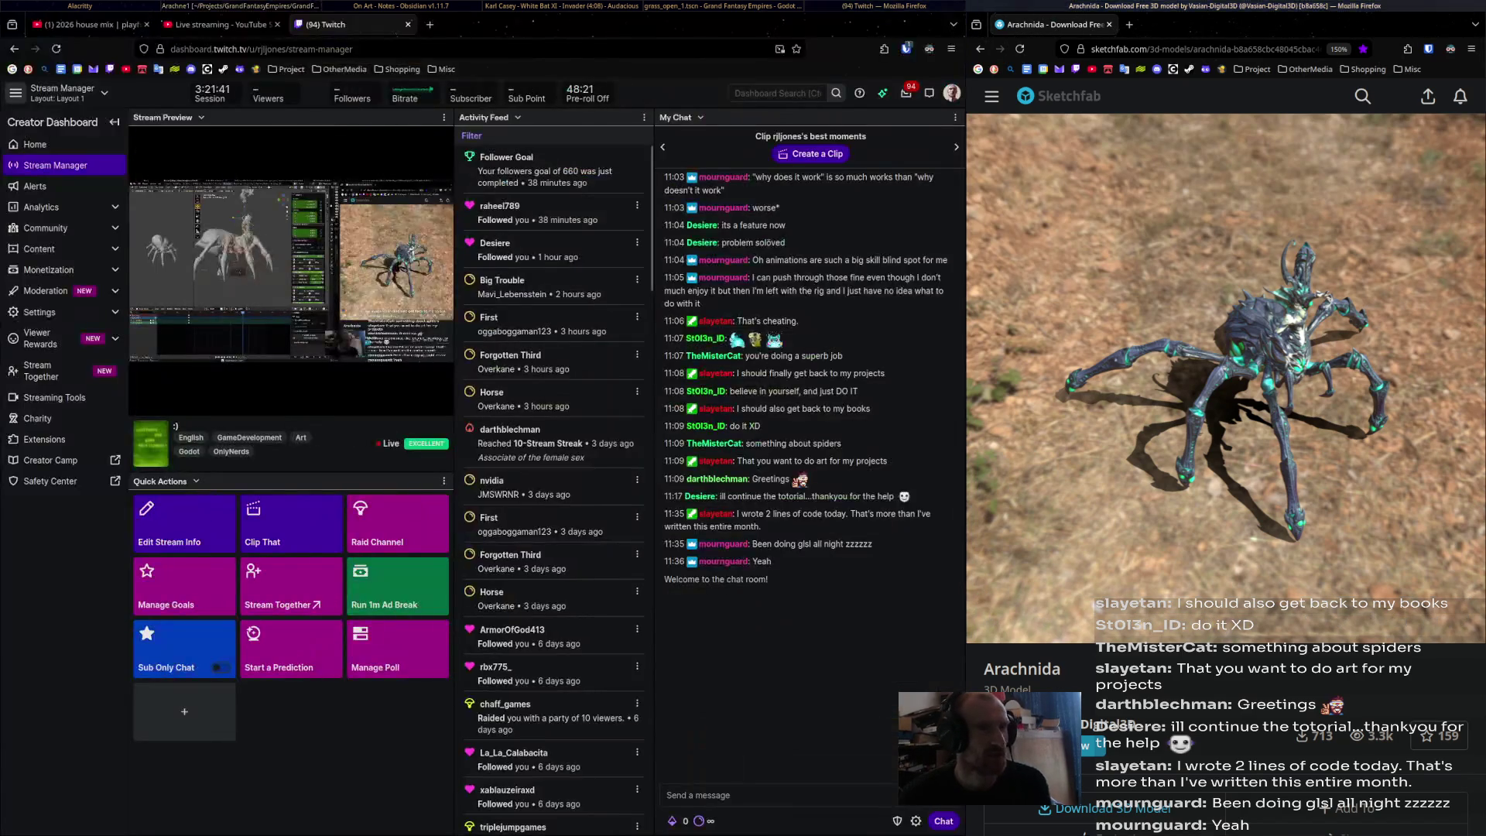
- Play the '2026 house mix | bouncy groove' video on YouTube, then cycle windows back toward Blender
{"action": "key", "text": "ctrl+1"}
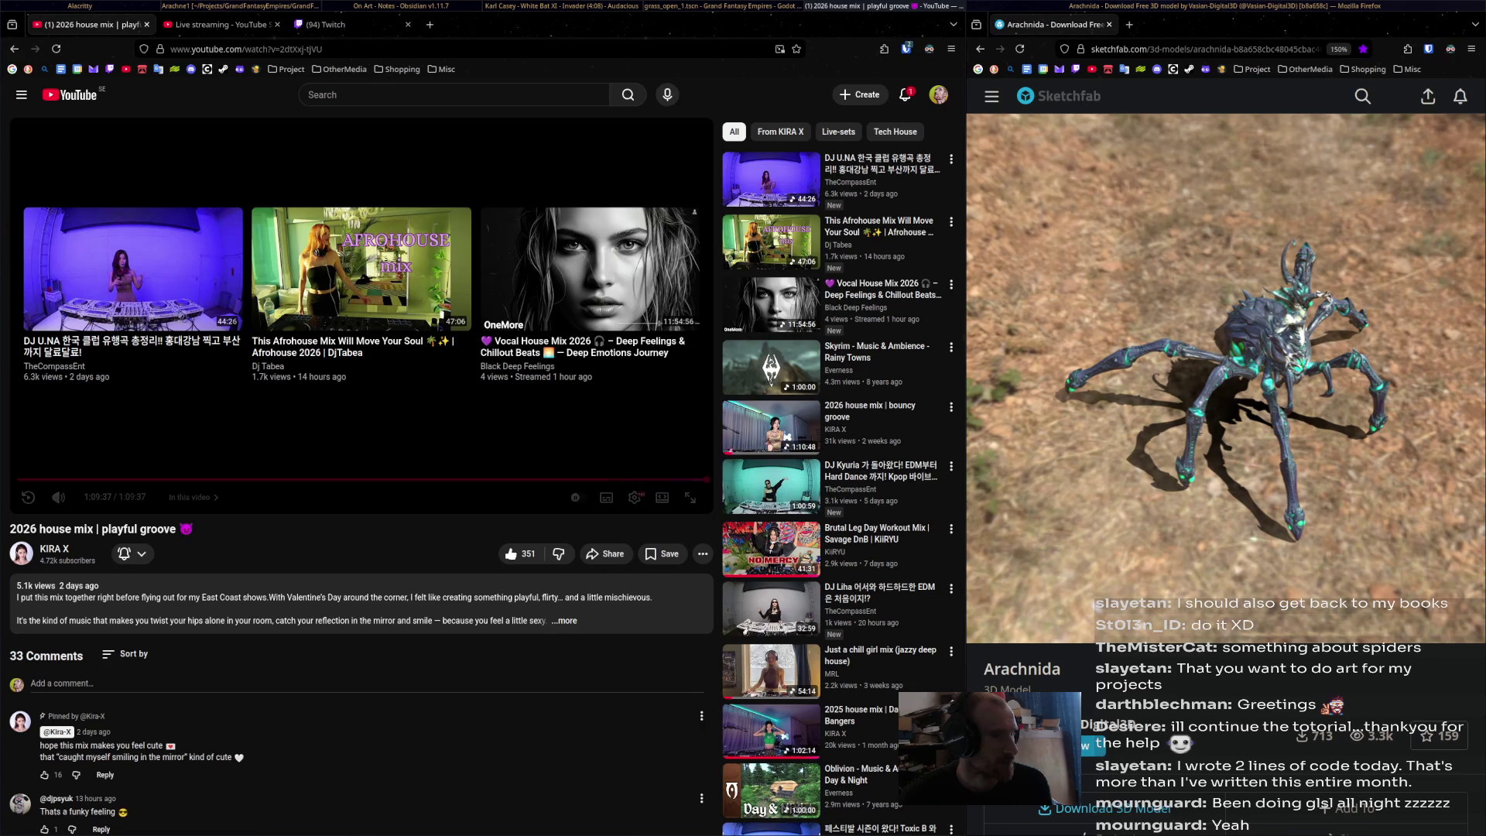
{"action": "left_click", "coordinate": [782, 429]}
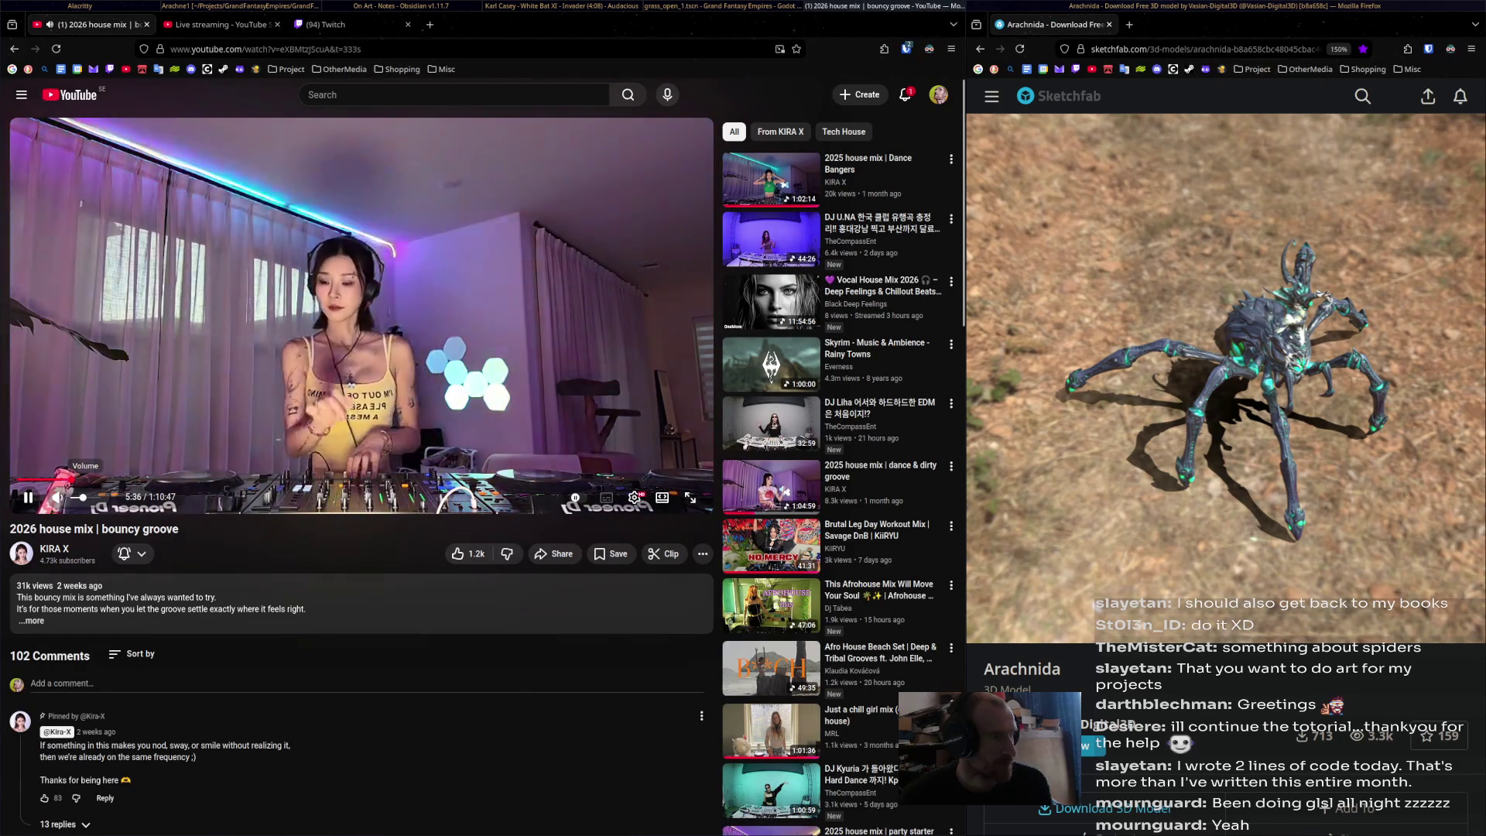
{"action": "key", "text": "space"}
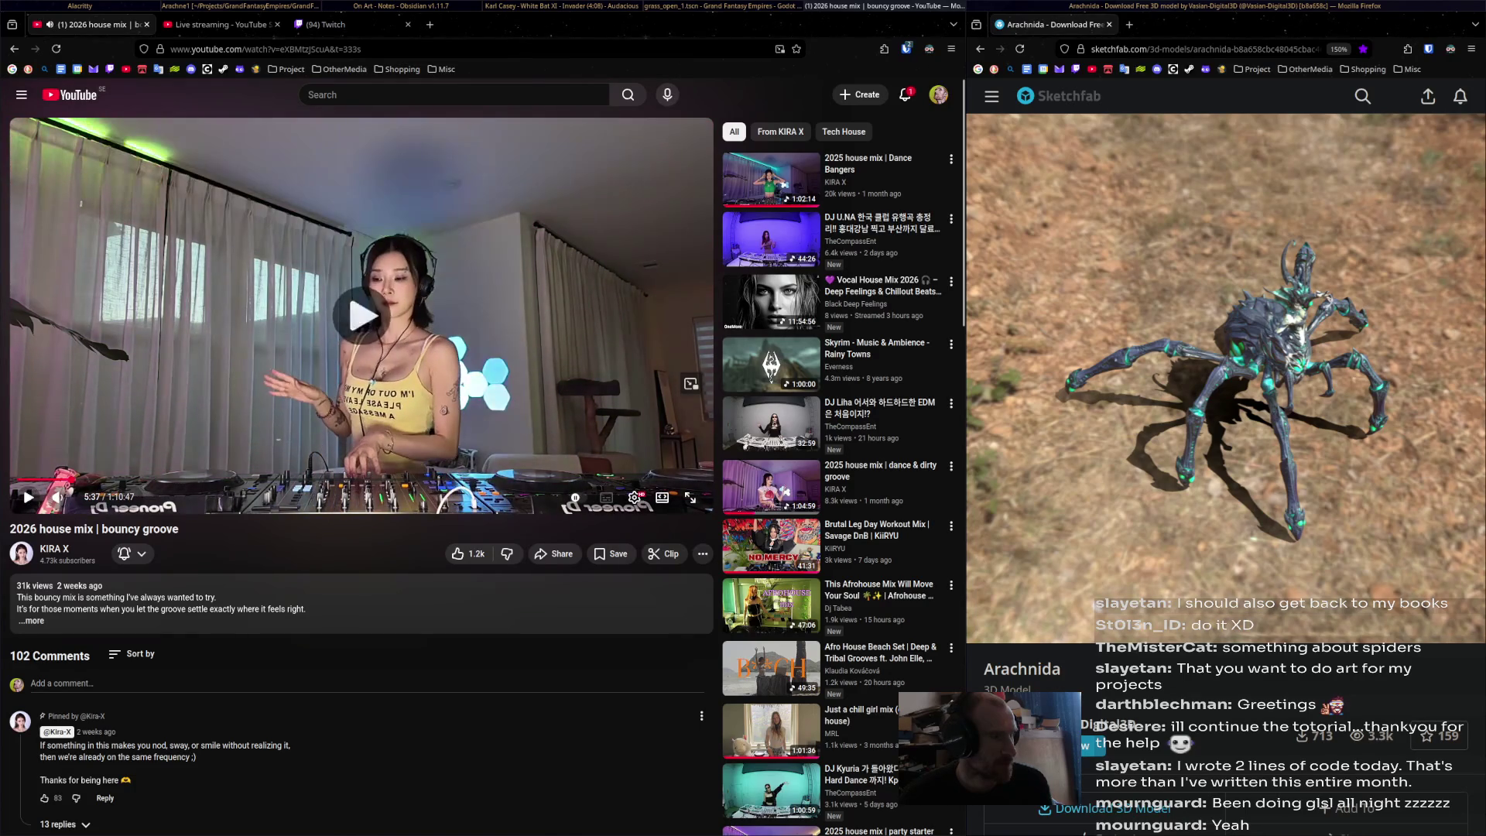
{"action": "key", "text": "space"}
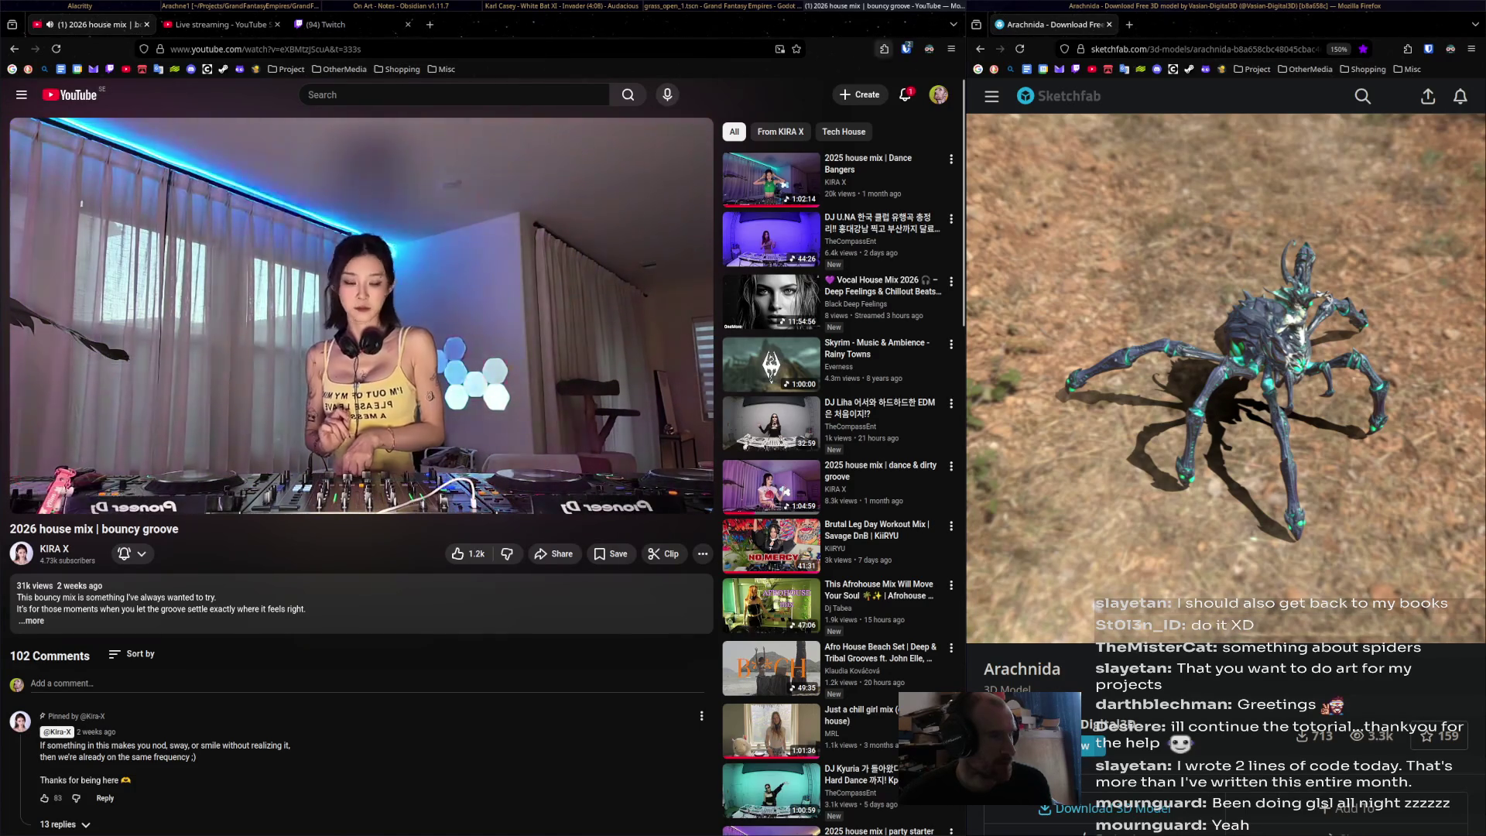
{"action": "key", "text": "super+Left"}
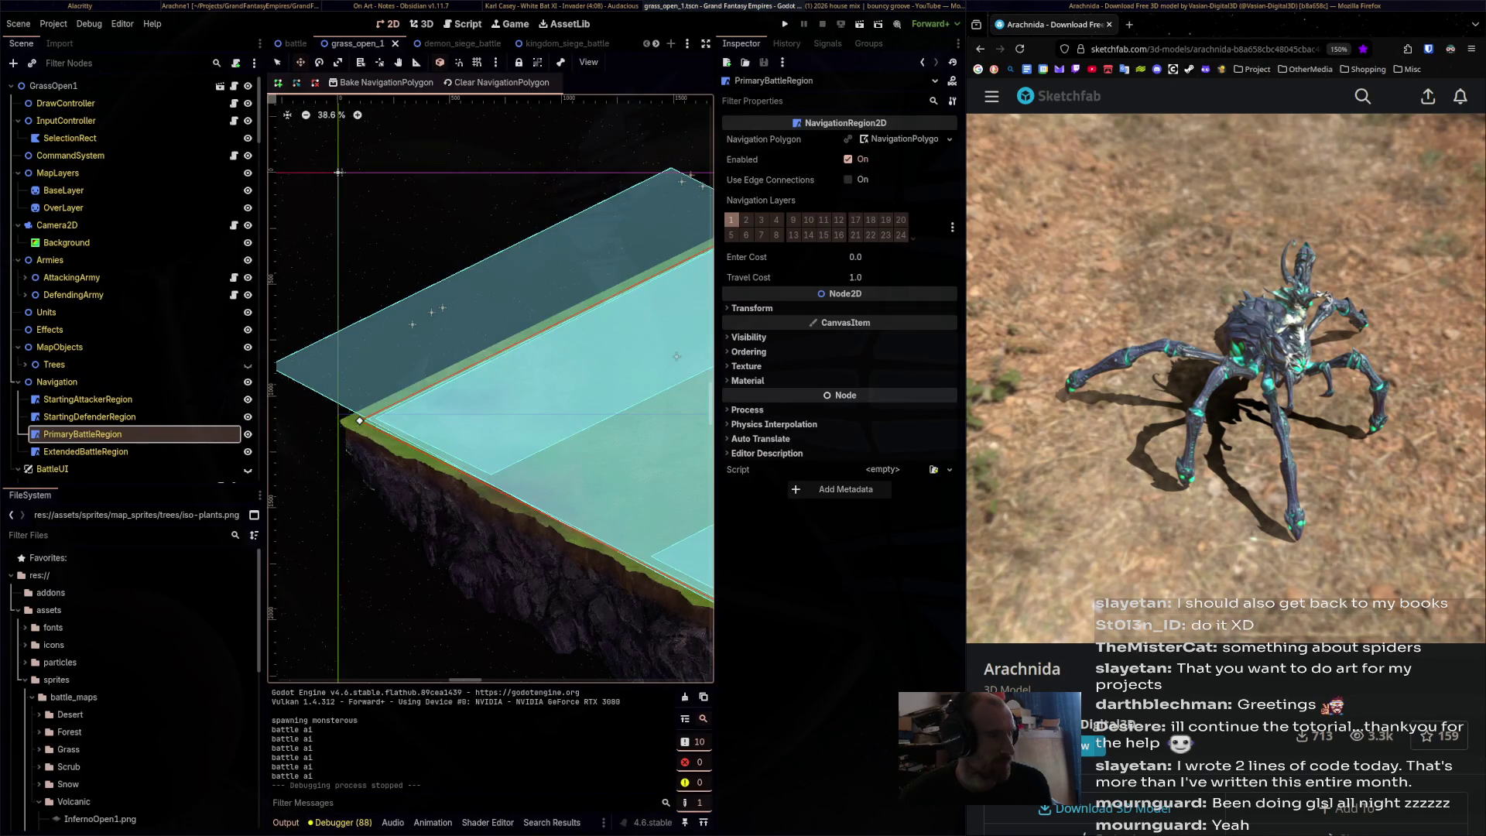
{"action": "key", "text": "super+Left"}
{"action": "key", "text": "super+Left"}
{"action": "key", "text": "super+Left"}
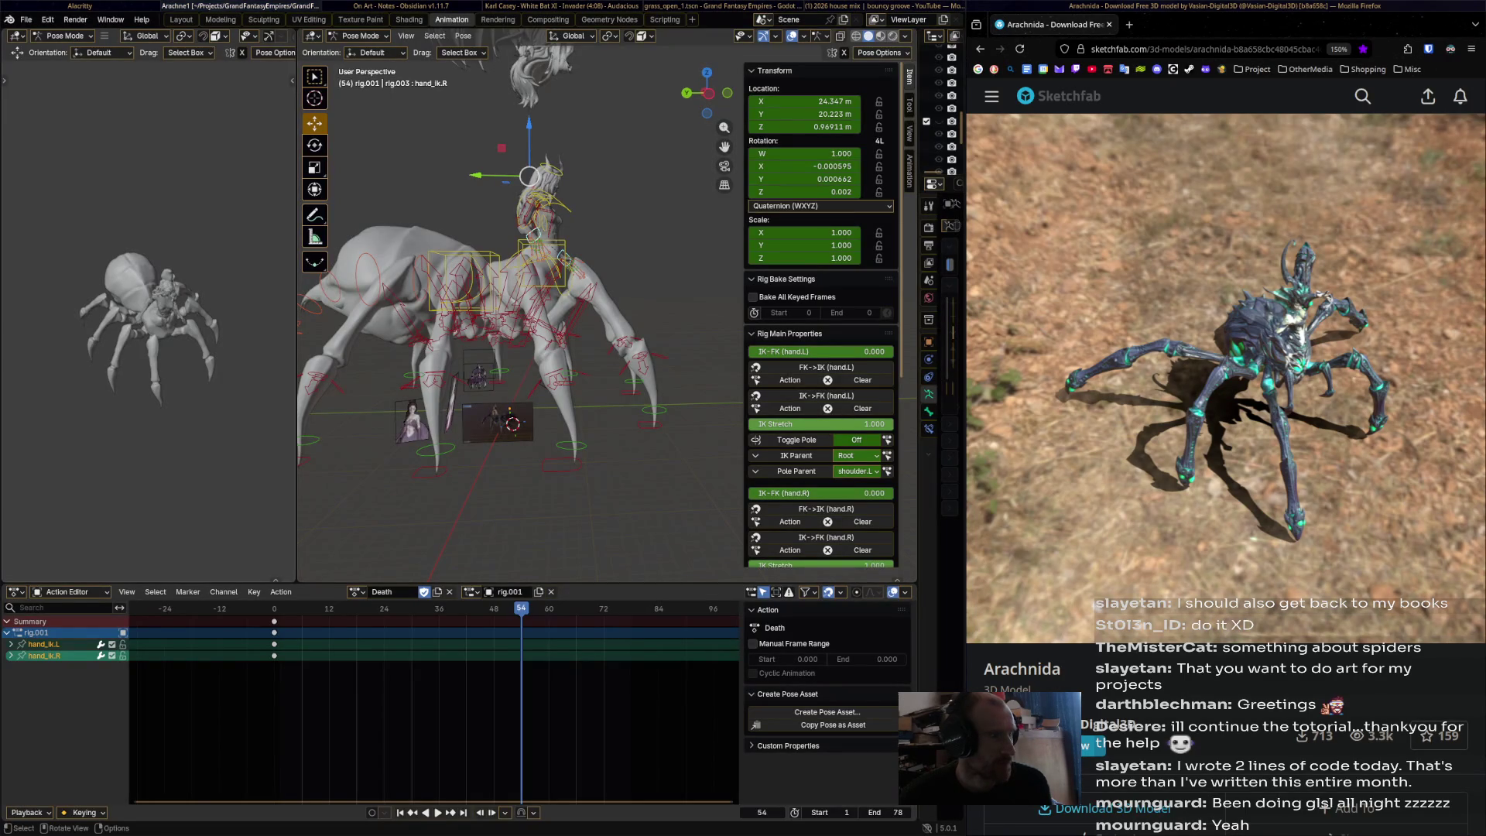
- Widen the main 3D viewport, recentre the spider rig and jump to the action's start frame
{"action": "left_click_drag", "start_coordinate": [296, 310], "coordinate": [157, 310]}
{"action": "middle_click_drag", "start_coordinate": [433, 310], "coordinate": [523, 282], "text": "shift"}
{"action": "key", "text": "Down"}
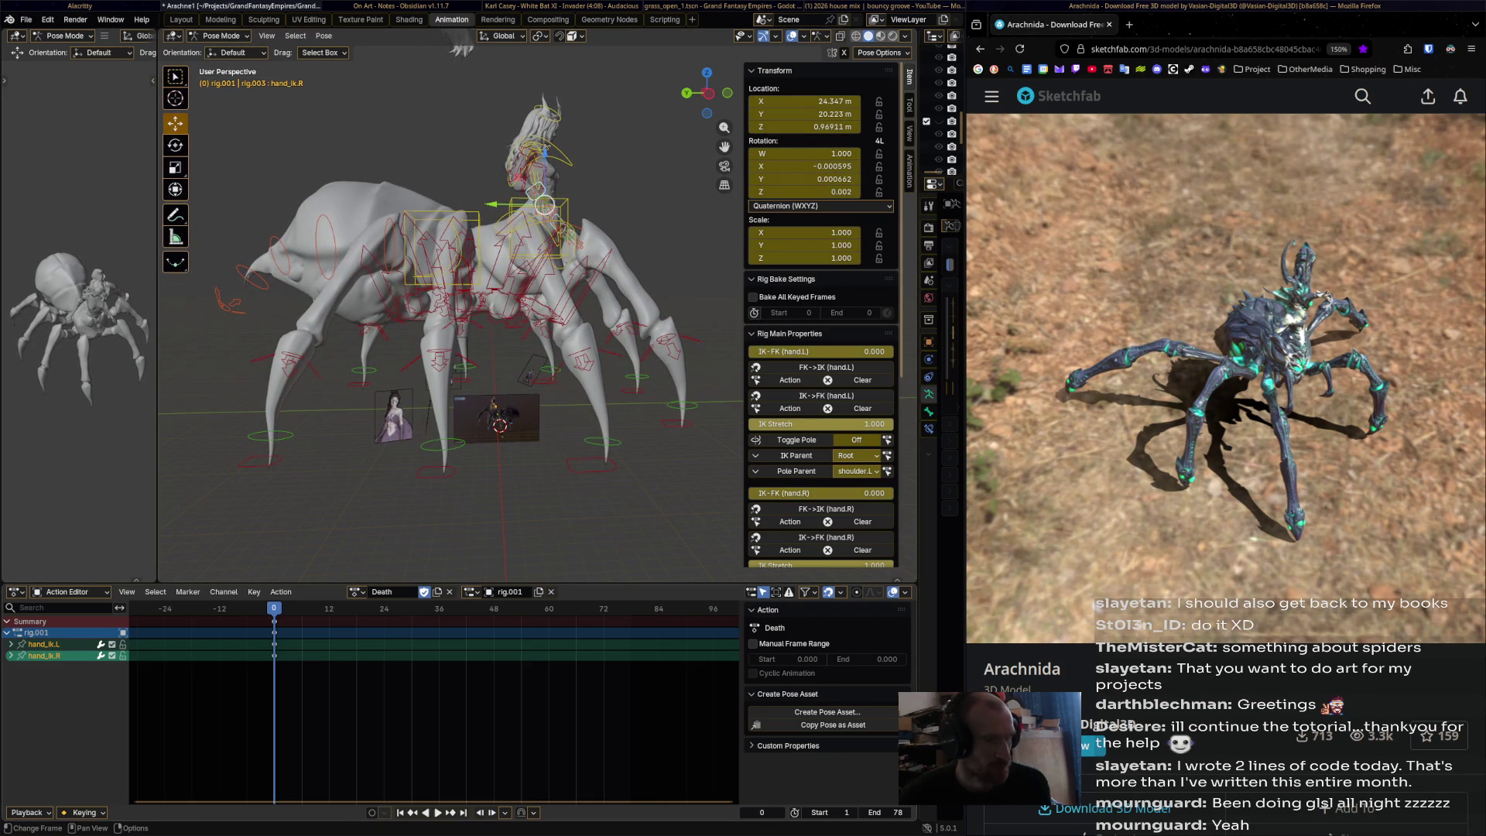
- Set the Death action's end frame to 180 and scrub the reference spider video to 00:42
{"action": "left_click", "coordinate": [871, 812]}
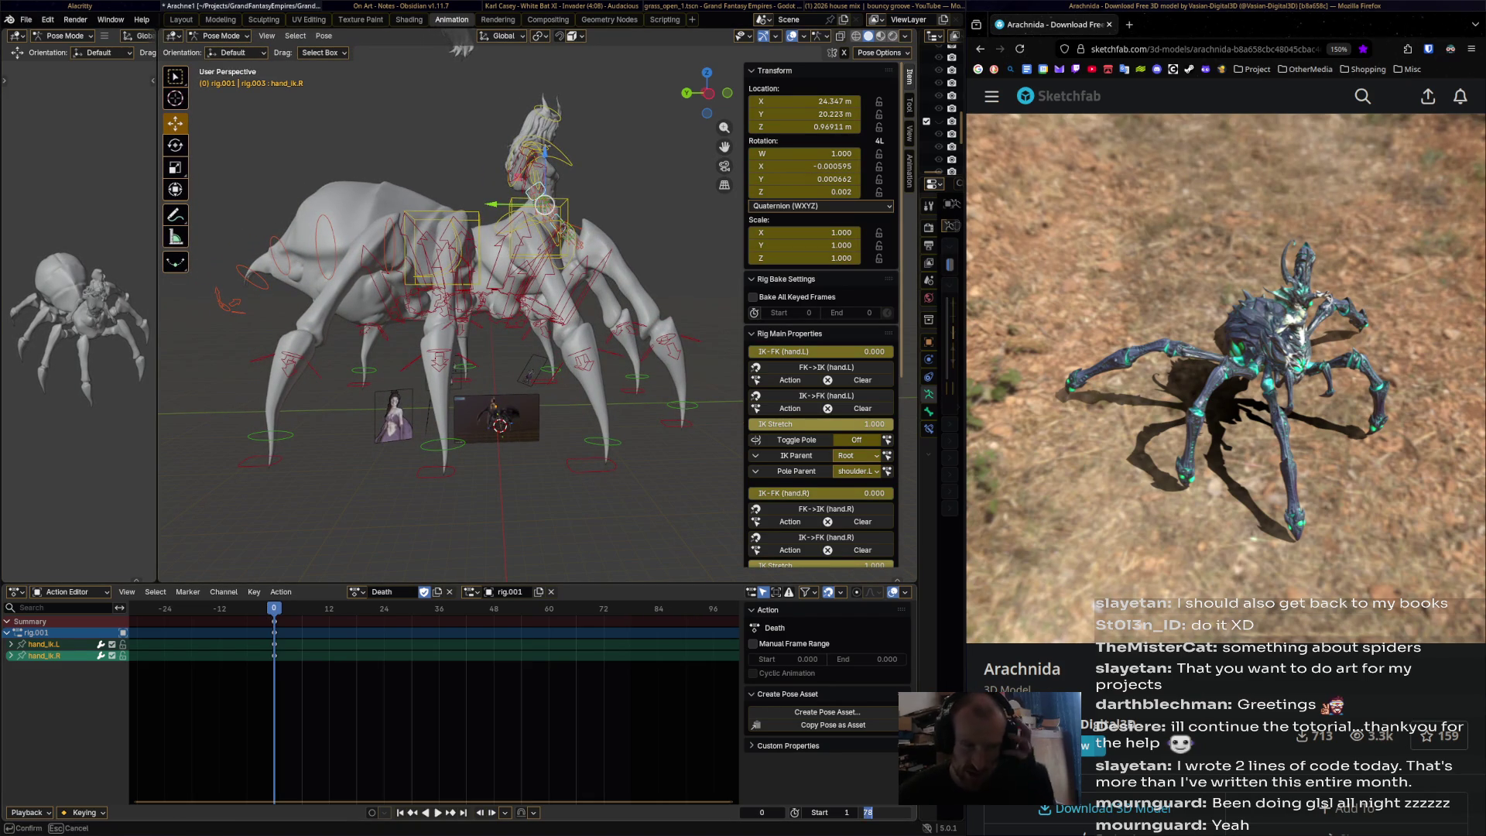
{"action": "type", "text": "180"}
{"action": "key", "text": "Return"}
{"action": "scroll", "coordinate": [433, 712], "scroll_direction": "down", "scroll_amount": 4}
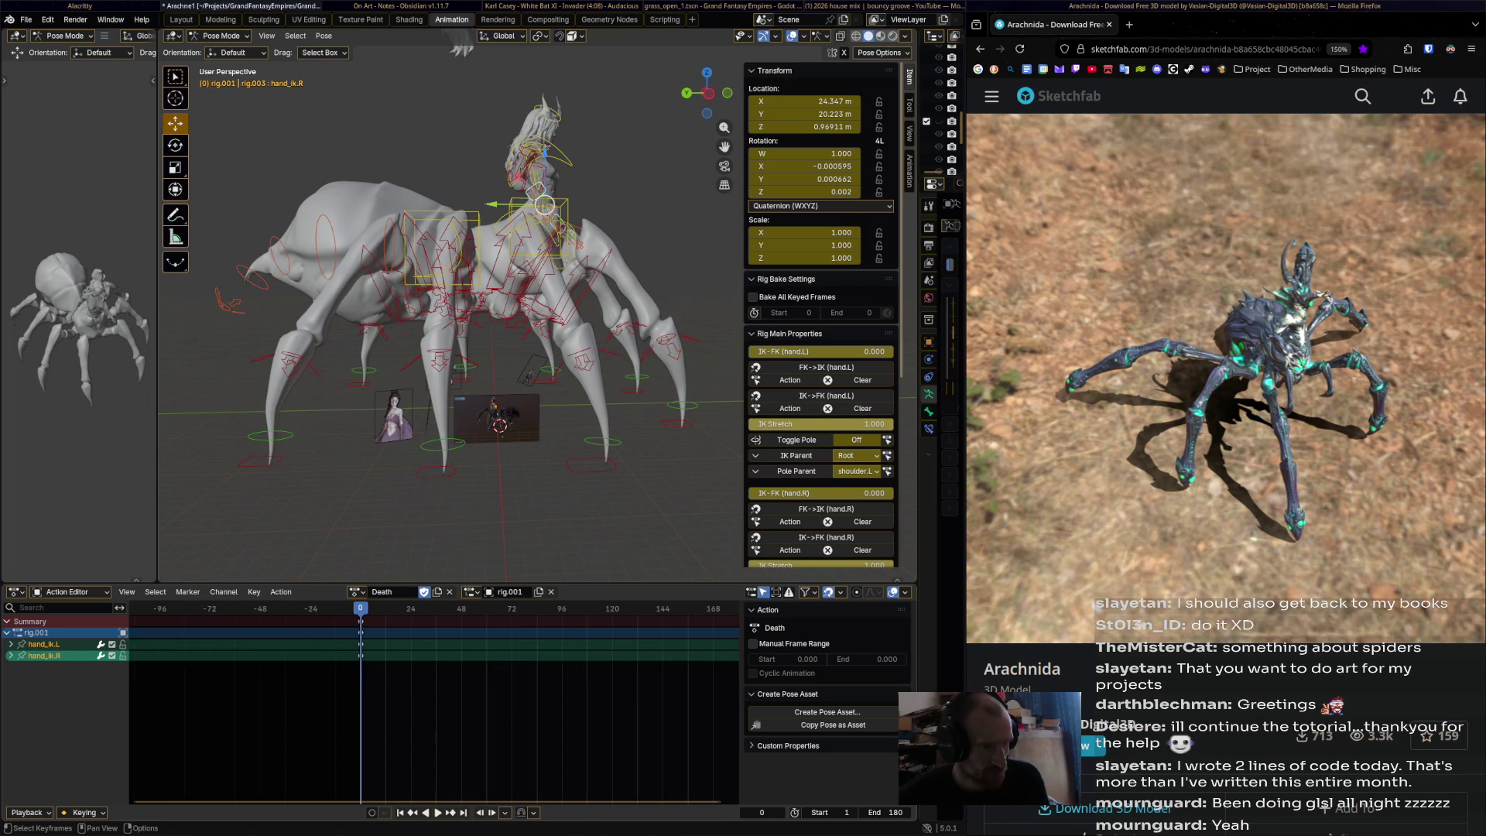
{"action": "scroll", "coordinate": [433, 712], "scroll_direction": "down", "scroll_amount": 3, "text": "ctrl"}
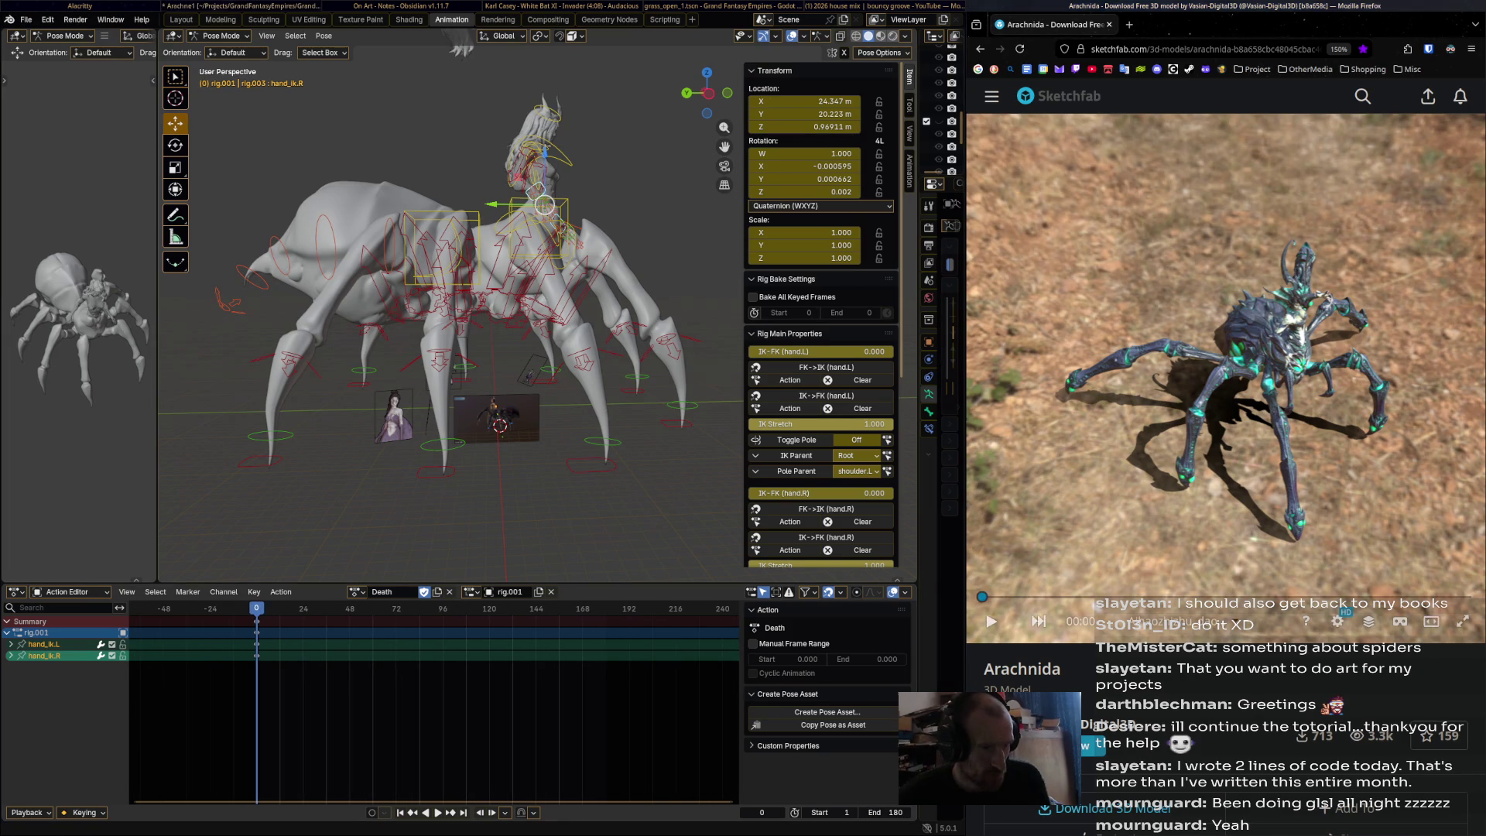
{"action": "left_click_drag", "start_coordinate": [981, 597], "coordinate": [1010, 597]}
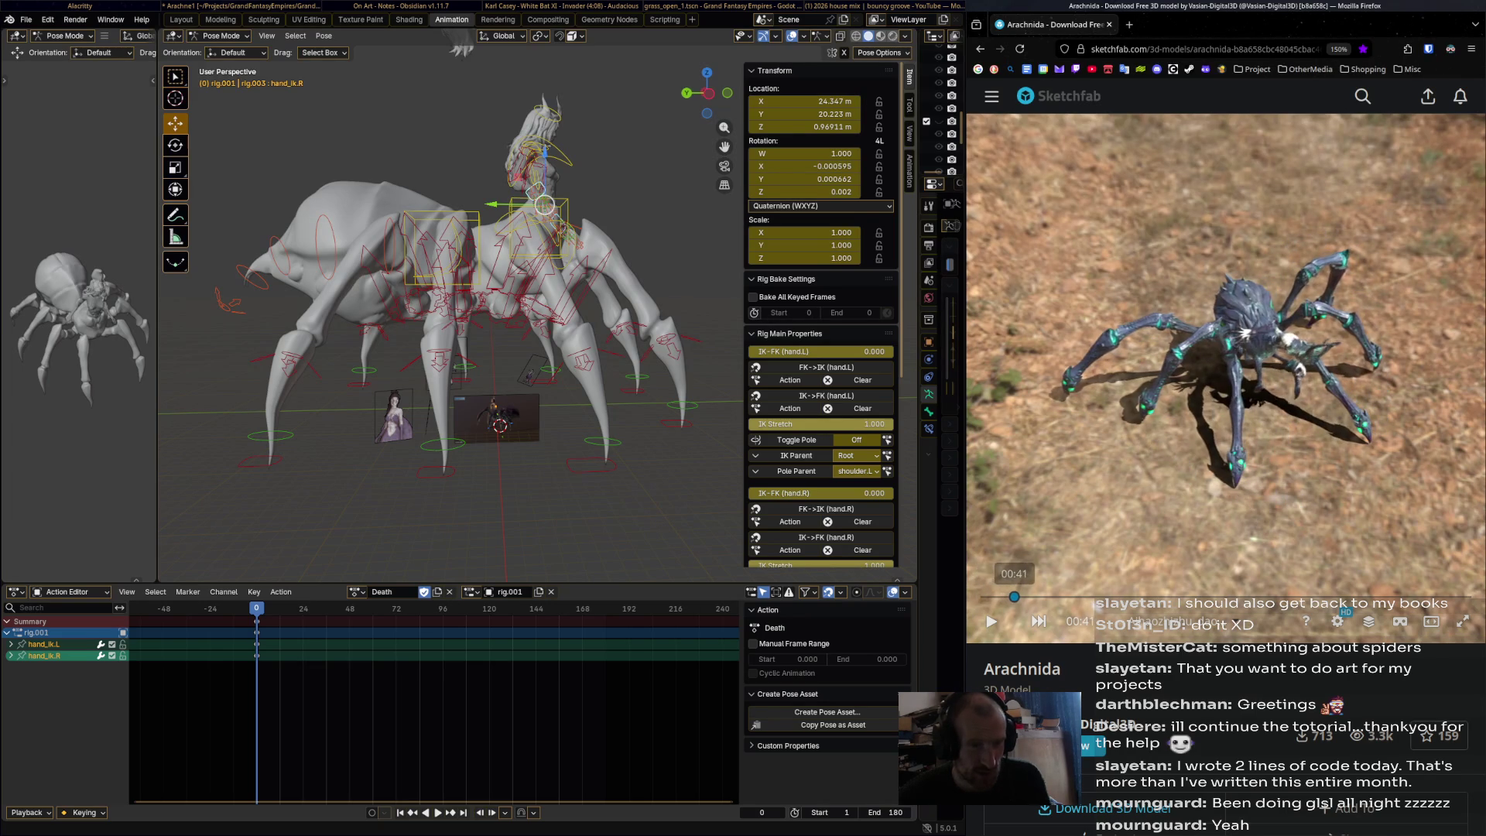
- Preview the Death animation and scrub the reference spider video back to 00:19
{"action": "scroll", "coordinate": [537, 305], "scroll_direction": "down", "scroll_amount": 2}
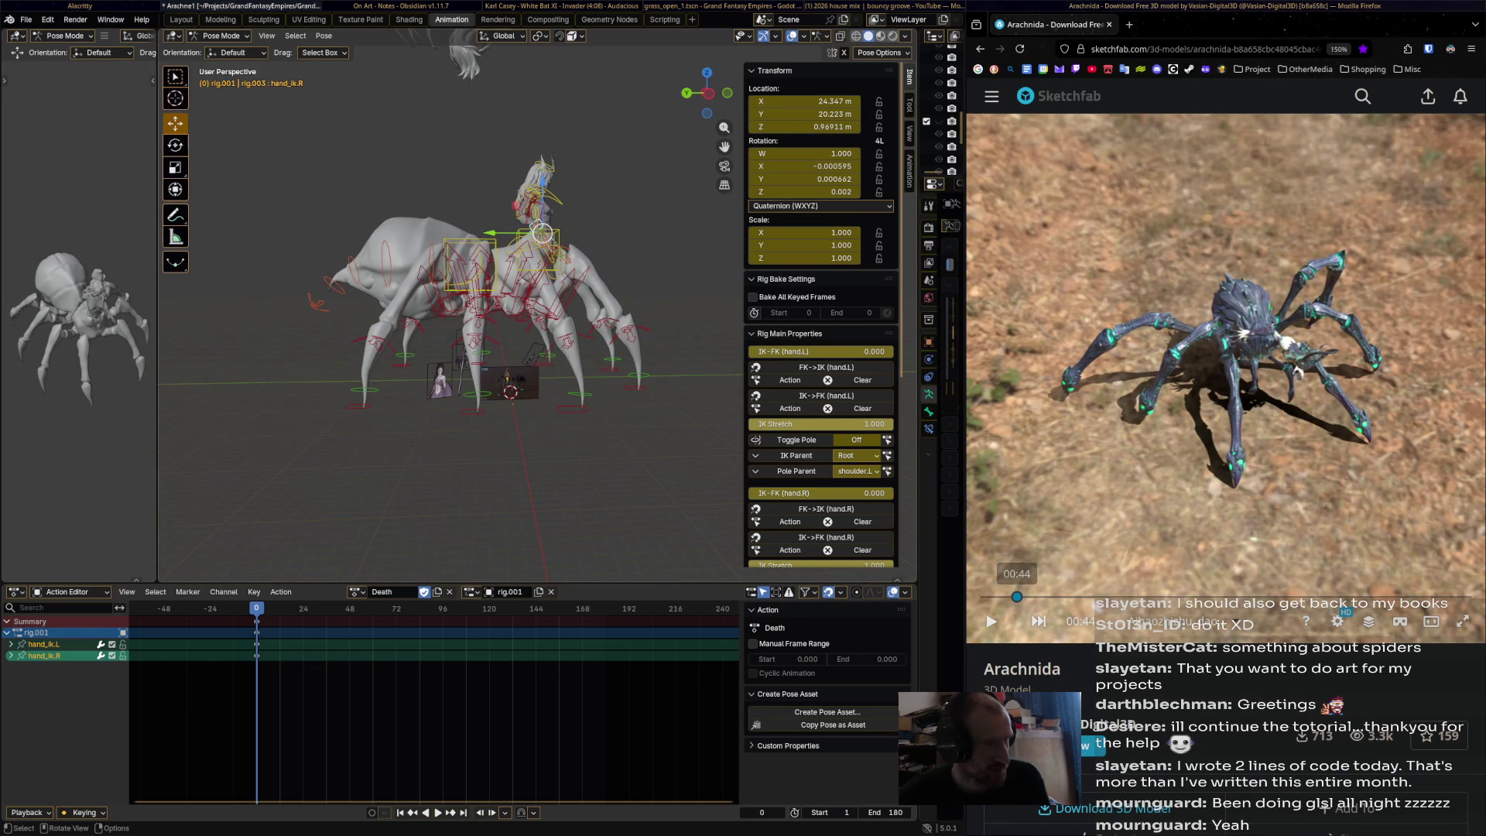
{"action": "key", "text": "space"}
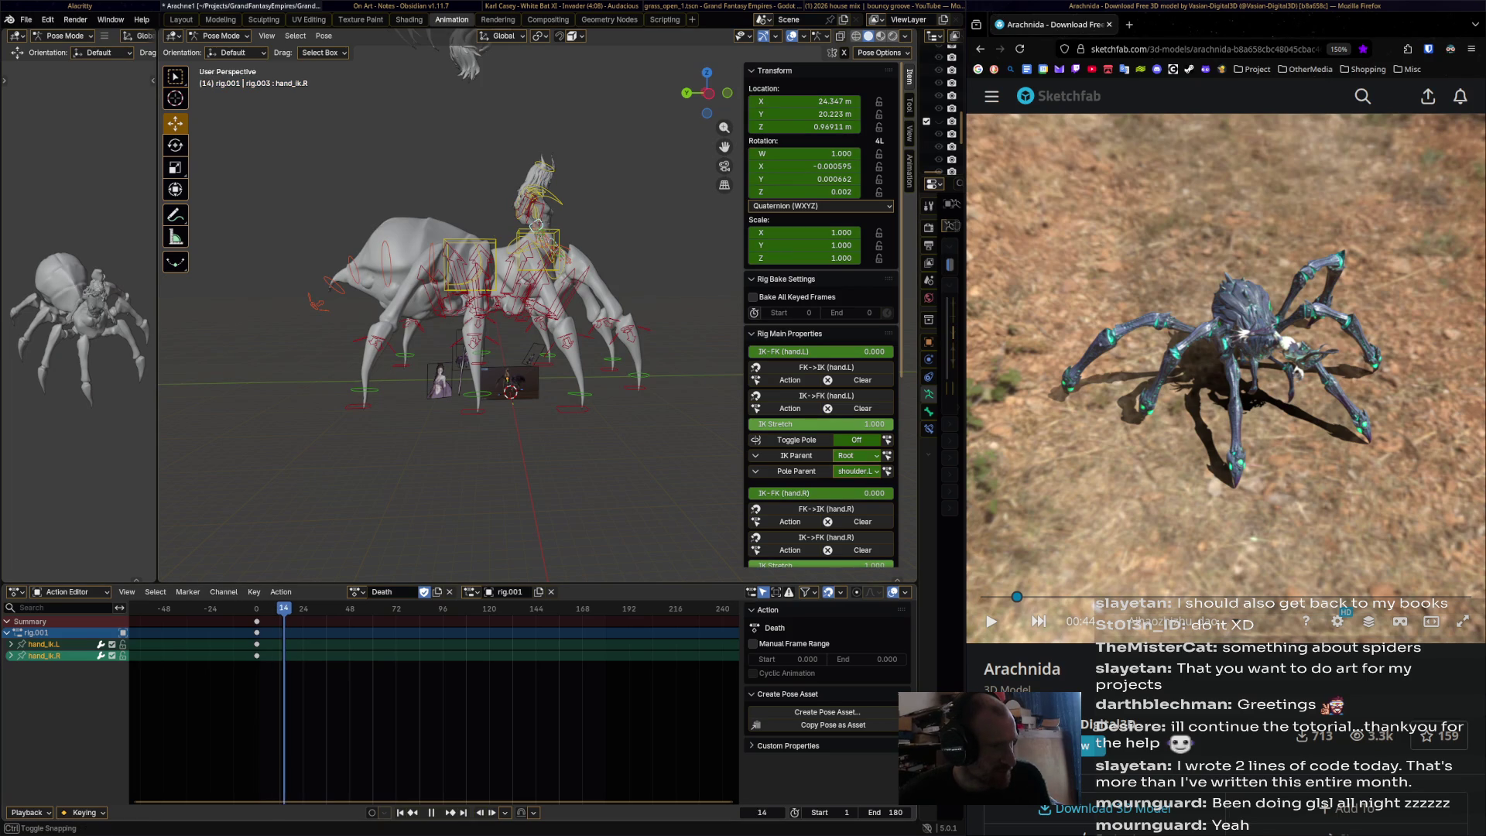
{"action": "key", "text": "space"}
{"action": "scroll", "coordinate": [542, 294], "scroll_direction": "up", "scroll_amount": 2}
{"action": "mouse_move", "coordinate": [1223, 464]}
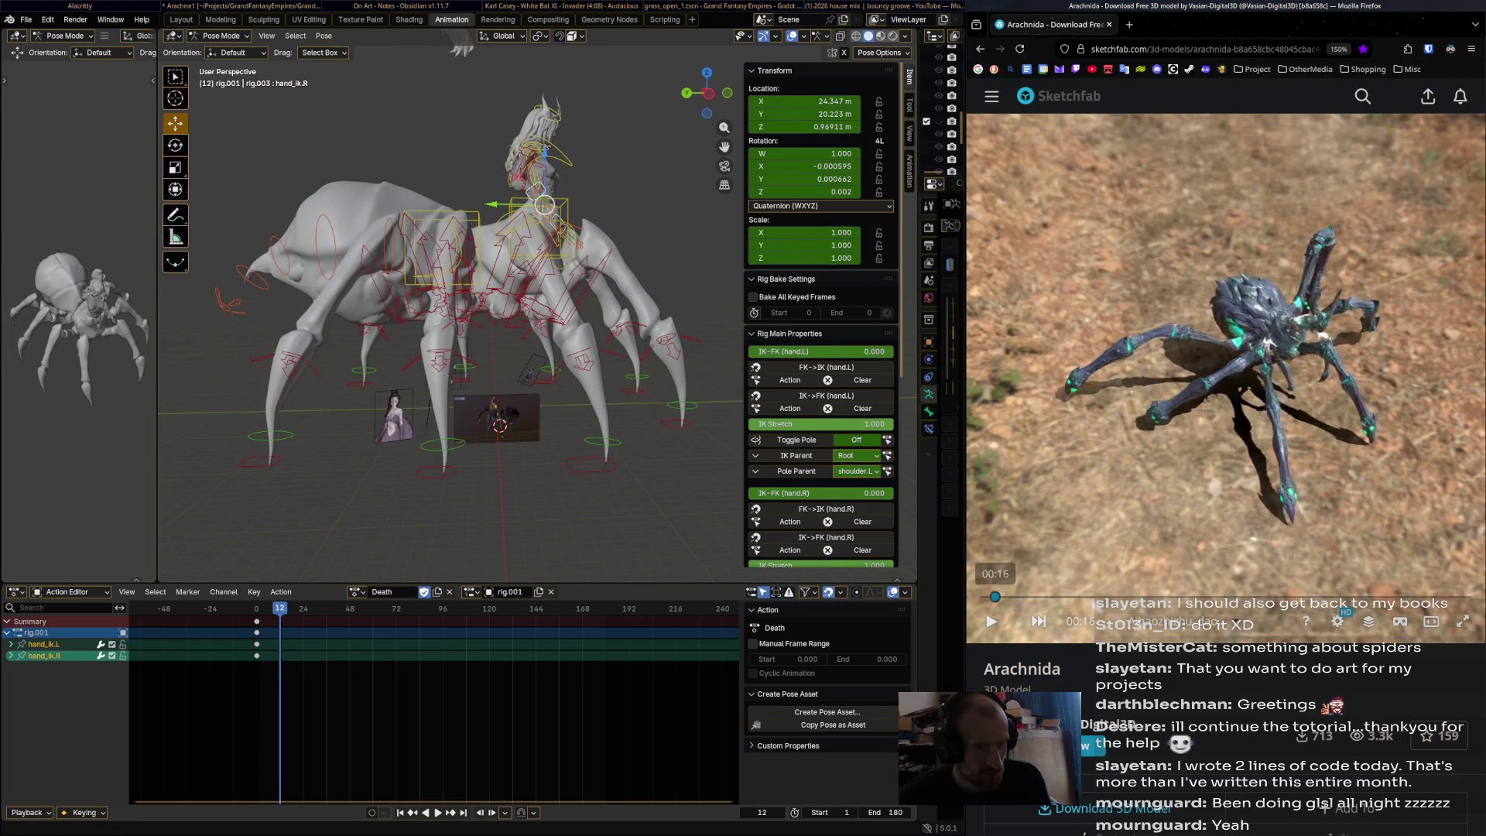
{"action": "mouse_move", "coordinate": [1012, 596]}
{"action": "left_mouse_down"}
{"action": "mouse_move", "coordinate": [984, 597]}
{"action": "mouse_move", "coordinate": [1026, 597]}
{"action": "left_mouse_up"}
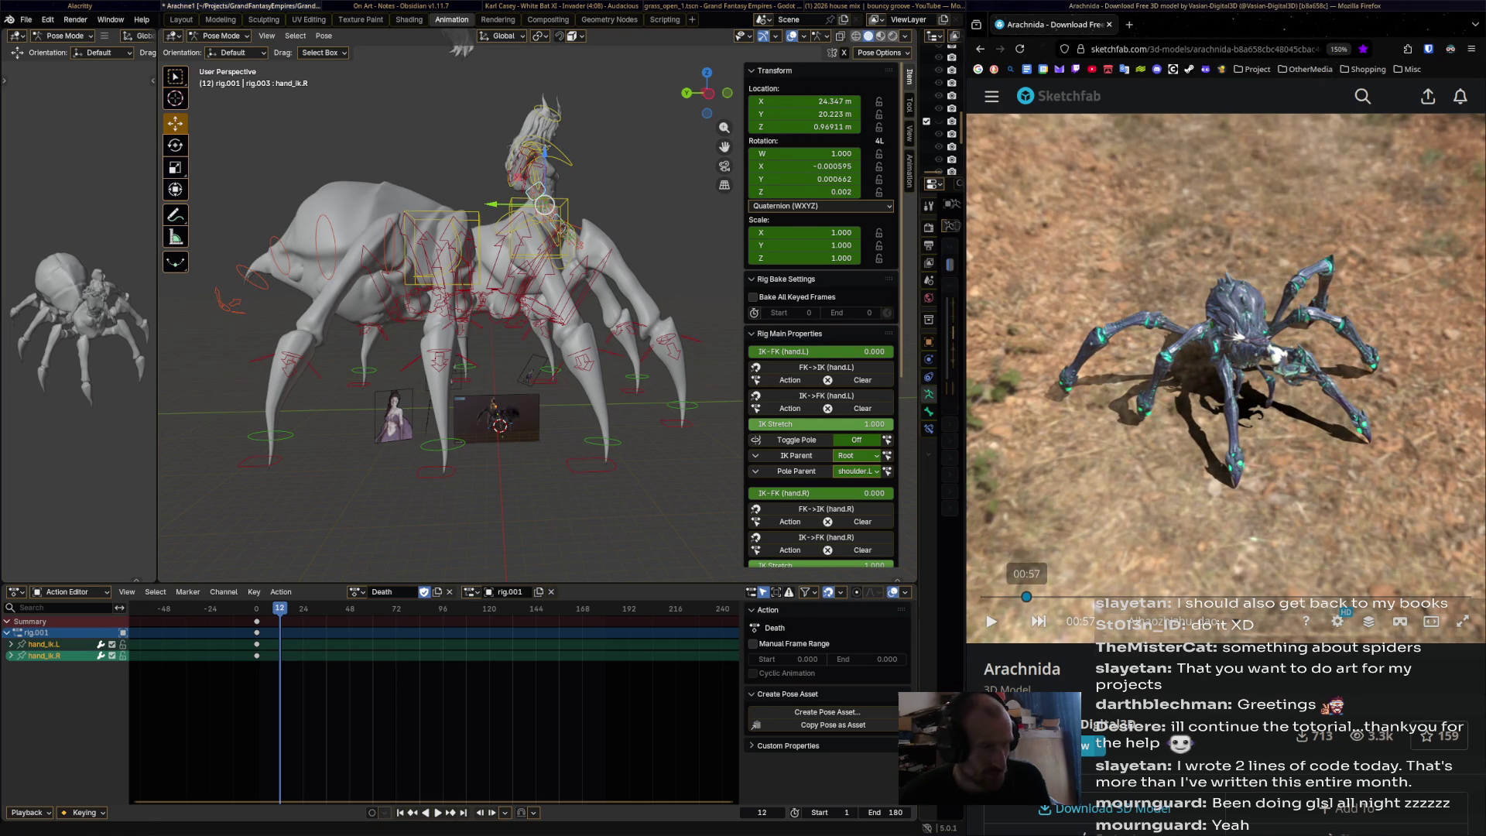
{"action": "key", "text": "ctrl+shift+space"}
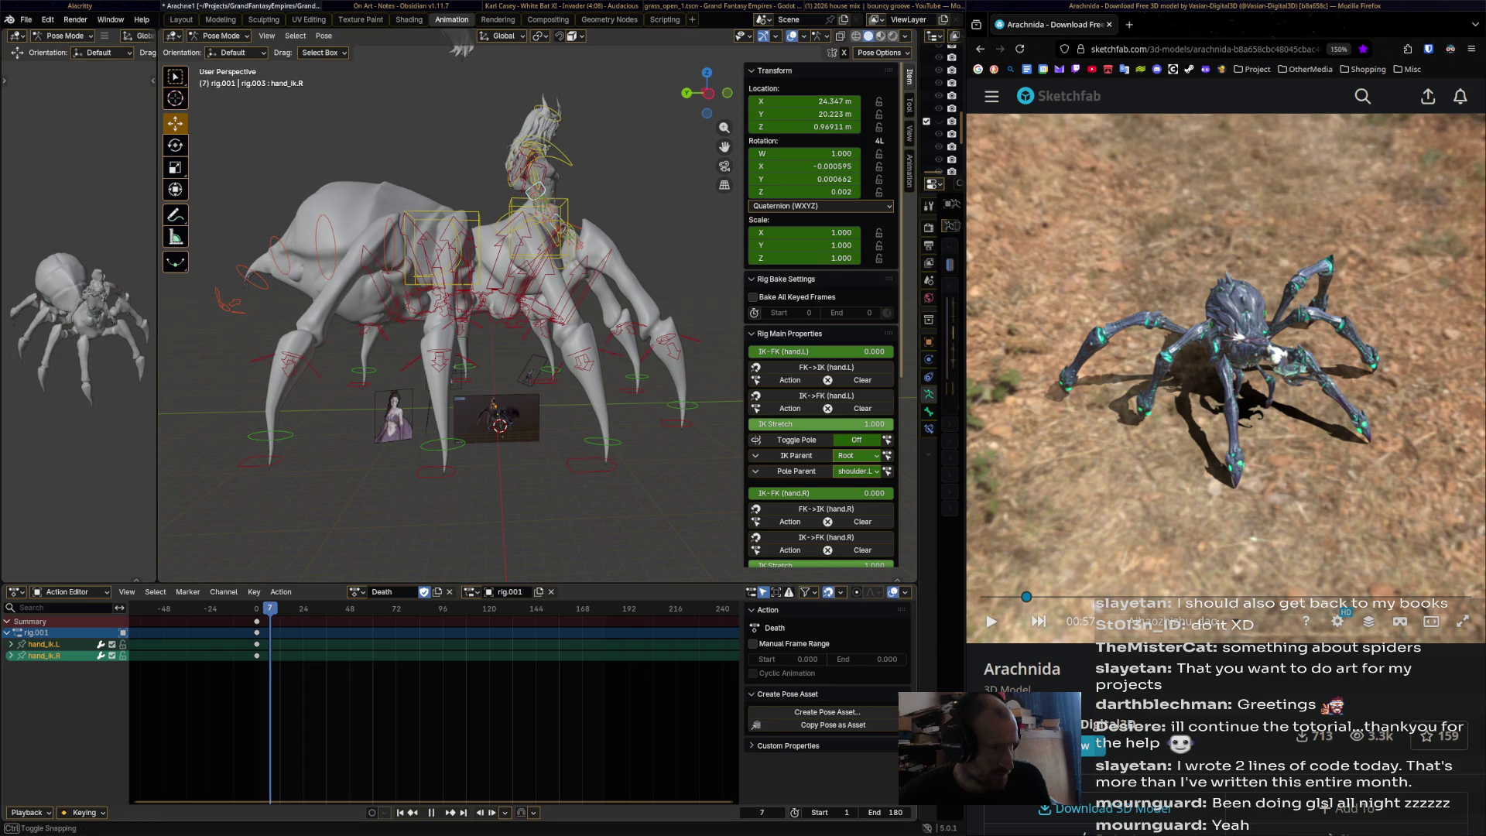
- Raise front_foot_ik.R.002 and move front_foot_ik.L.001, keying both at frame 6
{"action": "middle_click_drag", "start_coordinate": [462, 47], "coordinate": [470, 38], "text": "shift"}
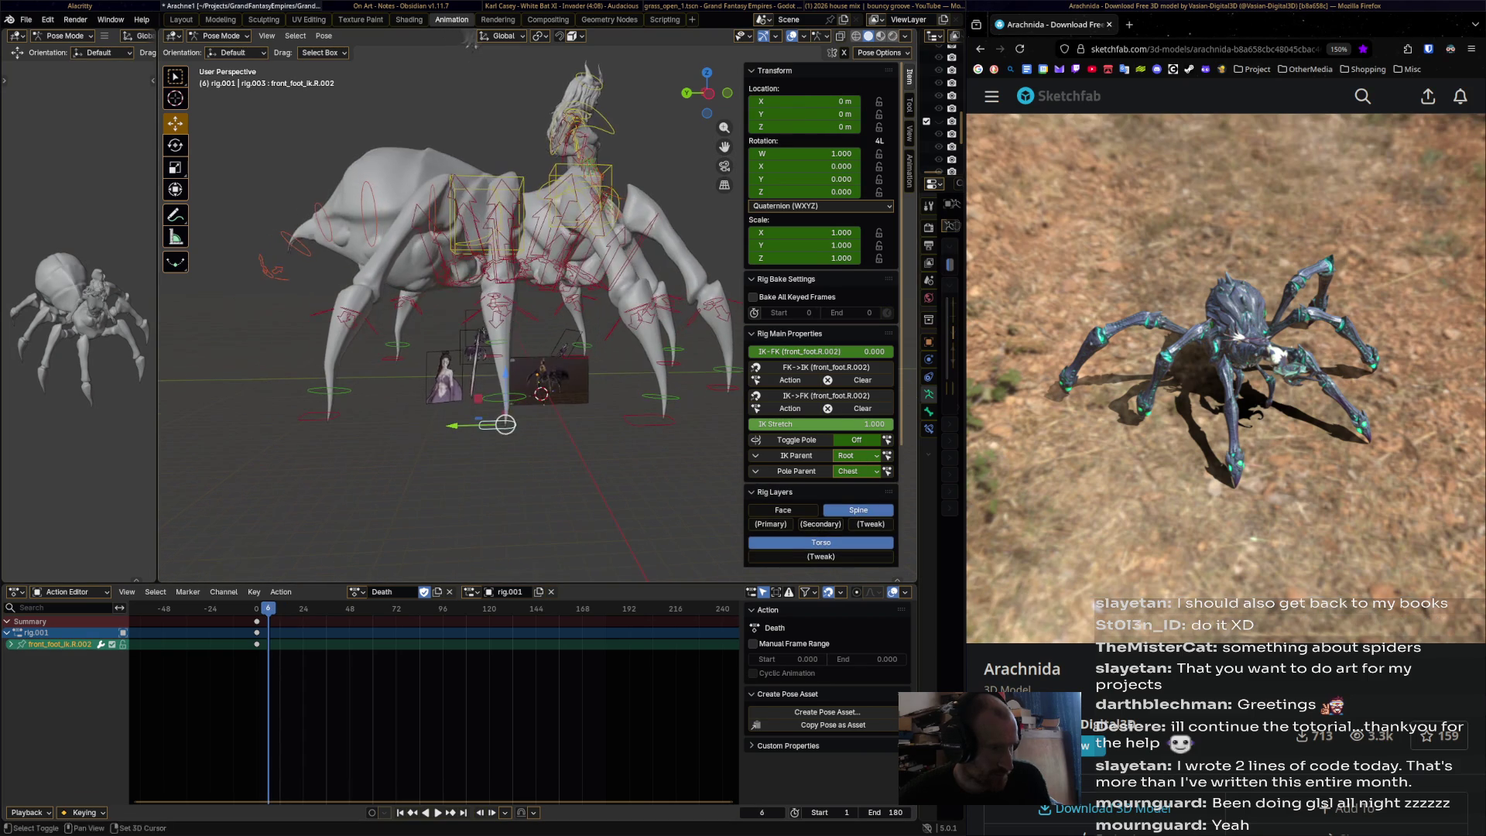
{"action": "mouse_move", "coordinate": [505, 424]}
{"action": "left_mouse_down"}
{"action": "mouse_move", "coordinate": [499, 396]}
{"action": "mouse_move", "coordinate": [465, 396]}
{"action": "left_mouse_up"}
{"action": "key", "text": "i"}
{"action": "middle_click_drag", "start_coordinate": [464, 396], "coordinate": [217, 384]}
{"action": "left_click", "coordinate": [487, 421]}
{"action": "mouse_move", "coordinate": [488, 422]}
{"action": "left_mouse_down"}
{"action": "mouse_move", "coordinate": [464, 432]}
{"action": "mouse_move", "coordinate": [482, 429]}
{"action": "left_mouse_up"}
{"action": "key", "text": "i"}
- Preview playback from frame 6 from a frontal view and reselect front_foot_ik.R.002
{"action": "middle_click_drag", "start_coordinate": [482, 429], "coordinate": [341, 427]}
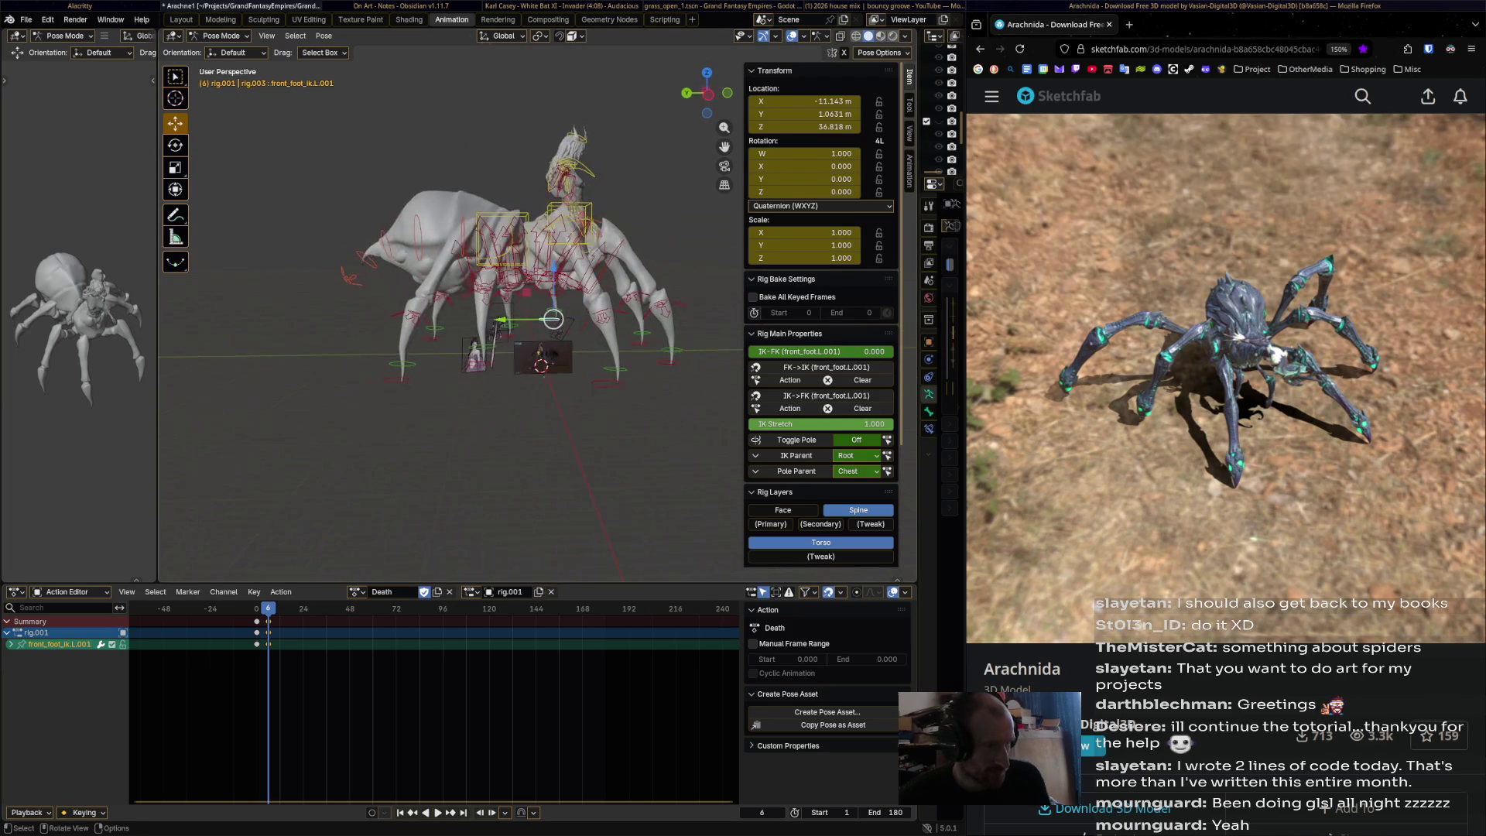
{"action": "left_click", "coordinate": [482, 340]}
{"action": "key", "text": "space"}
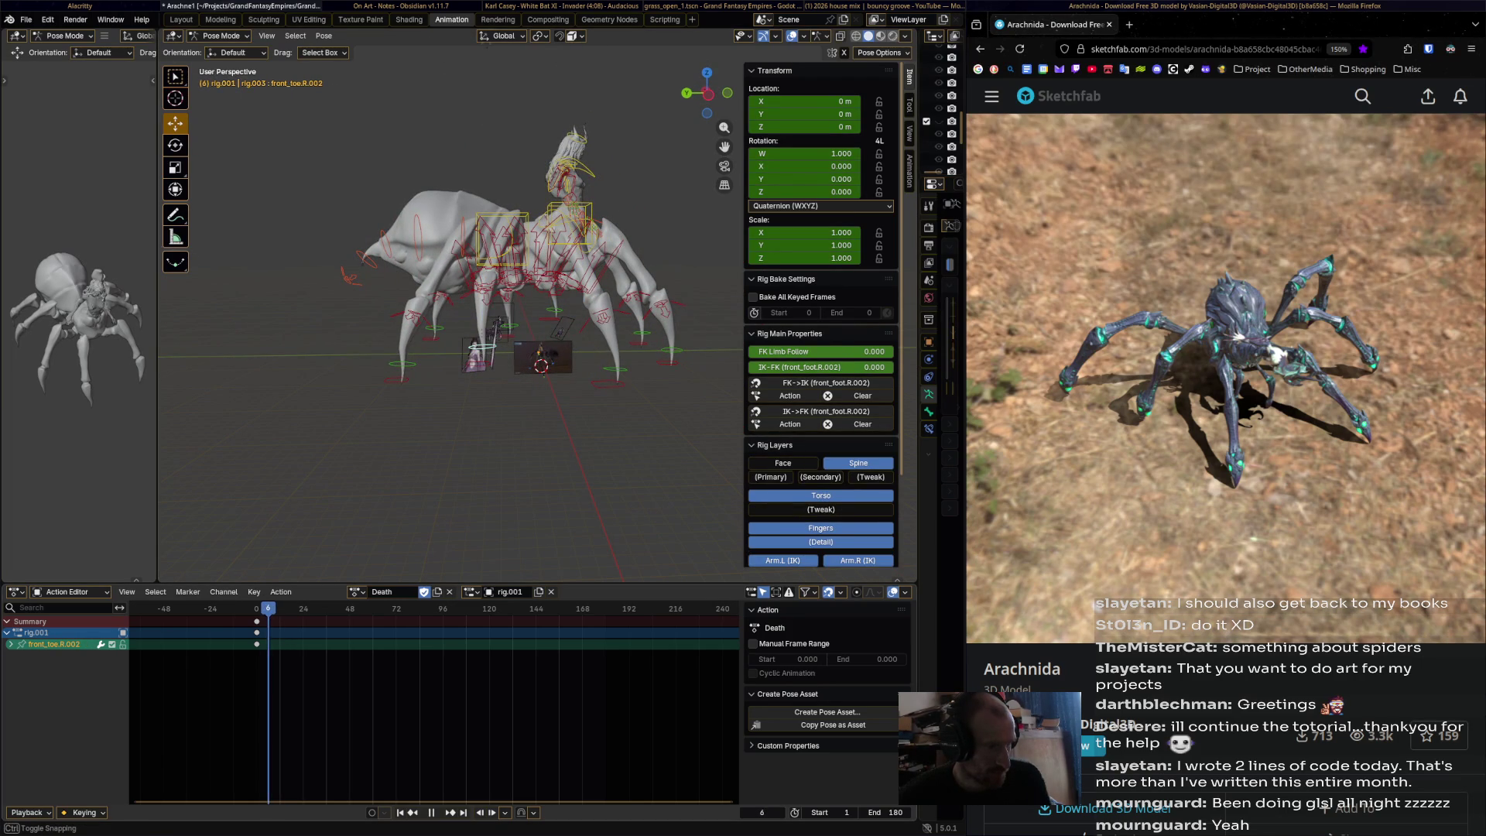
{"action": "scroll", "coordinate": [495, 309], "scroll_direction": "up", "scroll_amount": 3}
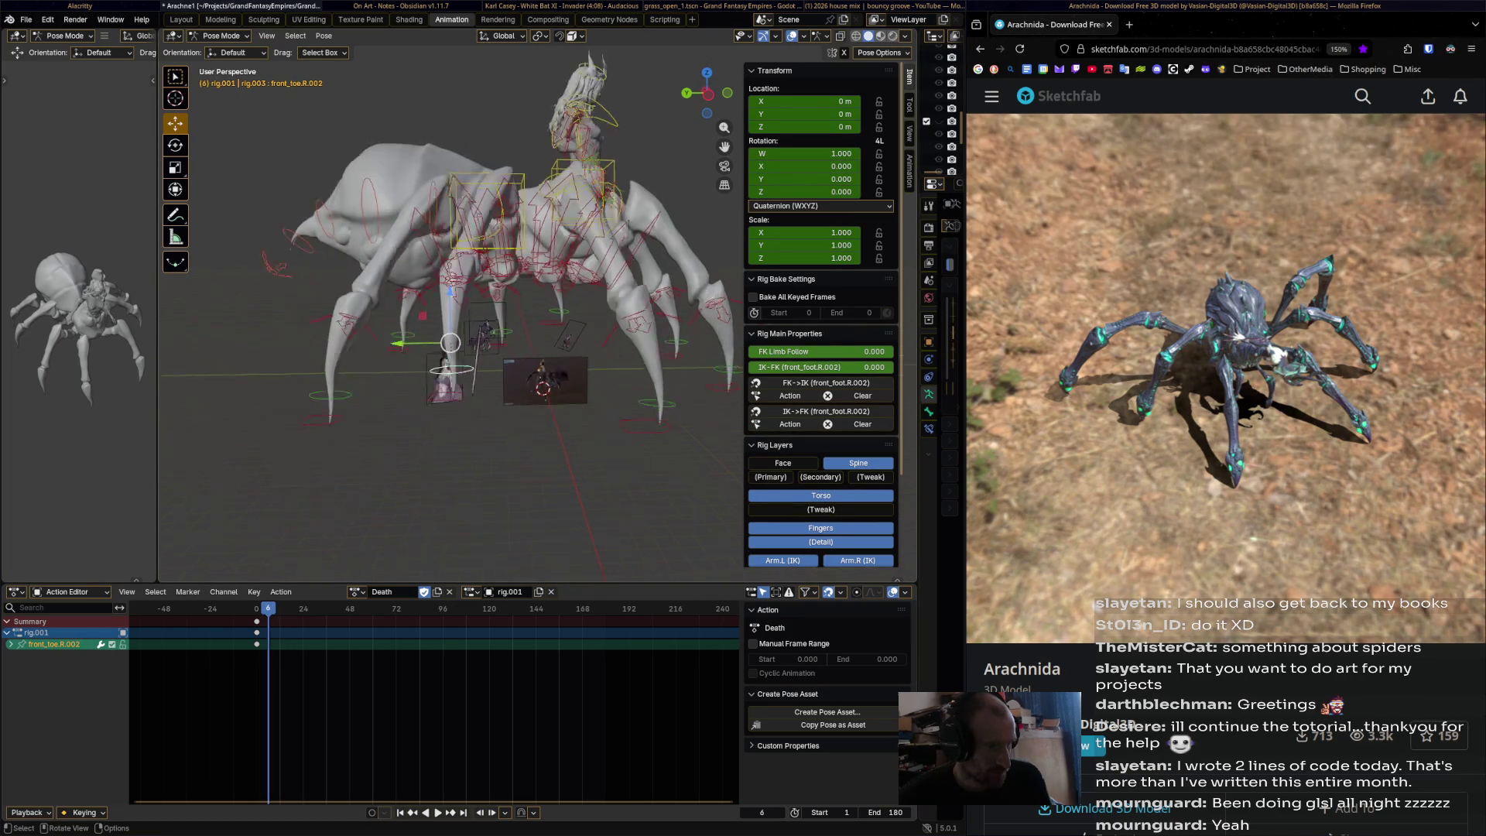
{"action": "middle_click_drag", "start_coordinate": [434, 363], "coordinate": [459, 383]}
{"action": "left_click", "coordinate": [457, 379]}
- At frame 12, step front_foot_ik.R.002 down and left and key its pose
{"action": "key", "text": "space"}
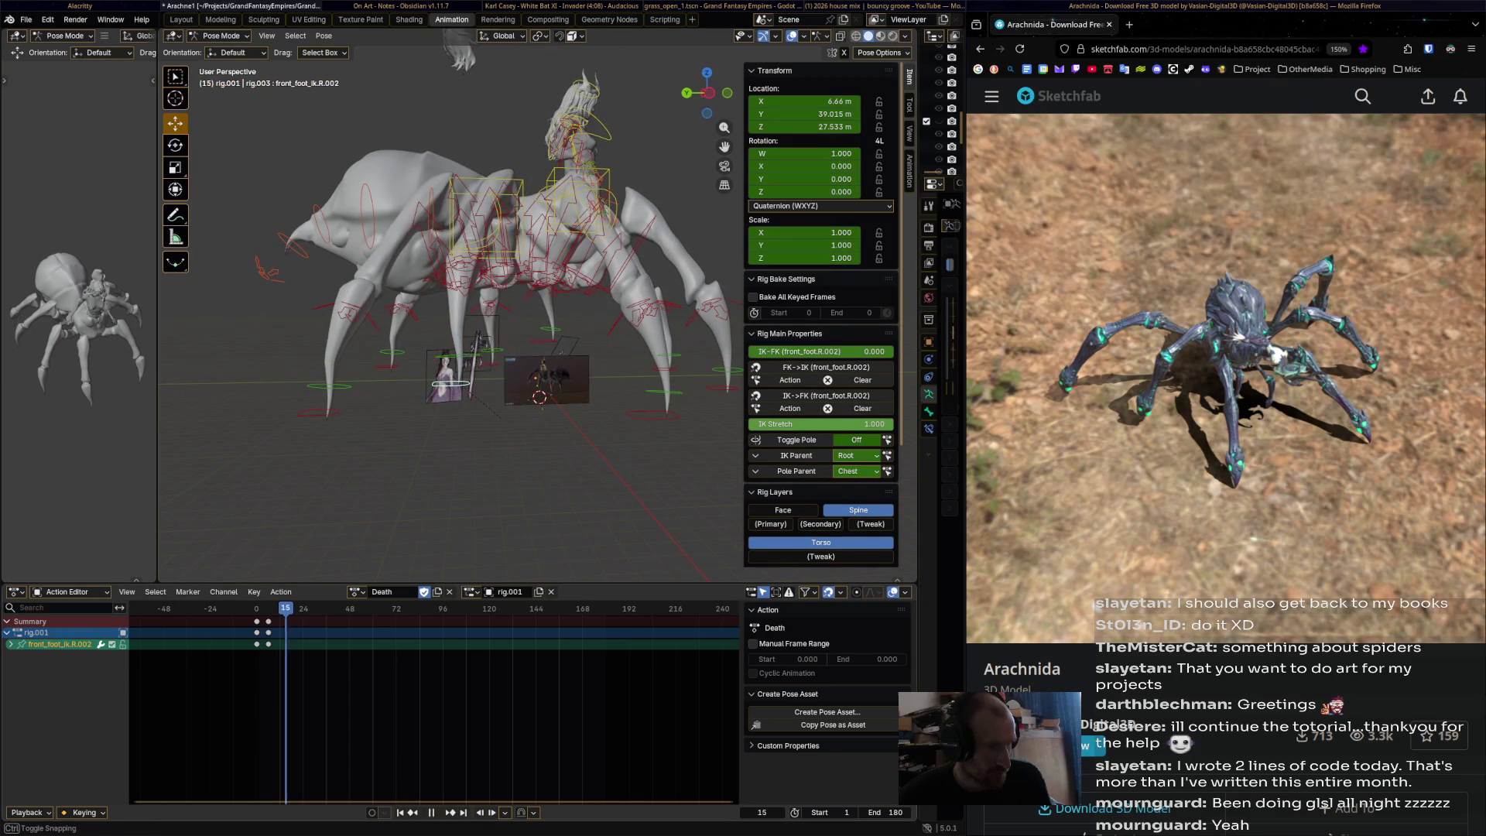
{"action": "left_click_drag", "start_coordinate": [459, 383], "coordinate": [371, 468]}
{"action": "middle_click_drag", "start_coordinate": [372, 467], "coordinate": [402, 395]}
{"action": "mouse_move", "coordinate": [403, 395]}
{"action": "left_mouse_down"}
{"action": "mouse_move", "coordinate": [348, 392]}
{"action": "mouse_move", "coordinate": [365, 398]}
{"action": "left_mouse_up"}
{"action": "mouse_move", "coordinate": [365, 398]}
{"action": "middle_mouse_down"}
{"action": "mouse_move", "coordinate": [433, 341]}
{"action": "mouse_move", "coordinate": [487, 256]}
{"action": "middle_mouse_up"}
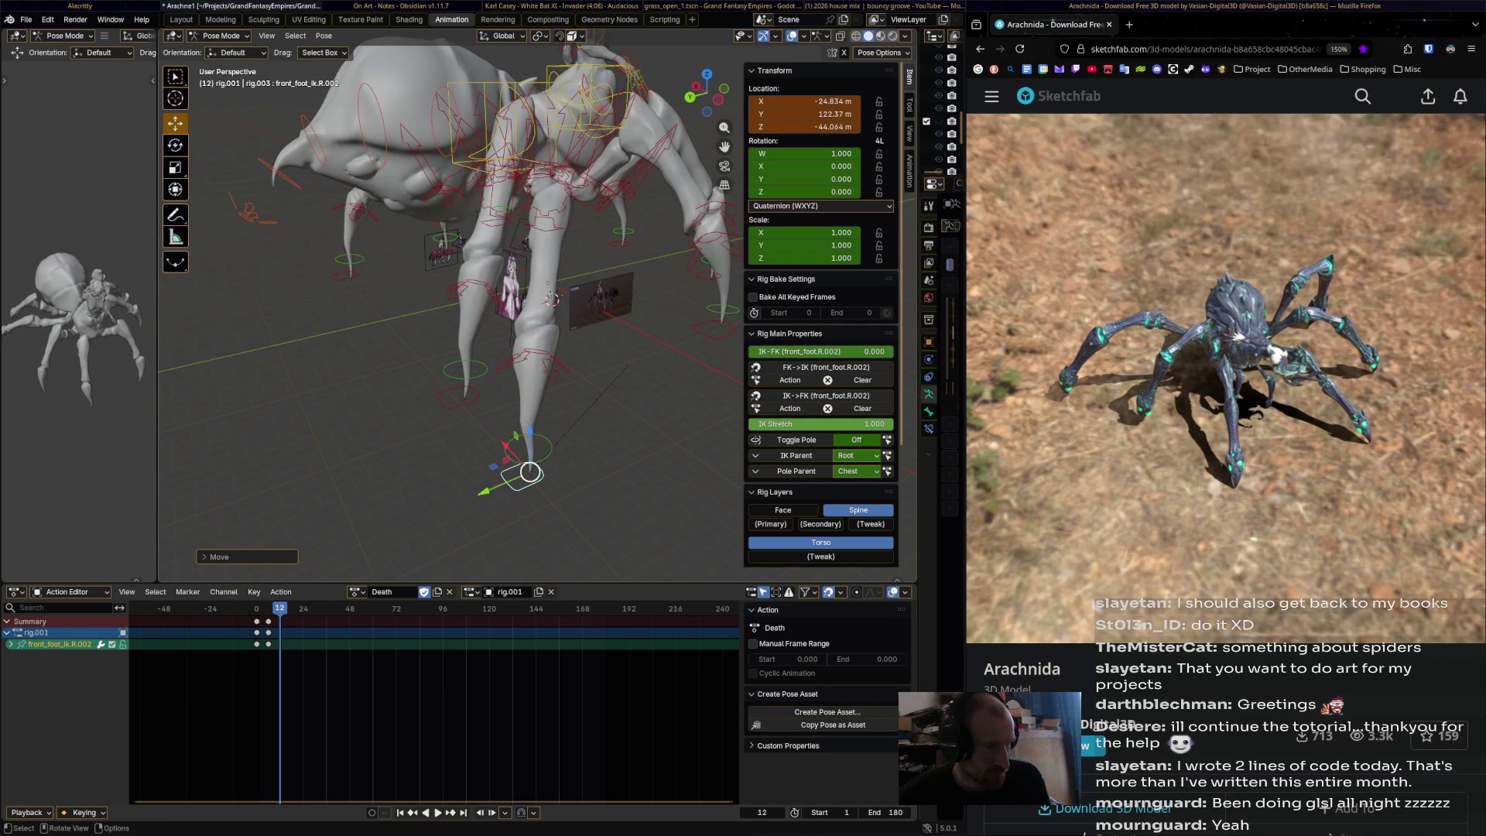
{"action": "left_click_drag", "start_coordinate": [530, 438], "coordinate": [529, 397]}
{"action": "middle_click_drag", "start_coordinate": [529, 396], "coordinate": [544, 337]}
{"action": "left_click_drag", "start_coordinate": [650, 301], "coordinate": [666, 292]}
{"action": "middle_click_drag", "start_coordinate": [666, 292], "coordinate": [642, 325]}
{"action": "left_click_drag", "start_coordinate": [418, 402], "coordinate": [425, 411]}
{"action": "mouse_move", "coordinate": [425, 410]}
{"action": "middle_mouse_down"}
{"action": "mouse_move", "coordinate": [533, 325]}
{"action": "mouse_move", "coordinate": [729, 322]}
{"action": "mouse_move", "coordinate": [588, 318]}
{"action": "middle_mouse_up"}
{"action": "key", "text": "i"}
- Move front_foot_ik.L.001 to a new spot, key it at frame 12, and review frames 0–18
{"action": "scroll", "coordinate": [503, 341], "scroll_direction": "down", "scroll_amount": 5}
{"action": "left_click", "coordinate": [569, 341]}
{"action": "key", "text": "g"}
{"action": "left_click", "coordinate": [533, 322]}
{"action": "key", "text": "g"}
{"action": "left_click", "coordinate": [644, 320]}
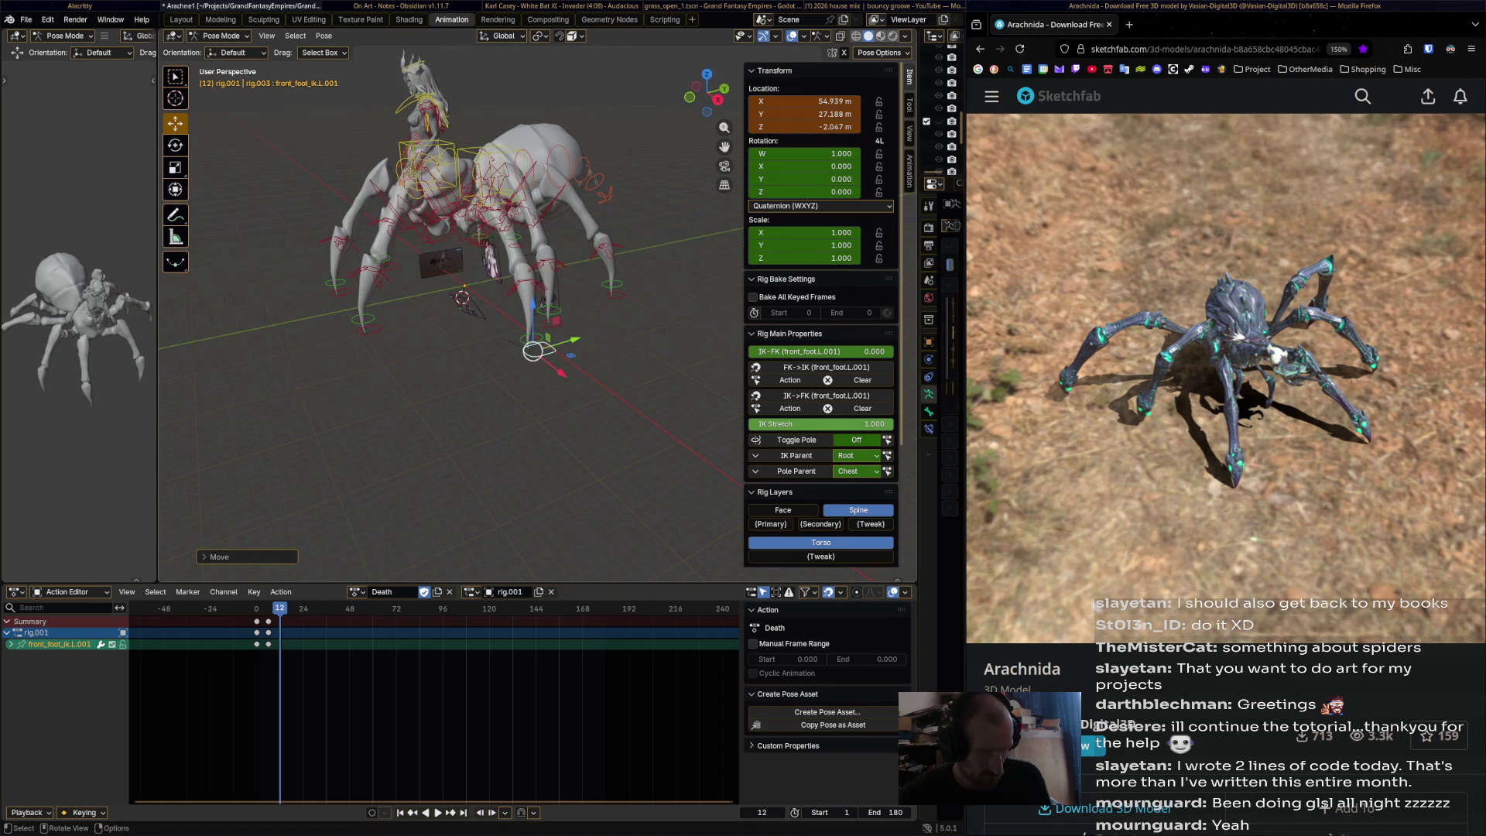
{"action": "key", "text": "i"}
{"action": "mouse_move", "coordinate": [279, 609]}
{"action": "left_mouse_down"}
{"action": "mouse_move", "coordinate": [255, 608]}
{"action": "mouse_move", "coordinate": [290, 608]}
{"action": "mouse_move", "coordinate": [268, 608]}
{"action": "left_mouse_up"}
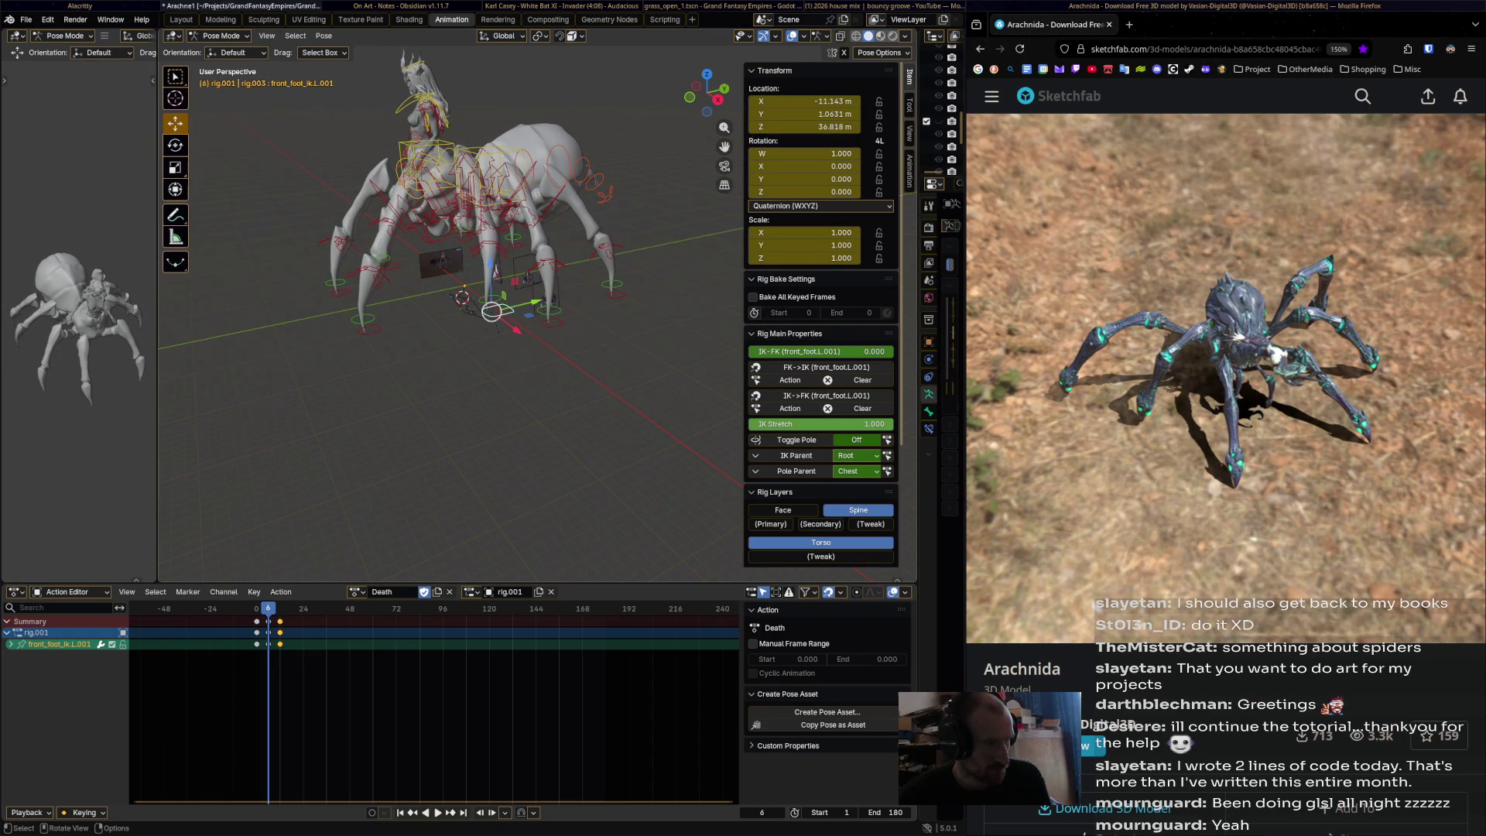
{"action": "left_click", "coordinate": [549, 321]}
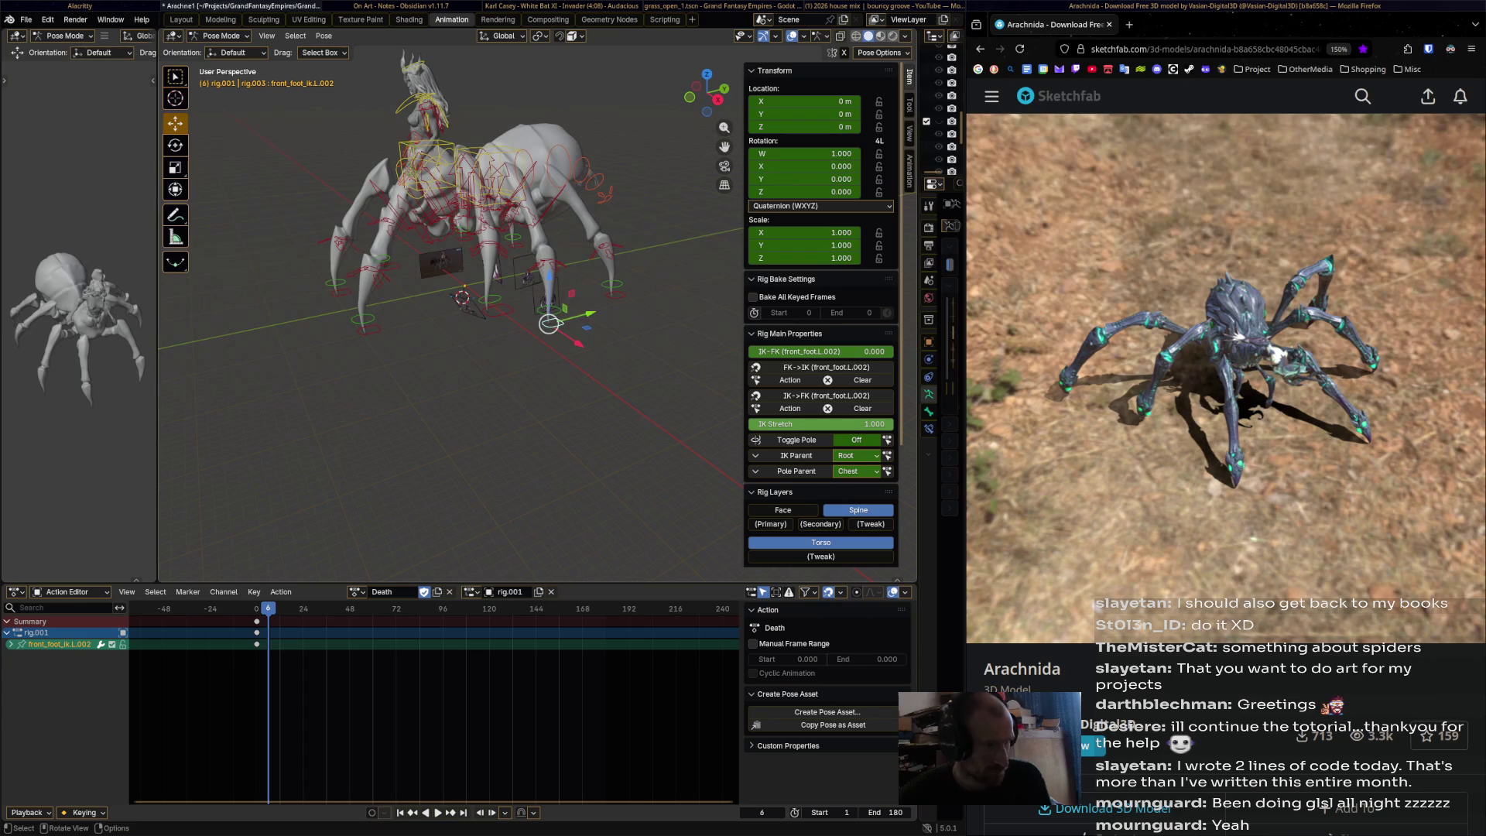
- Key front_foot_ik.L.002 at frame 6, then move it and key it at frame 12
{"action": "key", "text": "i"}
{"action": "left_click", "coordinate": [288, 611]}
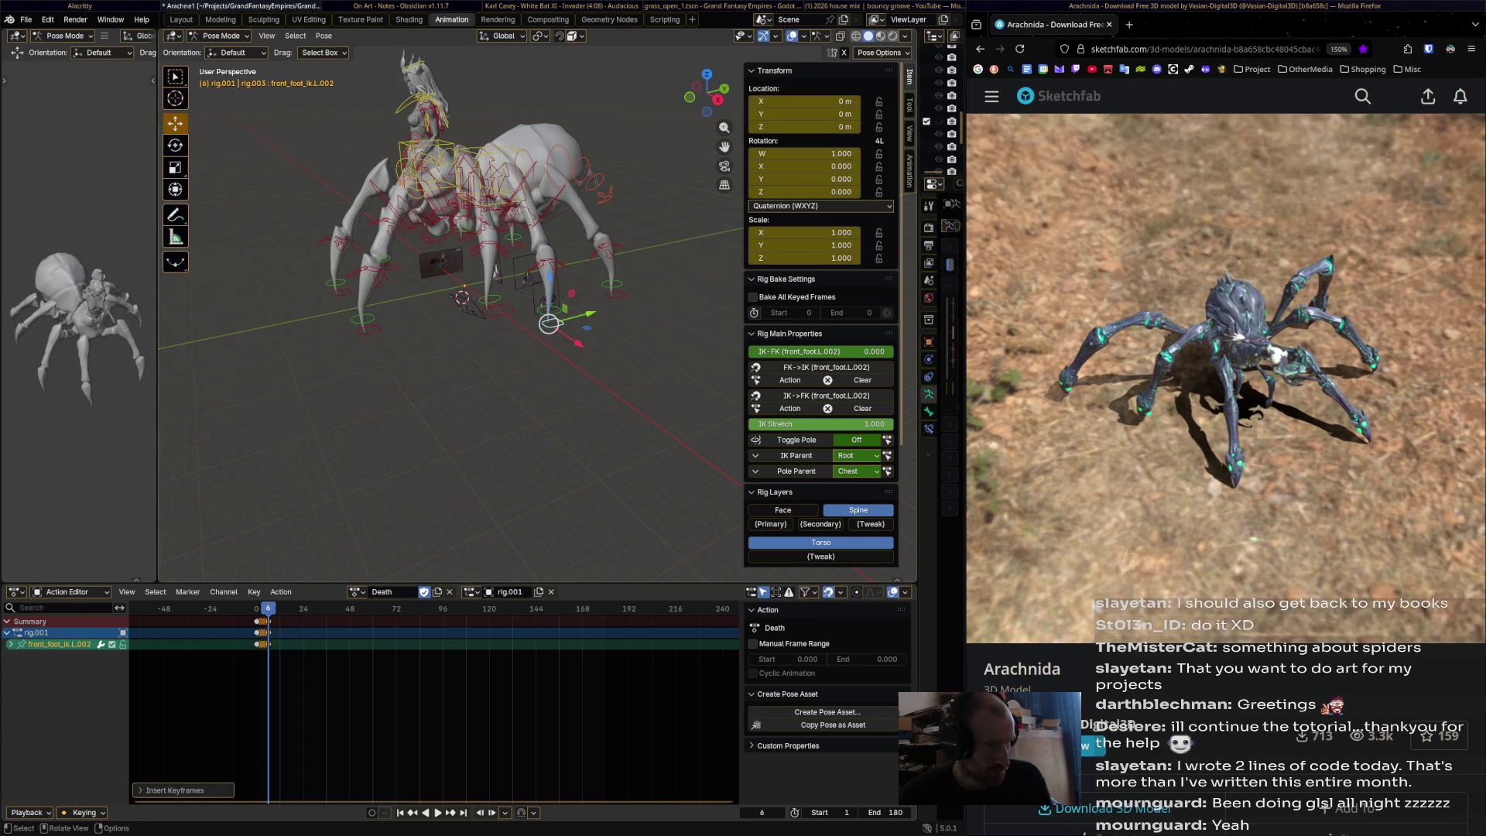
{"action": "key", "text": "Right"}
{"action": "key", "text": "Right"}
{"action": "key", "text": "Right"}
{"action": "left_click_drag", "start_coordinate": [549, 323], "coordinate": [578, 303]}
{"action": "middle_click_drag", "start_coordinate": [579, 304], "coordinate": [554, 308]}
{"action": "key", "text": "i"}
- Move front_foot_ik.L.002 outward at frame 18, key it, and play back the steps
{"action": "key", "text": "Right"}
{"action": "key", "text": "Right"}
{"action": "key", "text": "Right"}
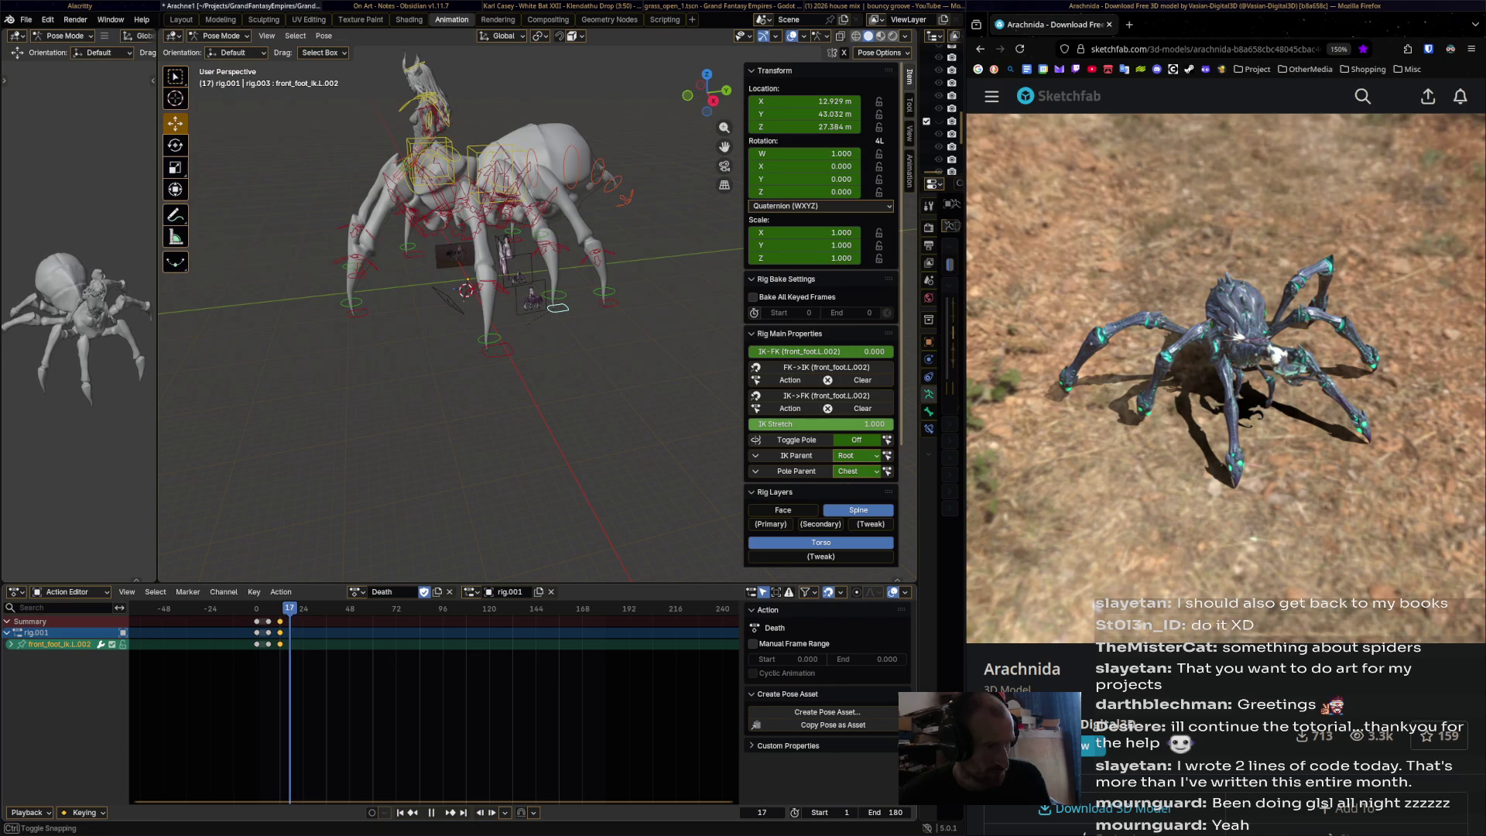
{"action": "middle_click_drag", "start_coordinate": [554, 308], "coordinate": [514, 282]}
{"action": "left_click_drag", "start_coordinate": [513, 281], "coordinate": [547, 304]}
{"action": "mouse_move", "coordinate": [547, 305]}
{"action": "middle_mouse_down"}
{"action": "mouse_move", "coordinate": [603, 332]}
{"action": "mouse_move", "coordinate": [588, 345]}
{"action": "middle_mouse_up"}
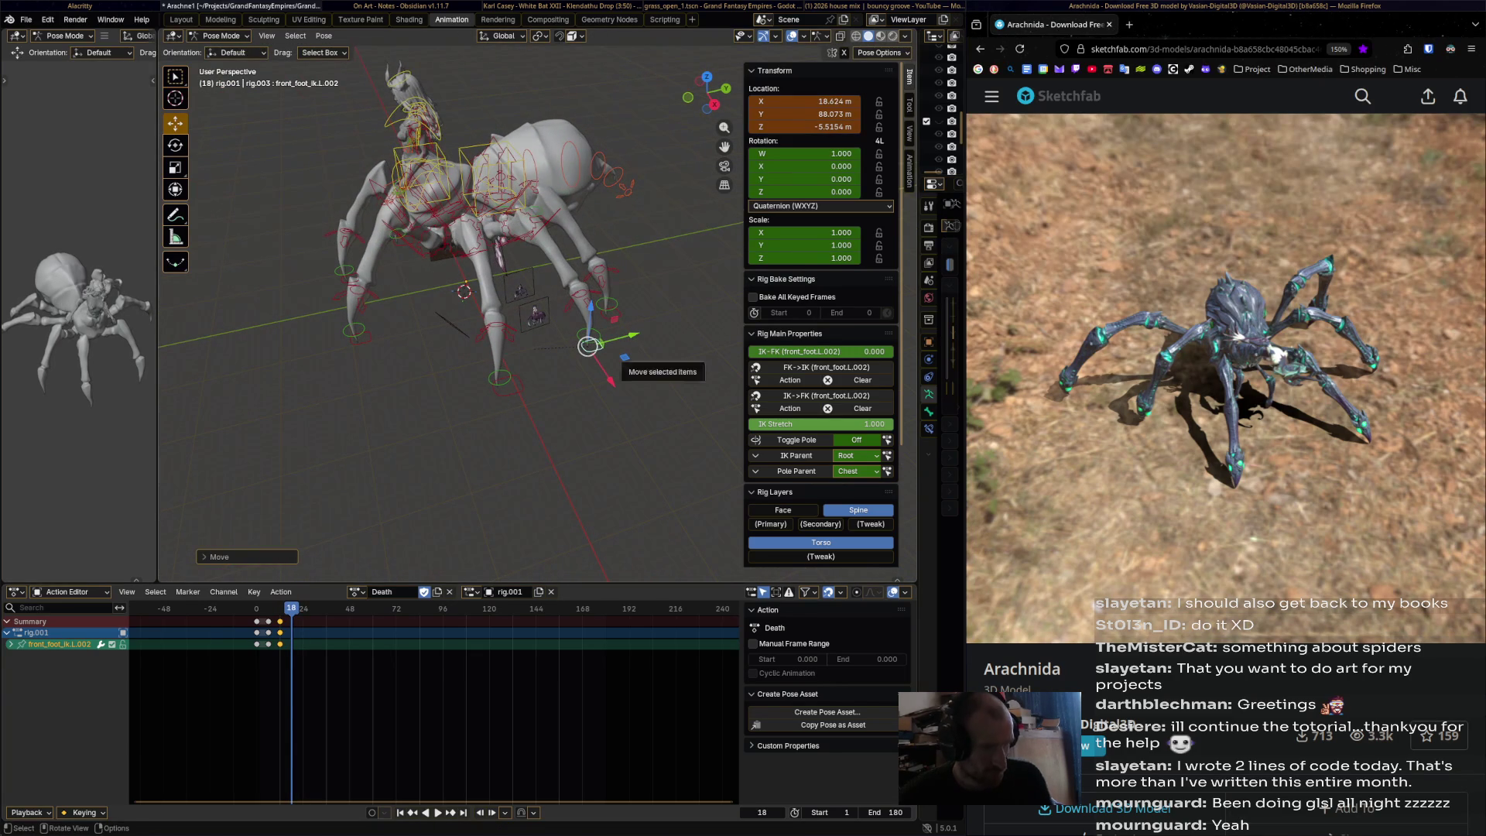
{"action": "key", "text": "i"}
{"action": "key", "text": "space"}
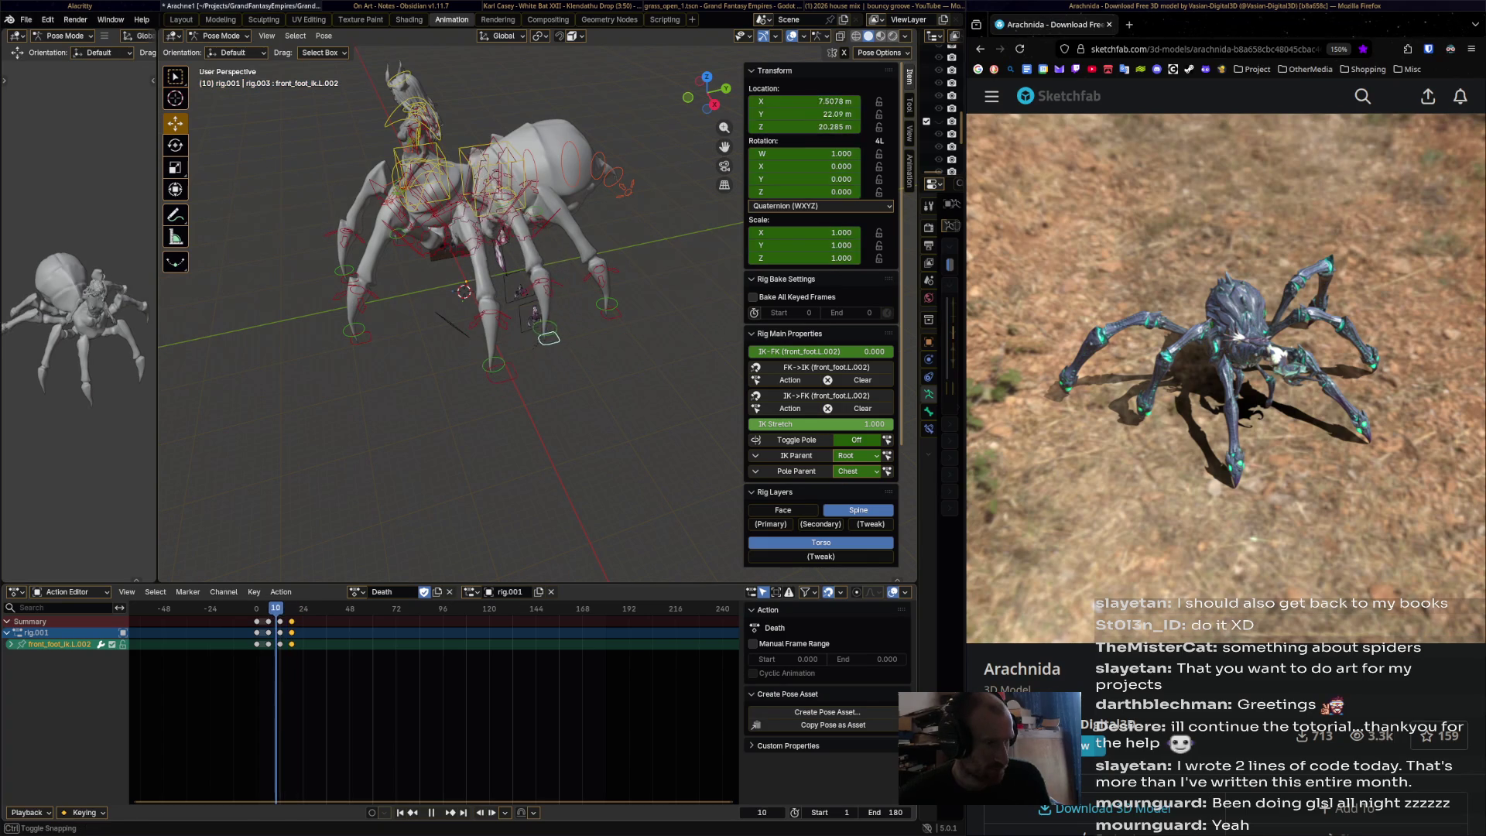
{"action": "key", "text": "space"}
{"action": "middle_click_drag", "start_coordinate": [588, 345], "coordinate": [496, 336]}
{"action": "middle_click_drag", "start_coordinate": [580, 257], "coordinate": [596, 381]}
{"action": "left_click", "coordinate": [596, 382]}
{"action": "key", "text": "space"}
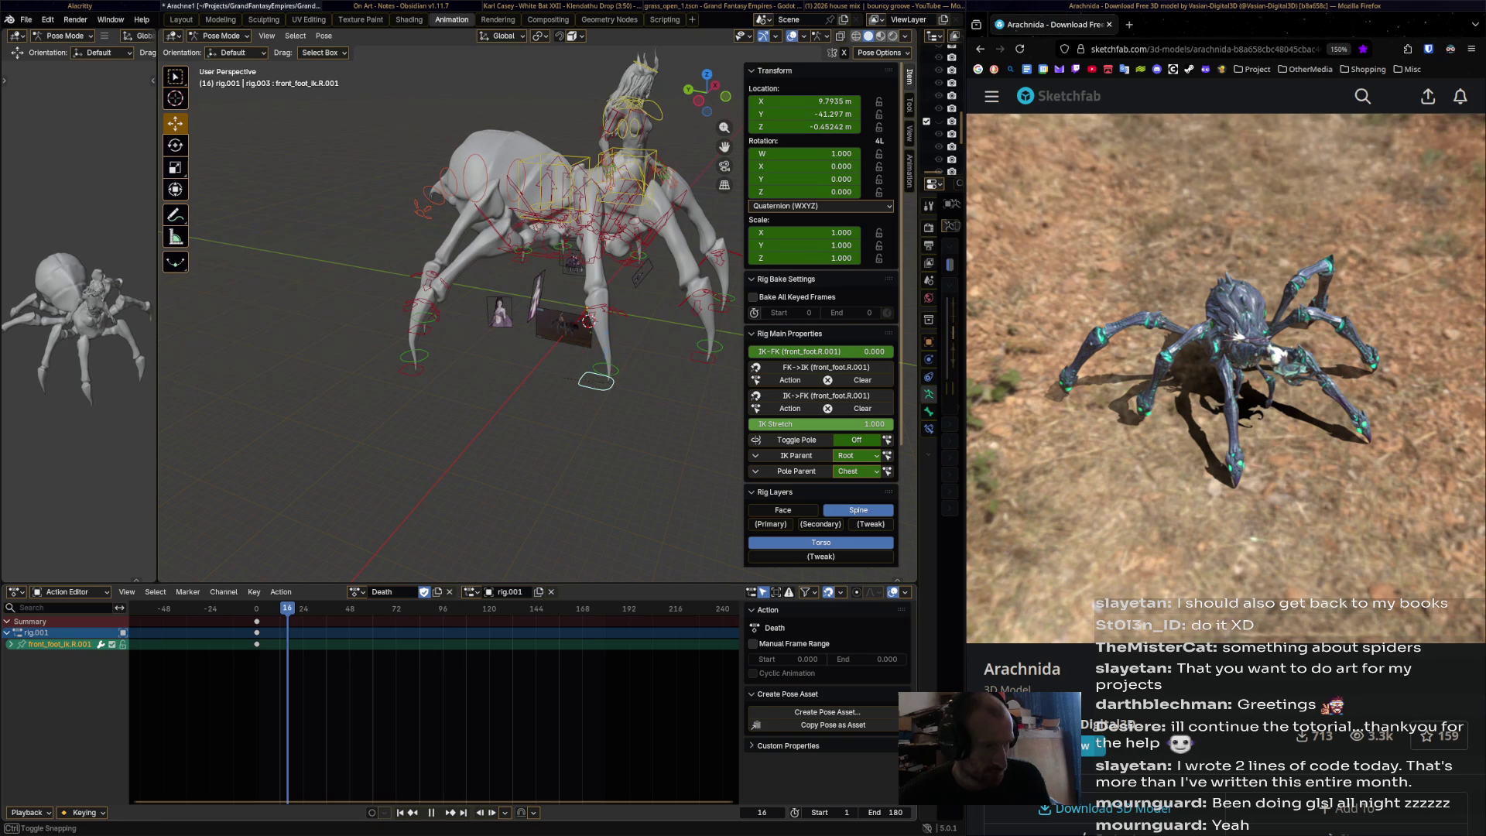
- Key front_foot_ik.R.001 at frame 12, then reposition the foot
{"action": "key", "text": "space"}
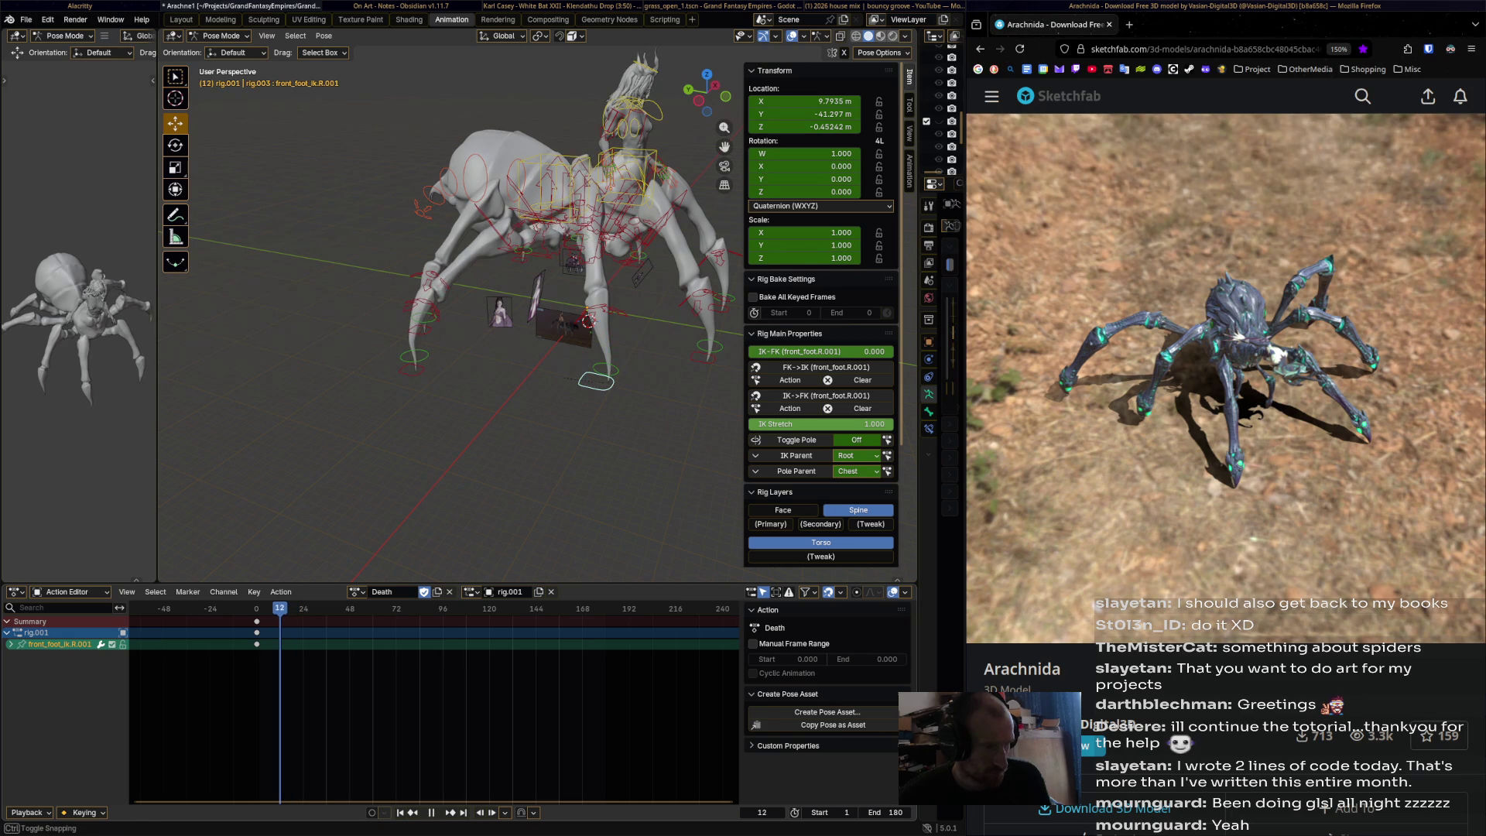
{"action": "key", "text": "i"}
{"action": "left_click", "coordinate": [232, 613]}
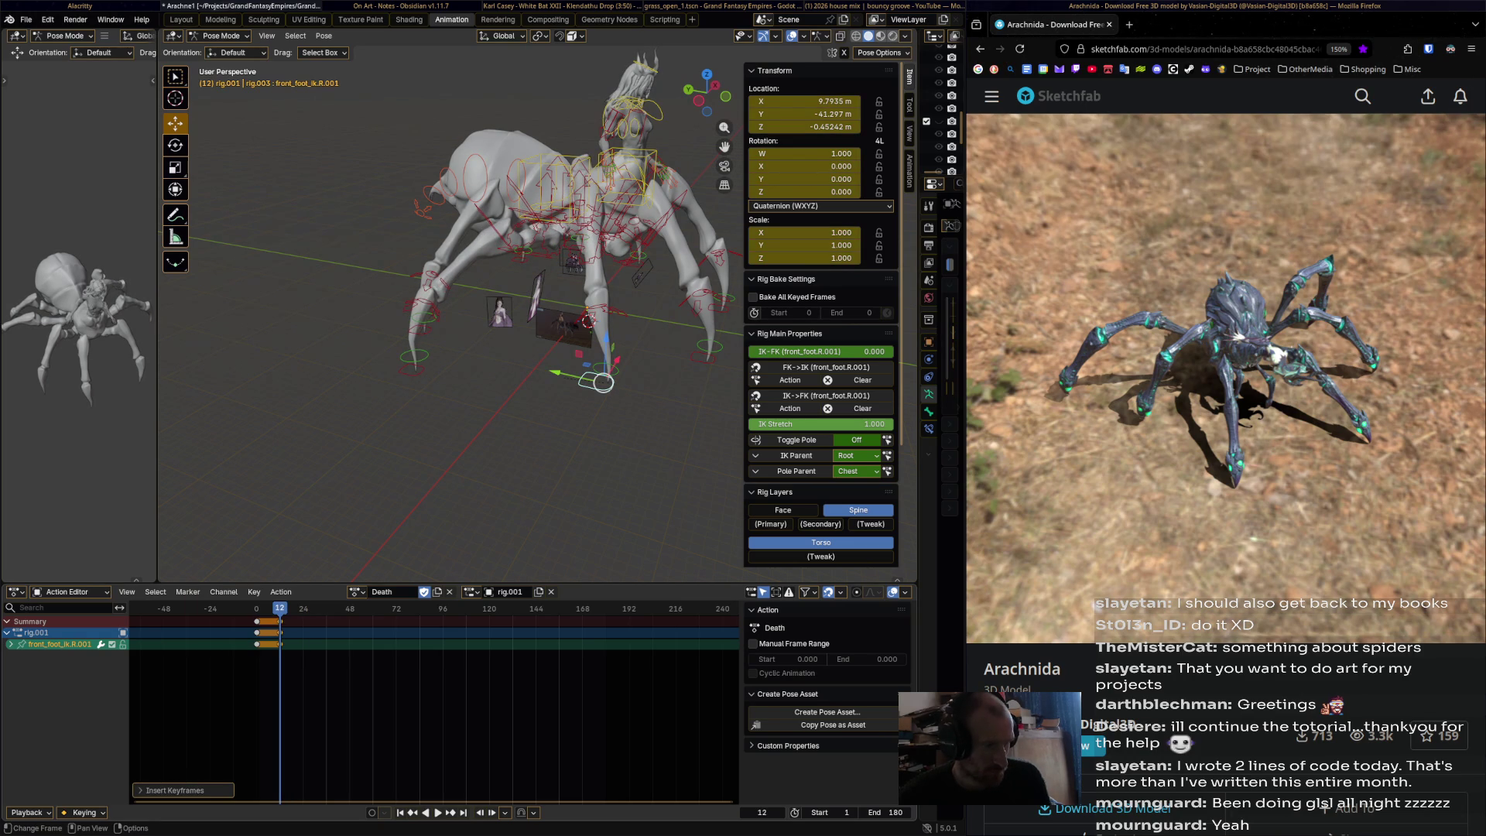
{"action": "key", "text": "g"}
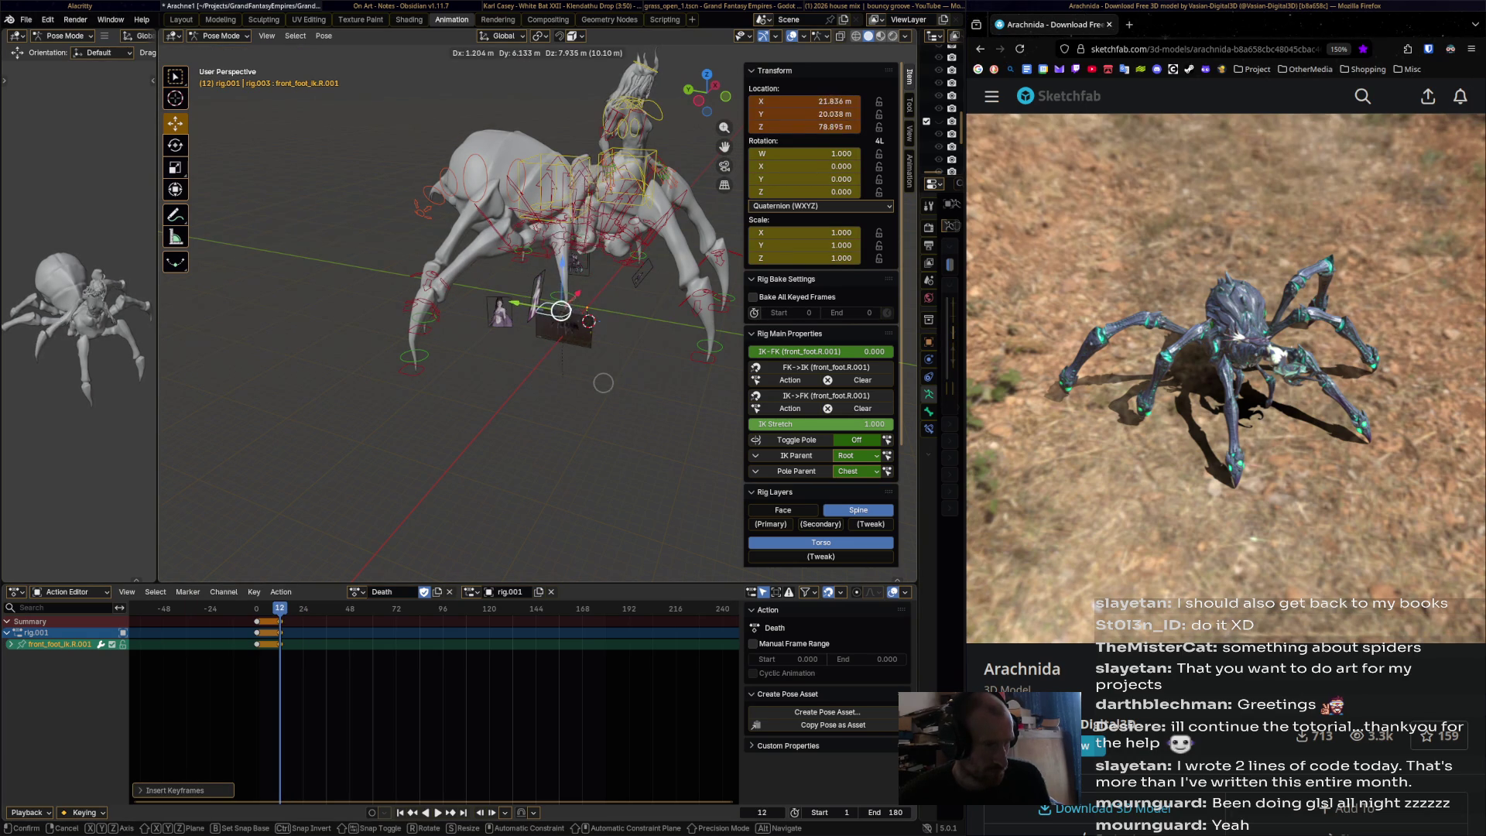
{"action": "middle_click_drag", "start_coordinate": [603, 382], "coordinate": [503, 356], "text": "alt"}
{"action": "left_click", "coordinate": [377, 258]}
{"action": "left_click", "coordinate": [377, 258]}
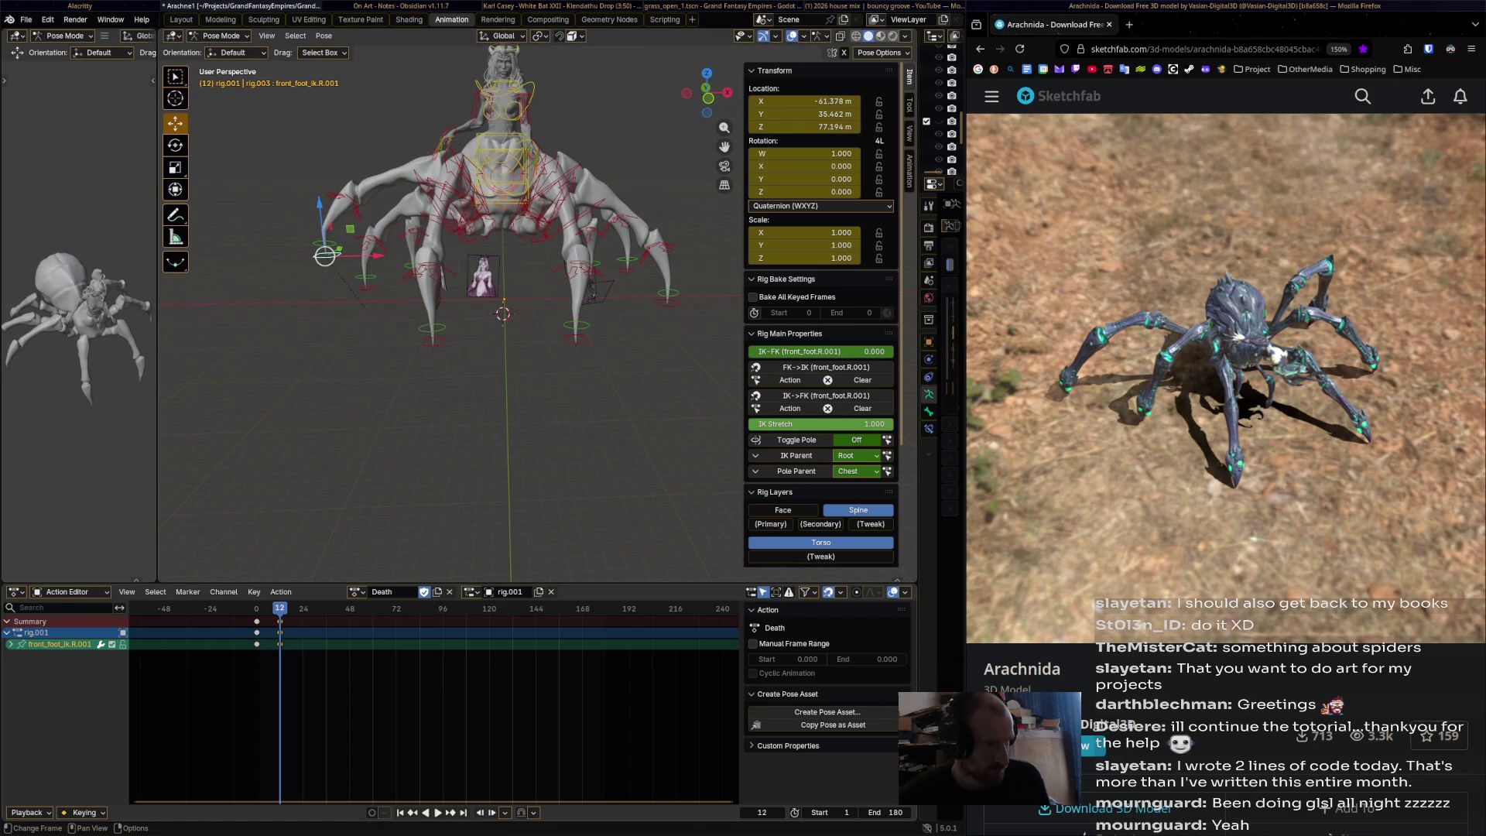
- At frame 18, move front_foot_ik.R.001 to a new spot and key its location
{"action": "key", "text": "space"}
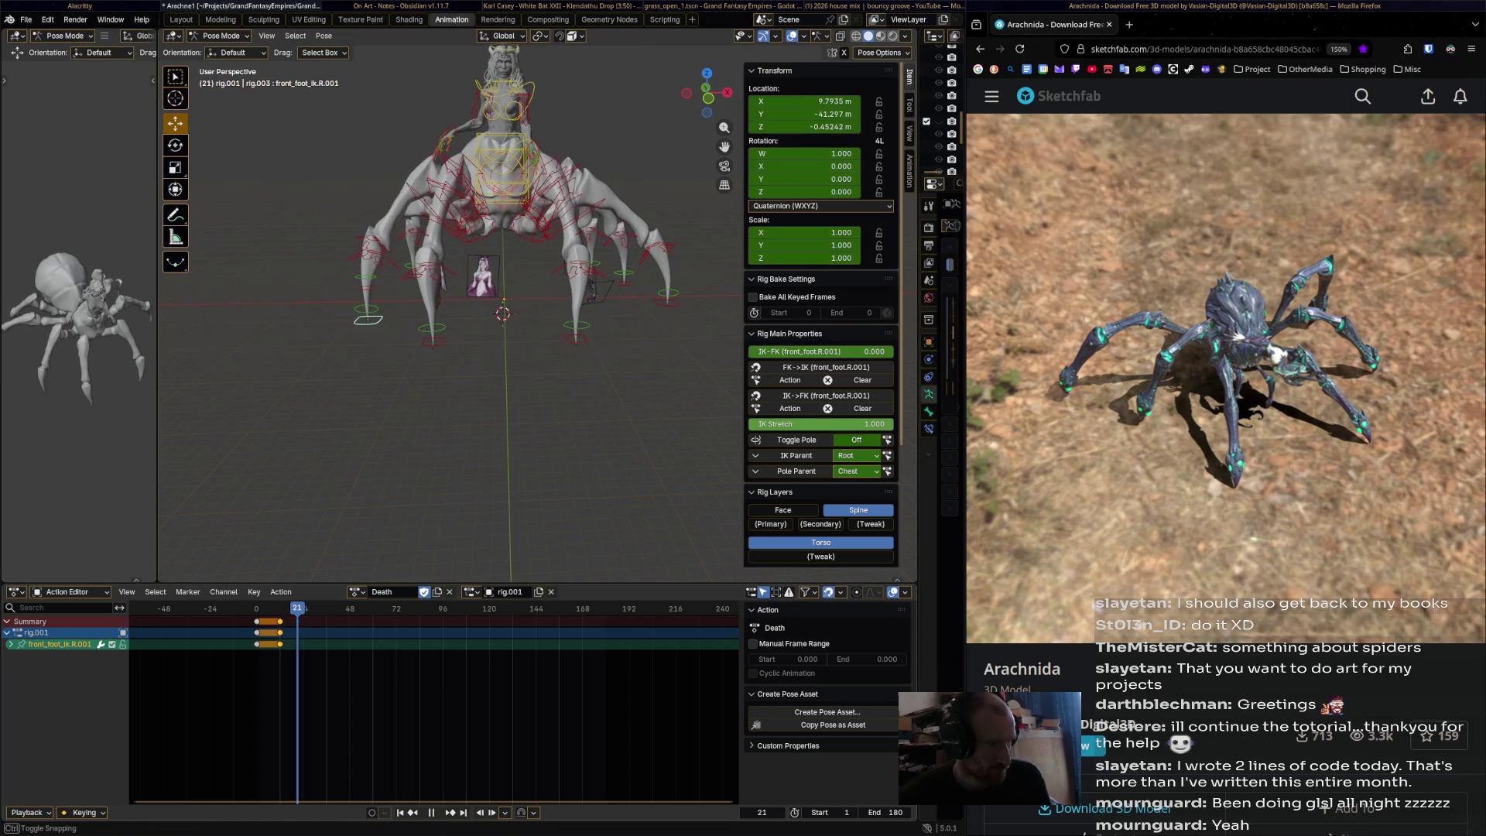
{"action": "key", "text": "g"}
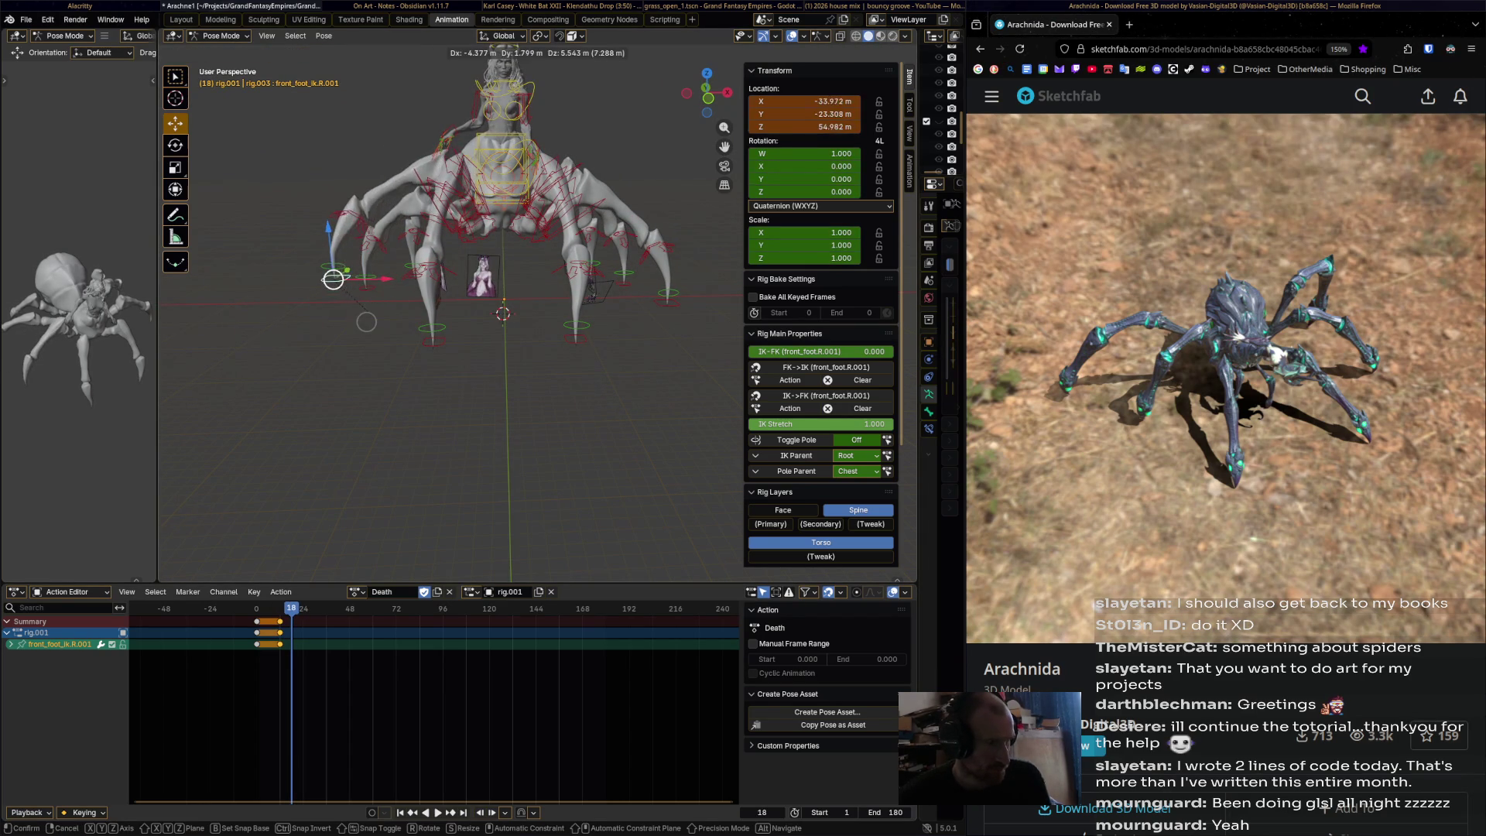
{"action": "left_click", "coordinate": [325, 273]}
{"action": "key", "text": "i"}
- At frame 23, slide front_foot_ik.R.001 outward along X and key it
{"action": "key", "text": "space"}
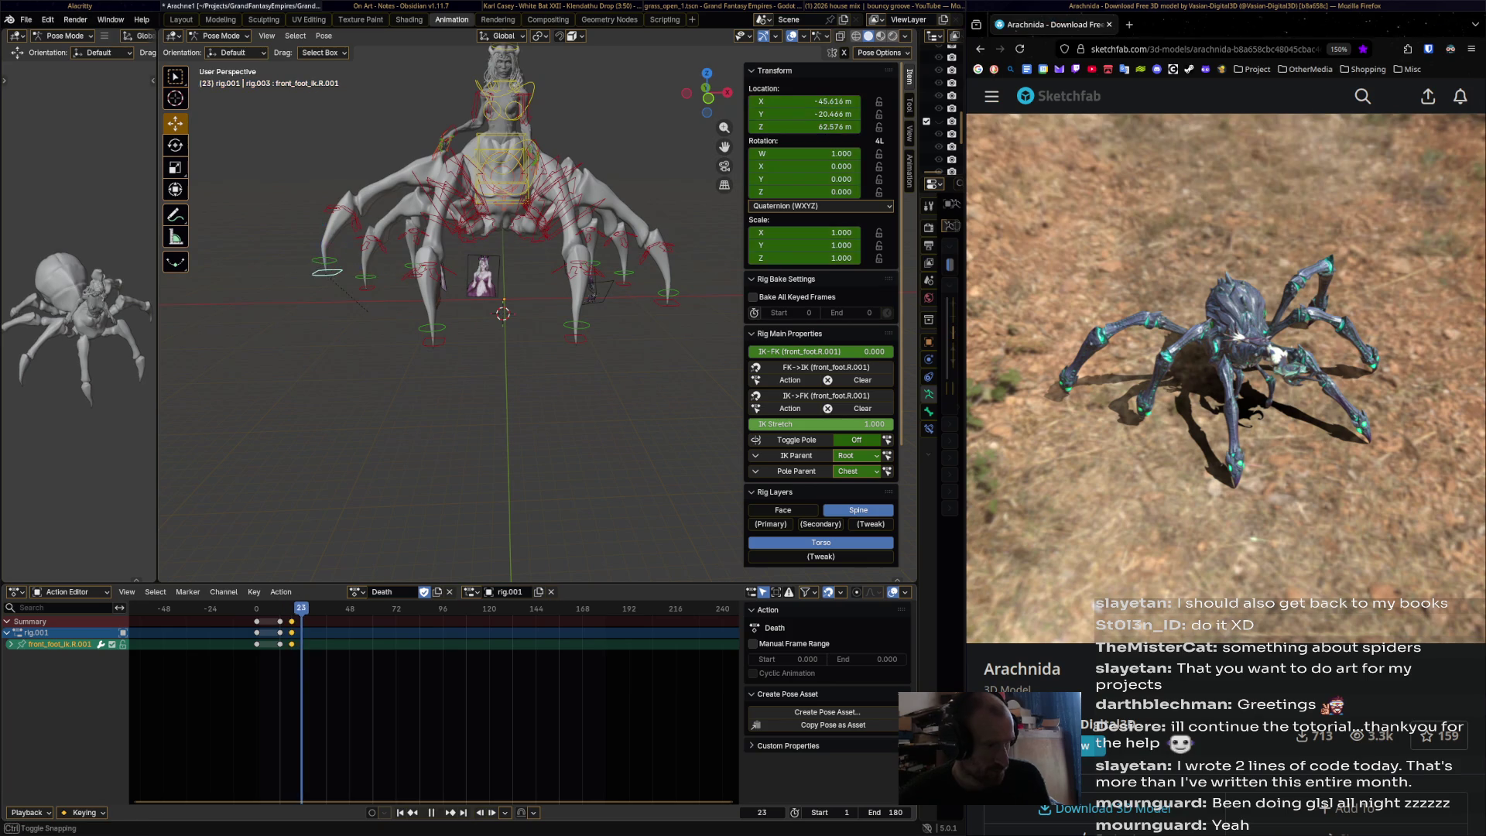
{"action": "middle_click_drag", "start_coordinate": [542, 348], "coordinate": [371, 348]}
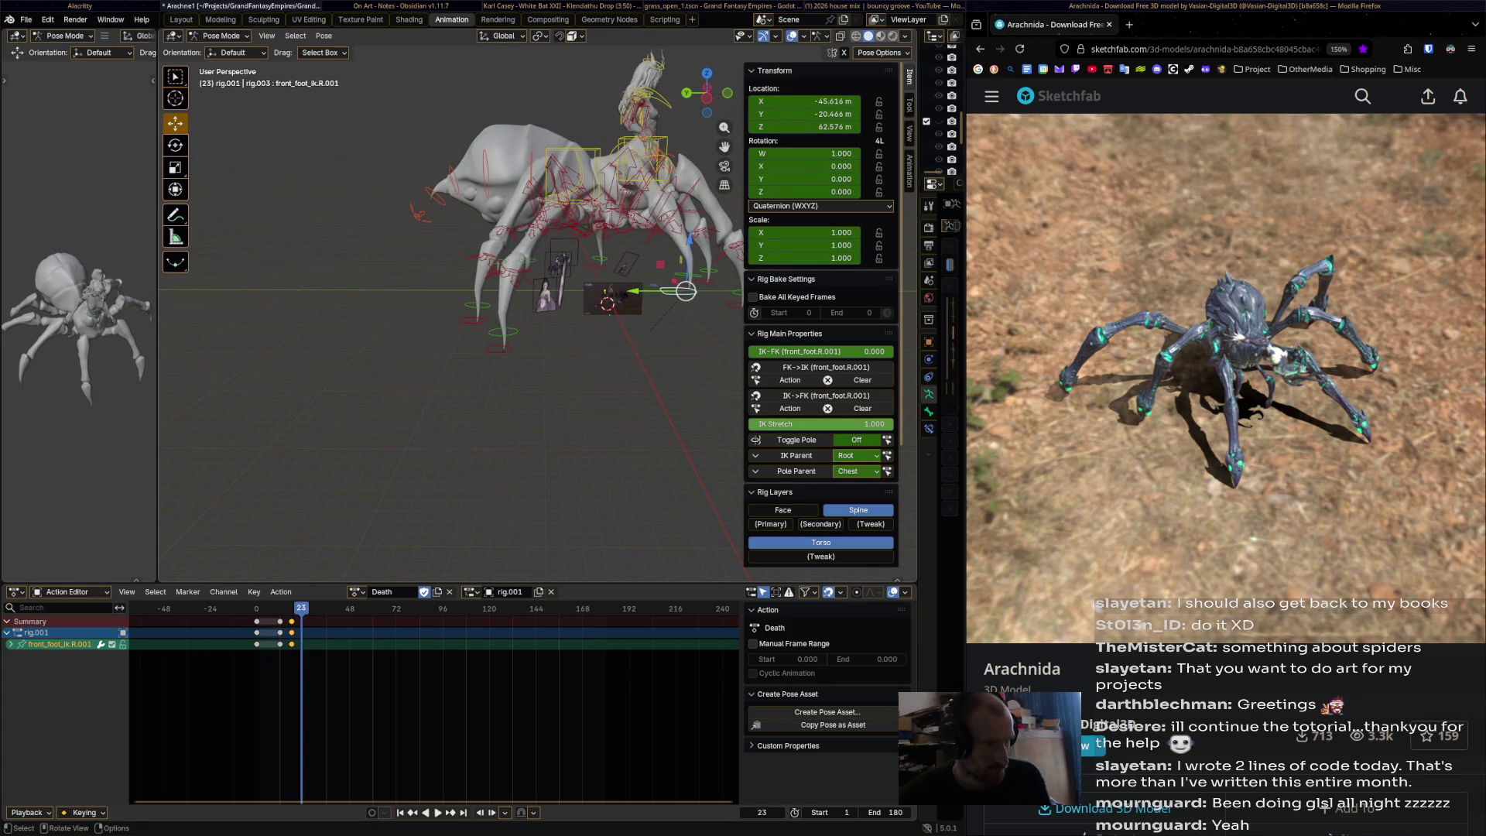
{"action": "mouse_move", "coordinate": [685, 291]}
{"action": "left_mouse_down"}
{"action": "mouse_move", "coordinate": [613, 305]}
{"action": "mouse_move", "coordinate": [606, 342]}
{"action": "left_mouse_up"}
{"action": "middle_click_drag", "start_coordinate": [606, 343], "coordinate": [600, 434]}
{"action": "left_click_drag", "start_coordinate": [469, 445], "coordinate": [453, 458]}
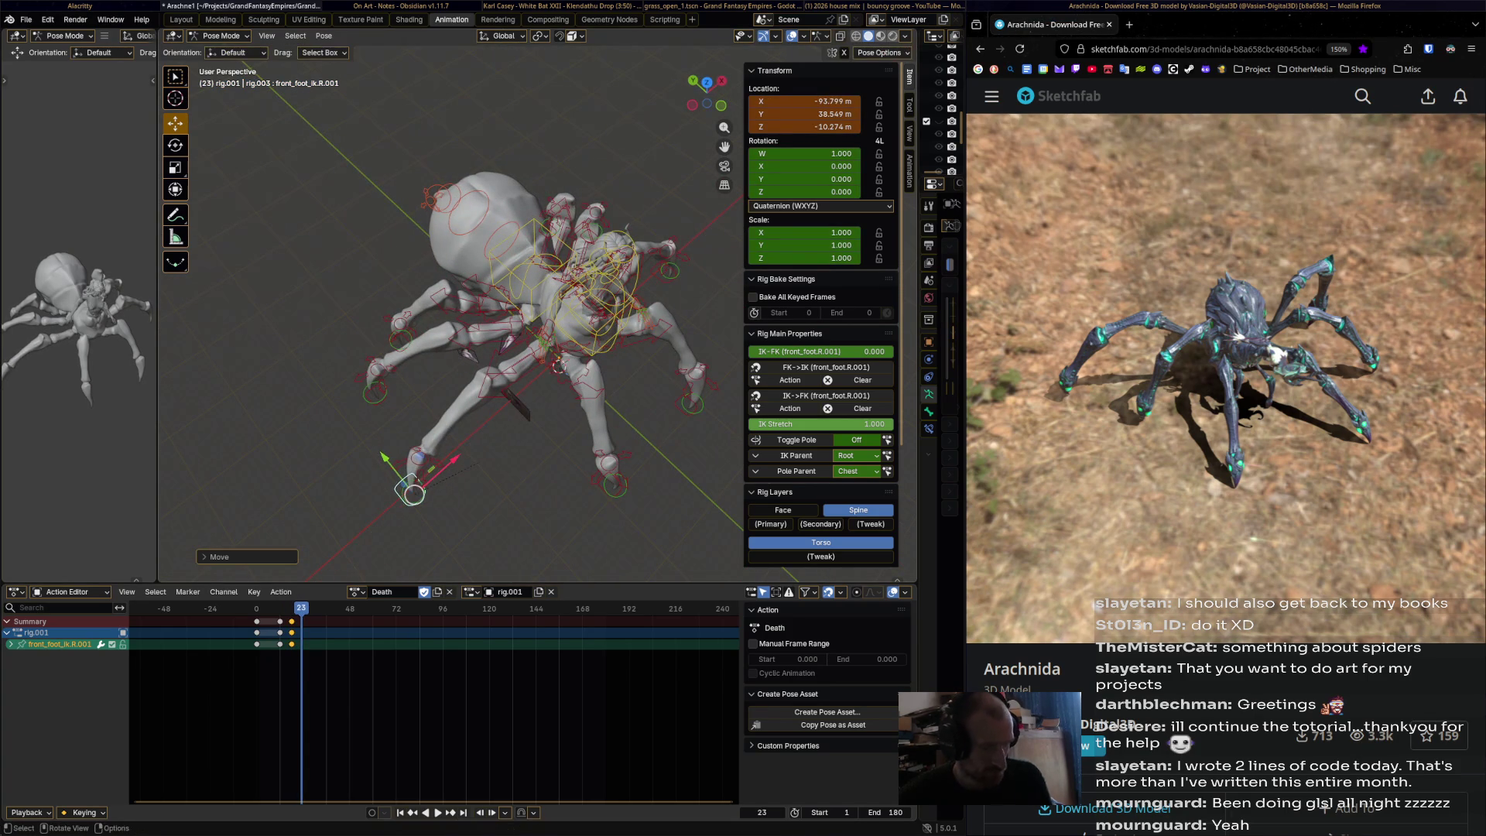
{"action": "key", "text": "i"}
- Review the step and rewind the reference spider animation to 00:21
{"action": "mouse_move", "coordinate": [301, 608]}
{"action": "left_mouse_down"}
{"action": "mouse_move", "coordinate": [246, 609]}
{"action": "mouse_move", "coordinate": [298, 609]}
{"action": "left_mouse_up"}
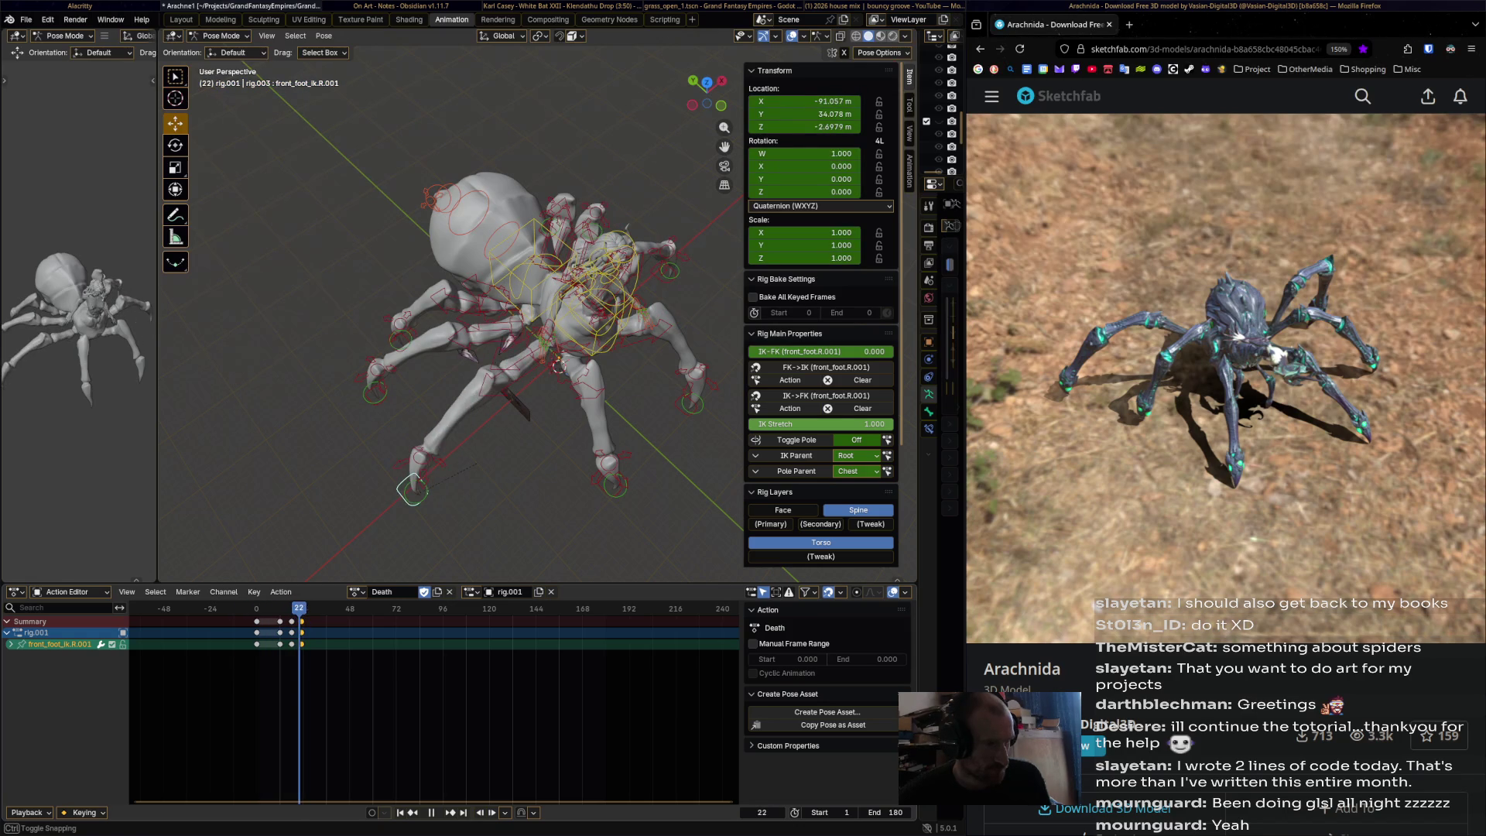
{"action": "middle_click_drag", "start_coordinate": [448, 325], "coordinate": [496, 310]}
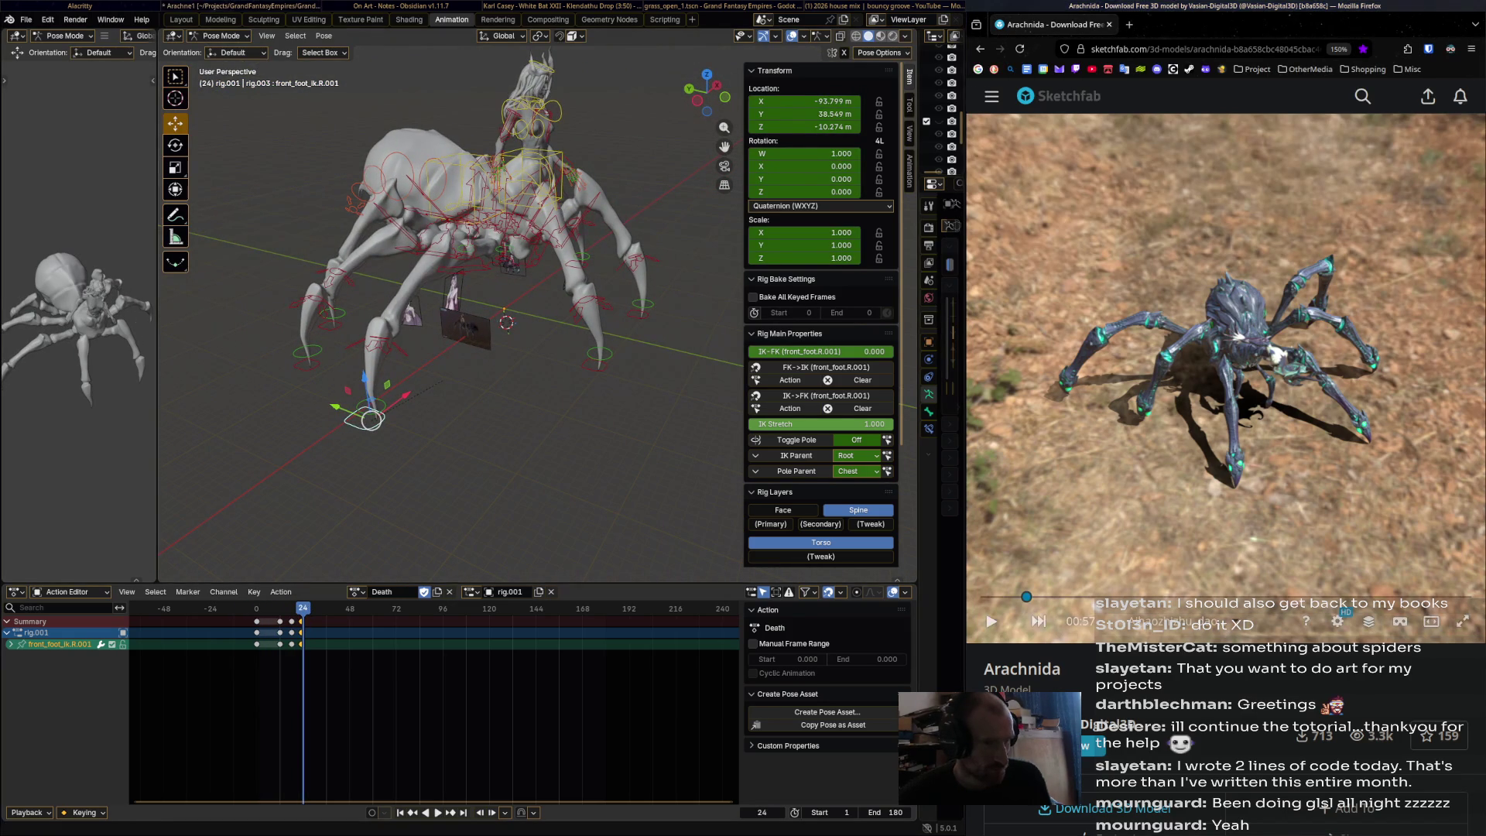
{"action": "mouse_move", "coordinate": [1026, 597]}
{"action": "left_mouse_down"}
{"action": "mouse_move", "coordinate": [987, 596]}
{"action": "mouse_move", "coordinate": [1003, 597]}
{"action": "left_mouse_up"}
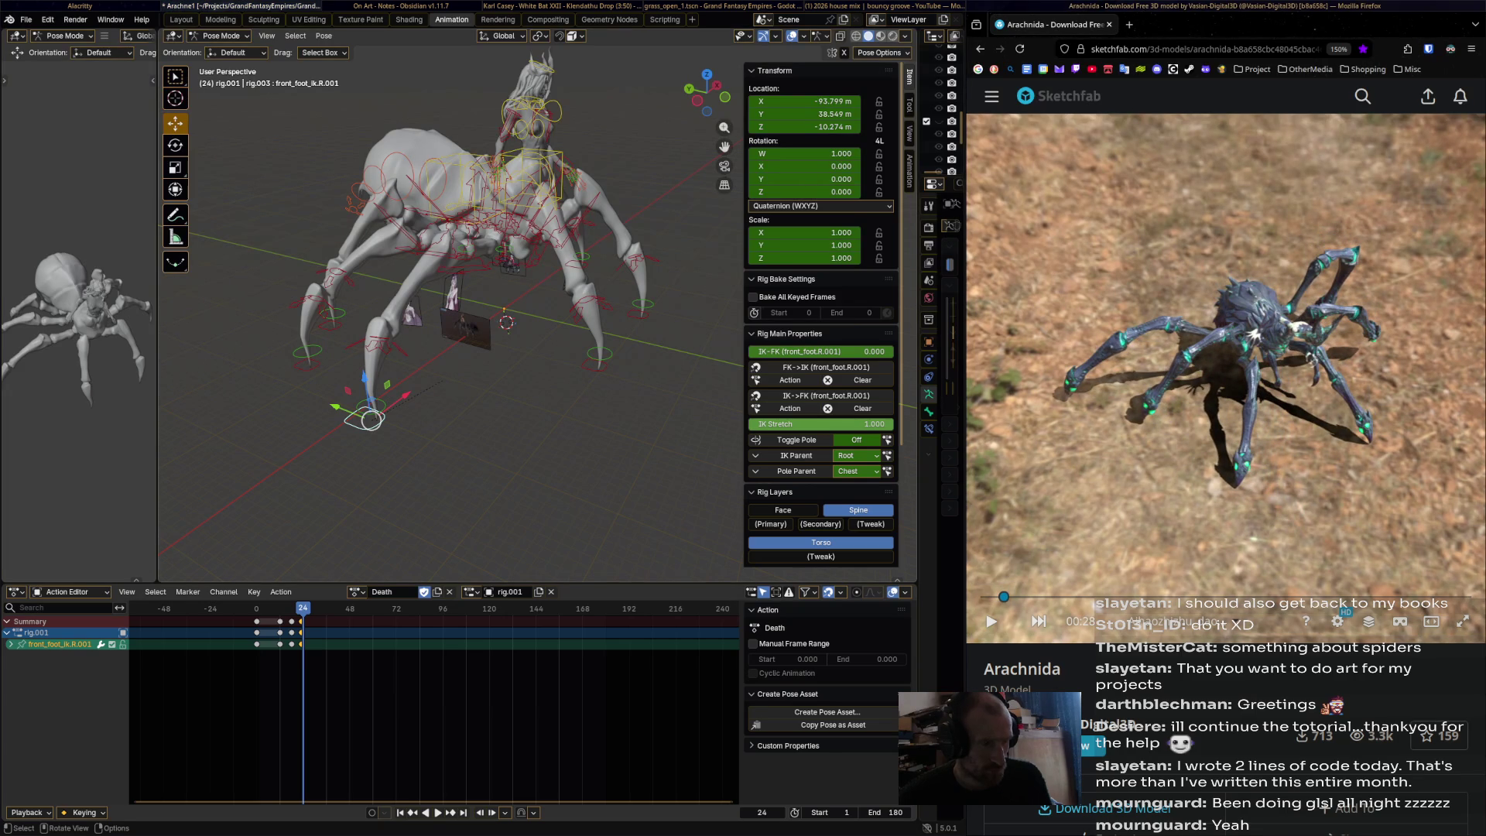
{"action": "left_click", "coordinate": [599, 366]}
- Step front_foot_ik.R to a new spot and key it at frame 18
{"action": "key", "text": "shift+ctrl+space"}
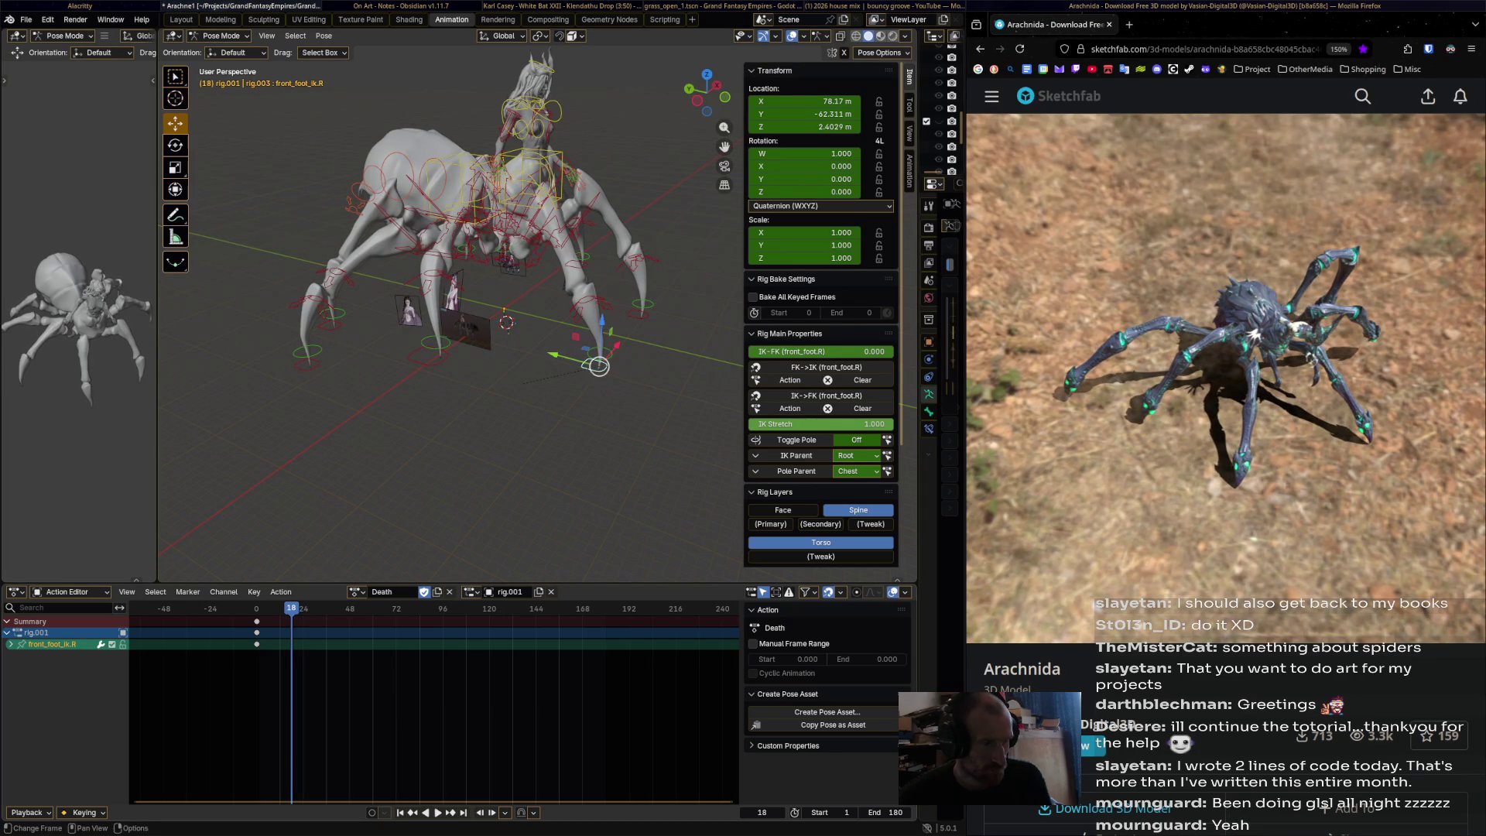
{"action": "left_click_drag", "start_coordinate": [599, 366], "coordinate": [592, 354]}
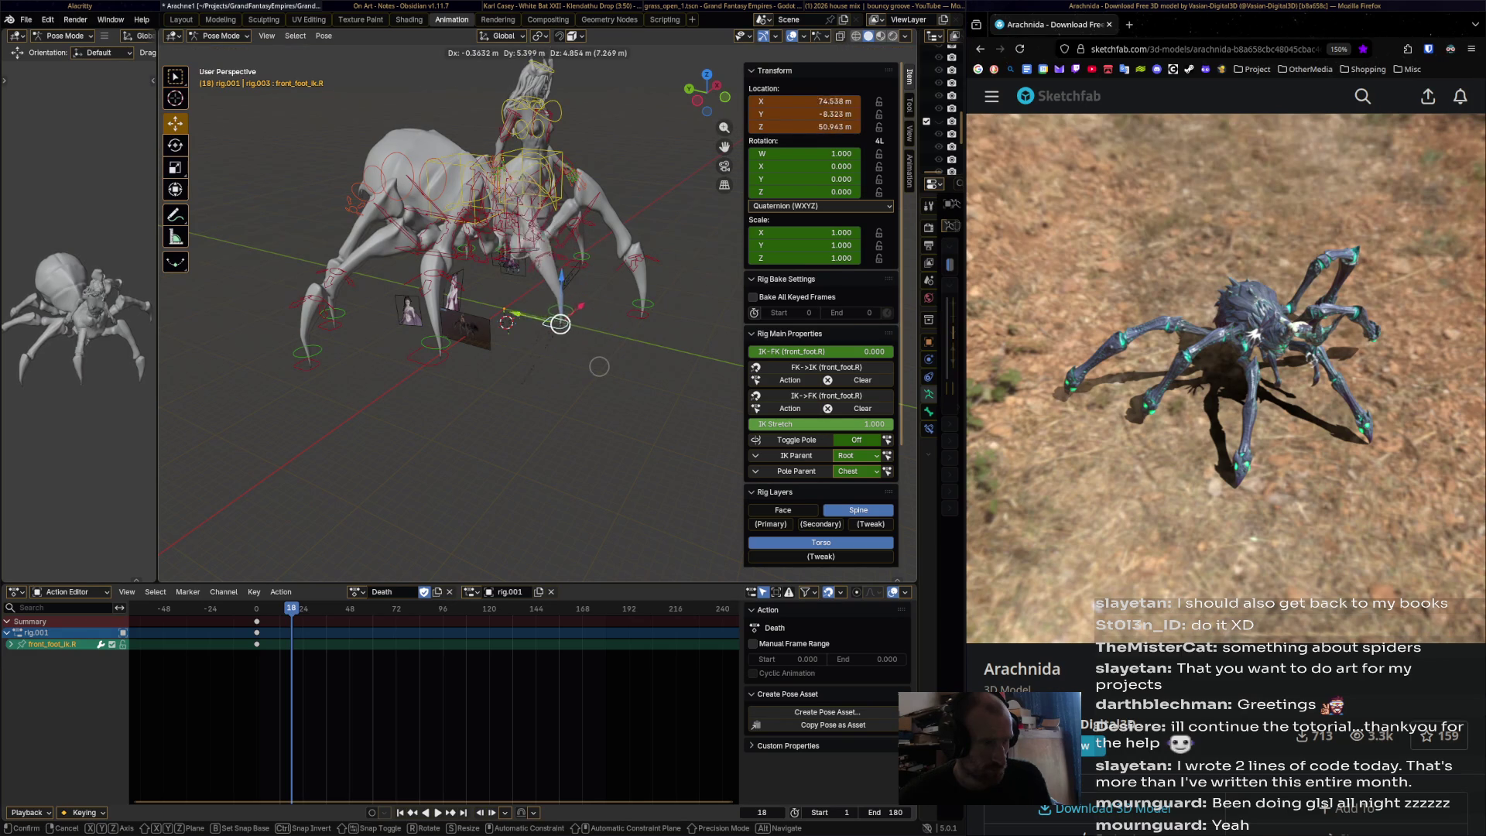
{"action": "left_click", "coordinate": [561, 351]}
{"action": "middle_click_drag", "start_coordinate": [561, 350], "coordinate": [495, 348]}
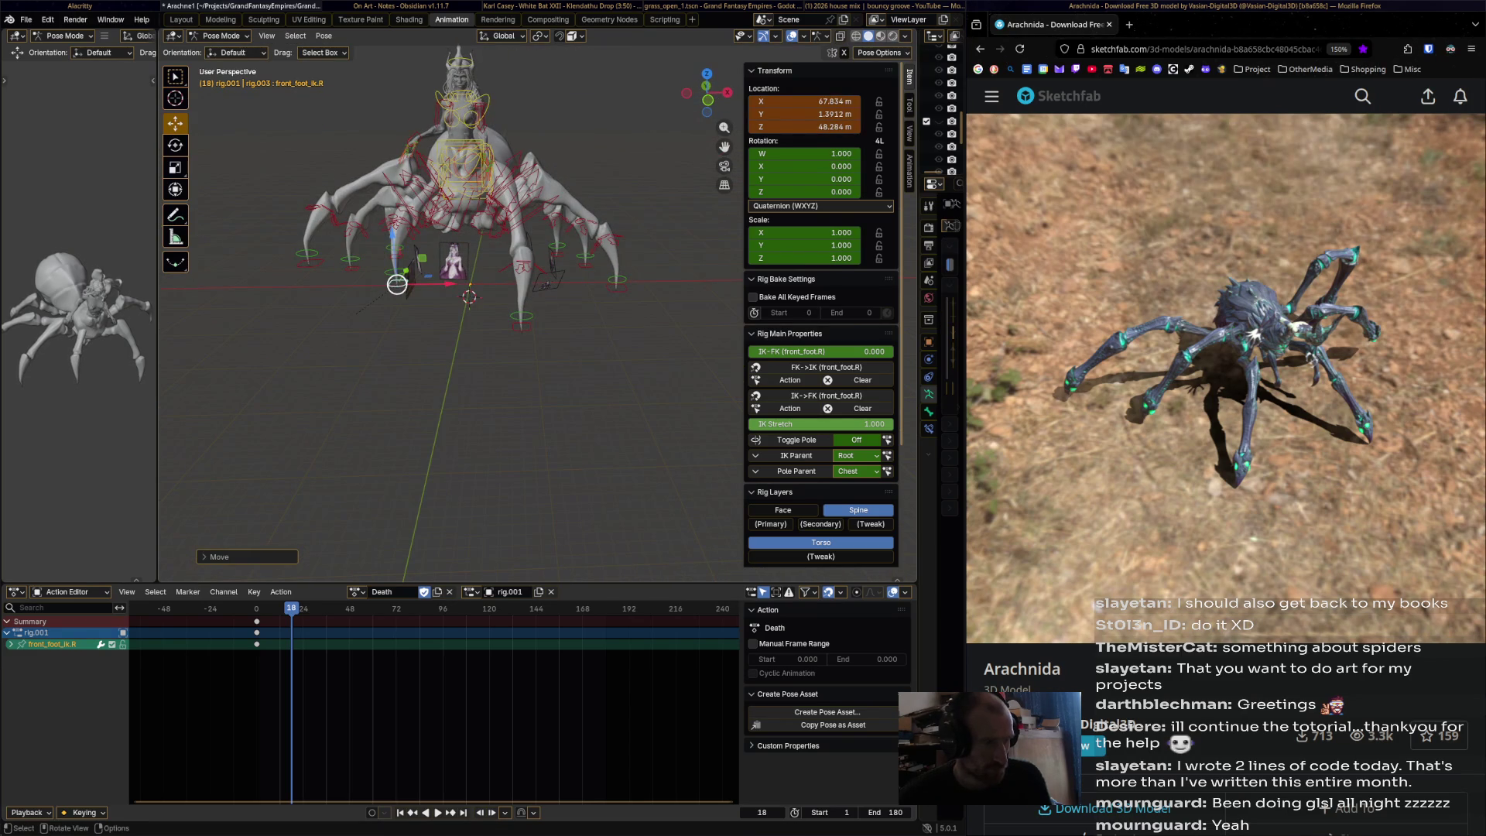
{"action": "key", "text": "alt+a"}
{"action": "left_click", "coordinate": [397, 281]}
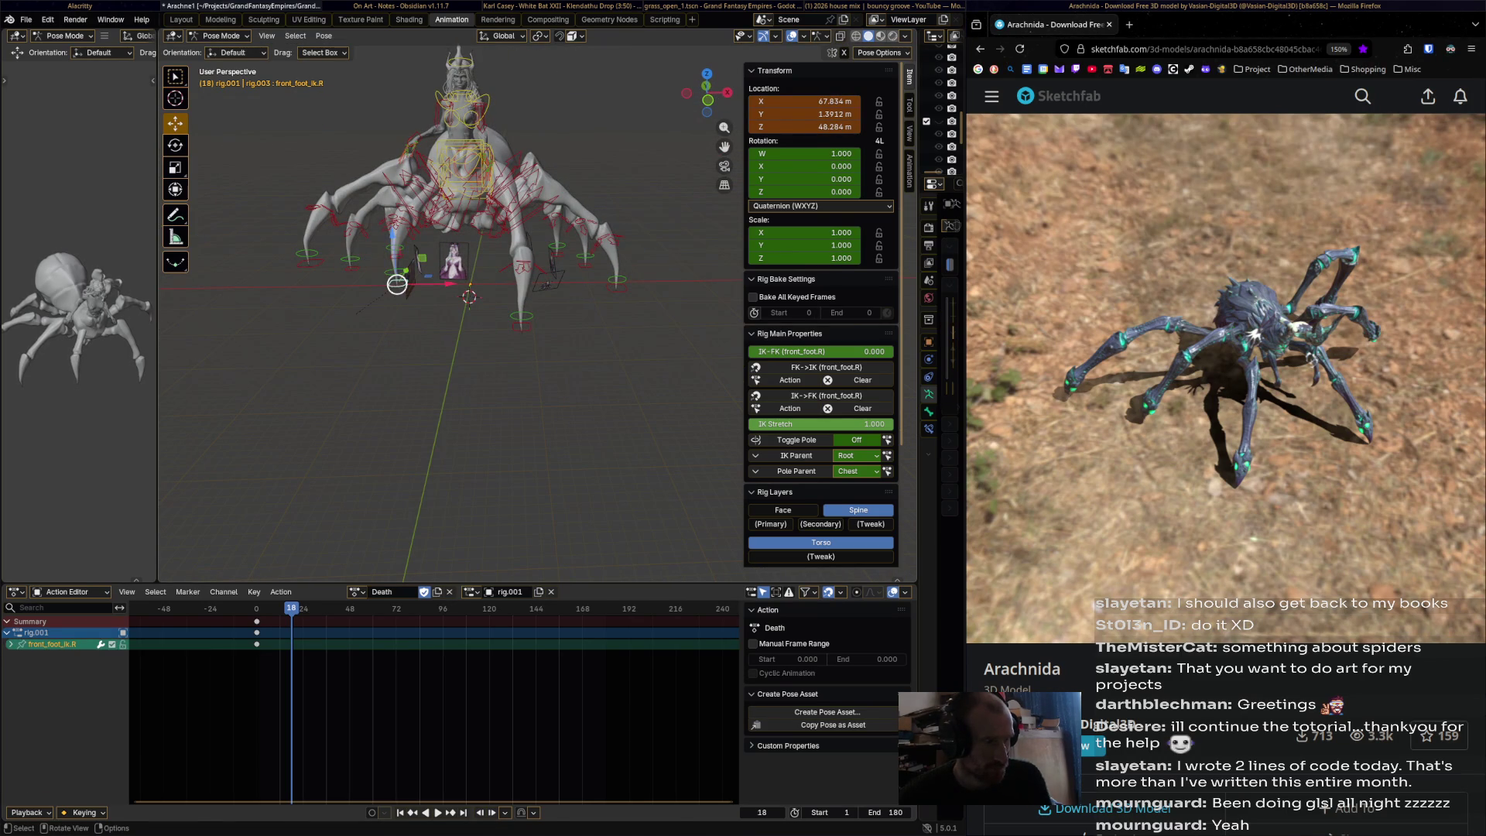
{"action": "key", "text": "g"}
{"action": "left_click", "coordinate": [355, 294]}
{"action": "middle_click_drag", "start_coordinate": [354, 295], "coordinate": [391, 309]}
{"action": "key", "text": "i"}
- At frame 31, move front_foot_ik.R along X, key it, and play the action forward and back
{"action": "left_click_drag", "start_coordinate": [224, 609], "coordinate": [317, 608]}
{"action": "middle_click_drag", "start_coordinate": [433, 433], "coordinate": [398, 391]}
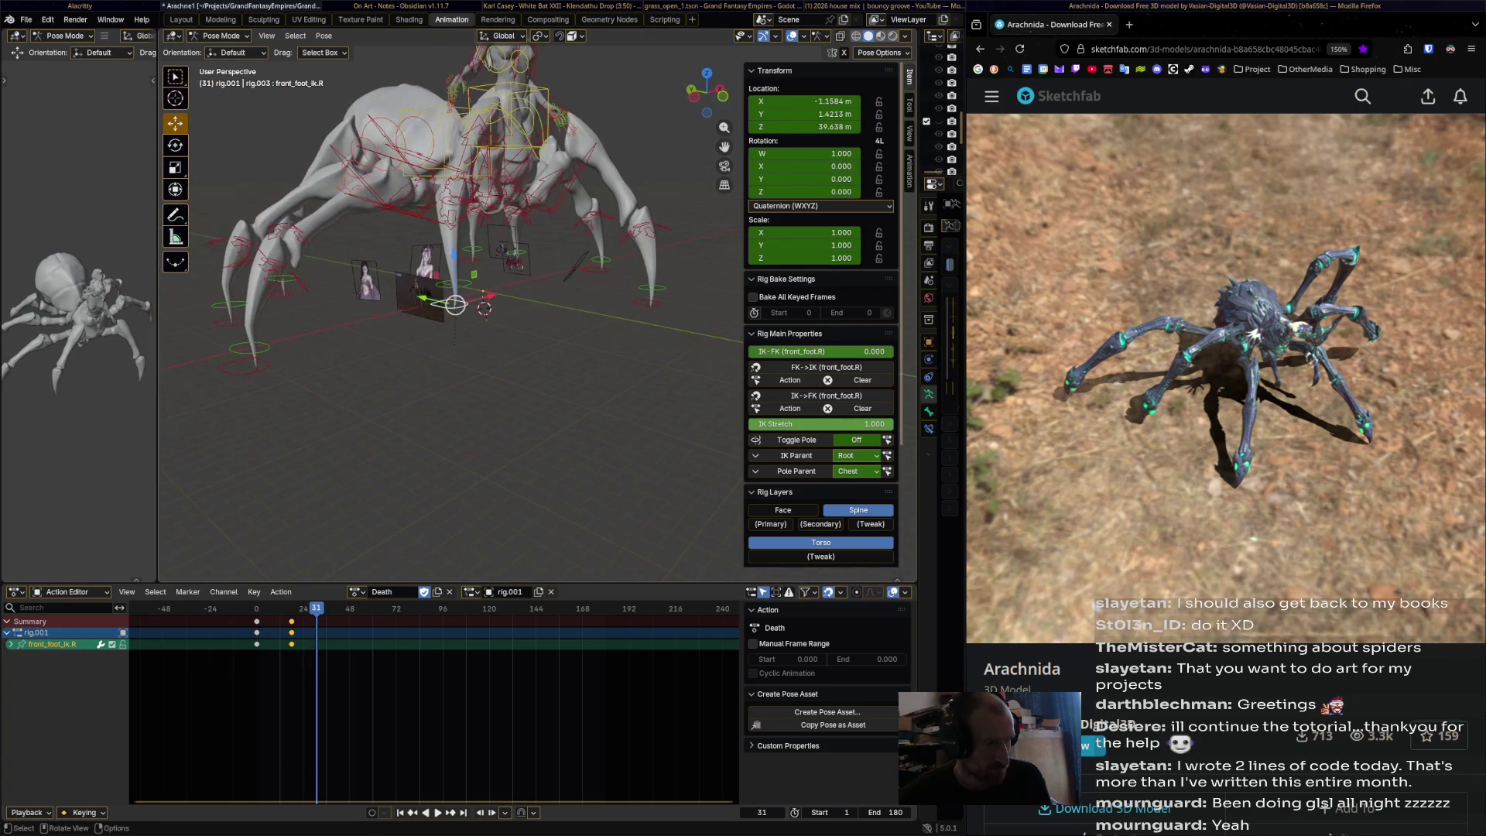
{"action": "left_click_drag", "start_coordinate": [455, 304], "coordinate": [455, 364]}
{"action": "middle_click_drag", "start_coordinate": [455, 364], "coordinate": [456, 418]}
{"action": "key", "text": "g"}
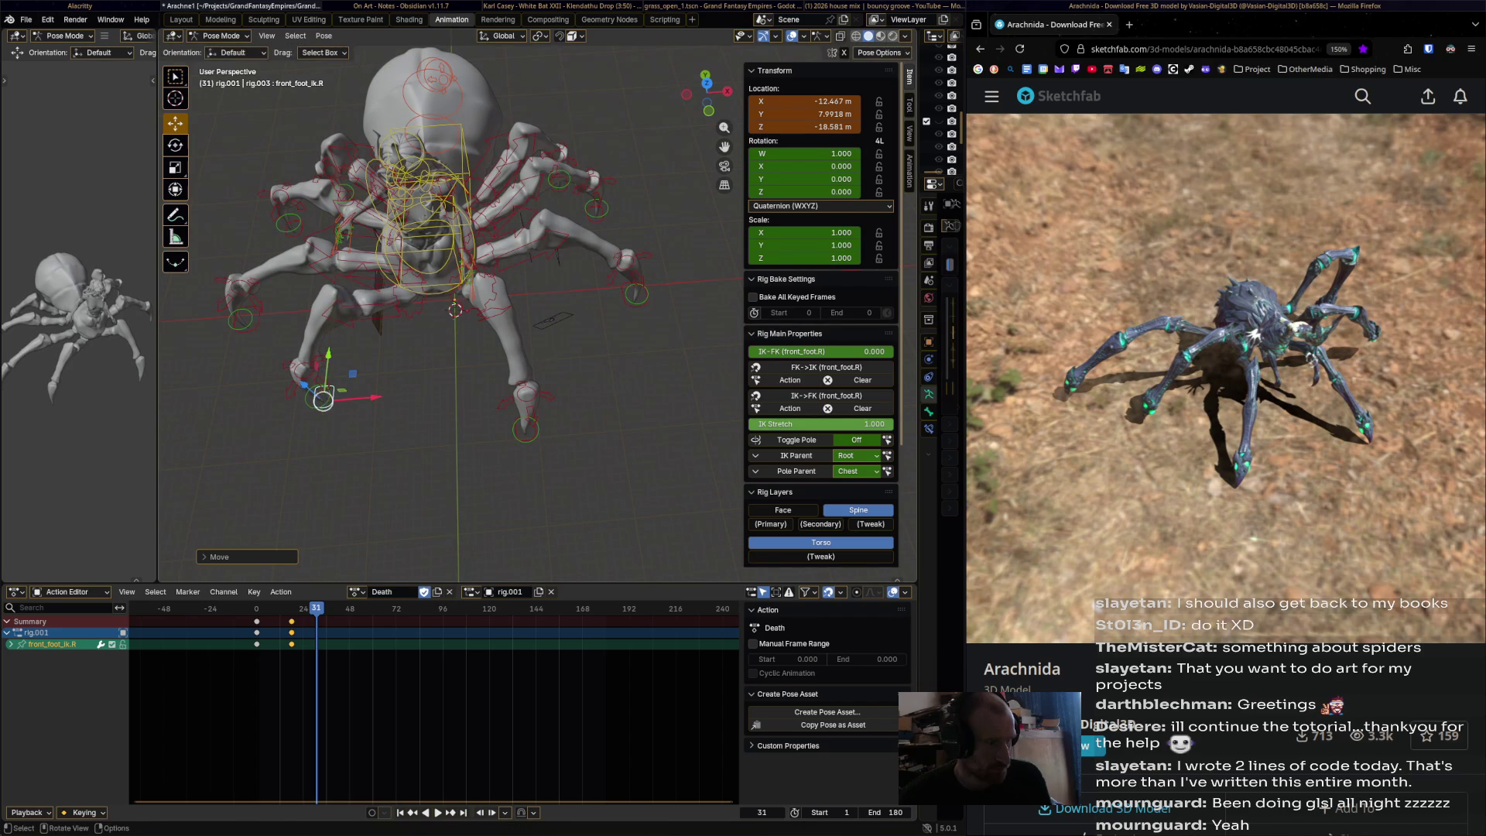
{"action": "key", "text": "x"}
{"action": "left_click", "coordinate": [370, 394]}
{"action": "middle_click_drag", "start_coordinate": [370, 394], "coordinate": [495, 389]}
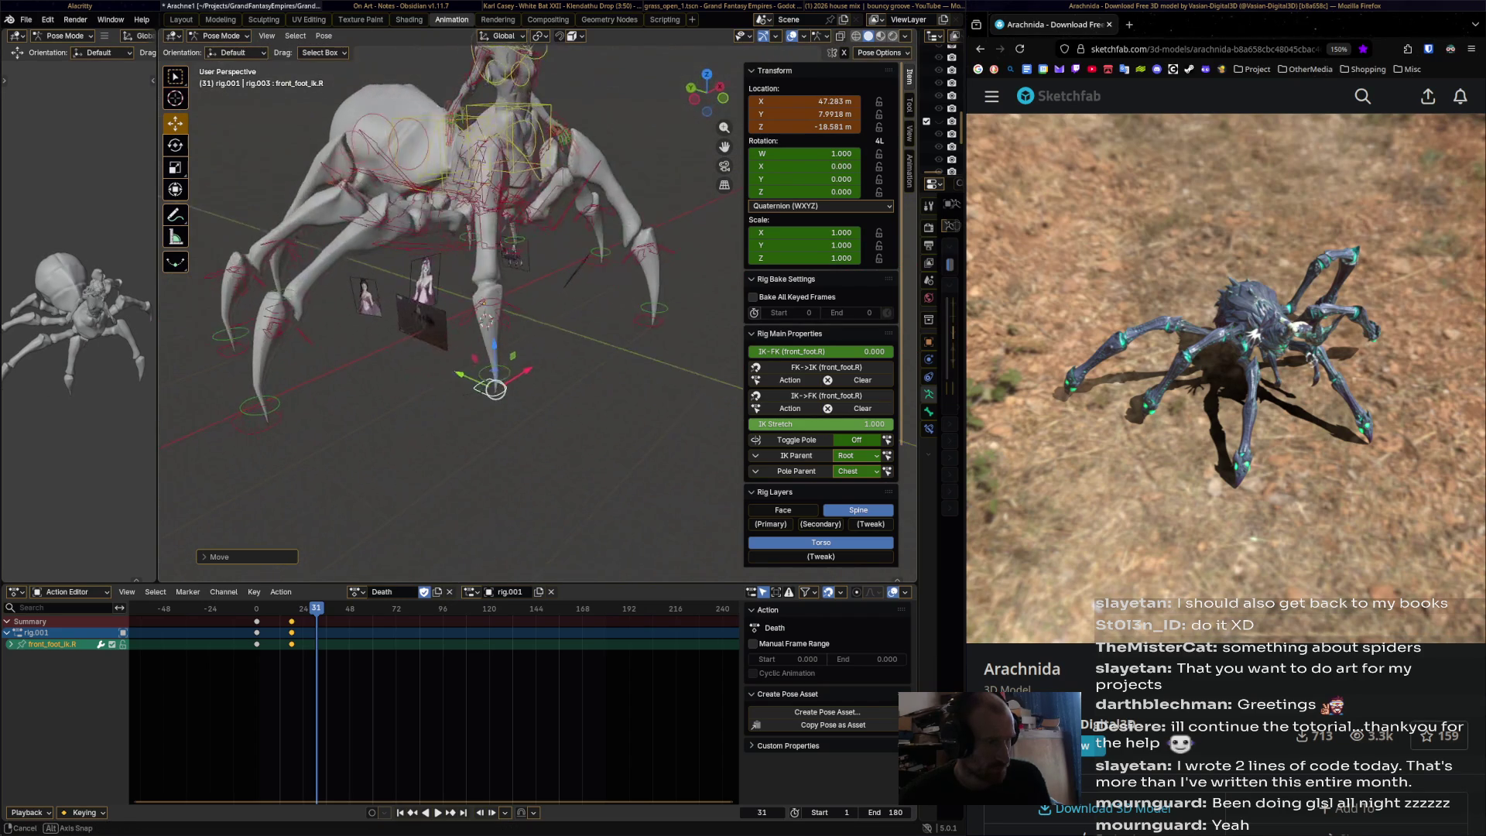
{"action": "key", "text": "i"}
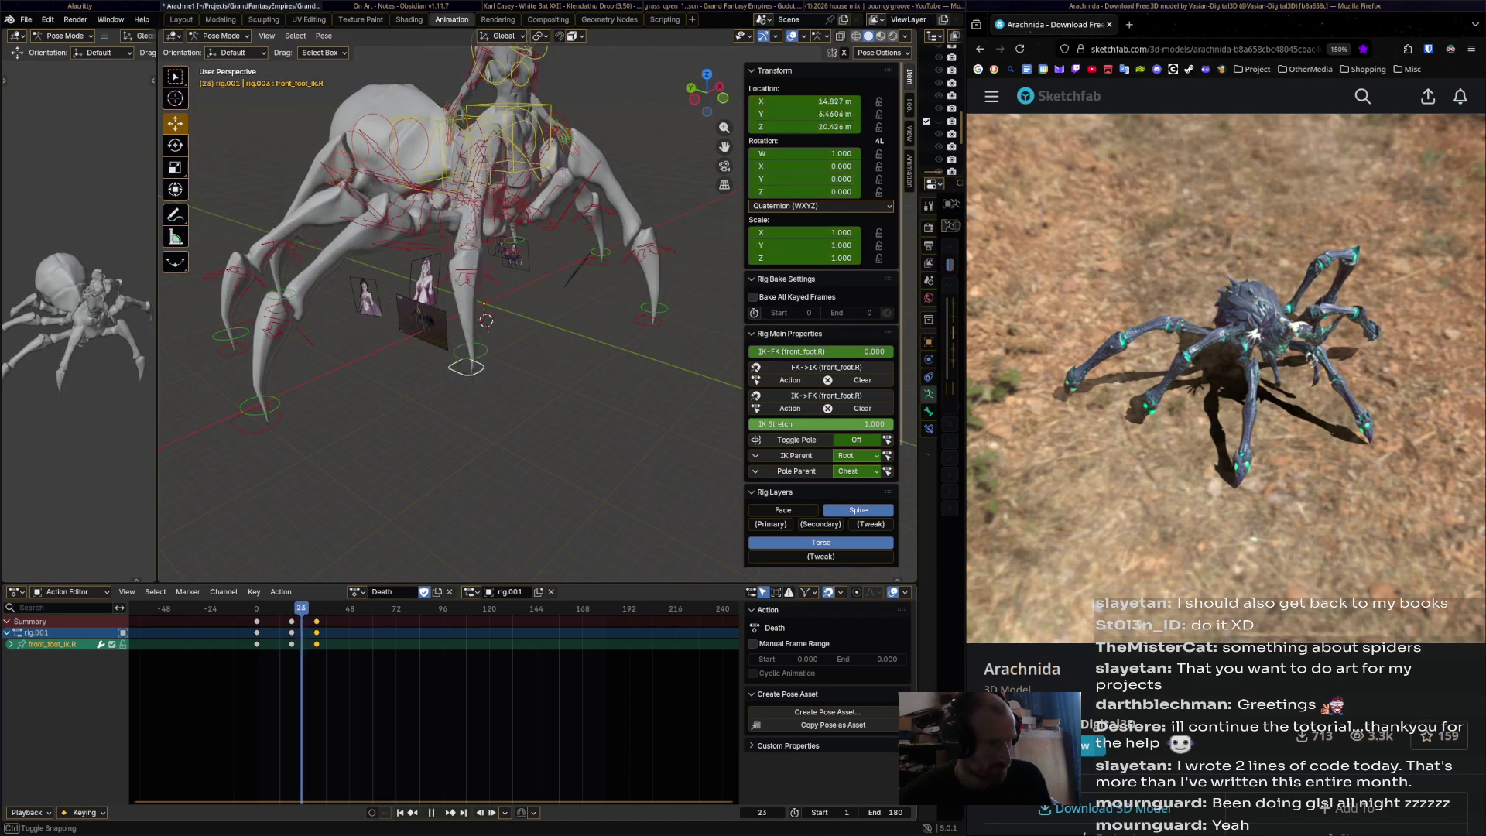
{"action": "key", "text": "space"}
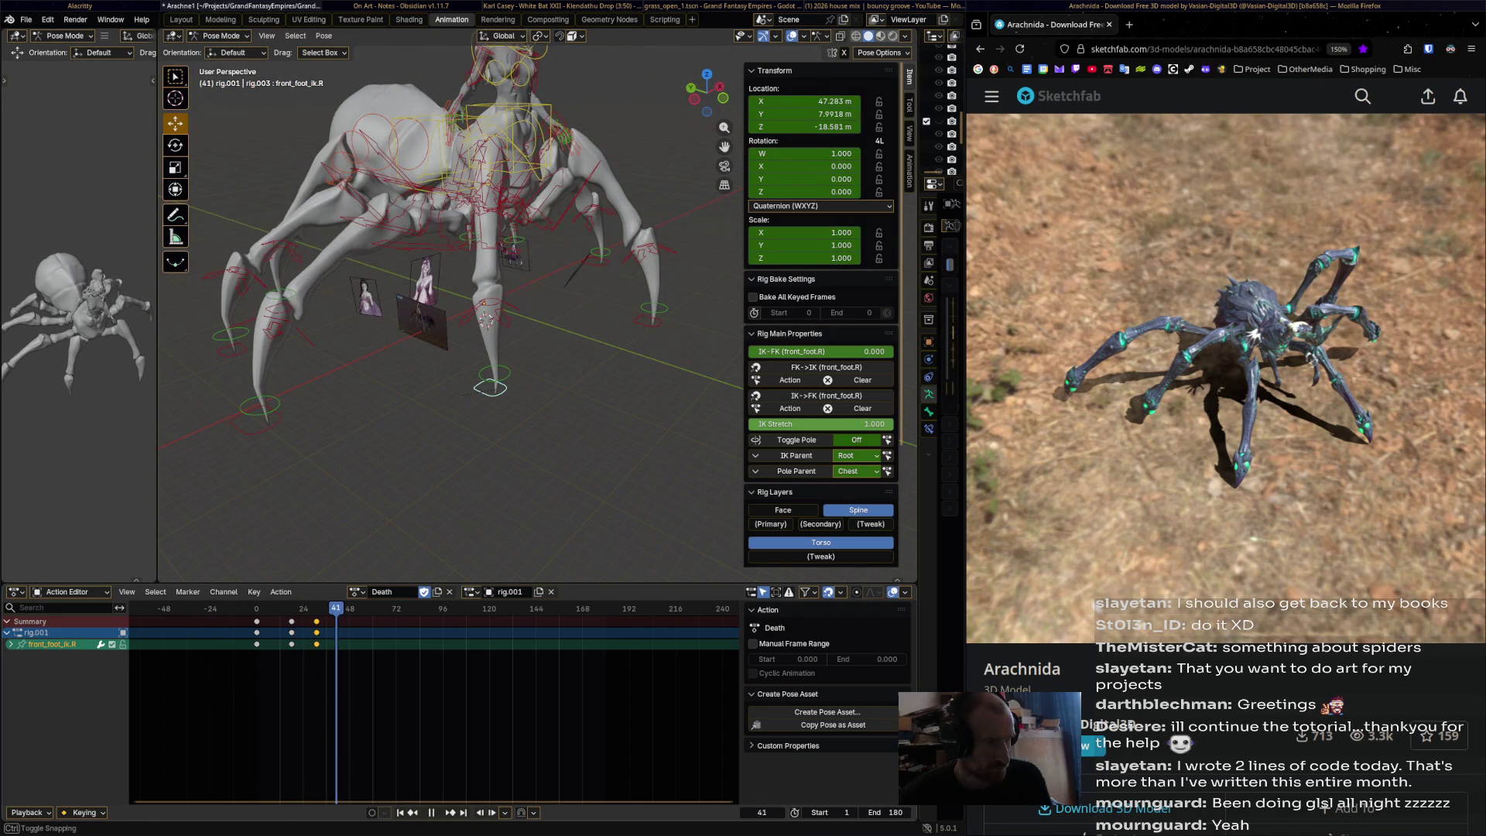
{"action": "key", "text": "shift+ctrl+space"}
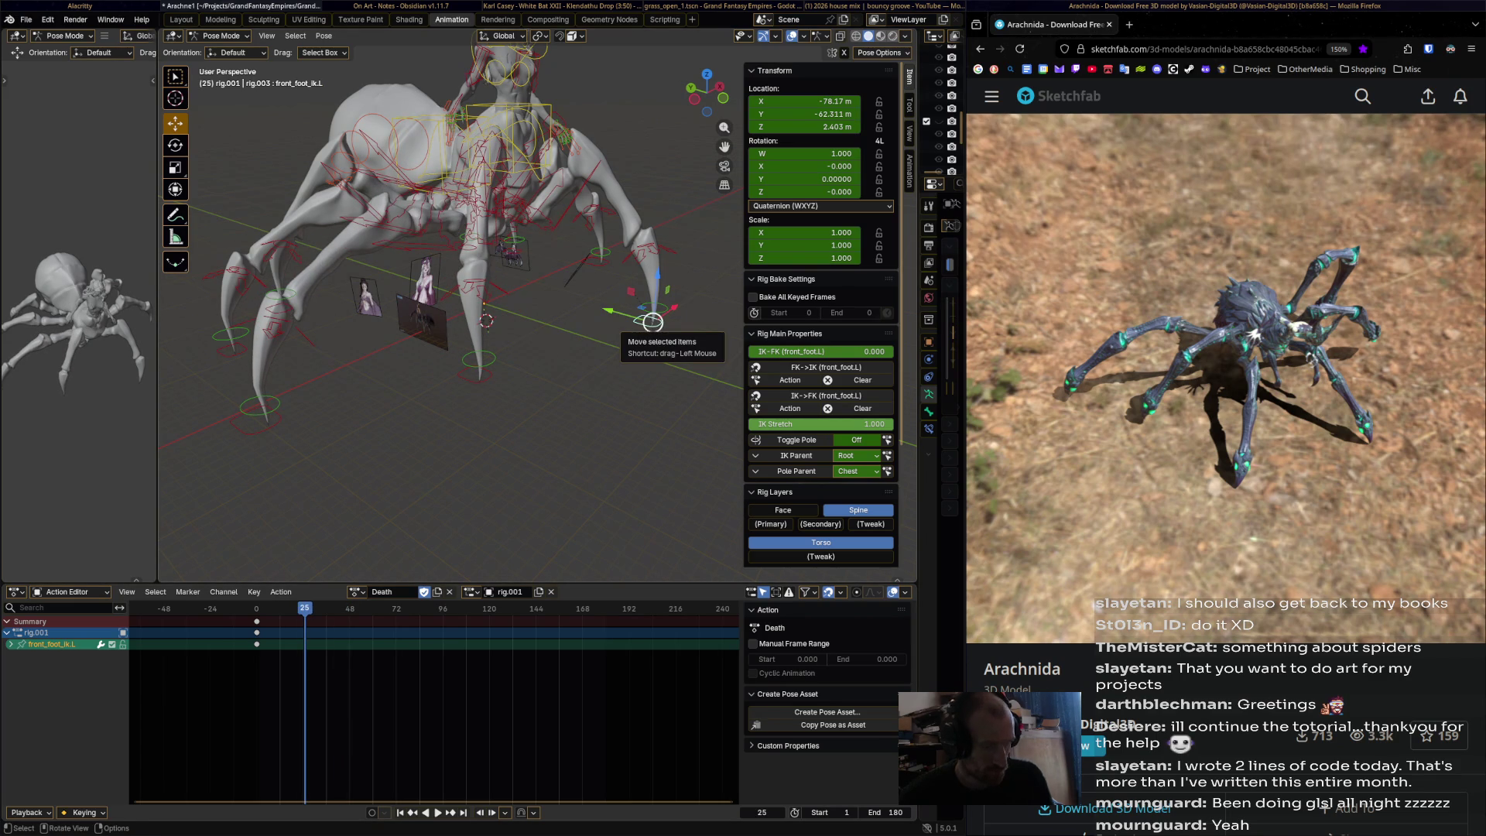
- Key front_foot_ik.L at frame 25, then move it up and left and key it at frame 33
{"action": "key", "text": "i"}
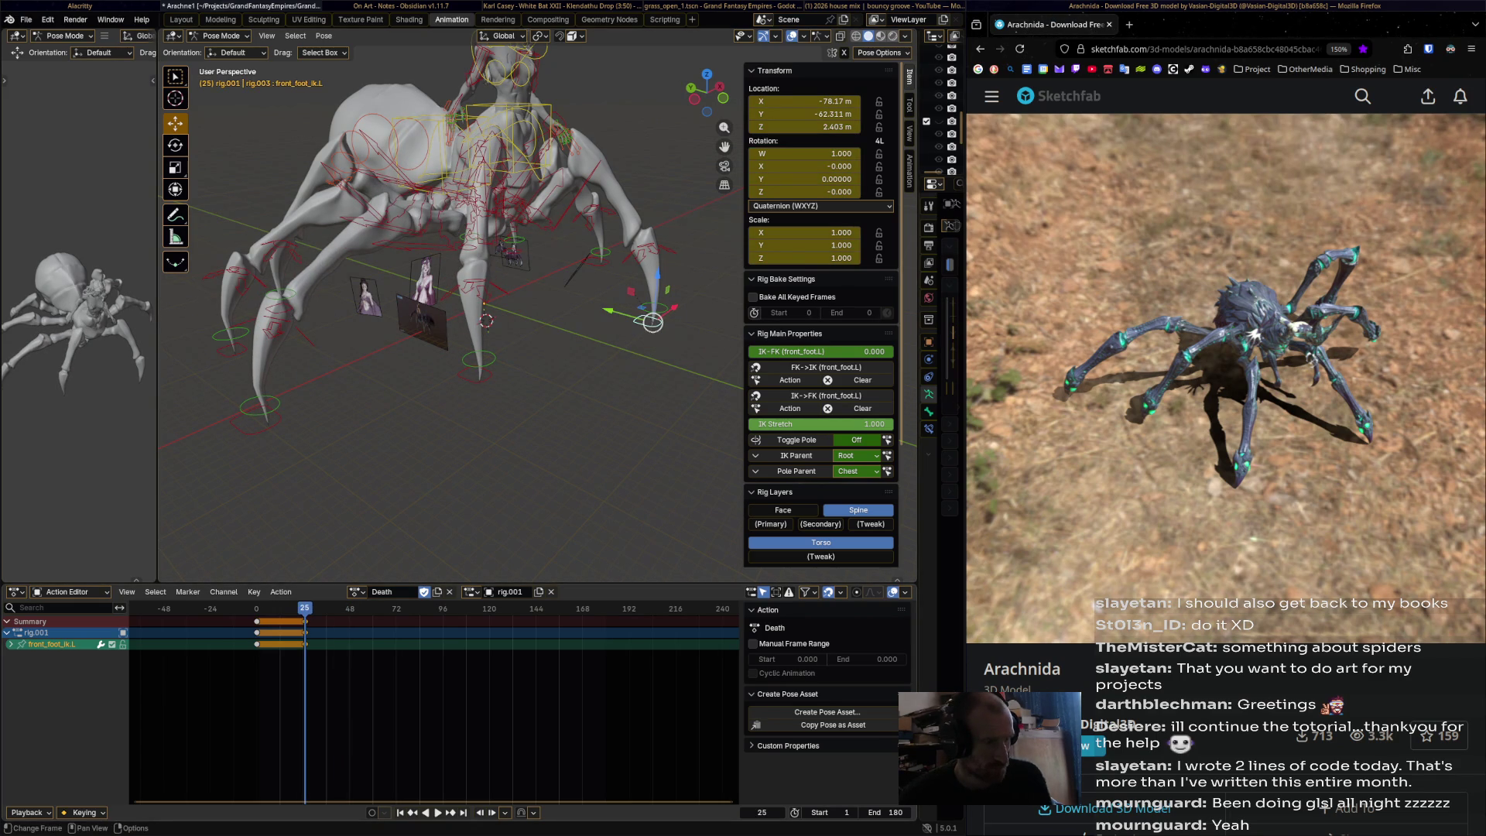
{"action": "key", "text": "space"}
{"action": "mouse_move", "coordinate": [652, 322]}
{"action": "left_mouse_down"}
{"action": "mouse_move", "coordinate": [617, 305]}
{"action": "mouse_move", "coordinate": [607, 332]}
{"action": "left_mouse_up"}
{"action": "key", "text": "i"}
- At frame 40, lower front_foot_ik.L along Z, key it, and review the playback
{"action": "left_click_drag", "start_coordinate": [320, 608], "coordinate": [333, 609]}
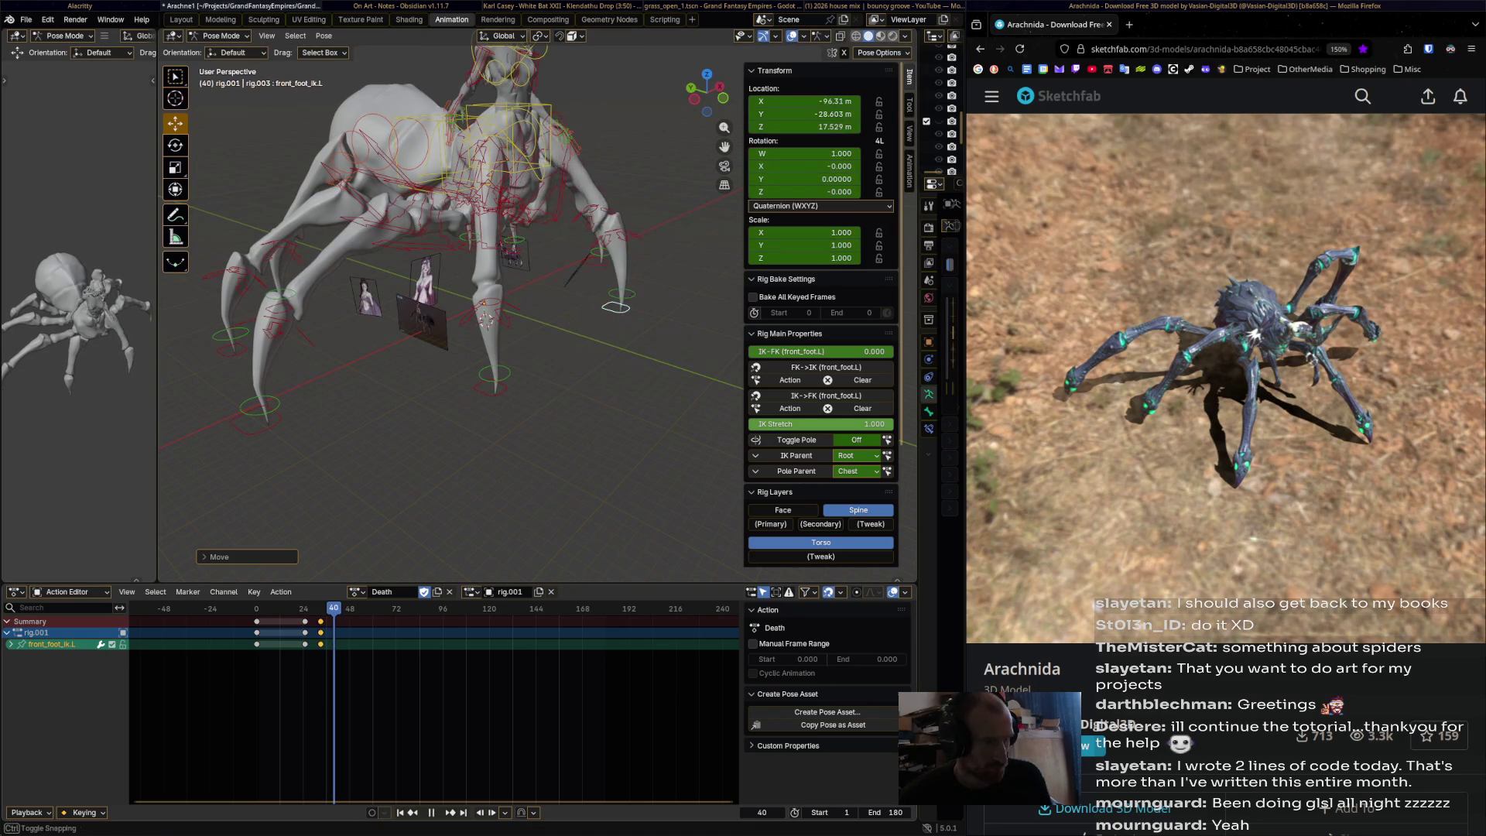
{"action": "left_click_drag", "start_coordinate": [621, 308], "coordinate": [632, 314]}
{"action": "key", "text": "z"}
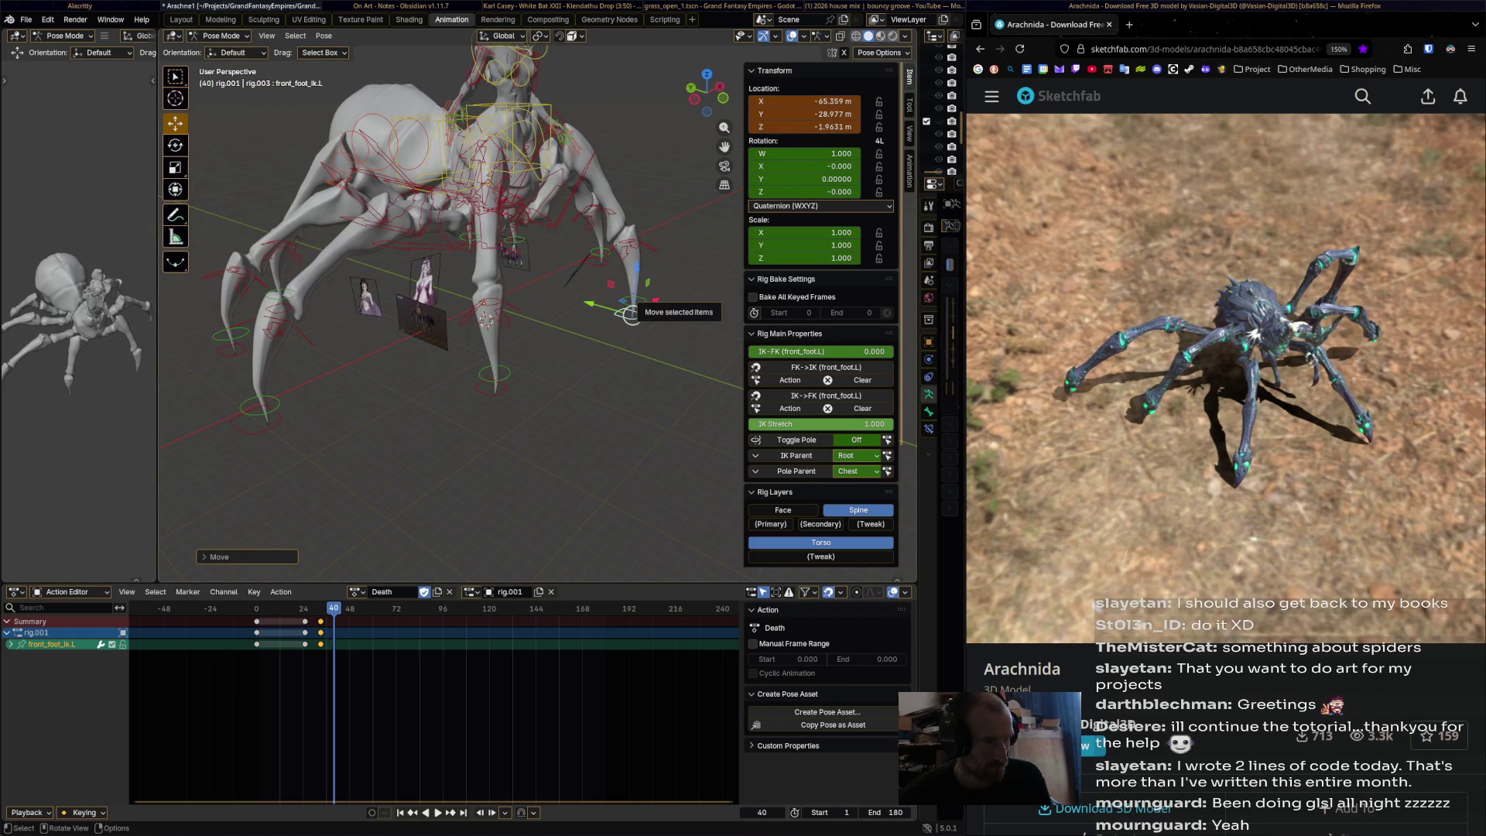
{"action": "key", "text": "i"}
{"action": "mouse_move", "coordinate": [329, 608]}
{"action": "left_mouse_down"}
{"action": "mouse_move", "coordinate": [232, 608]}
{"action": "mouse_move", "coordinate": [278, 608]}
{"action": "left_mouse_up"}
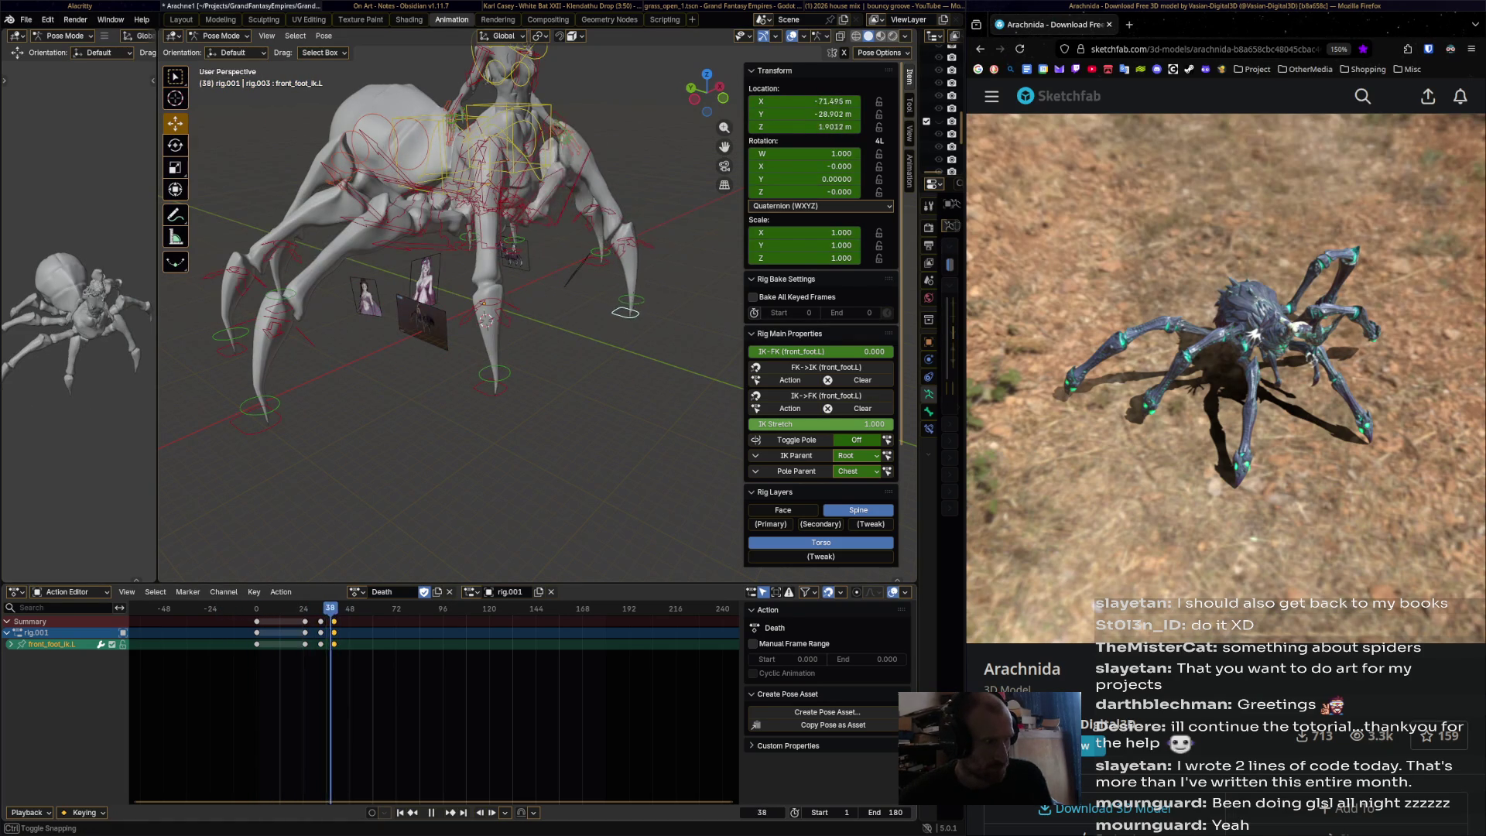
{"action": "key", "text": "space"}
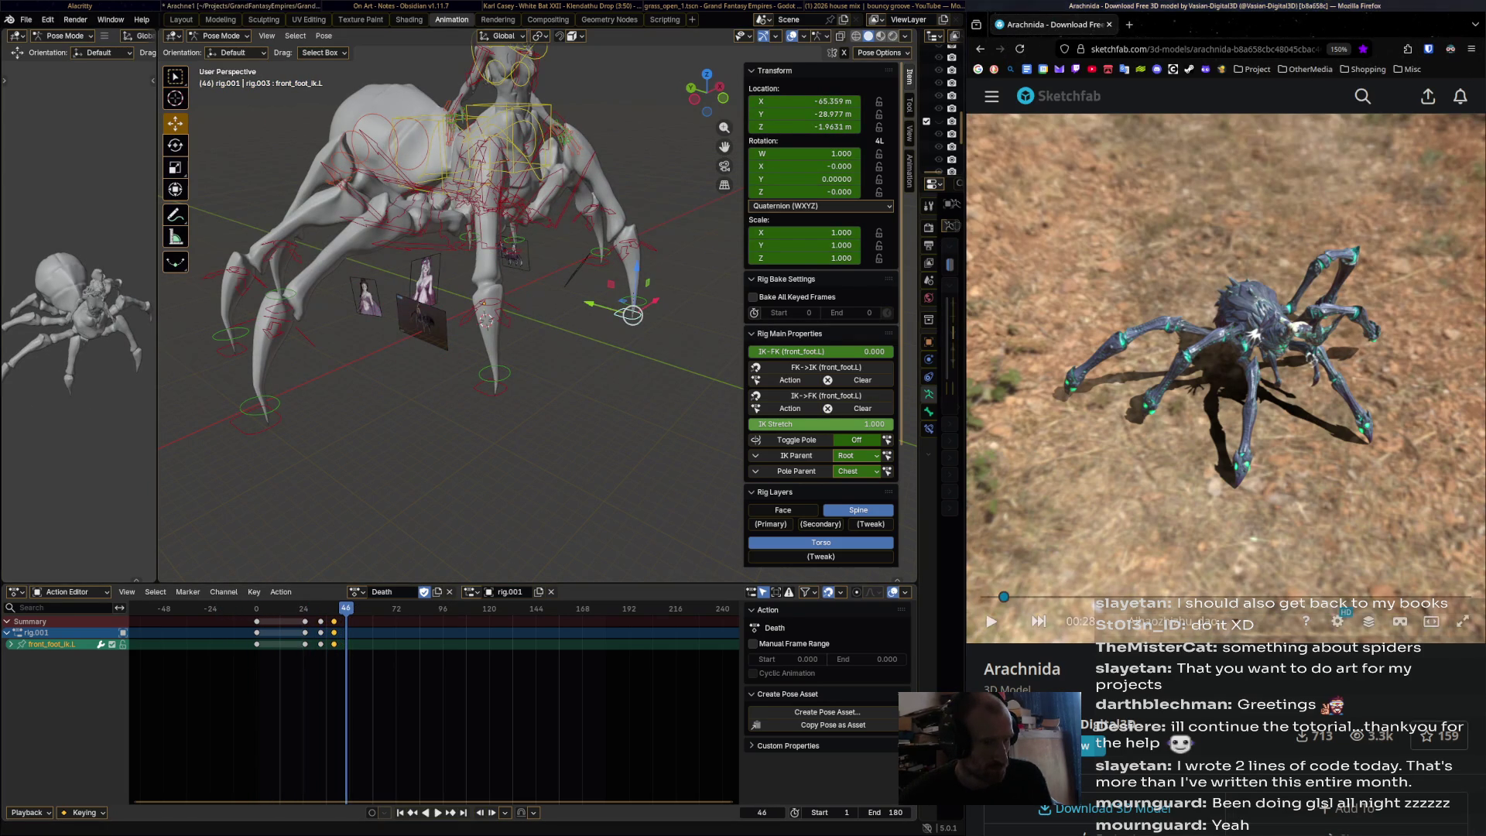
{"action": "middle_click_drag", "start_coordinate": [465, 348], "coordinate": [495, 340]}
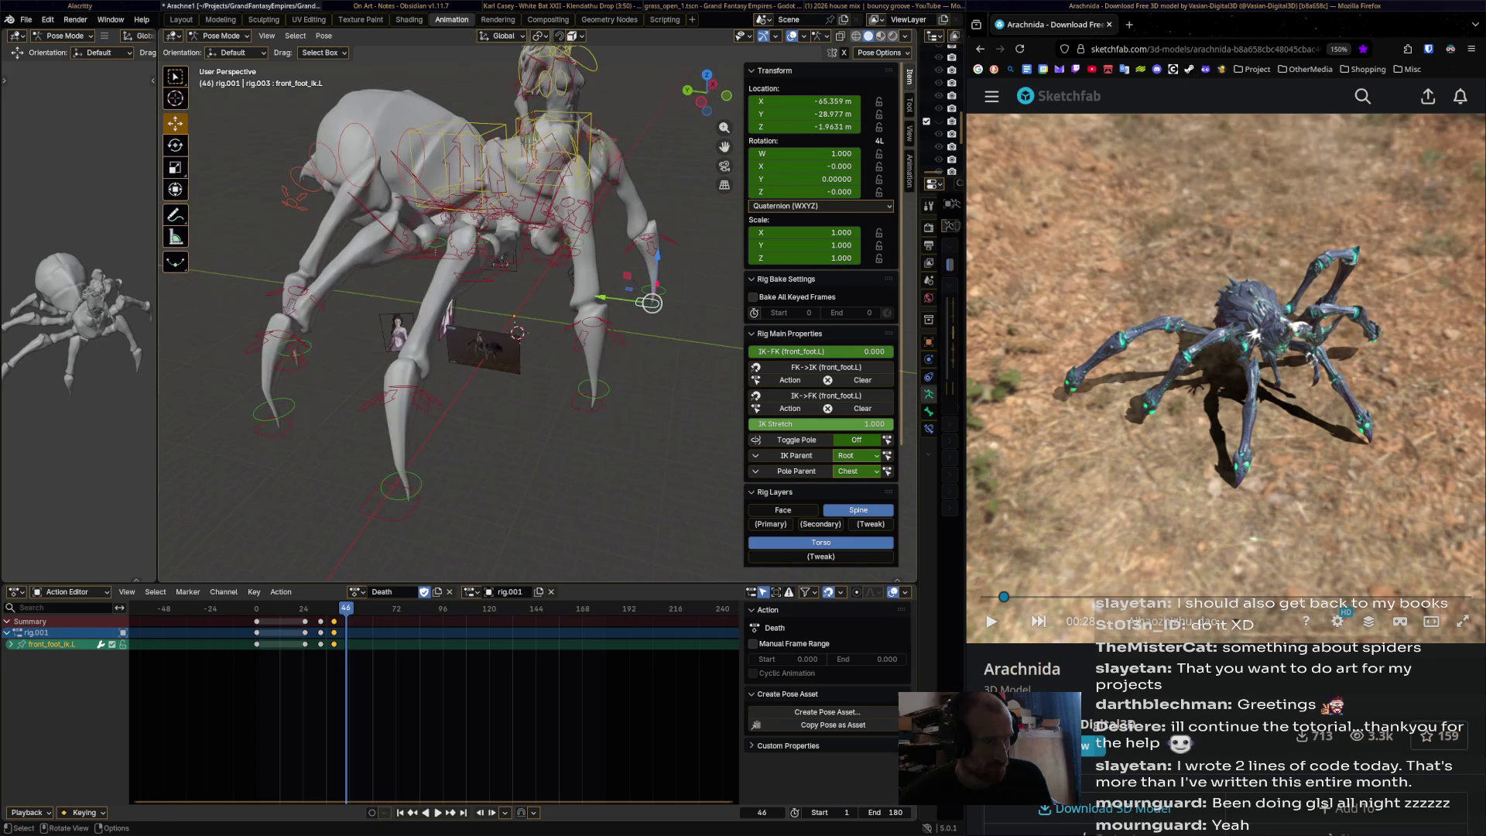
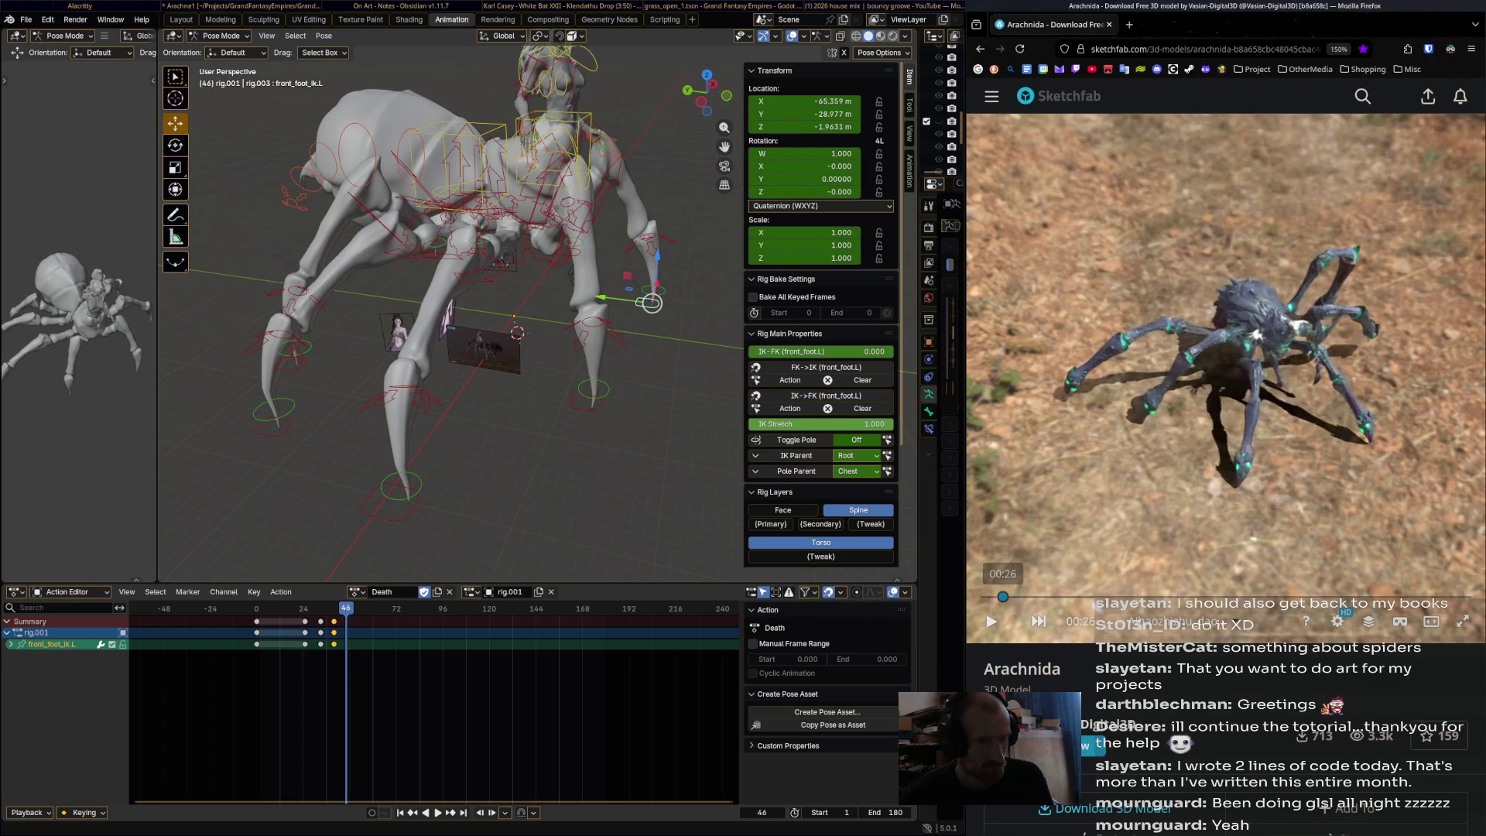
- In Left Orthographic view, tilt and shift the torso, then key it at frame 46
{"action": "left_click_drag", "start_coordinate": [651, 302], "coordinate": [652, 305]}
{"action": "mouse_move", "coordinate": [651, 304]}
{"action": "middle_mouse_down"}
{"action": "mouse_move", "coordinate": [441, 322]}
{"action": "mouse_move", "coordinate": [654, 286]}
{"action": "middle_mouse_up"}
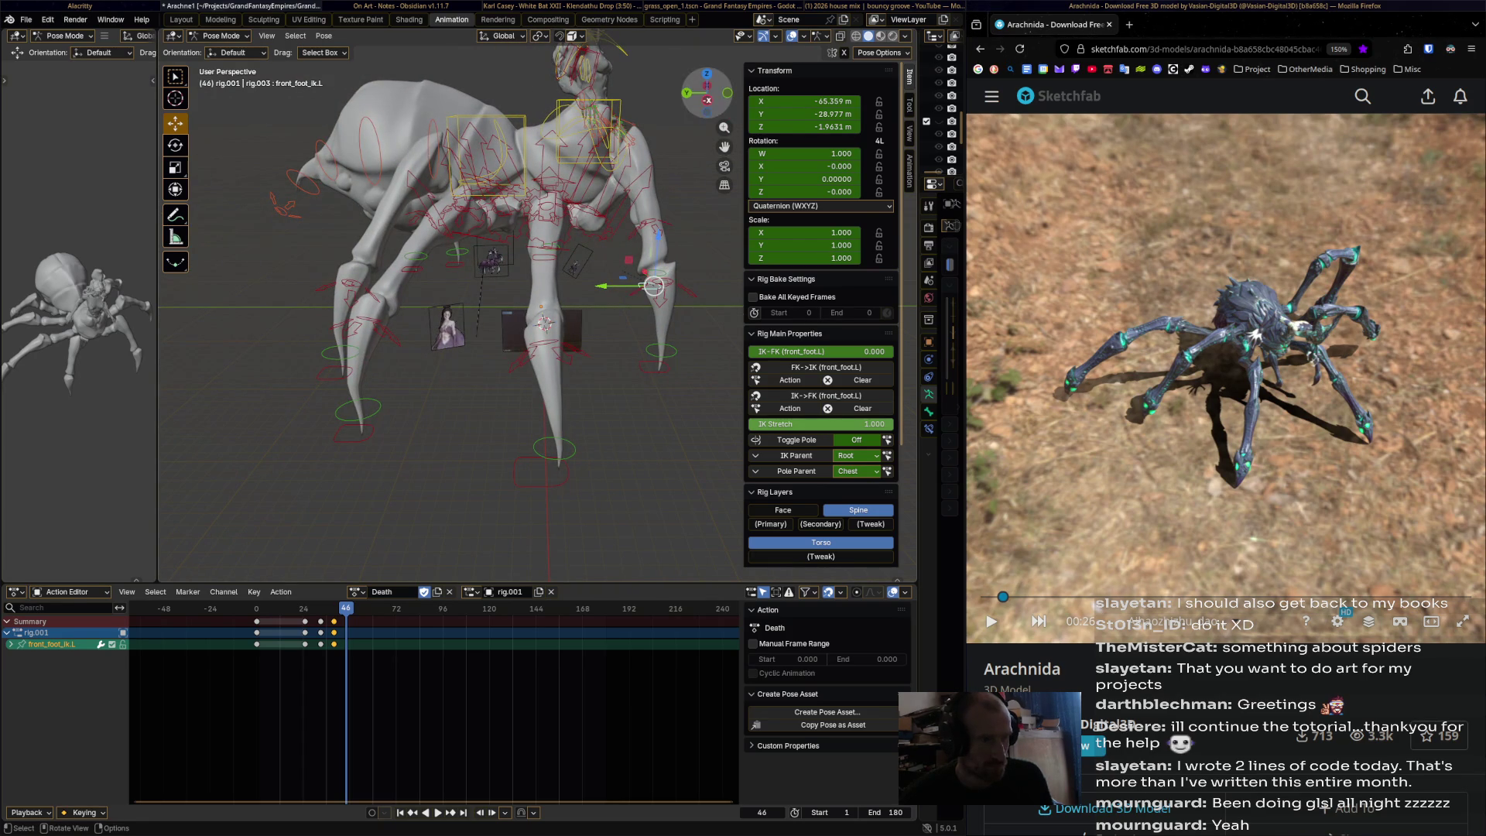
{"action": "key", "text": "ctrl+KP_3"}
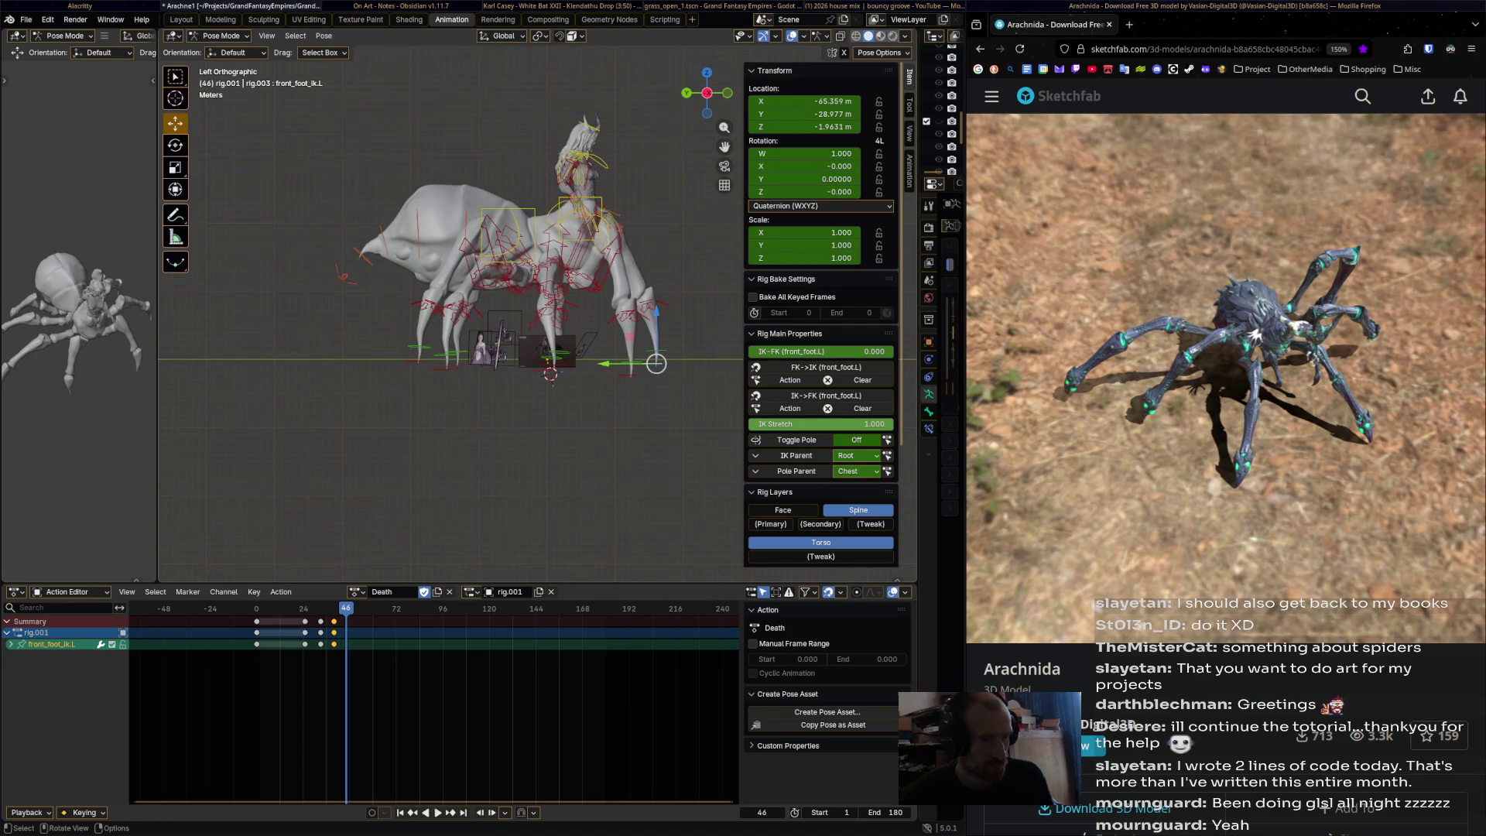
{"action": "left_click", "coordinate": [544, 226]}
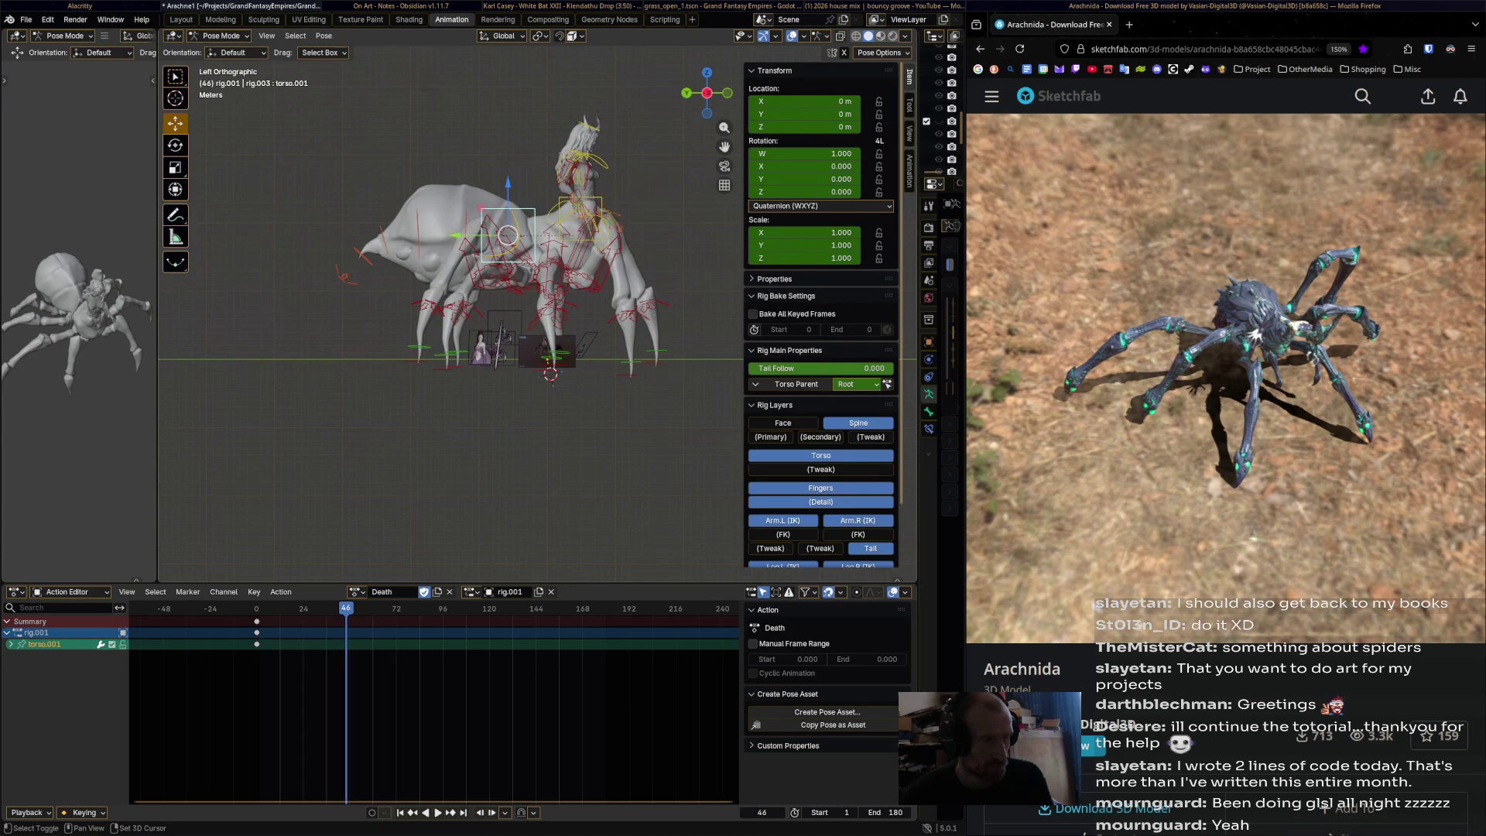
{"action": "key", "text": "r"}
{"action": "key", "text": "Return"}
{"action": "left_click_drag", "start_coordinate": [544, 227], "coordinate": [556, 249]}
{"action": "key", "text": "i"}
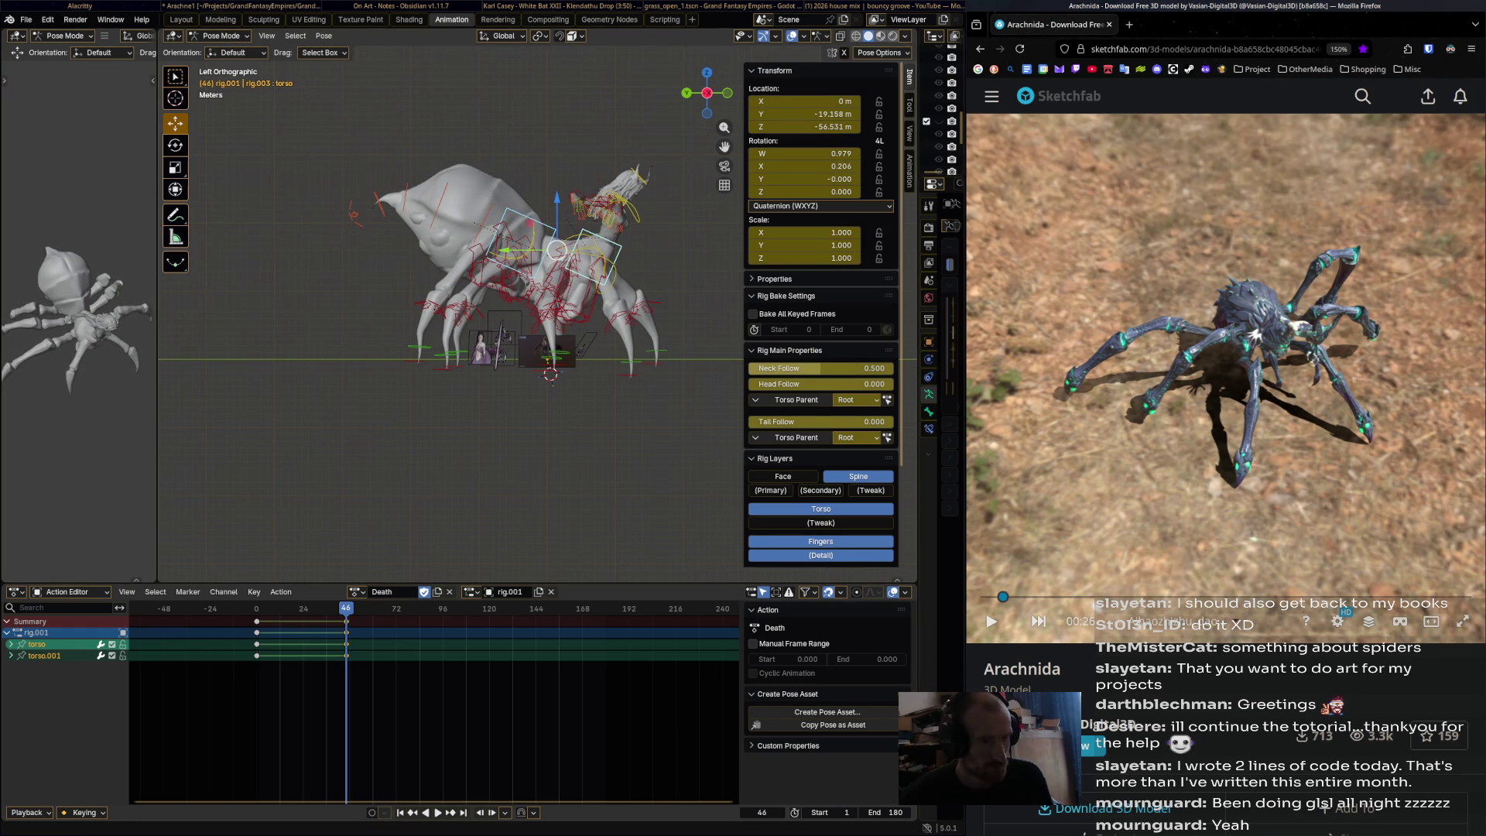
- Advance the reference video and animation, rotate the torso further and key it at frame 63
{"action": "left_click", "coordinate": [1025, 596]}
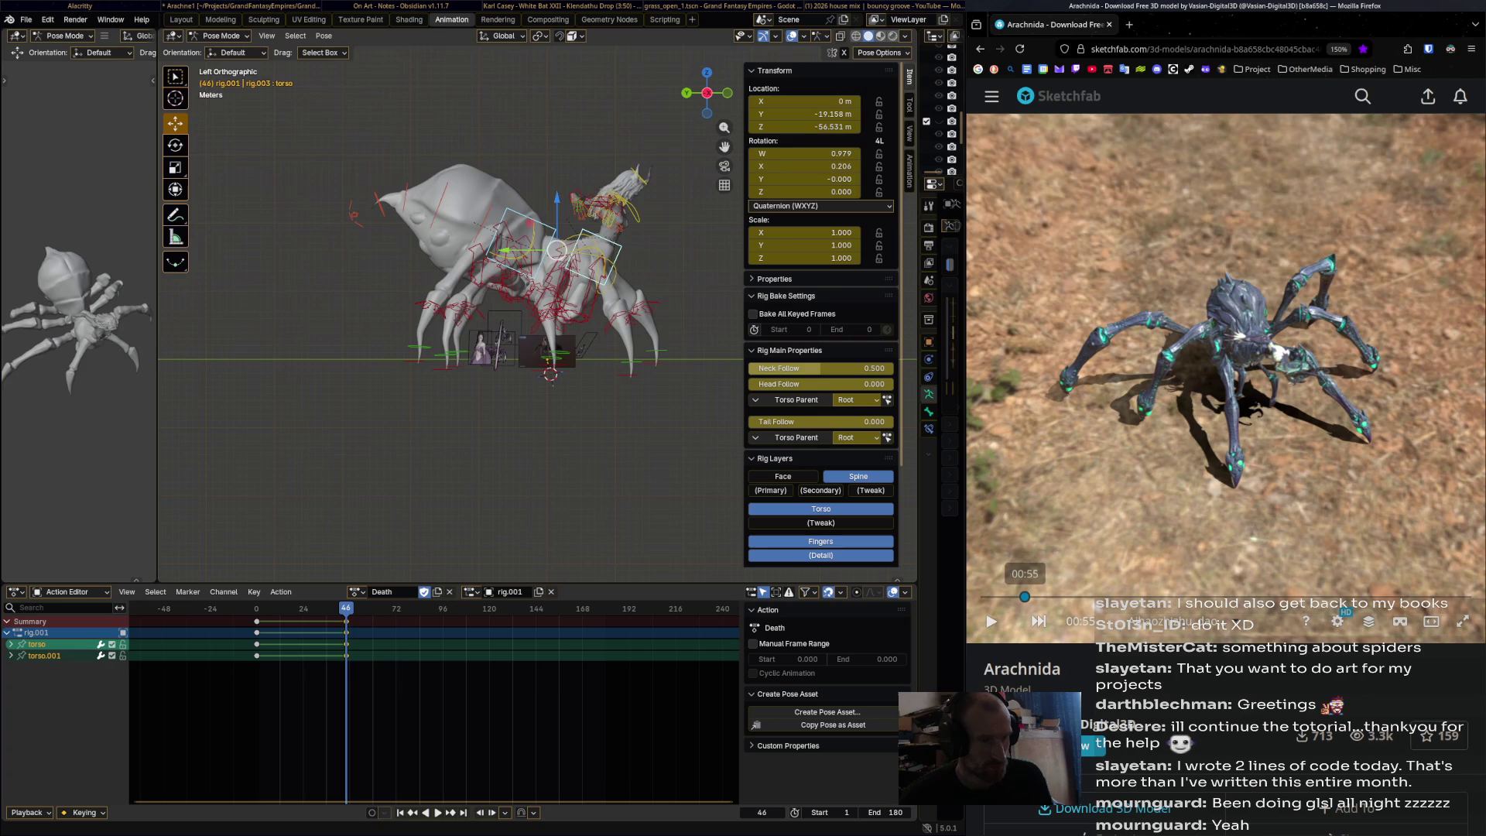
{"action": "key", "text": "space"}
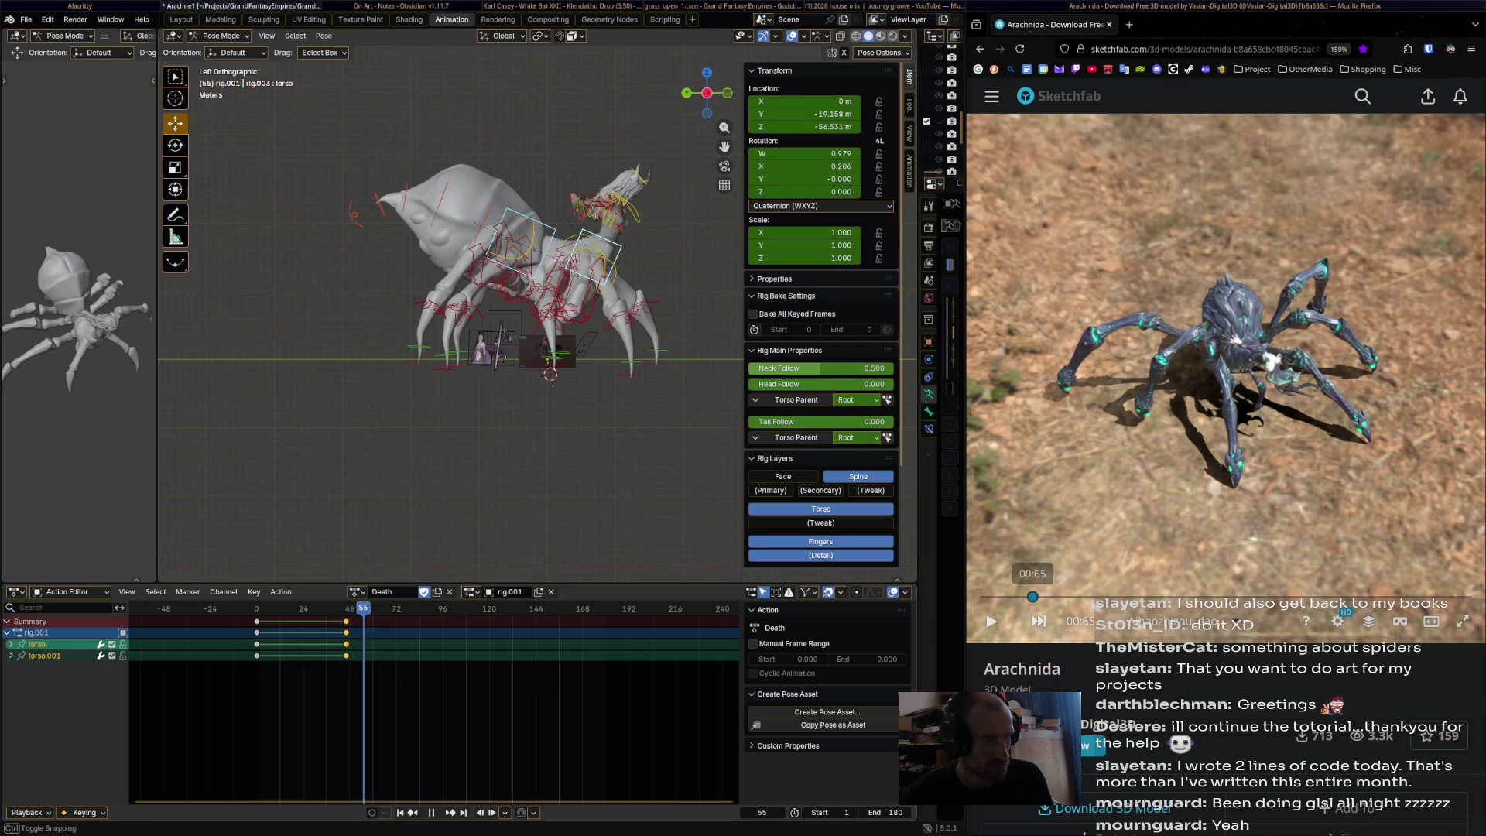
{"action": "key", "text": "r"}
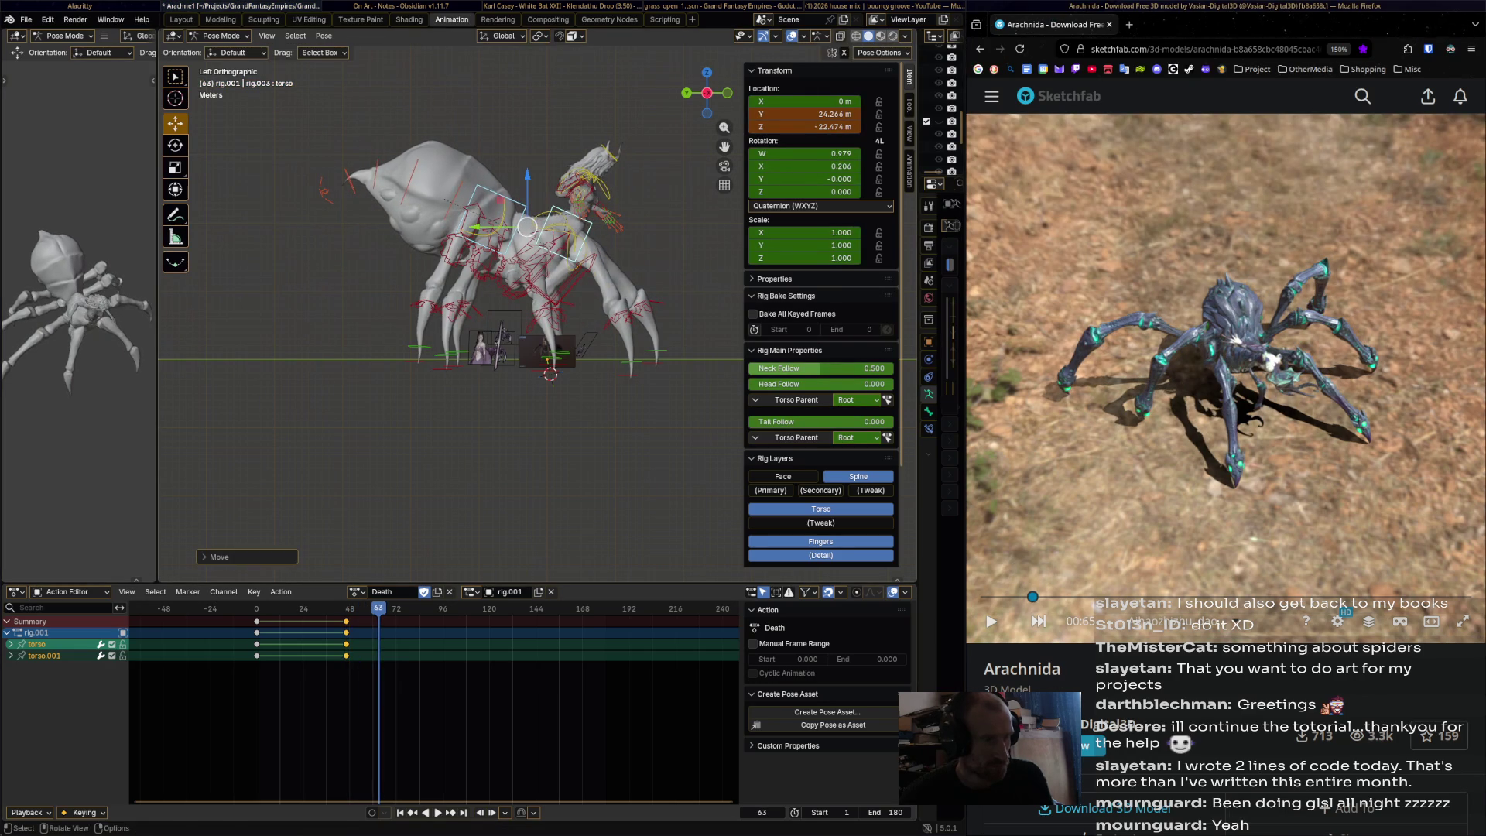
{"action": "key", "text": "Return"}
{"action": "key", "text": "i"}
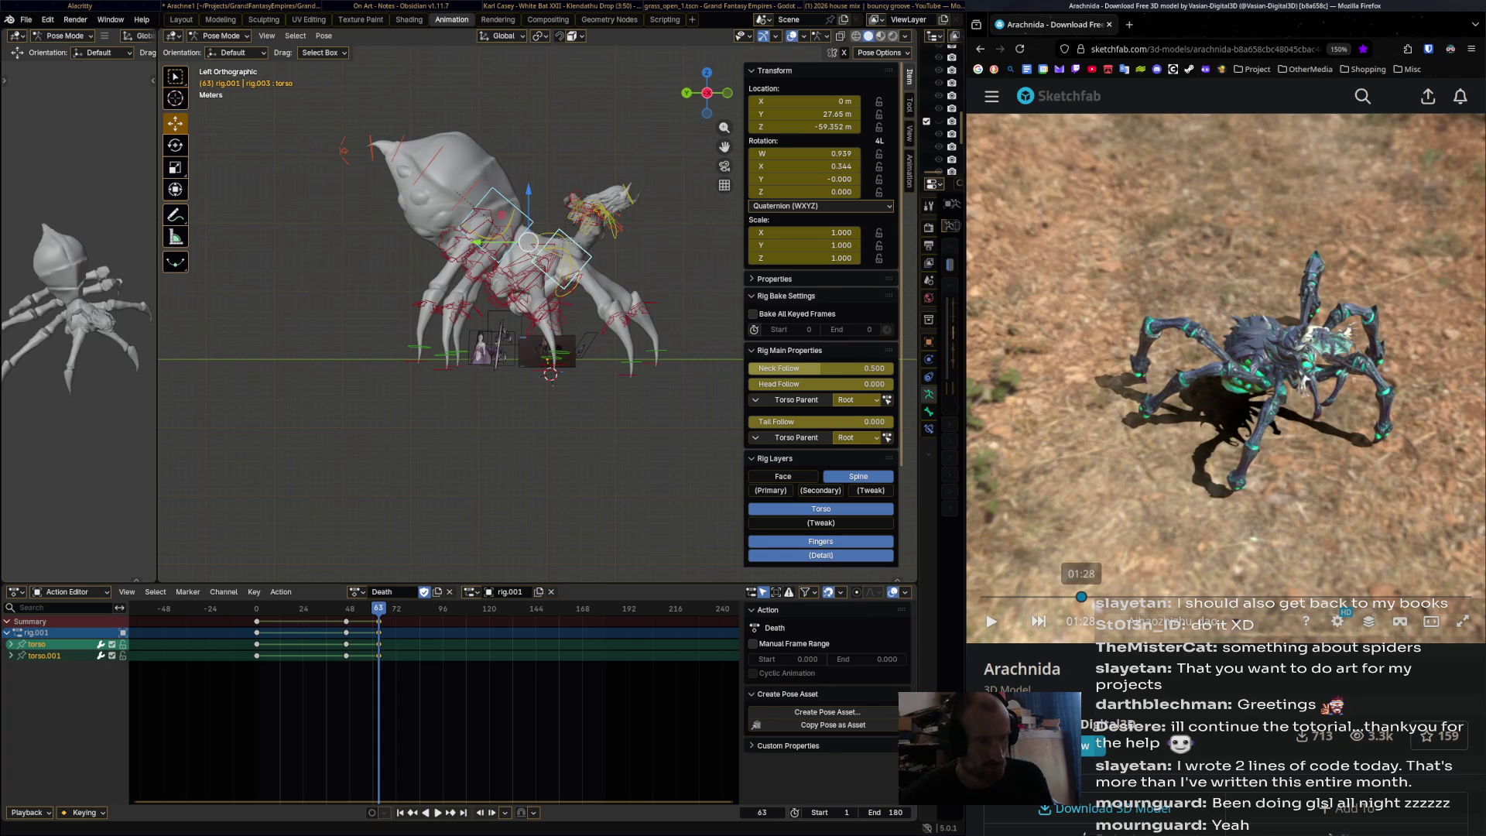
- At frame 85, rotate and reposition the torso for the next collapse pose
{"action": "left_click_drag", "start_coordinate": [379, 608], "coordinate": [422, 542]}
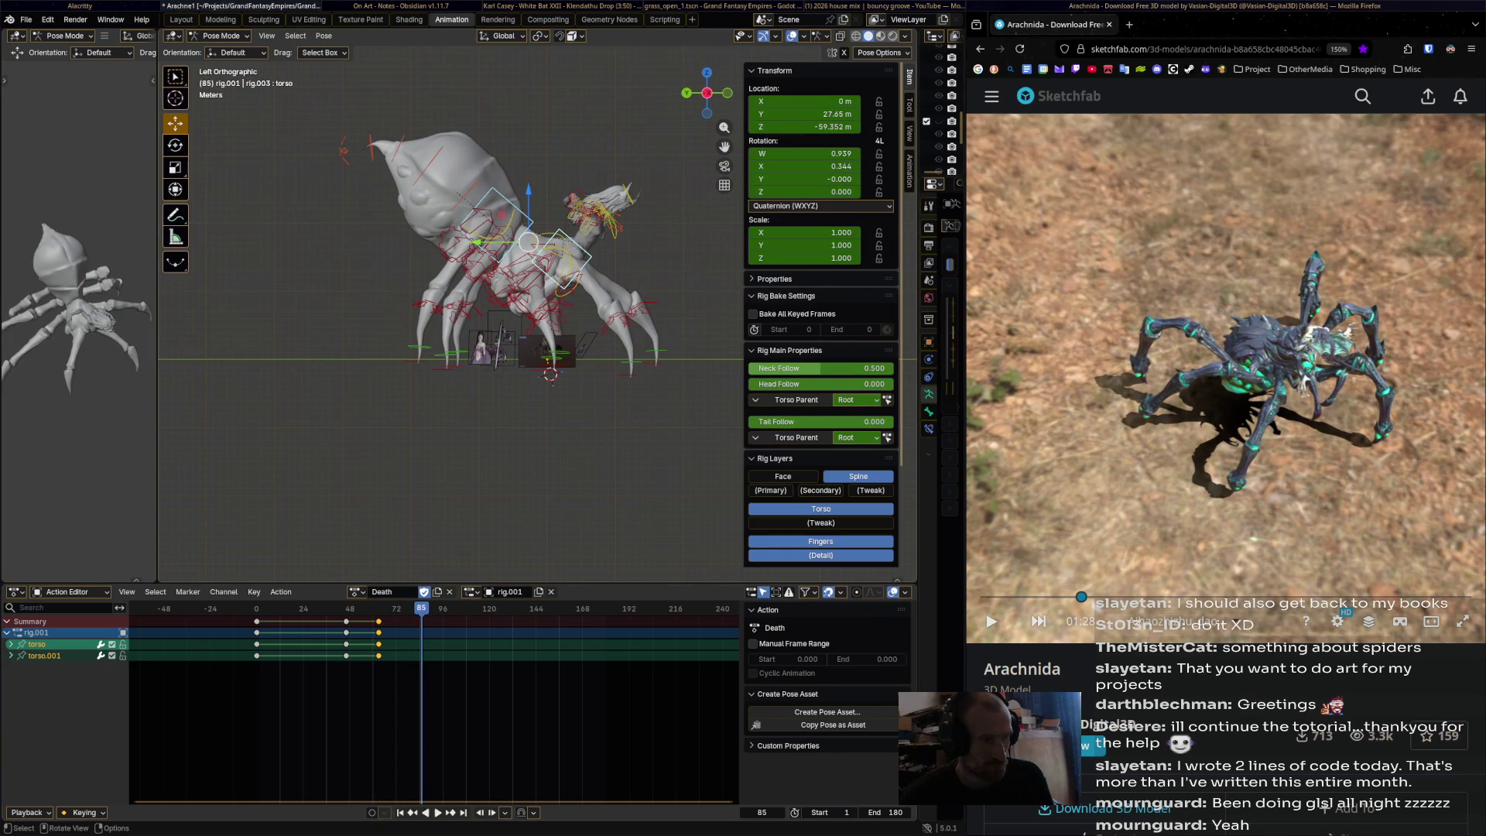
{"action": "key", "text": "r"}
{"action": "key", "text": "Return"}
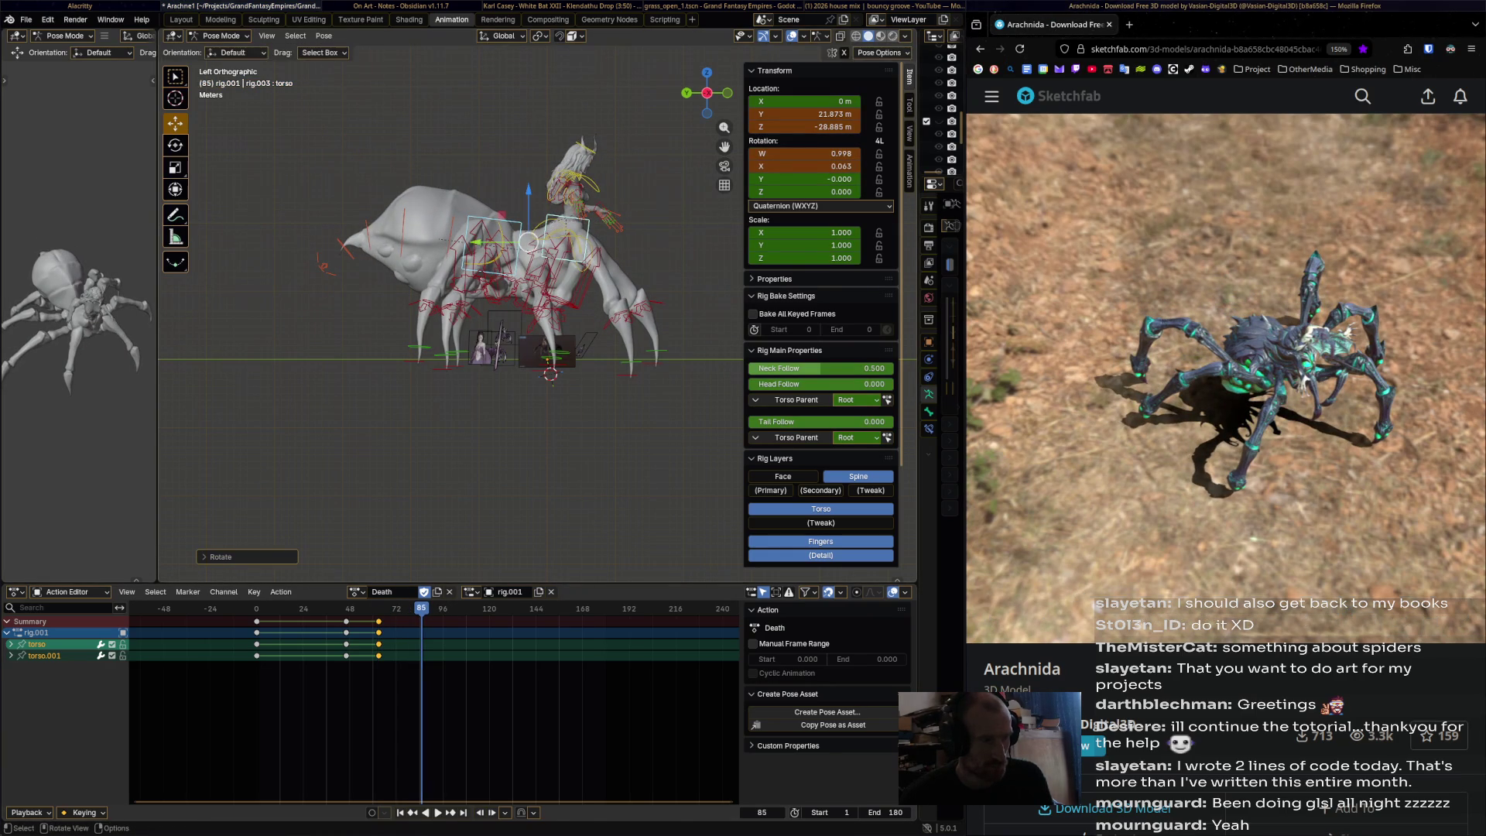
{"action": "key", "text": "g"}
{"action": "left_click", "coordinate": [576, 242]}
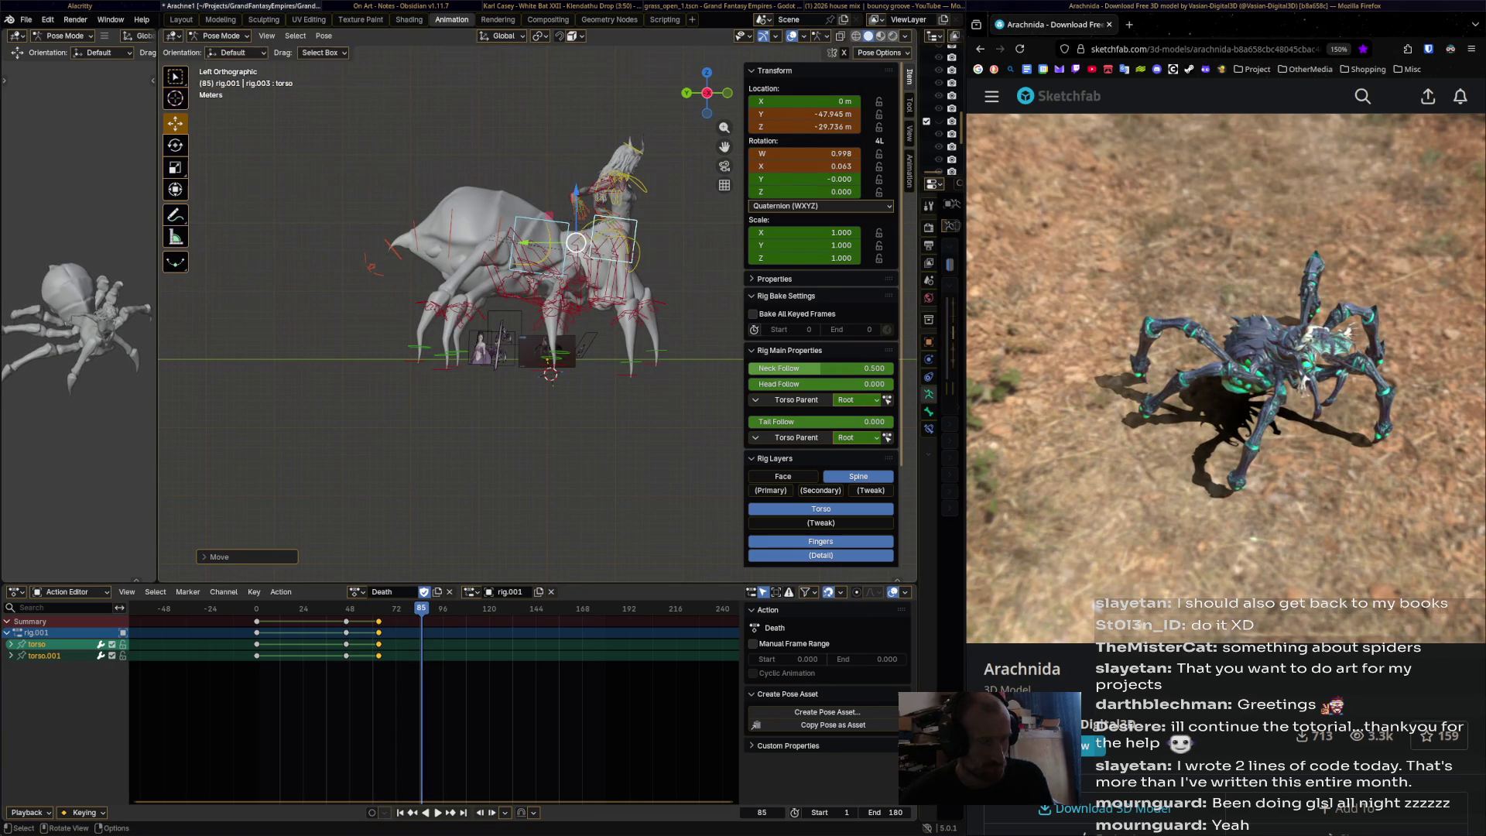
- Key the torso at frame 85, then rotate and move it and key it at frame 104
{"action": "key", "text": "i"}
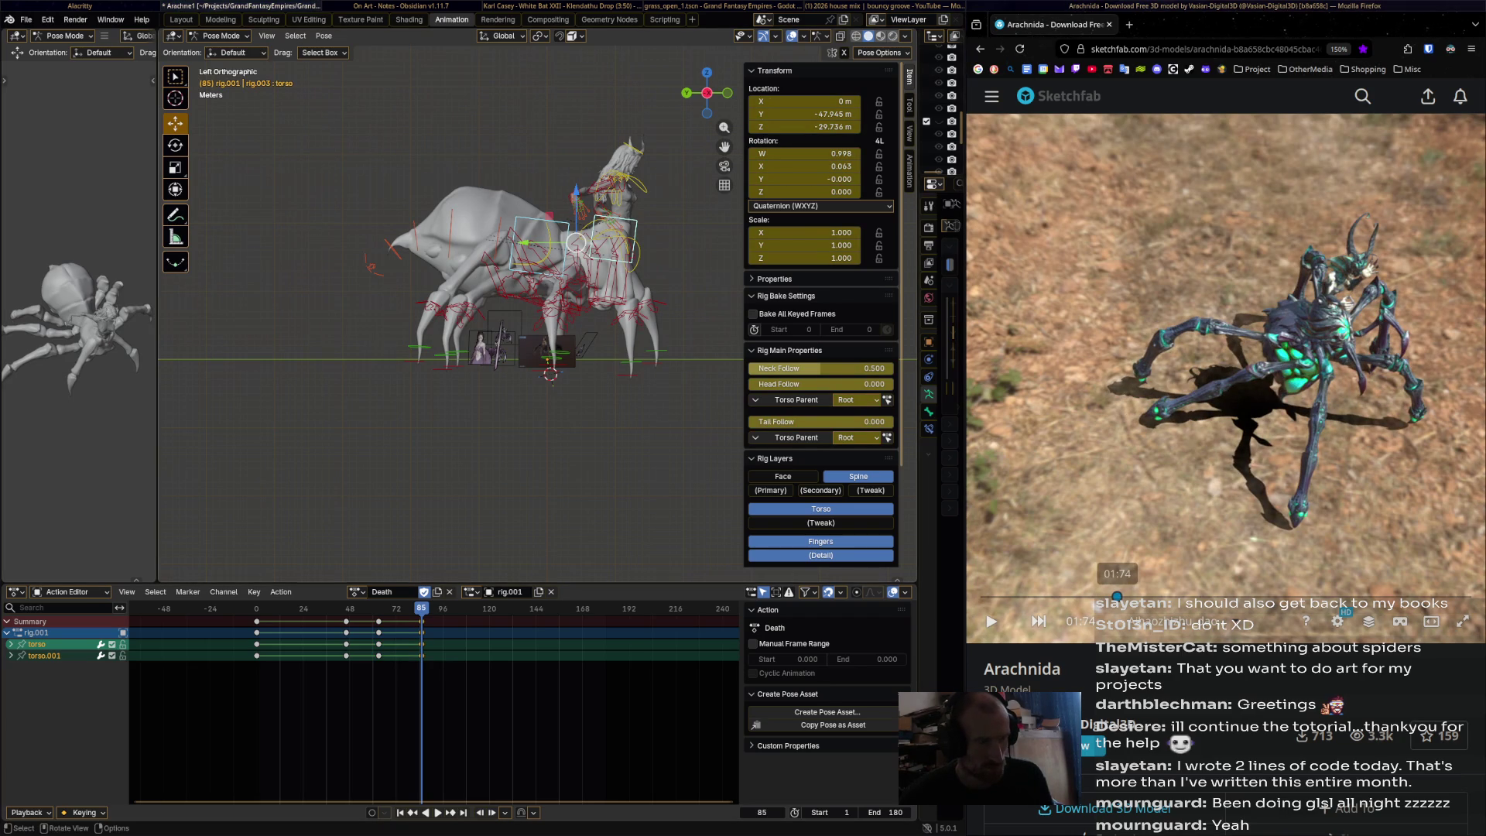
{"action": "key", "text": "space"}
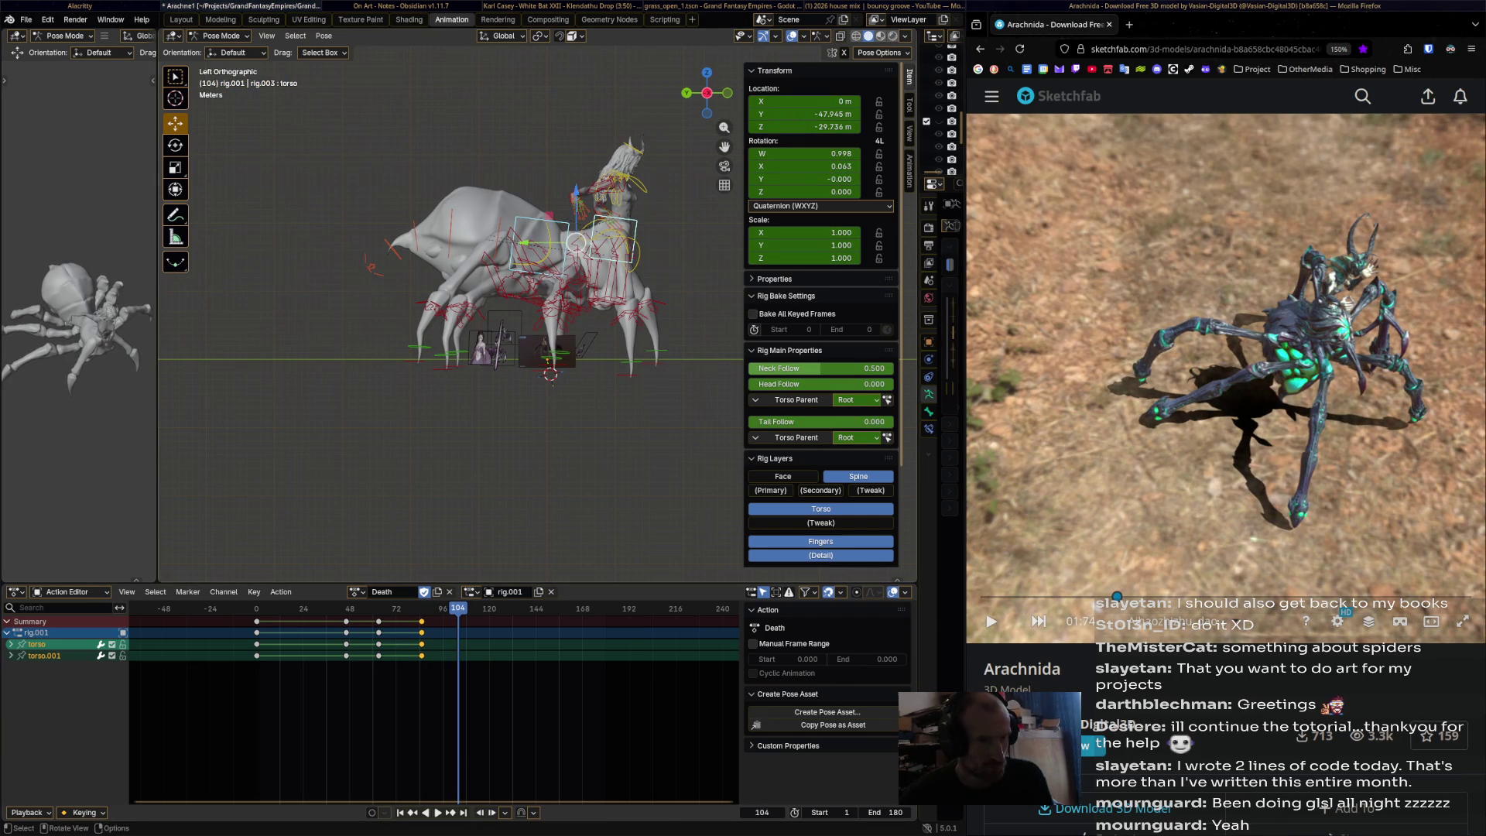
{"action": "key", "text": "r"}
{"action": "key", "text": "Return"}
{"action": "key", "text": "g"}
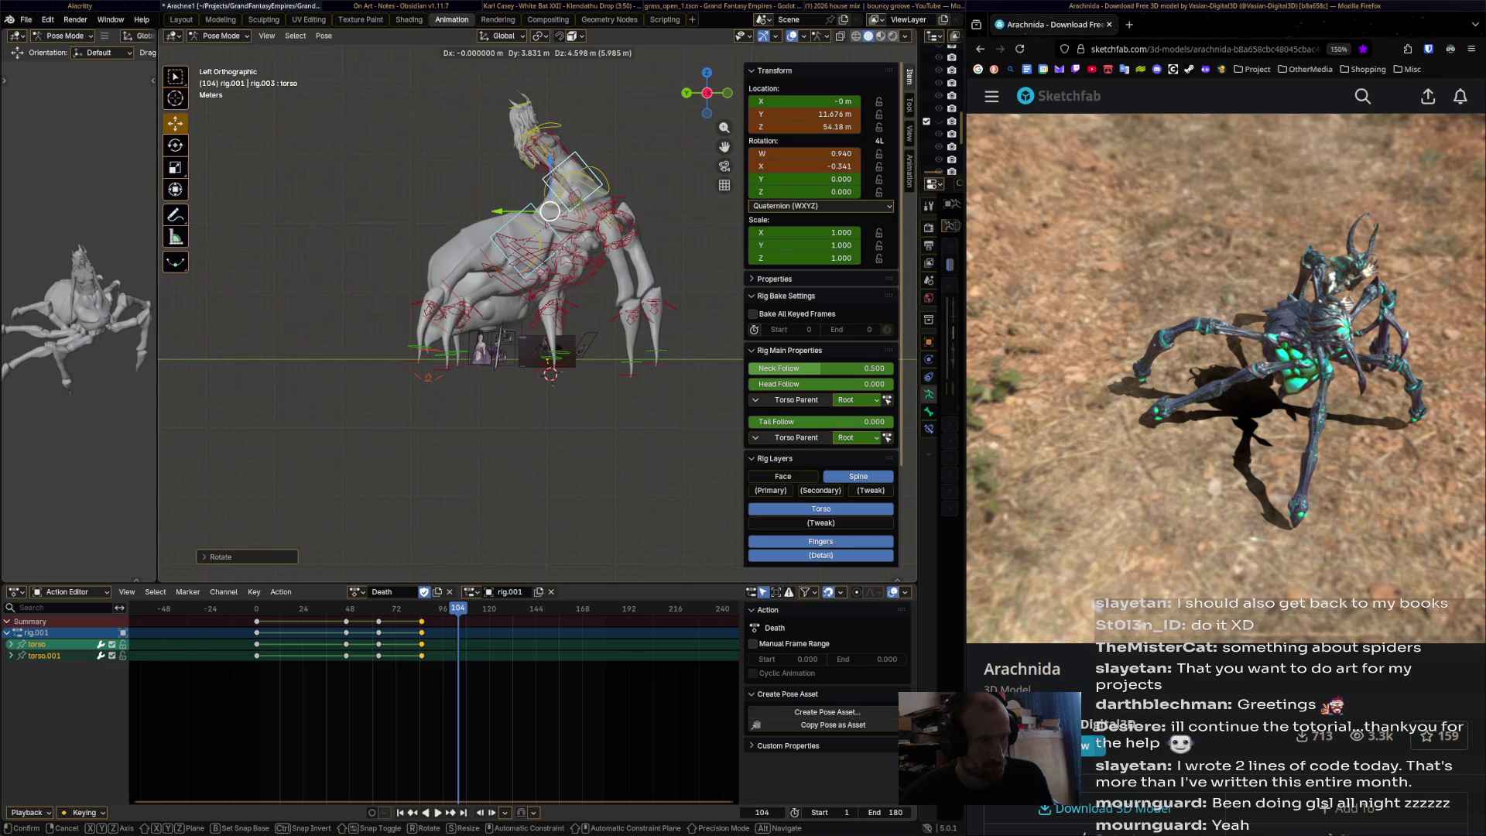
{"action": "key", "text": "Return"}
{"action": "key", "text": "i"}
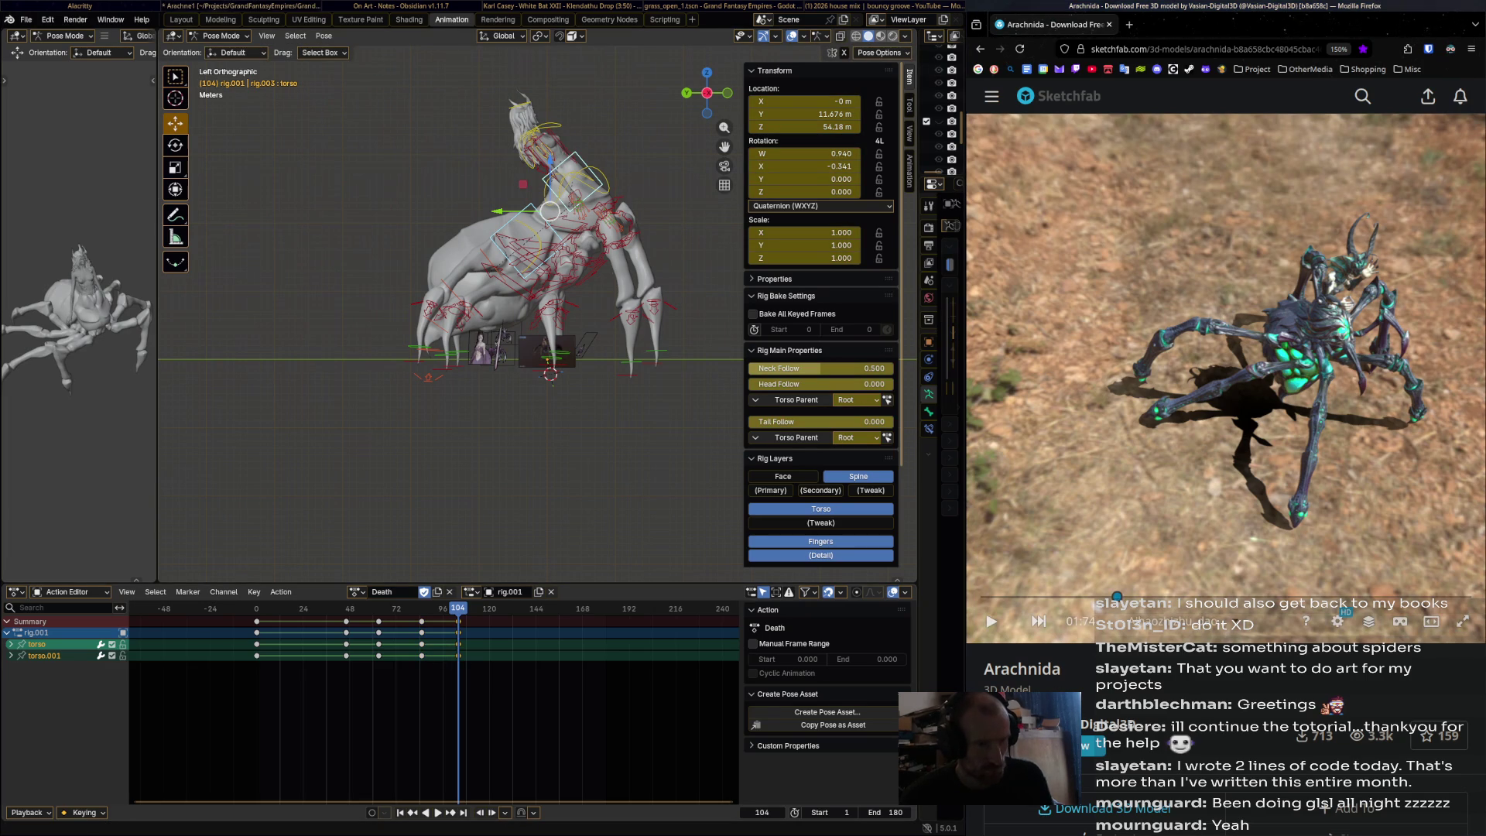
- With the reference video at 02:34, raise and rotate the torso back and key it at frame 121
{"action": "left_click", "coordinate": [1155, 597]}
{"action": "left_click_drag", "start_coordinate": [1156, 596], "coordinate": [1164, 596]}
{"action": "key", "text": "space"}
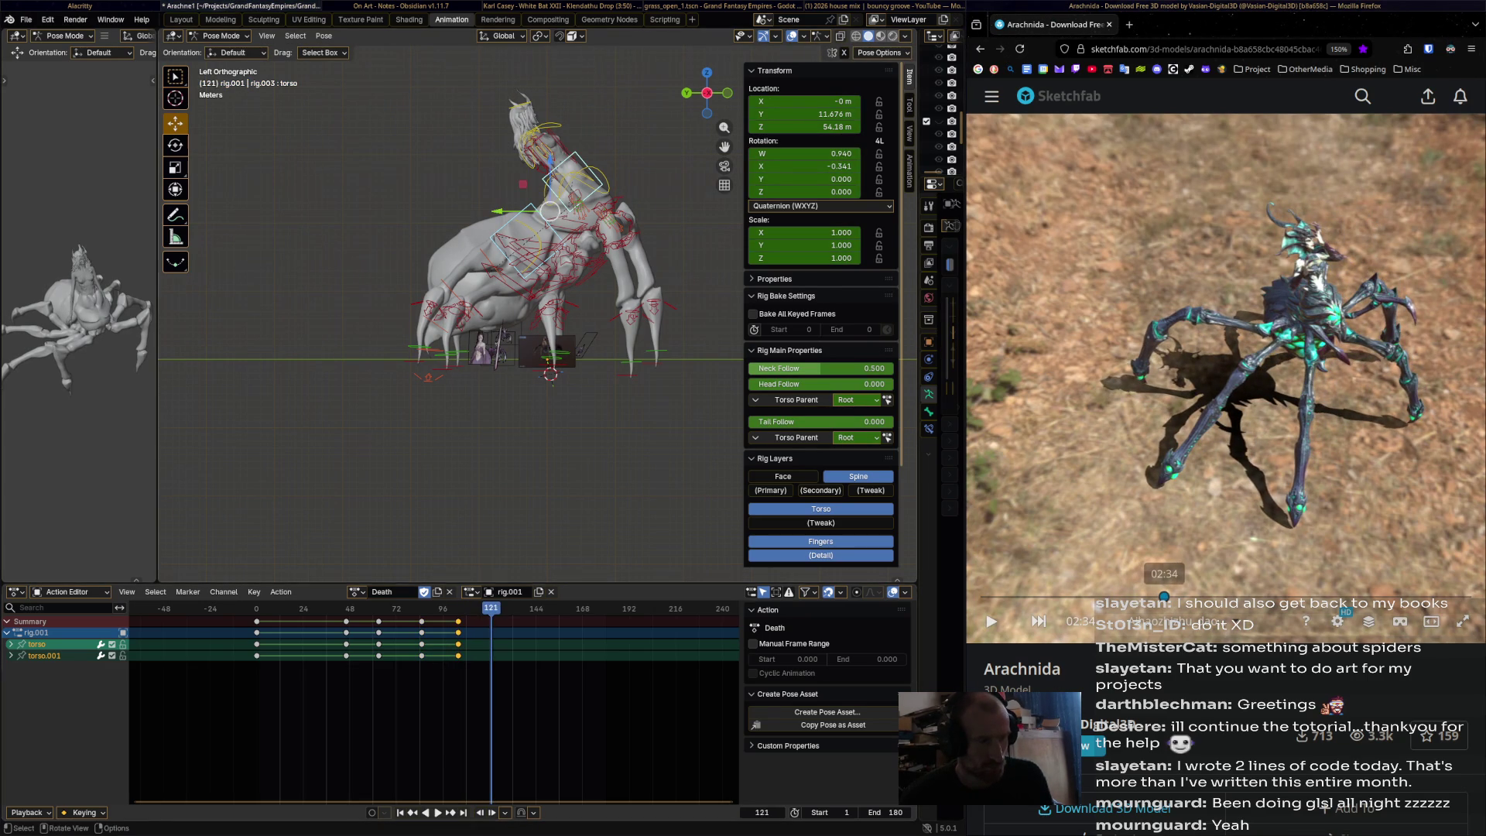
{"action": "mouse_move", "coordinate": [549, 210]}
{"action": "left_mouse_down"}
{"action": "mouse_move", "coordinate": [499, 176]}
{"action": "mouse_move", "coordinate": [493, 187]}
{"action": "left_mouse_up"}
{"action": "key", "text": "r"}
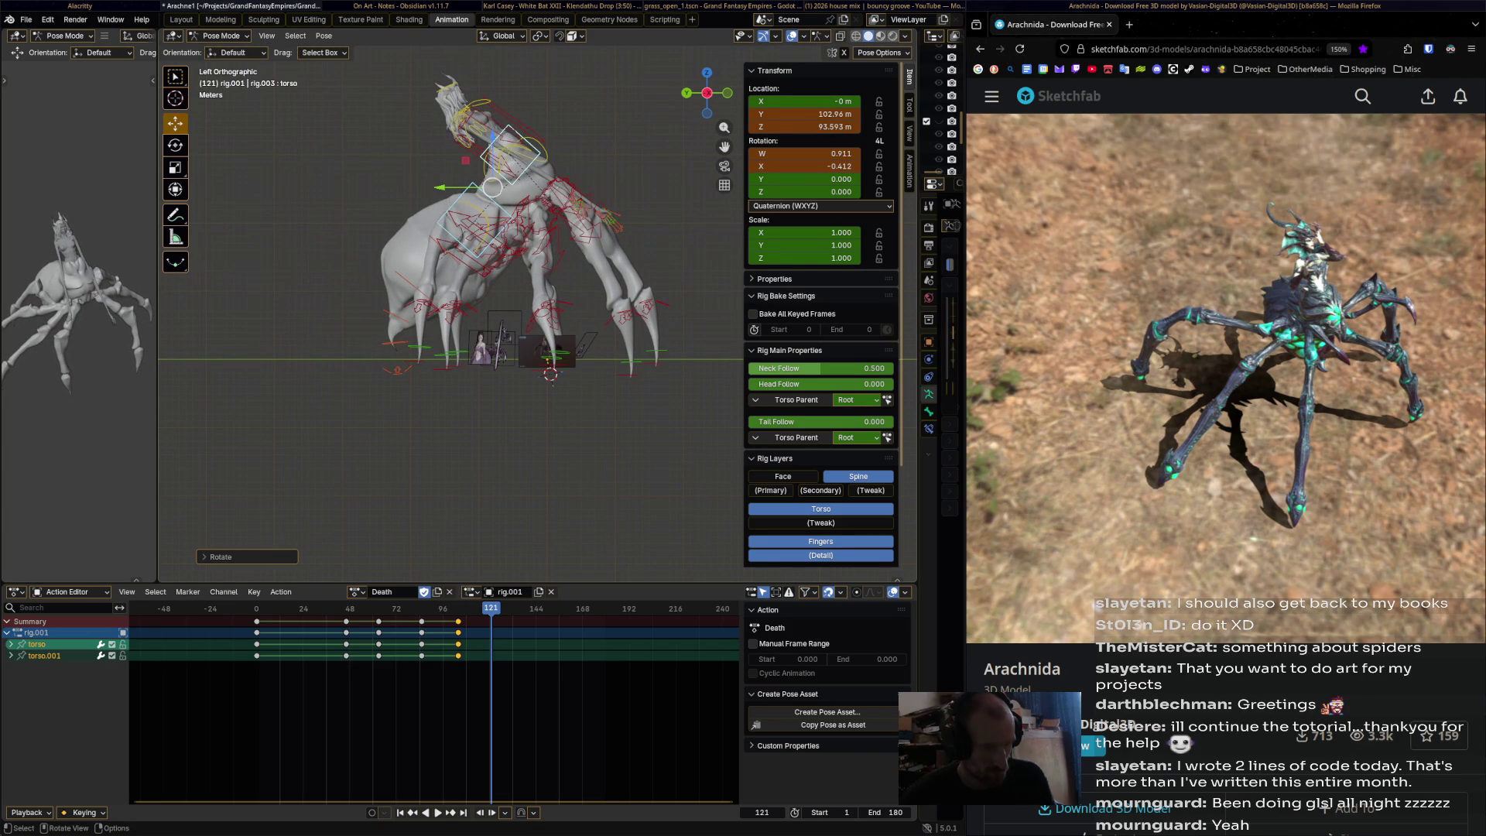
{"action": "key", "text": "i"}
- Play the Death action forward and in reverse, stopping at frame 103
{"action": "key", "text": "space"}
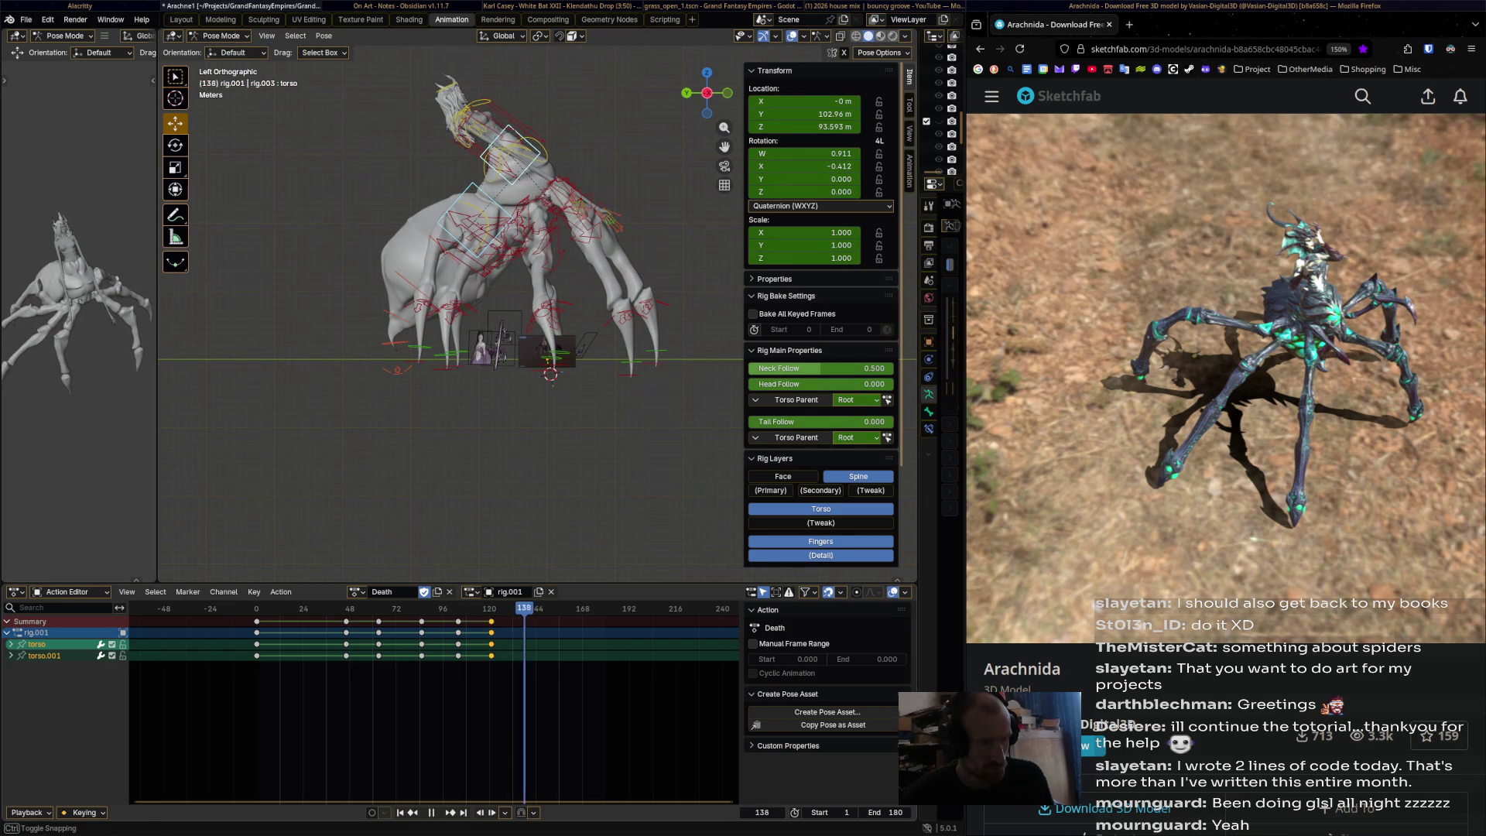
{"action": "key", "text": "space"}
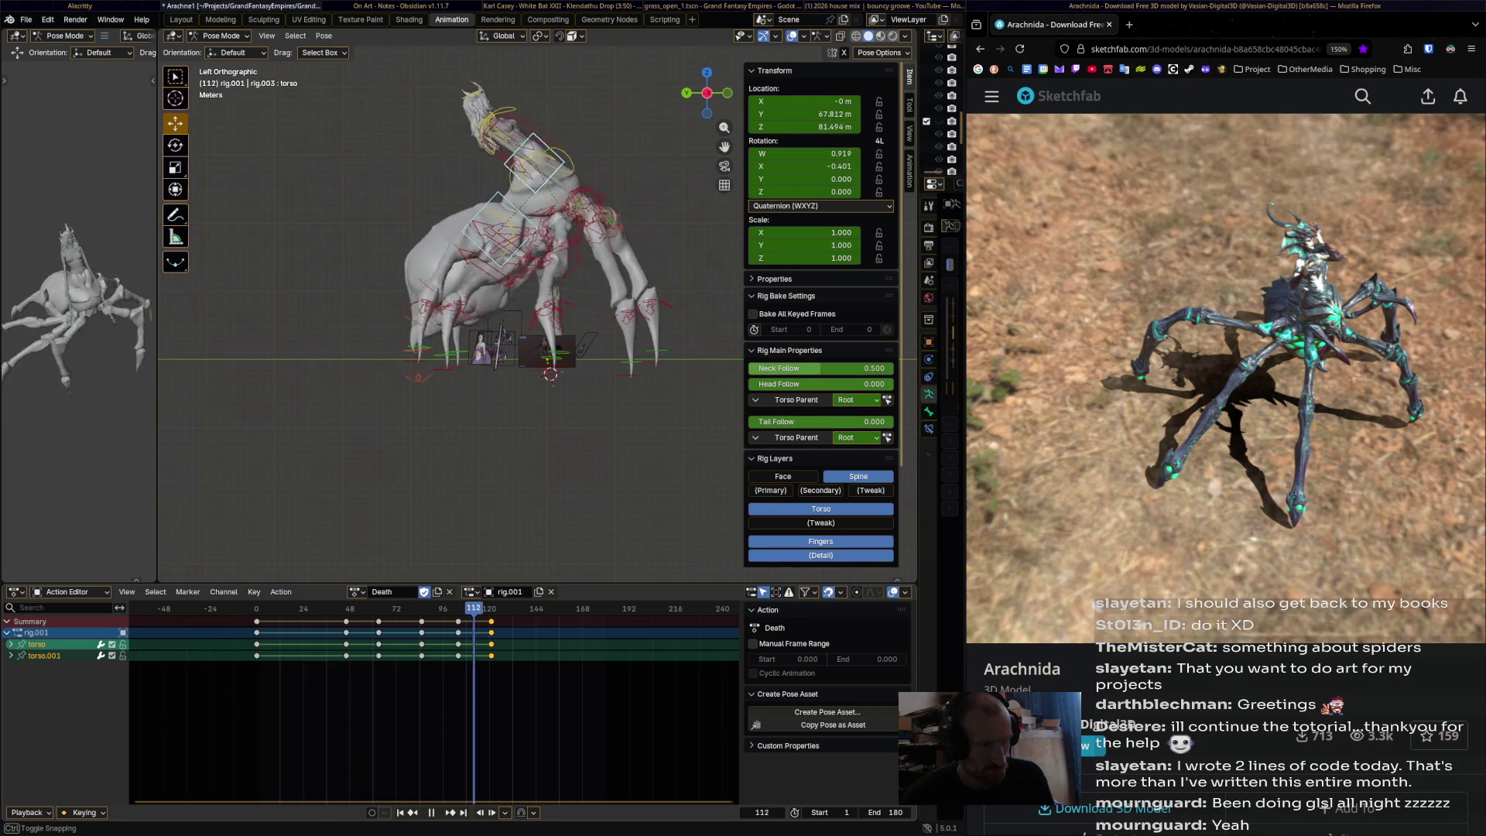
{"action": "key", "text": "shift+ctrl+space"}
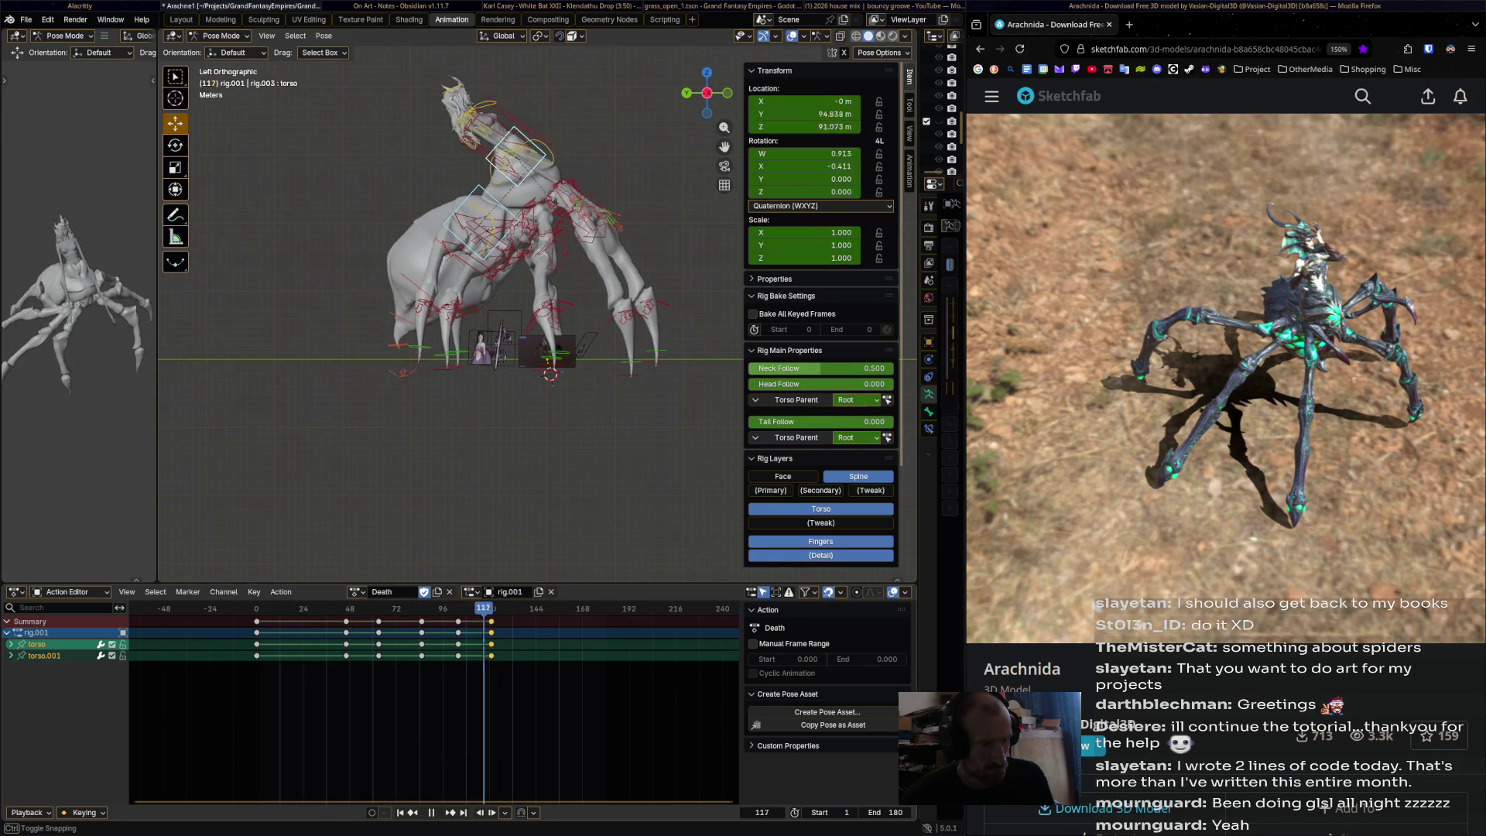
{"action": "key", "text": "space"}
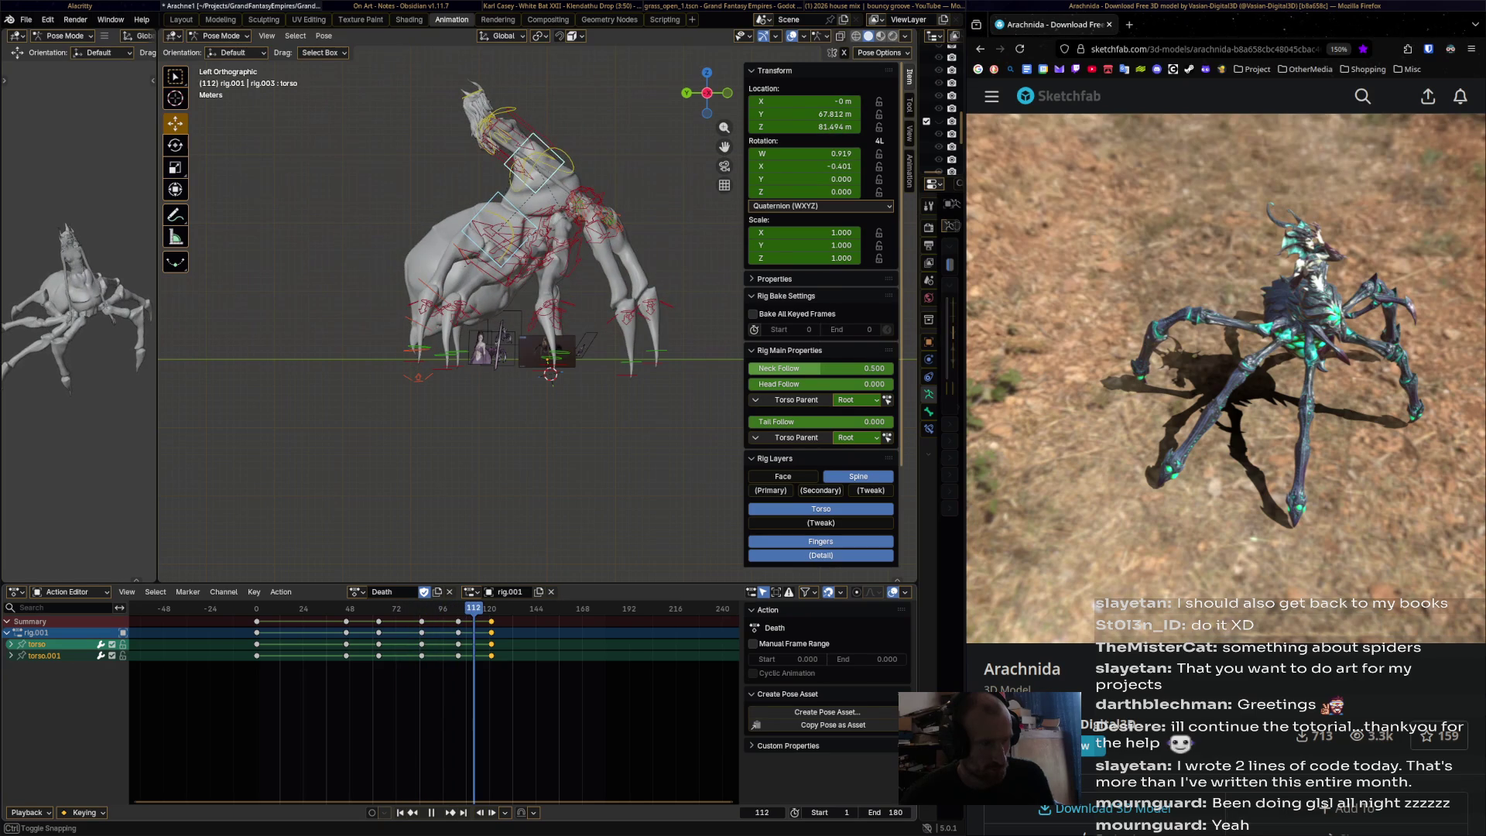
{"action": "key", "text": "space"}
{"action": "left_click", "coordinate": [456, 609]}
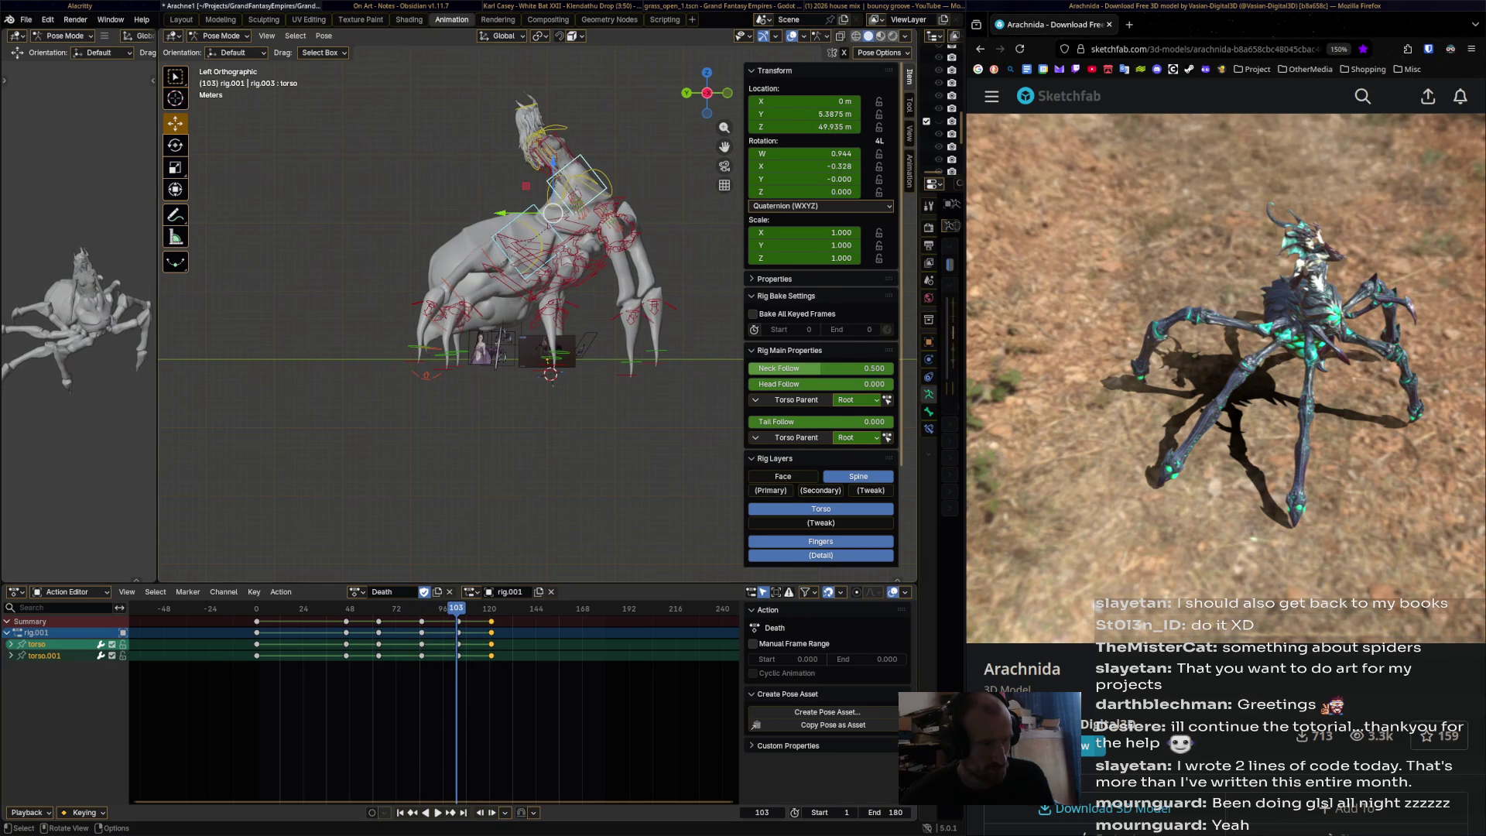
{"action": "left_click", "coordinate": [631, 321]}
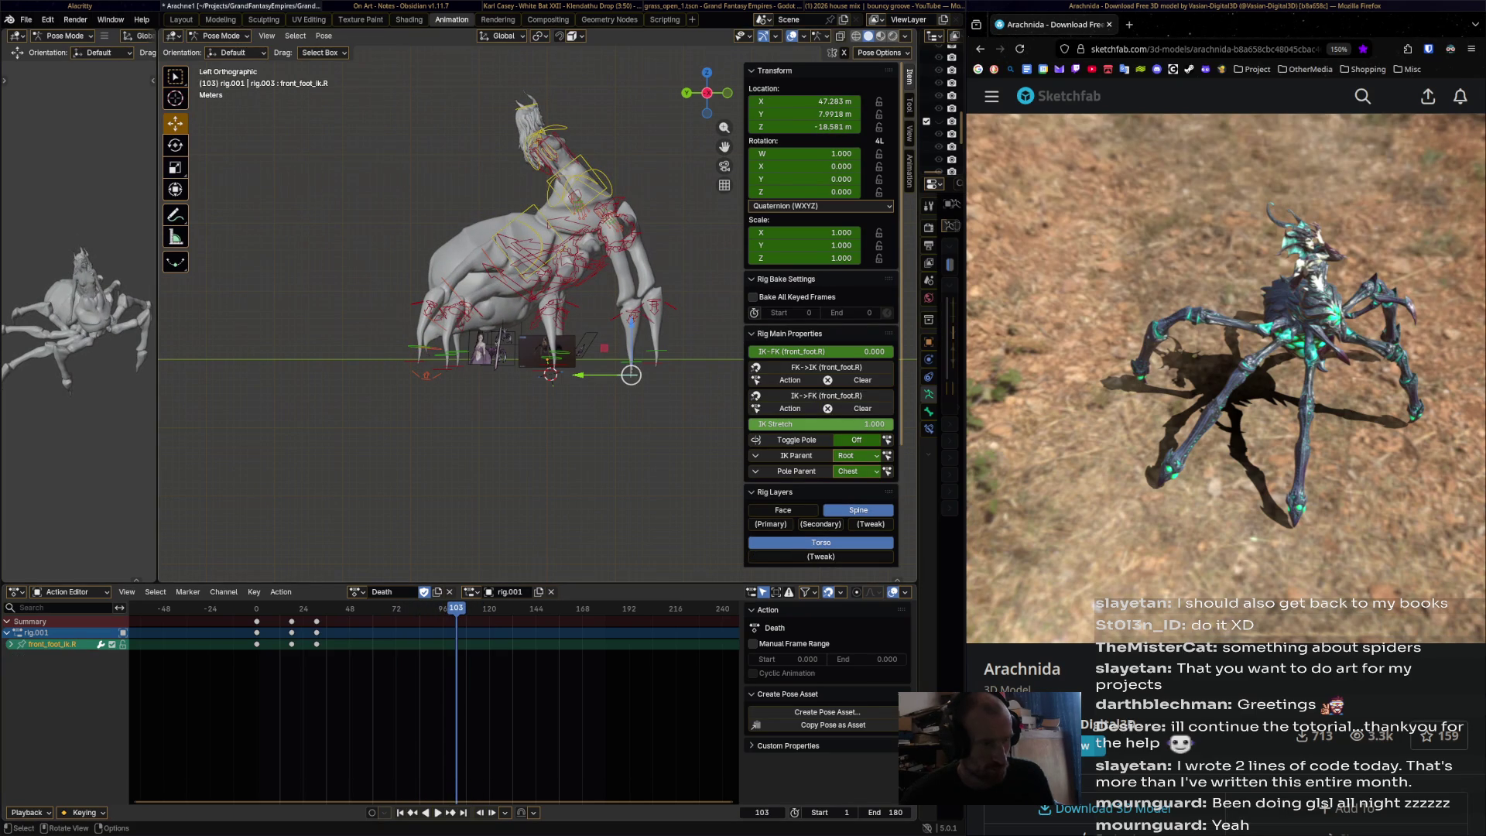
- Key the right front foot at frame 103, then raise it and key it at frame 113
{"action": "key", "text": "i"}
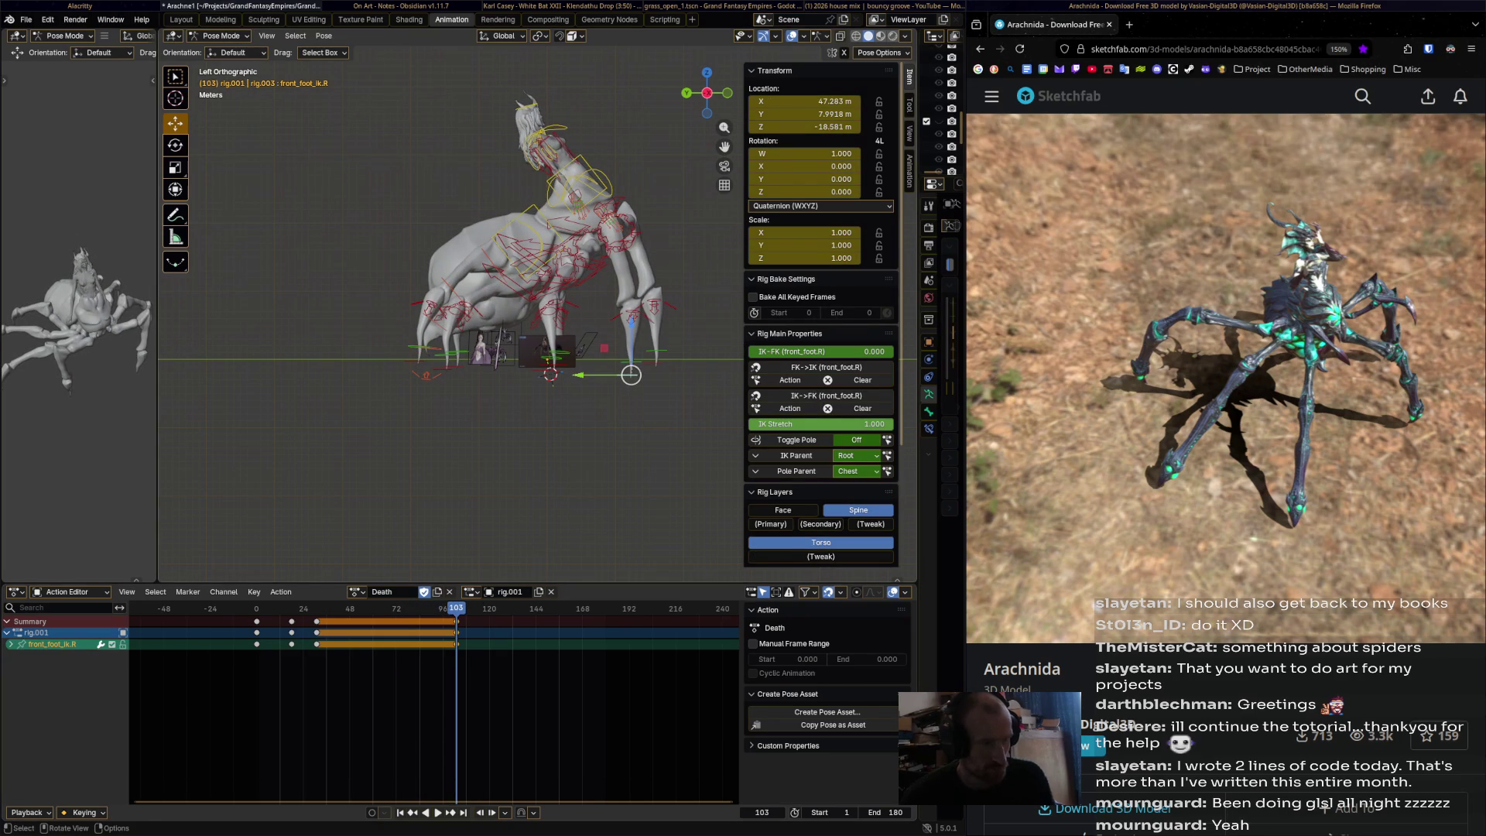
{"action": "key", "text": "space"}
{"action": "left_click_drag", "start_coordinate": [631, 375], "coordinate": [613, 321]}
{"action": "key", "text": "i"}
- Key the left front foot at frame 113, then raise it at frame 119
{"action": "left_click", "coordinate": [657, 363]}
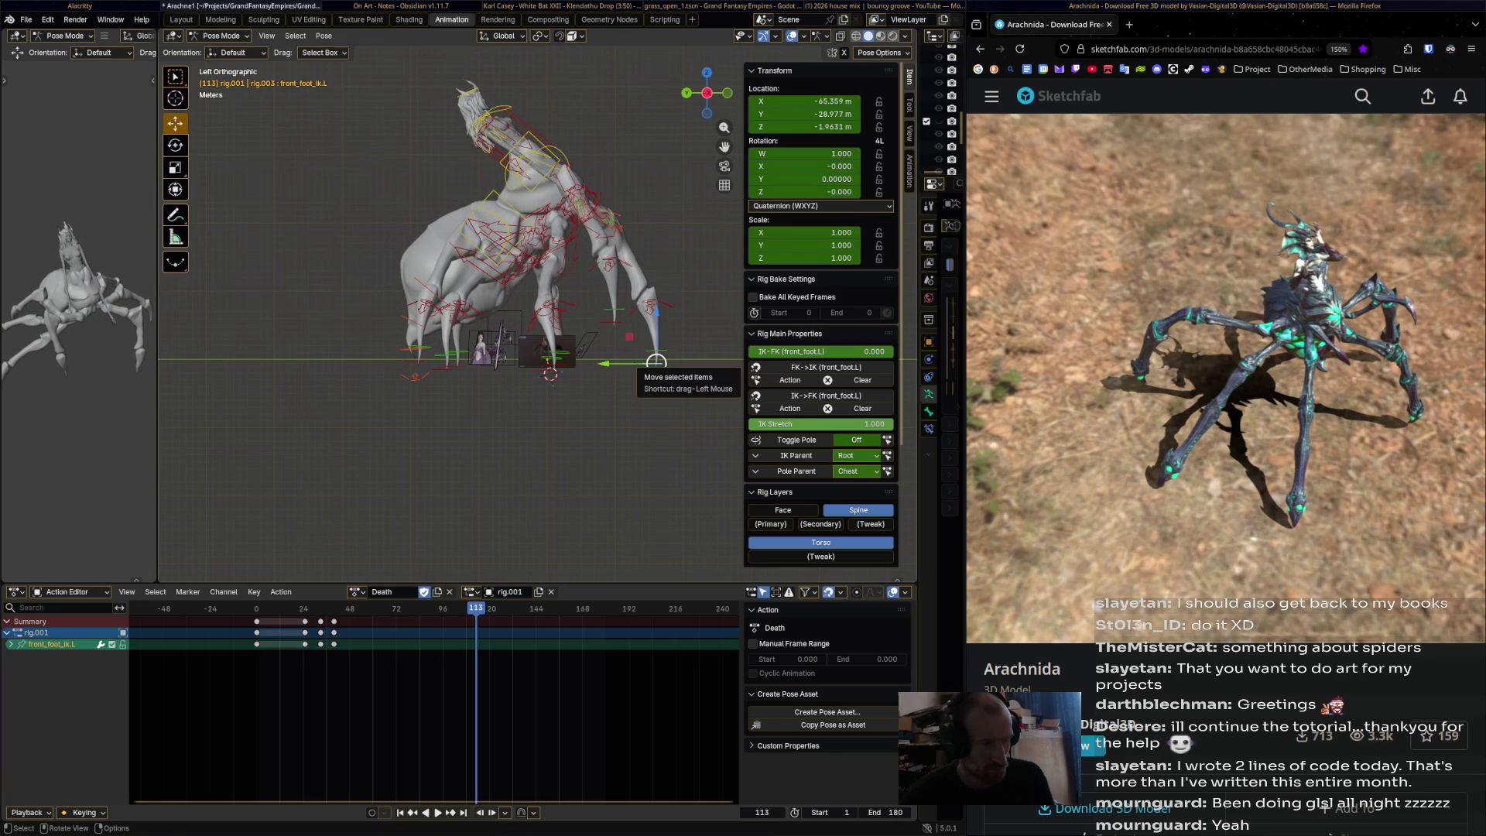
{"action": "key", "text": "i"}
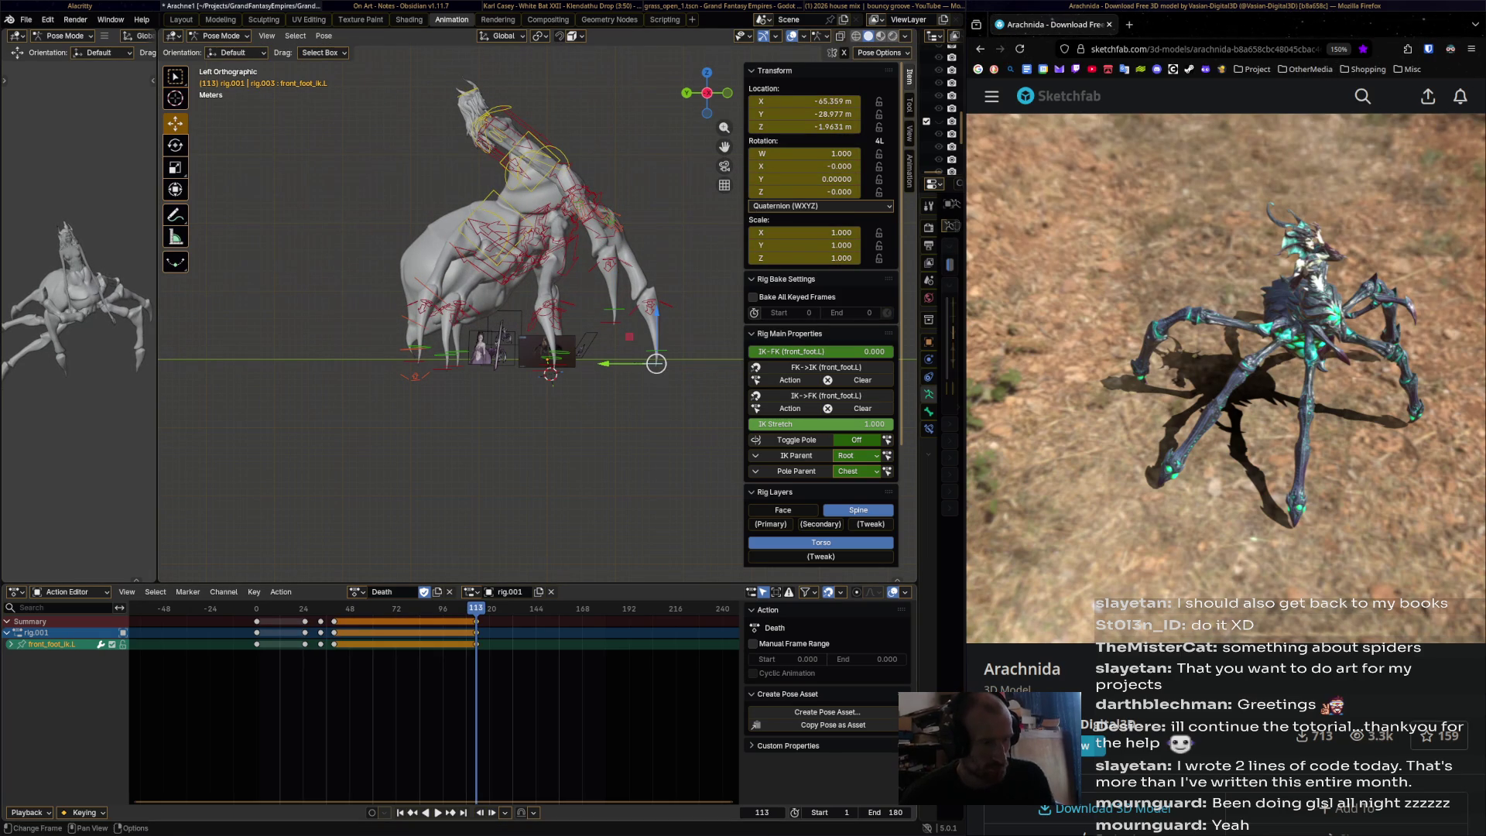
{"action": "key", "text": "space"}
{"action": "left_click_drag", "start_coordinate": [656, 364], "coordinate": [694, 292]}
- Scrub through frames 39–107, then replay the Death action from its start
{"action": "mouse_move", "coordinate": [487, 607]}
{"action": "left_mouse_down"}
{"action": "mouse_move", "coordinate": [239, 608]}
{"action": "mouse_move", "coordinate": [398, 608]}
{"action": "left_mouse_up"}
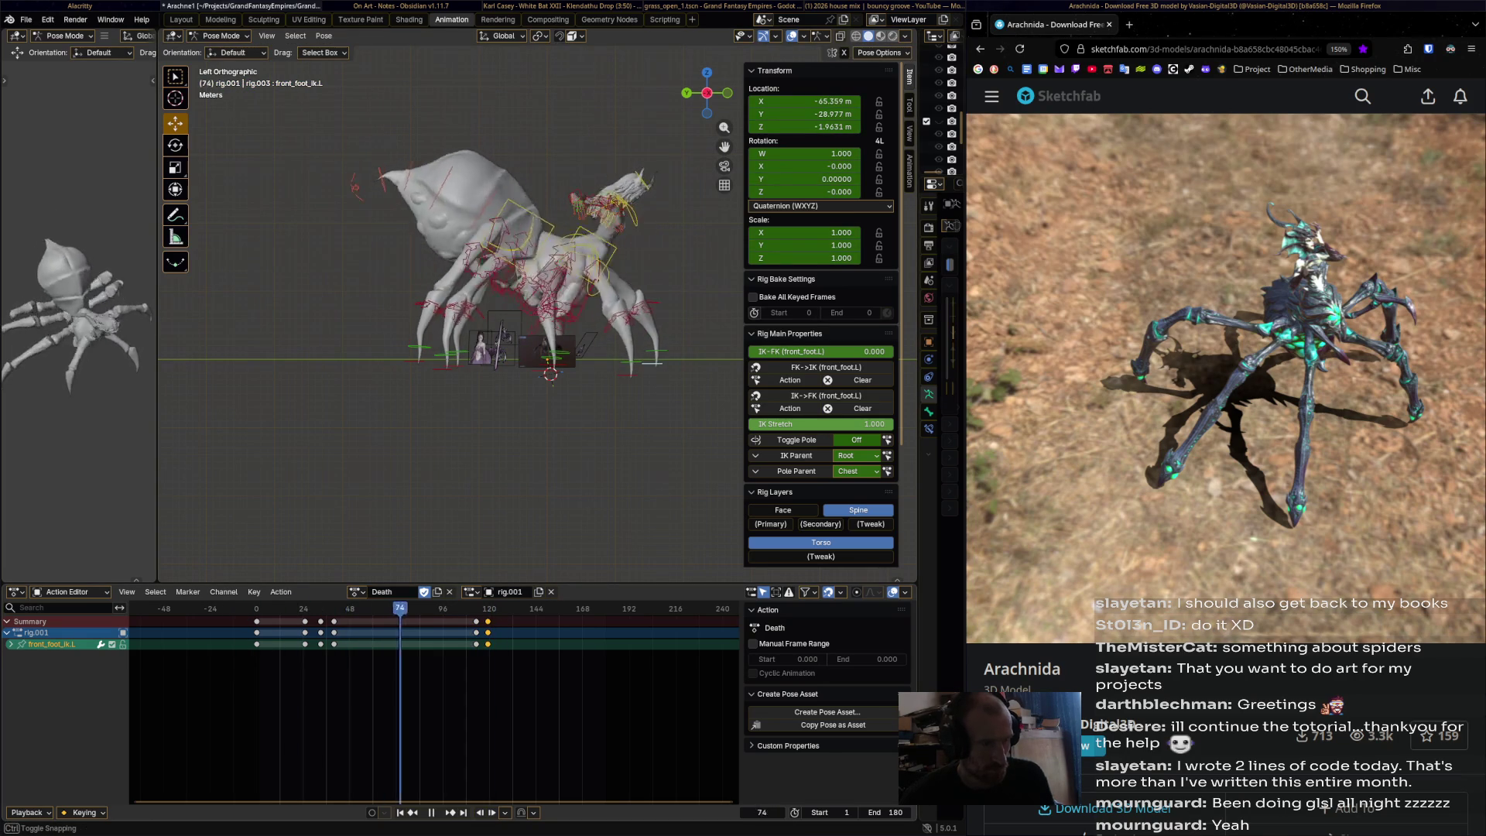
{"action": "mouse_move", "coordinate": [499, 608]}
{"action": "left_mouse_down"}
{"action": "mouse_move", "coordinate": [331, 607]}
{"action": "mouse_move", "coordinate": [464, 608]}
{"action": "left_mouse_up"}
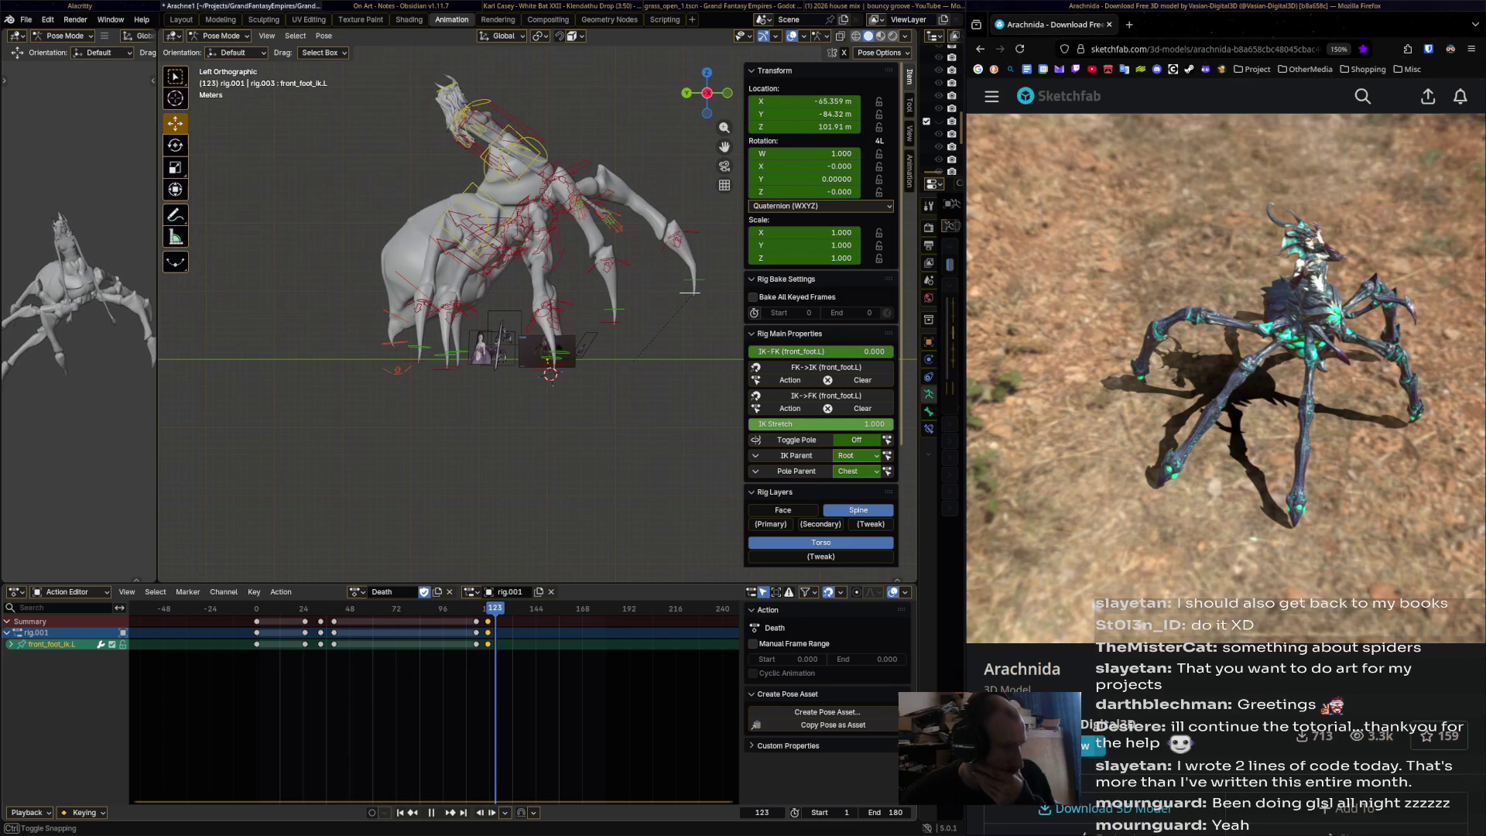
{"action": "key", "text": "shift+Left"}
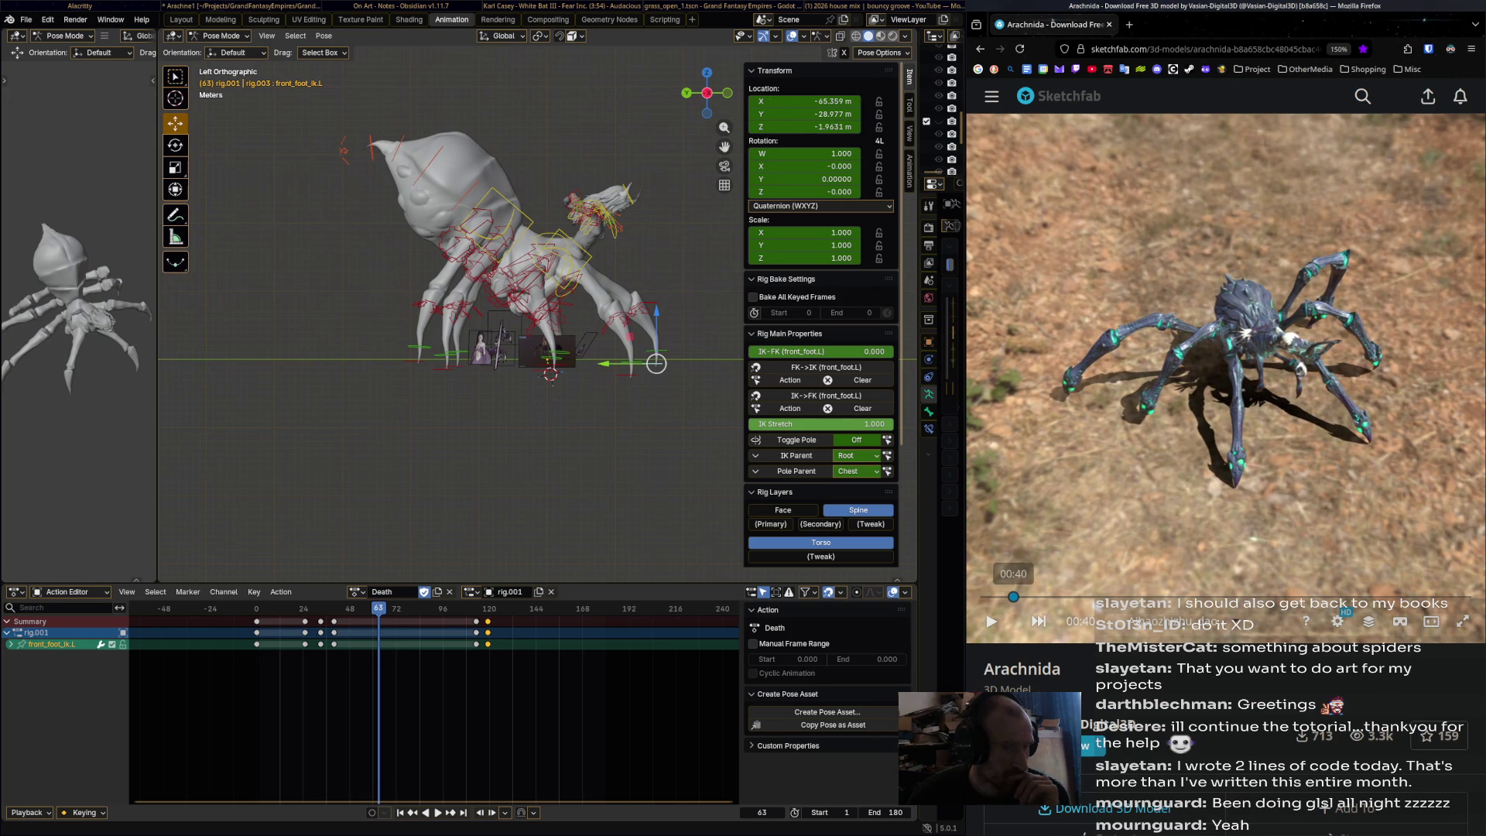
{"action": "key", "text": "shift+Left"}
{"action": "key", "text": "space"}
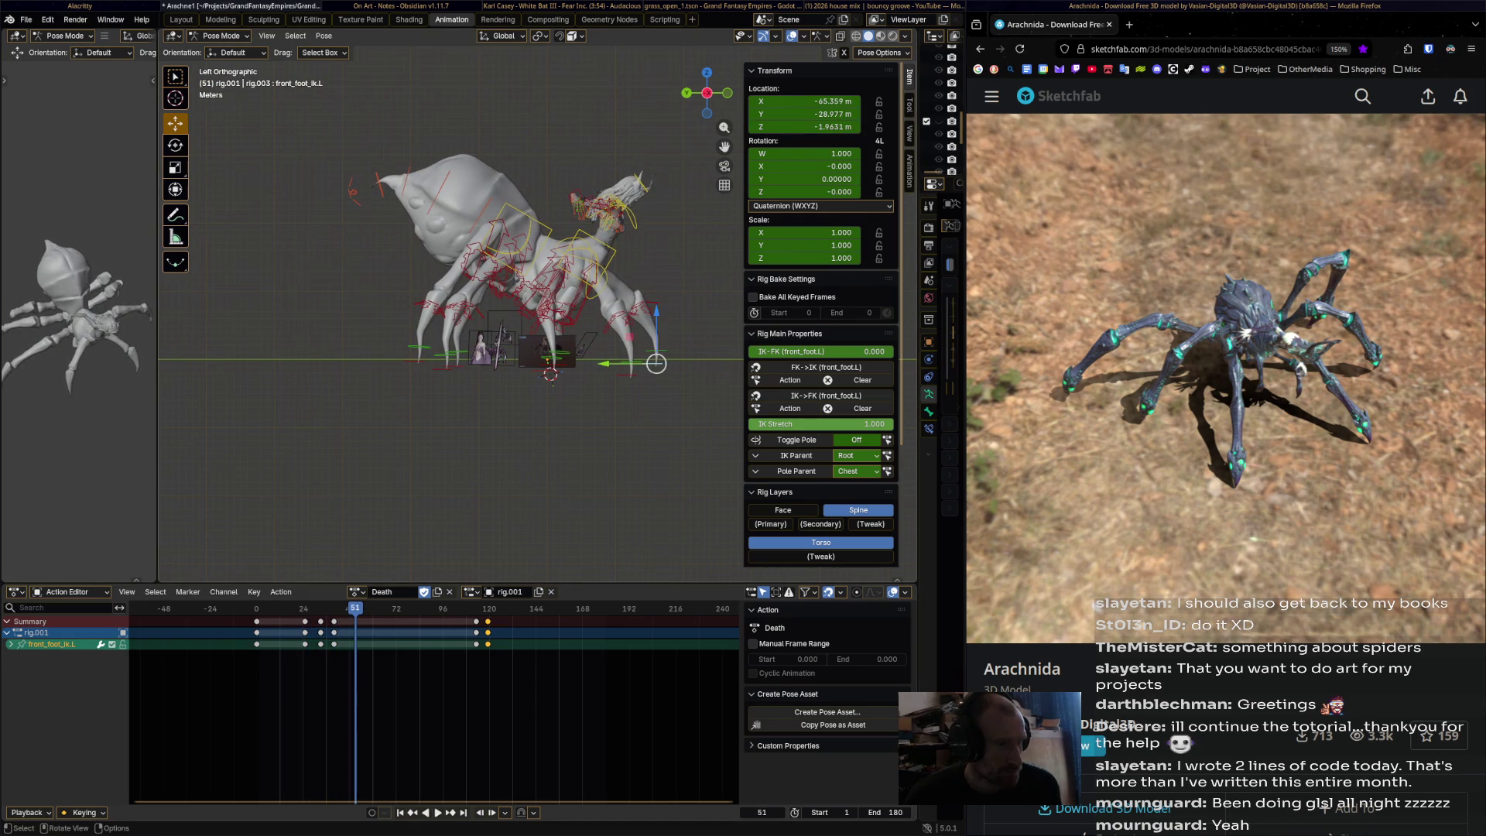
- Rotate the chest bone to bend the spider's upper body at frame 51
{"action": "left_click", "coordinate": [588, 266]}
{"action": "key", "text": "r"}
{"action": "left_click", "coordinate": [588, 265]}
- Tip the chest forward, rotate the head, and key both at frame 51
{"action": "left_click", "coordinate": [586, 258]}
{"action": "left_click", "coordinate": [602, 240]}
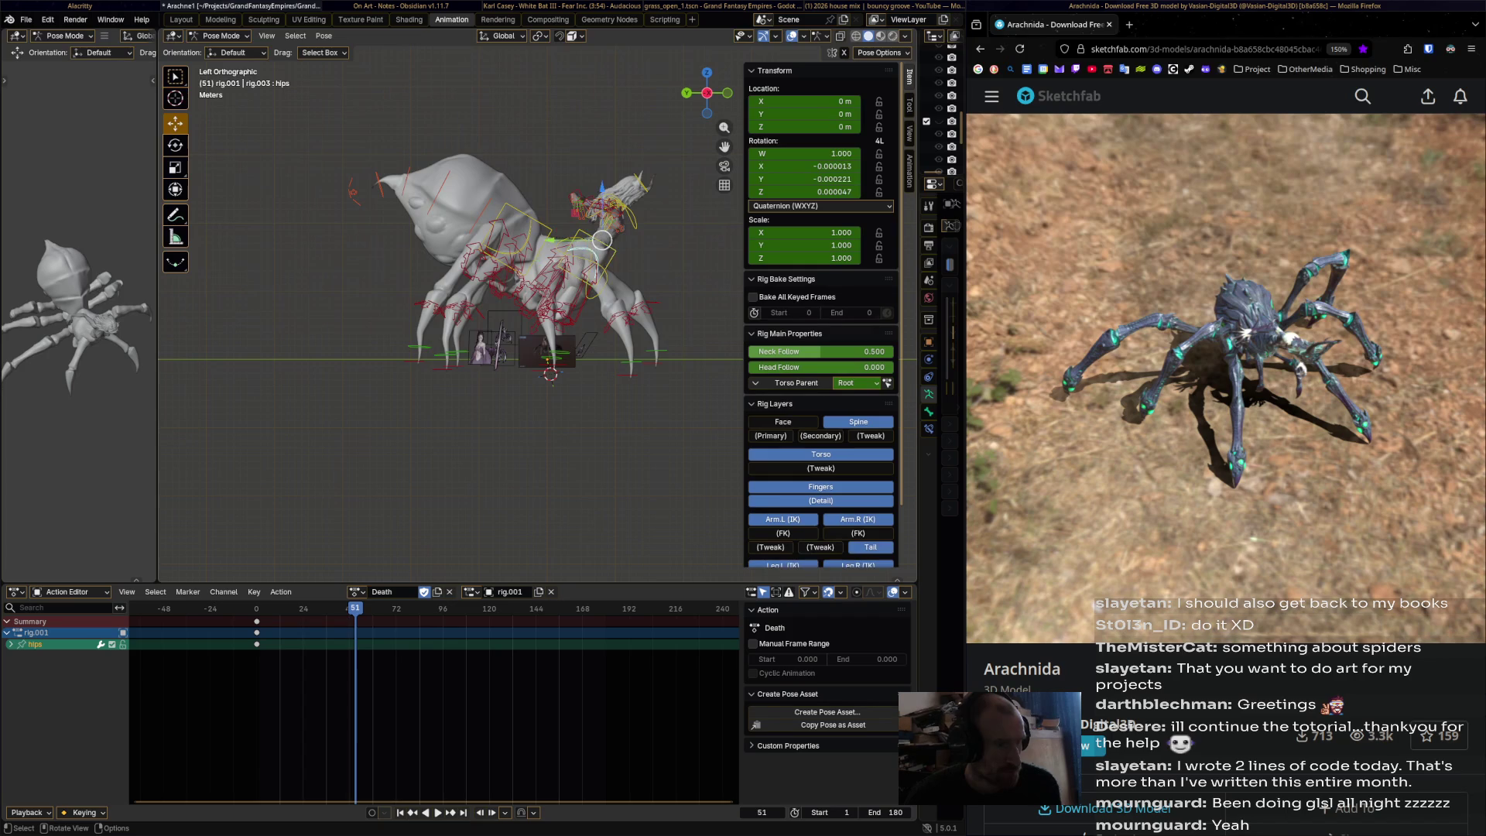
{"action": "key", "text": "r"}
{"action": "left_click", "coordinate": [507, 416]}
{"action": "left_click", "coordinate": [654, 229]}
{"action": "key", "text": "r"}
{"action": "left_click", "coordinate": [507, 359]}
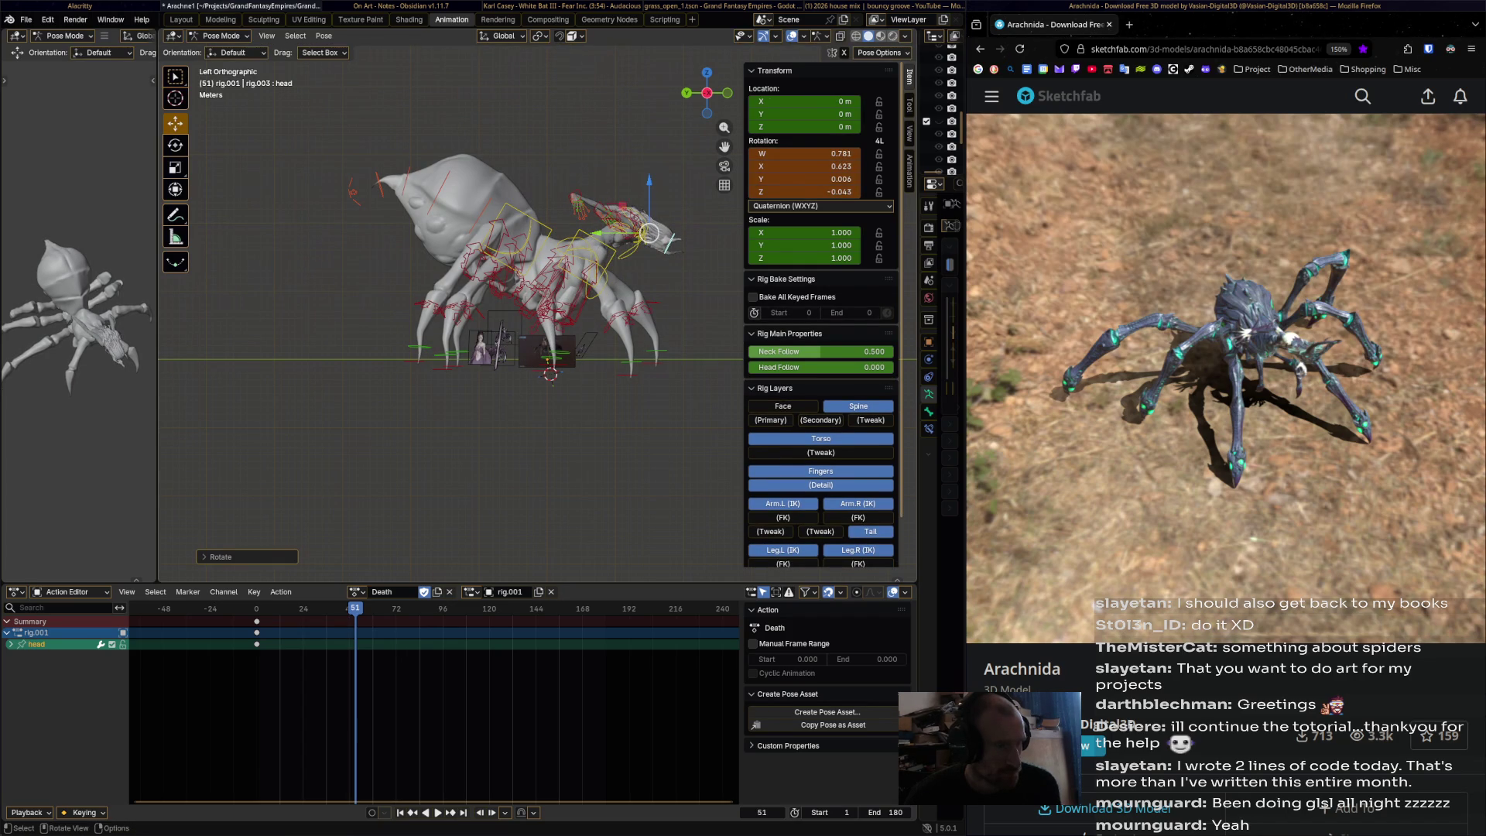
{"action": "left_click", "coordinate": [611, 240], "text": "shift"}
{"action": "key", "text": "i"}
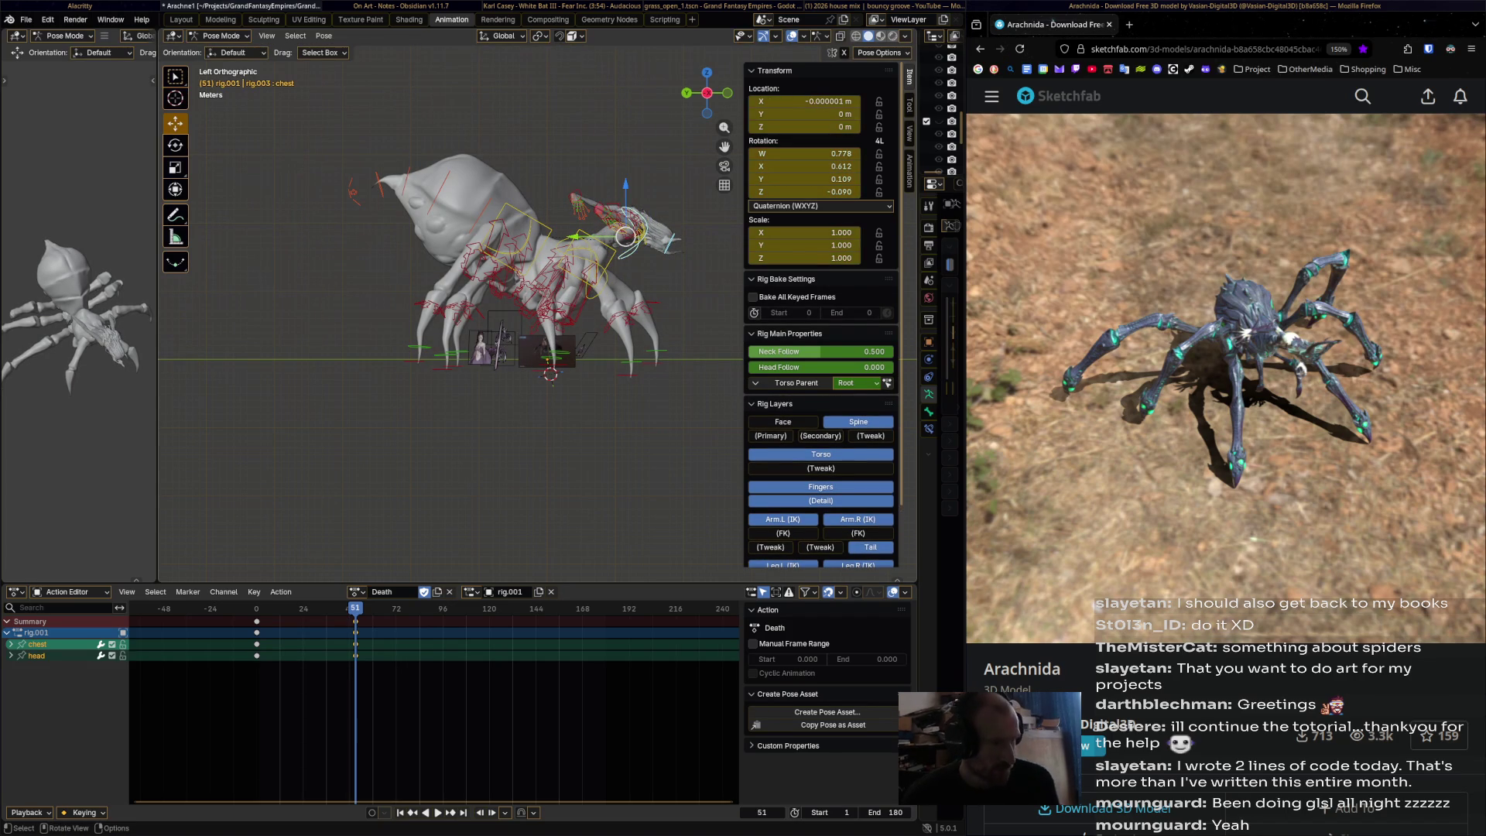
- With the reference video at about 1:26, tilt the chest and key it at frame 75
{"action": "key", "text": "ctrl+shift+space"}
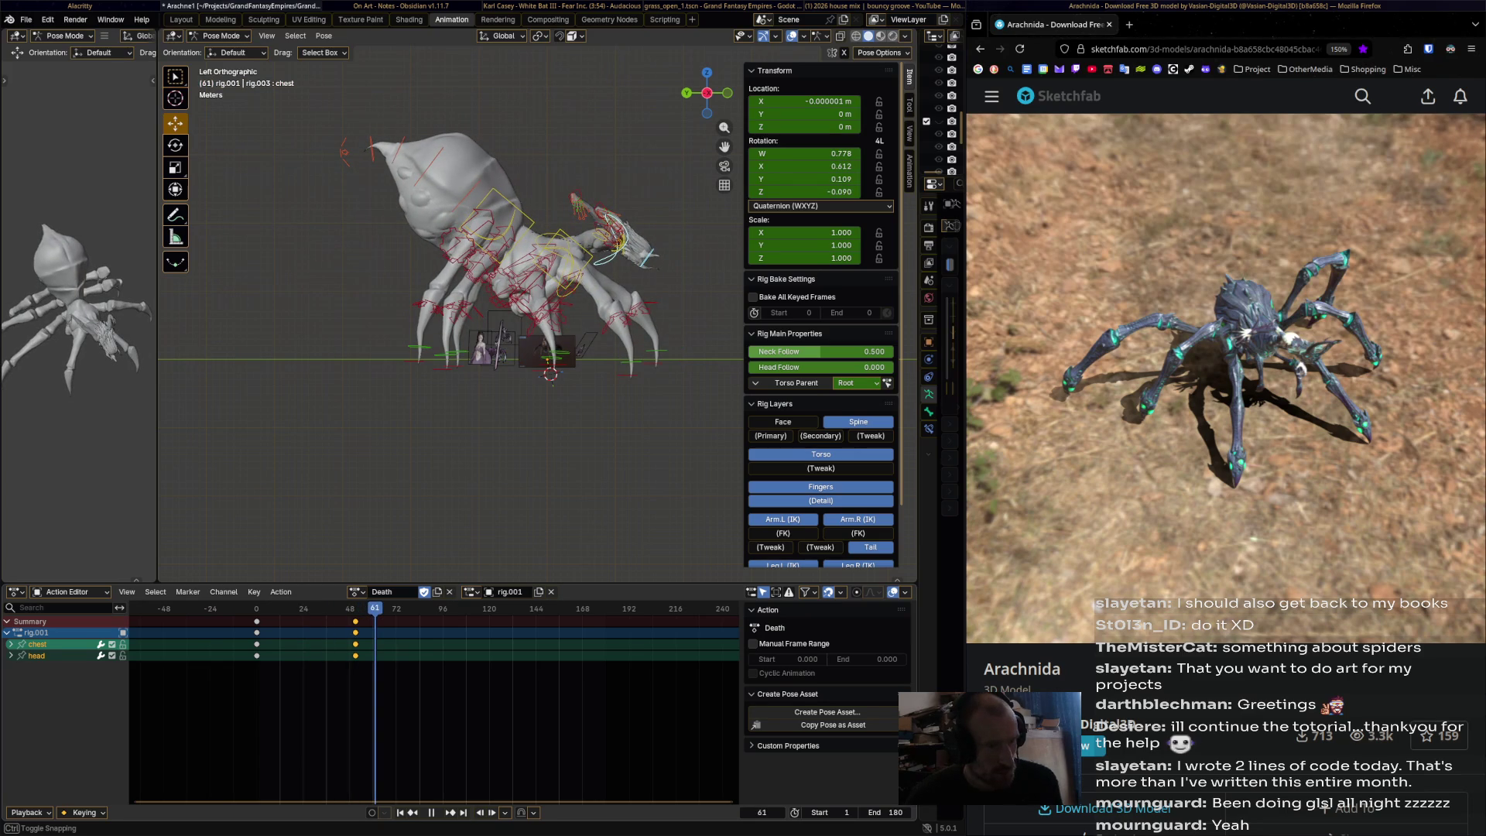
{"action": "key", "text": "space"}
{"action": "left_click_drag", "start_coordinate": [1014, 596], "coordinate": [1081, 597]}
{"action": "left_click", "coordinate": [628, 230]}
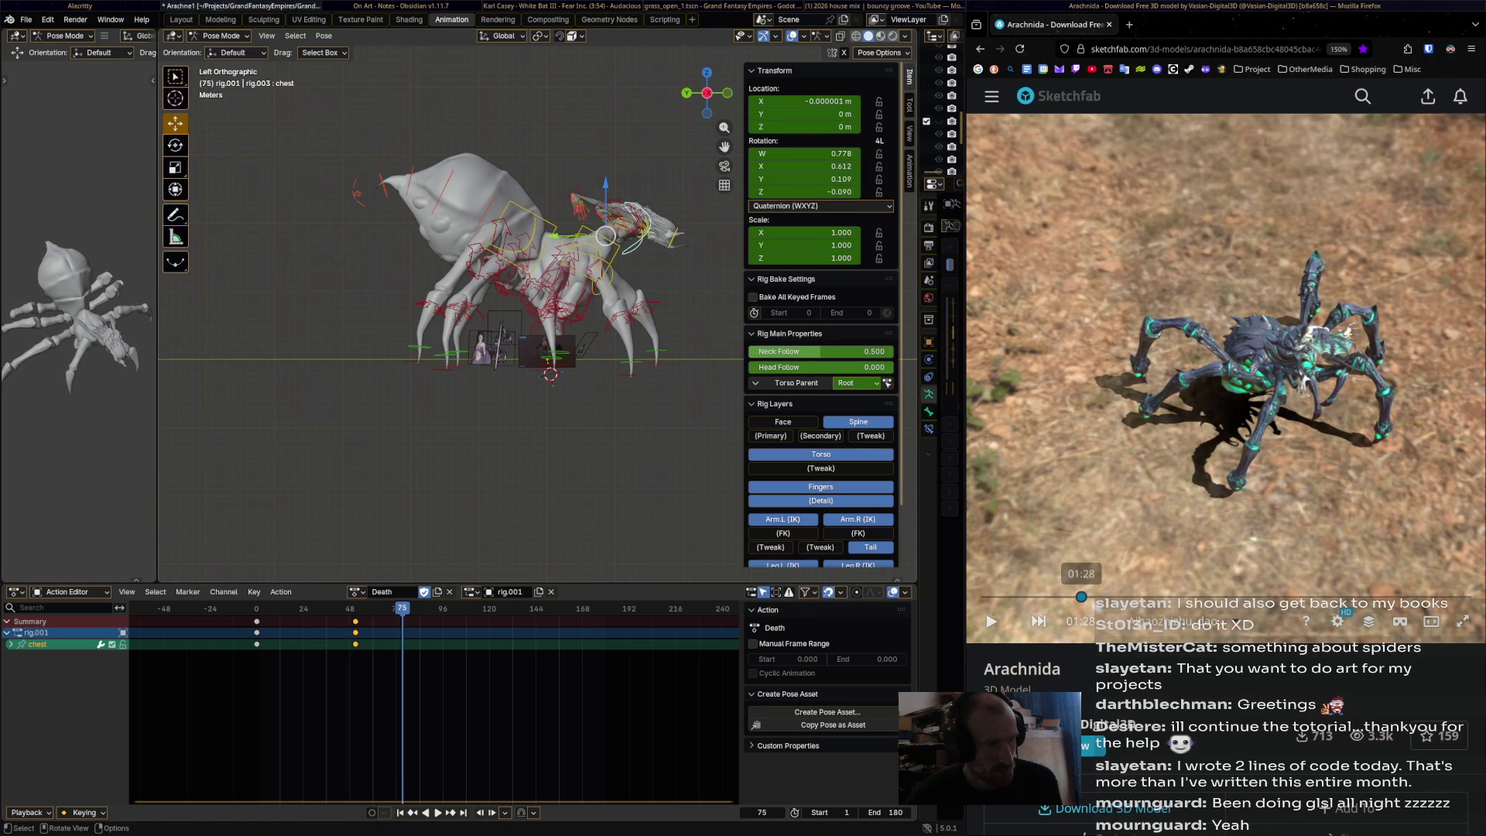
{"action": "key", "text": "r"}
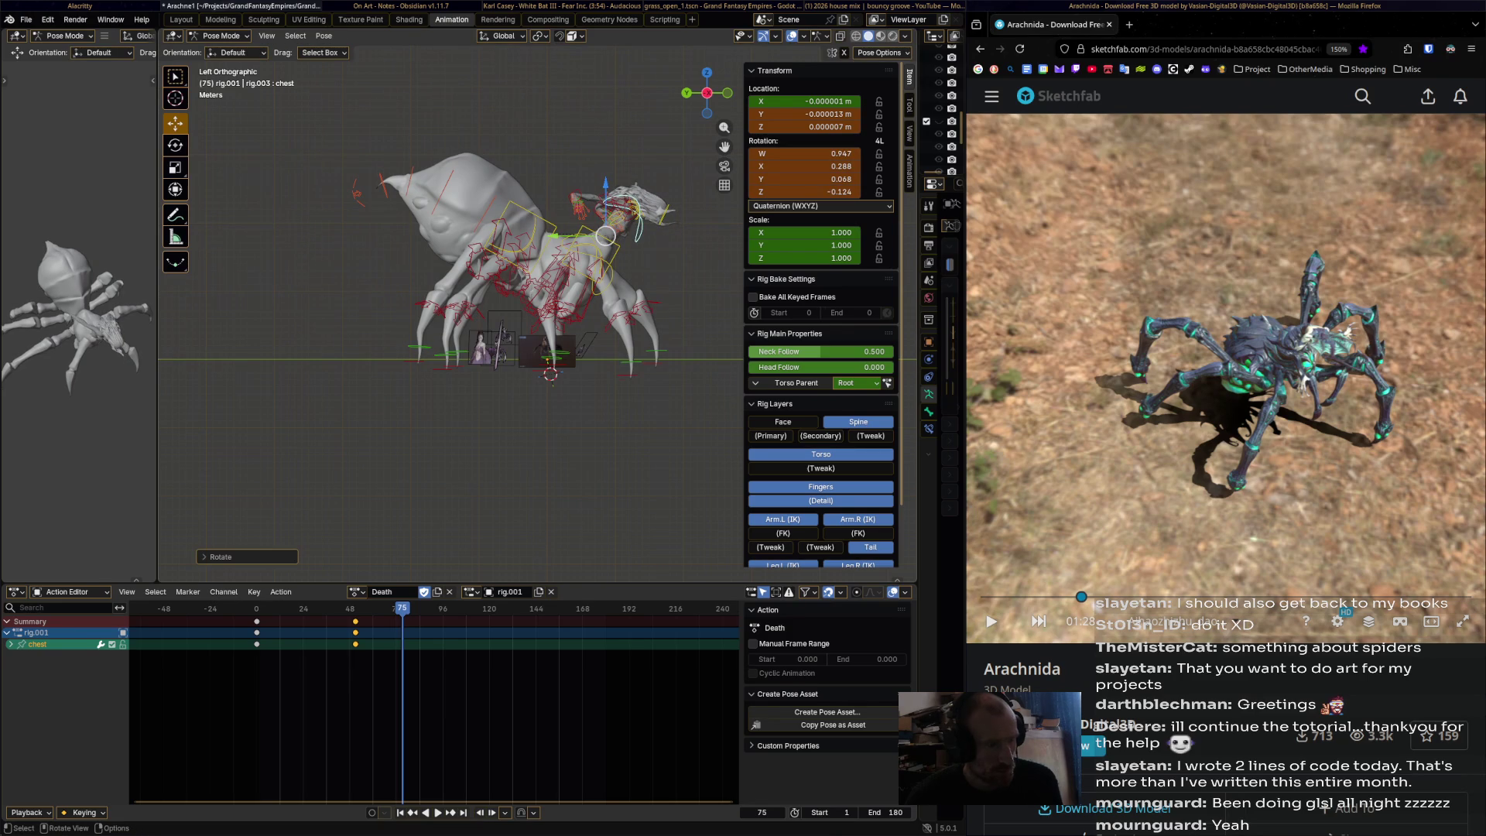
{"action": "key", "text": "i"}
- Rotate the head and key it at frame 83
{"action": "key", "text": "space"}
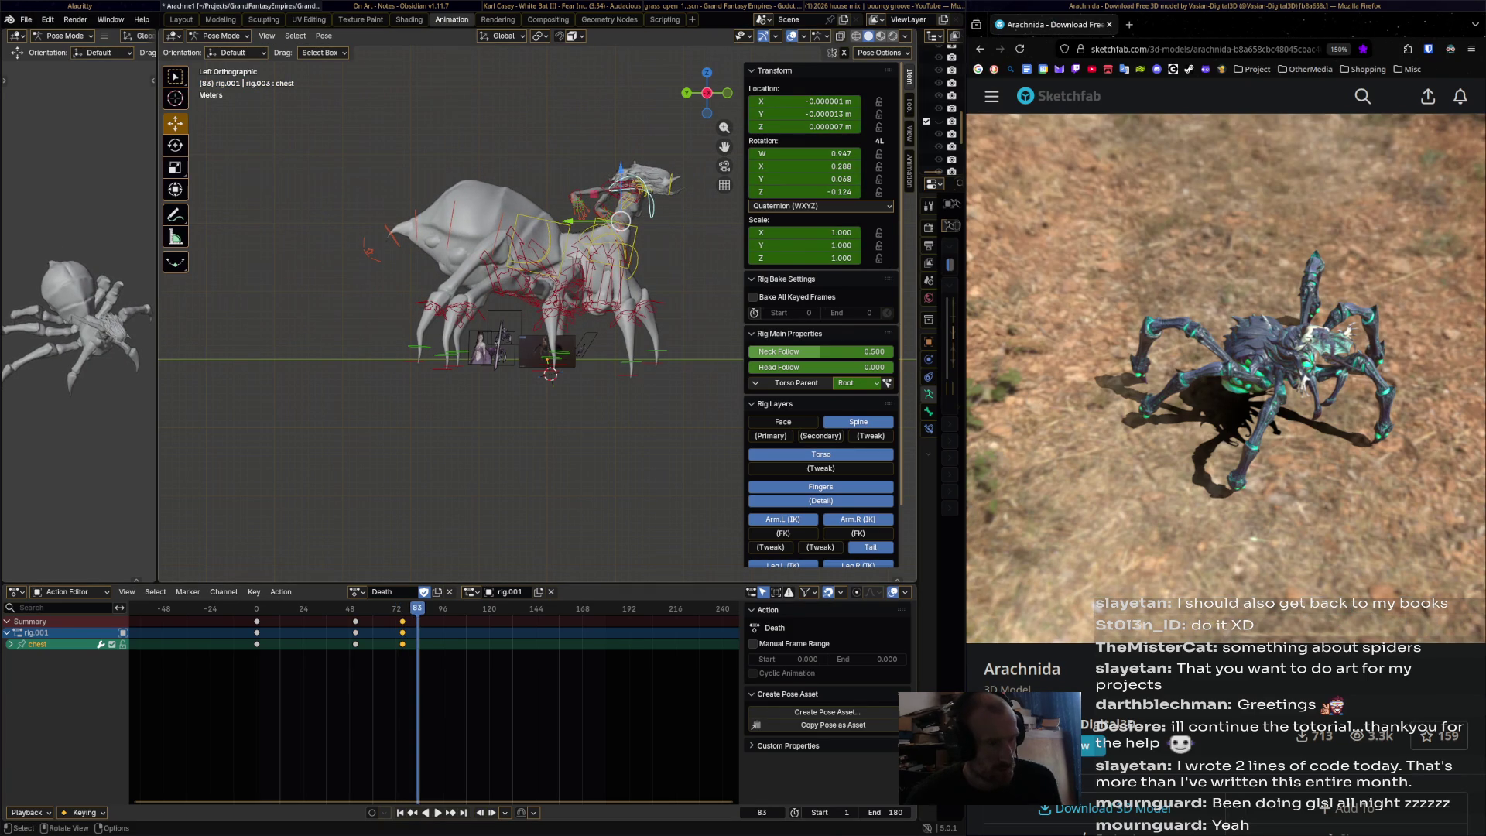
{"action": "left_click", "coordinate": [667, 179]}
{"action": "key", "text": "r"}
{"action": "left_click", "coordinate": [701, 168]}
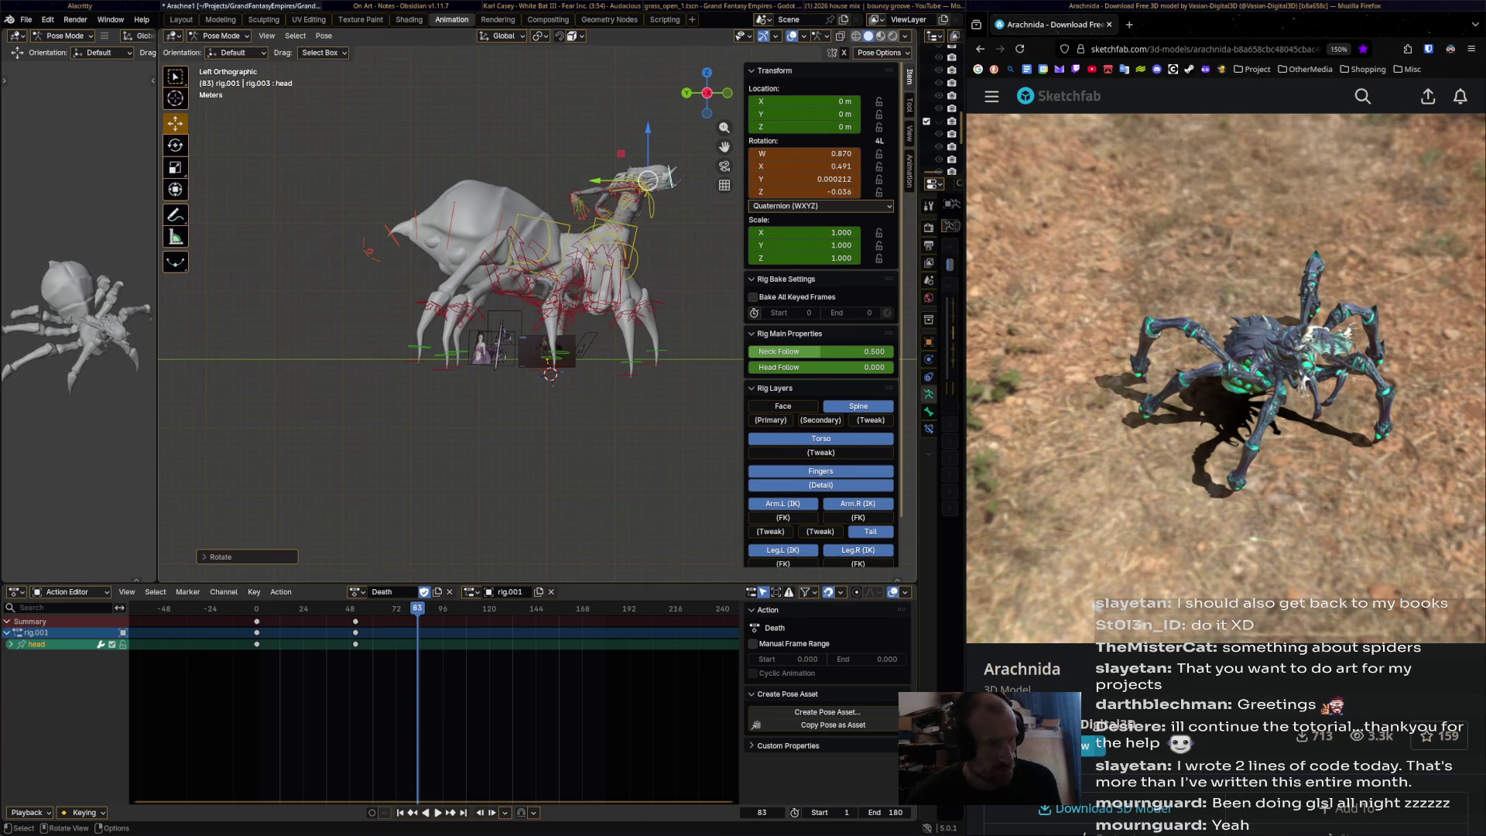
{"action": "key", "text": "i"}
- Replay from the start, then rotate the chest to rear the torso up and key it at frame 118
{"action": "key", "text": "shift+Left"}
{"action": "key", "text": "space"}
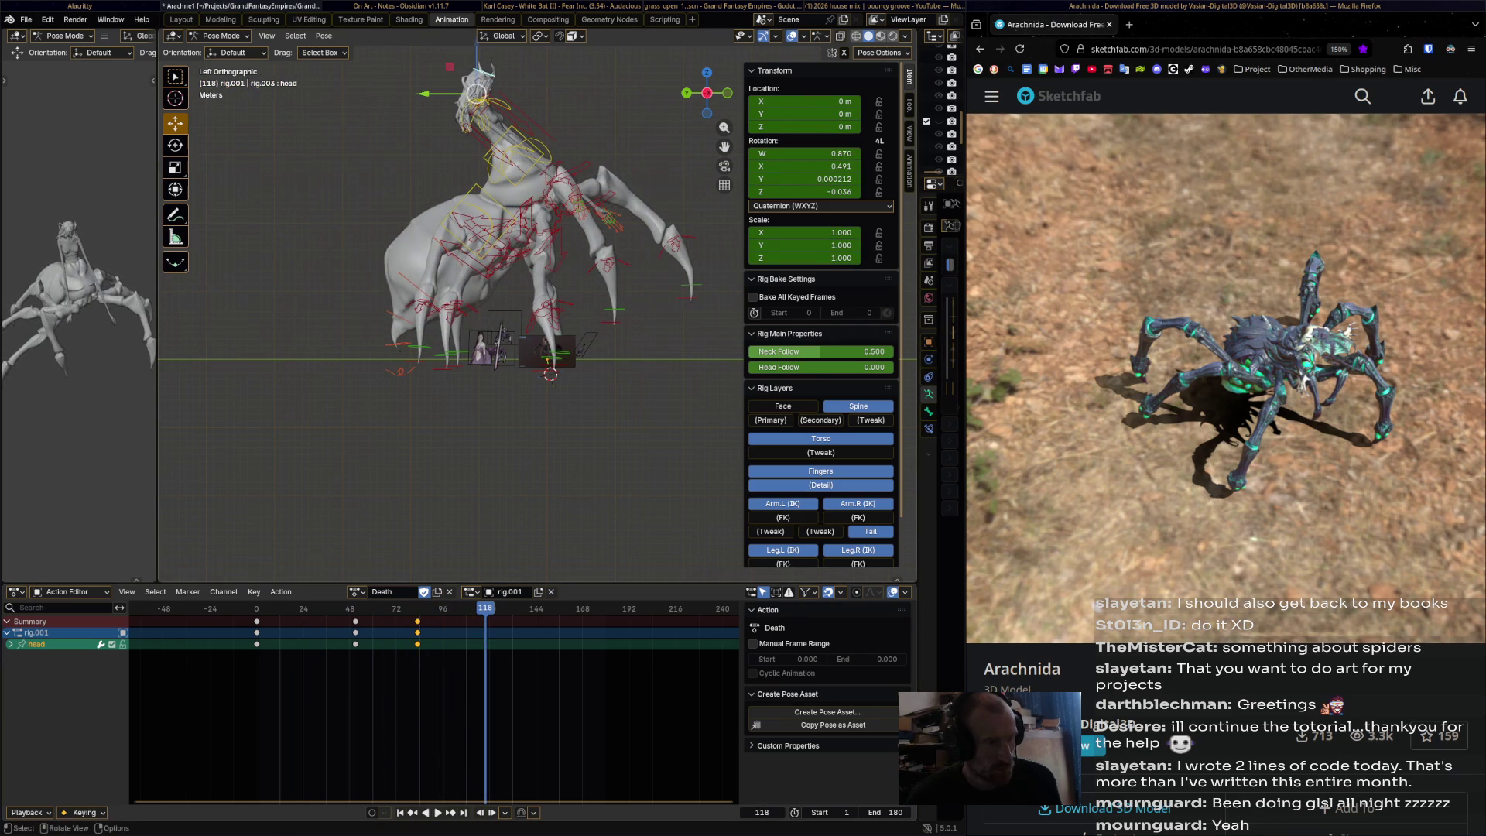
{"action": "left_click", "coordinate": [518, 124]}
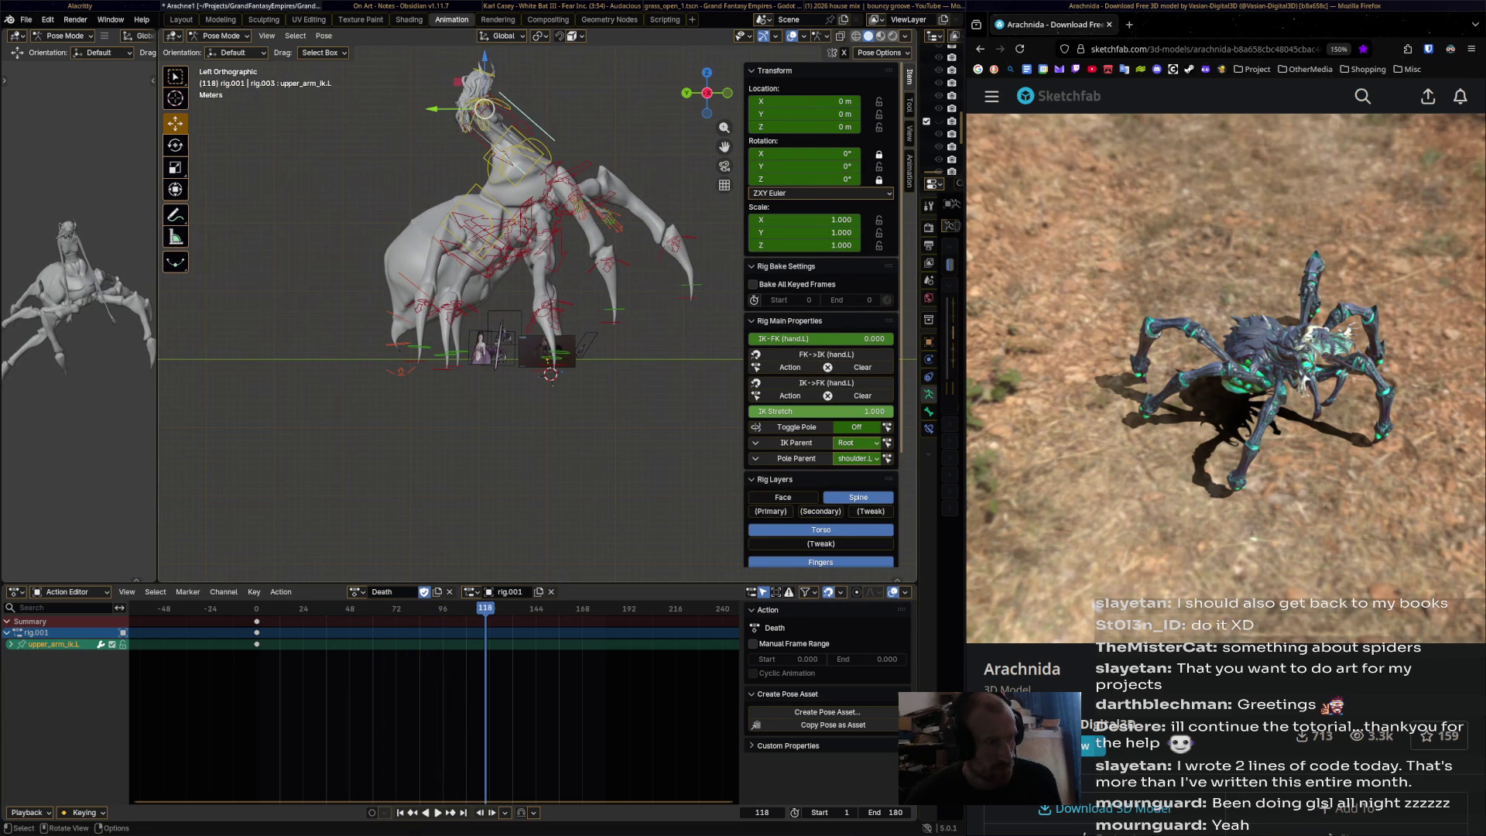
{"action": "left_click", "coordinate": [485, 108]}
{"action": "left_click", "coordinate": [485, 108]}
{"action": "left_click", "coordinate": [485, 109]}
{"action": "key", "text": "r"}
{"action": "left_click", "coordinate": [487, 98]}
{"action": "key", "text": "i"}
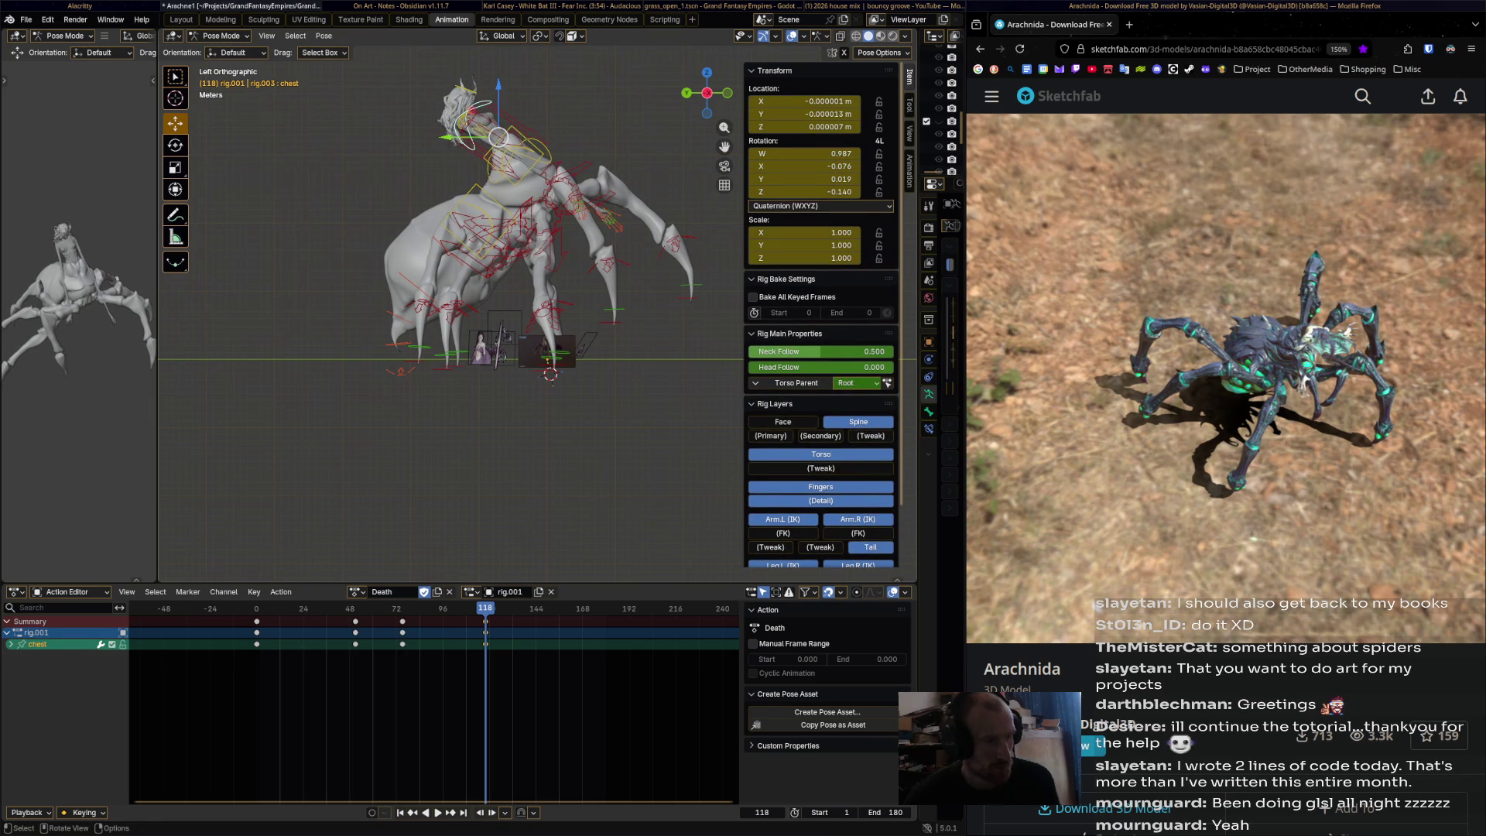
- Rotate the head backwards, key it at frame 132, and replay the action to frame 52
{"action": "key", "text": "space"}
{"action": "key", "text": "space"}
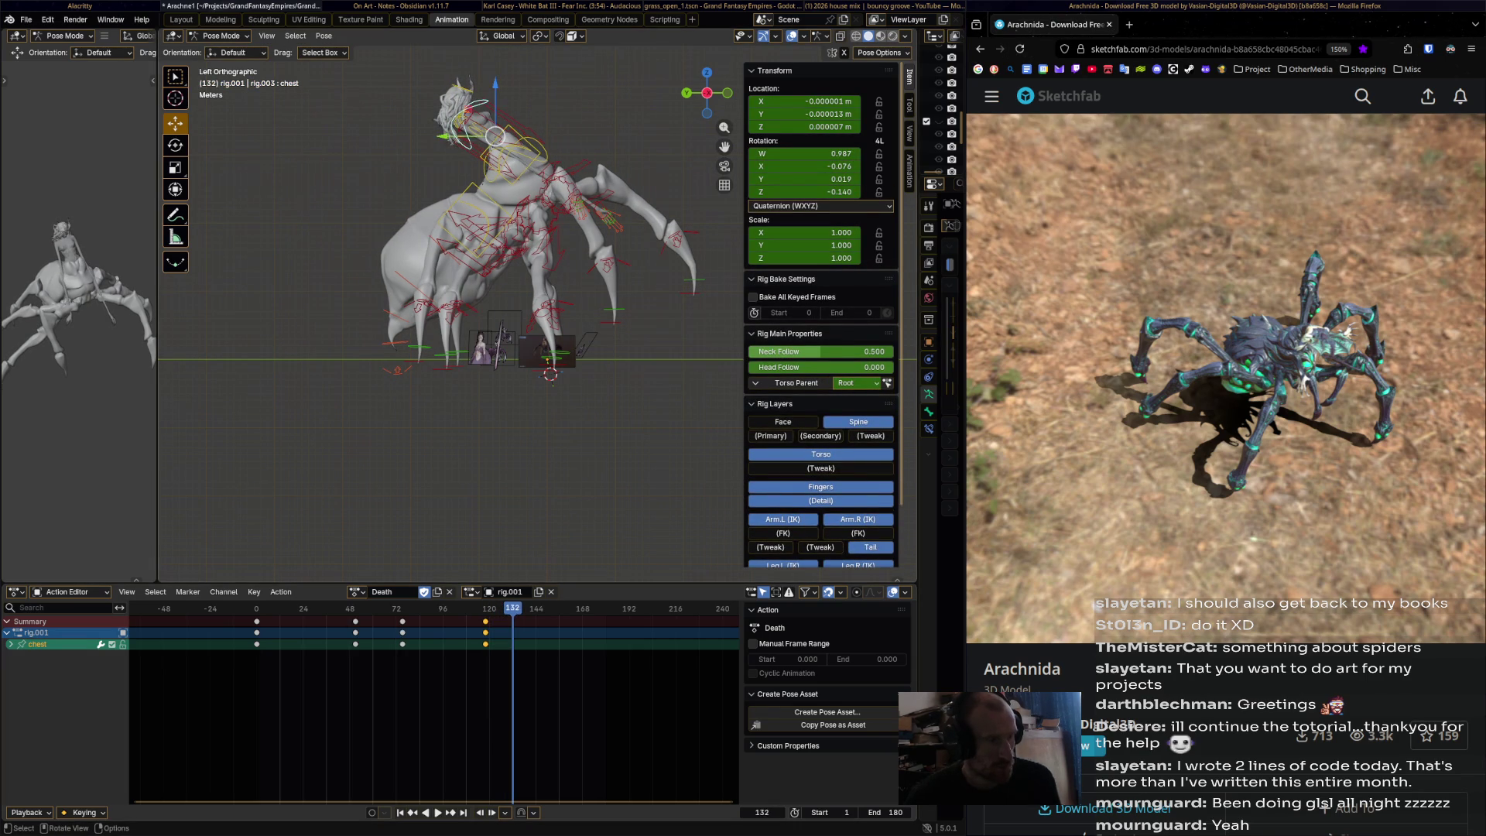
{"action": "left_click", "coordinate": [464, 105]}
{"action": "key", "text": "r"}
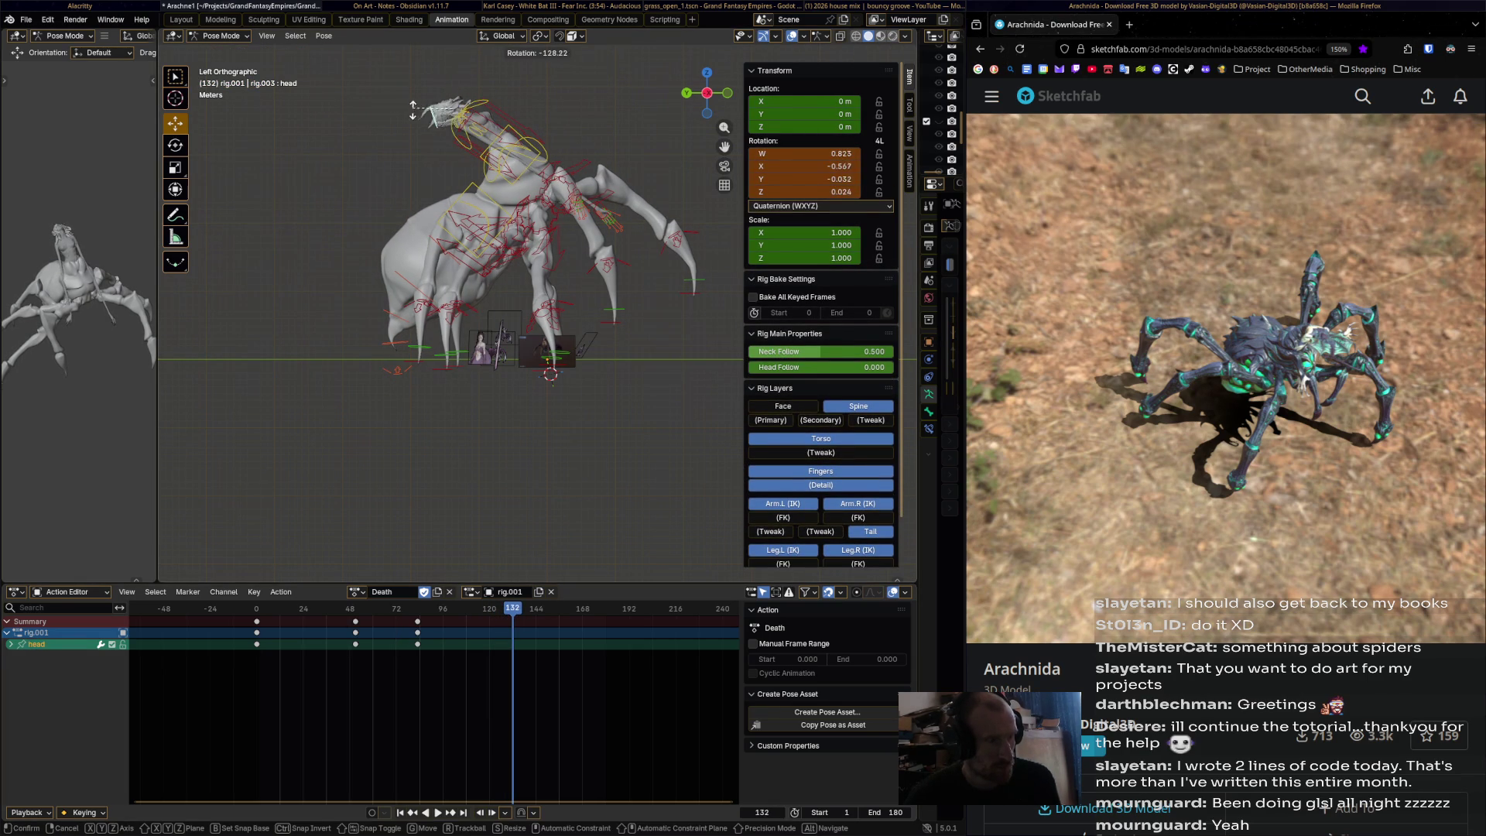
{"action": "left_click", "coordinate": [412, 109]}
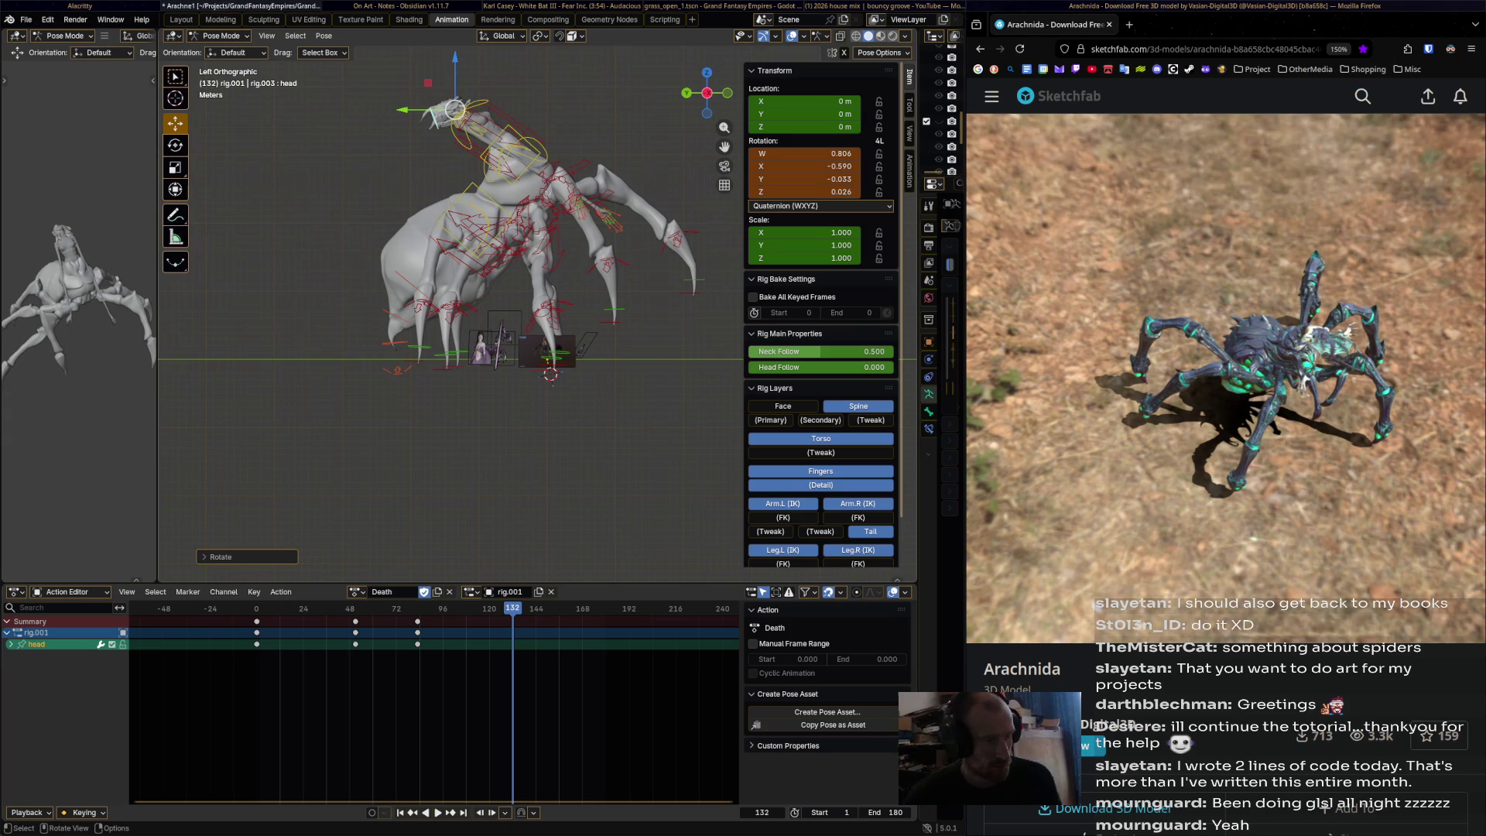
{"action": "key", "text": "i"}
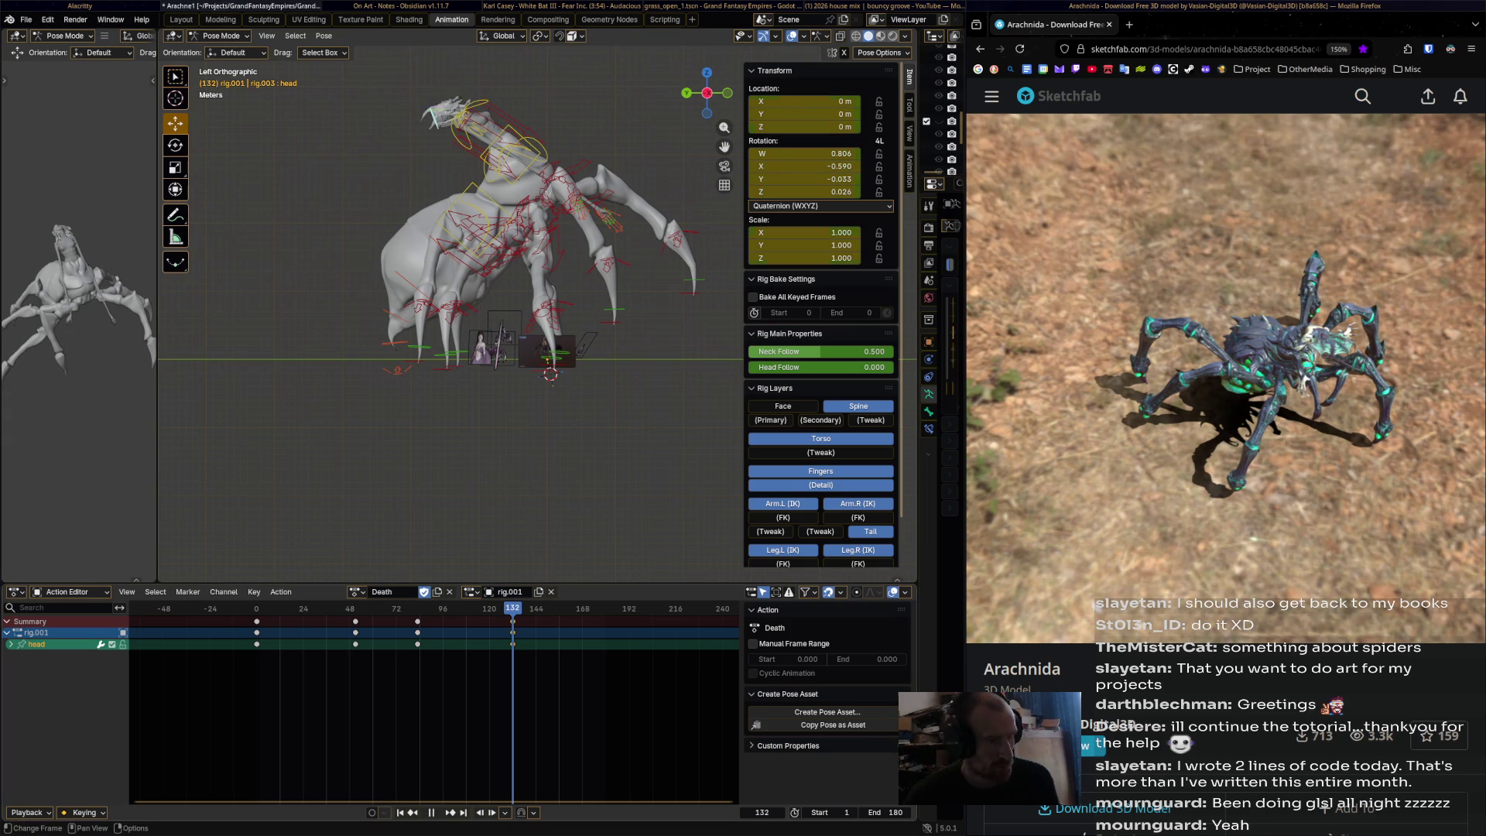
{"action": "key", "text": "shift+Left"}
{"action": "key", "text": "space"}
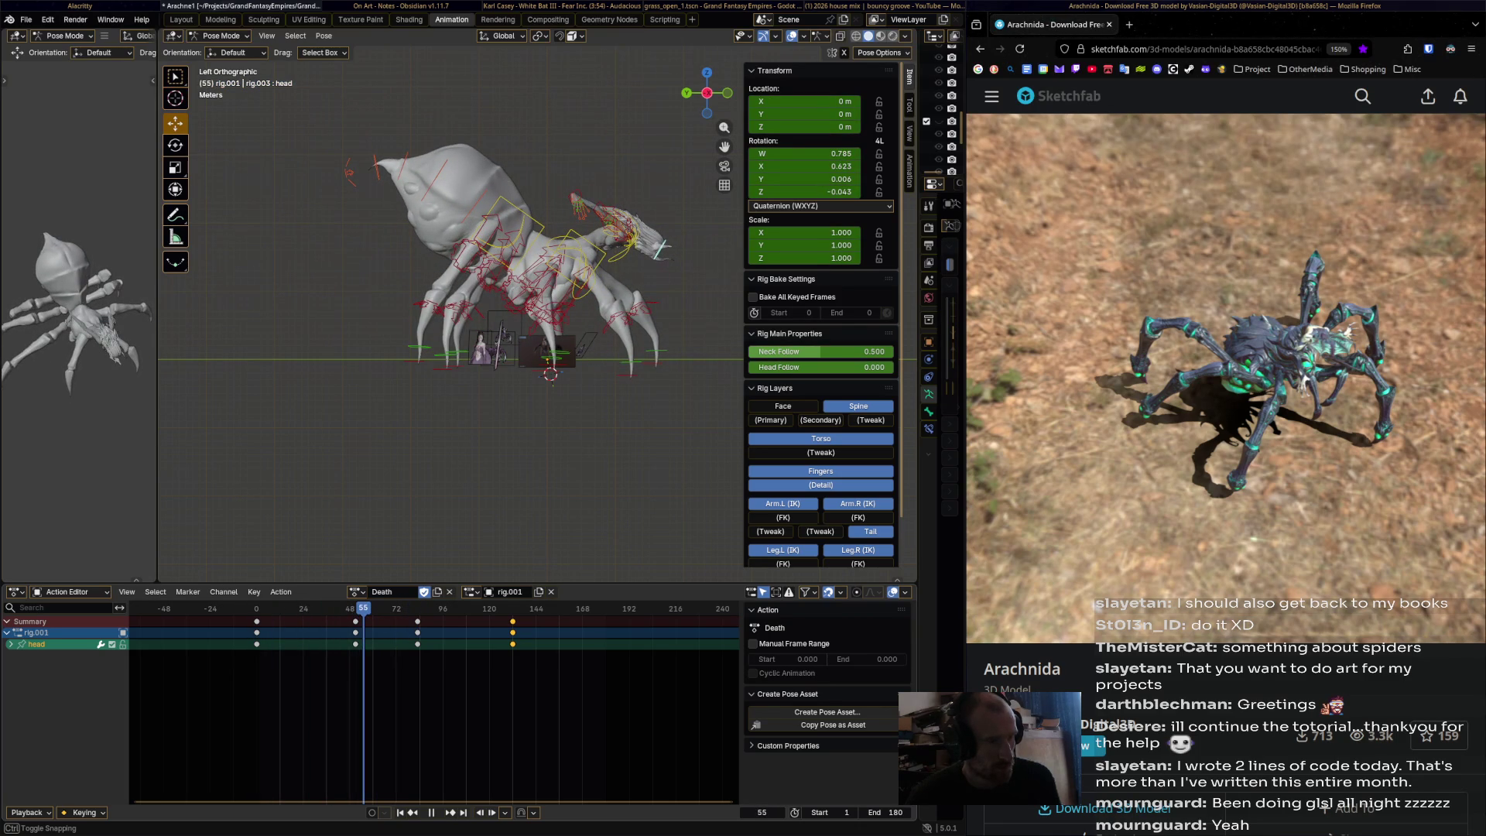
{"action": "key", "text": "Escape"}
- Rotate hips.001 and spine_master.008 to tilt the body, keying both at frame 52
{"action": "left_click", "coordinate": [569, 271]}
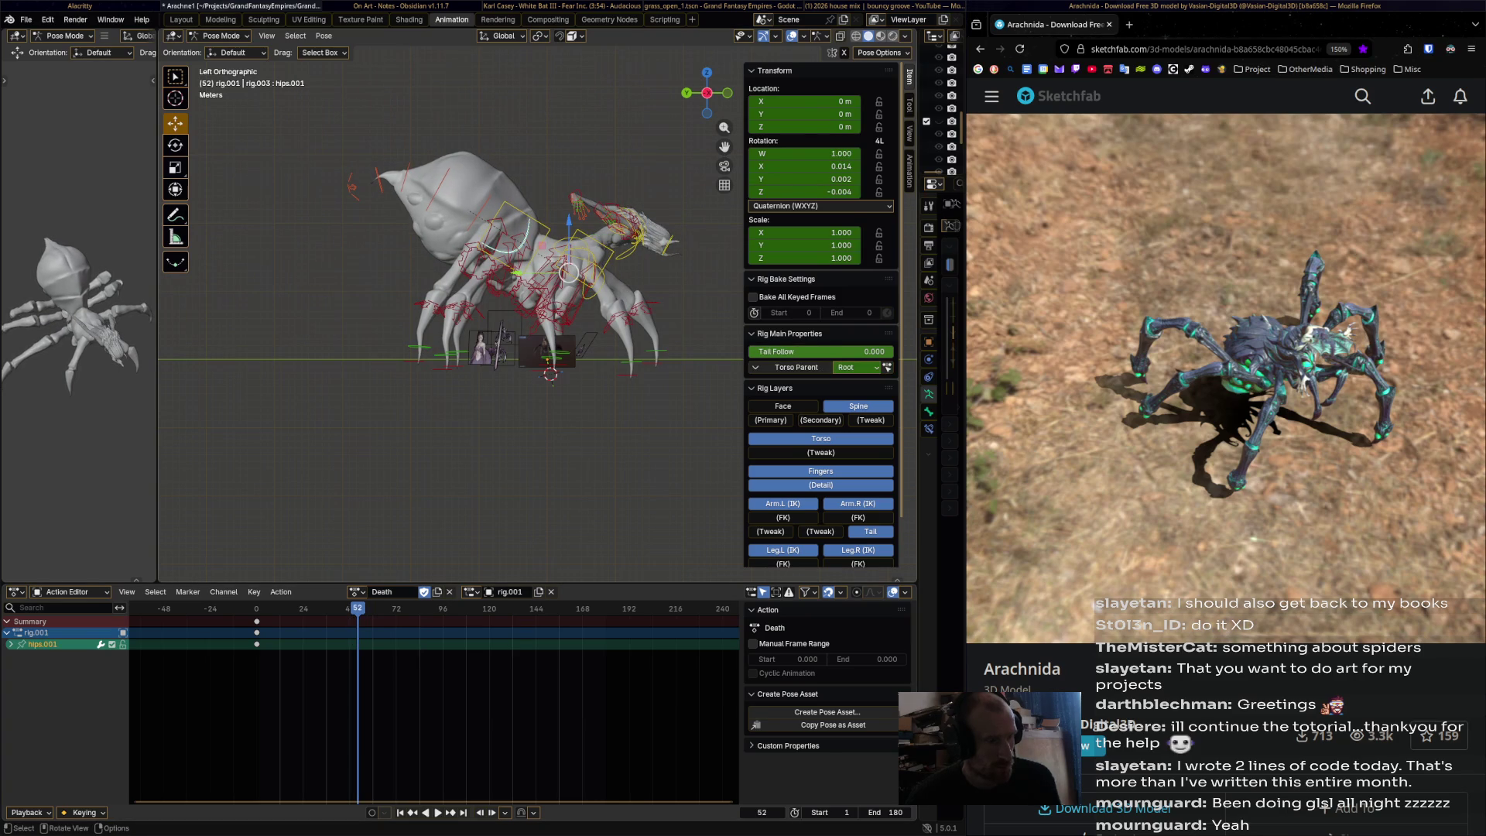
{"action": "key", "text": "r"}
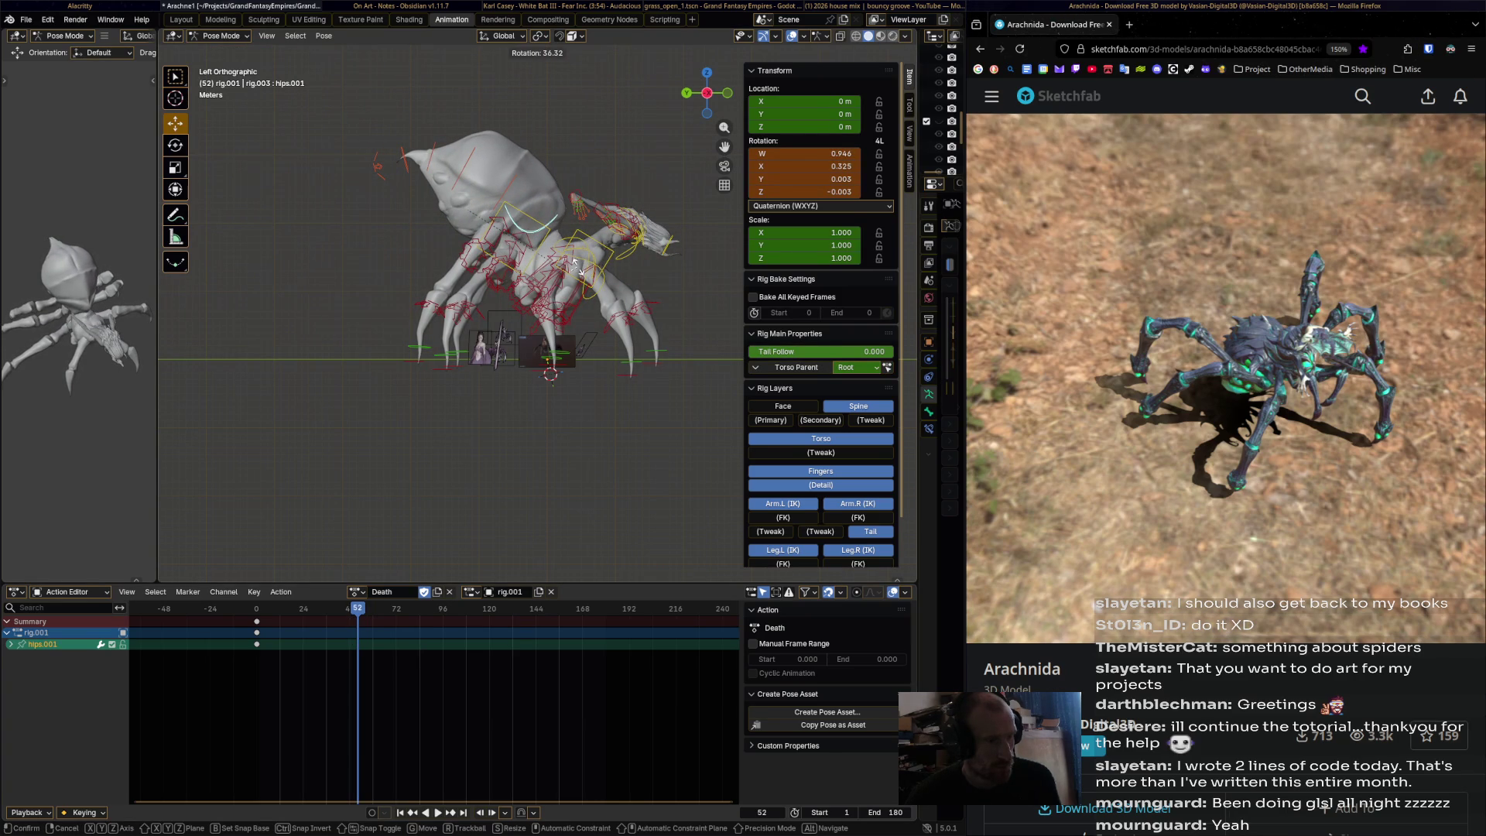
{"action": "left_click", "coordinate": [573, 262]}
{"action": "key", "text": "i"}
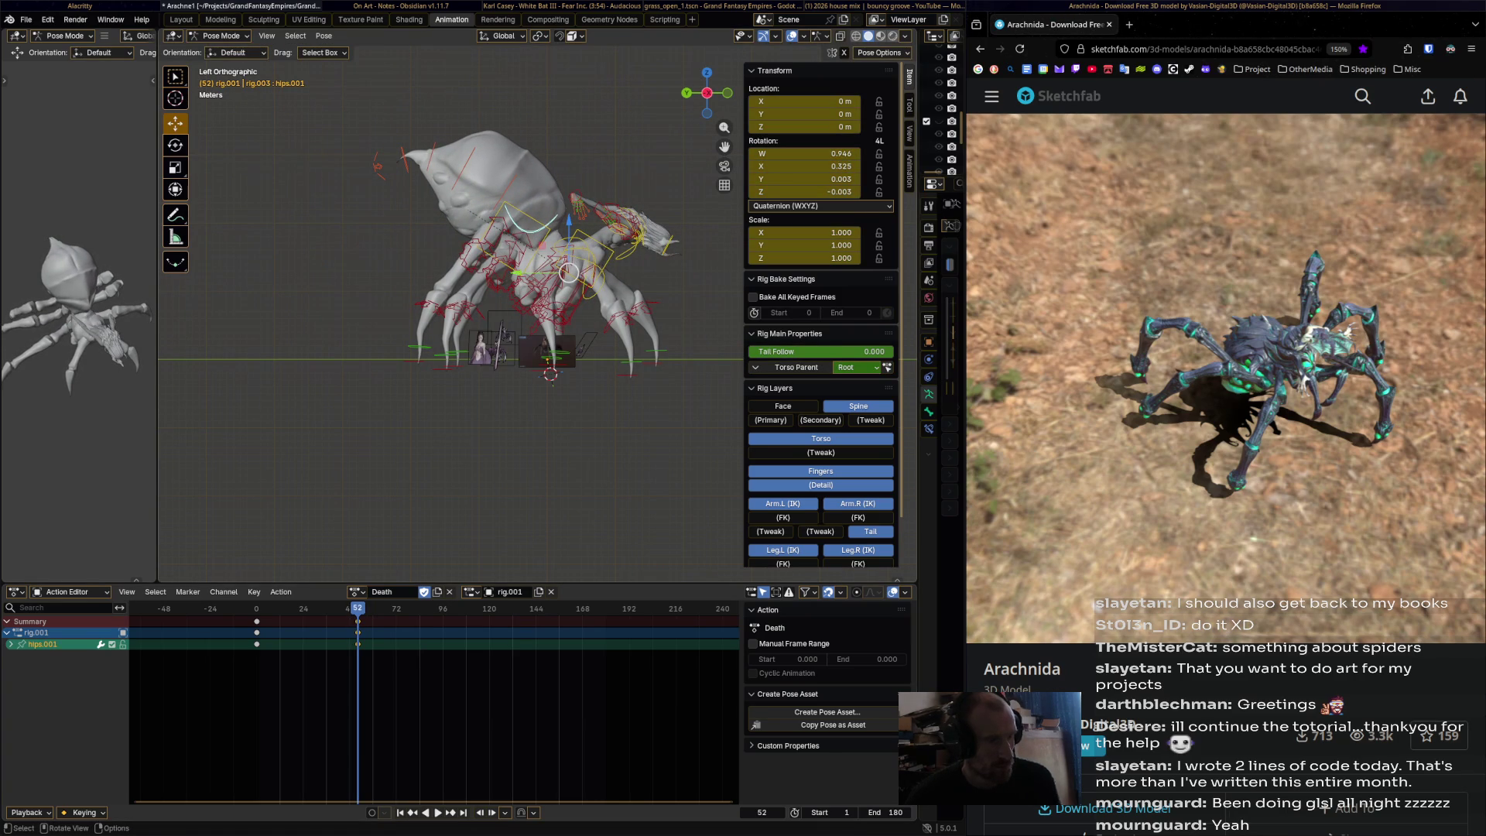
{"action": "left_click", "coordinate": [534, 223]}
{"action": "key", "text": "r"}
{"action": "left_click", "coordinate": [421, 274]}
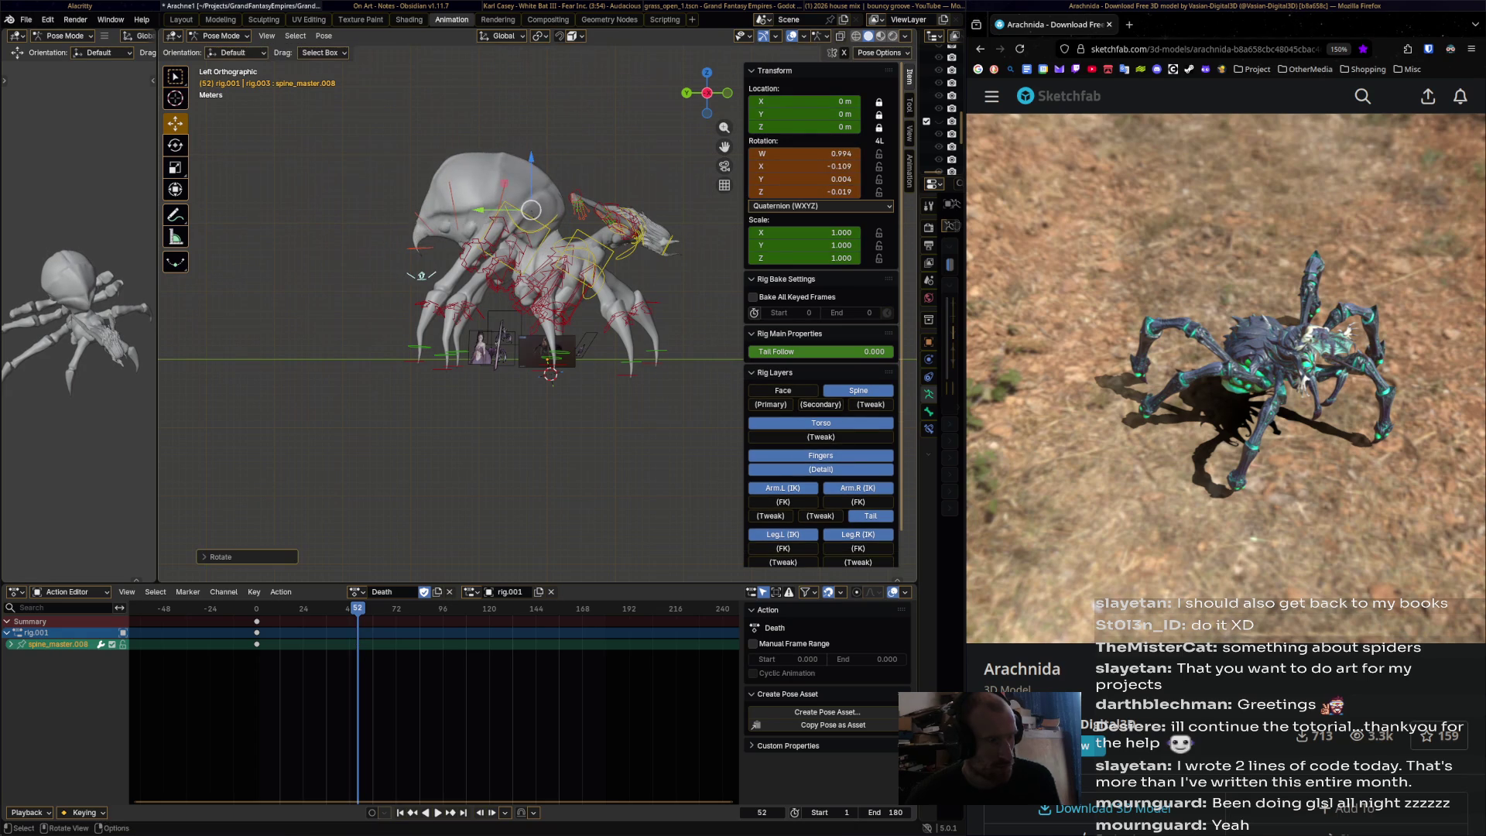
{"action": "key", "text": "i"}
- Rotate the hips and raise the head via spine_master.008, keying the spine at frame 74
{"action": "key", "text": "space"}
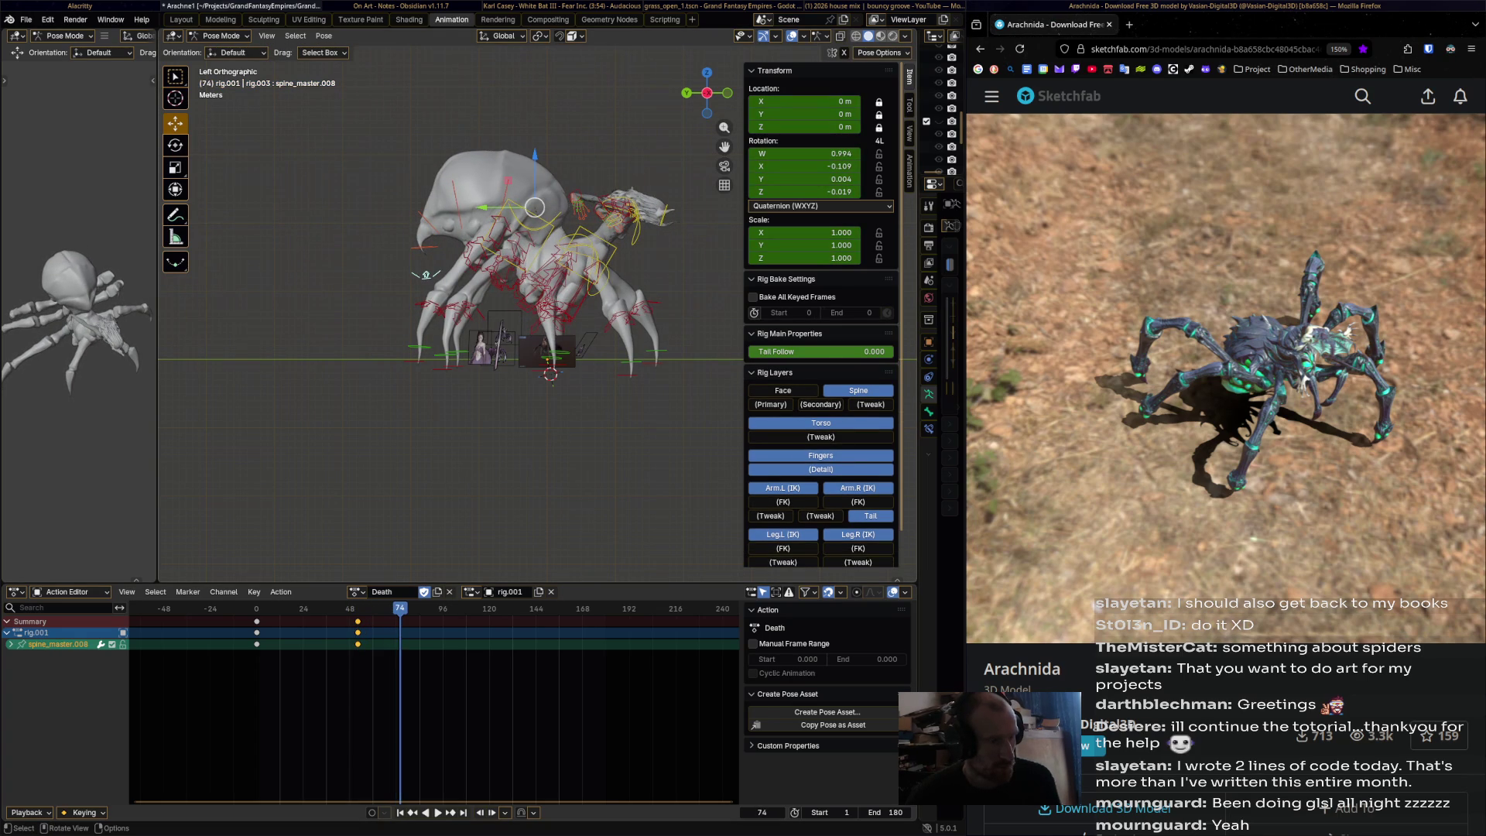
{"action": "left_click", "coordinate": [573, 263]}
{"action": "key", "text": "r"}
{"action": "left_click", "coordinate": [574, 268]}
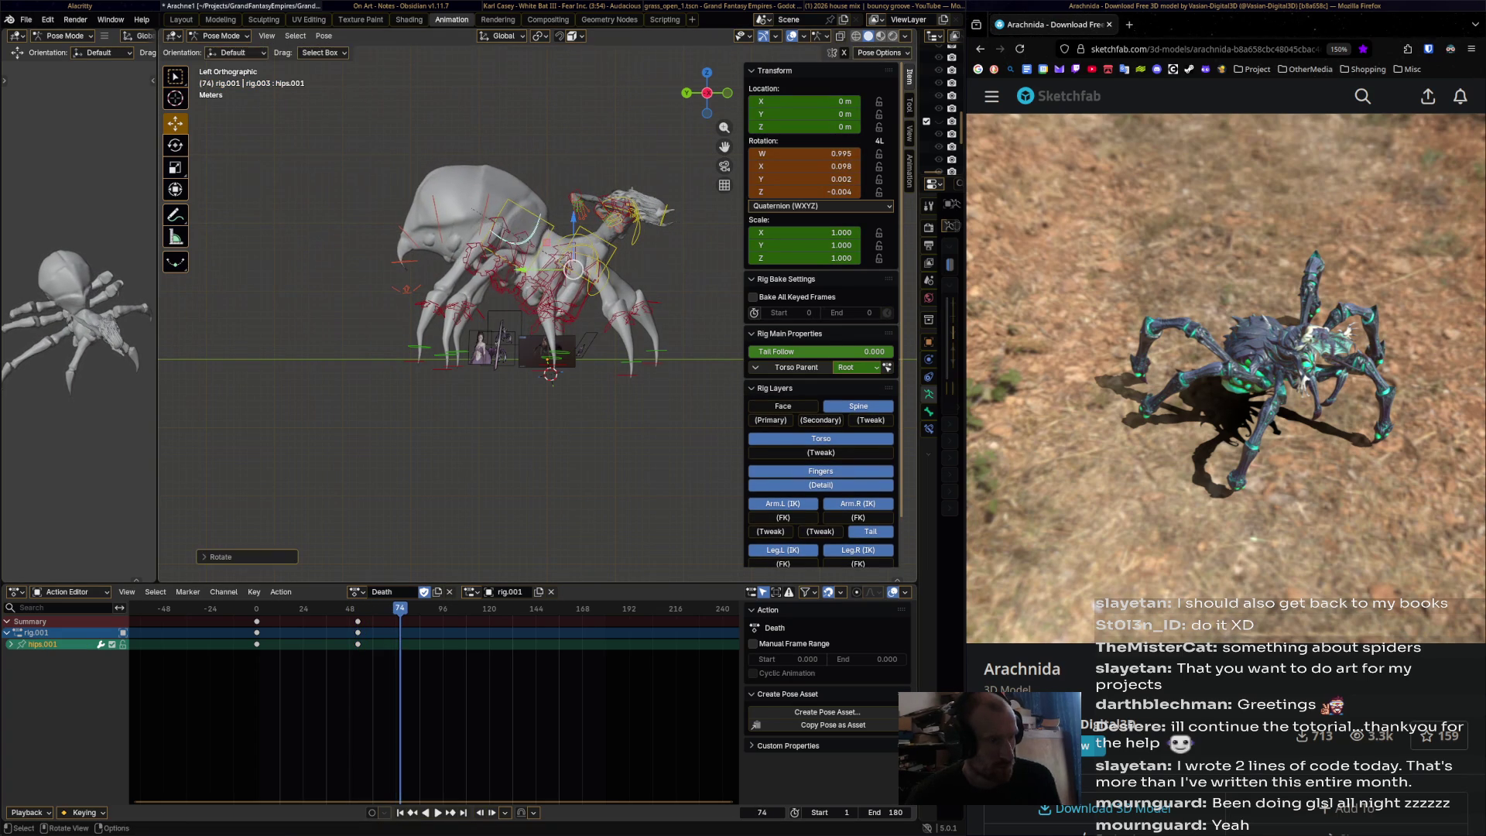
{"action": "left_click", "coordinate": [534, 224]}
{"action": "key", "text": "r"}
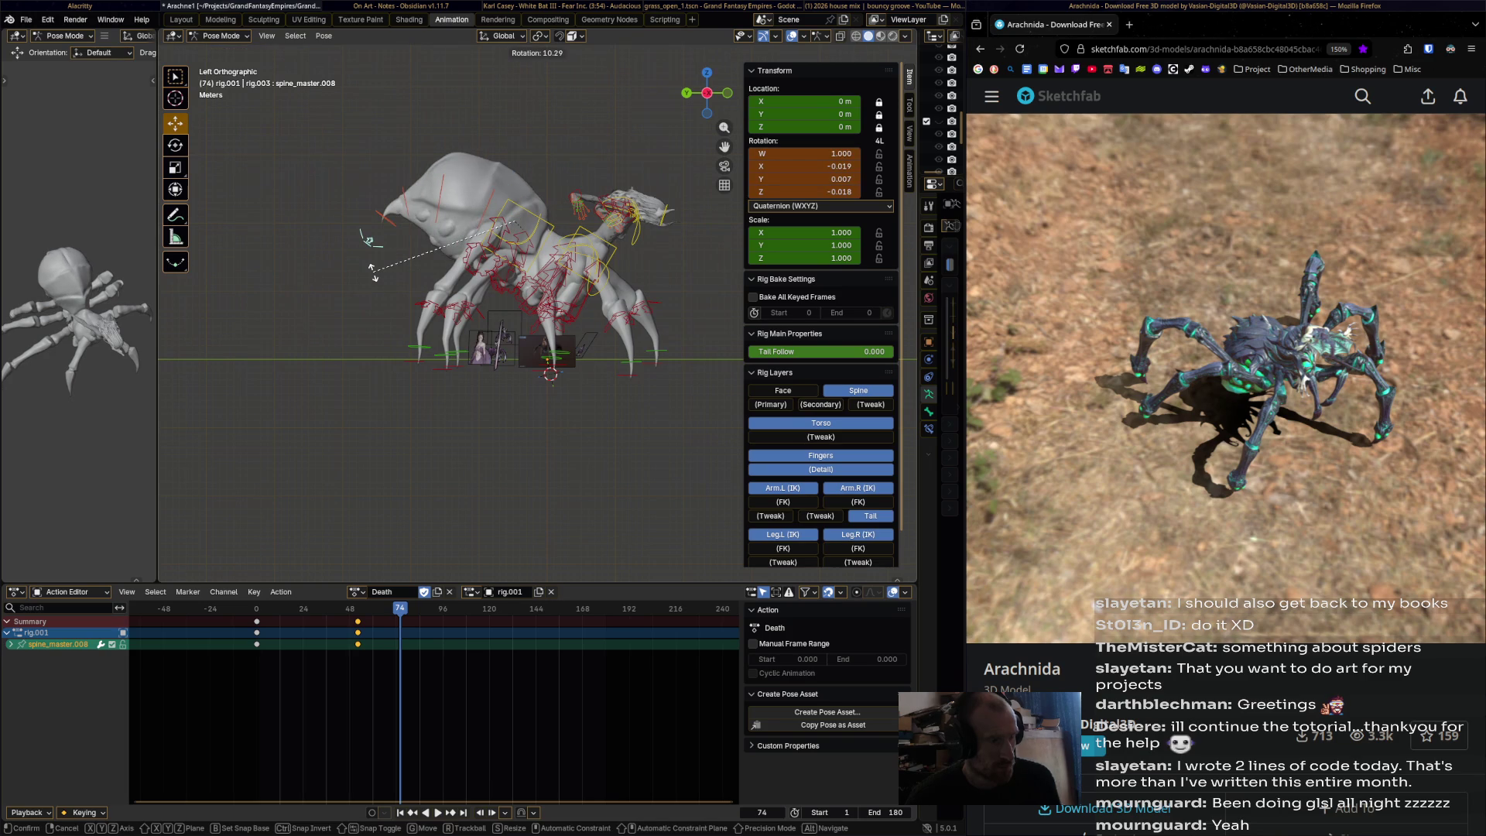
{"action": "left_click", "coordinate": [433, 75]}
{"action": "key", "text": "i"}
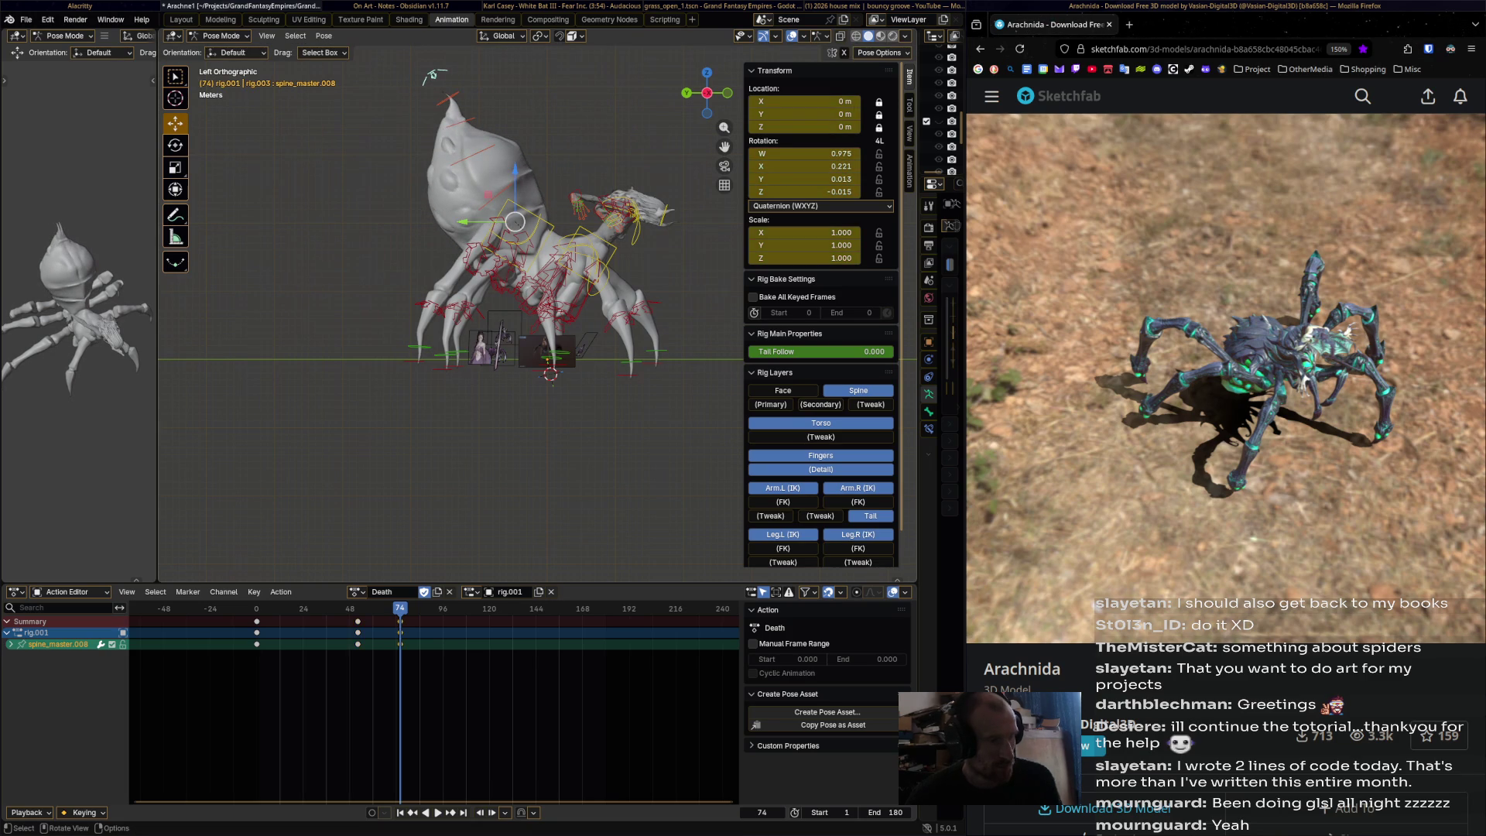
- Compare the spine rotation with undo/redo during playback, then key the spine pose at frame 115
{"action": "key", "text": "ctrl+z"}
{"action": "key", "text": "space"}
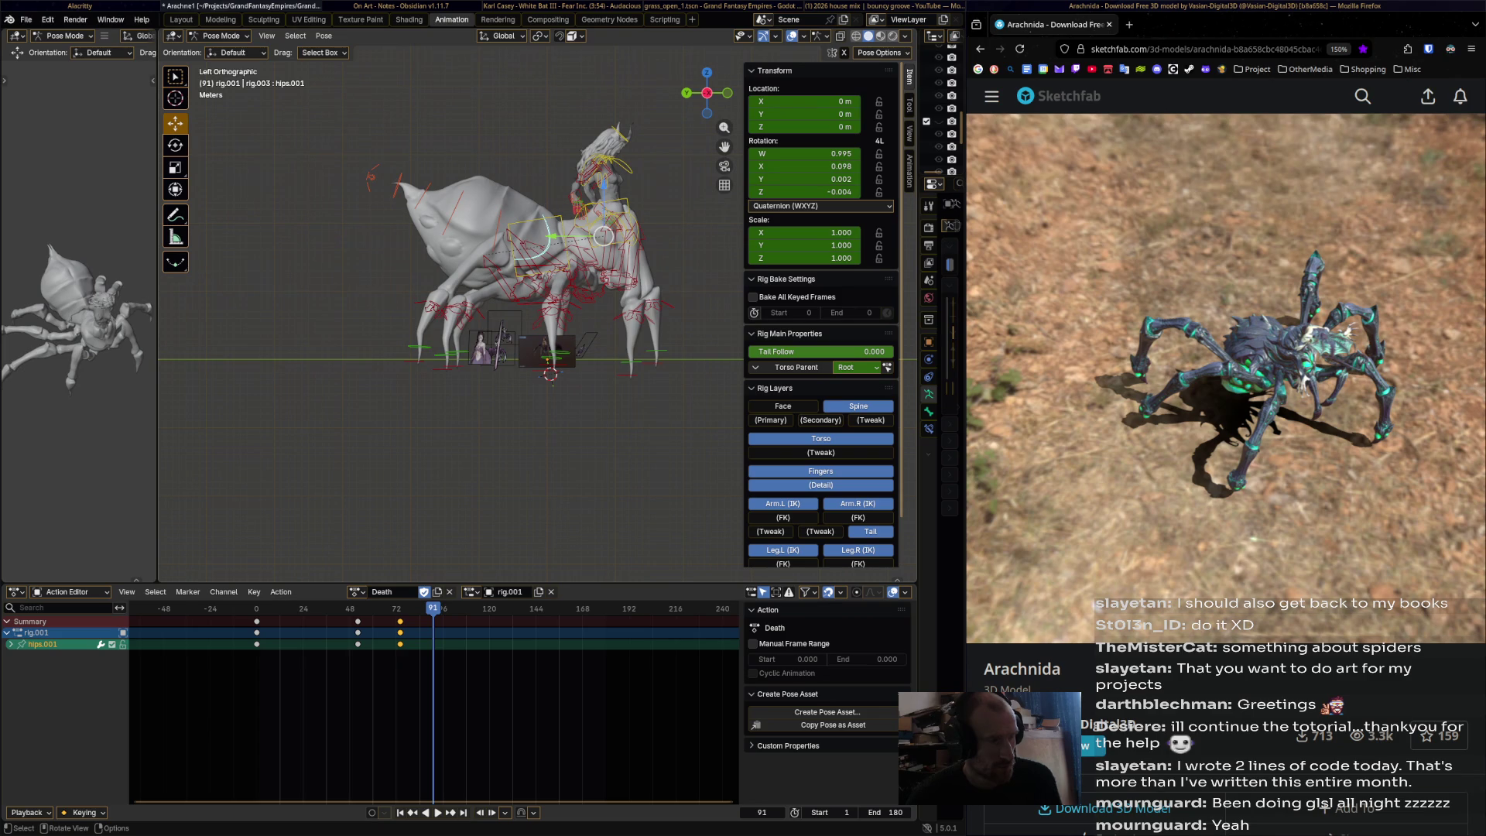
{"action": "key", "text": "ctrl+shift+z"}
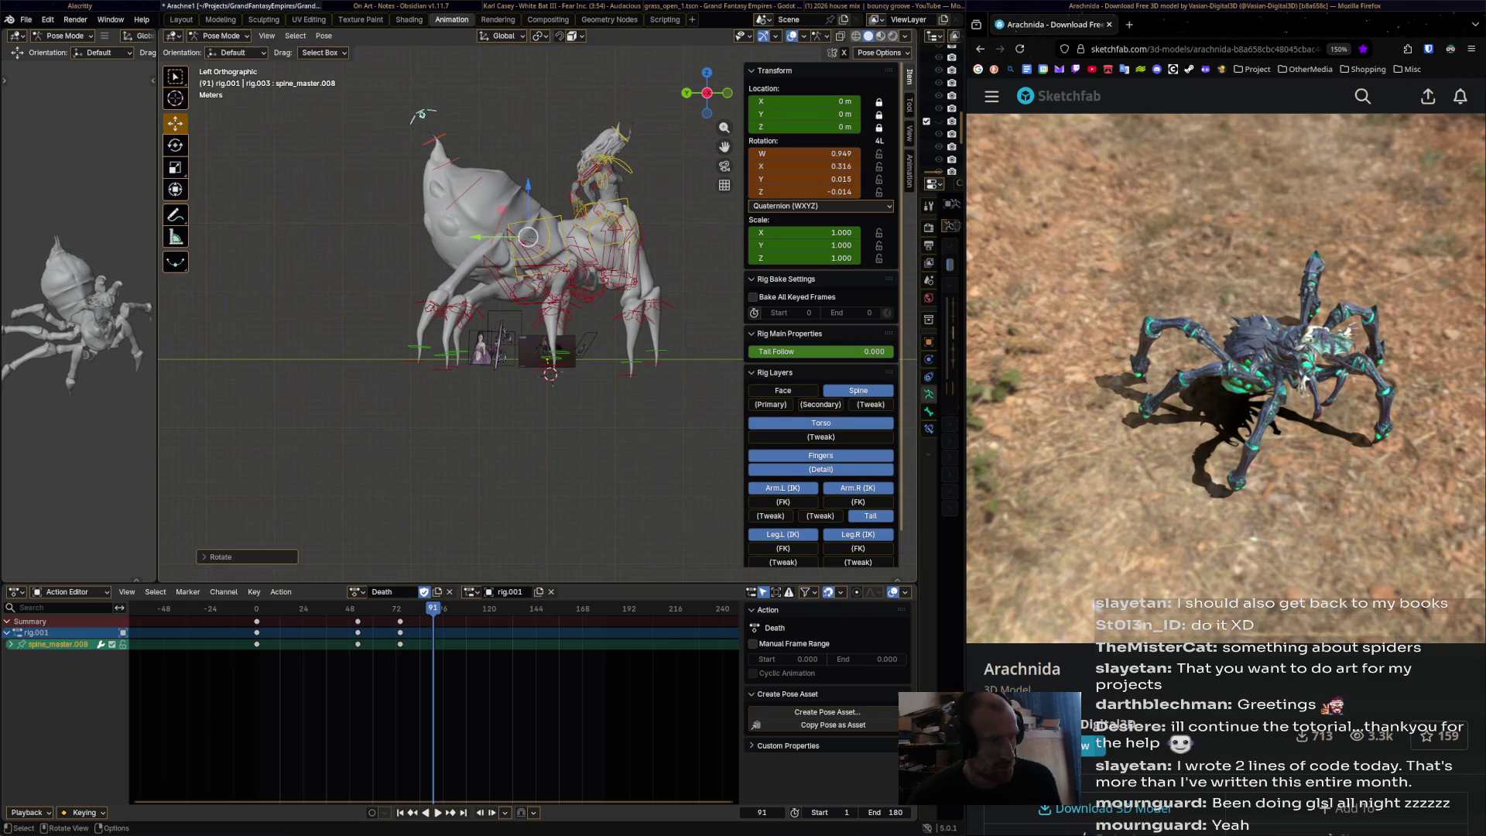
{"action": "key", "text": "ctrl+z"}
{"action": "key", "text": "ctrl+z"}
{"action": "key", "text": "ctrl+z"}
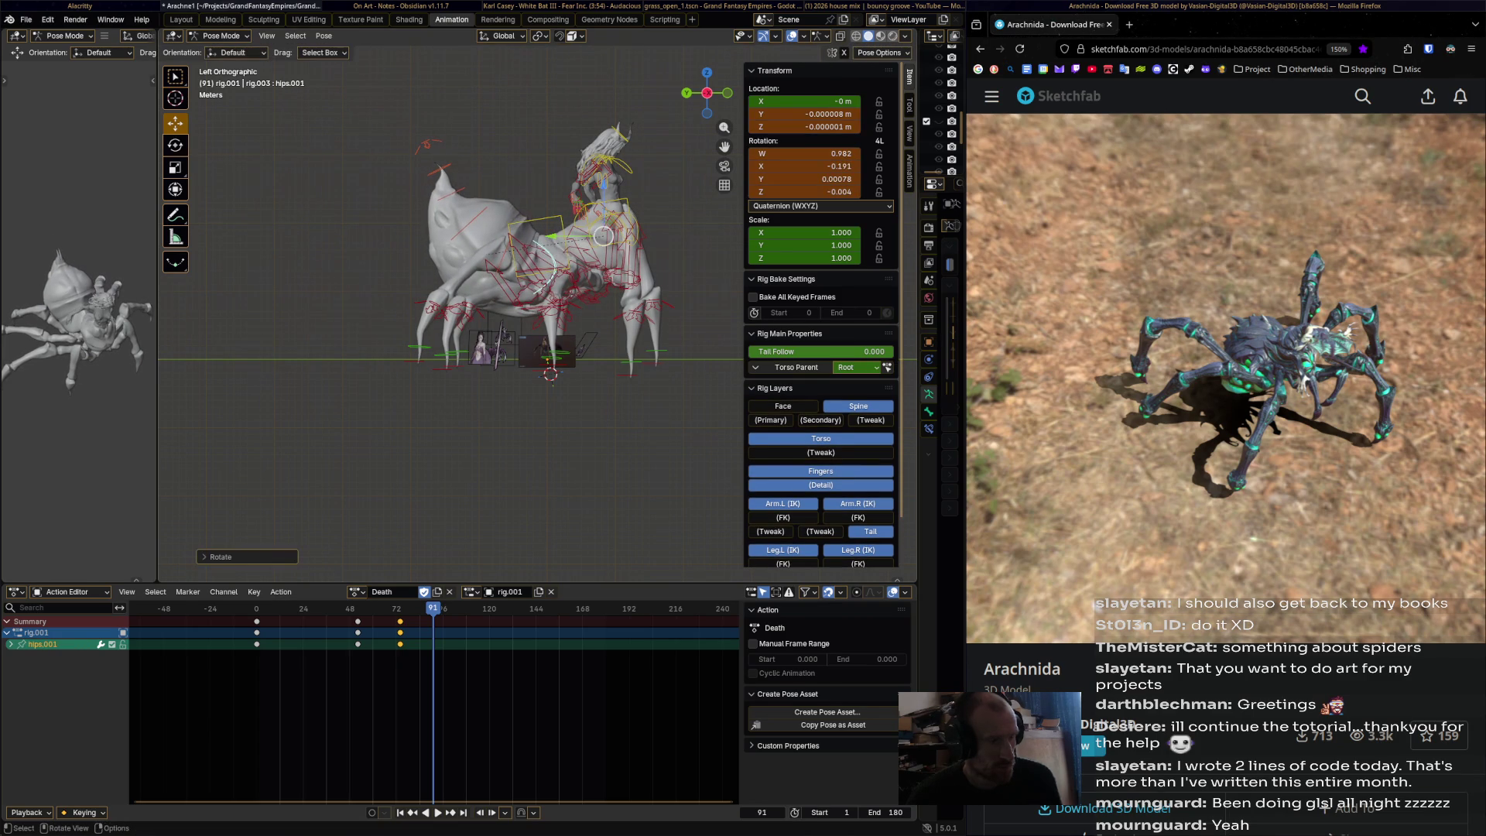
{"action": "key", "text": "ctrl+shift+z"}
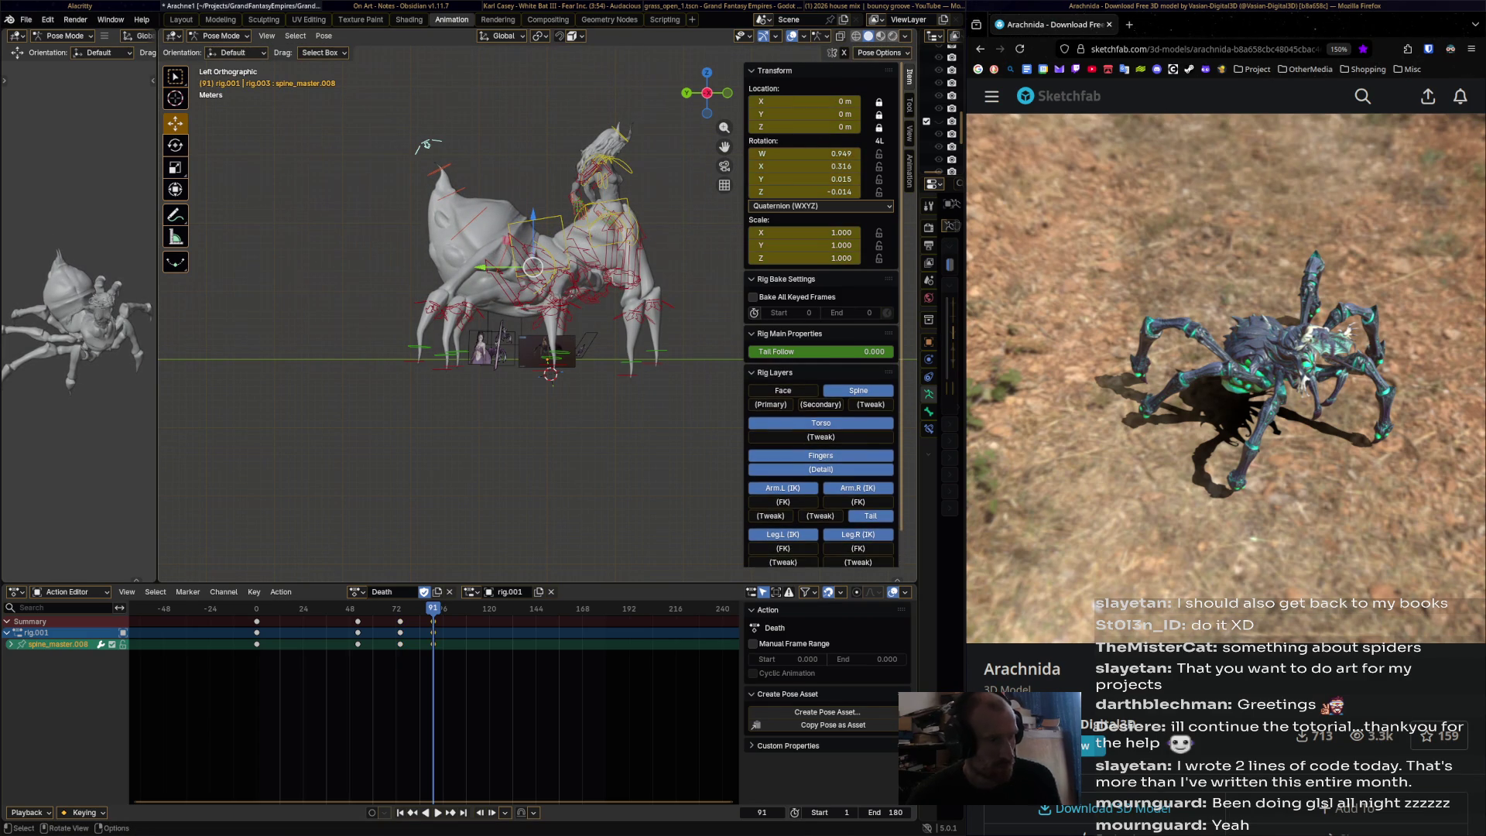
{"action": "key", "text": "space"}
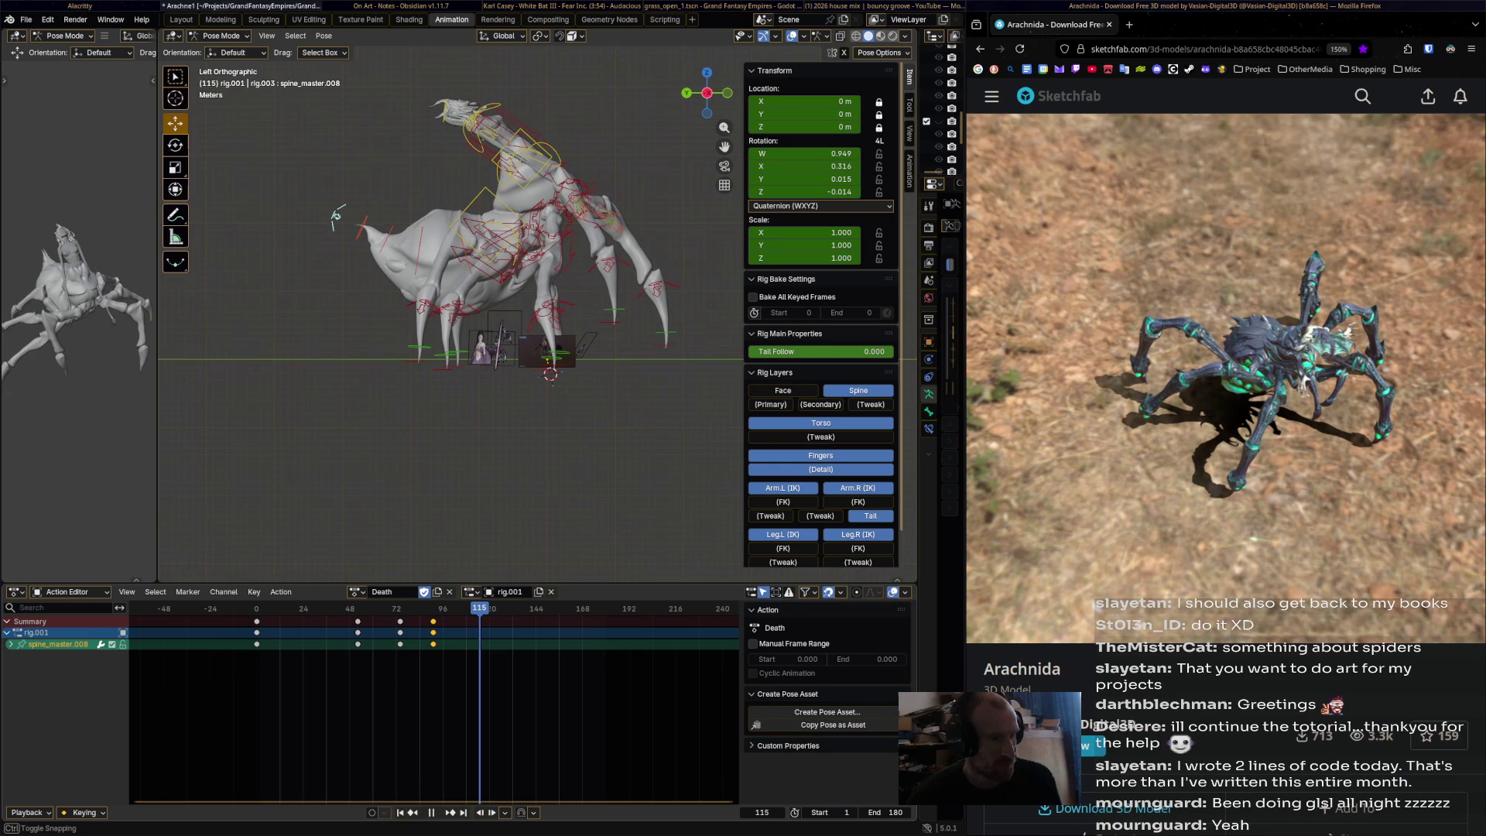
{"action": "key", "text": "ctrl+z"}
{"action": "key", "text": "ctrl+z"}
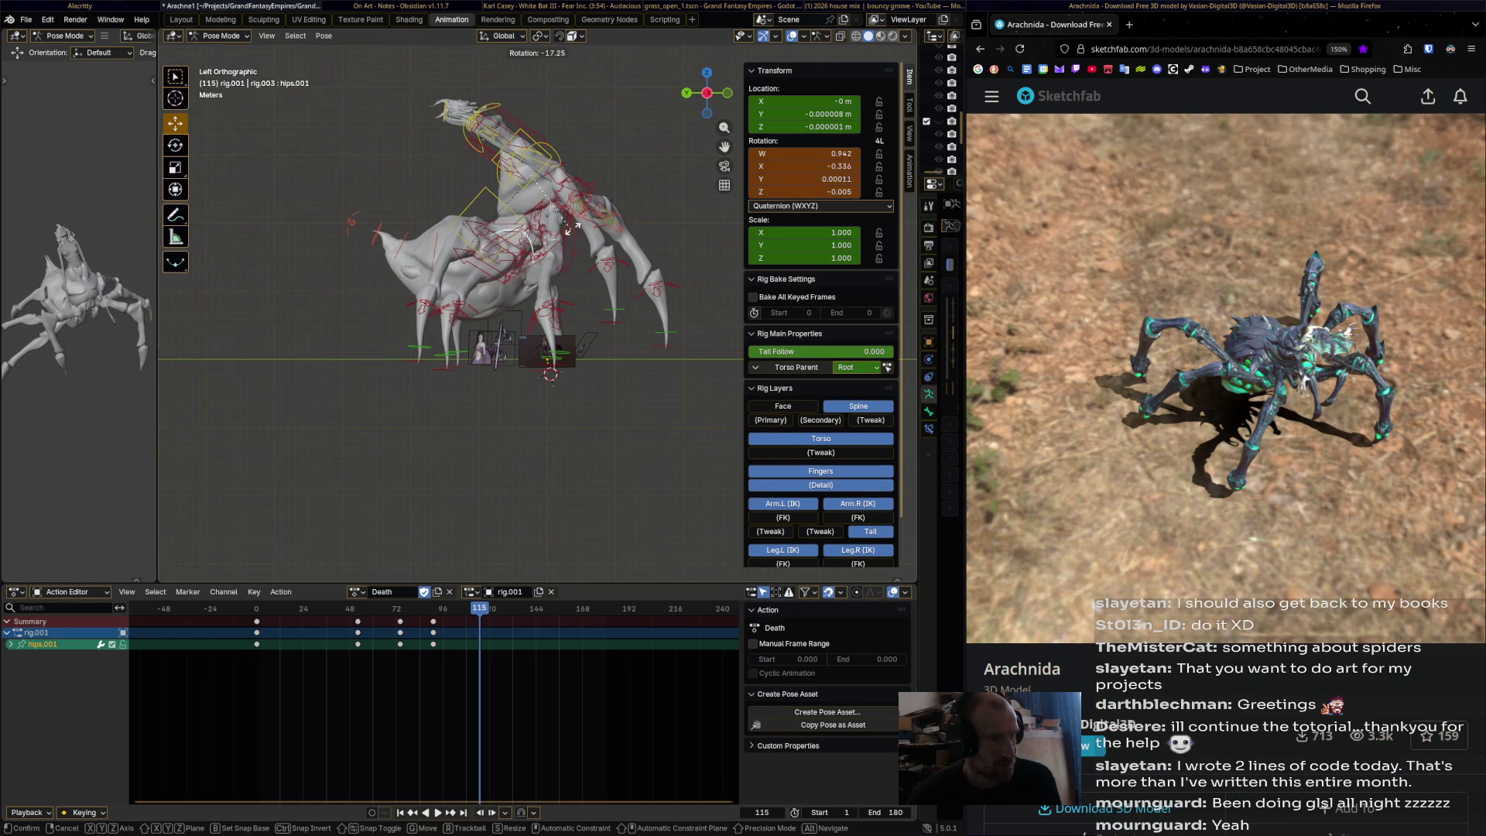
{"action": "key", "text": "ctrl+shift+z"}
{"action": "key", "text": "ctrl+shift+z"}
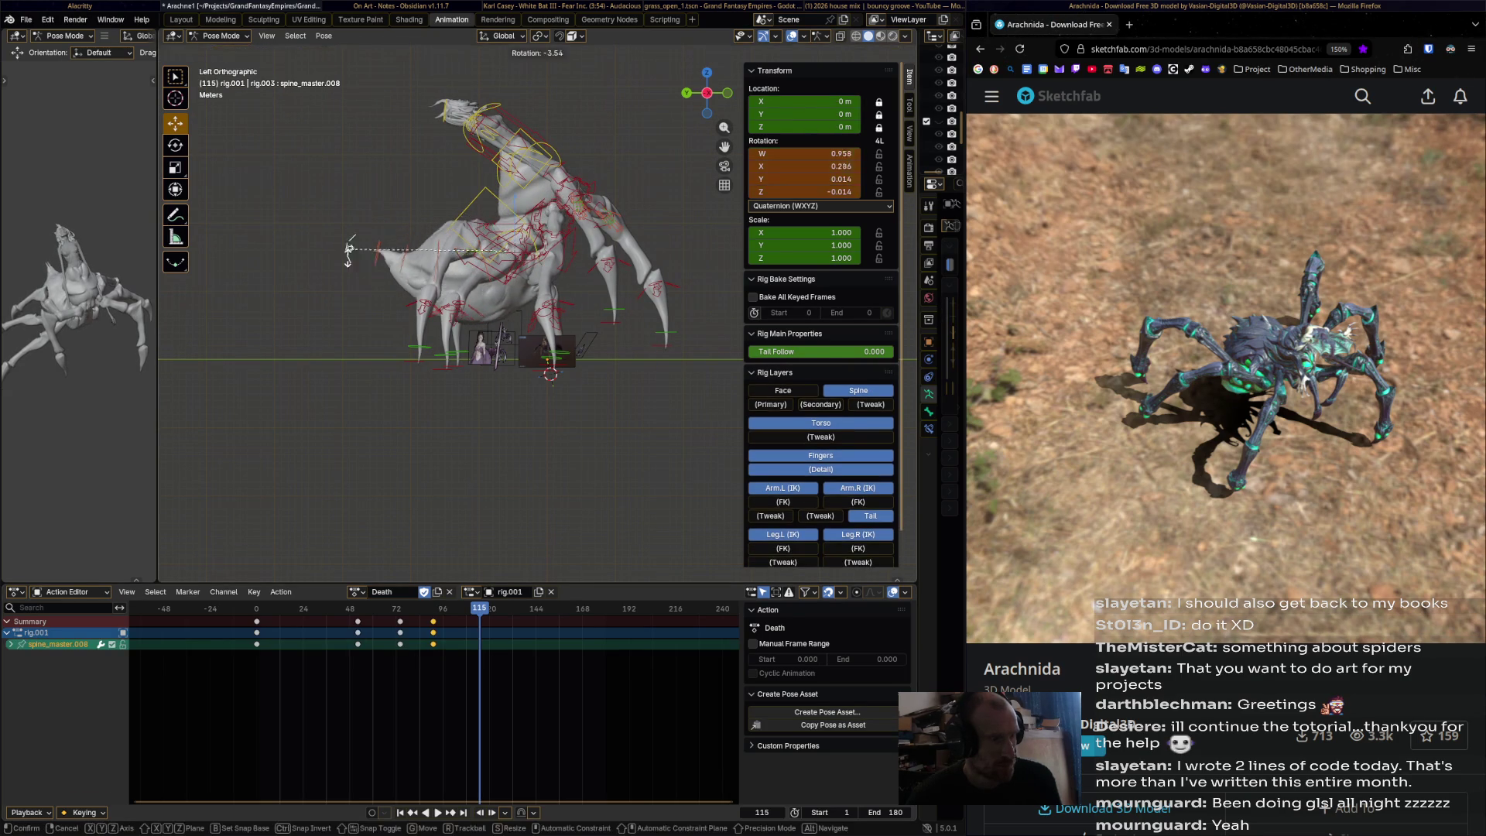
{"action": "key", "text": "i"}
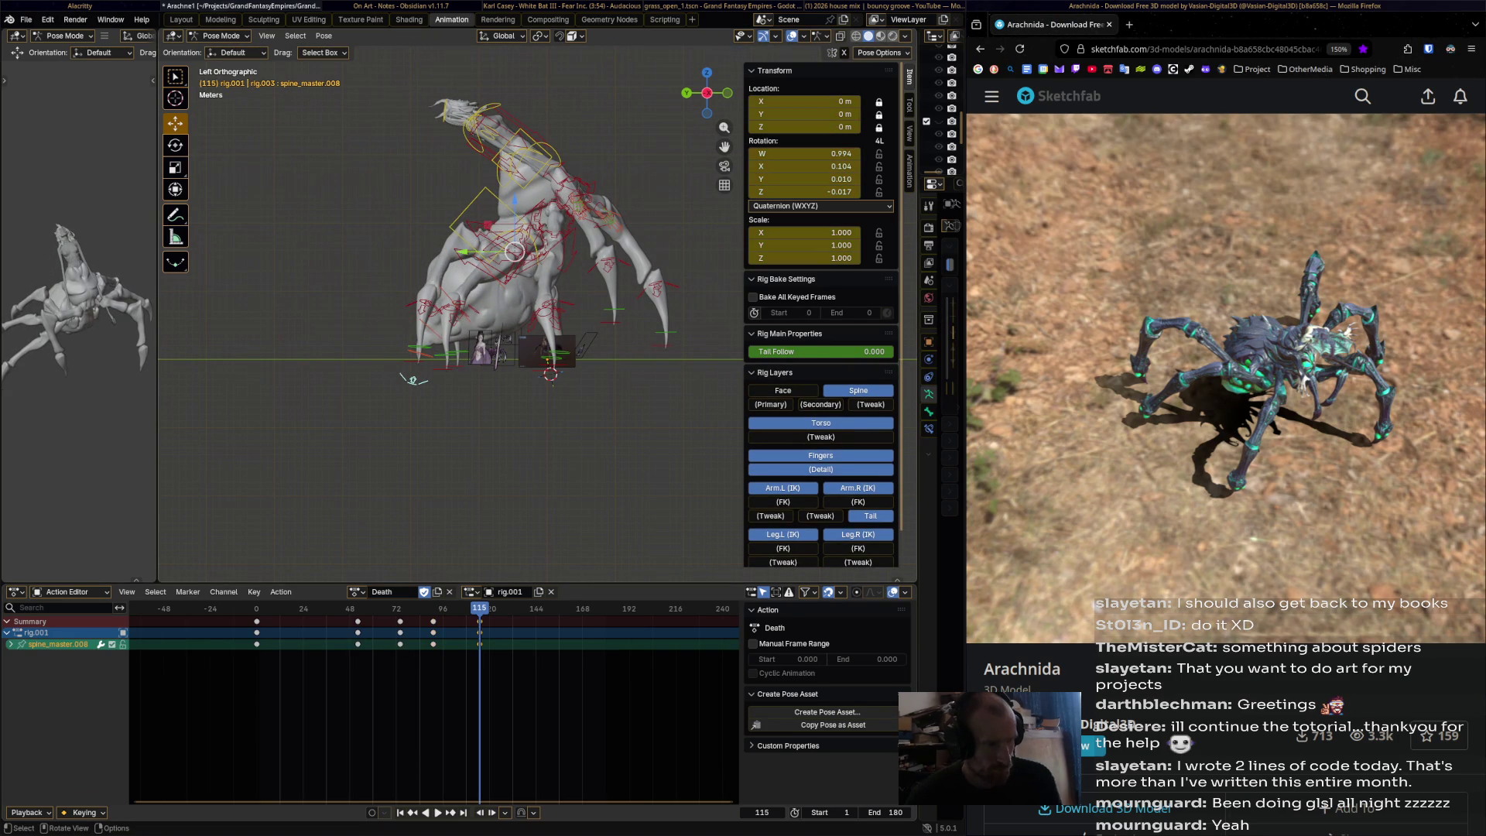
{"action": "key", "text": "ctrl+z"}
{"action": "key", "text": "ctrl+z"}
{"action": "key", "text": "ctrl+z"}
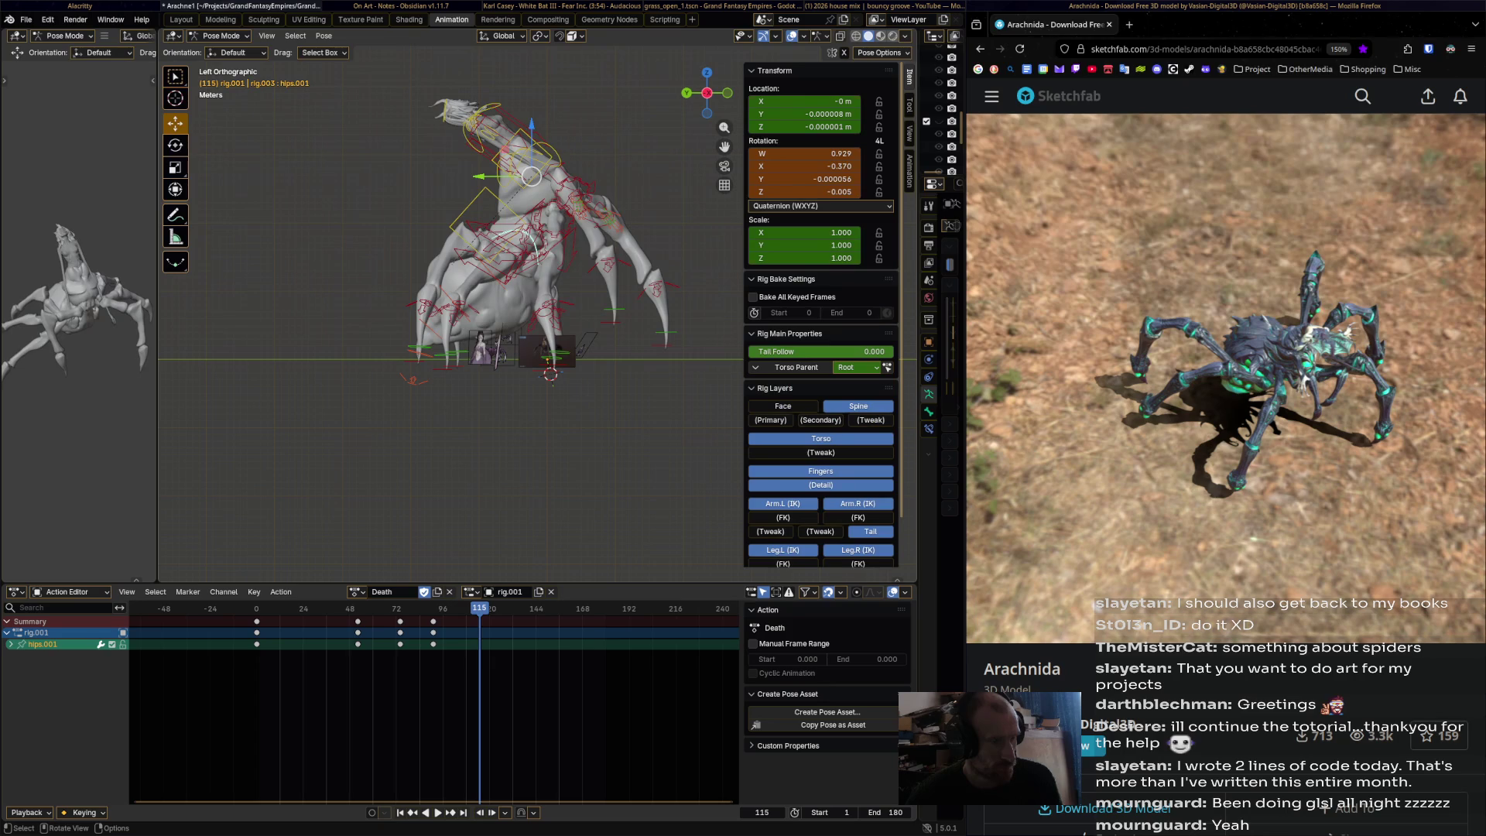
- Tilt hips.001 and bend spine_master.008 further, key the torso at frame 140, and play on
{"action": "mouse_move", "coordinate": [480, 658]}
{"action": "left_mouse_down"}
{"action": "mouse_move", "coordinate": [282, 657]}
{"action": "mouse_move", "coordinate": [529, 658]}
{"action": "left_mouse_up"}
{"action": "key", "text": "r"}
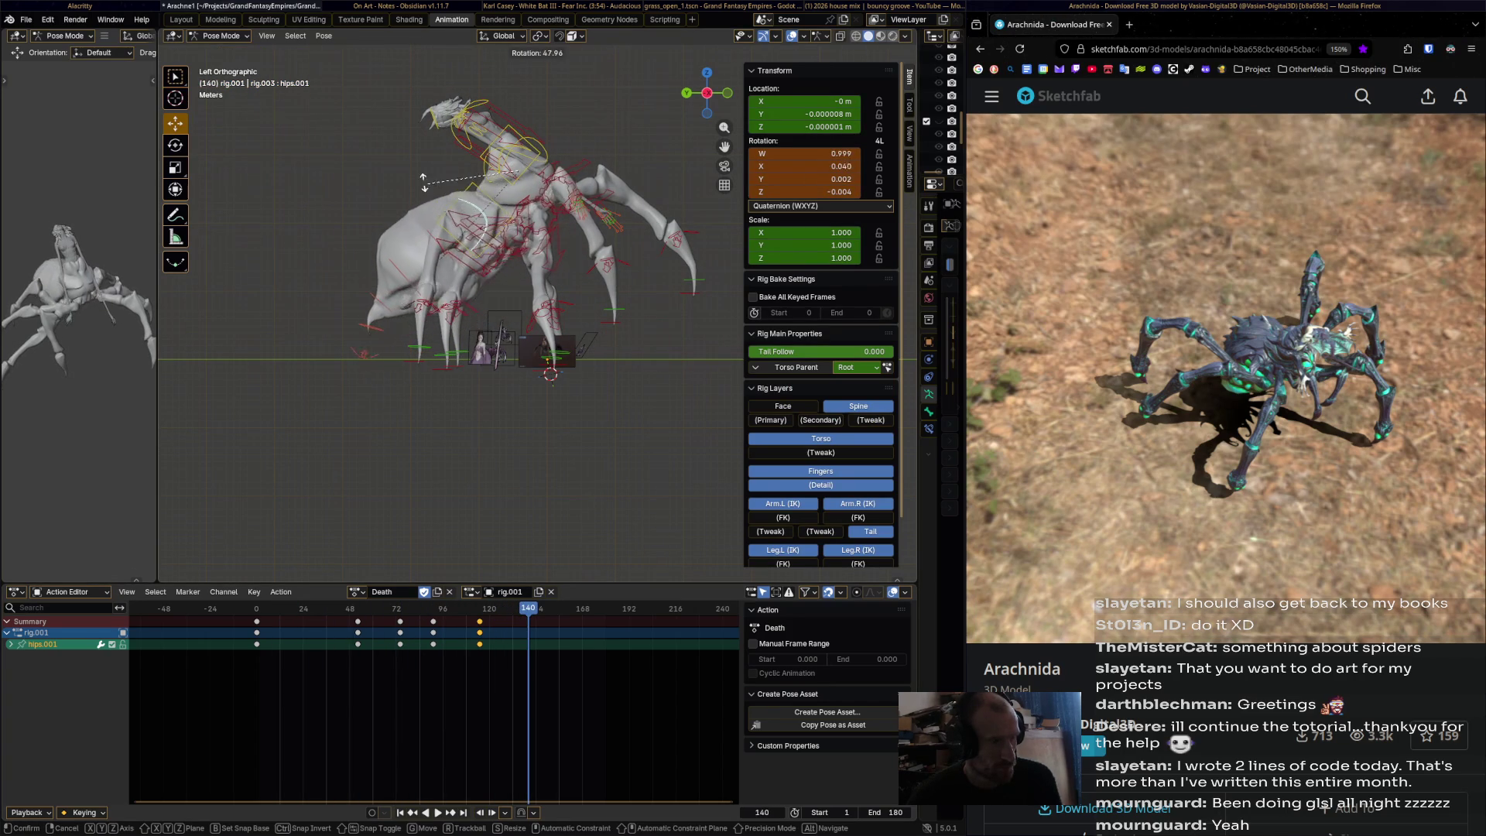
{"action": "key", "text": "Return"}
{"action": "left_click", "coordinate": [458, 215]}
{"action": "key", "text": "r"}
{"action": "key", "text": "Return"}
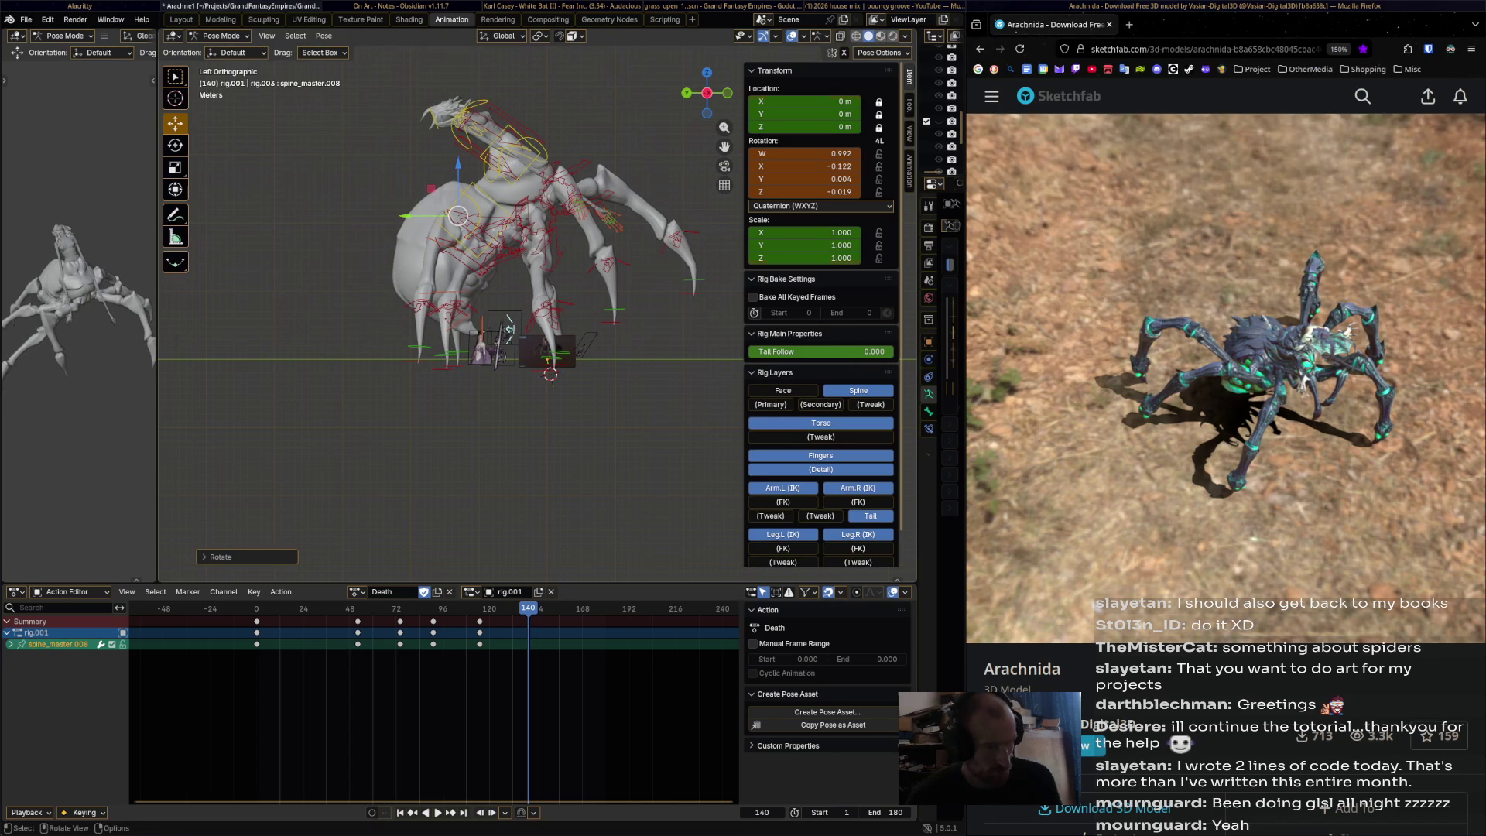
{"action": "left_click", "coordinate": [519, 171]}
{"action": "key", "text": "i"}
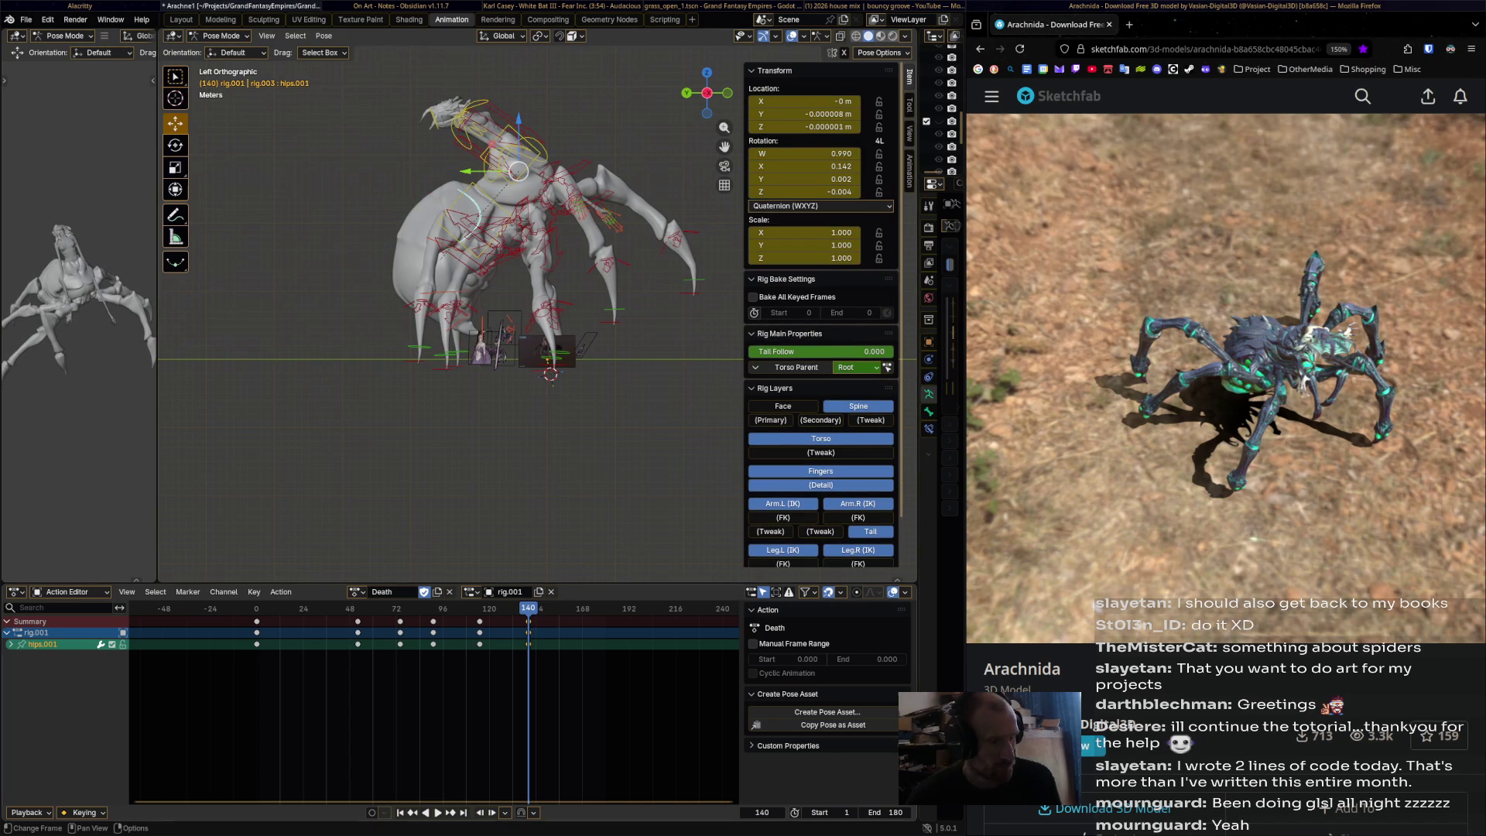
{"action": "key", "text": "space"}
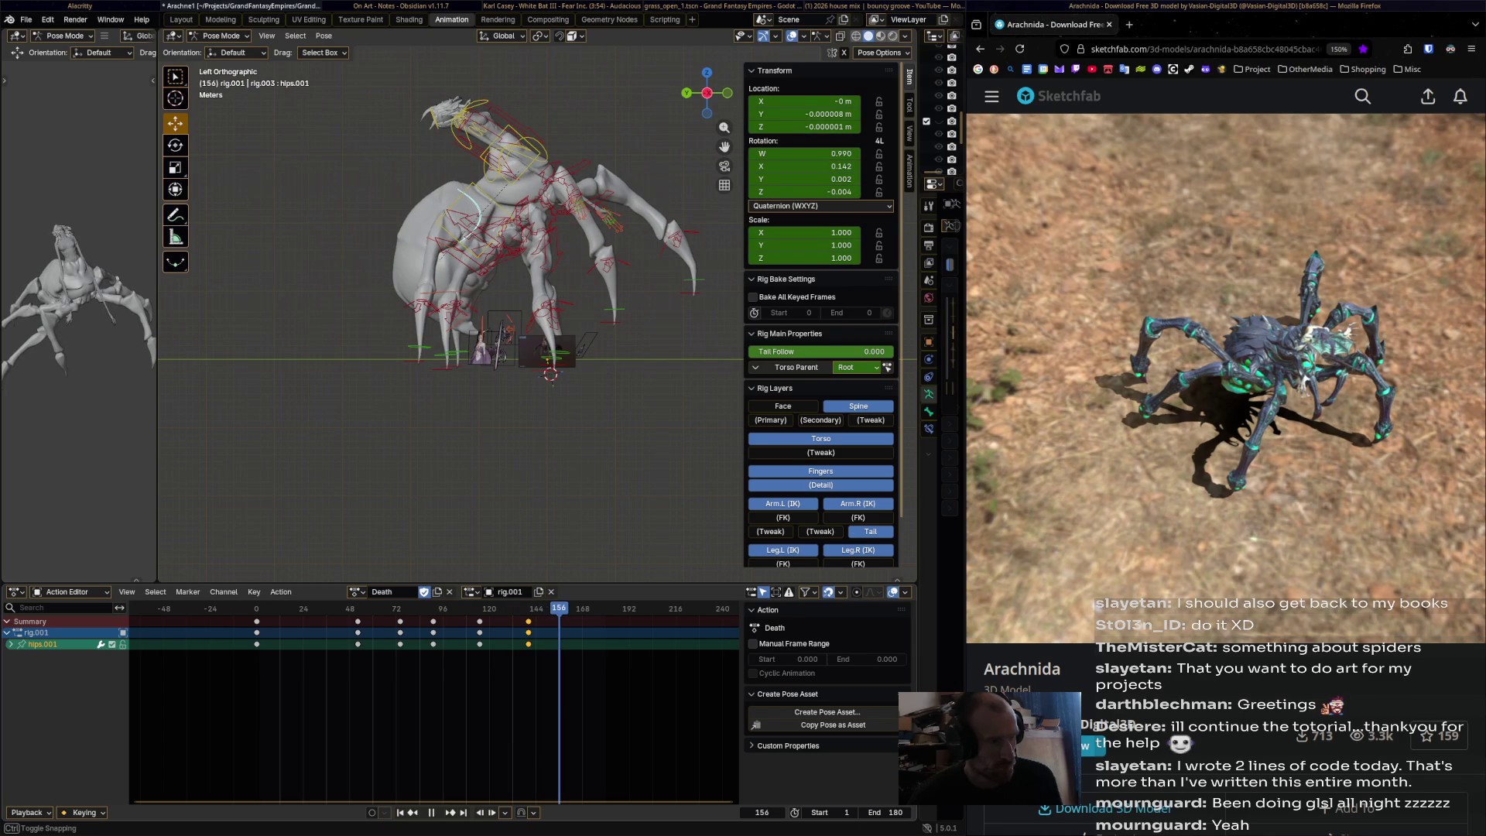
{"action": "mouse_move", "coordinate": [1081, 597]}
{"action": "left_mouse_down"}
{"action": "mouse_move", "coordinate": [986, 597]}
{"action": "mouse_move", "coordinate": [1300, 596]}
{"action": "mouse_move", "coordinate": [982, 597]}
{"action": "mouse_move", "coordinate": [1276, 597]}
{"action": "left_mouse_up"}
{"action": "mouse_move", "coordinate": [278, 608]}
{"action": "left_mouse_down"}
{"action": "mouse_move", "coordinate": [256, 608]}
{"action": "mouse_move", "coordinate": [530, 609]}
{"action": "left_mouse_up"}
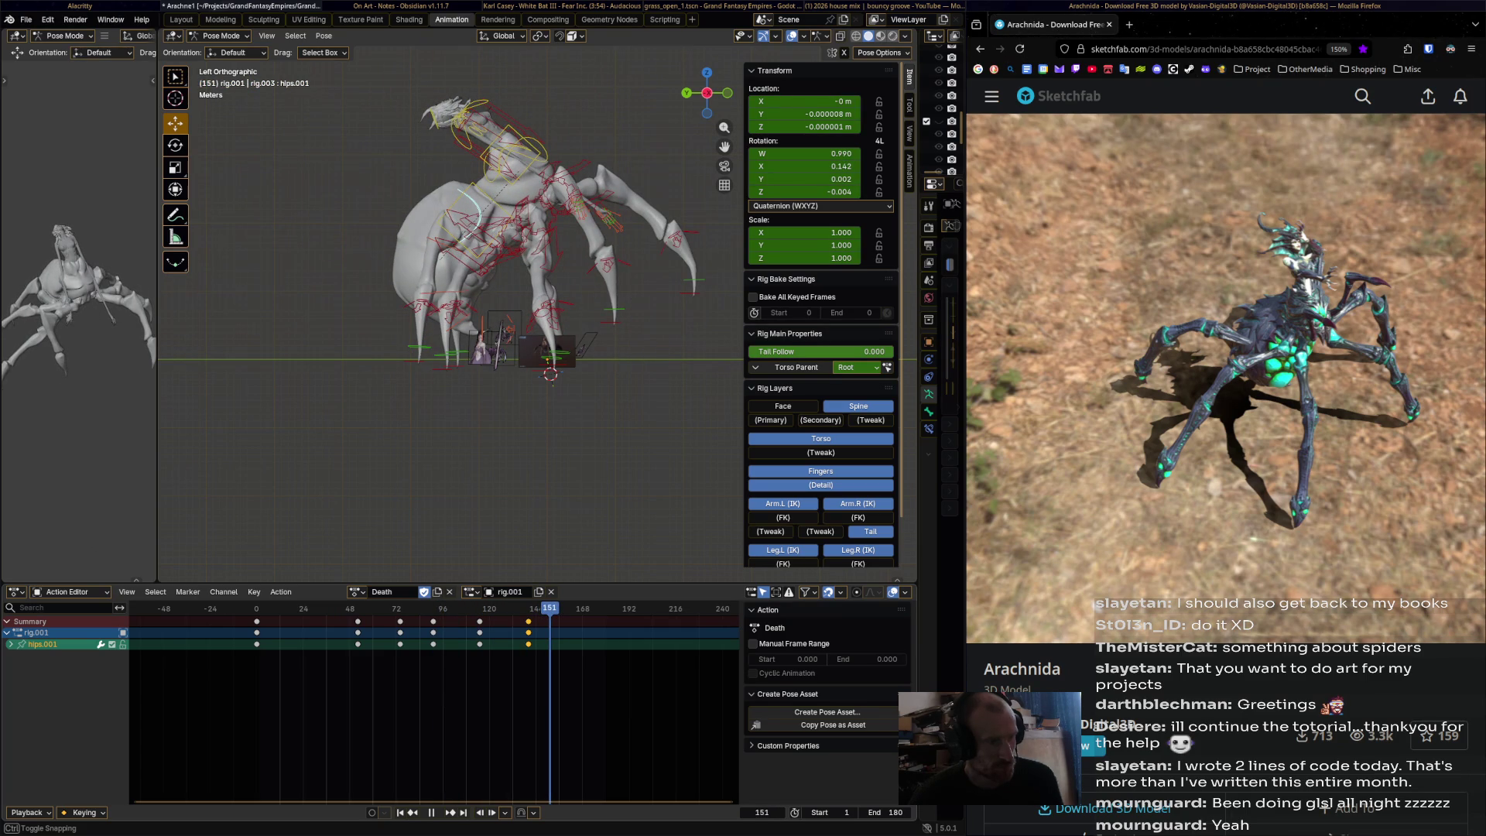
{"action": "mouse_move", "coordinate": [530, 608]}
{"action": "left_mouse_down"}
{"action": "mouse_move", "coordinate": [407, 609]}
{"action": "mouse_move", "coordinate": [529, 609]}
{"action": "left_mouse_up"}
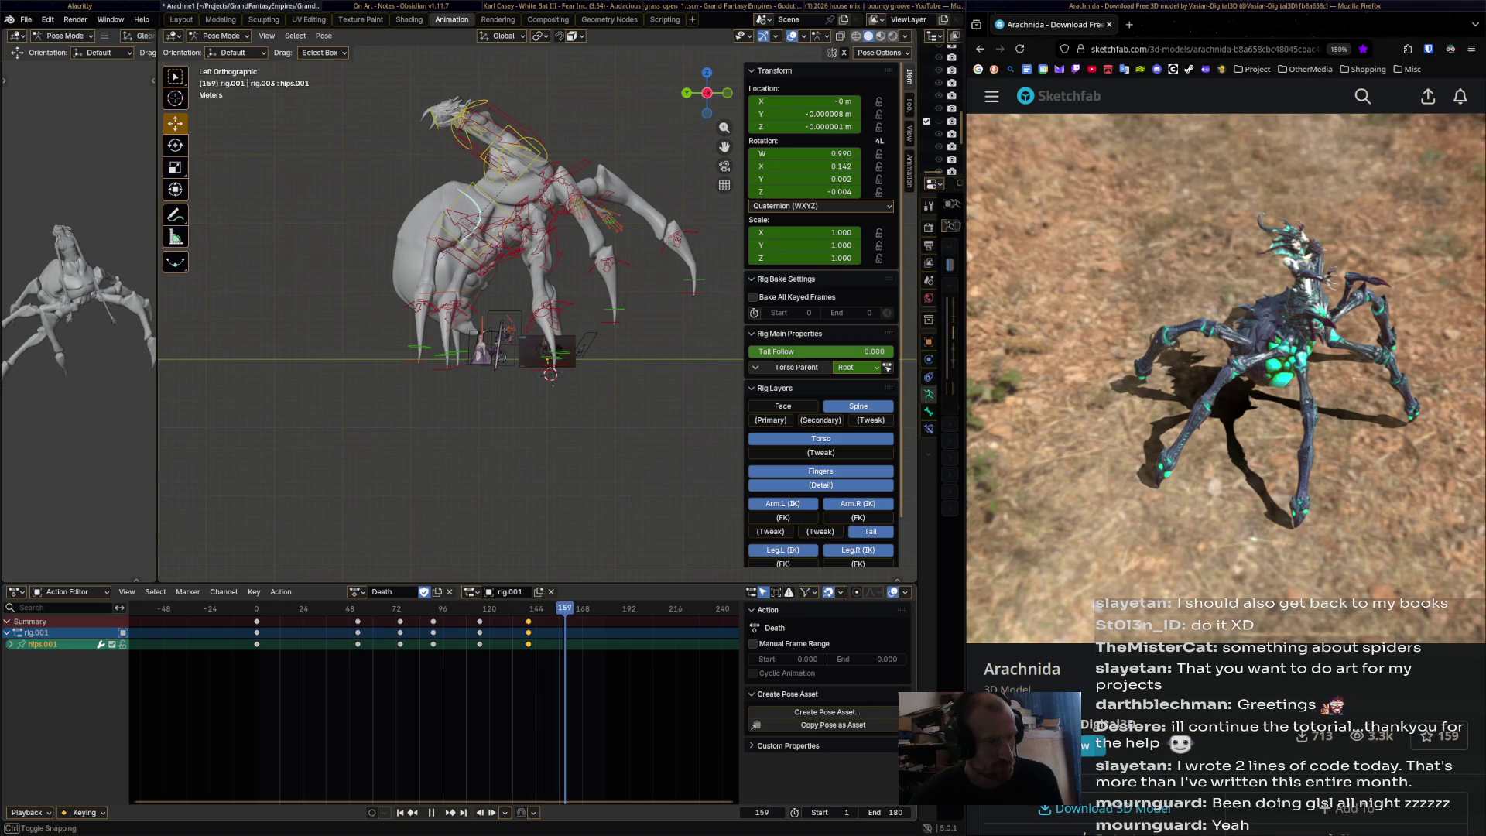
{"action": "key", "text": "Escape"}
- Key the right front foot IK raised at frame 133, lowered at 142, and lifted again at 152
{"action": "left_click", "coordinate": [614, 315]}
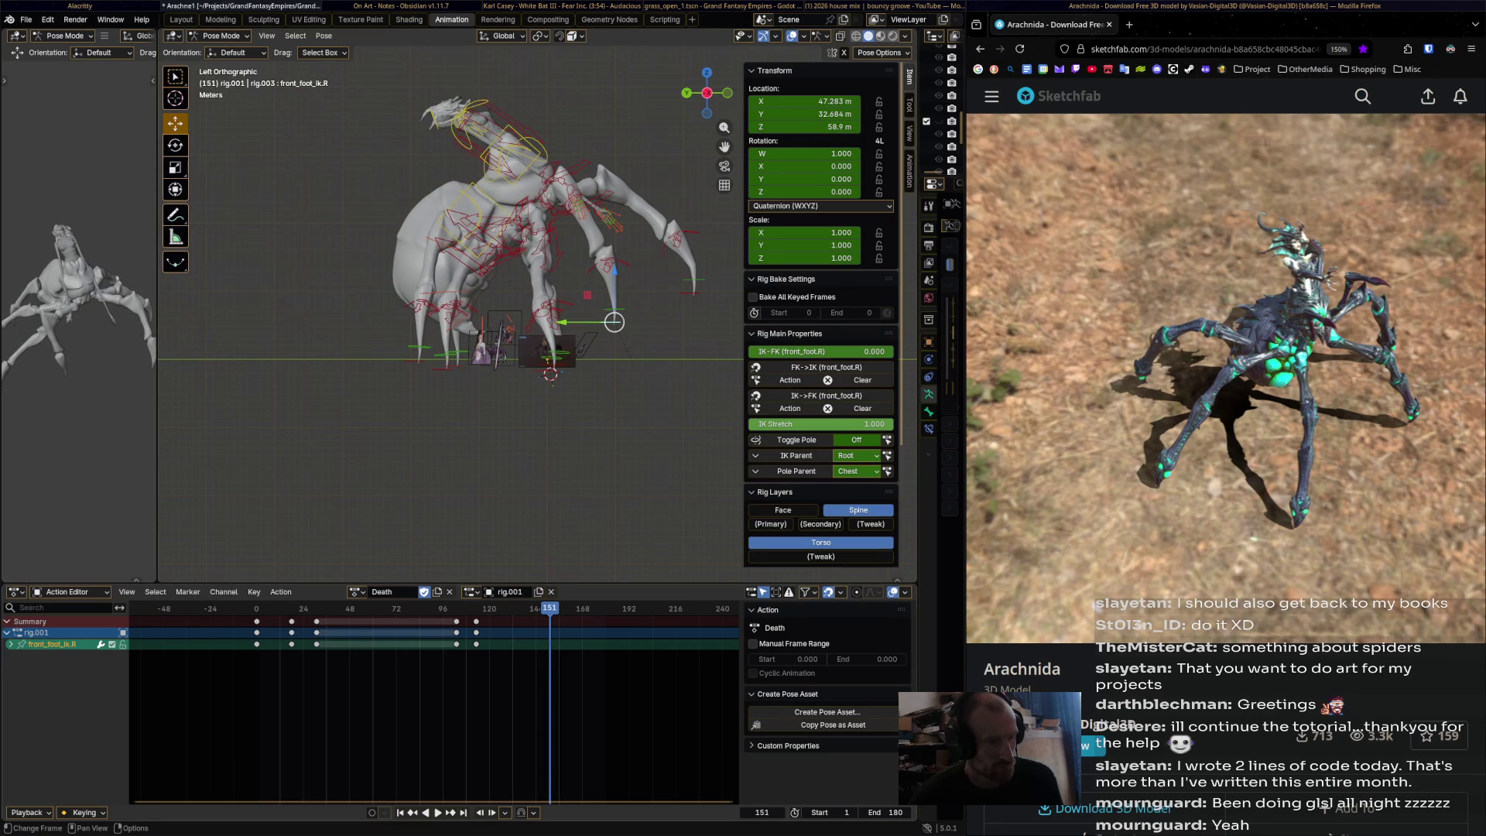
{"action": "left_click", "coordinate": [538, 591]}
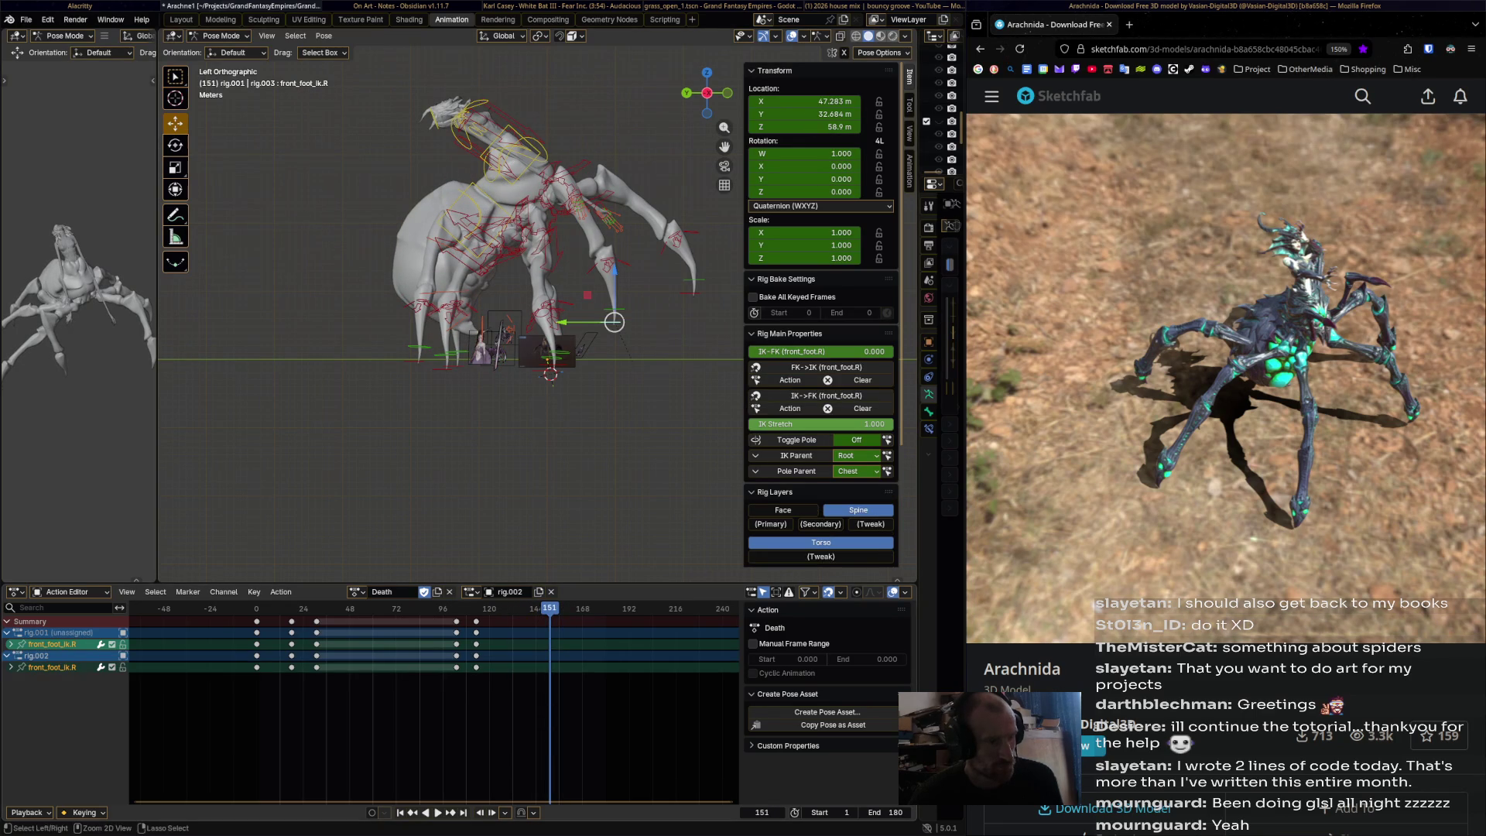
{"action": "key", "text": "ctrl+z"}
{"action": "key", "text": "ctrl+shift+space"}
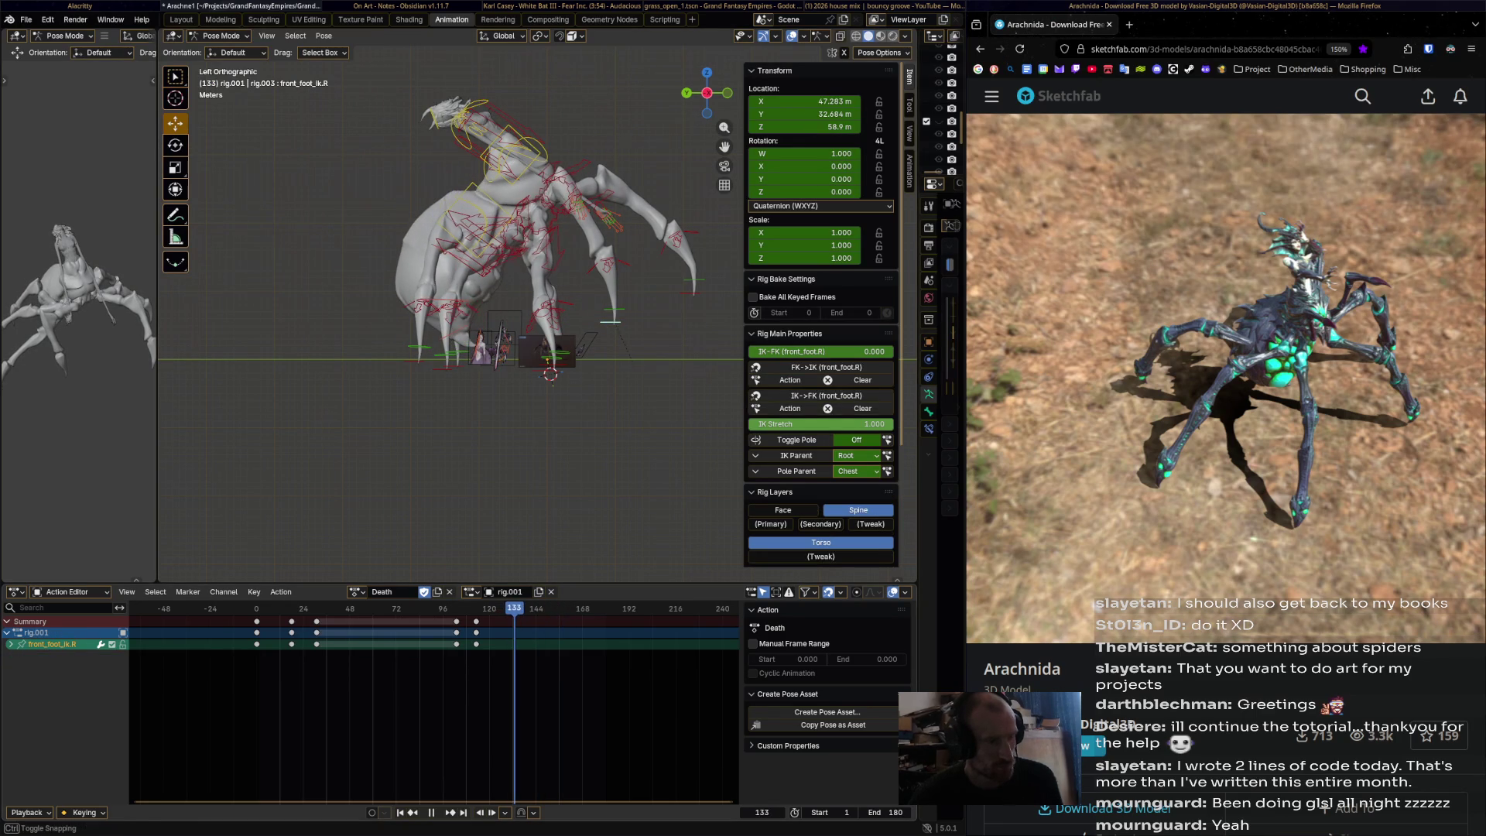
{"action": "key", "text": "g"}
{"action": "key", "text": "i"}
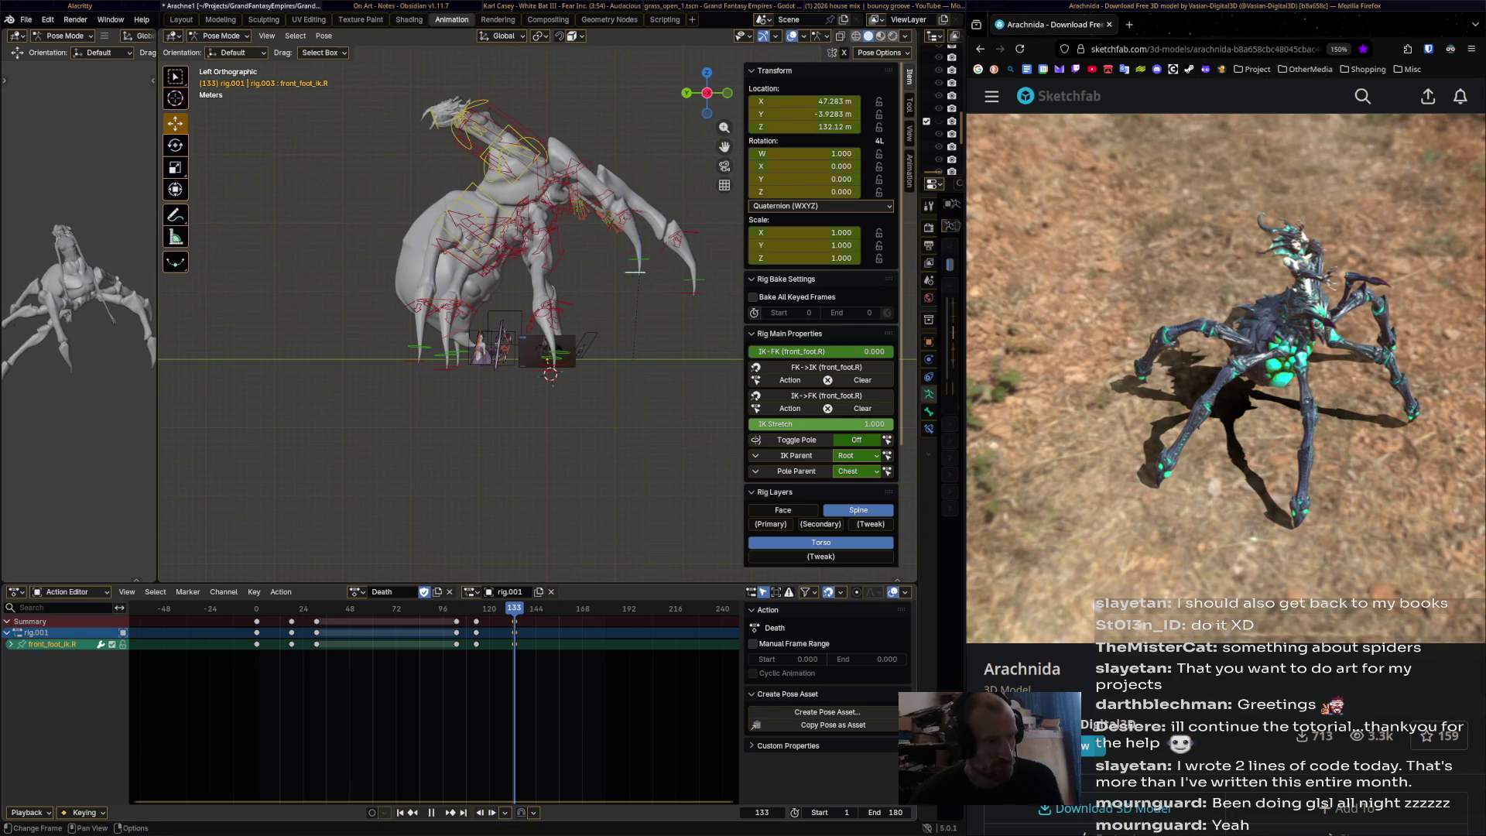
{"action": "key", "text": "space"}
{"action": "key", "text": "g"}
{"action": "key", "text": "i"}
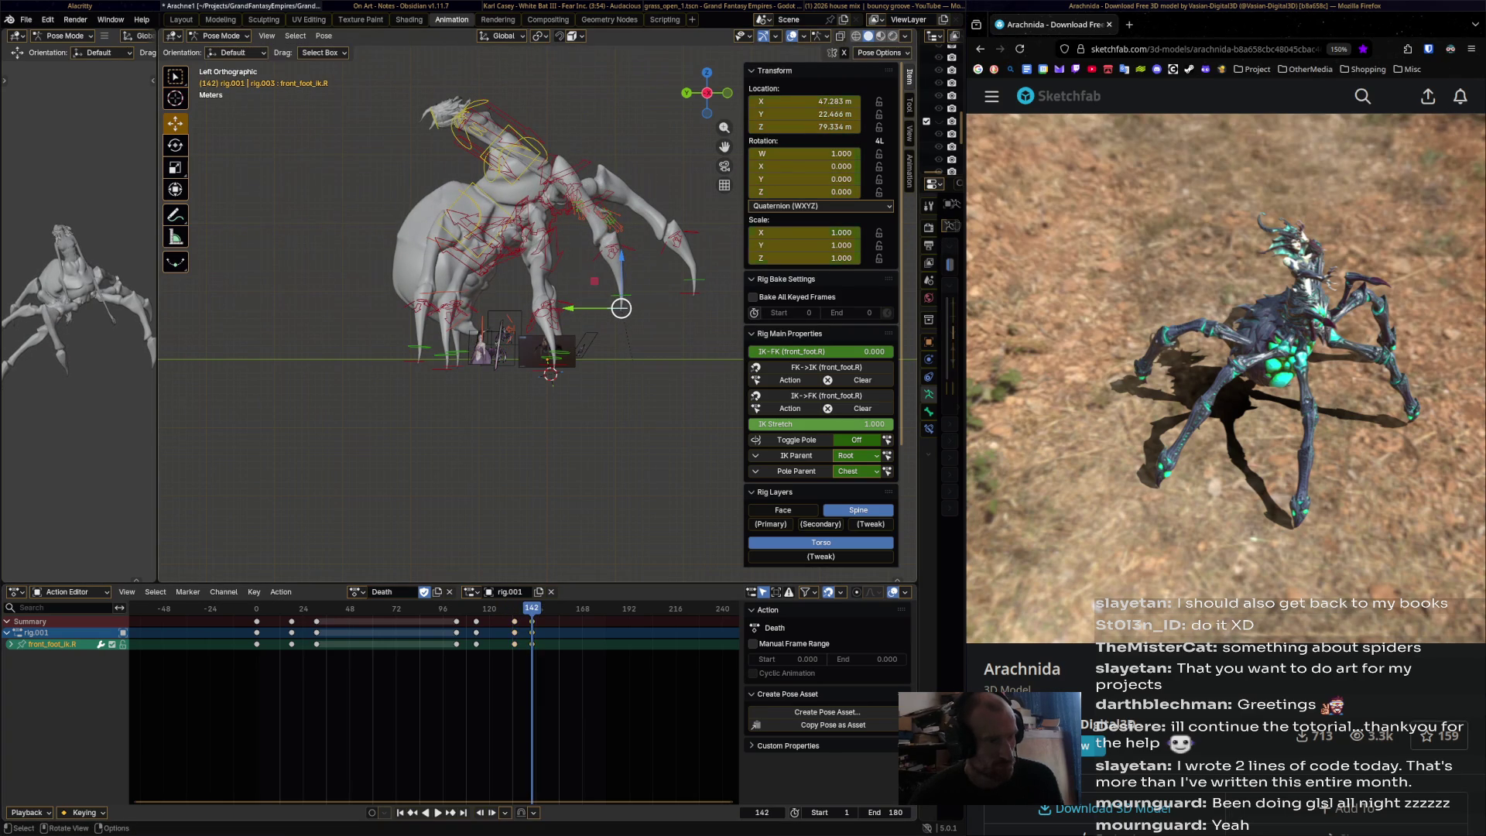
{"action": "left_click_drag", "start_coordinate": [531, 608], "coordinate": [551, 608]}
{"action": "left_click_drag", "start_coordinate": [620, 308], "coordinate": [642, 296]}
{"action": "key", "text": "i"}
- Key the left front foot IK moved down and left at frame 134 and lowered at 151
{"action": "key", "text": "ctrl+shift+m"}
{"action": "left_click_drag", "start_coordinate": [550, 609], "coordinate": [517, 608]}
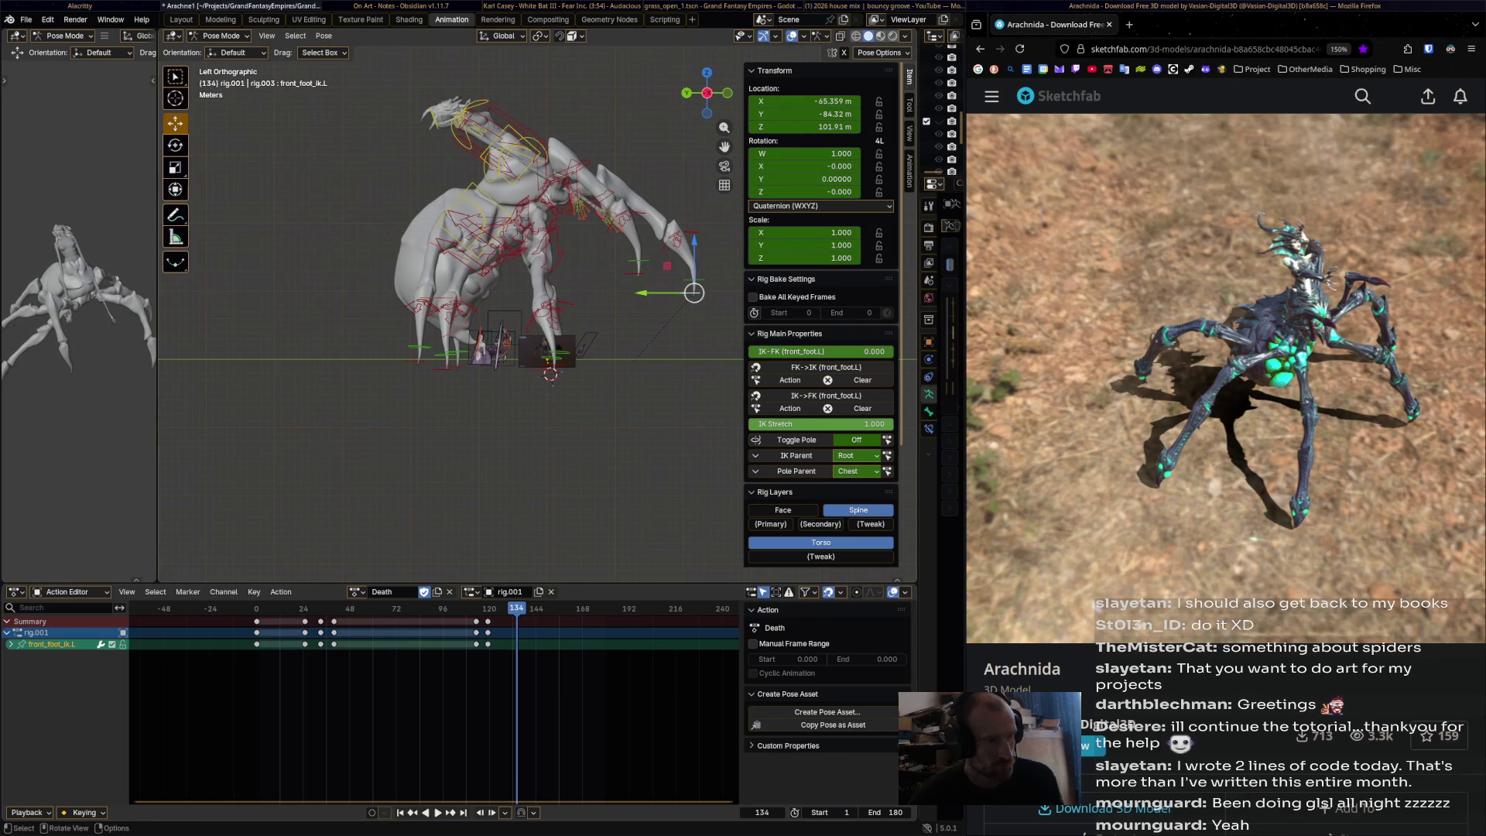
{"action": "mouse_move", "coordinate": [693, 292]}
{"action": "left_mouse_down"}
{"action": "mouse_move", "coordinate": [629, 312]}
{"action": "mouse_move", "coordinate": [667, 269]}
{"action": "left_mouse_up"}
{"action": "key", "text": "i"}
{"action": "key", "text": "space"}
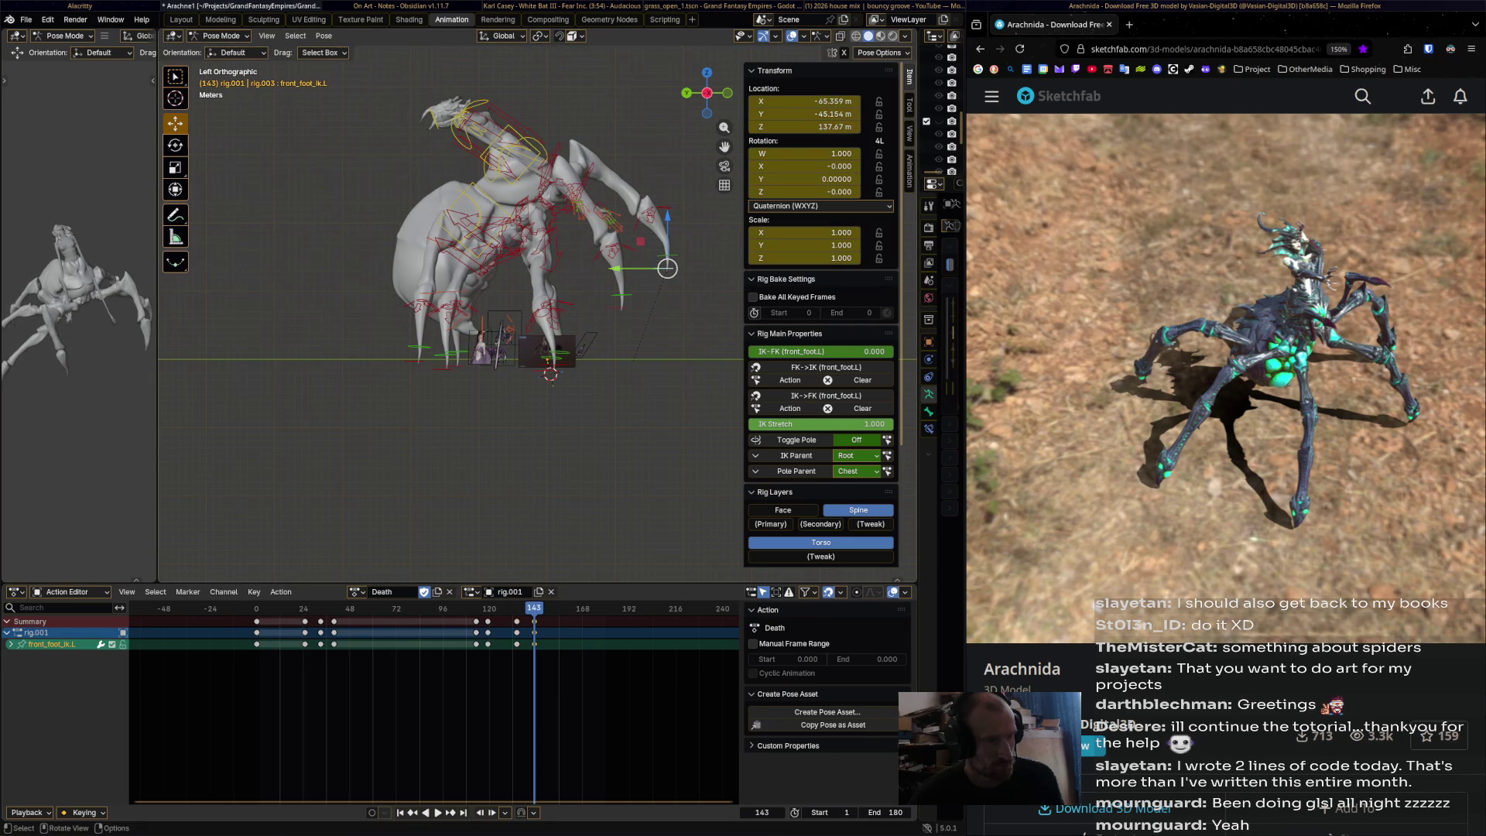
{"action": "key", "text": "Right"}
{"action": "key", "text": "Right"}
{"action": "key", "text": "Right"}
{"action": "key", "text": "g"}
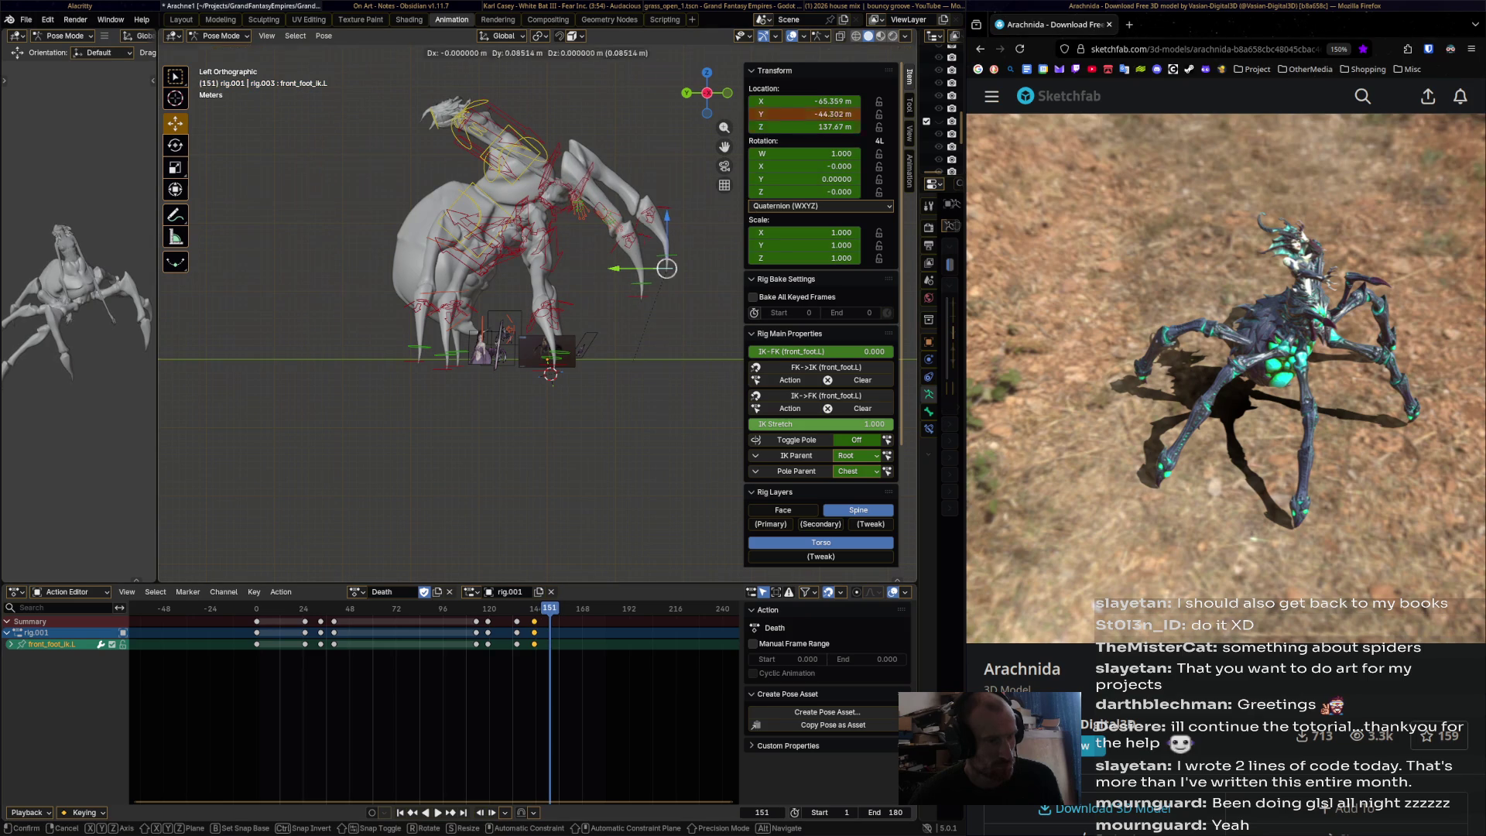
{"action": "left_click", "coordinate": [667, 269]}
- Replay the leg motion from the start of the action, then select the chest.001 control
{"action": "mouse_move", "coordinate": [549, 608]}
{"action": "left_mouse_down"}
{"action": "mouse_move", "coordinate": [247, 608]}
{"action": "mouse_move", "coordinate": [553, 608]}
{"action": "mouse_move", "coordinate": [405, 609]}
{"action": "left_mouse_up"}
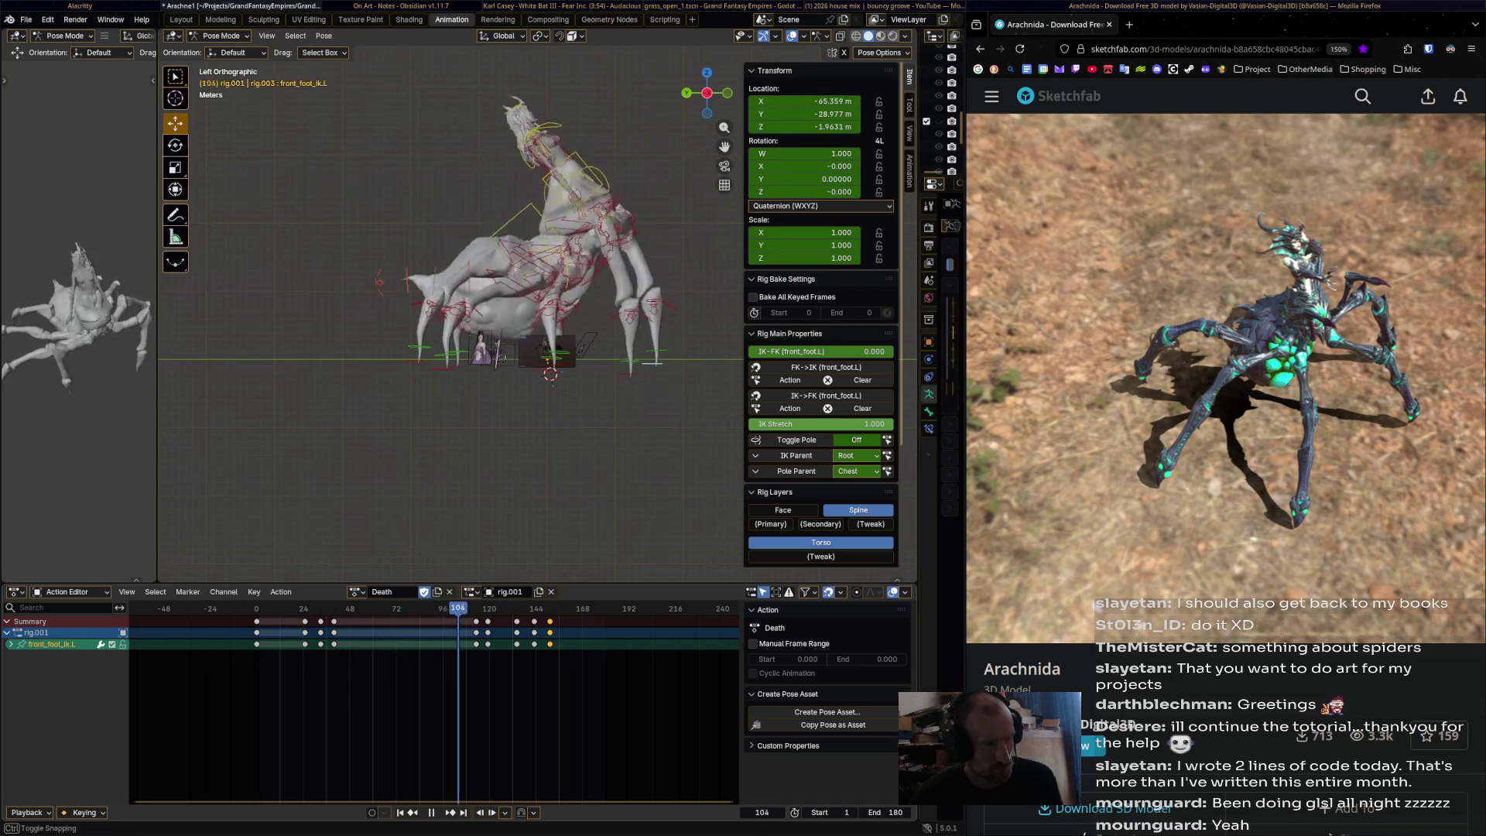
{"action": "key", "text": "Escape"}
{"action": "left_click", "coordinate": [514, 159]}
- Rotate chest.001 and keyframe it at frame 31, then the opposite way at frame 83
{"action": "left_click_drag", "start_coordinate": [484, 608], "coordinate": [273, 608]}
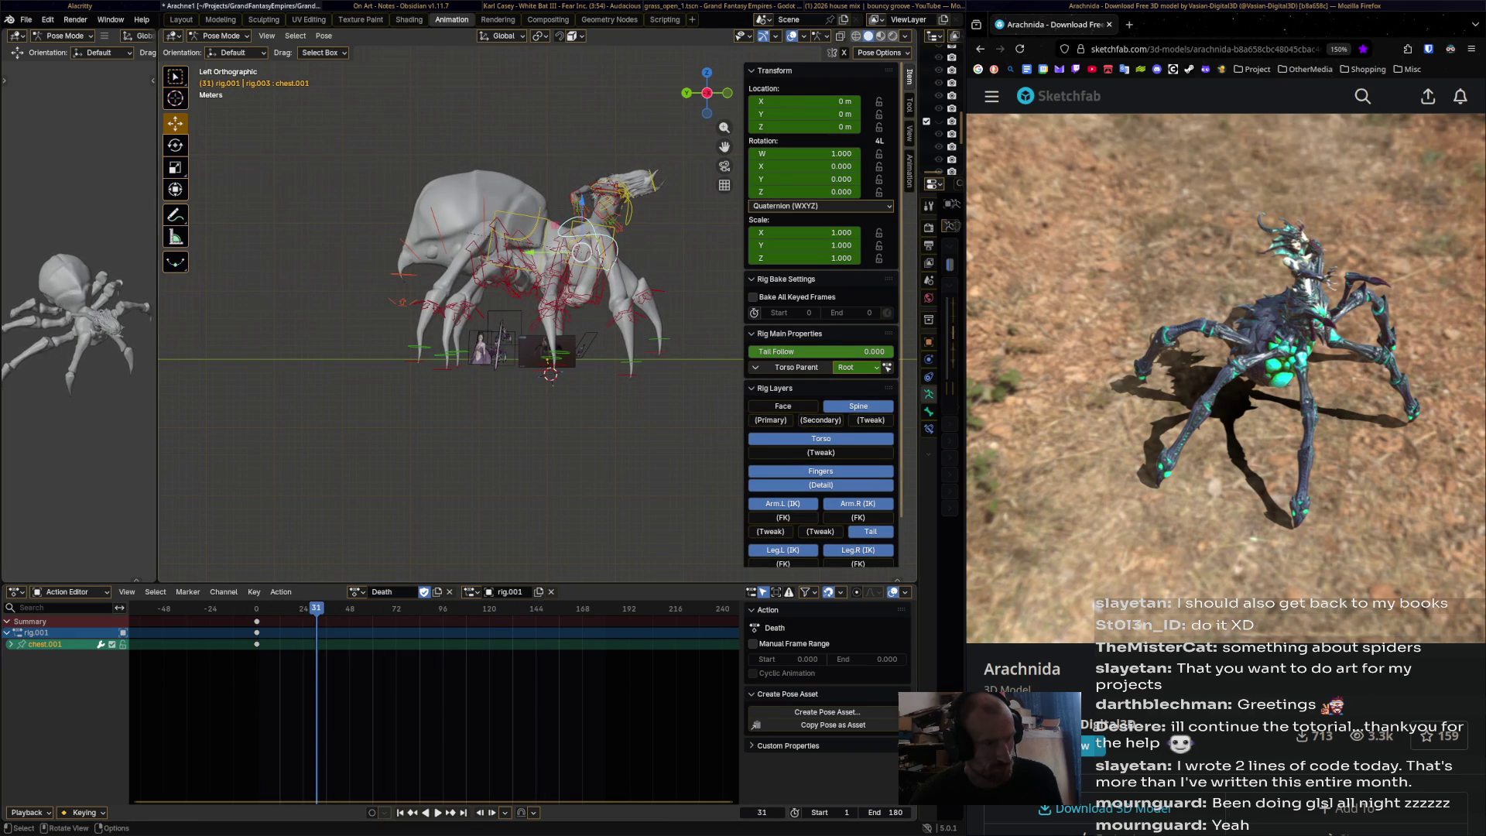
{"action": "key", "text": "r"}
{"action": "left_click", "coordinate": [596, 369]}
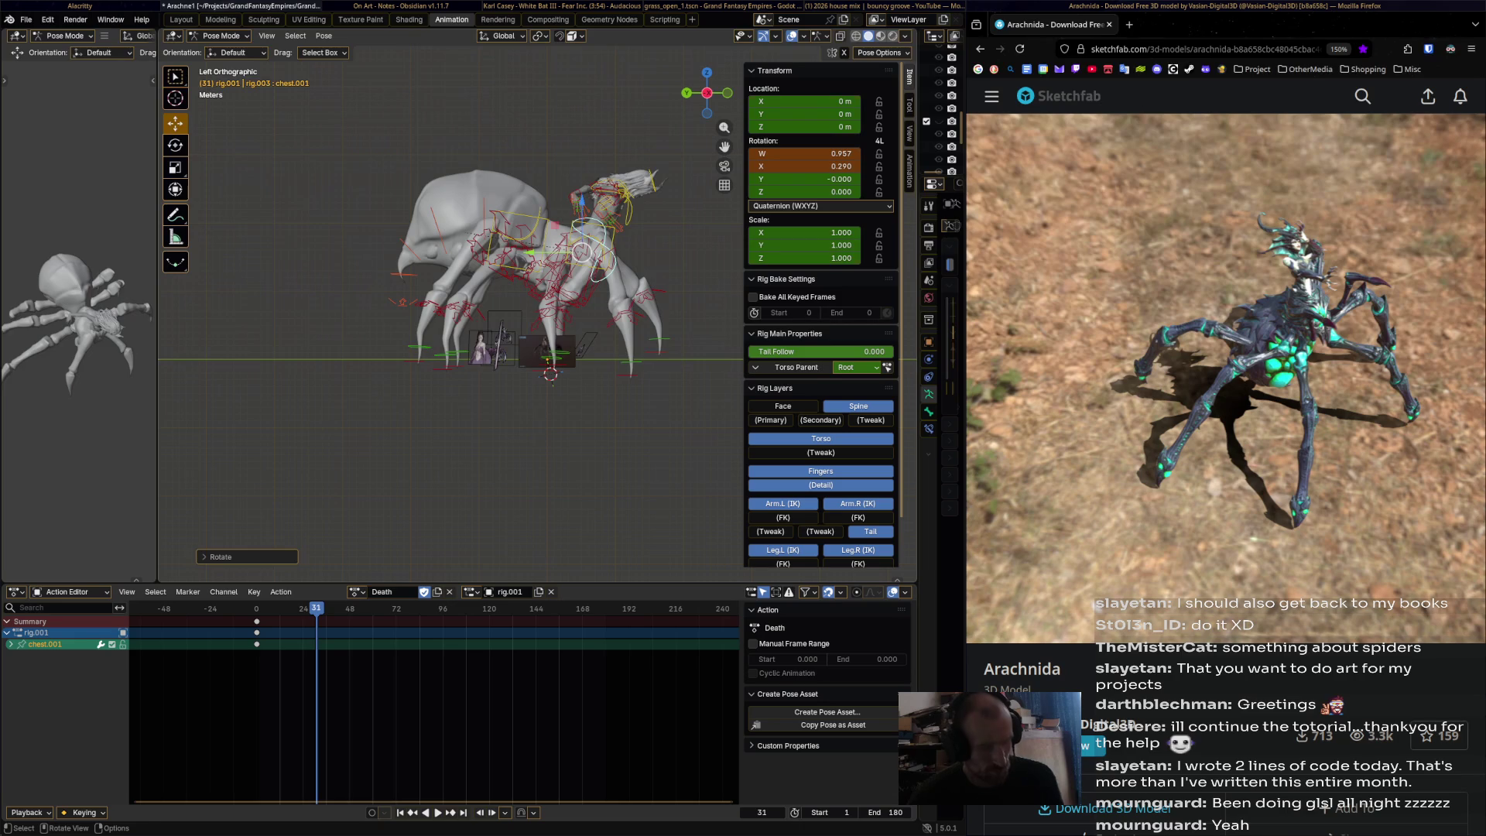
{"action": "key", "text": "i"}
{"action": "key", "text": "space"}
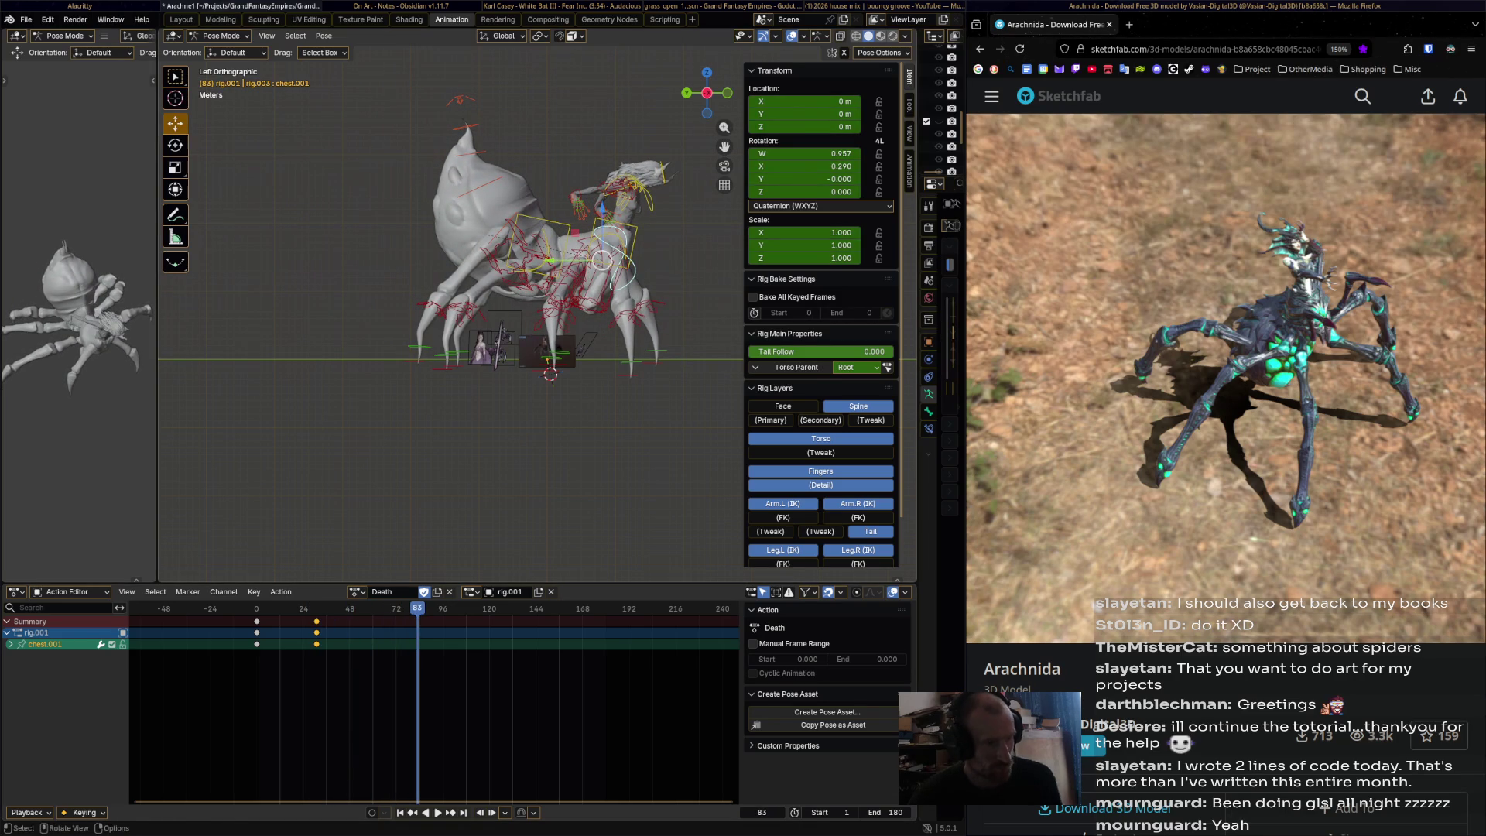
{"action": "key", "text": "r"}
{"action": "left_click", "coordinate": [623, 158]}
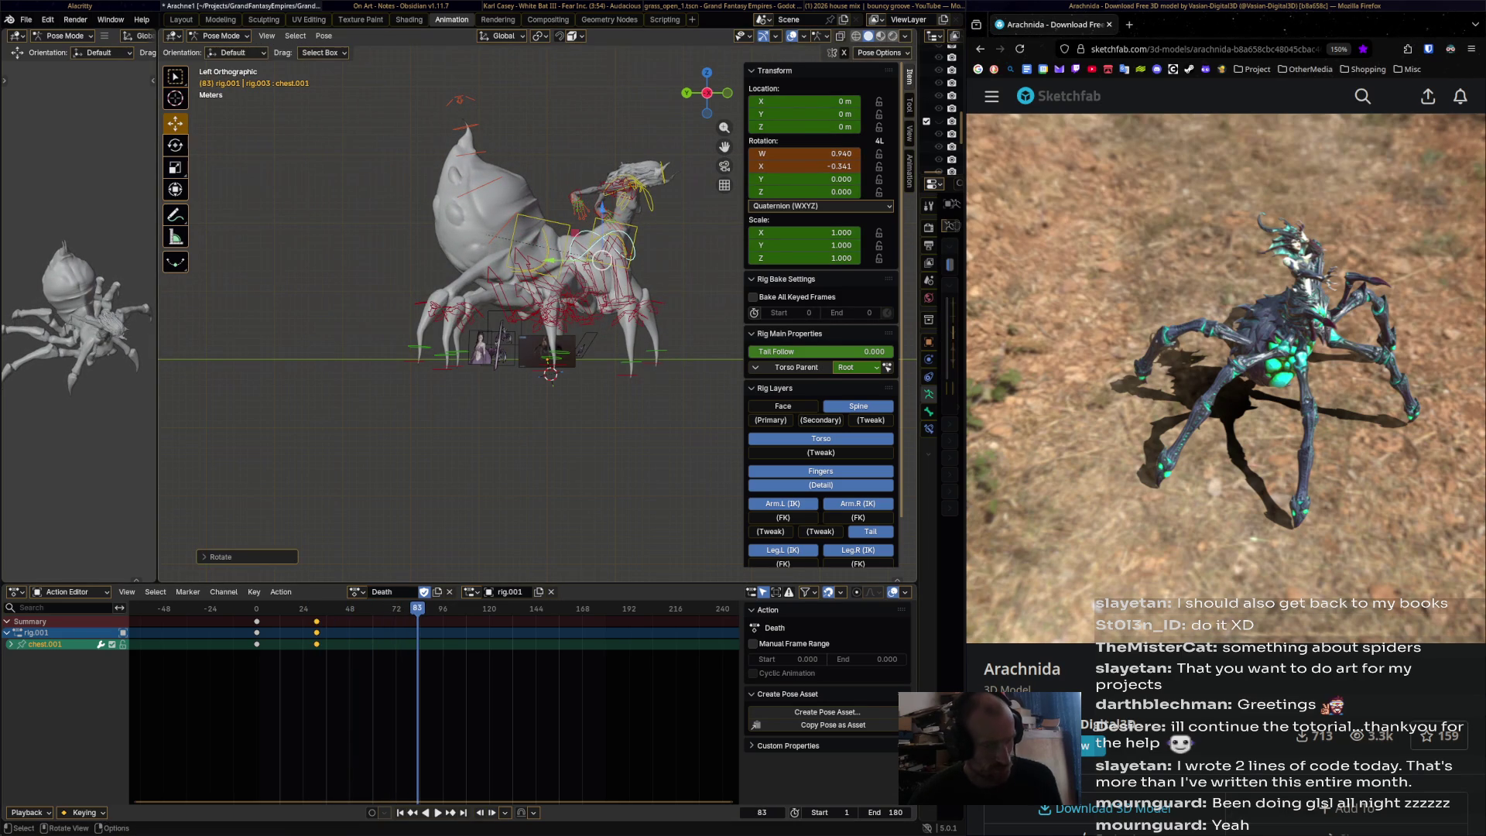
{"action": "key", "text": "i"}
- Key the chest rotated further back at frame 113, re-rotate it at 143, and replay the action
{"action": "key", "text": "space"}
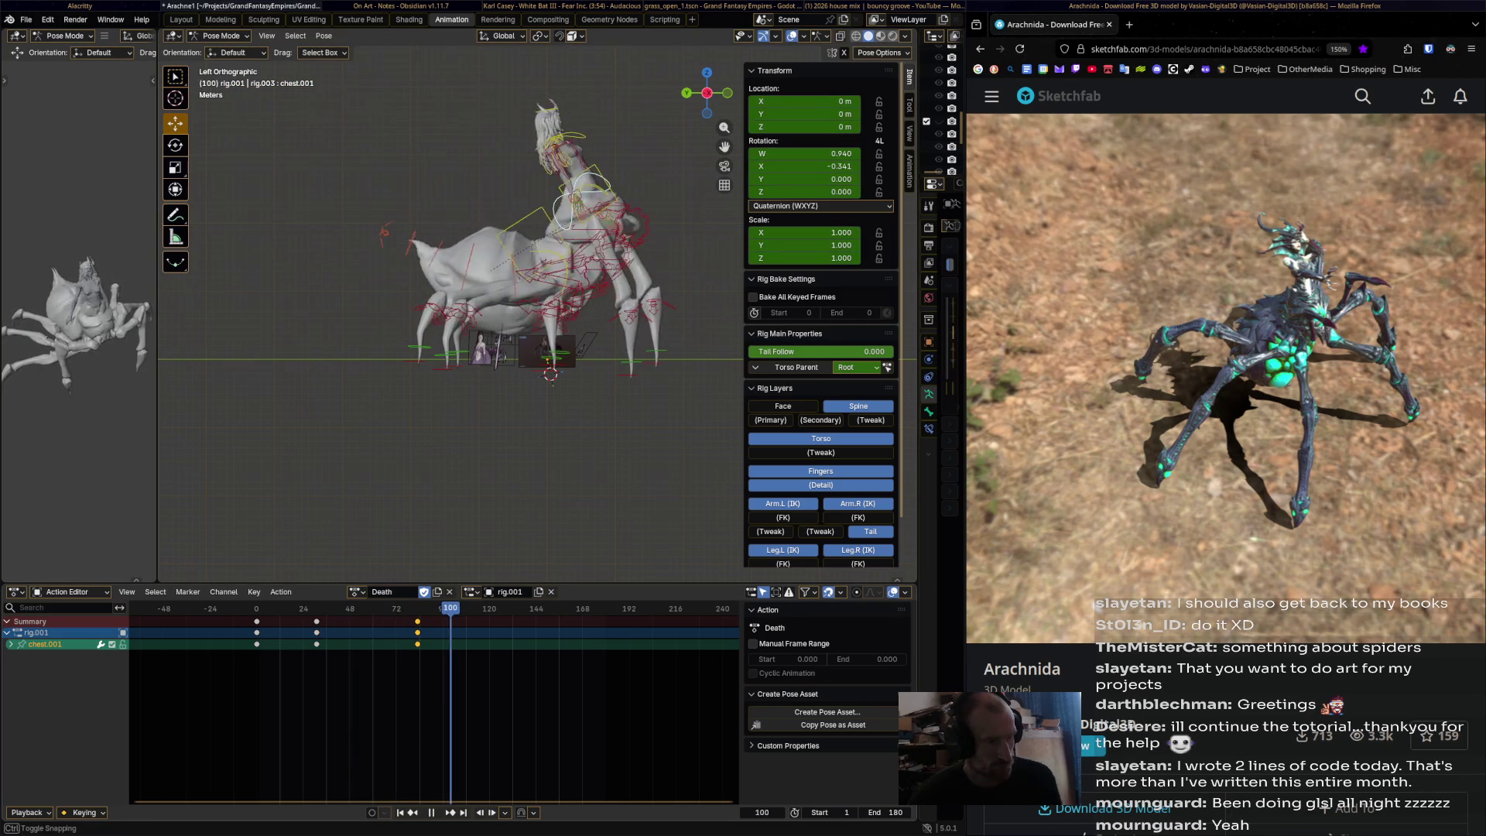
{"action": "key", "text": "r"}
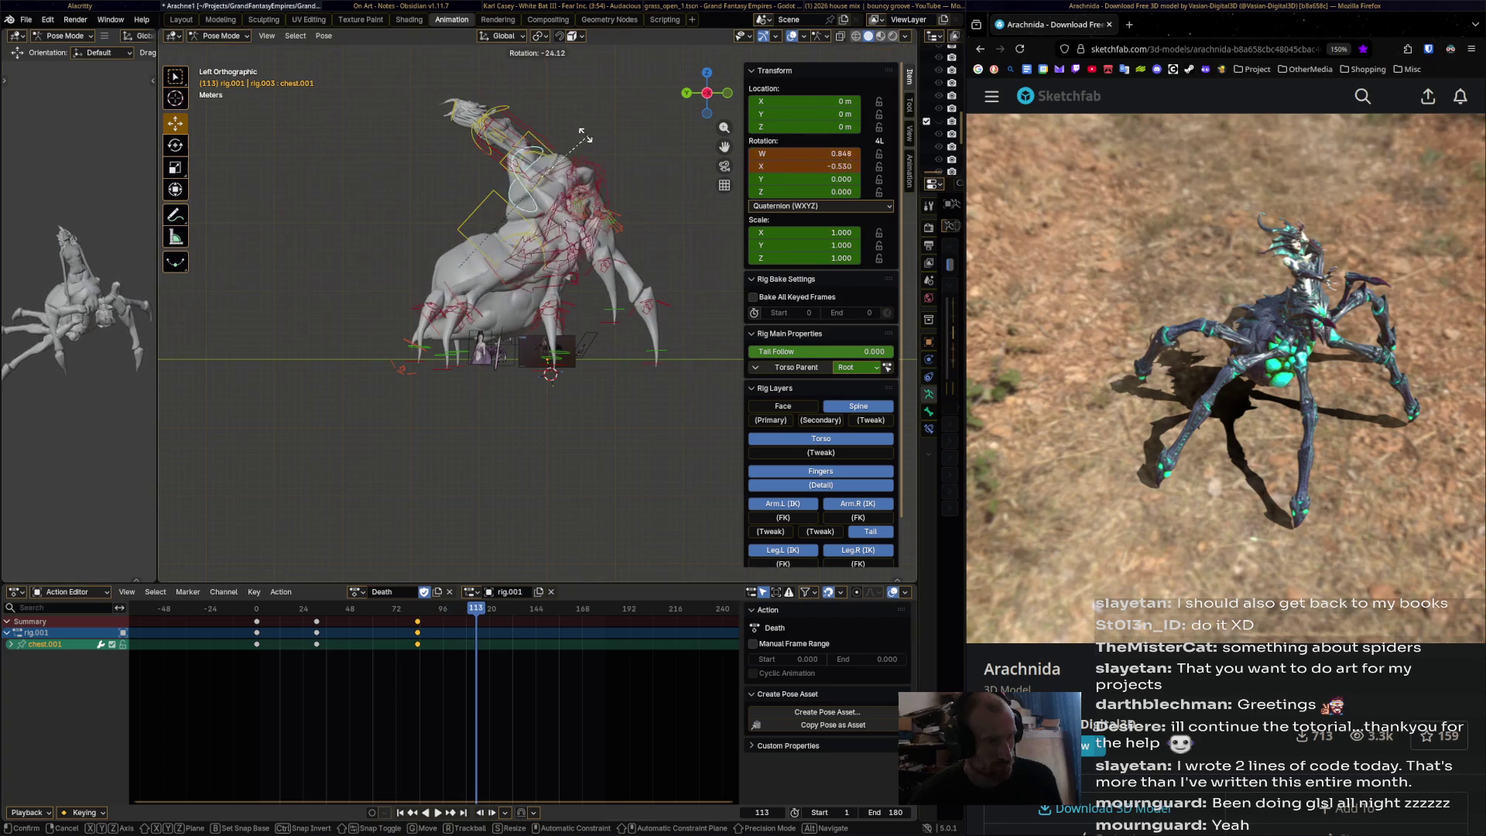
{"action": "key", "text": "Return"}
{"action": "key", "text": "i"}
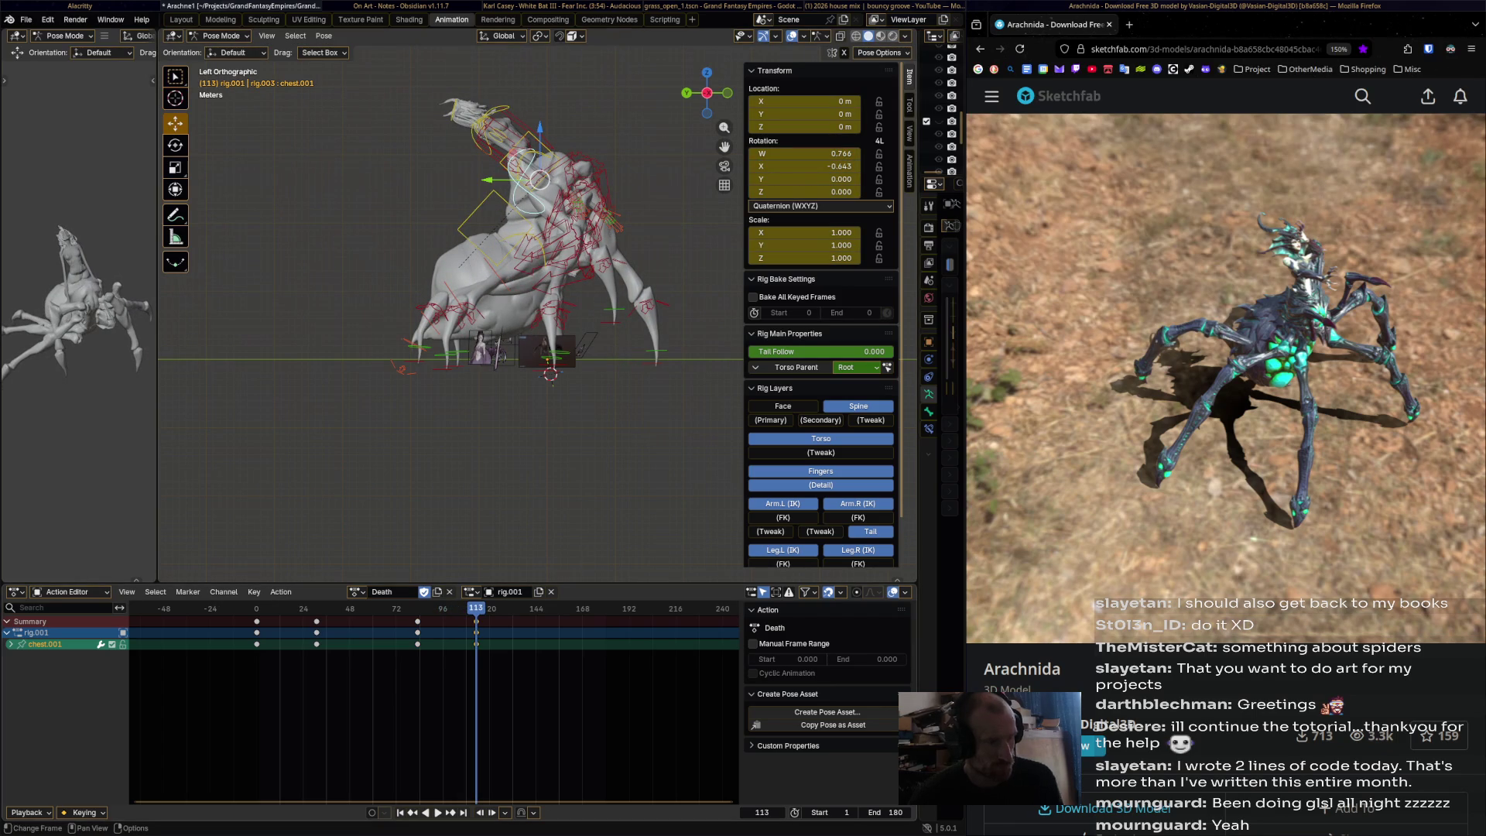
{"action": "key", "text": "space"}
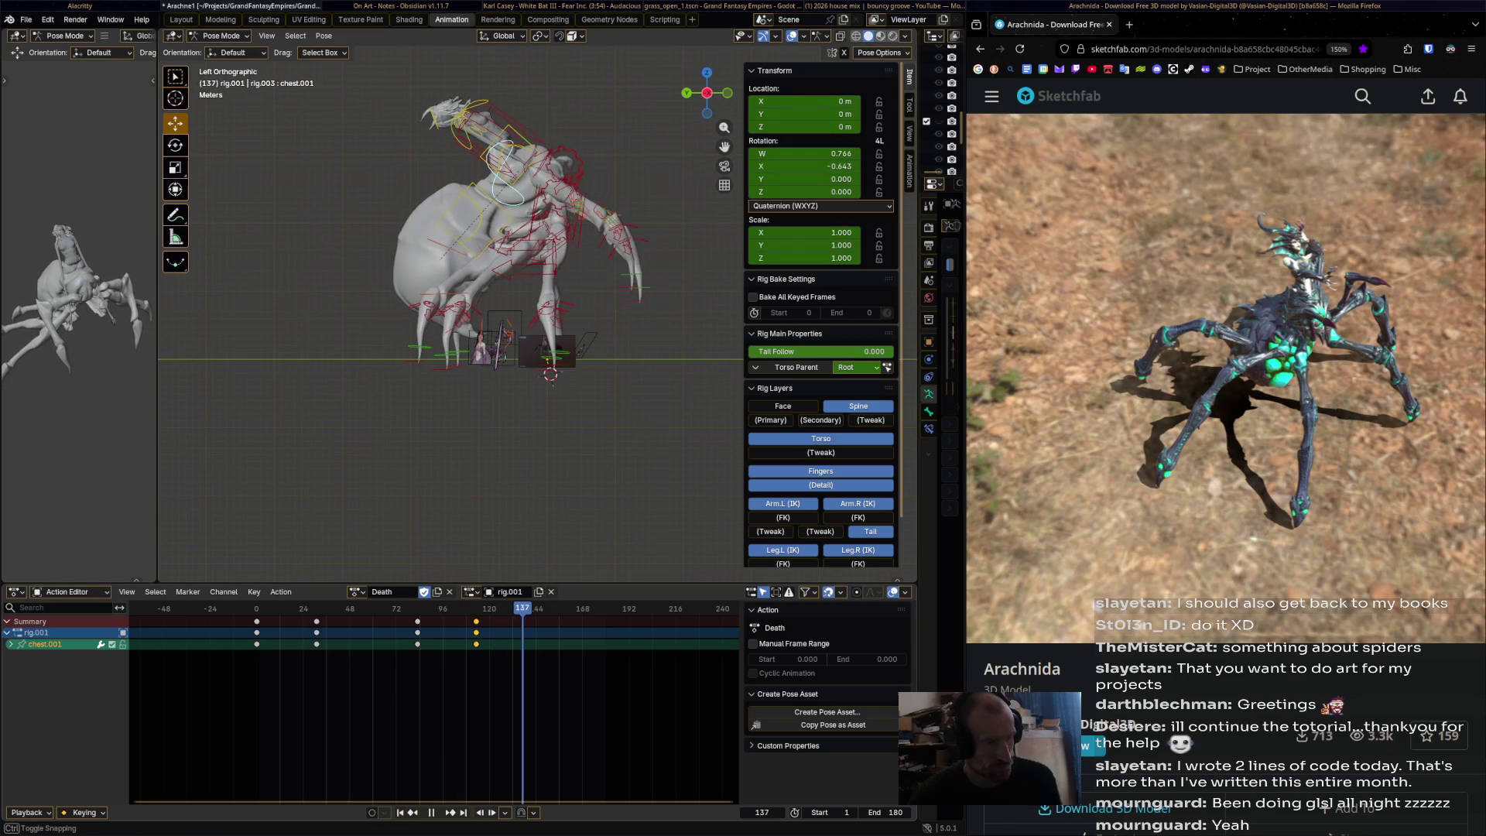
{"action": "key", "text": "space"}
{"action": "key", "text": "r"}
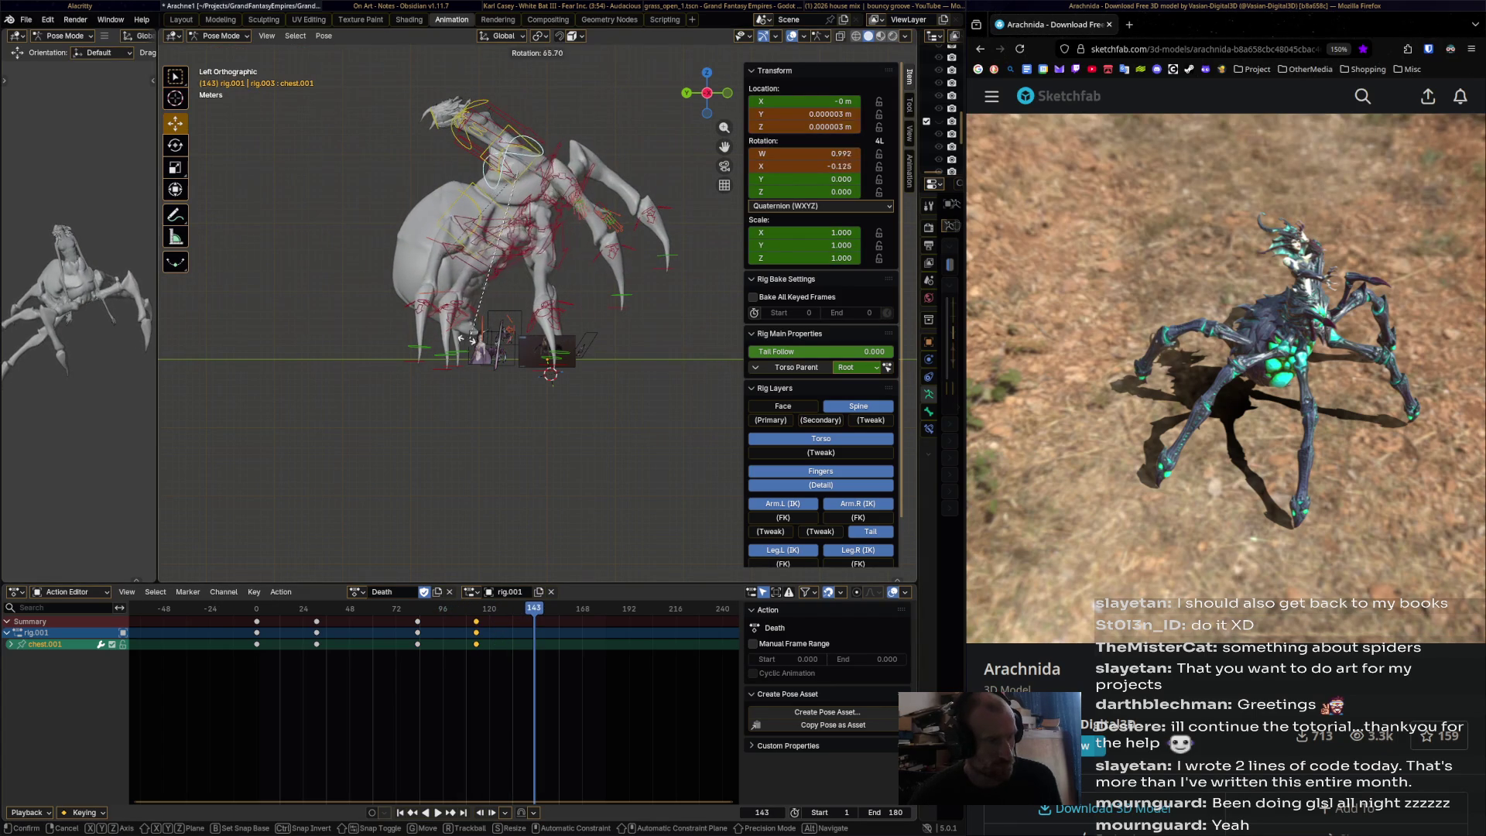
{"action": "key", "text": "Return"}
{"action": "key", "text": "space"}
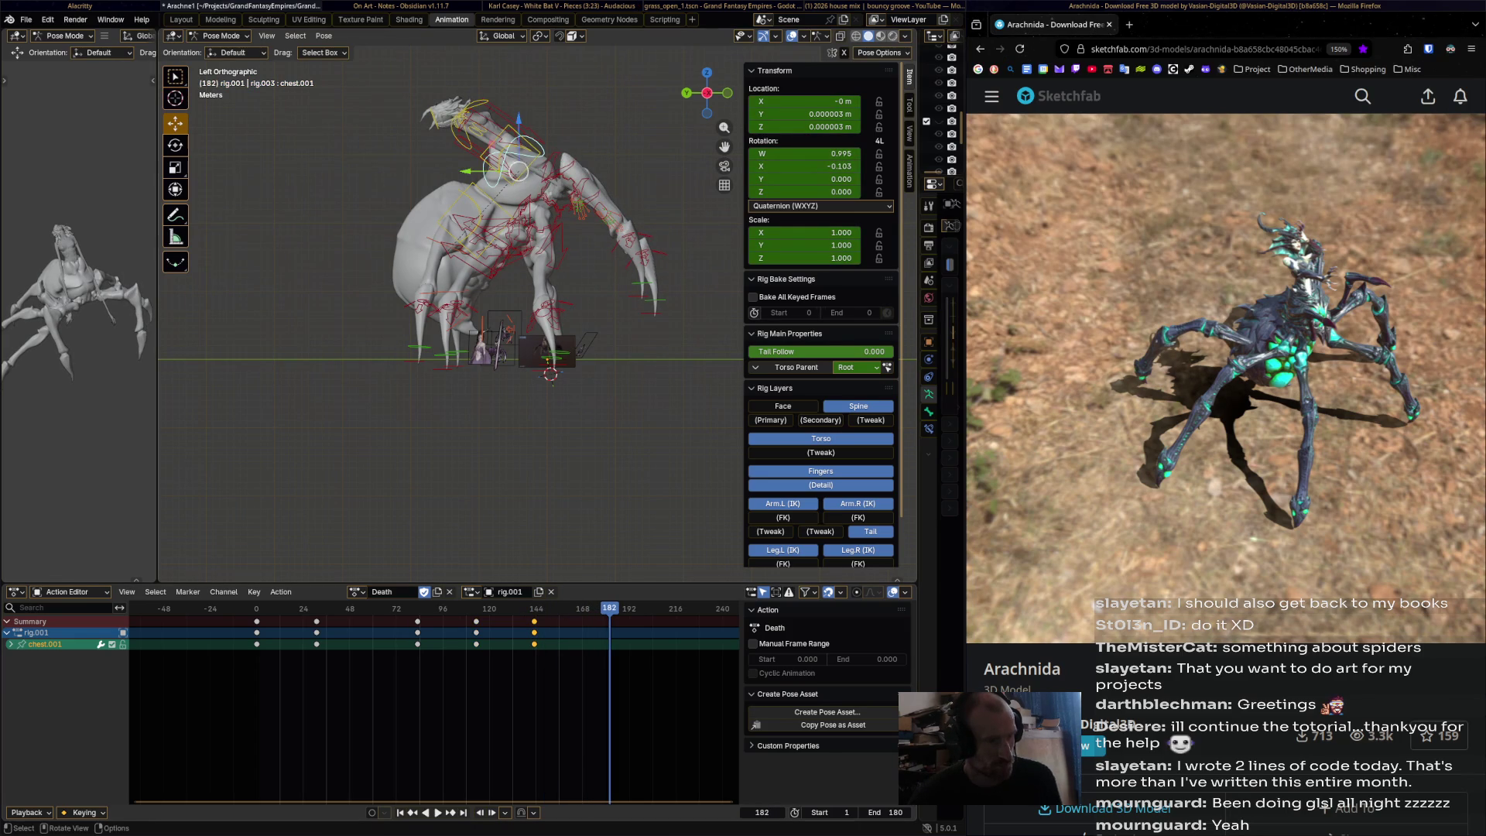
{"action": "scroll", "coordinate": [526, 255], "scroll_direction": "up", "scroll_amount": 5}
- Tilt the upper torso bone further and keyframe its slumped pose at frame 182
{"action": "middle_click_drag", "start_coordinate": [526, 255], "coordinate": [422, 289]}
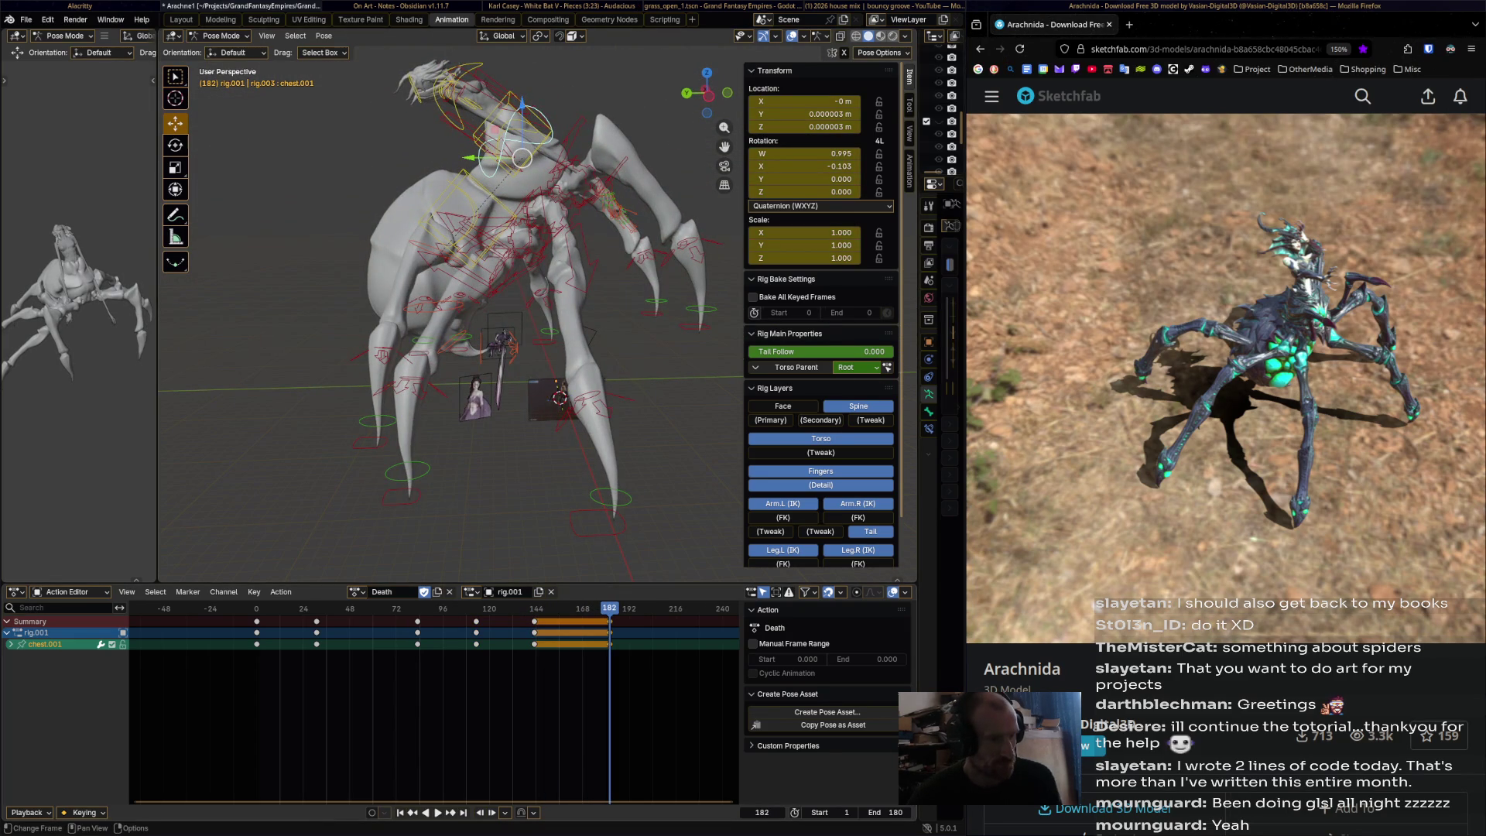
{"action": "key", "text": "r"}
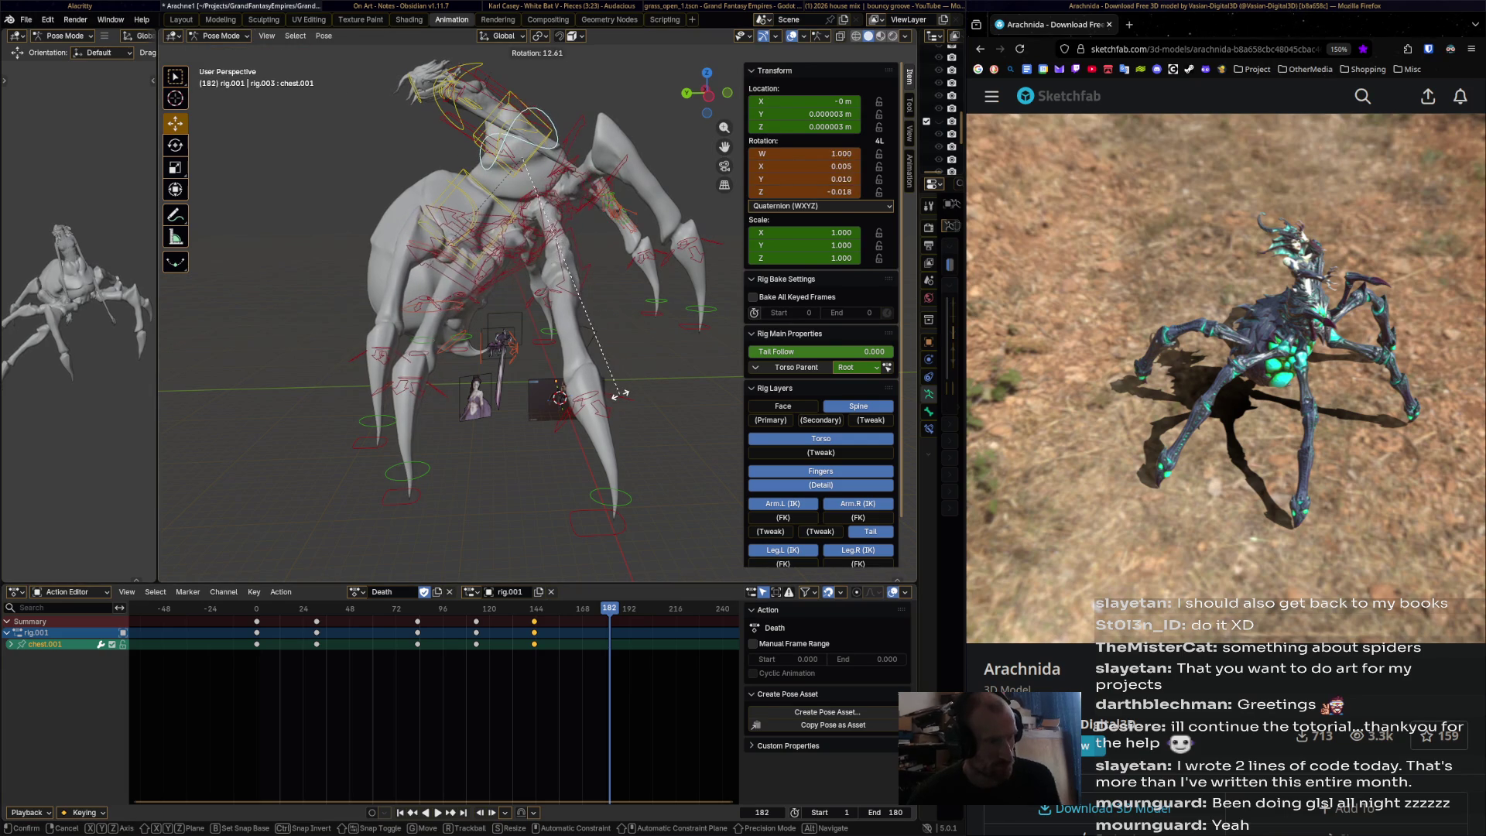
{"action": "left_click", "coordinate": [650, 318]}
{"action": "mouse_move", "coordinate": [650, 317]}
{"action": "middle_mouse_down"}
{"action": "mouse_move", "coordinate": [542, 344]}
{"action": "mouse_move", "coordinate": [573, 410]}
{"action": "mouse_move", "coordinate": [565, 390]}
{"action": "middle_mouse_up"}
{"action": "key", "text": "r"}
{"action": "left_click", "coordinate": [536, 348]}
{"action": "key", "text": "i"}
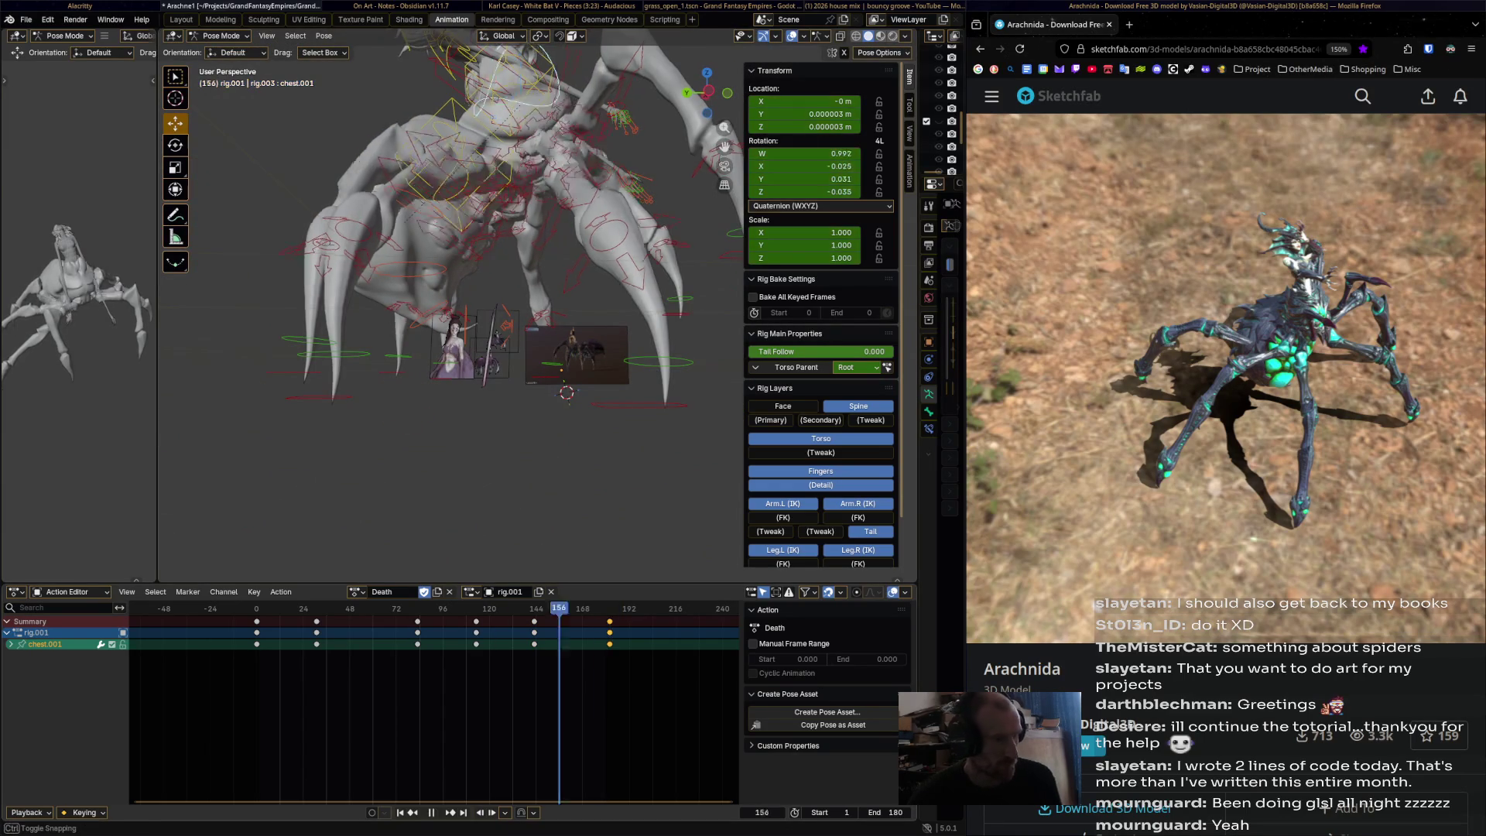
{"action": "key", "text": "Escape"}
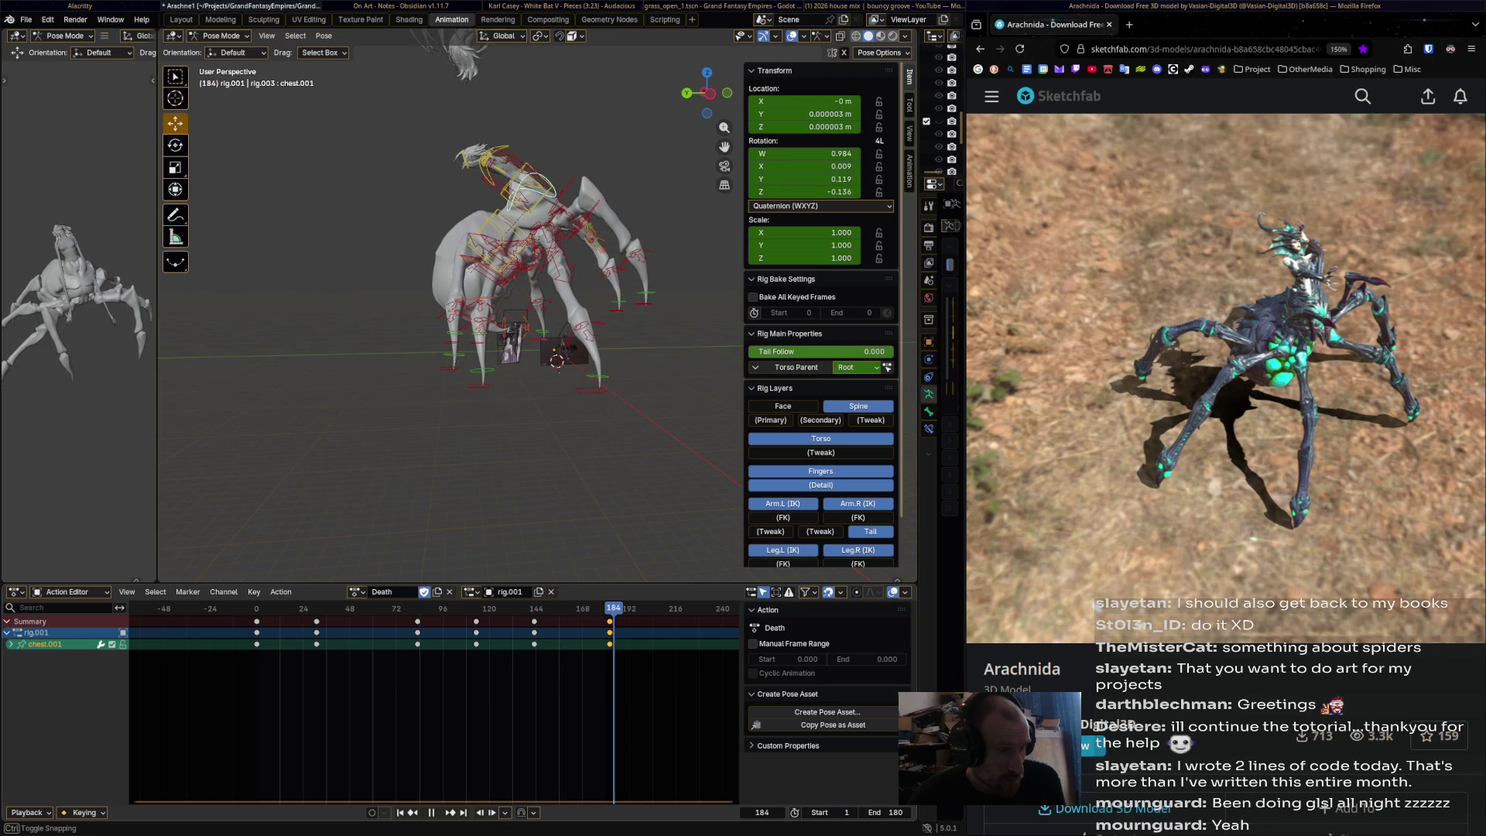
- Replay the Death action from the beginning and select the chest bone
{"action": "middle_click_drag", "start_coordinate": [541, 309], "coordinate": [534, 317]}
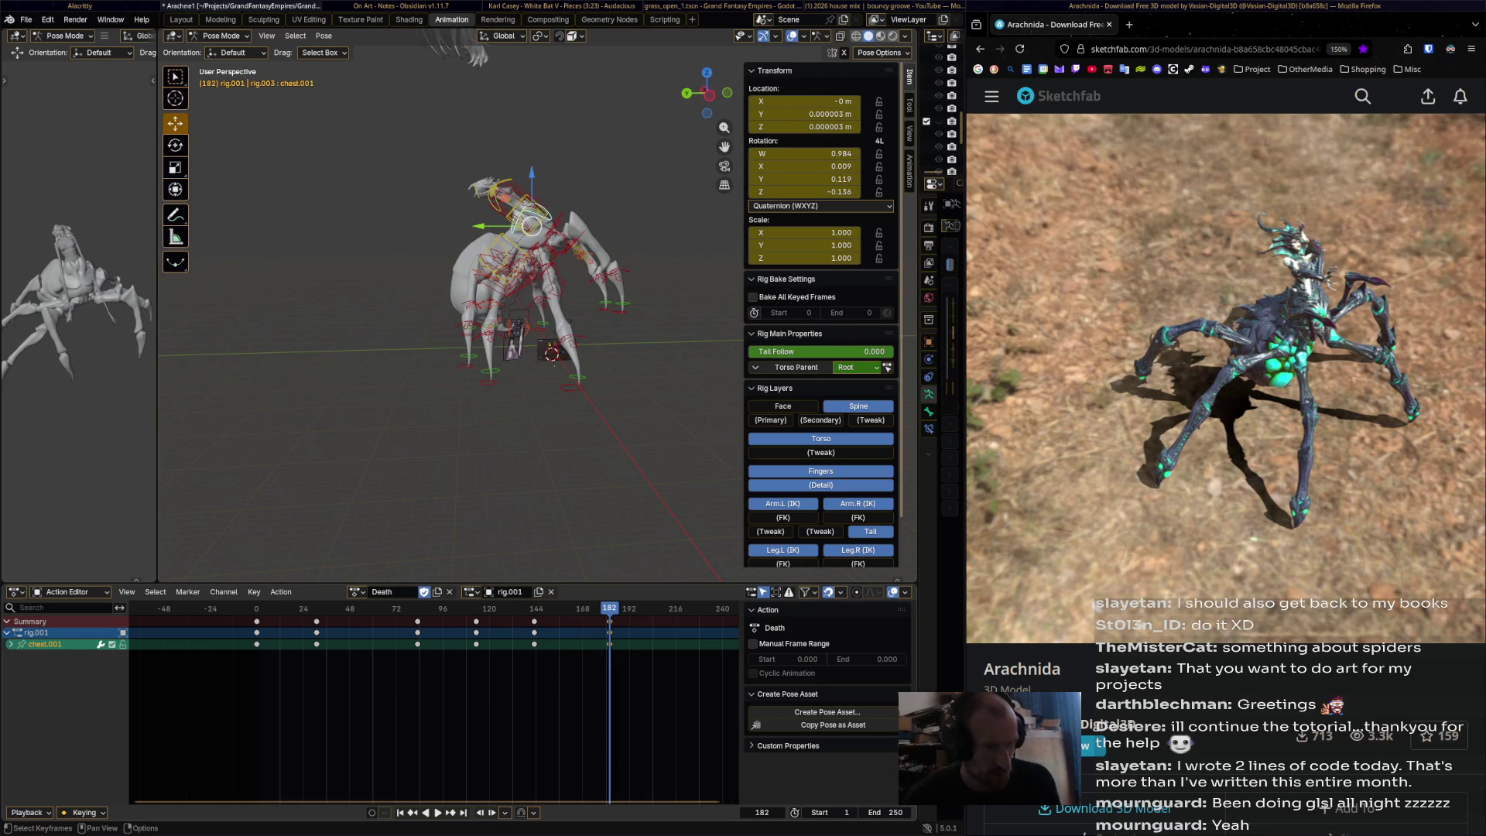
{"action": "key", "text": "shift+Left"}
{"action": "key", "text": "space"}
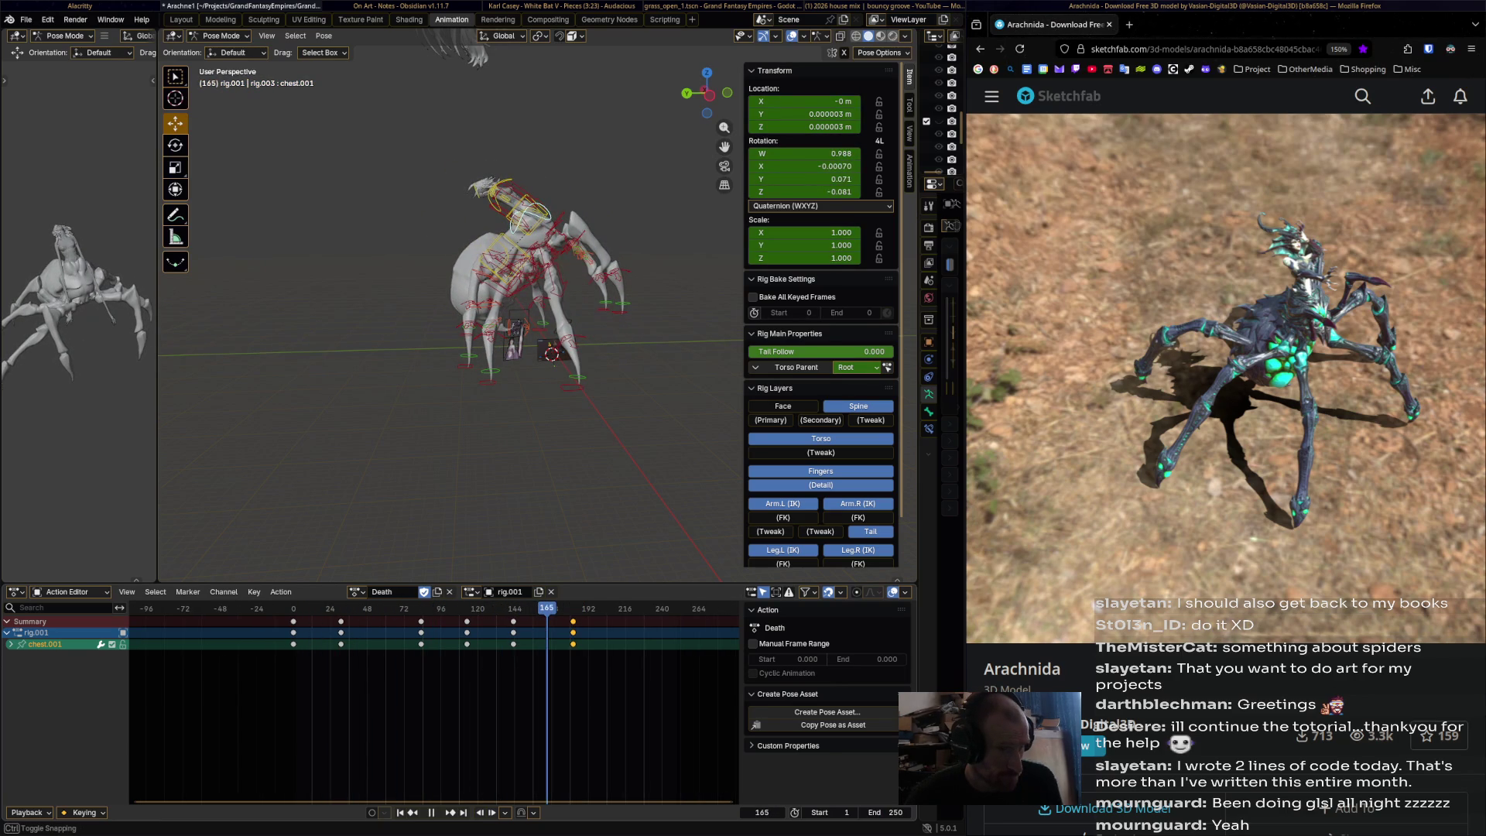
{"action": "middle_click_drag", "start_coordinate": [464, 271], "coordinate": [464, 387], "text": "shift"}
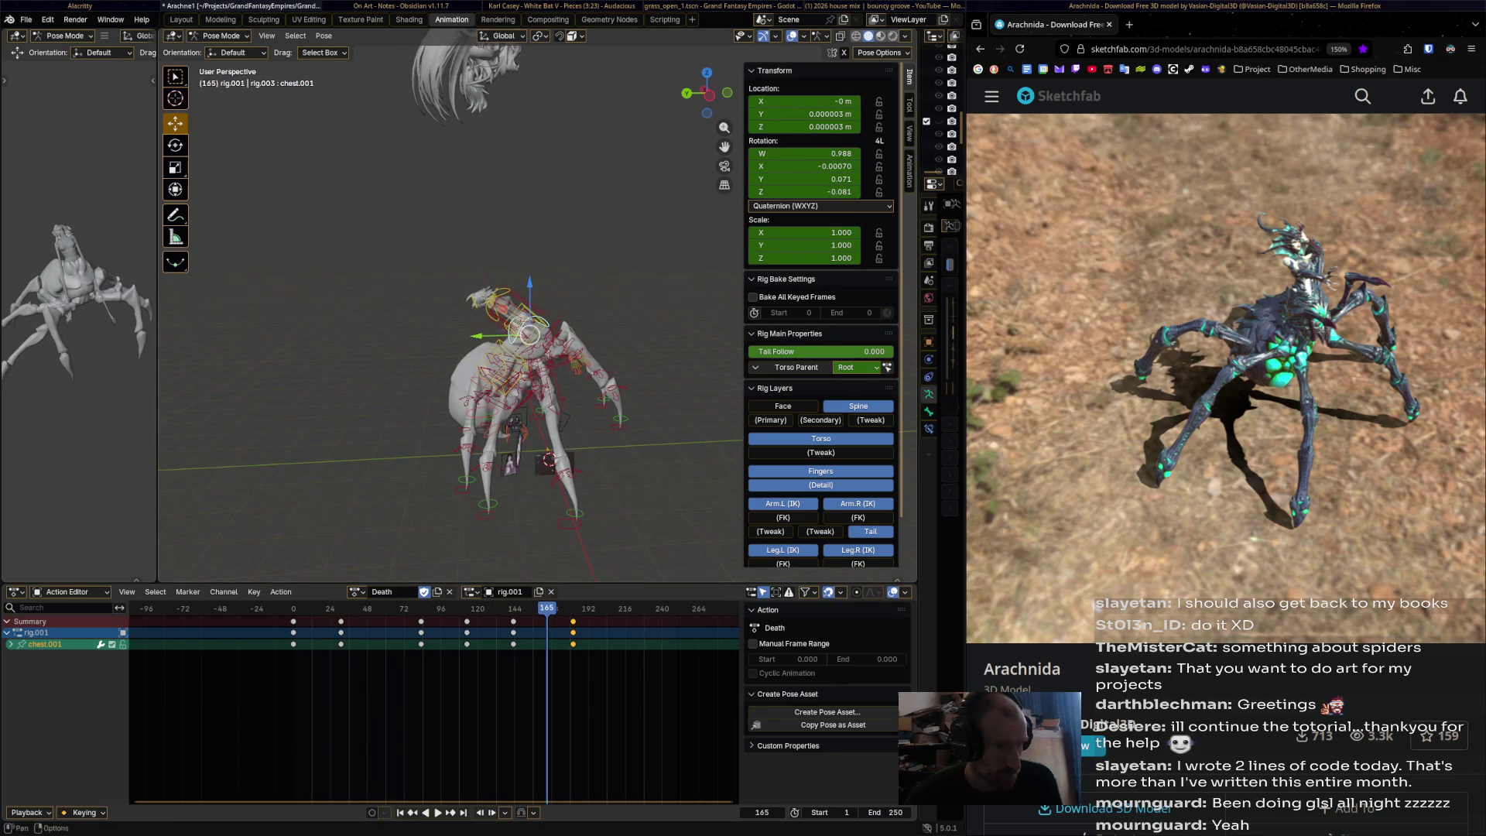
{"action": "scroll", "coordinate": [533, 309], "scroll_direction": "up", "scroll_amount": 5}
{"action": "left_click", "coordinate": [476, 314]}
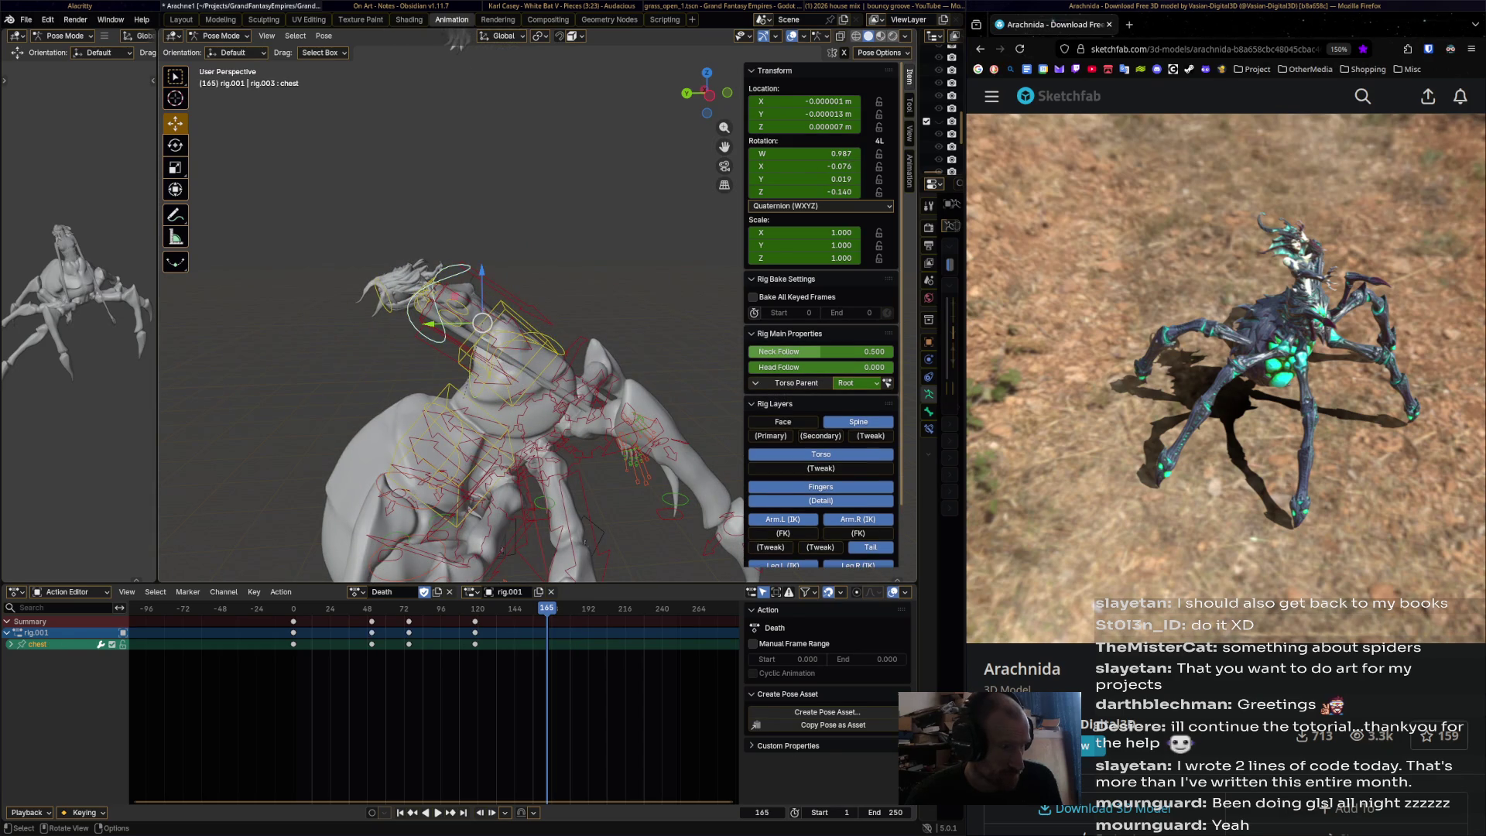
- Rotate the chest bone twice and keyframe the pose at frame 165
{"action": "key", "text": "r"}
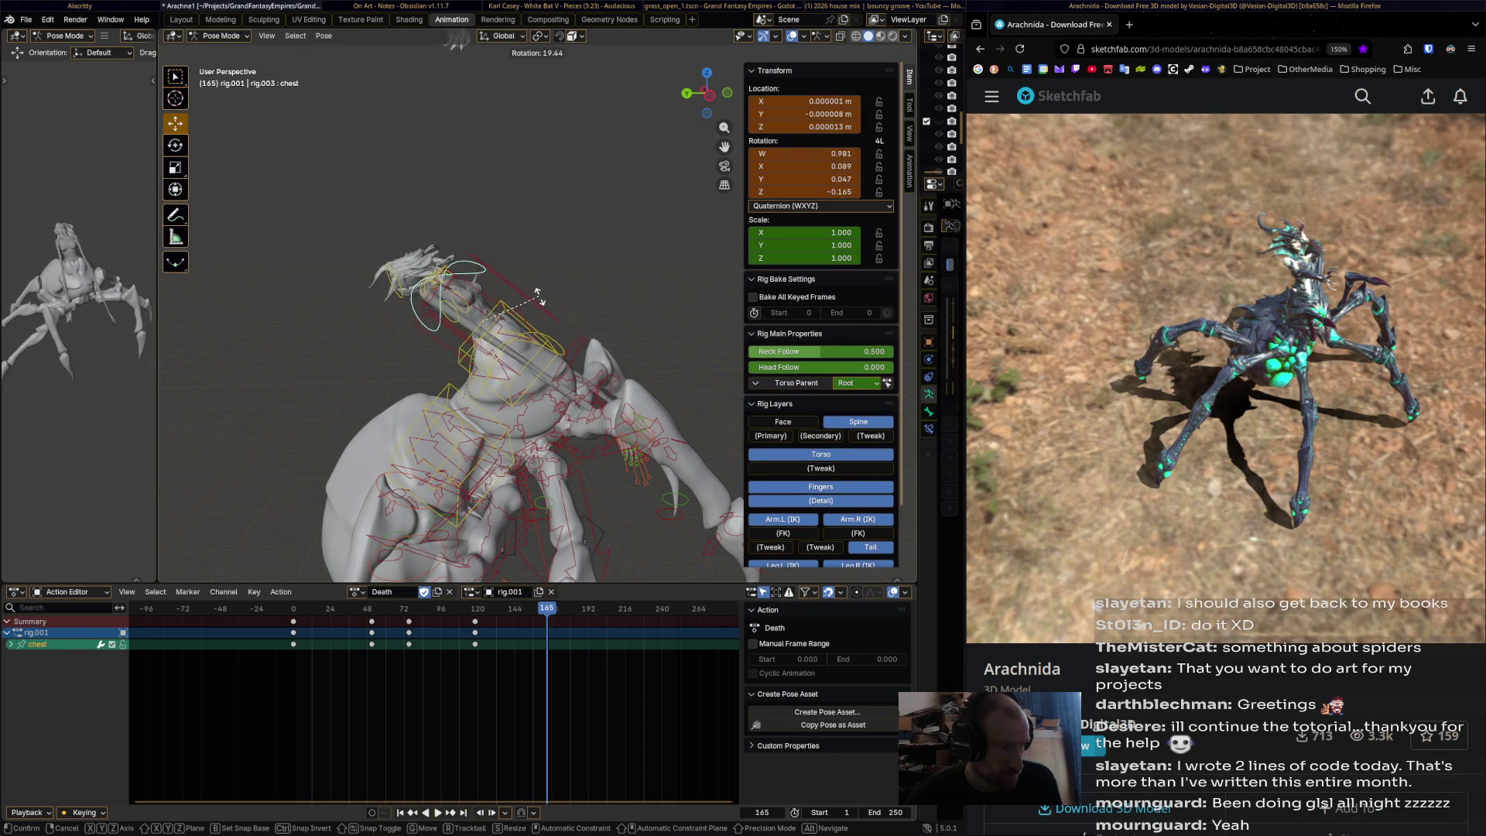
{"action": "left_click", "coordinate": [532, 291]}
{"action": "key", "text": "r"}
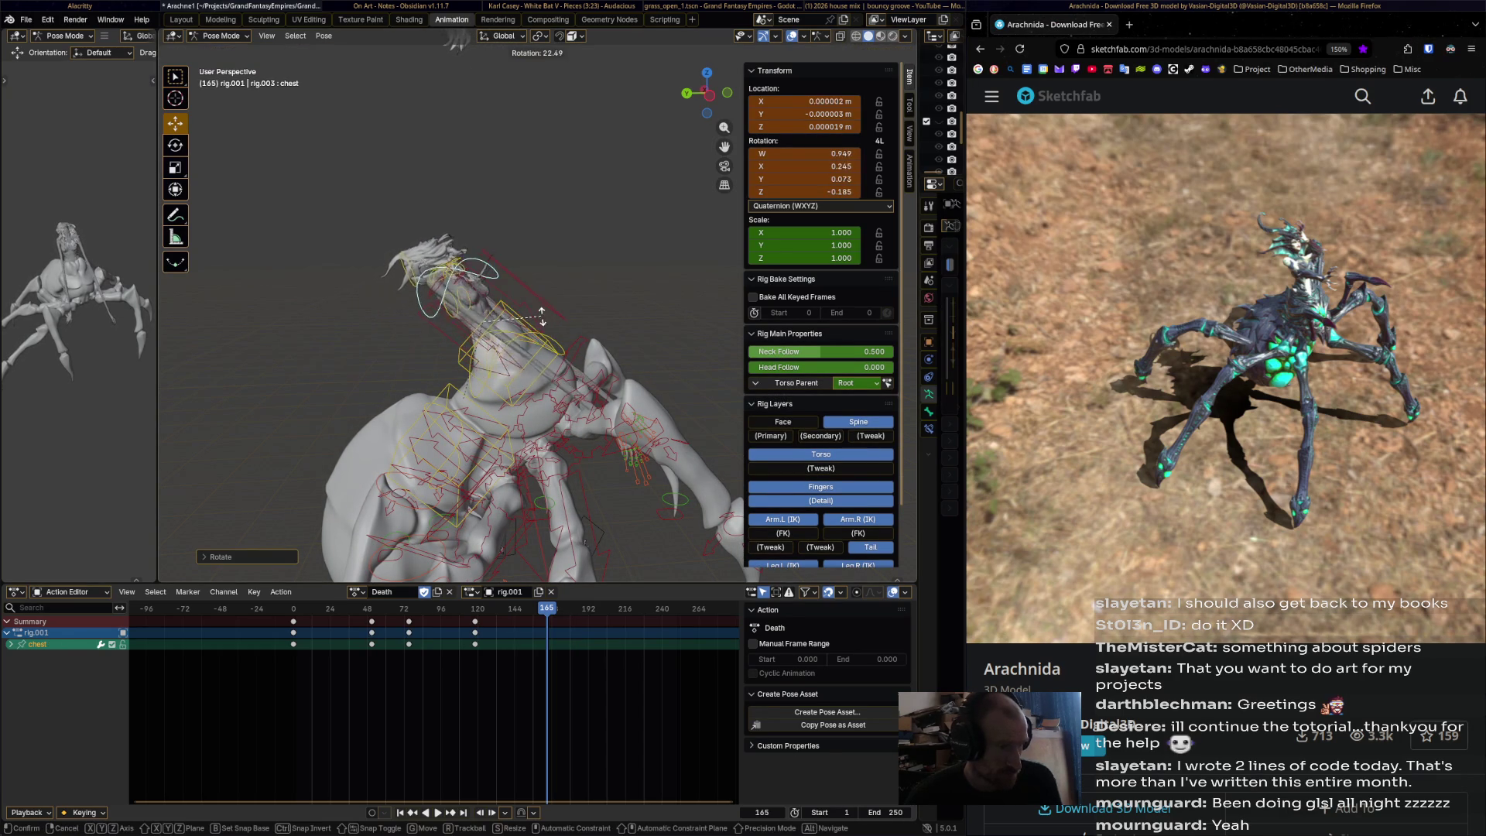
{"action": "left_click", "coordinate": [525, 286]}
{"action": "key", "text": "i"}
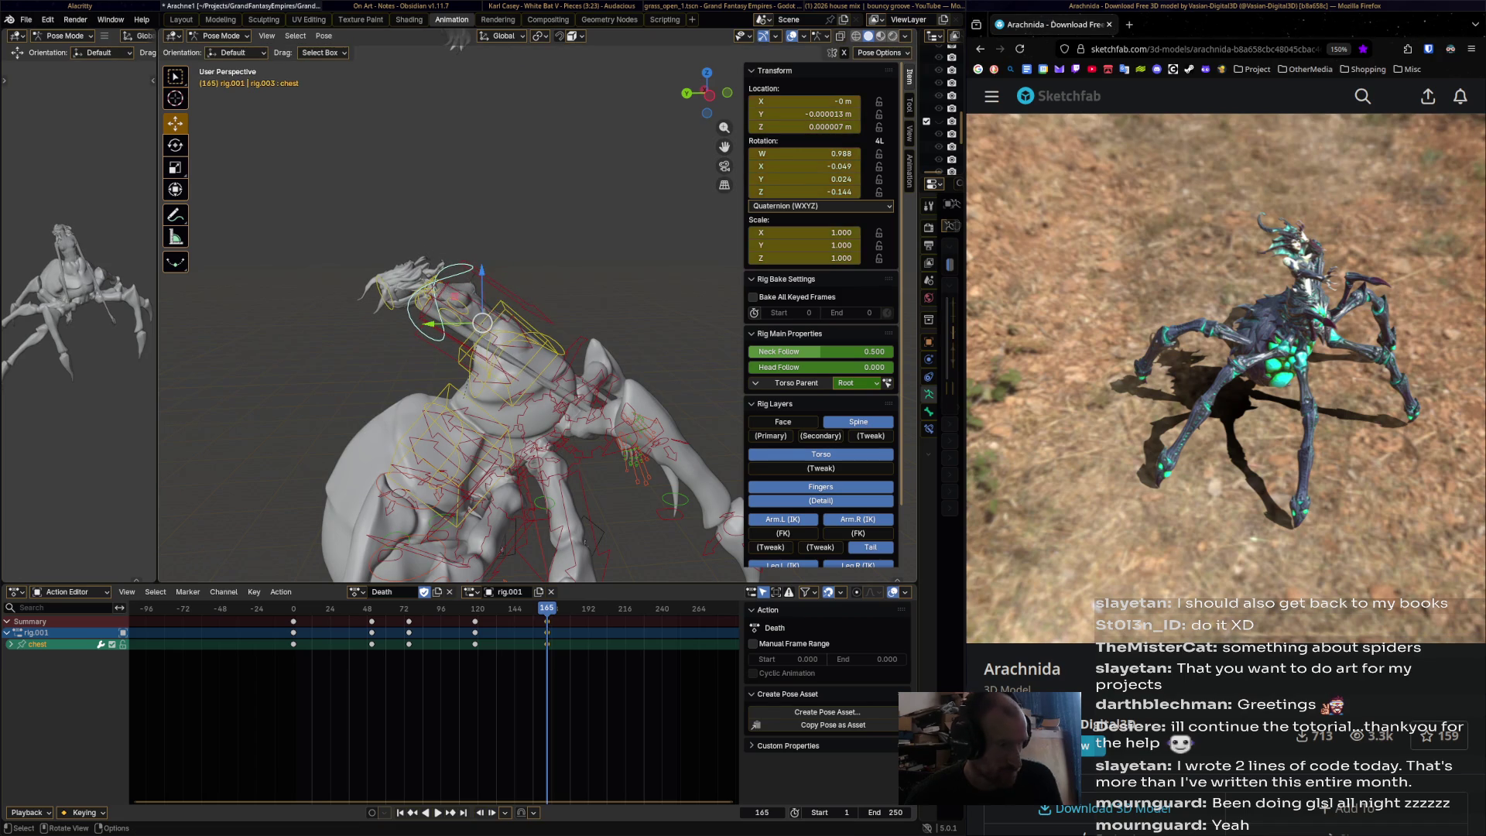
{"action": "key", "text": "space"}
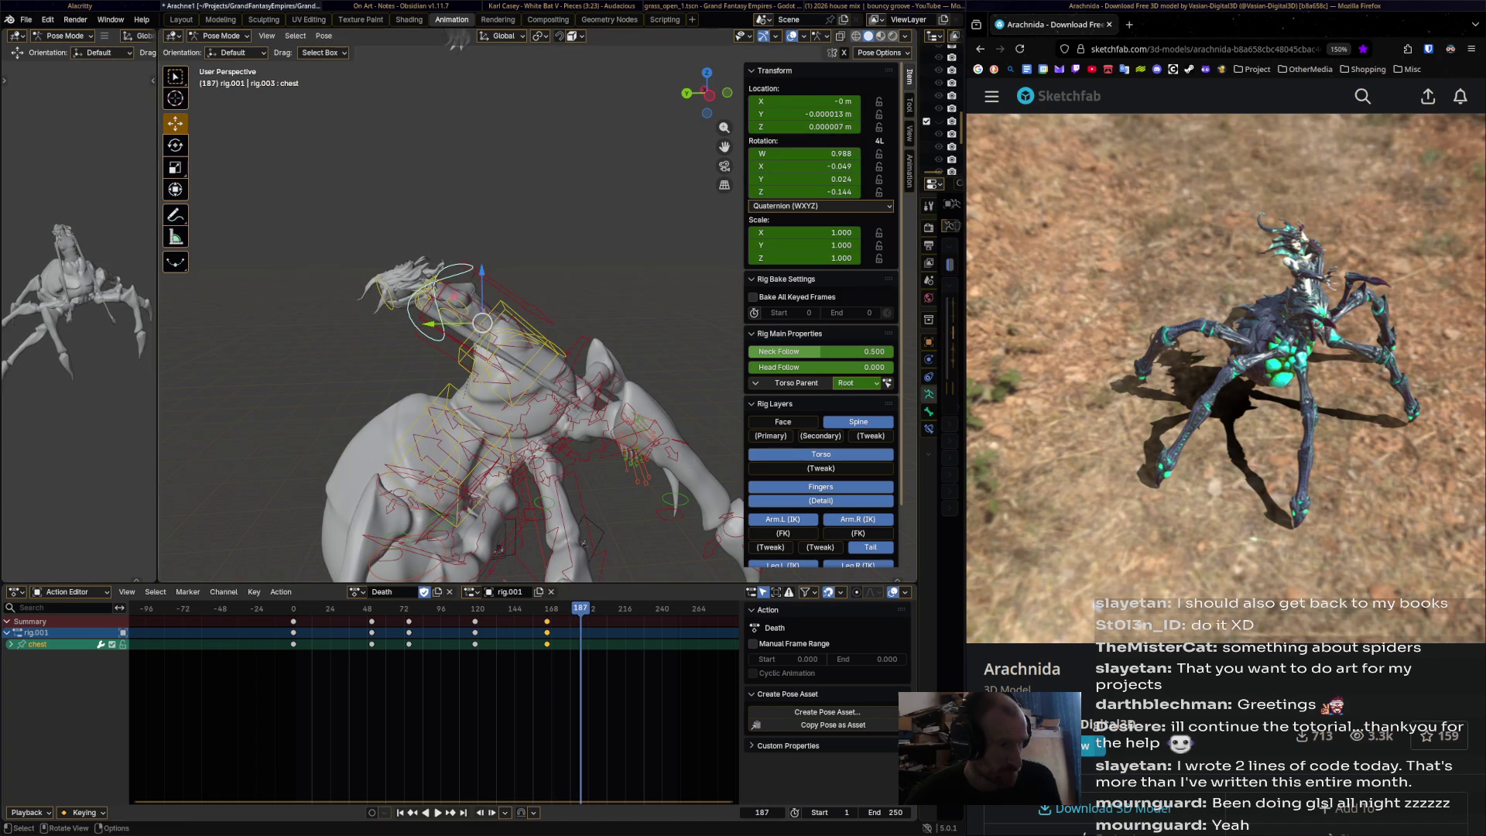
- Tilt the chest bone again and keyframe it at frame 187
{"action": "key", "text": "r"}
{"action": "left_click", "coordinate": [637, 334]}
{"action": "mouse_move", "coordinate": [636, 334]}
{"action": "middle_mouse_down"}
{"action": "mouse_move", "coordinate": [608, 356]}
{"action": "mouse_move", "coordinate": [649, 277]}
{"action": "middle_mouse_up"}
{"action": "key", "text": "r"}
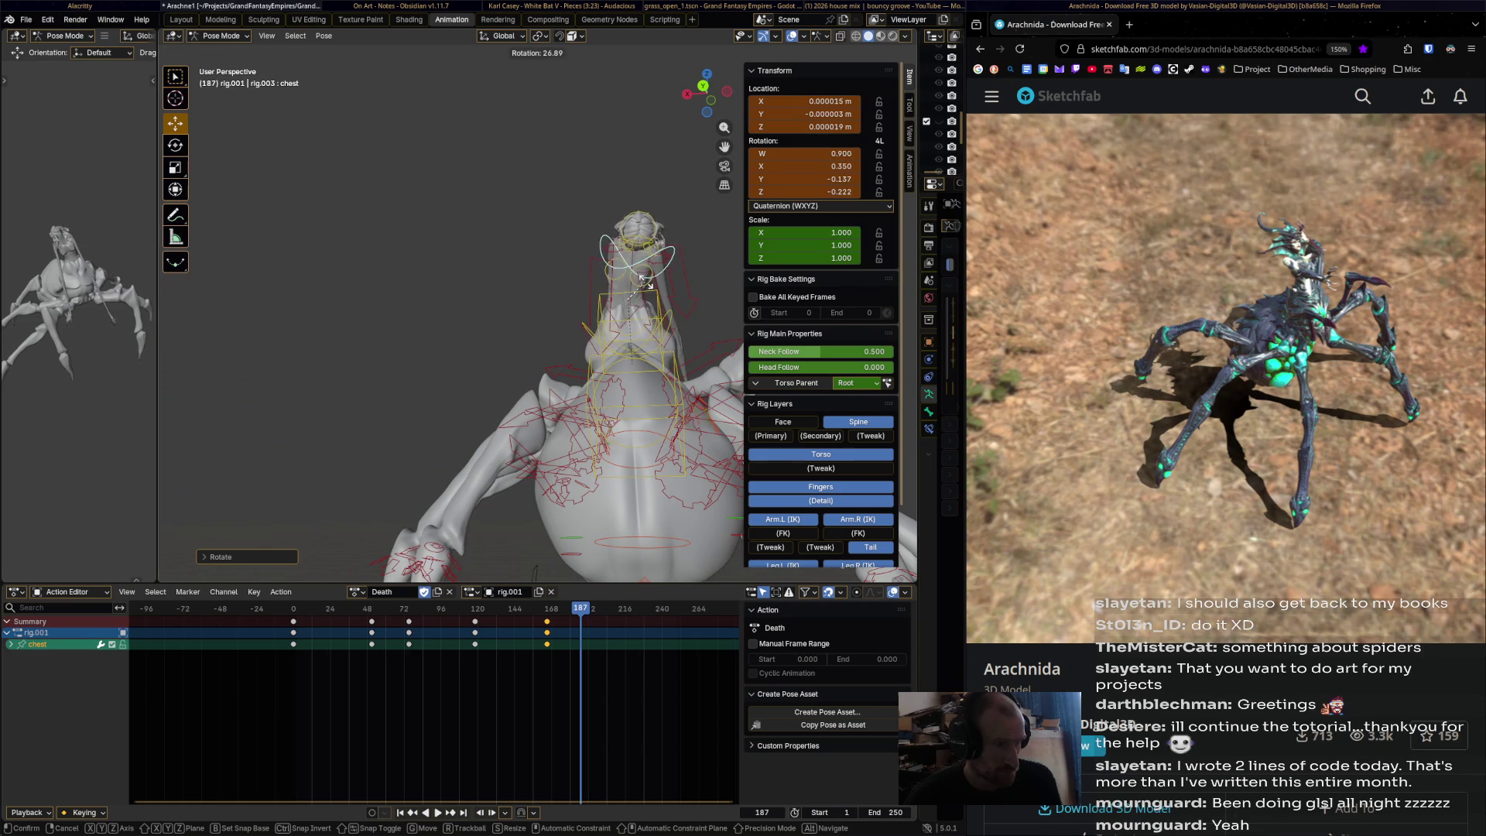
{"action": "left_click", "coordinate": [627, 299]}
{"action": "key", "text": "i"}
{"action": "middle_click_drag", "start_coordinate": [628, 299], "coordinate": [476, 308]}
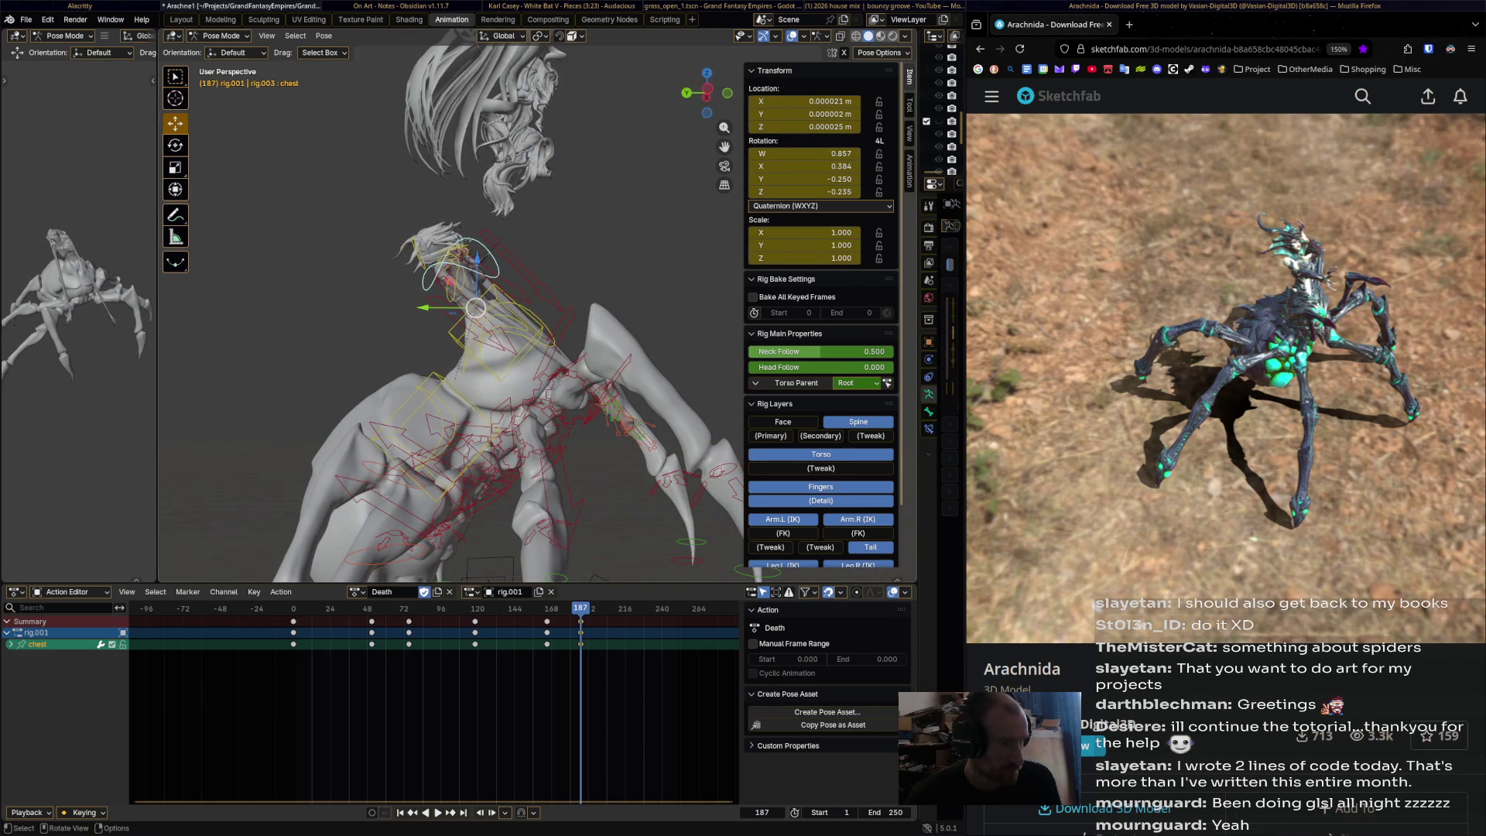
- Review the collapse, then rotate and key the chest pose at frame 118
{"action": "key", "text": "shift+ctrl+space"}
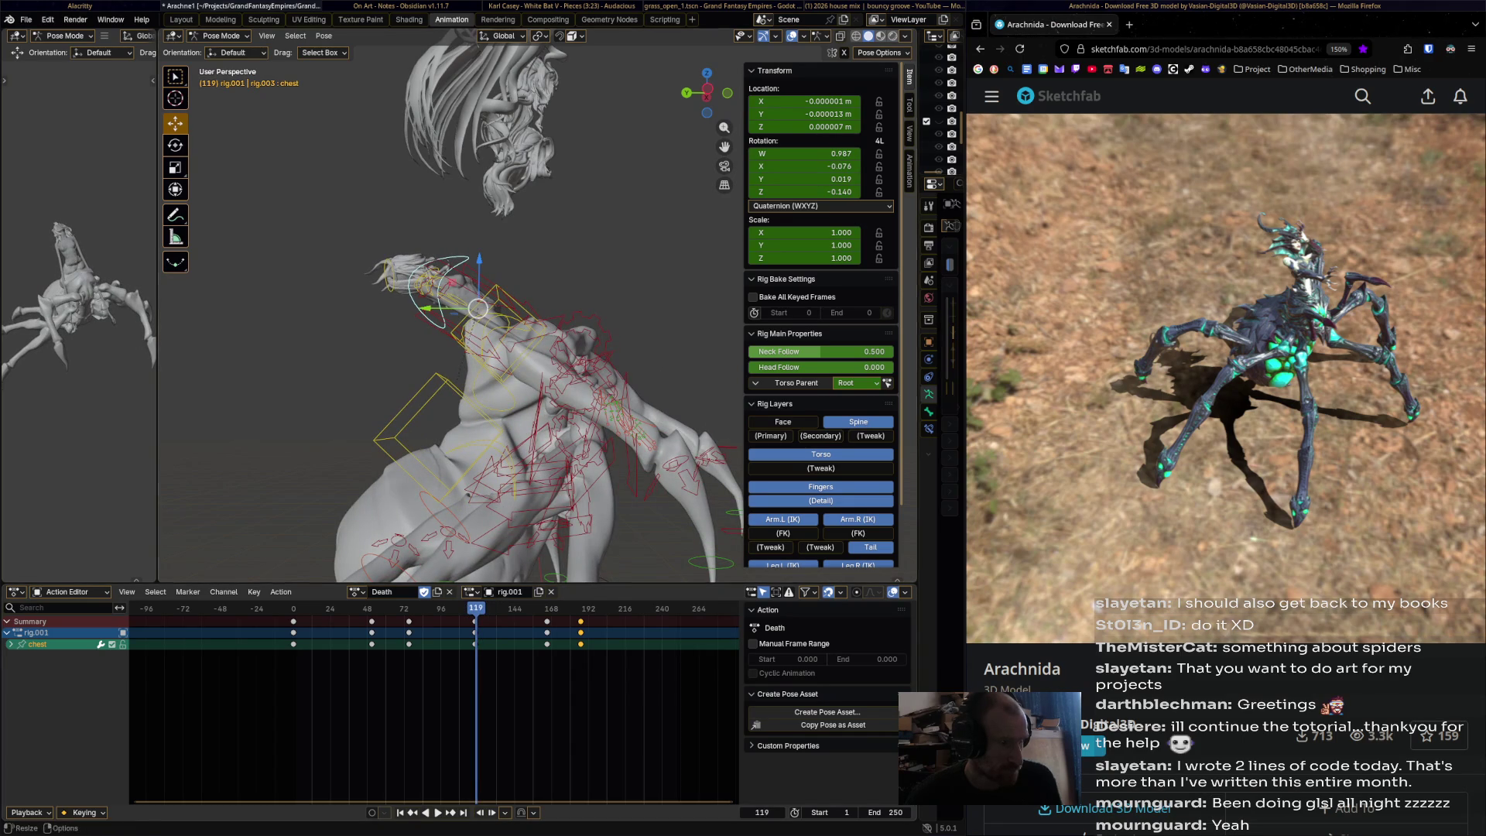
{"action": "key", "text": "shift+ctrl+space"}
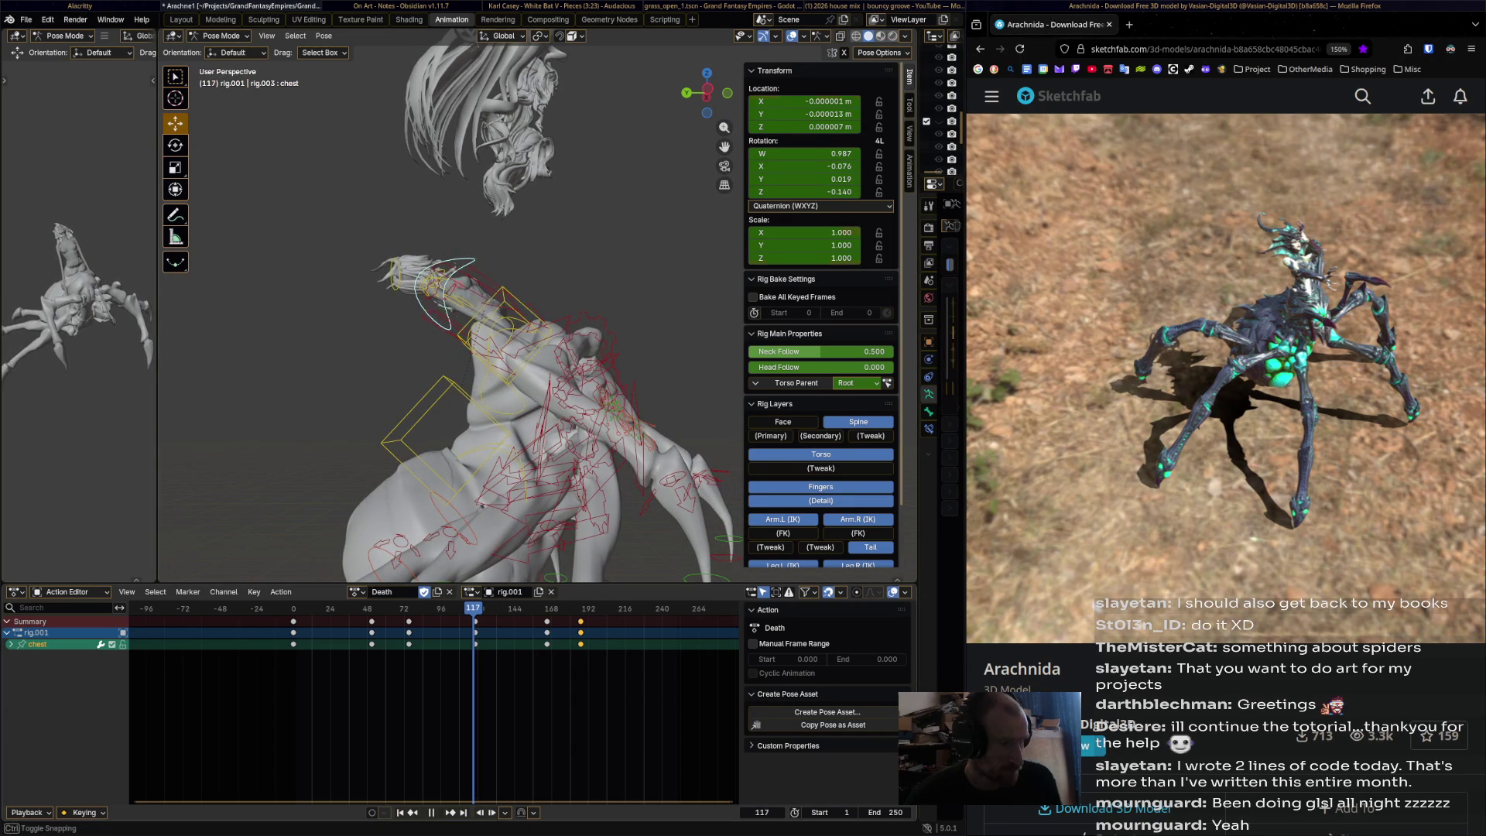
{"action": "key", "text": "space"}
{"action": "key", "text": "r"}
{"action": "left_click", "coordinate": [557, 207]}
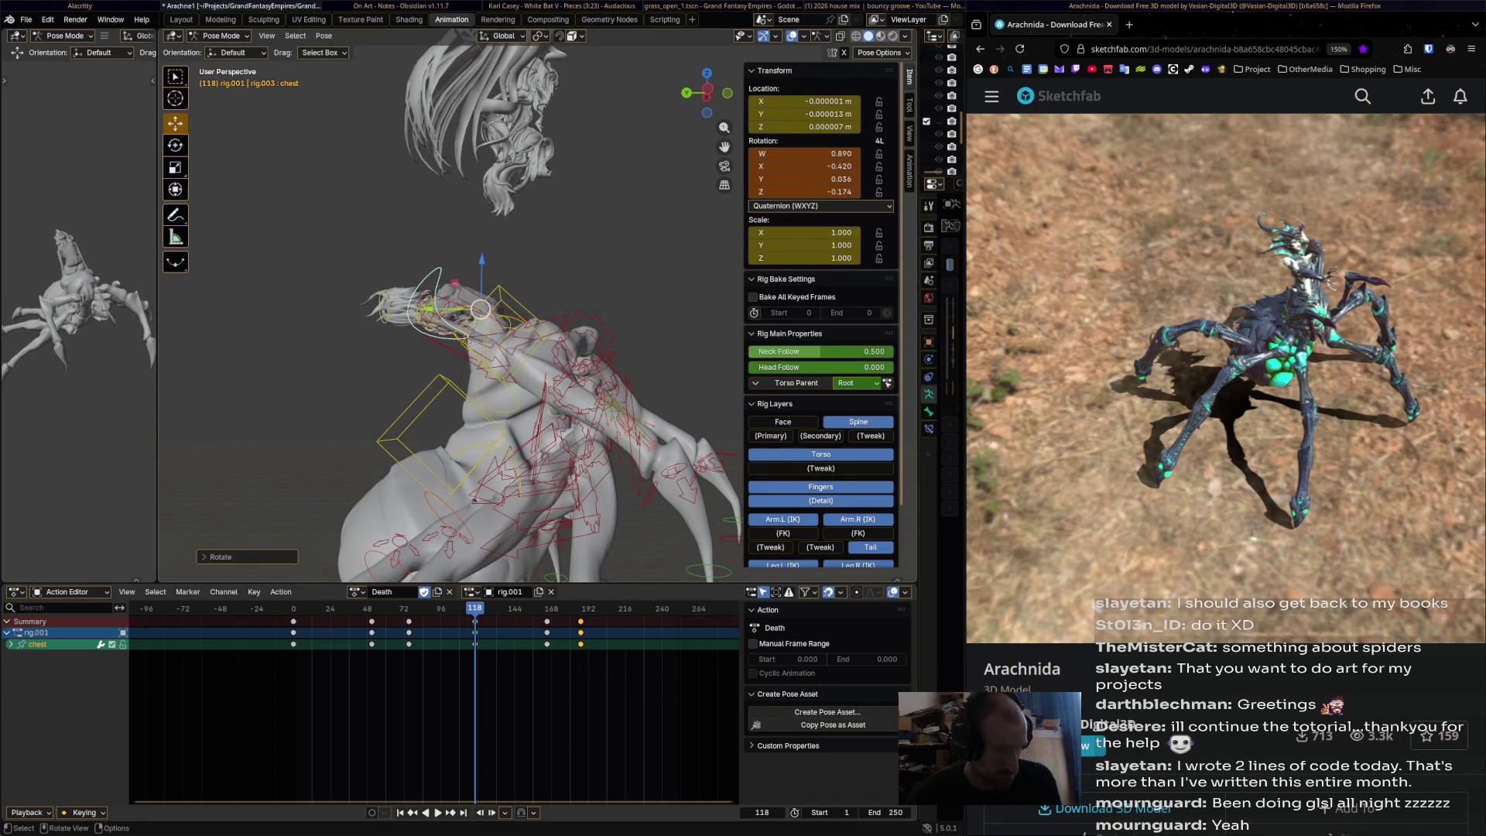
{"action": "key", "text": "i"}
- Try a chest key at frame 167, then undo it
{"action": "key", "text": "space"}
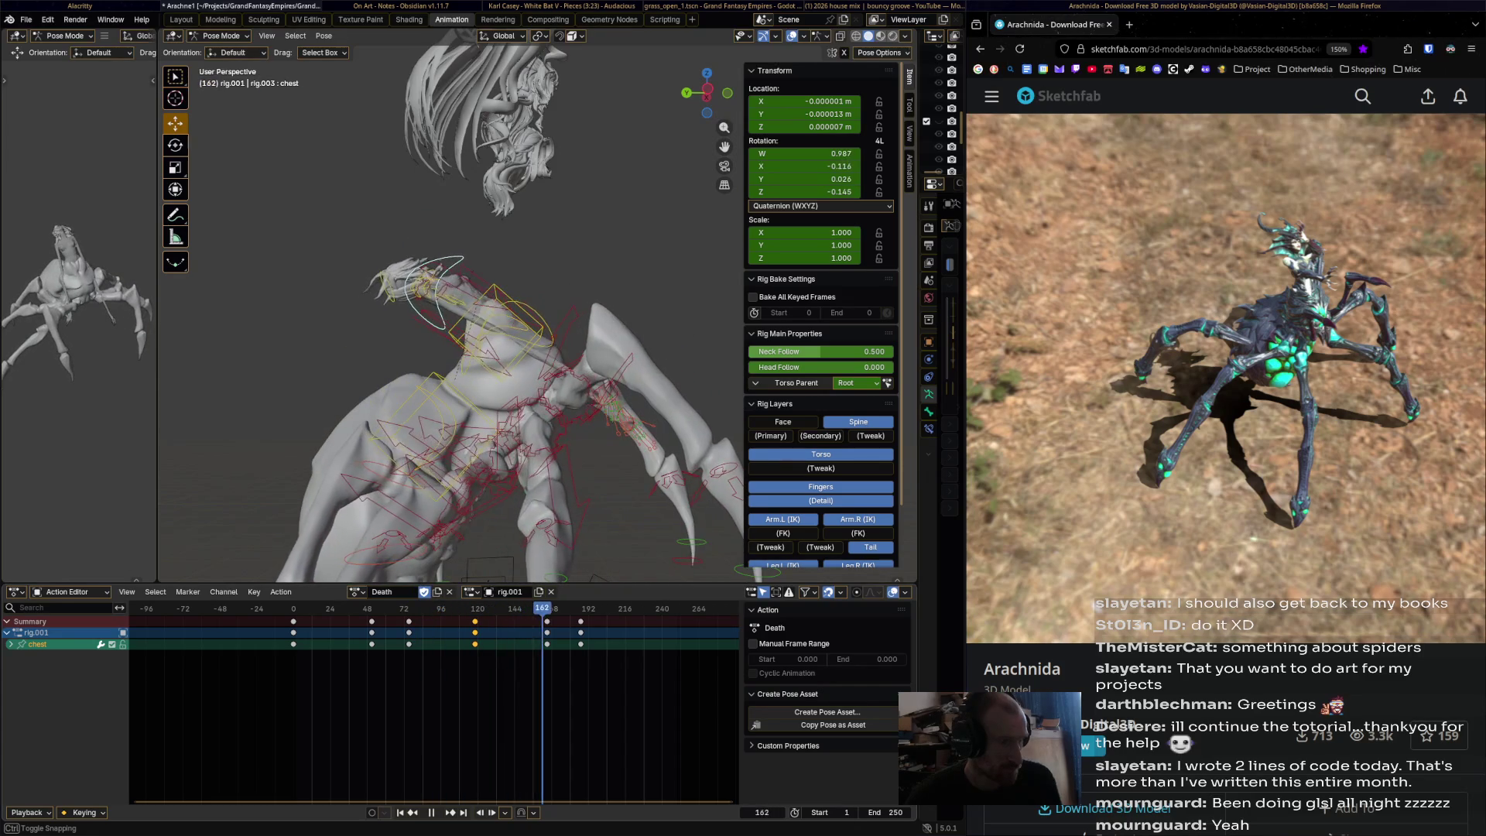
{"action": "key", "text": "space"}
{"action": "key", "text": "r"}
{"action": "key", "text": "Return"}
{"action": "key", "text": "i"}
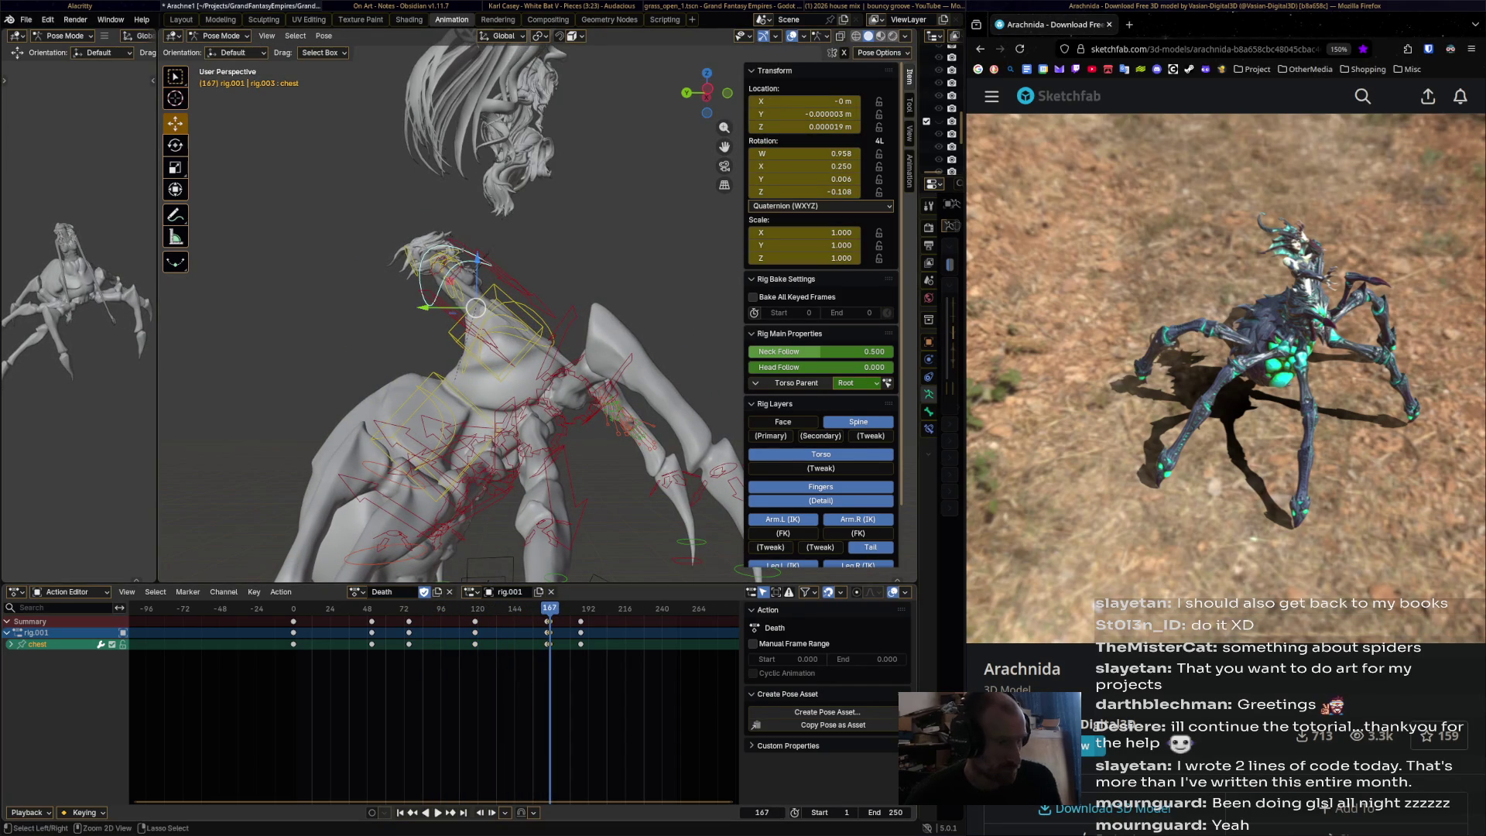
{"action": "key", "text": "ctrl+z"}
- Re-key the chest tilt at frame 165 and shift the frame 193 keys to about 204
{"action": "key", "text": "shift+ctrl+space"}
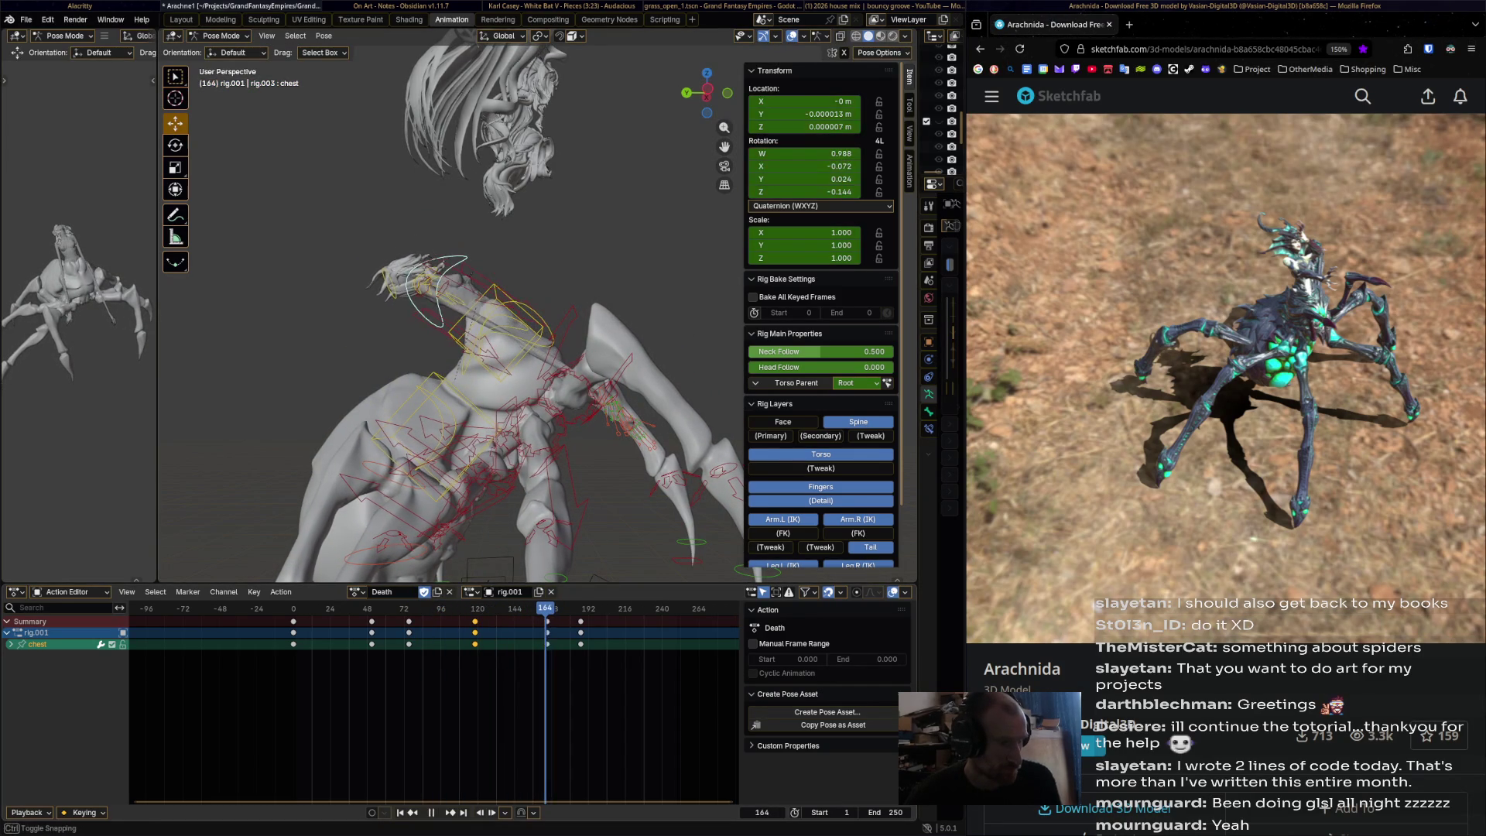
{"action": "key", "text": "r"}
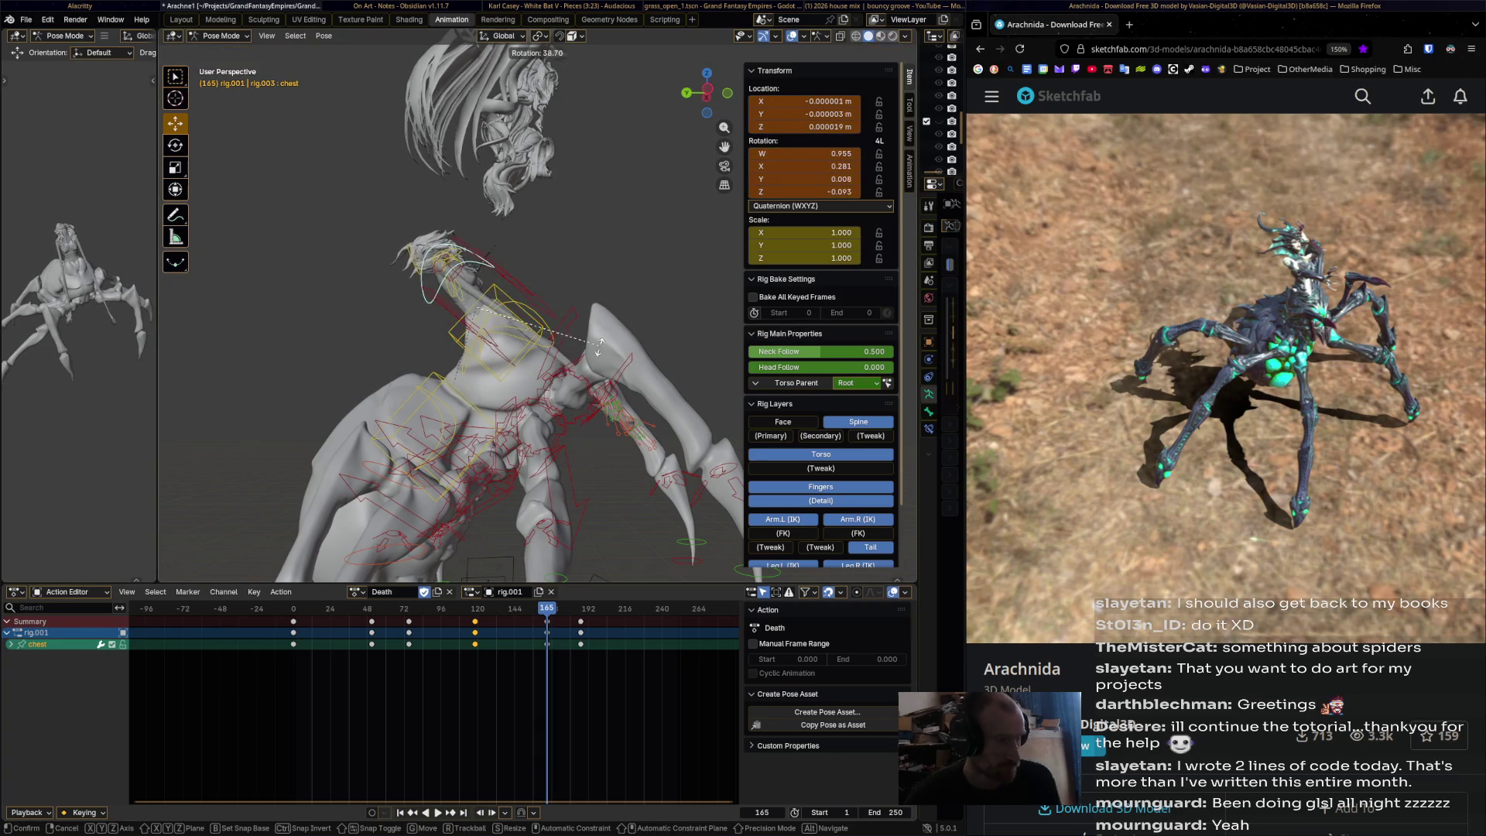
{"action": "key", "text": "Return"}
{"action": "key", "text": "i"}
{"action": "key", "text": "shift+ctrl+space"}
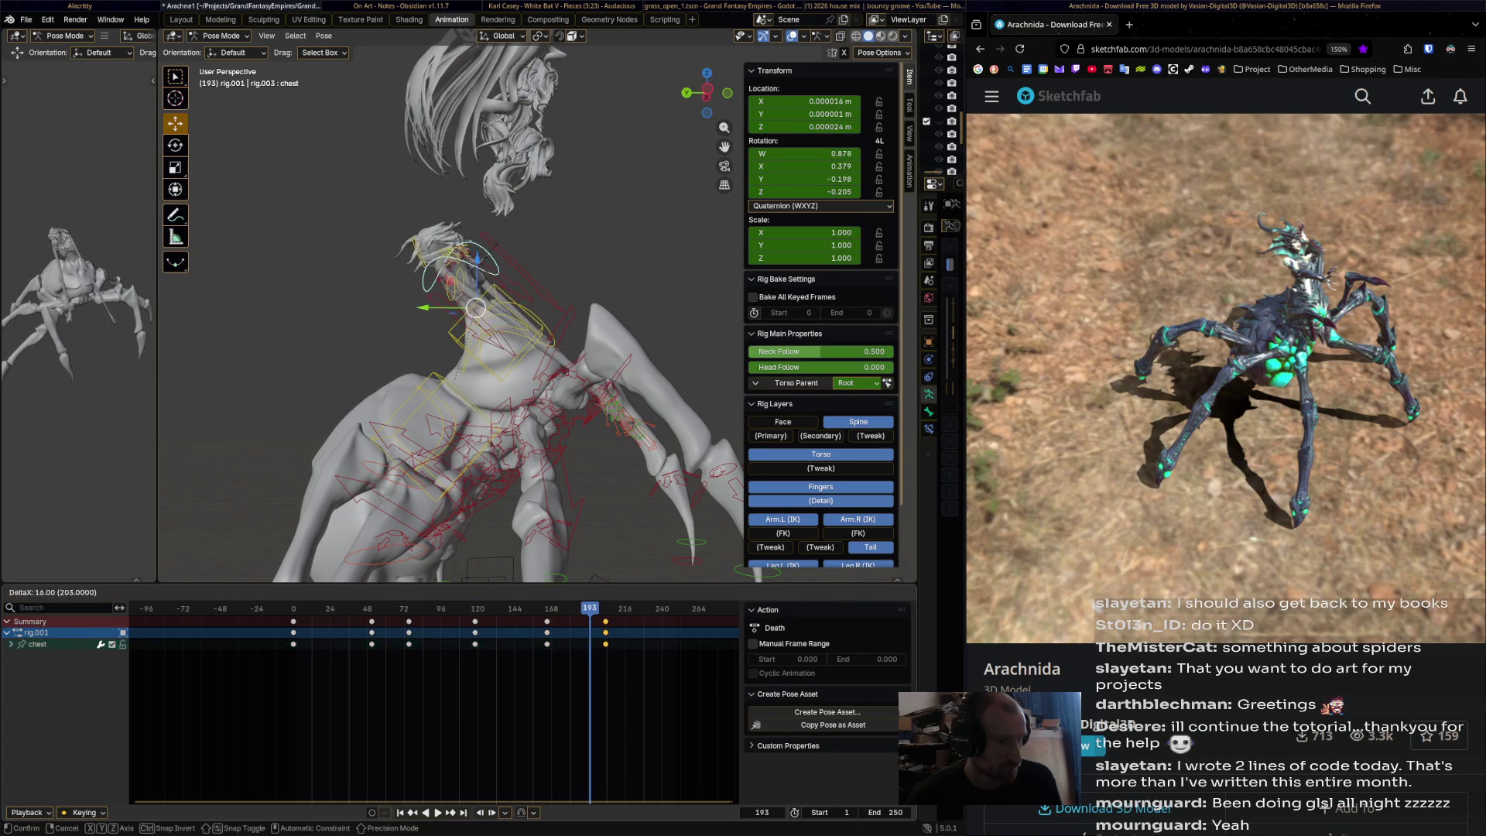
{"action": "left_click_drag", "start_coordinate": [581, 632], "coordinate": [607, 633]}
{"action": "key", "text": "space"}
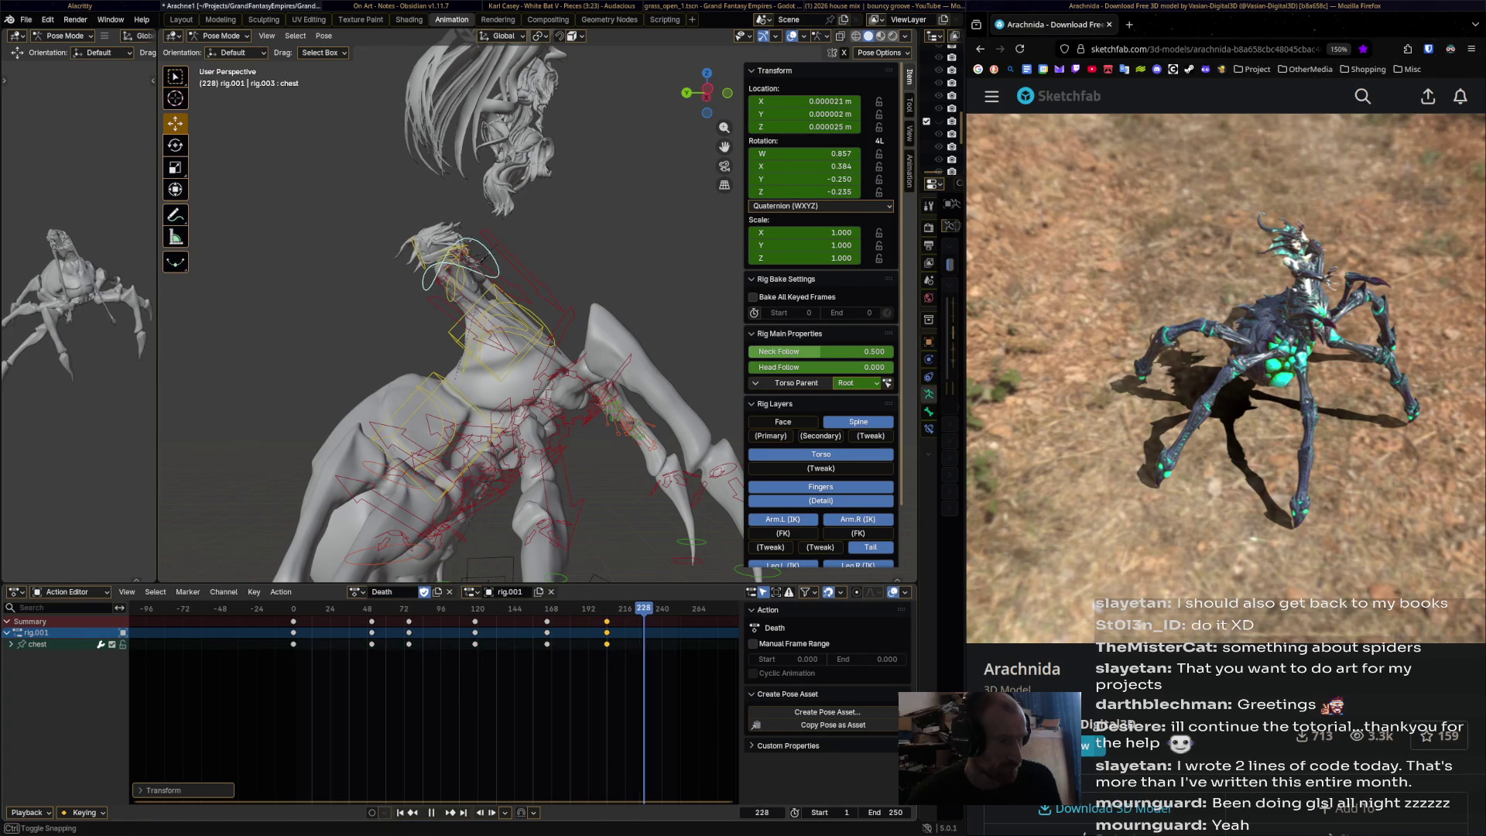
- Rotate the chest to turn the body and keyframe it at frames 225 and 249
{"action": "key", "text": "r"}
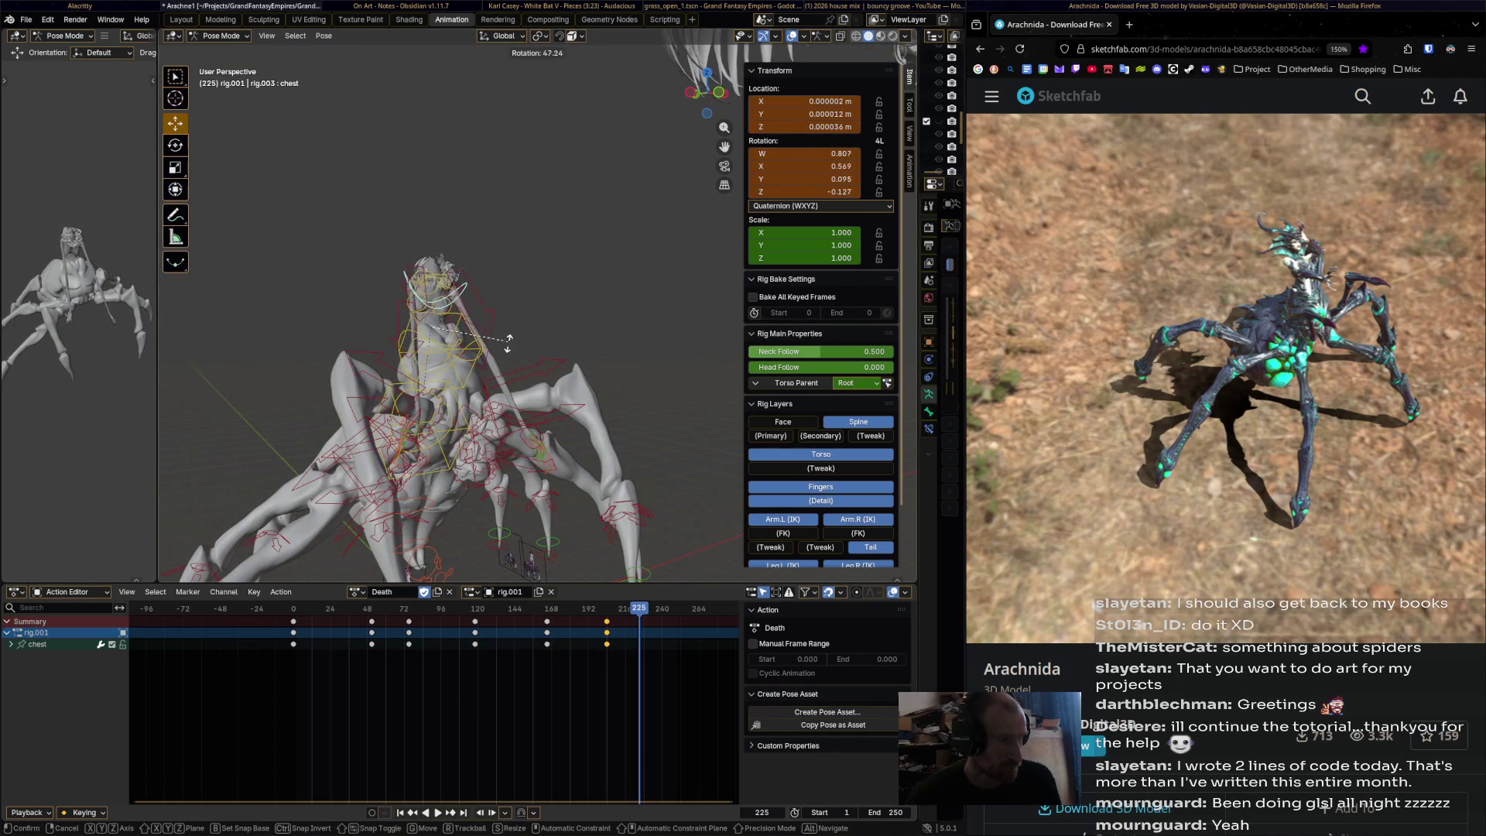
{"action": "left_click", "coordinate": [509, 341]}
{"action": "key", "text": "i"}
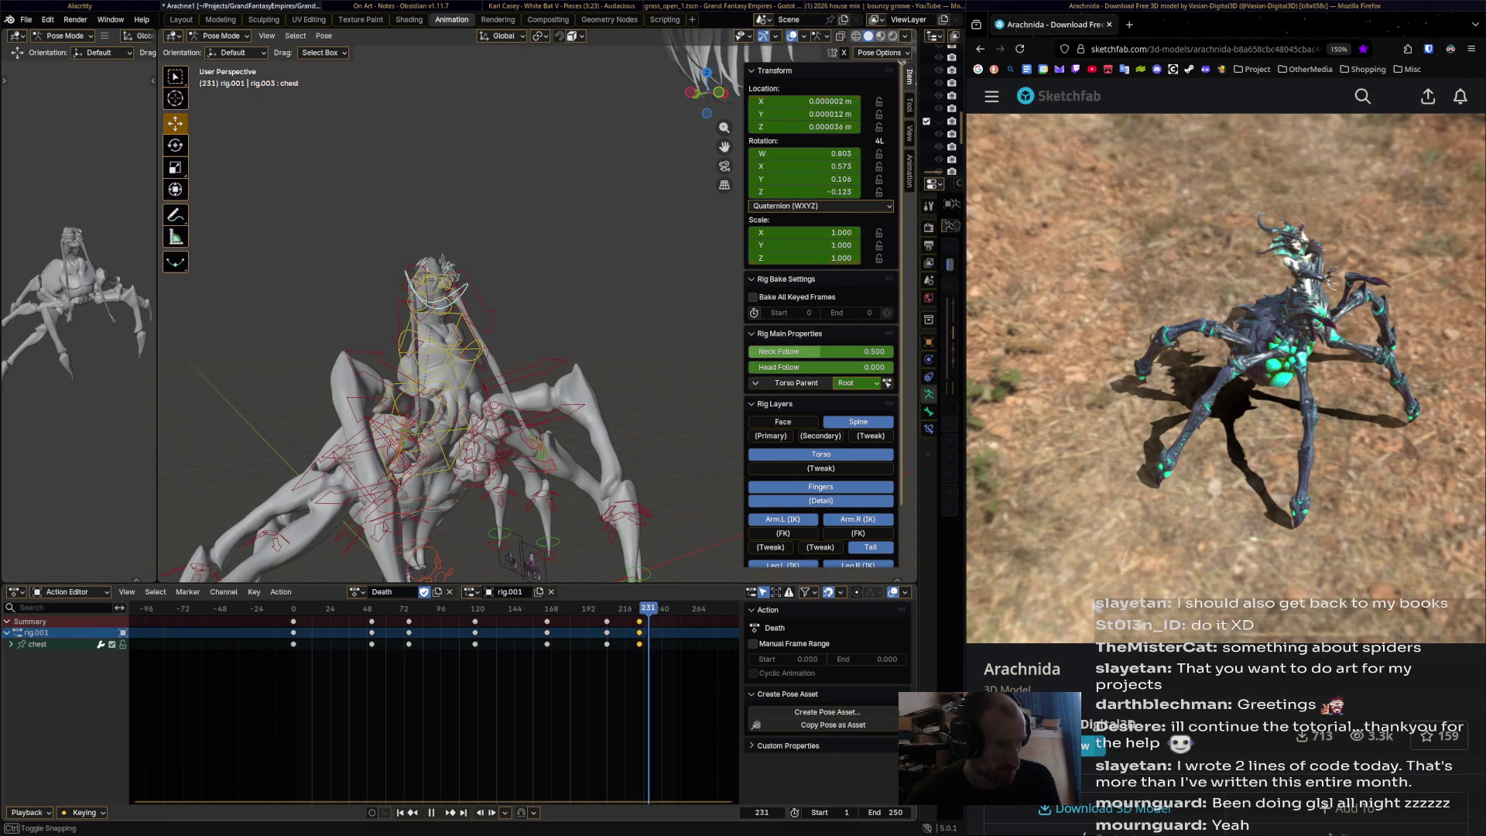
{"action": "key", "text": "r"}
{"action": "left_click", "coordinate": [511, 371]}
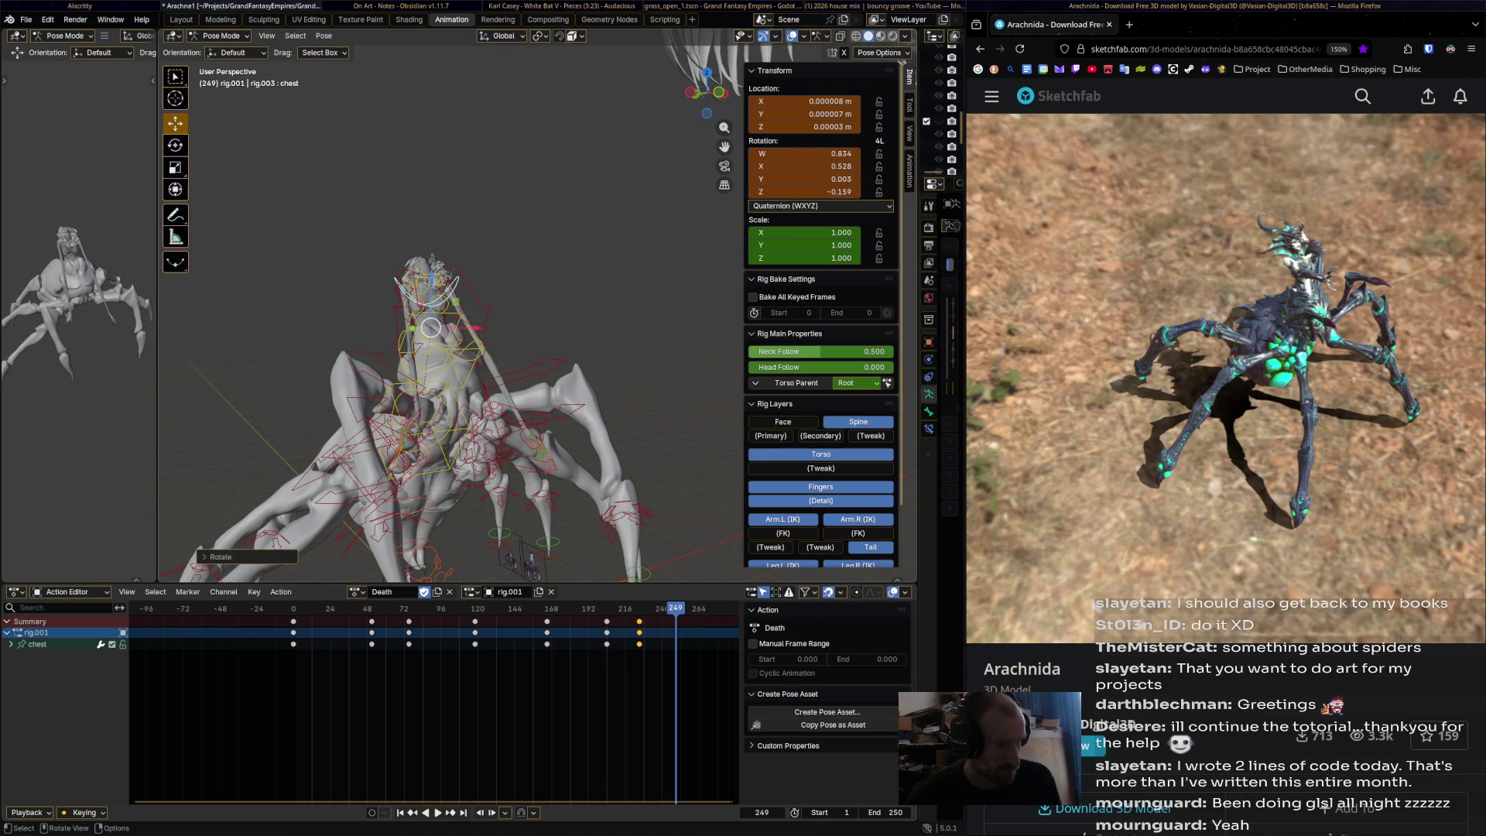
{"action": "key", "text": "i"}
{"action": "middle_click_drag", "start_coordinate": [510, 372], "coordinate": [483, 341]}
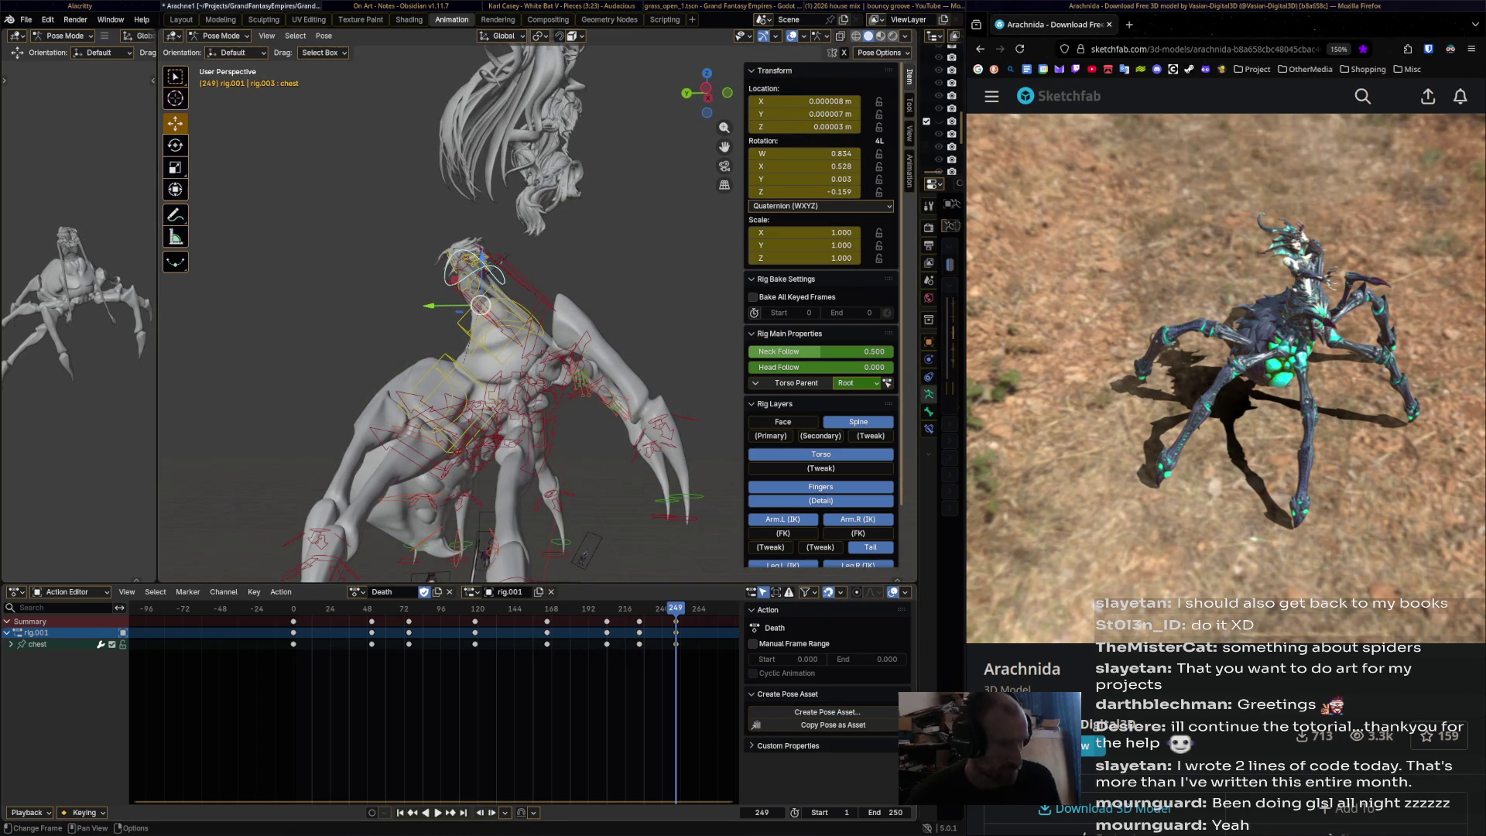
- Play the Death action in reverse to review it, then select the head bone
{"action": "key", "text": "shift+ctrl+space"}
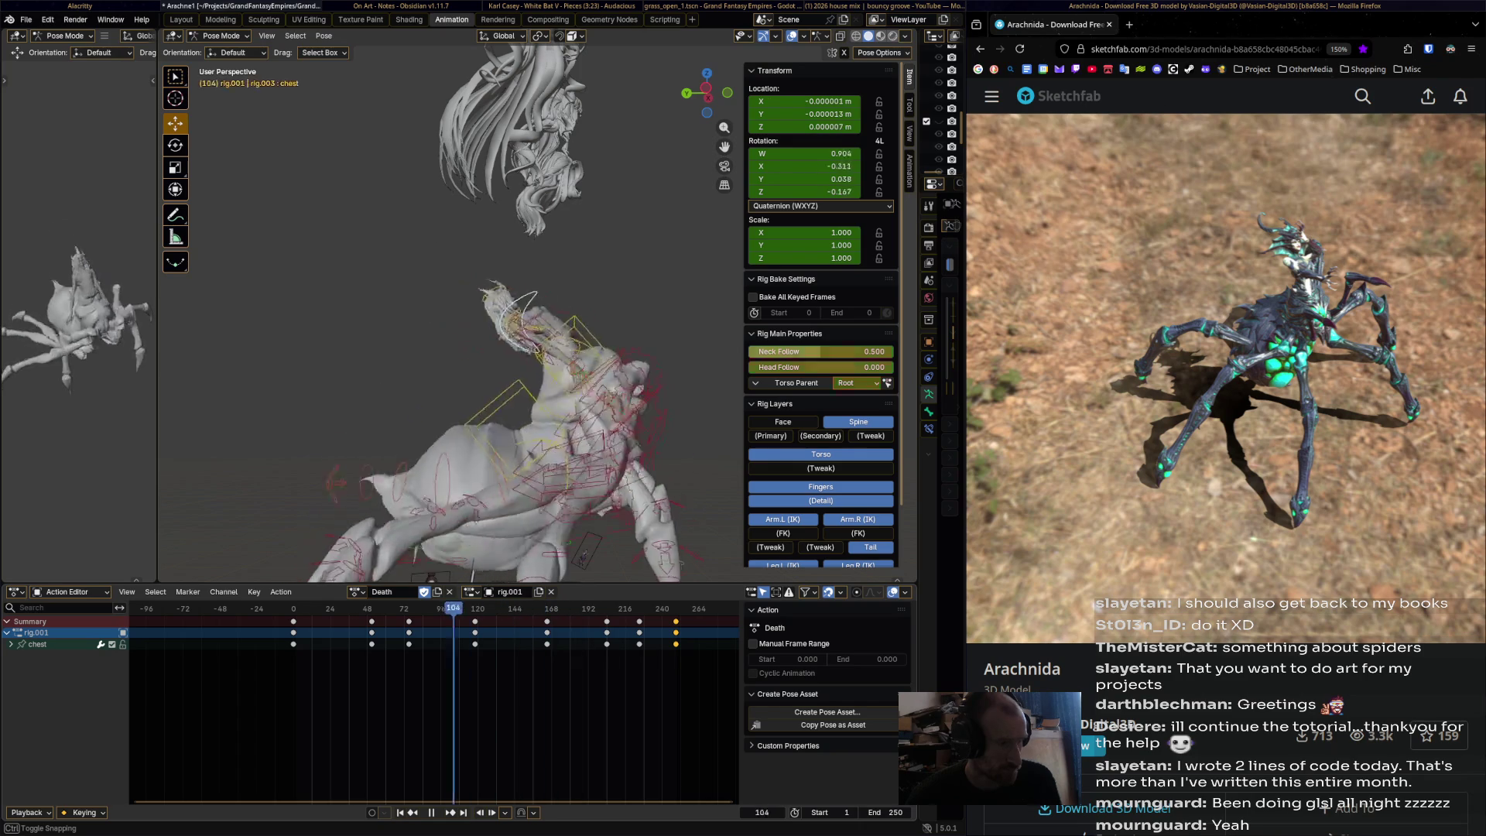
{"action": "key", "text": "space"}
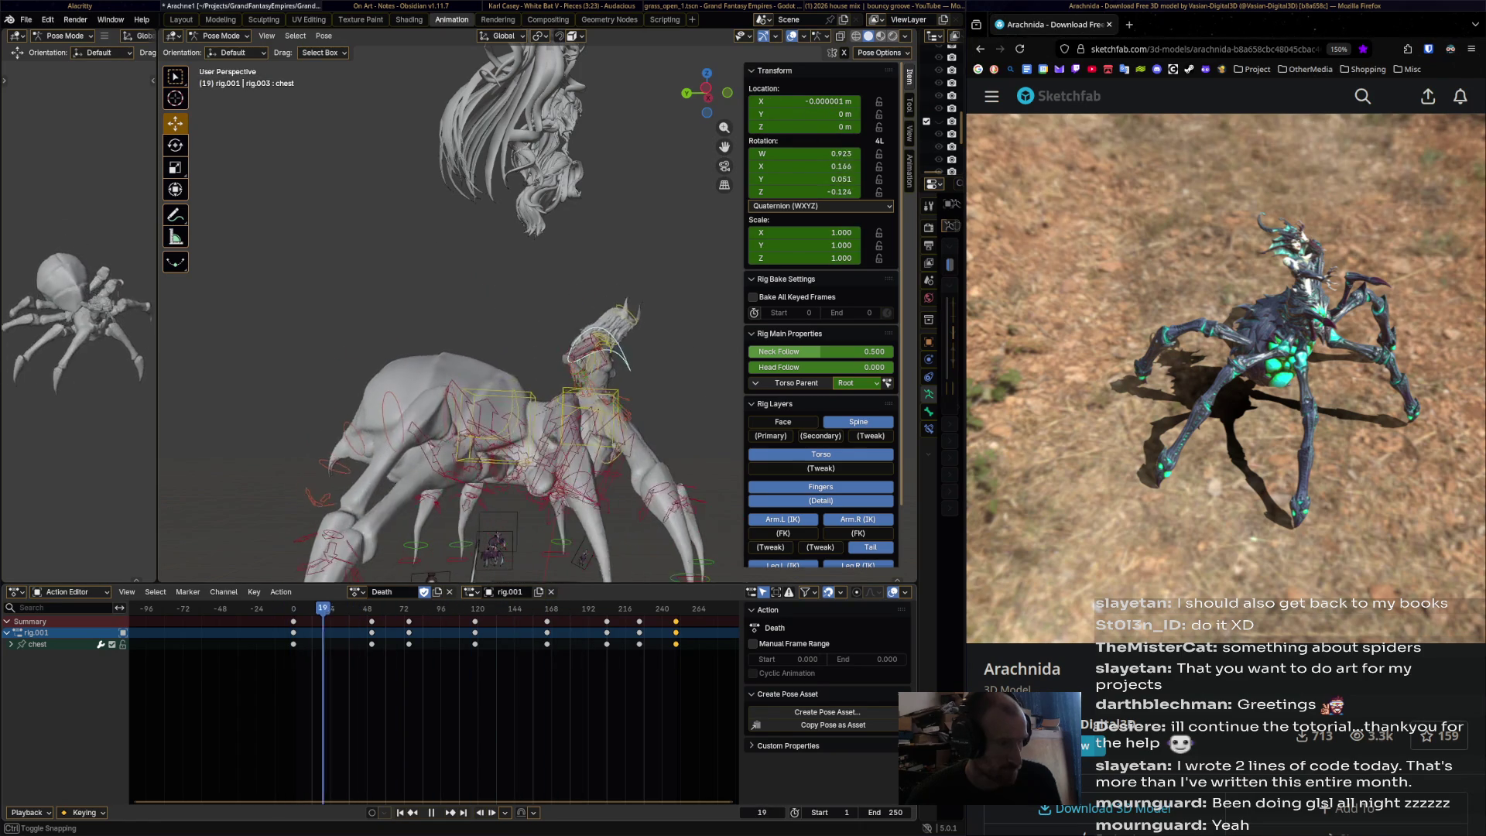
{"action": "left_click", "coordinate": [610, 335]}
{"action": "key", "text": "space"}
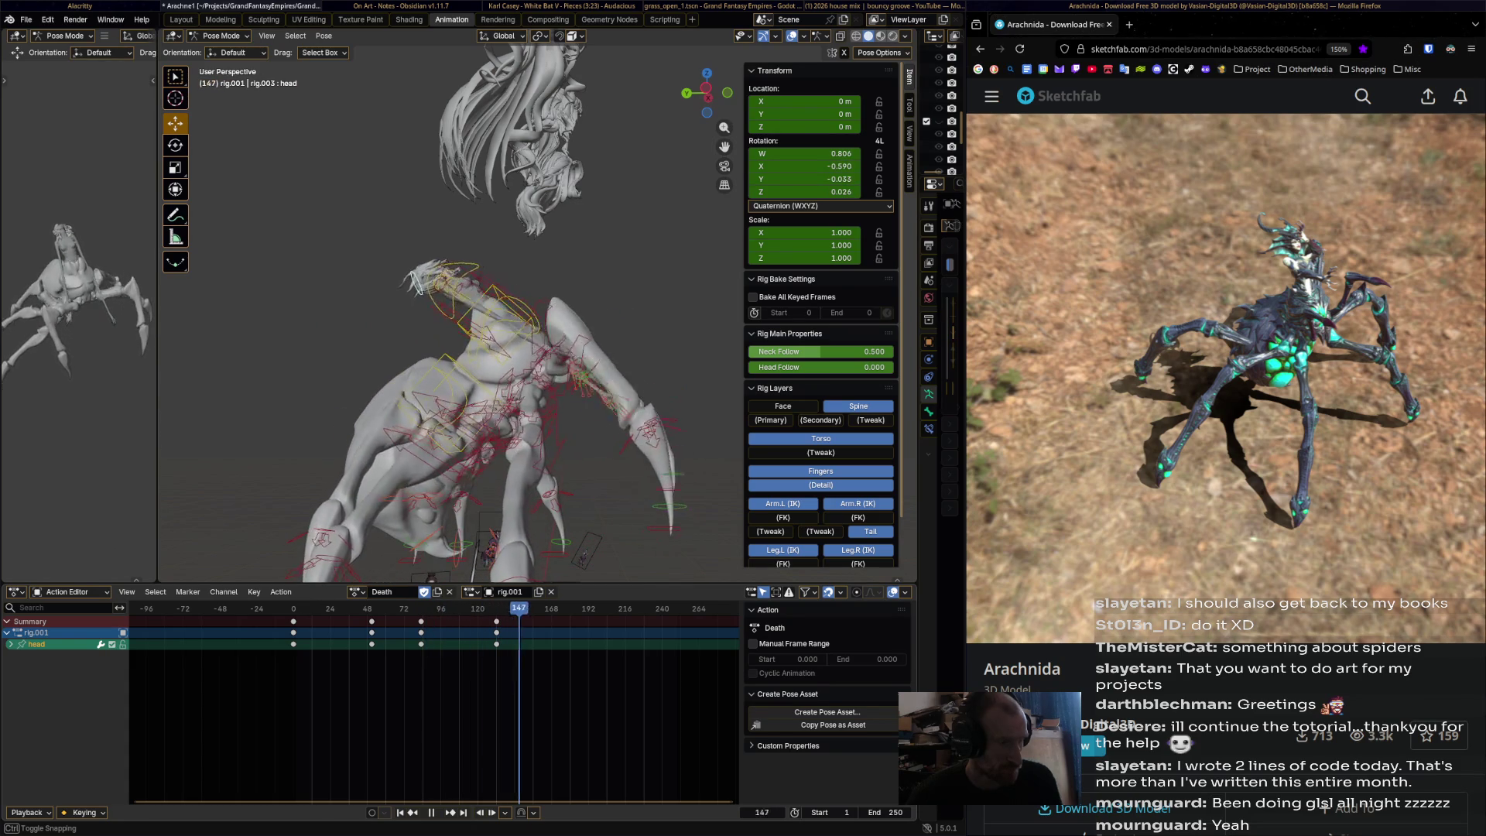
- Keyframe the head pose at frame 147, then rotate and key it at frame 172
{"action": "middle_click_drag", "start_coordinate": [495, 325], "coordinate": [541, 316]}
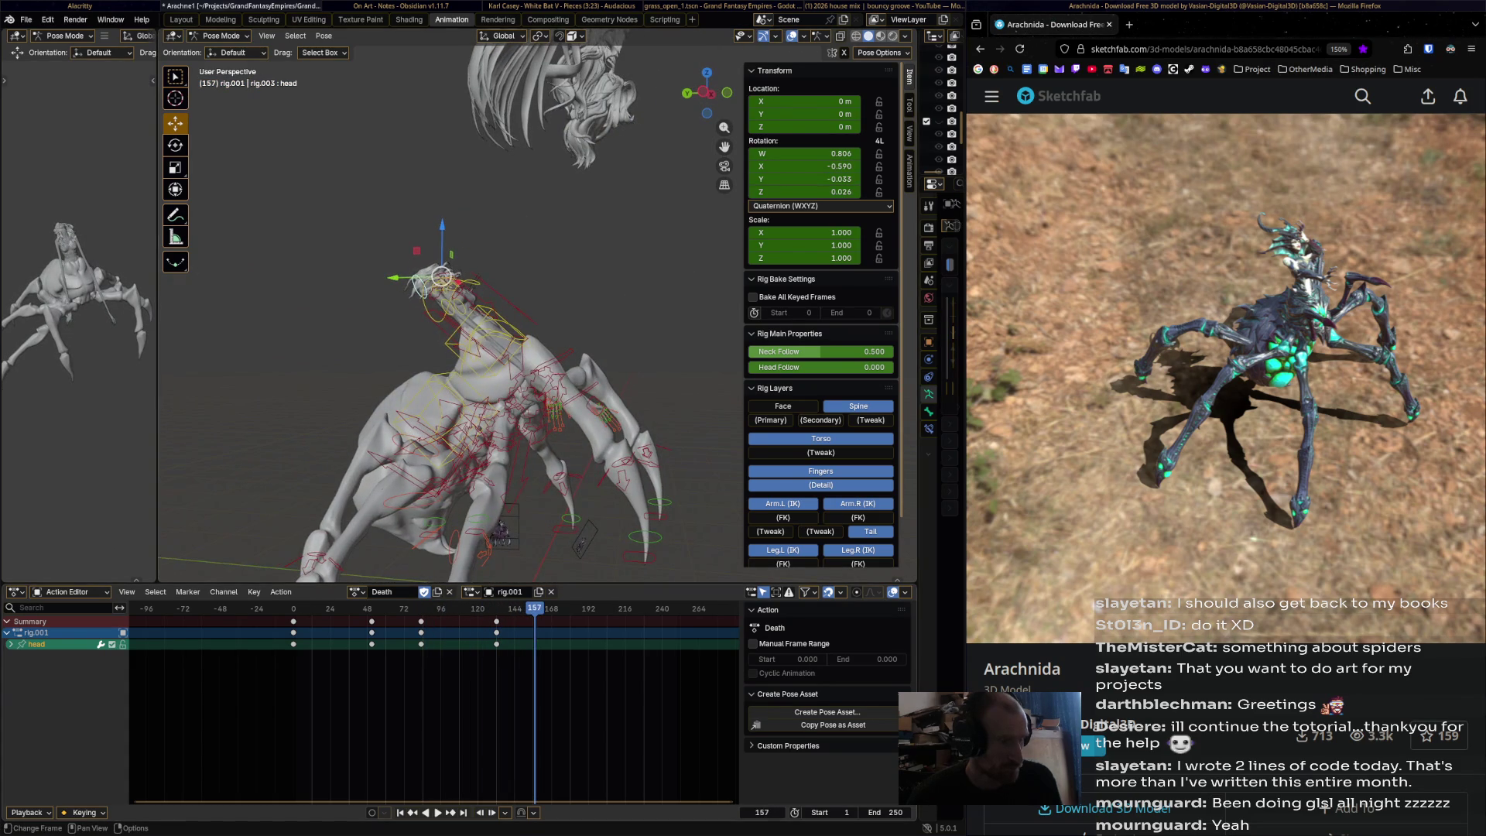
{"action": "key", "text": "shift+ctrl+space"}
{"action": "key", "text": "i"}
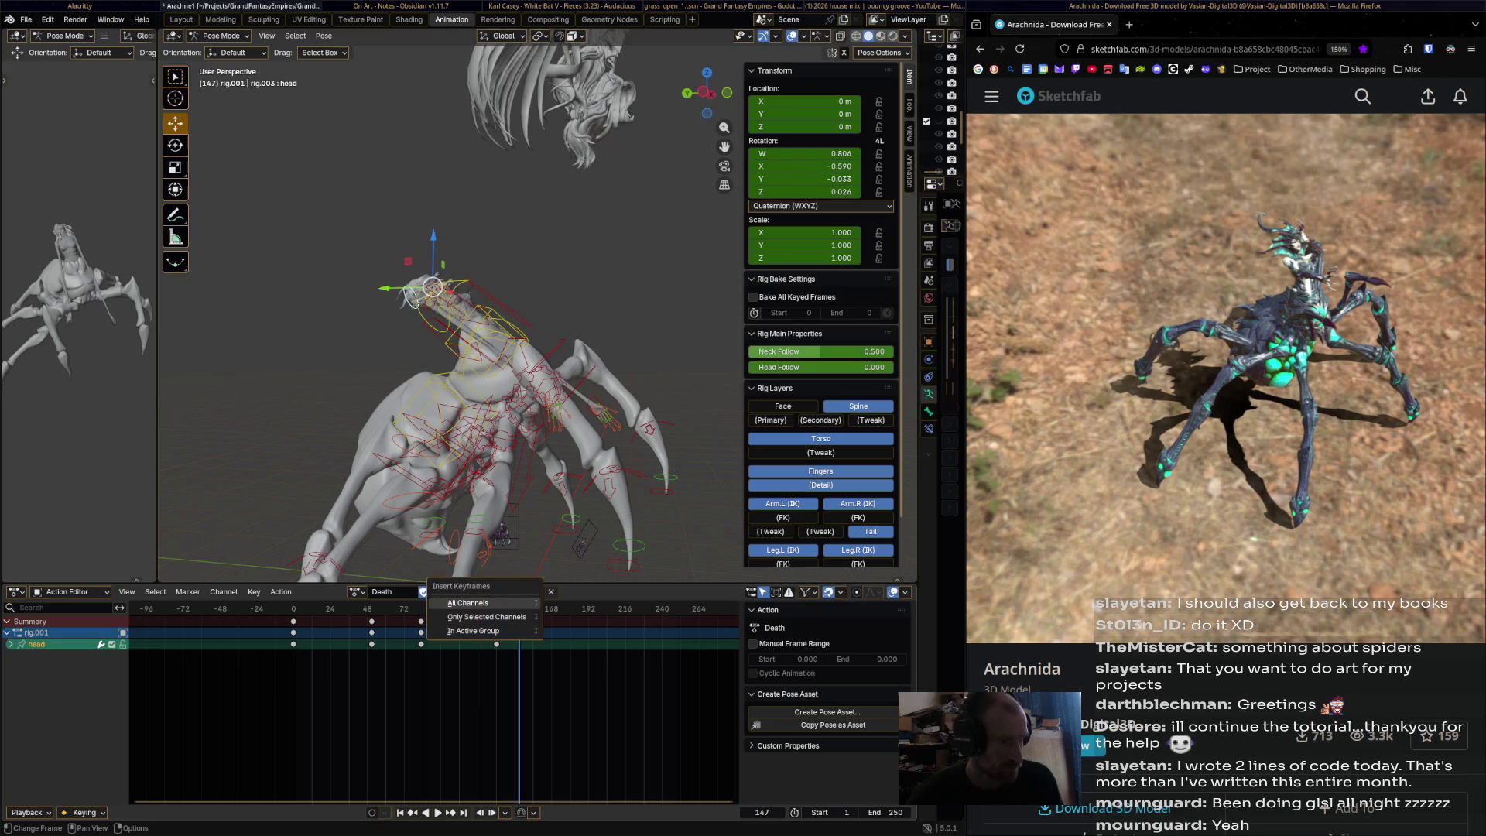
{"action": "key", "text": "space"}
{"action": "key", "text": "space"}
{"action": "middle_click_drag", "start_coordinate": [542, 402], "coordinate": [571, 409]}
{"action": "key", "text": "r"}
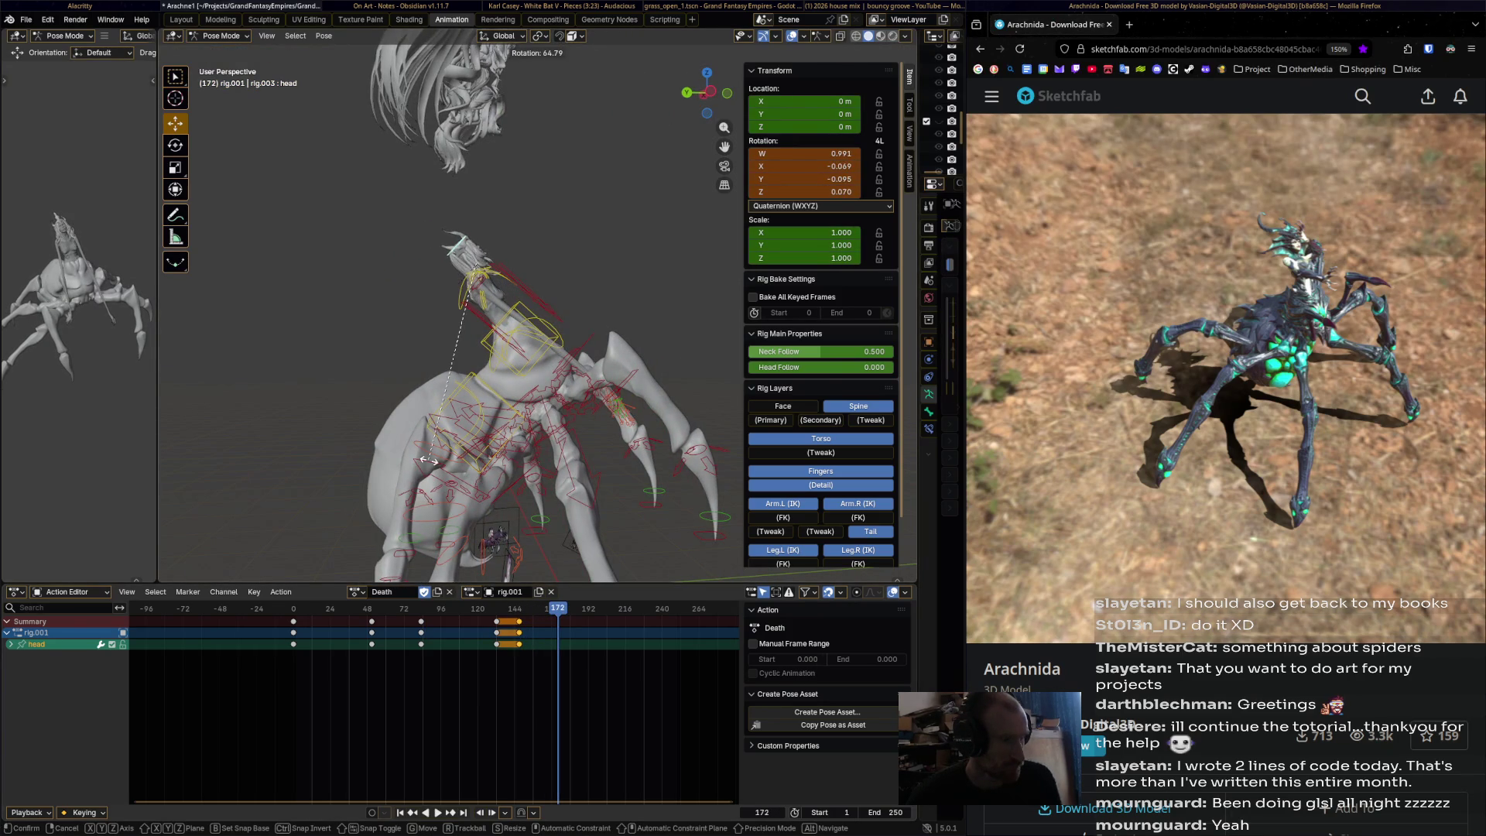
{"action": "left_click", "coordinate": [428, 461]}
{"action": "key", "text": "i"}
- Rotate the head bone to a new pose and keyframe it at frame 195
{"action": "middle_click_drag", "start_coordinate": [428, 461], "coordinate": [449, 464]}
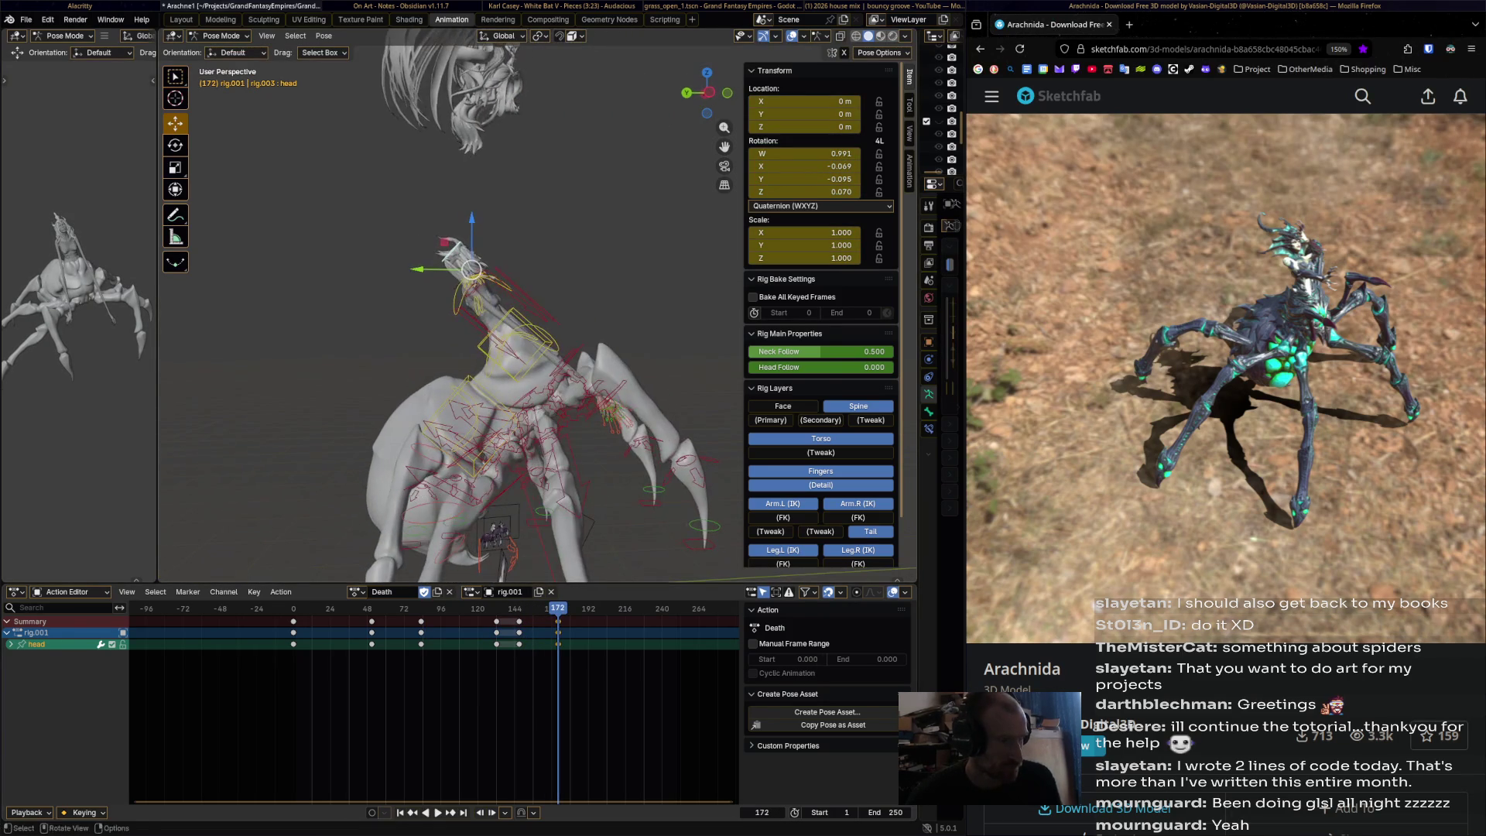
{"action": "key", "text": "space"}
{"action": "key", "text": "space"}
{"action": "middle_click_drag", "start_coordinate": [464, 332], "coordinate": [542, 325]}
{"action": "key", "text": "r"}
{"action": "left_click", "coordinate": [521, 332]}
{"action": "key", "text": "Escape"}
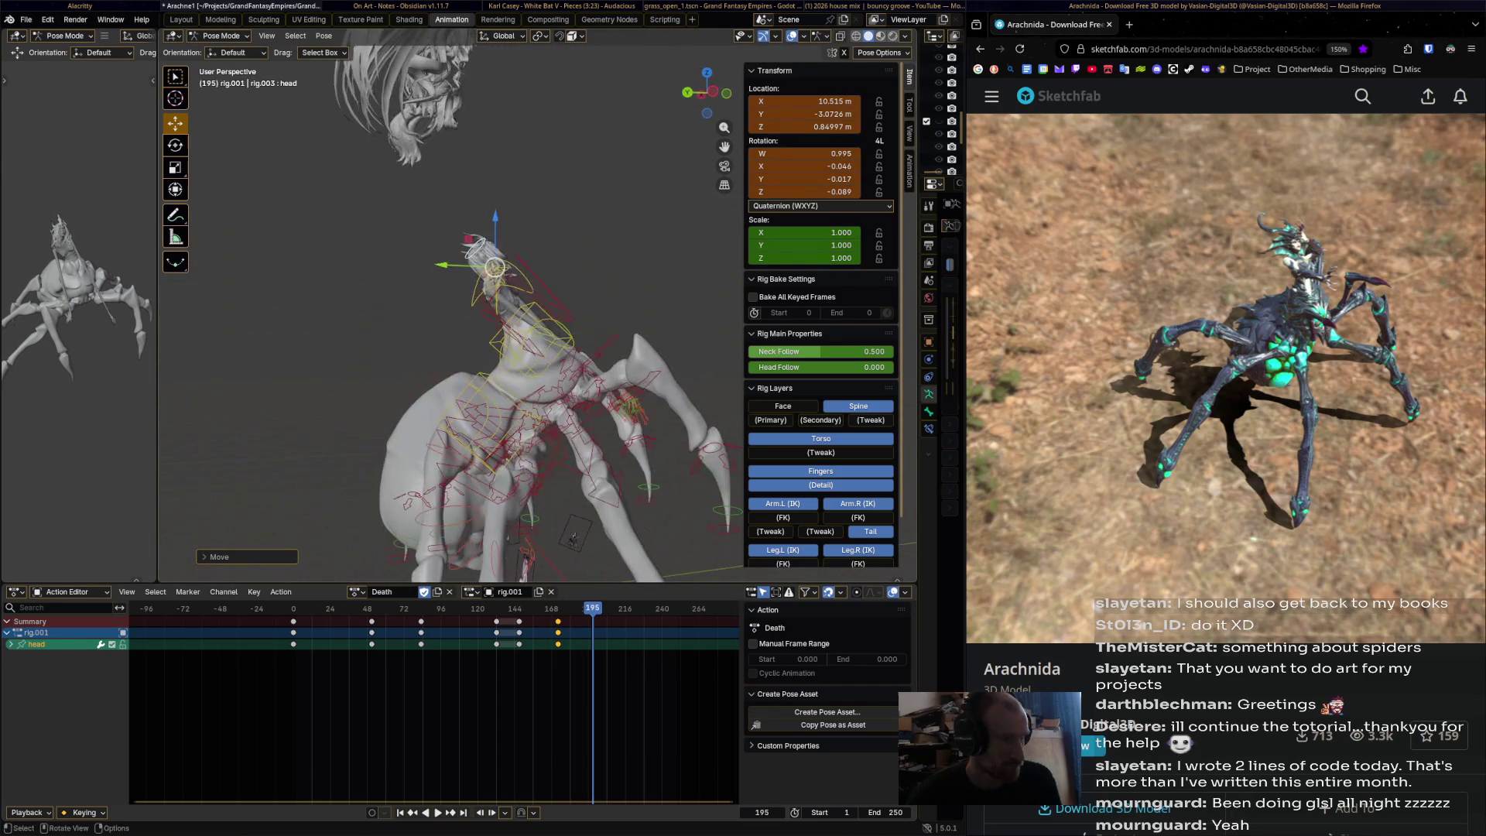
{"action": "key", "text": "i"}
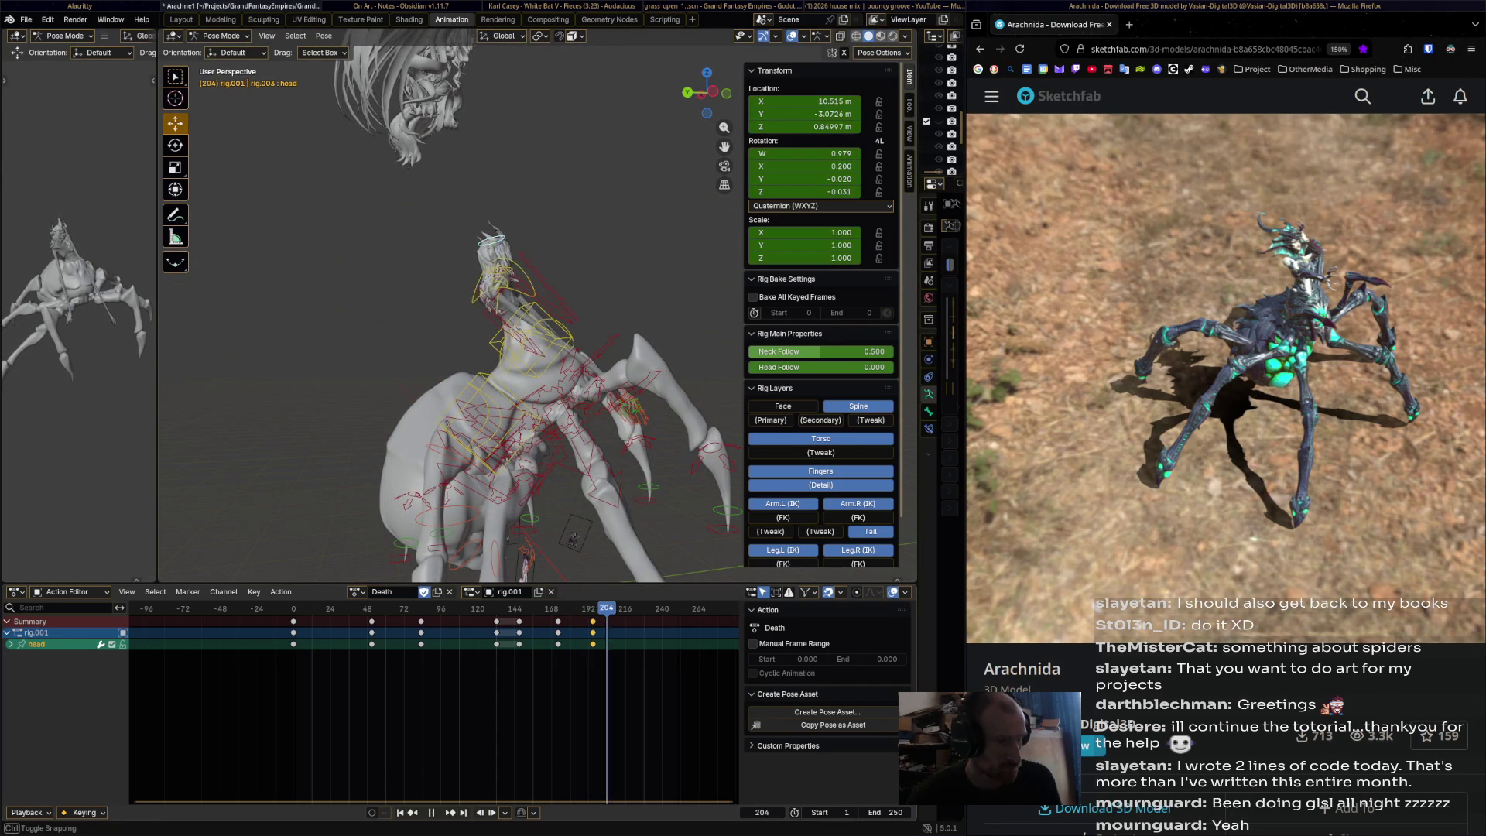
- Rotate the head bone into a new pose at frame 219
{"action": "key", "text": "space"}
{"action": "middle_click_drag", "start_coordinate": [496, 333], "coordinate": [433, 329]}
{"action": "key", "text": "r"}
{"action": "key", "text": "Return"}
{"action": "key", "text": "Return"}
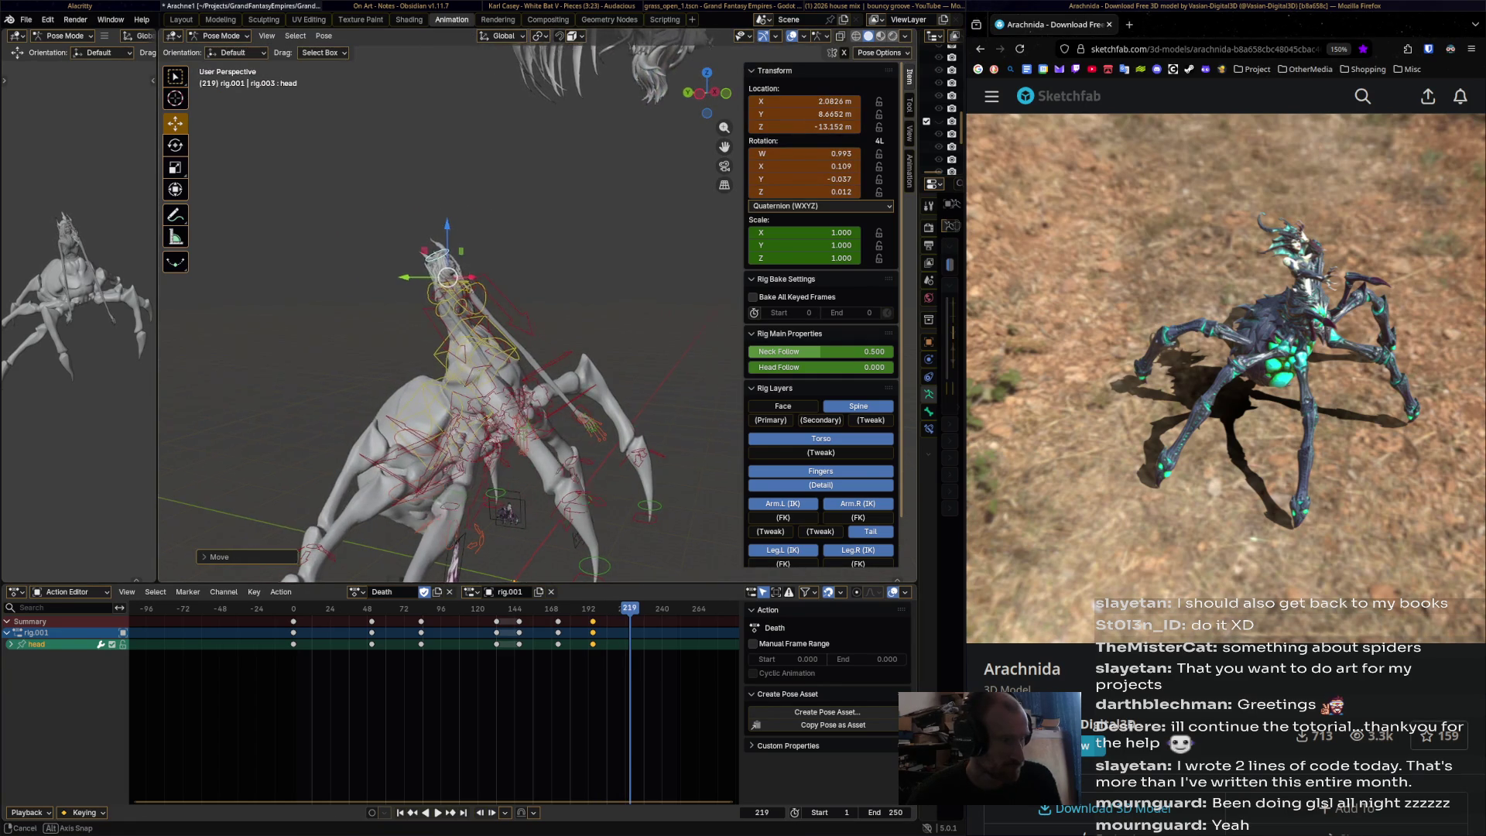
{"action": "scroll", "coordinate": [449, 309], "scroll_direction": "up", "scroll_amount": 5}
{"action": "middle_click_drag", "start_coordinate": [449, 333], "coordinate": [364, 325]}
{"action": "key", "text": "r"}
{"action": "key", "text": "Return"}
- Move the head bone, then clear all of its transforms with Pose > Clear Transform > All
{"action": "key", "text": "g"}
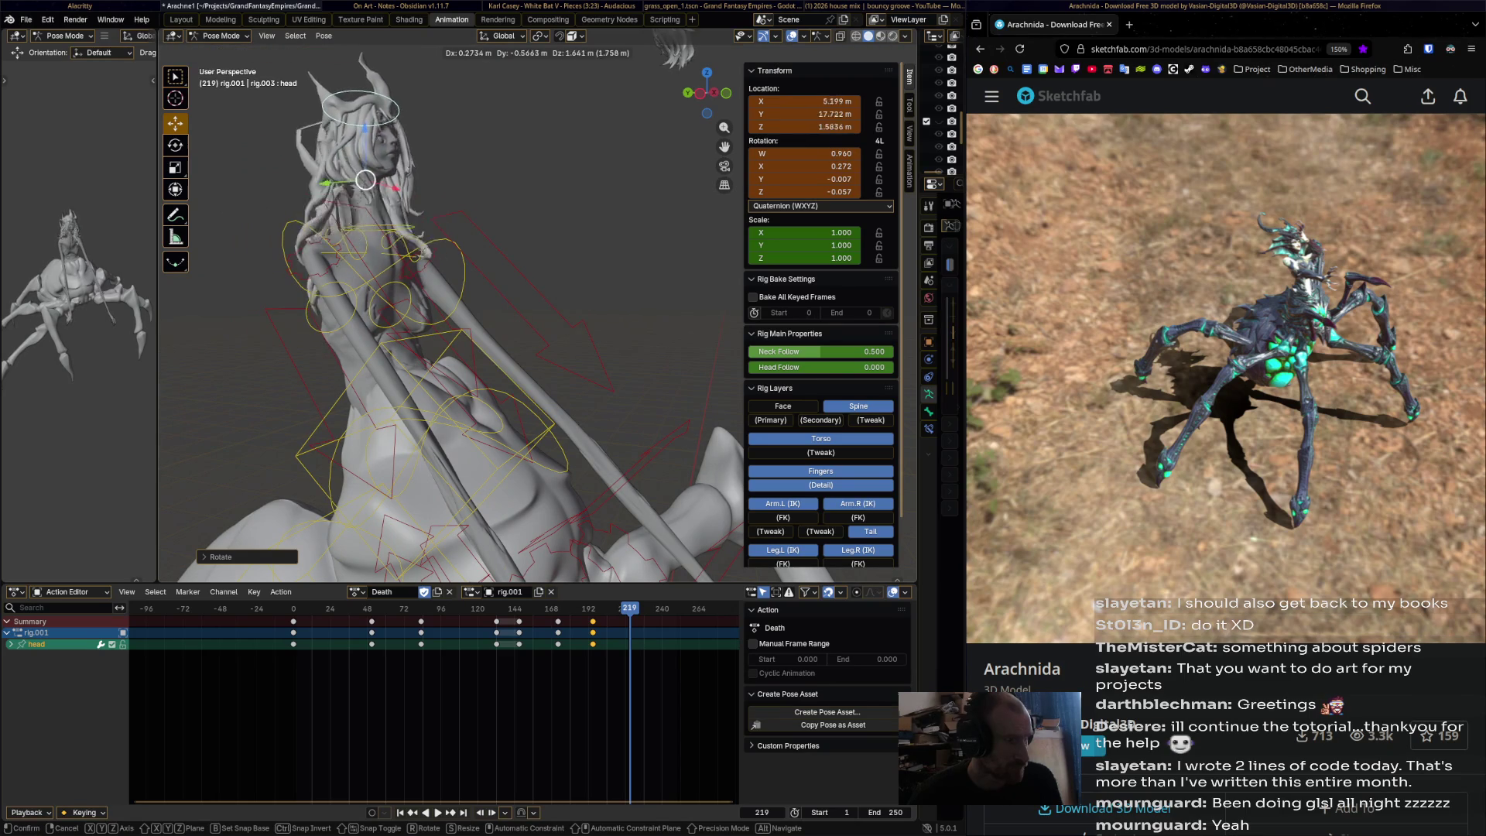
{"action": "key", "text": "Return"}
{"action": "mouse_move", "coordinate": [449, 325]}
{"action": "middle_mouse_down"}
{"action": "mouse_move", "coordinate": [417, 310]}
{"action": "mouse_move", "coordinate": [424, 352]}
{"action": "middle_mouse_up"}
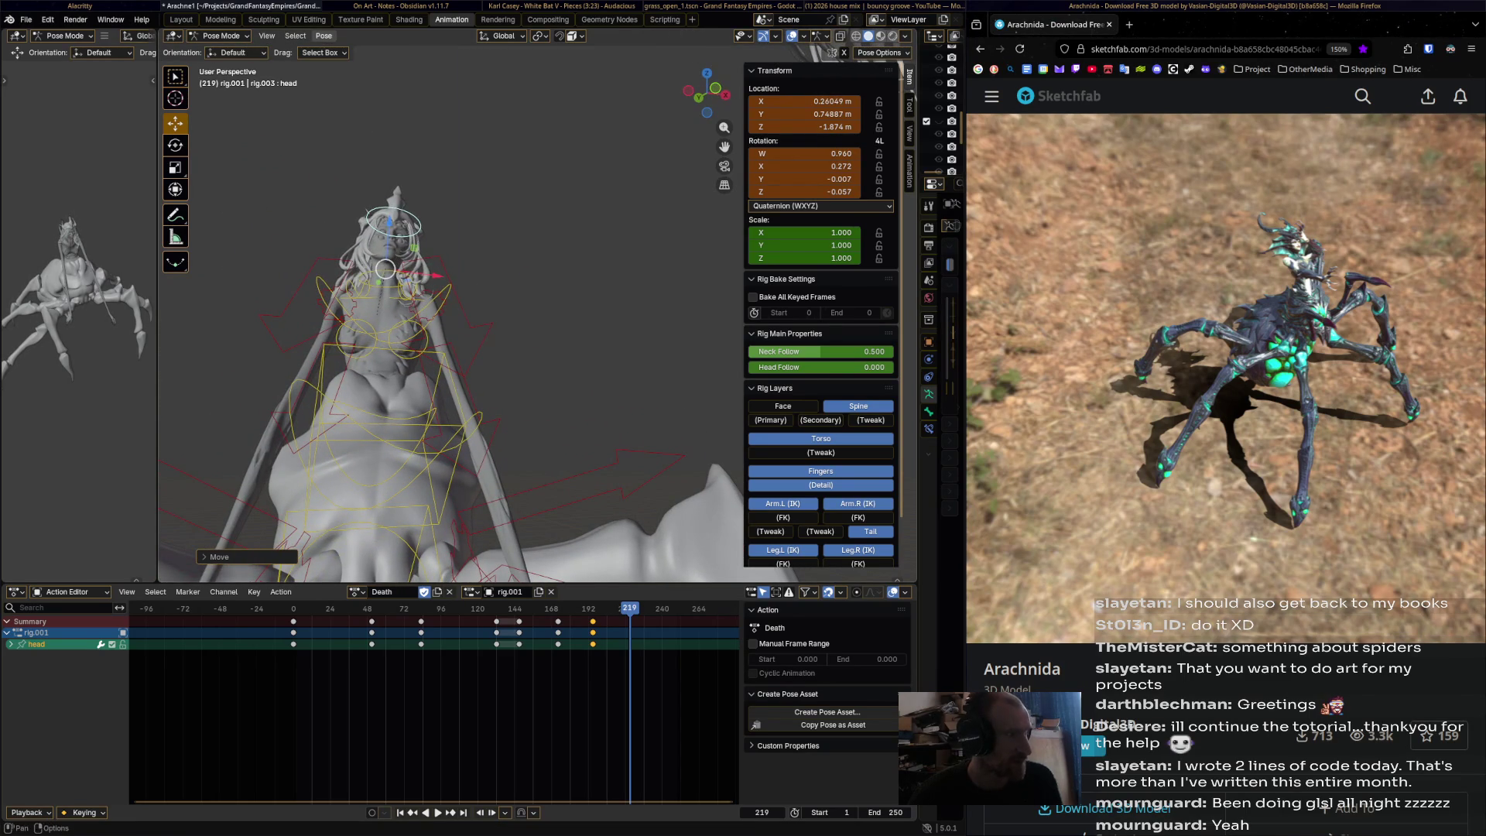
{"action": "left_click", "coordinate": [324, 35]}
{"action": "mouse_move", "coordinate": [364, 64]}
{"action": "left_click", "coordinate": [477, 62]}
- Rotate the head downward and keyframe it at frame 219
{"action": "mouse_move", "coordinate": [495, 232]}
{"action": "middle_mouse_down"}
{"action": "mouse_move", "coordinate": [460, 201]}
{"action": "mouse_move", "coordinate": [471, 221]}
{"action": "middle_mouse_up"}
{"action": "key", "text": "r"}
{"action": "left_click", "coordinate": [462, 201]}
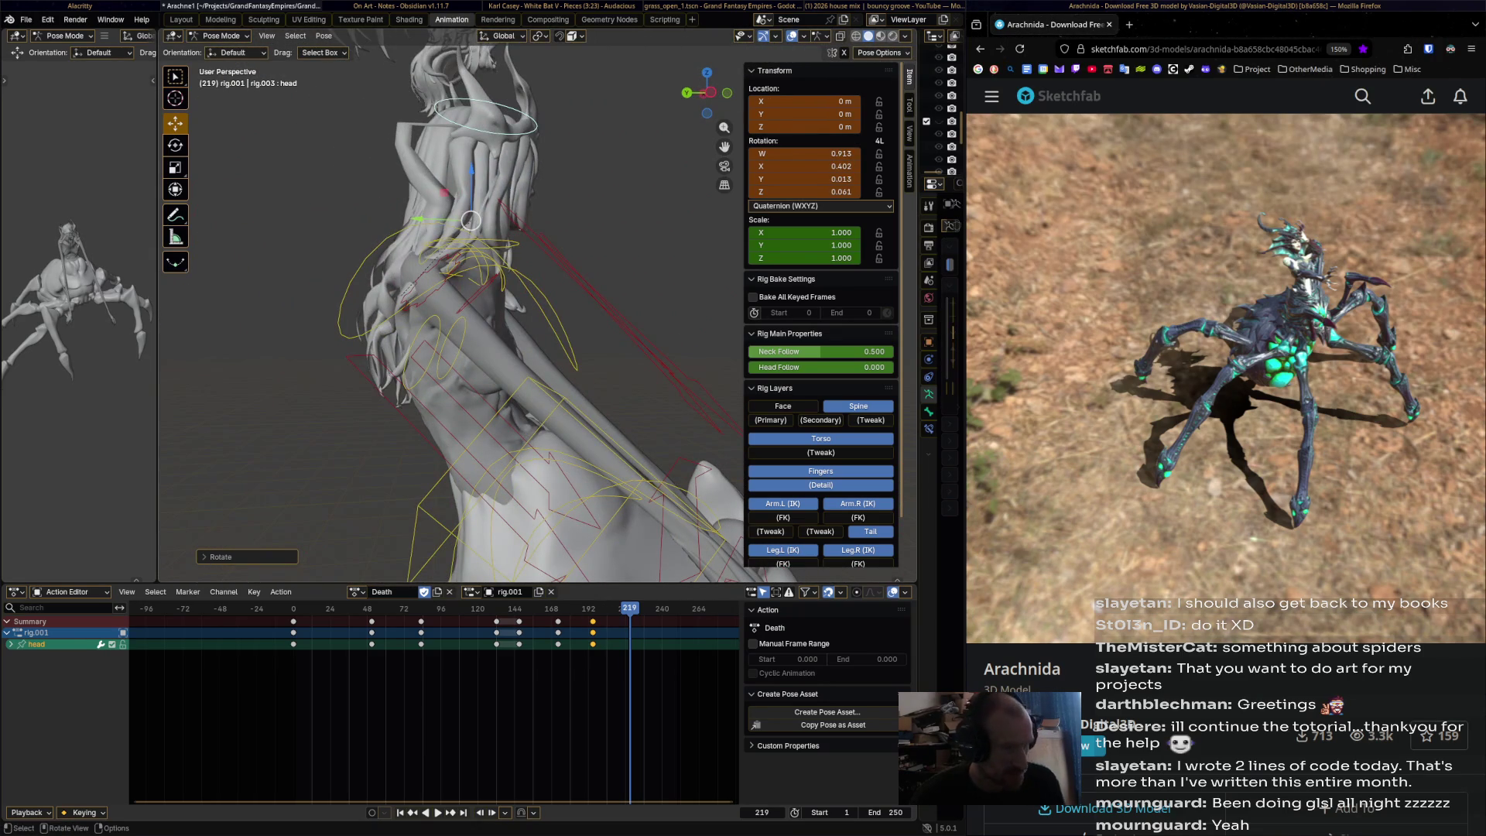
{"action": "key", "text": "i"}
- Jump back to the frame 193 keyframe and play the animation in reverse to review
{"action": "key", "text": "Down"}
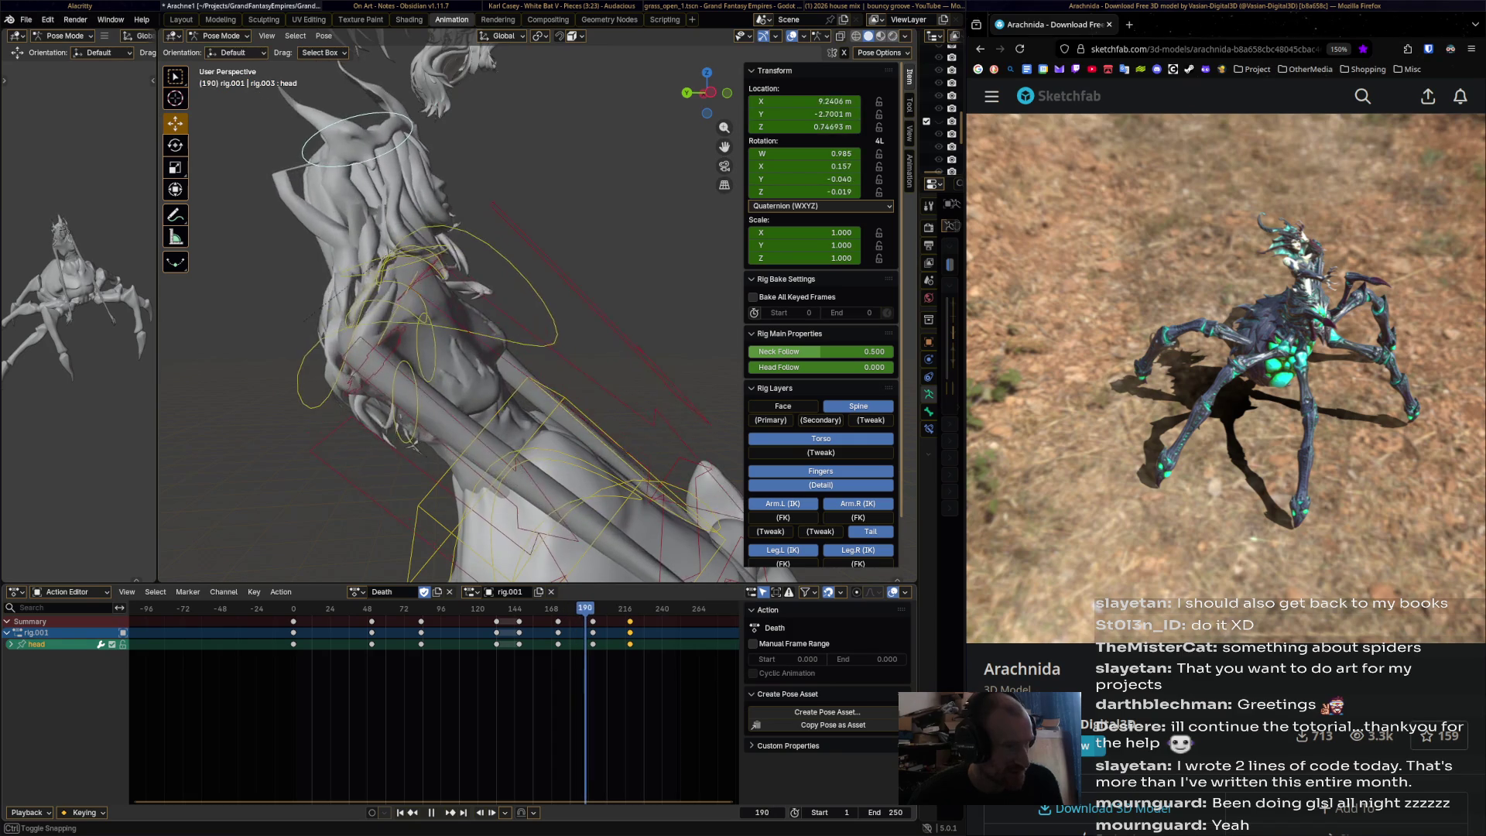
{"action": "middle_click_drag", "start_coordinate": [470, 221], "coordinate": [476, 232]}
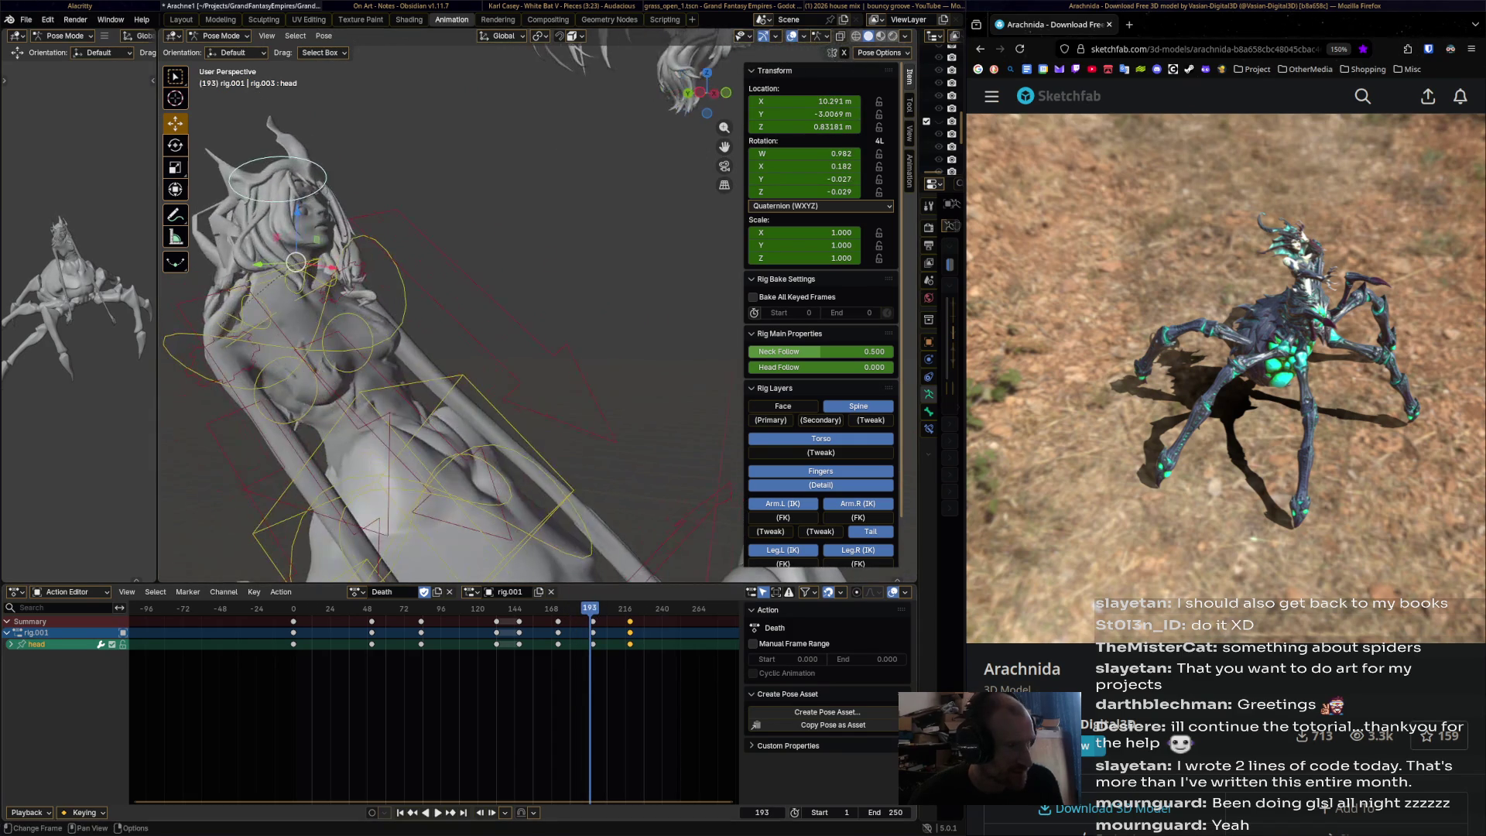
{"action": "key", "text": "shift+ctrl+space"}
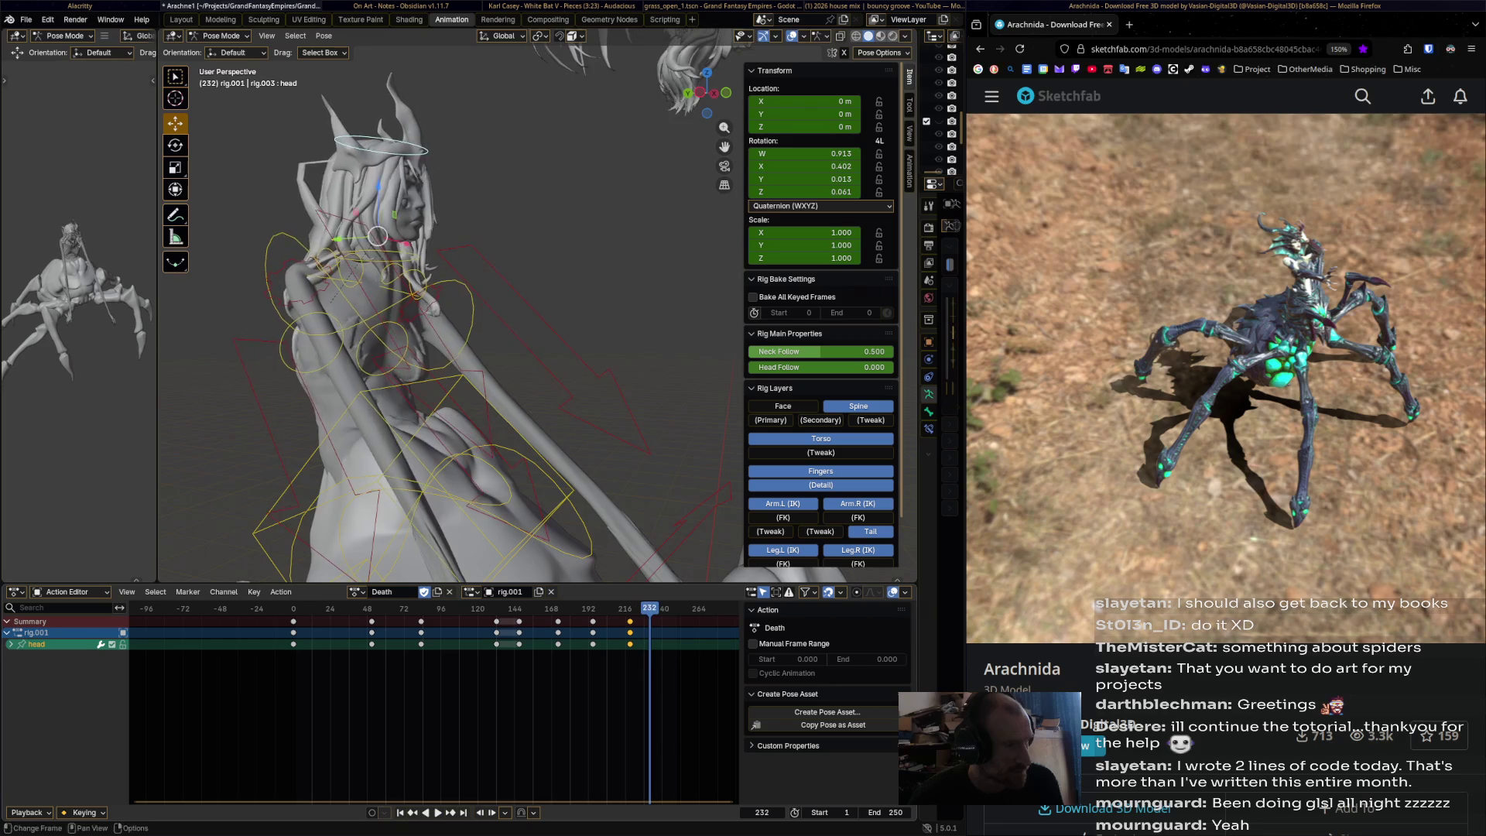
{"action": "key", "text": "space"}
- Rotate the head into a final droop and keyframe it at frame 232
{"action": "middle_click_drag", "start_coordinate": [433, 255], "coordinate": [354, 247]}
{"action": "middle_click_drag", "start_coordinate": [449, 325], "coordinate": [348, 310]}
{"action": "key", "text": "r"}
{"action": "key", "text": "Return"}
{"action": "key", "text": "i"}
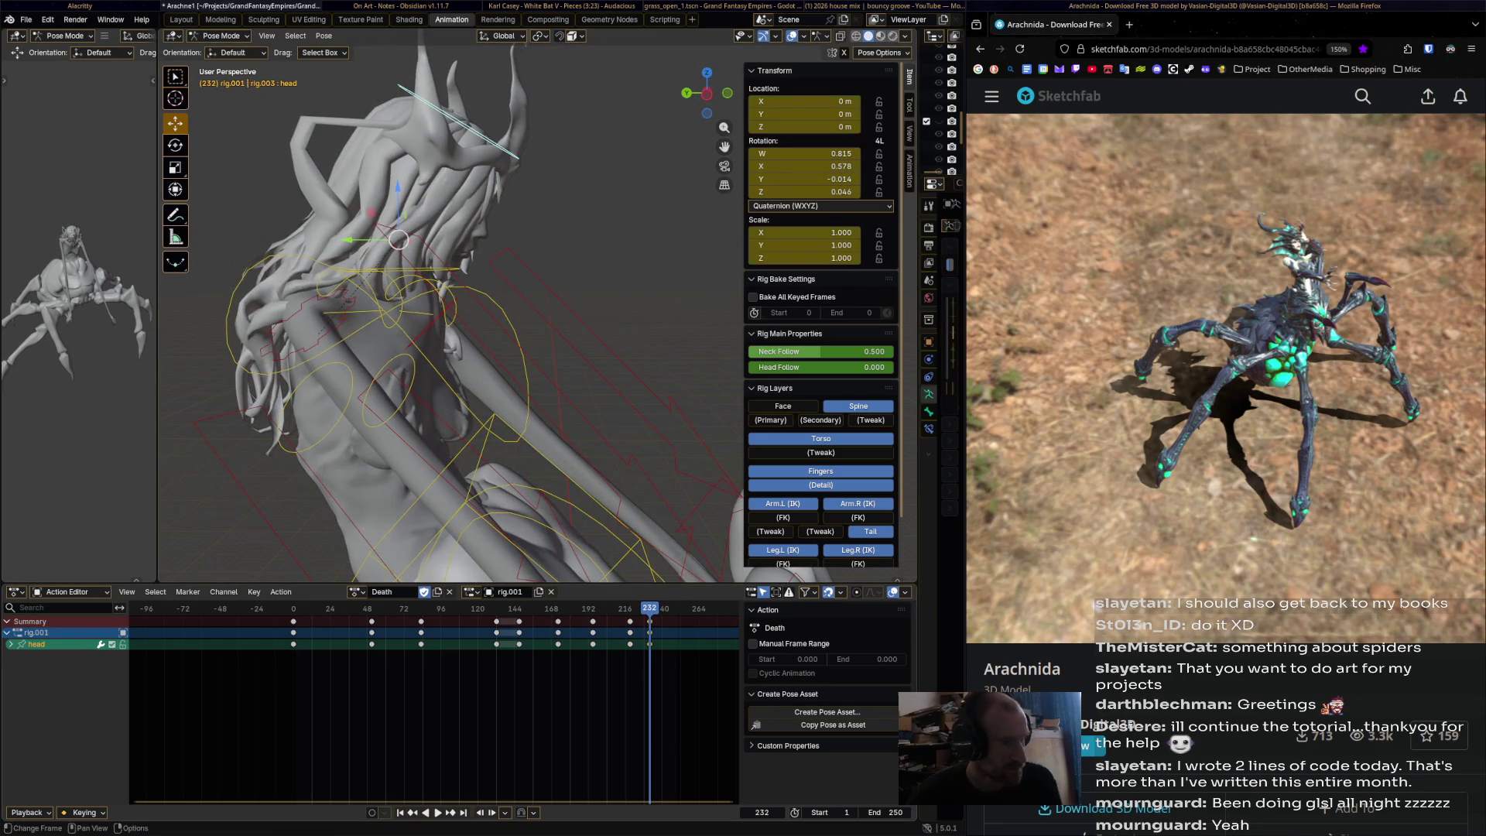
- Play the collapse forward and then in reverse to review the head motion
{"action": "key", "text": "space"}
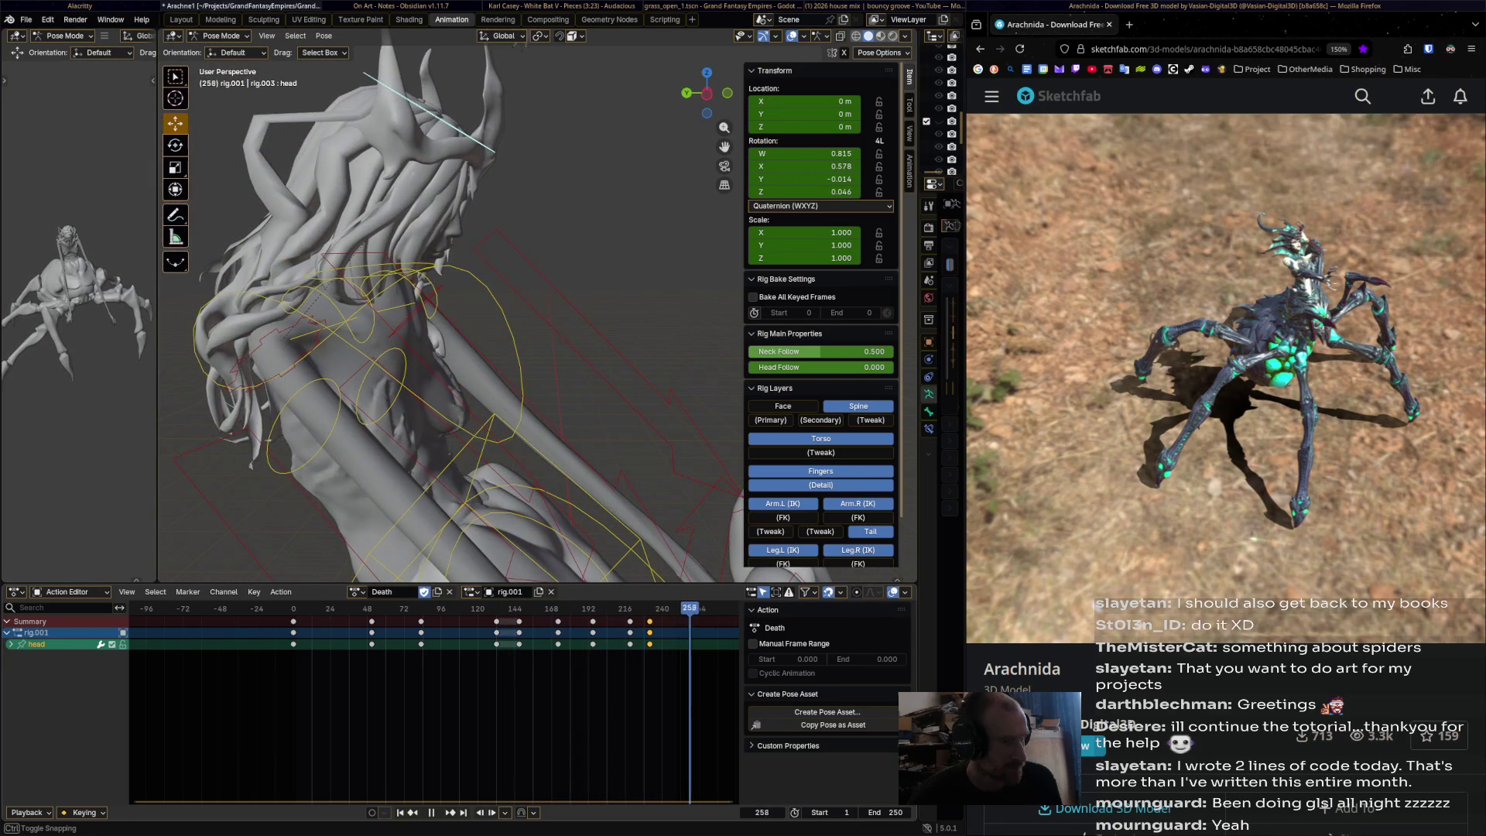
{"action": "key", "text": "space"}
{"action": "scroll", "coordinate": [580, 348], "scroll_direction": "up", "scroll_amount": 3}
{"action": "key", "text": "shift+ctrl+space"}
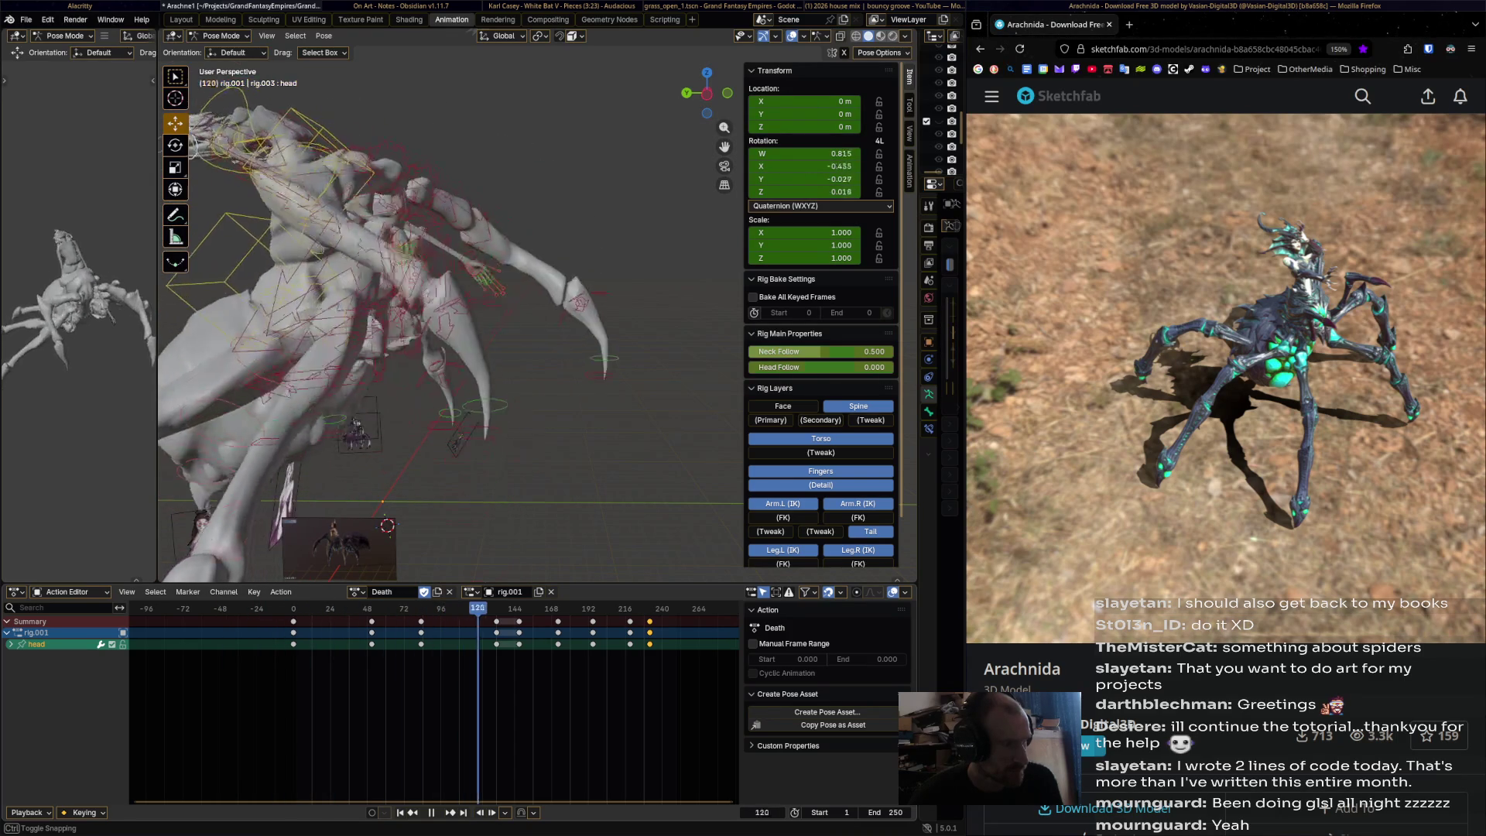
- Stop at frame 145, scrub the pose through frame 222, then step back to frame 134
{"action": "key", "text": "space"}
{"action": "middle_click_drag", "start_coordinate": [448, 325], "coordinate": [495, 372], "text": "shift"}
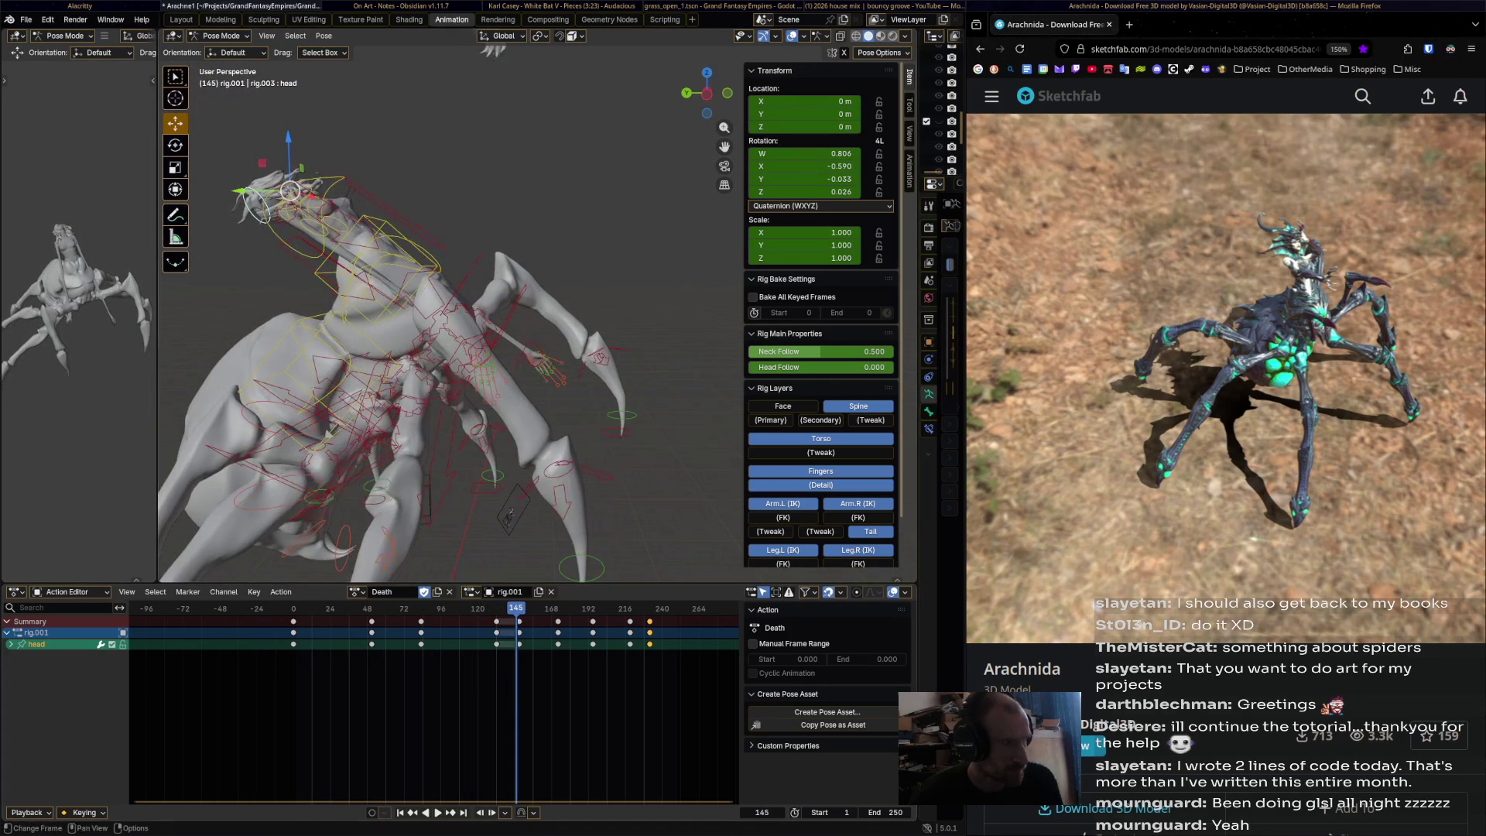
{"action": "left_click_drag", "start_coordinate": [516, 608], "coordinate": [705, 609]}
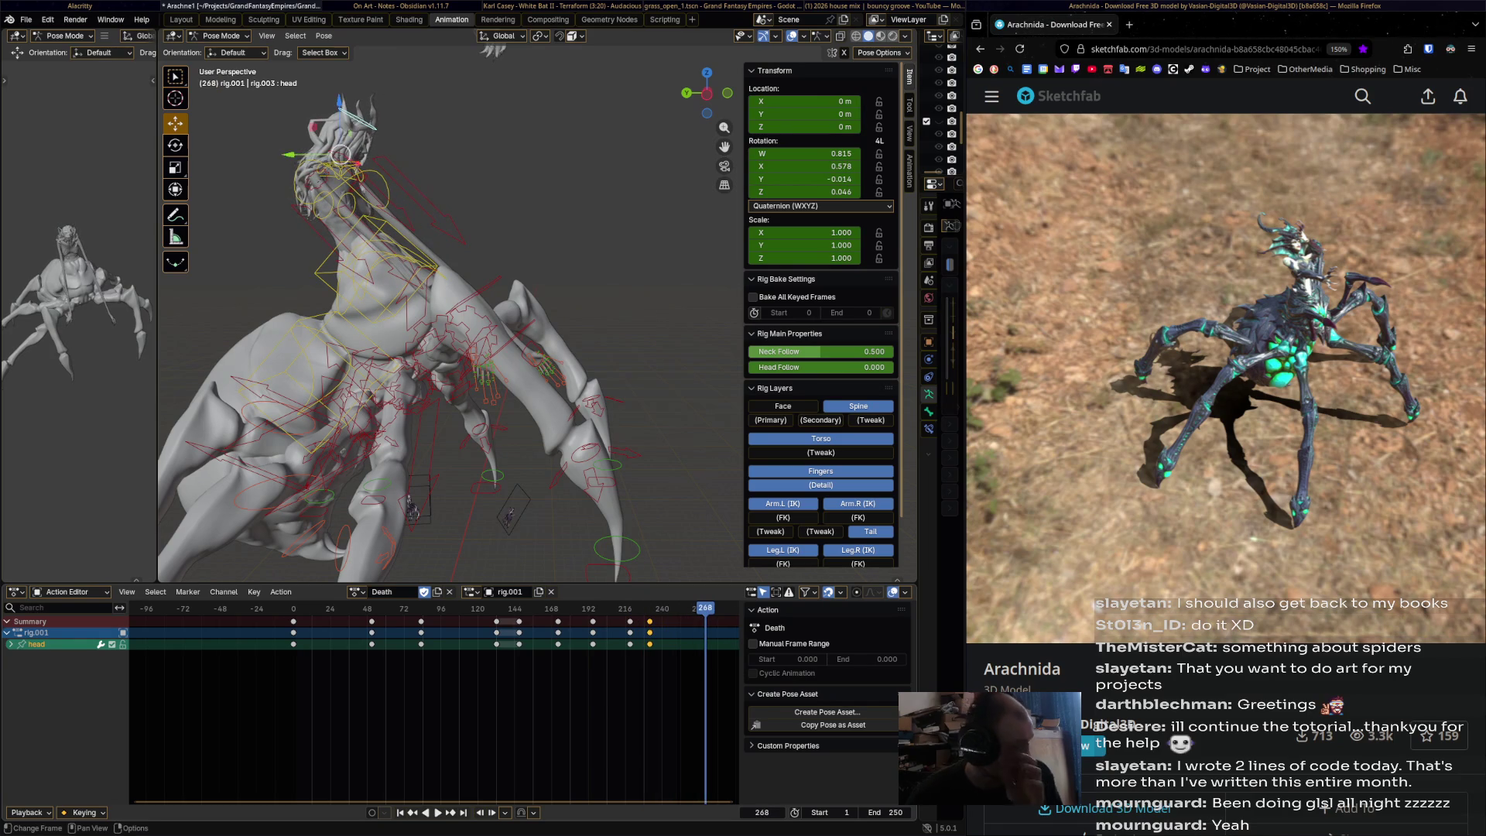
{"action": "key", "text": "Down"}
{"action": "key", "text": "Down"}
{"action": "key", "text": "Down"}
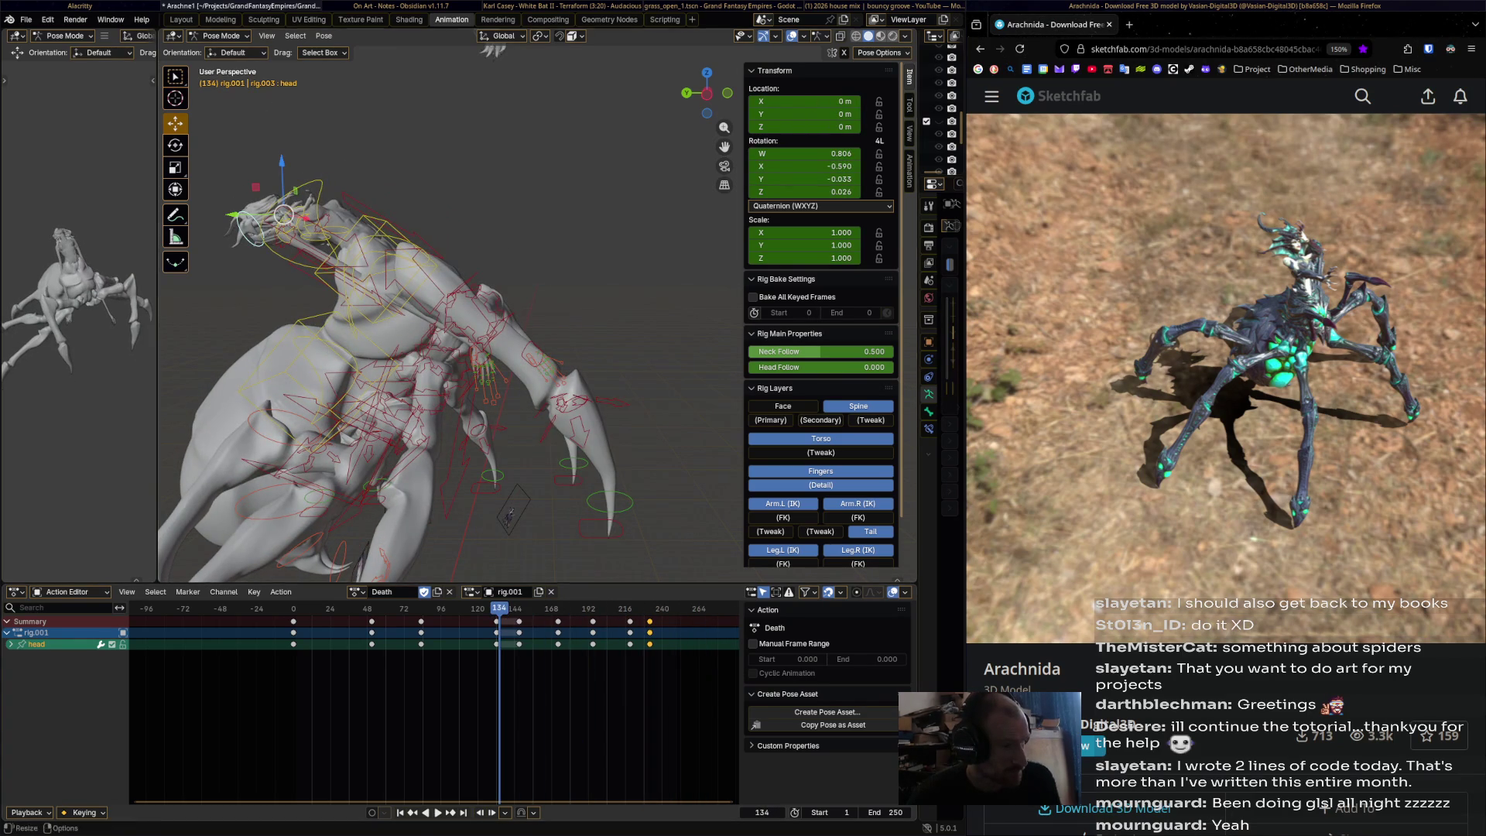
- Select hand_ik.R, rewind the playhead to frame 0, then pick the torso control
{"action": "left_click", "coordinate": [479, 346]}
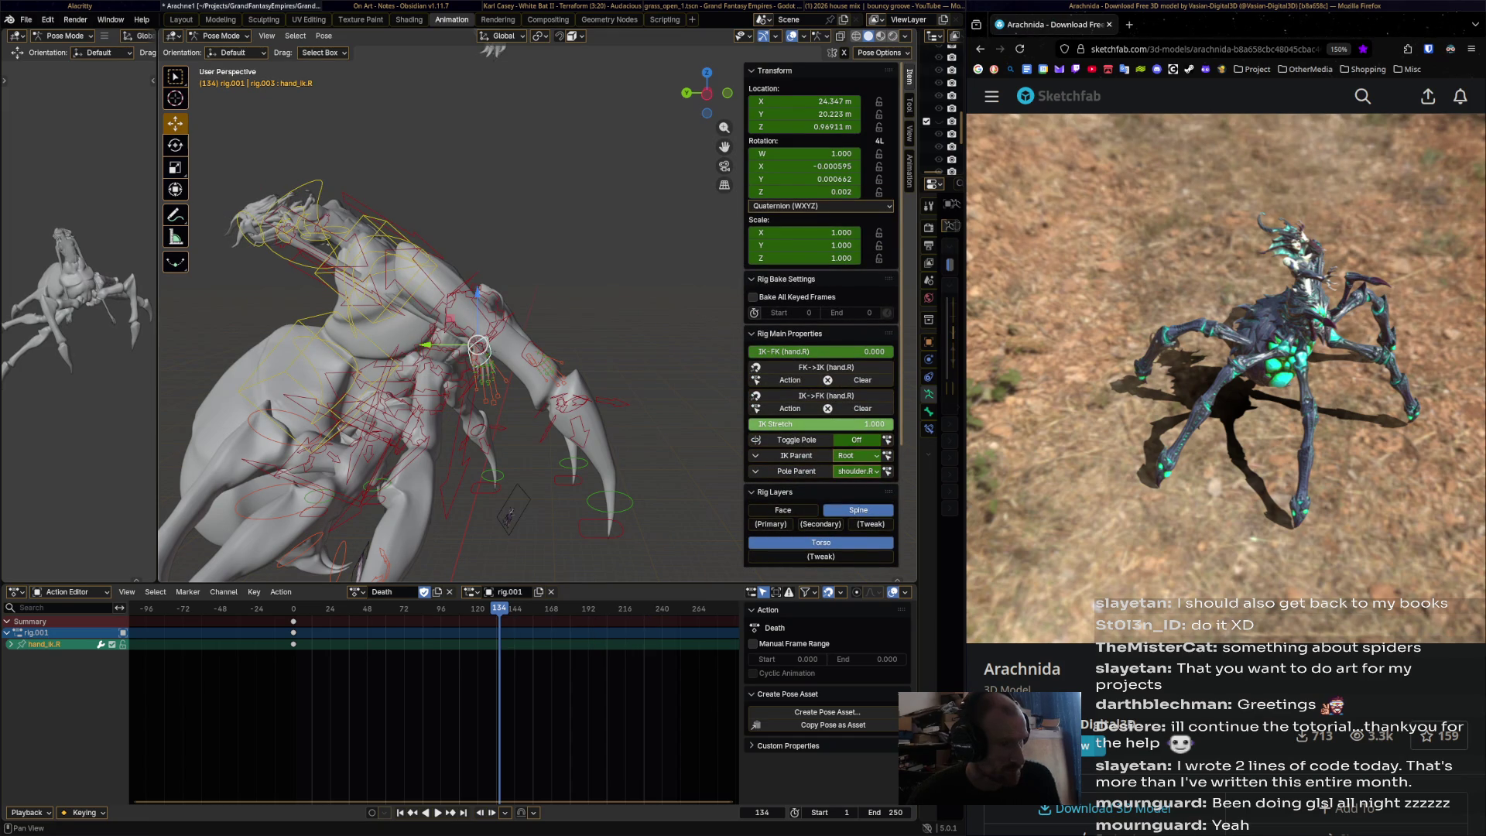
{"action": "left_click_drag", "start_coordinate": [499, 609], "coordinate": [294, 608]}
{"action": "left_click", "coordinate": [293, 696]}
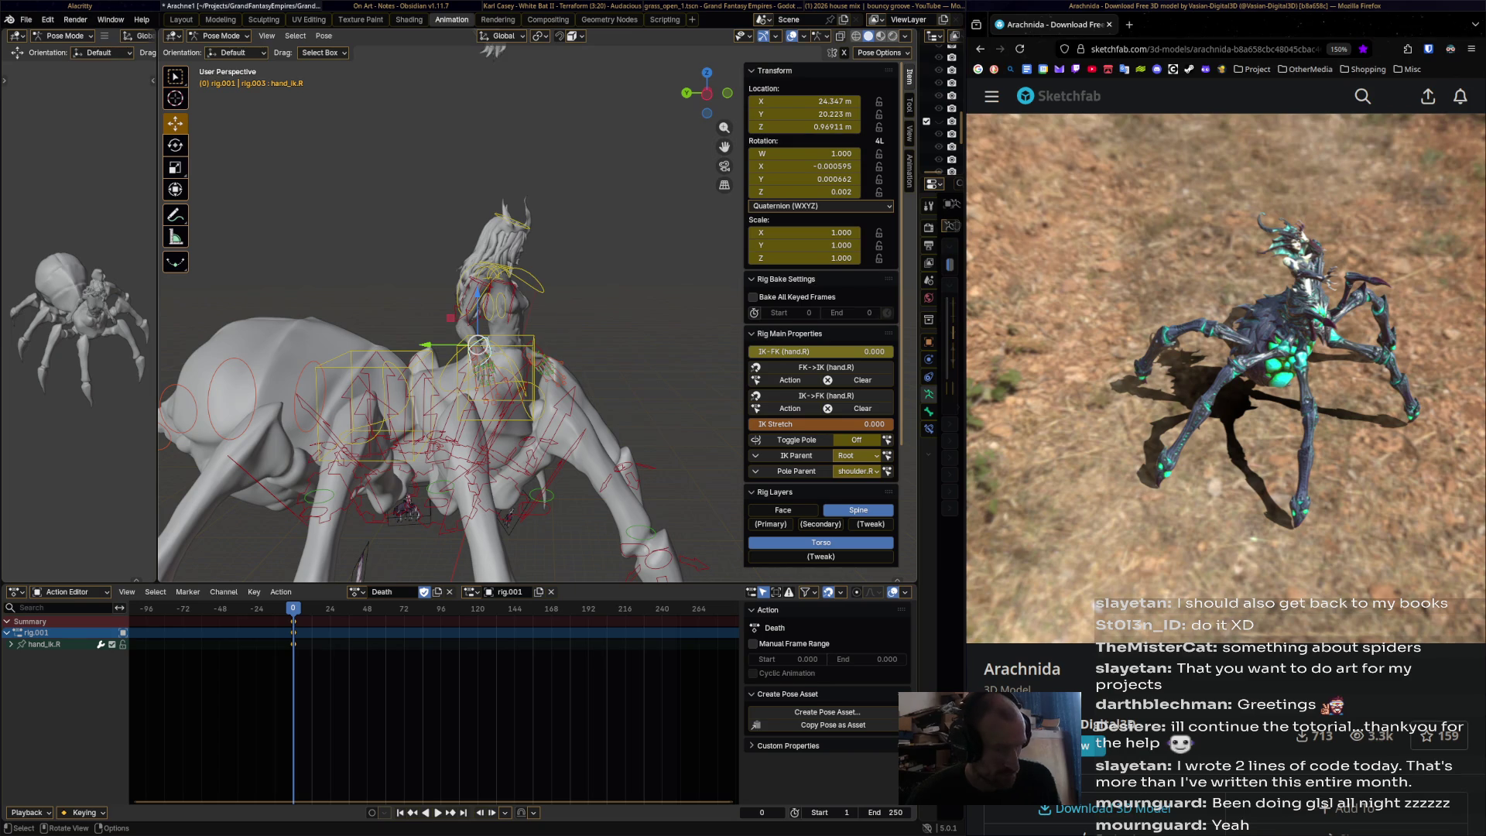
{"action": "left_click", "coordinate": [497, 374]}
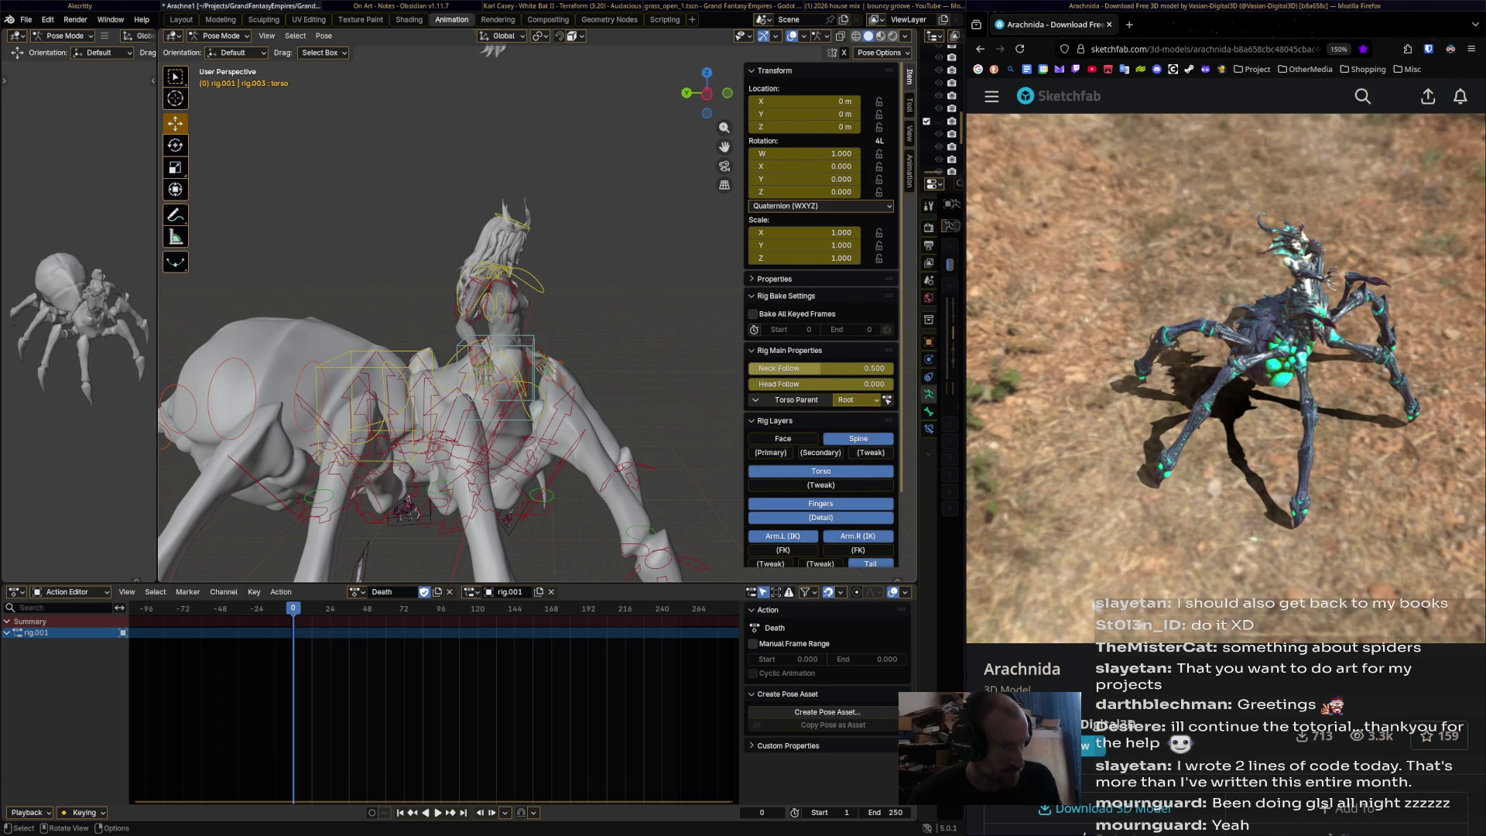
- Select the left-hand IK control hand_ik.L and play the animation from frame 0
{"action": "left_click", "coordinate": [535, 350]}
{"action": "left_click", "coordinate": [531, 352]}
{"action": "left_click", "coordinate": [527, 351]}
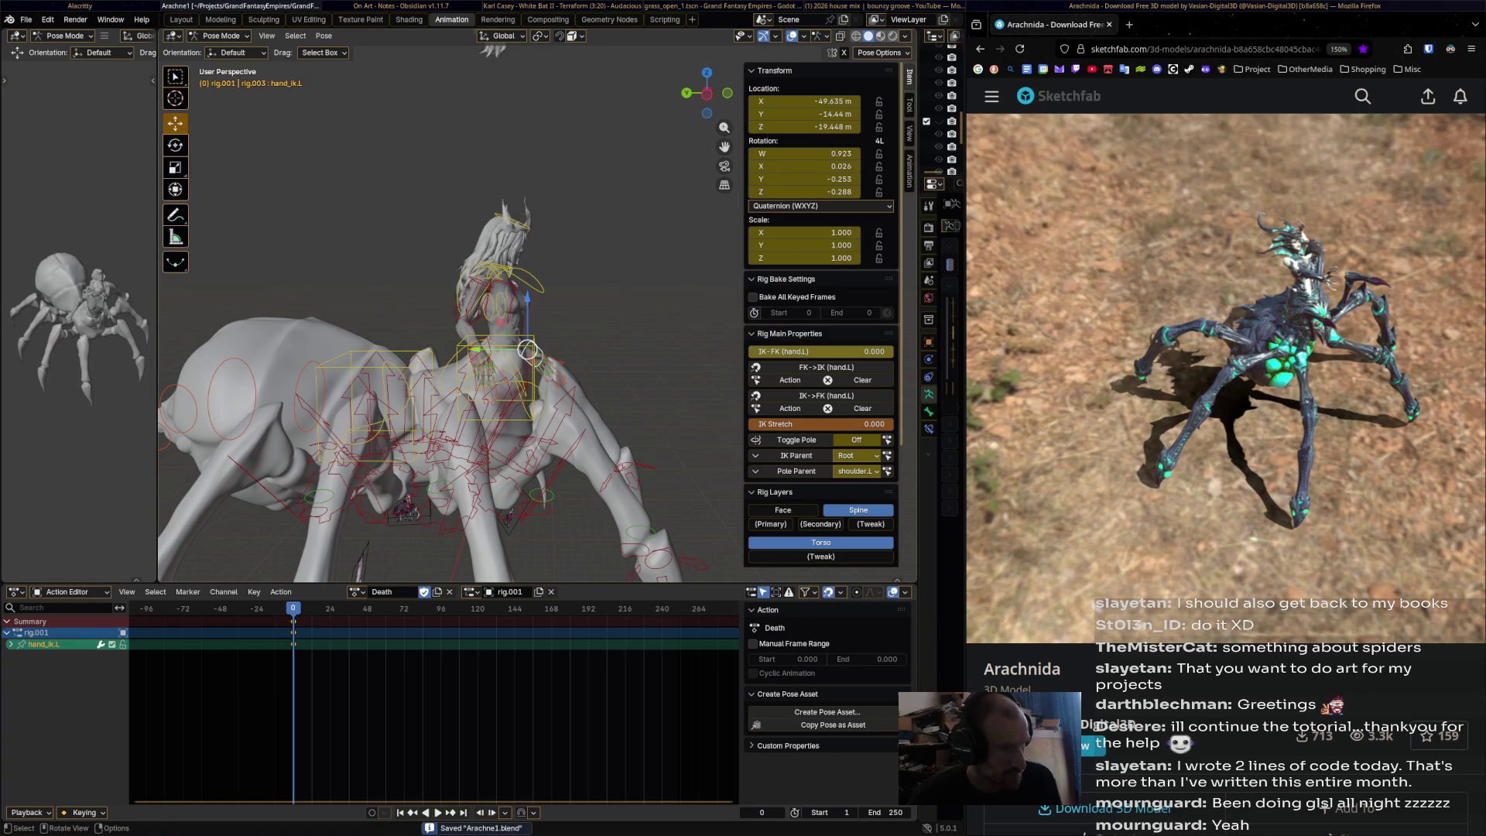
{"action": "key", "text": "space"}
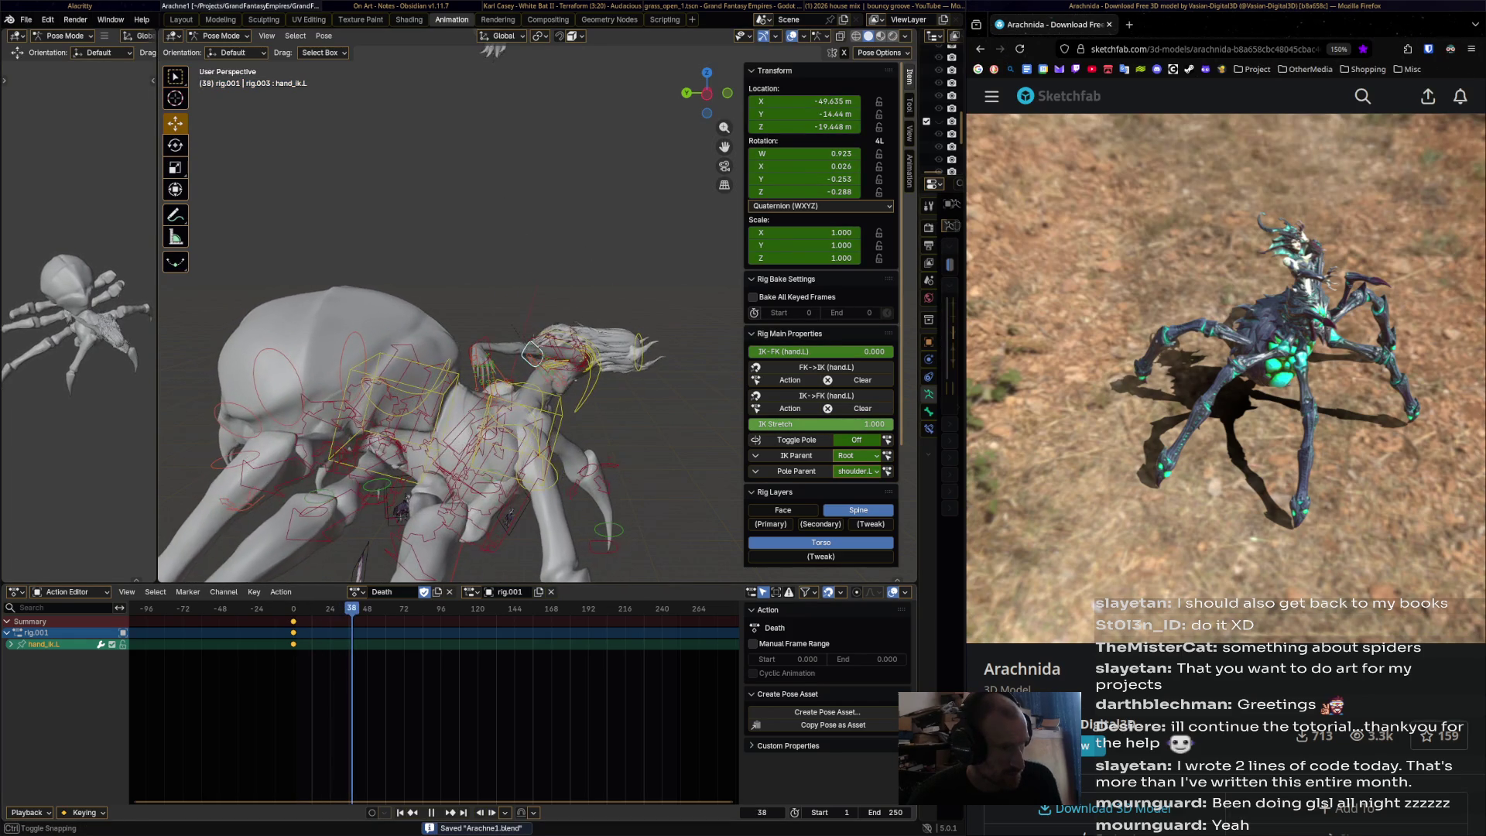
- Move and rotate hand_ik.L into a new position at frame 38
{"action": "mouse_move", "coordinate": [1223, 372]}
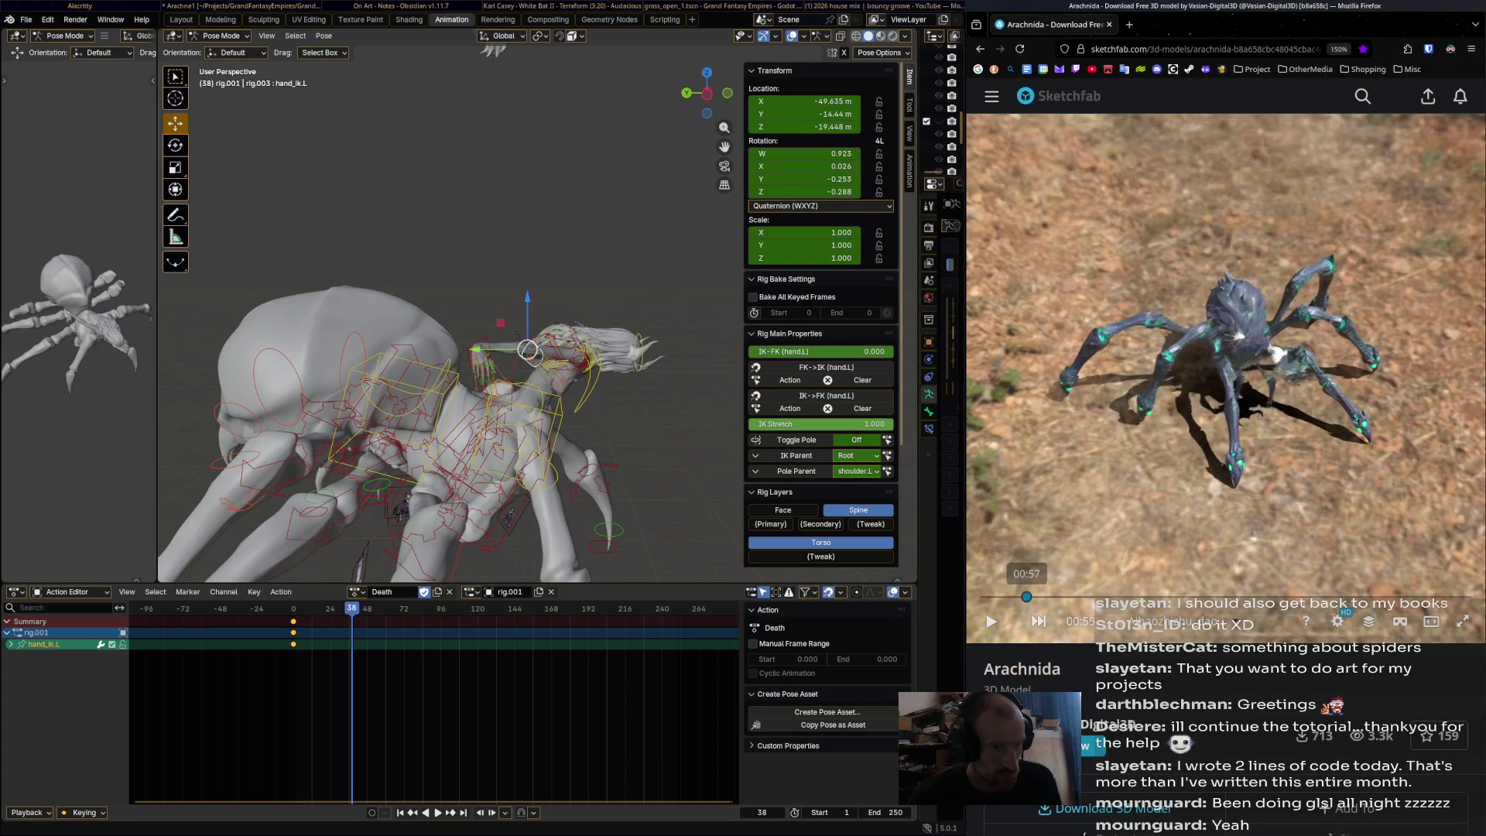
{"action": "key", "text": "g"}
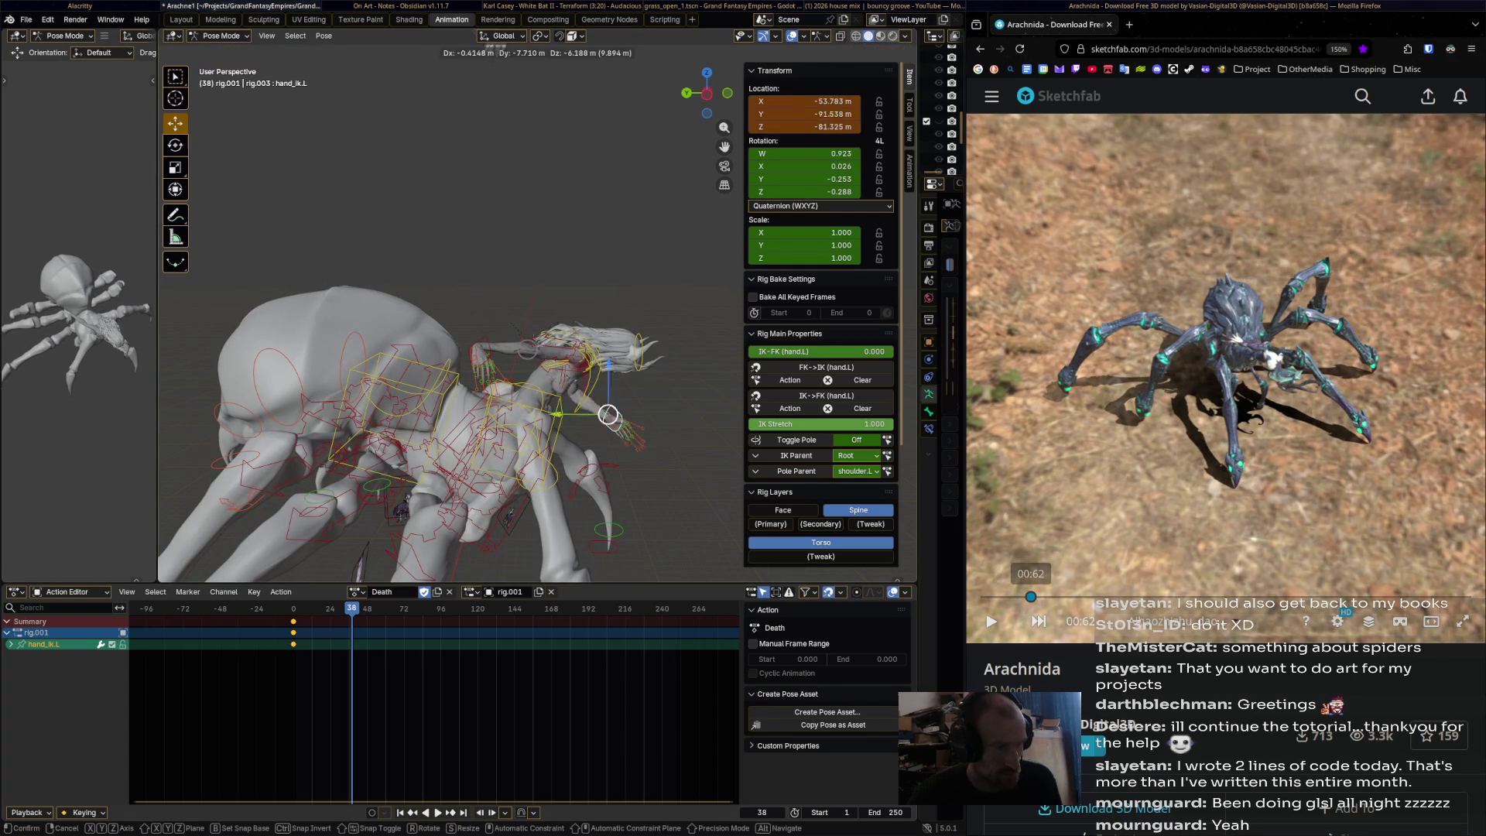
{"action": "left_click", "coordinate": [606, 424]}
{"action": "mouse_move", "coordinate": [606, 425]}
{"action": "middle_mouse_down"}
{"action": "mouse_move", "coordinate": [573, 399]}
{"action": "mouse_move", "coordinate": [433, 465]}
{"action": "middle_mouse_up"}
{"action": "key", "text": "r"}
{"action": "left_click", "coordinate": [495, 437]}
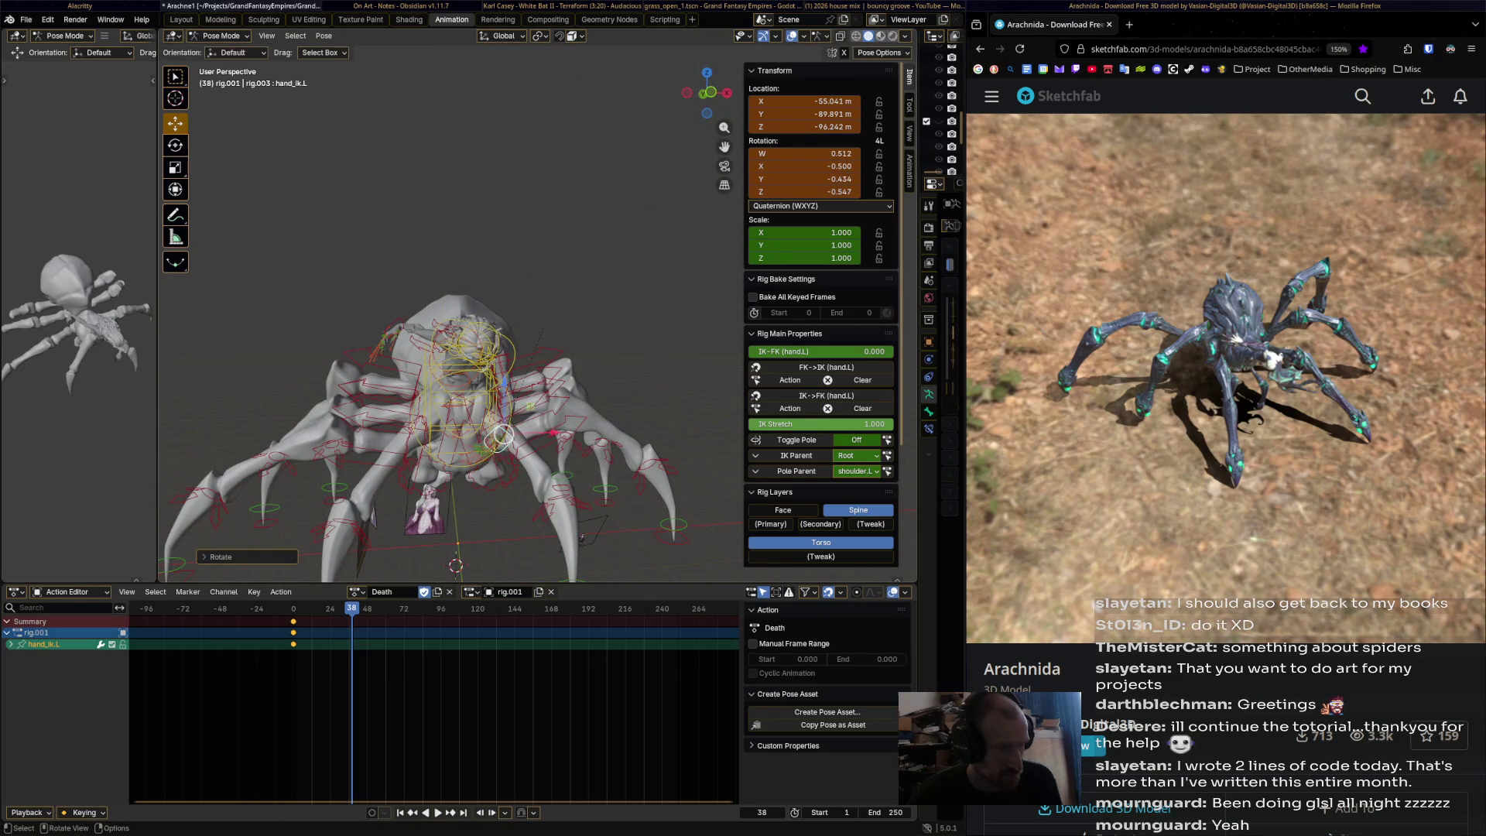
- Refine hand_ik.L's position and rotation and keyframe it at frame 38
{"action": "key", "text": "g"}
{"action": "left_click", "coordinate": [479, 418]}
{"action": "mouse_move", "coordinate": [478, 417]}
{"action": "middle_mouse_down"}
{"action": "mouse_move", "coordinate": [589, 422]}
{"action": "mouse_move", "coordinate": [623, 399]}
{"action": "mouse_move", "coordinate": [613, 441]}
{"action": "middle_mouse_up"}
{"action": "key", "text": "r"}
{"action": "left_click", "coordinate": [619, 391]}
{"action": "key", "text": "i"}
- Rotate and move hand_ik.R, keyframe it at frame 38, and play back
{"action": "key", "text": "r"}
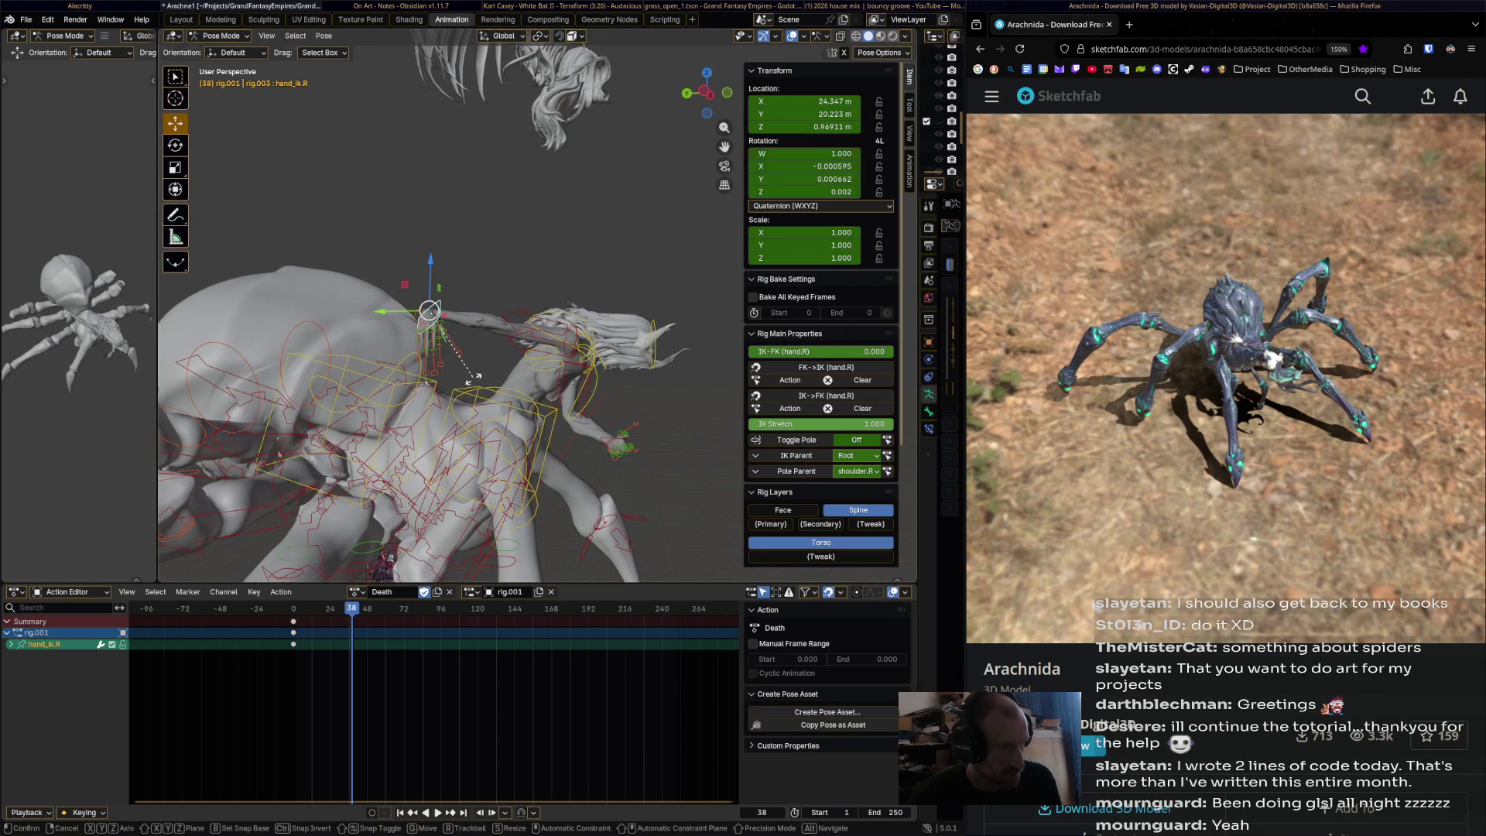
{"action": "left_click", "coordinate": [322, 268]}
{"action": "left_click_drag", "start_coordinate": [424, 309], "coordinate": [465, 365]}
{"action": "key", "text": "i"}
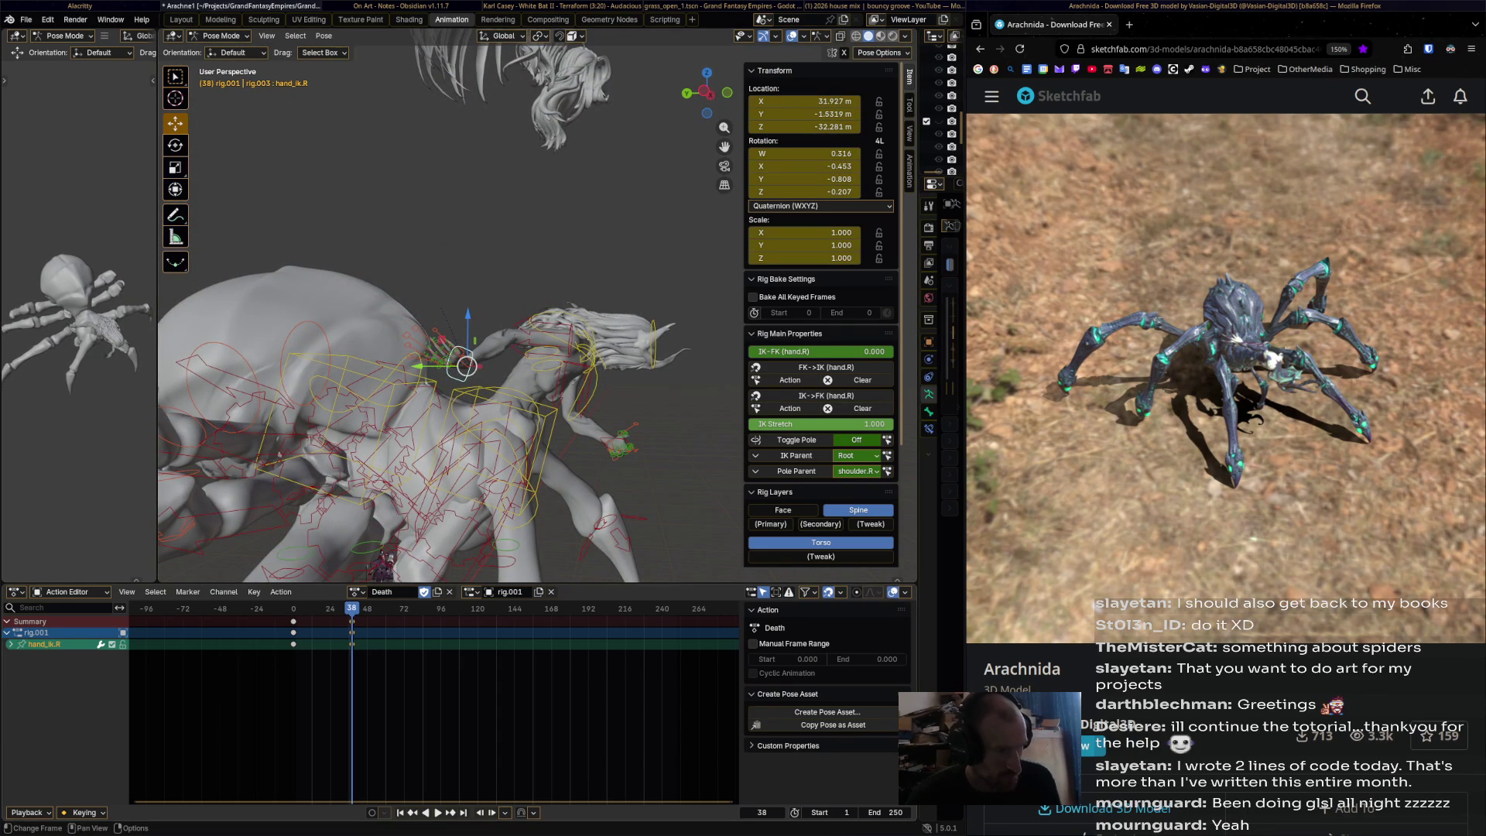
{"action": "key", "text": "space"}
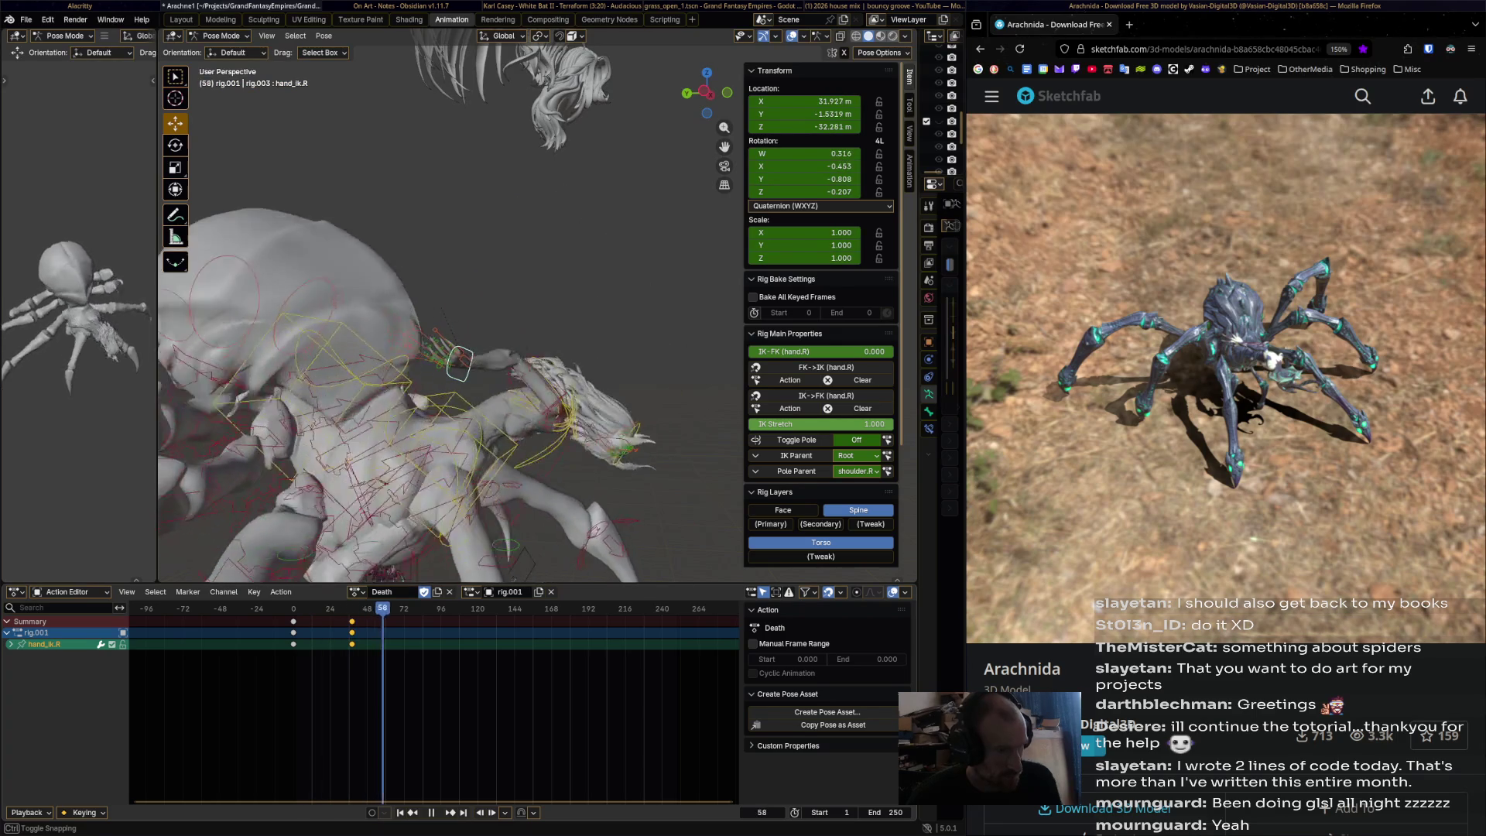
- Stop at frame 70, then move, rotate and keyframe hand_ik.R
{"action": "key", "text": "space"}
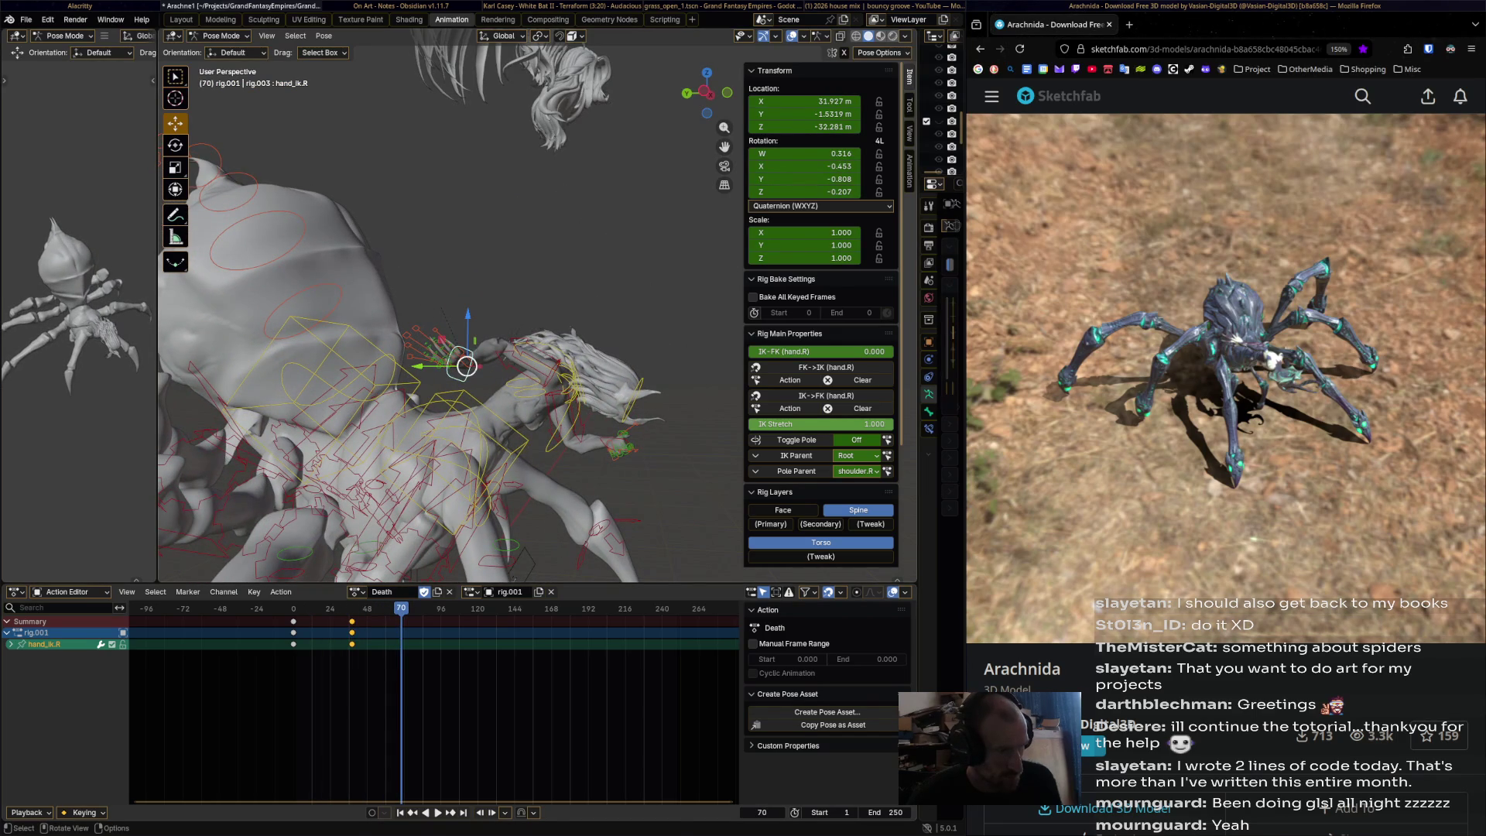
{"action": "key", "text": "g"}
{"action": "left_click", "coordinate": [600, 421]}
{"action": "key", "text": "r"}
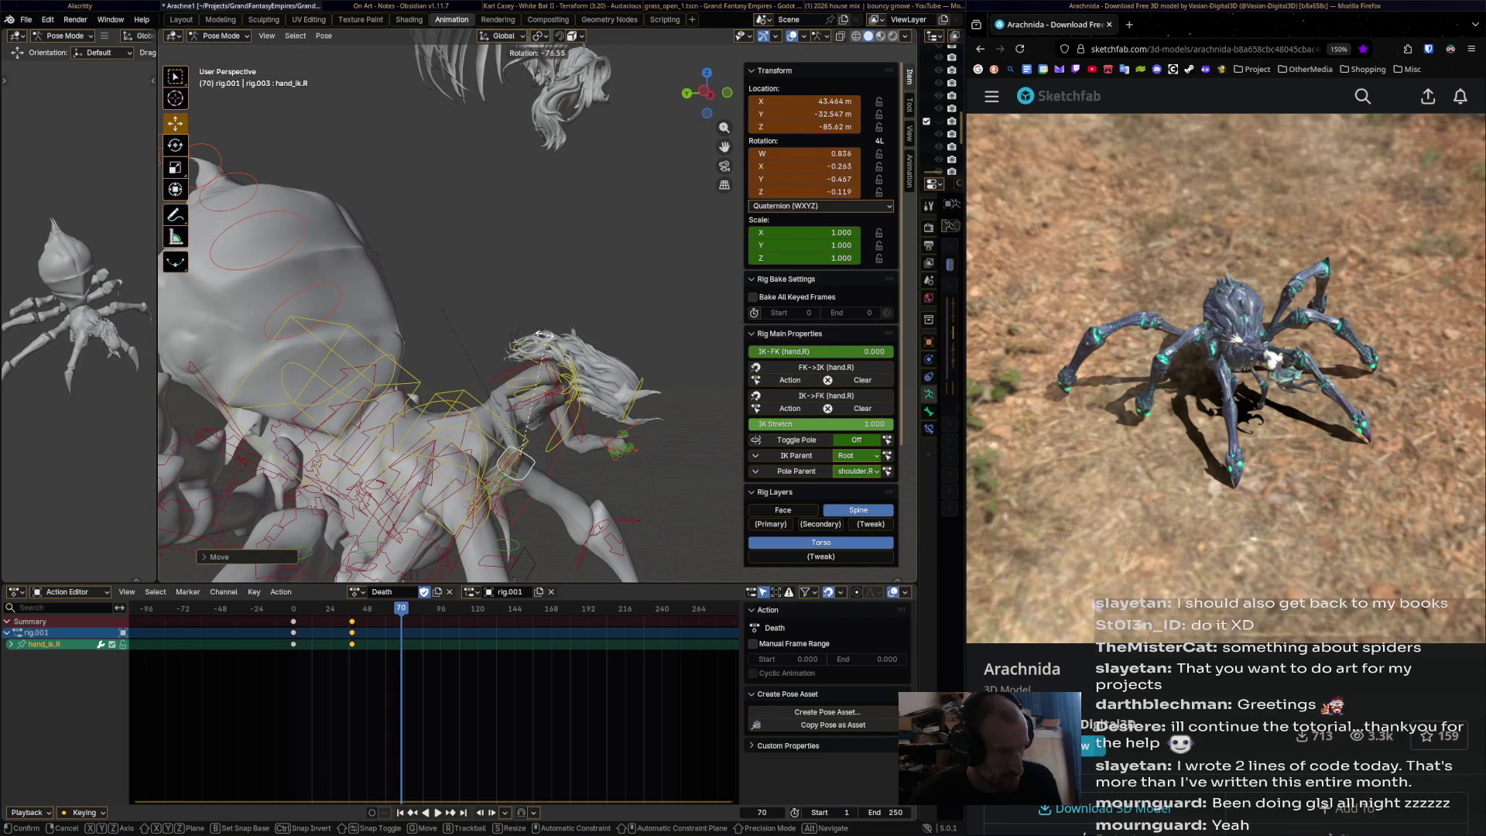
{"action": "left_click", "coordinate": [496, 339]}
{"action": "key", "text": "i"}
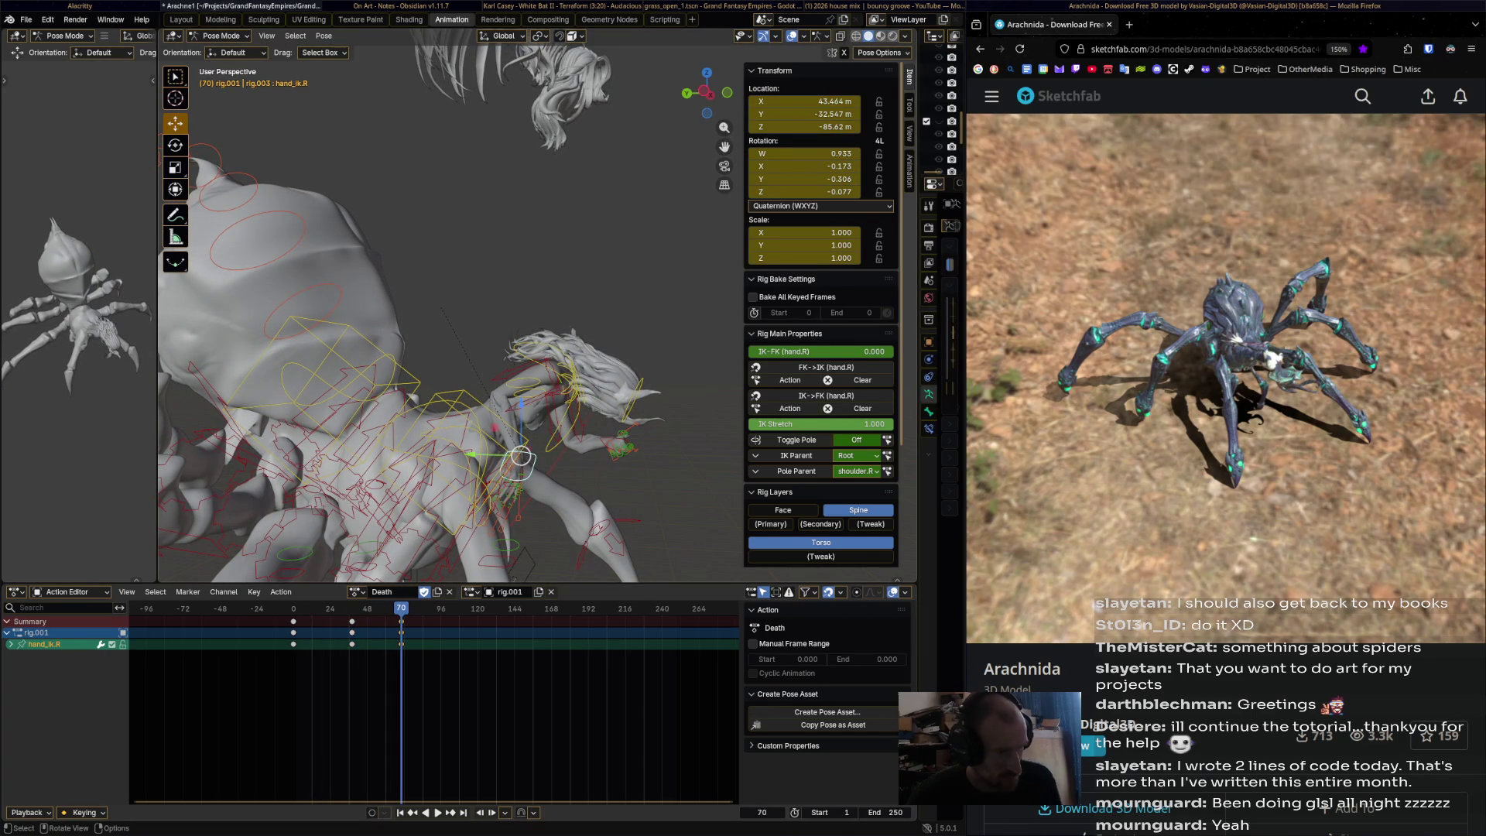
- Select hand_ik.L, shift it to a new position and key it at frame 70
{"action": "left_click", "coordinate": [611, 453]}
{"action": "left_click", "coordinate": [604, 445]}
{"action": "left_click", "coordinate": [615, 434]}
{"action": "left_click", "coordinate": [613, 440]}
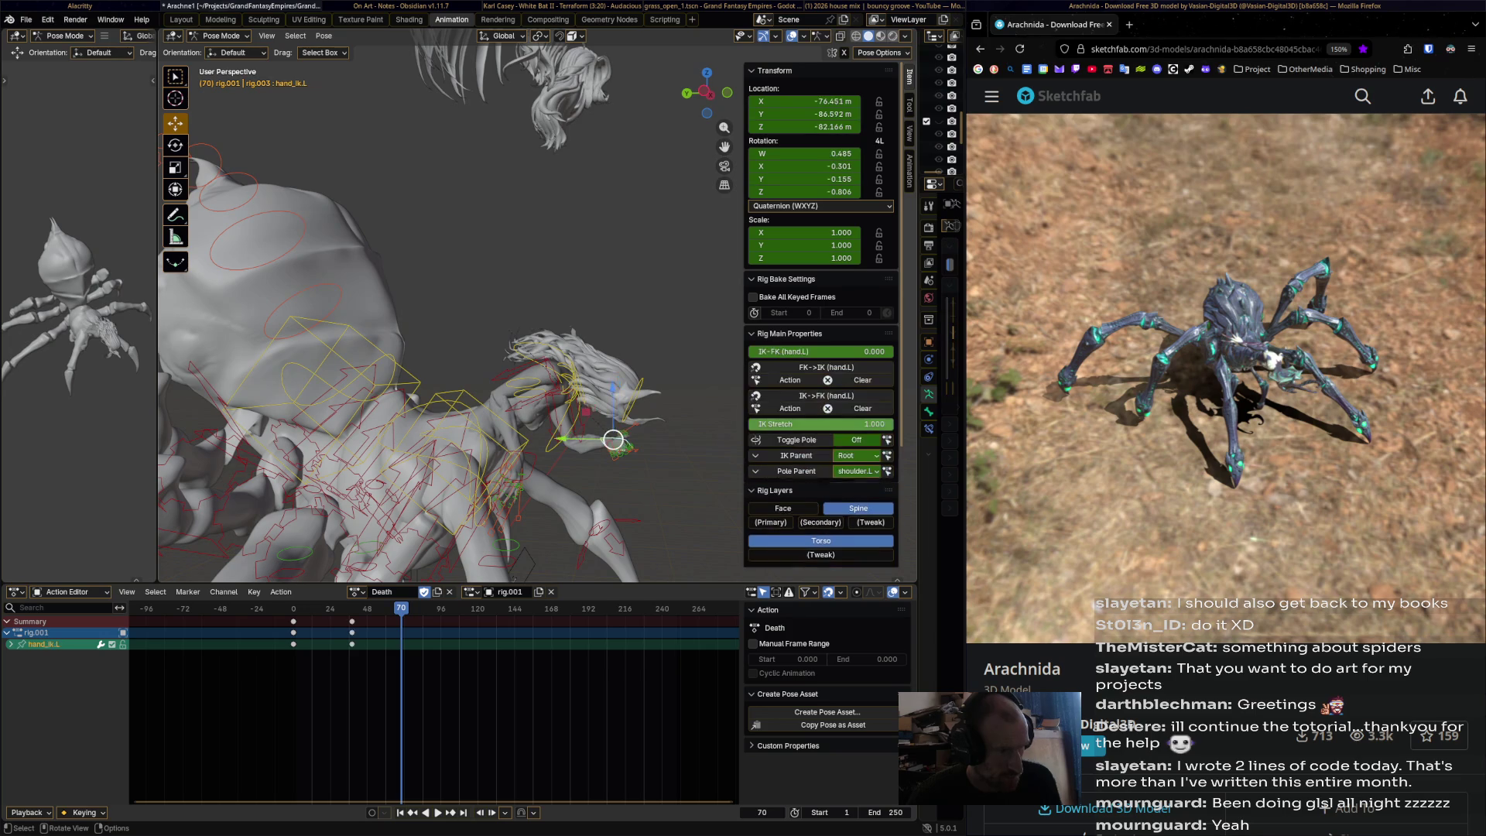
{"action": "left_click_drag", "start_coordinate": [613, 439], "coordinate": [572, 427]}
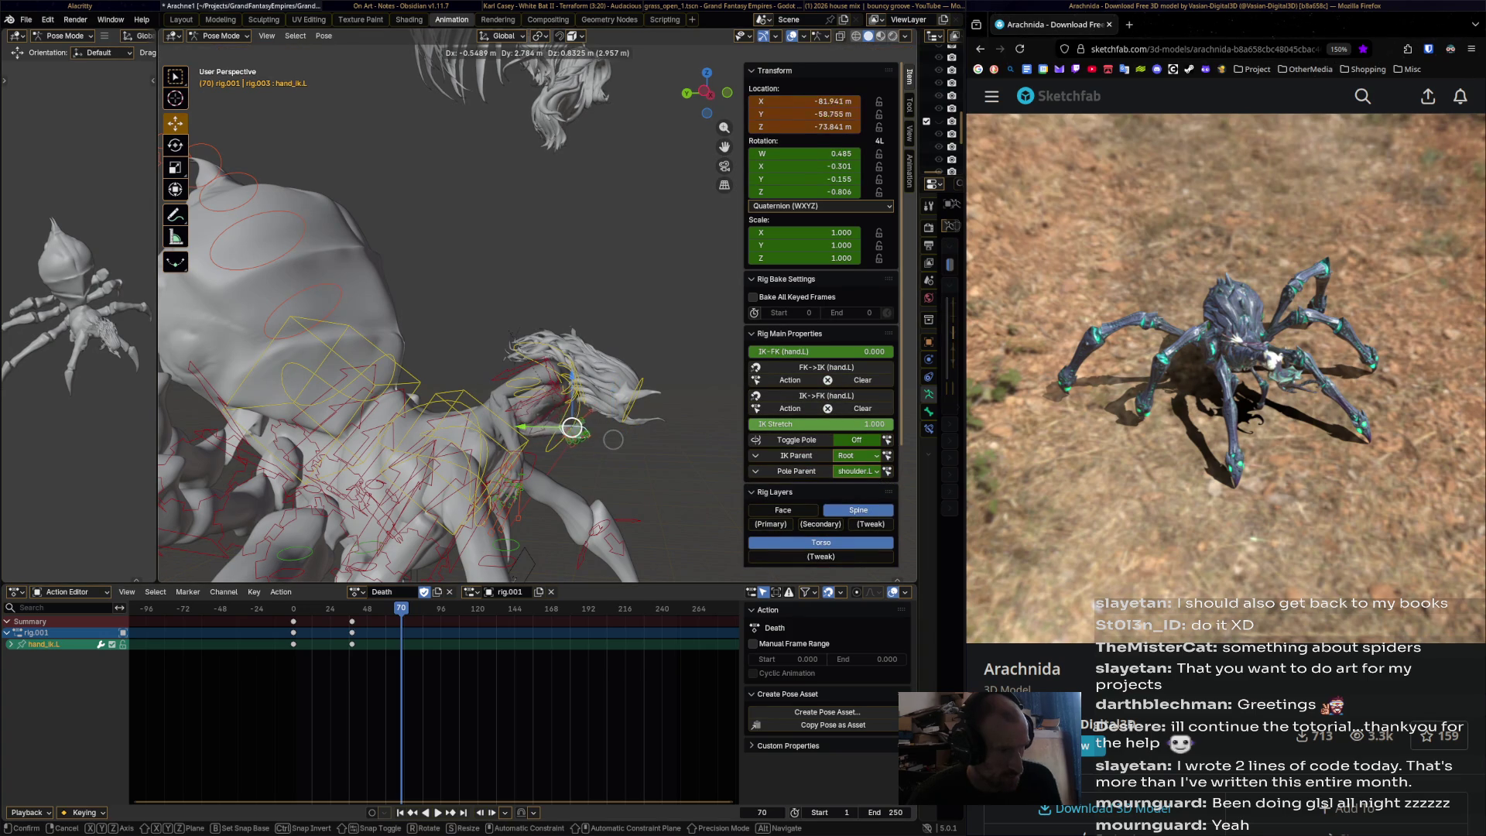
{"action": "left_click", "coordinate": [575, 427]}
- Play to frame 91 and lift hand_ik.L upward, checking the reference animation
{"action": "key", "text": "space"}
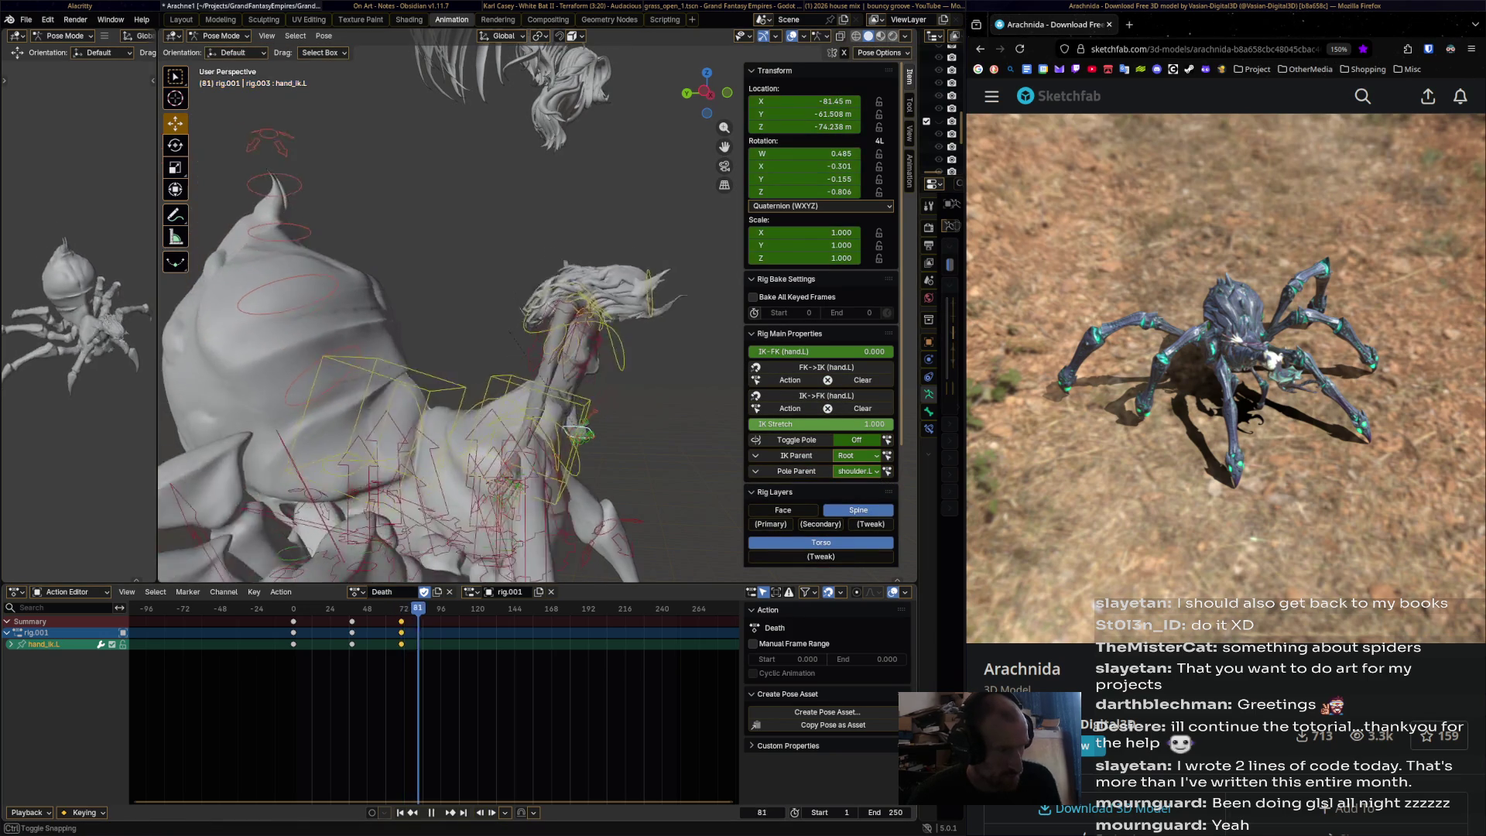
{"action": "left_click_drag", "start_coordinate": [576, 427], "coordinate": [592, 374]}
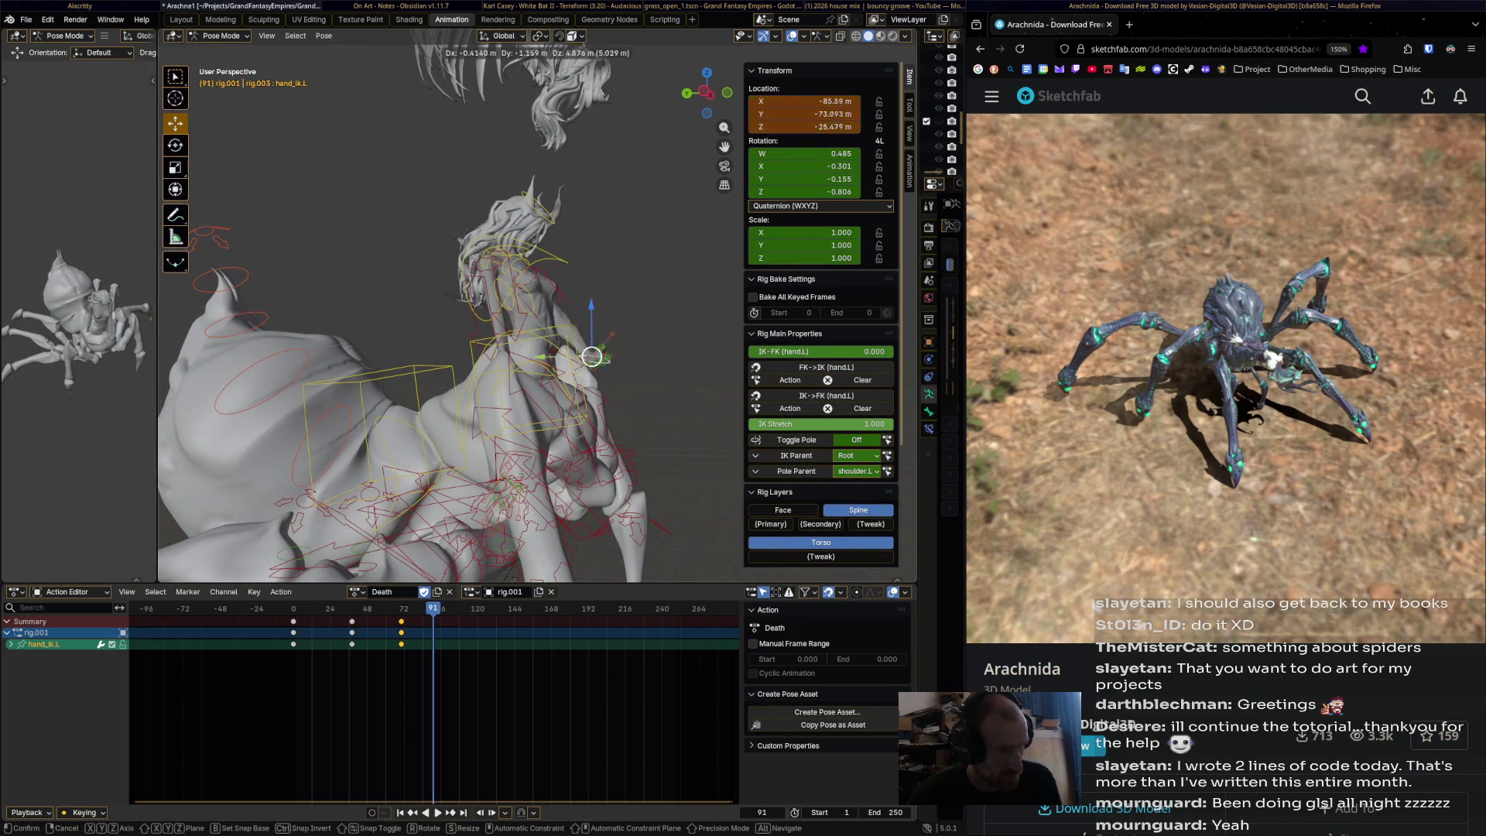
{"action": "left_click_drag", "start_coordinate": [596, 303], "coordinate": [603, 276]}
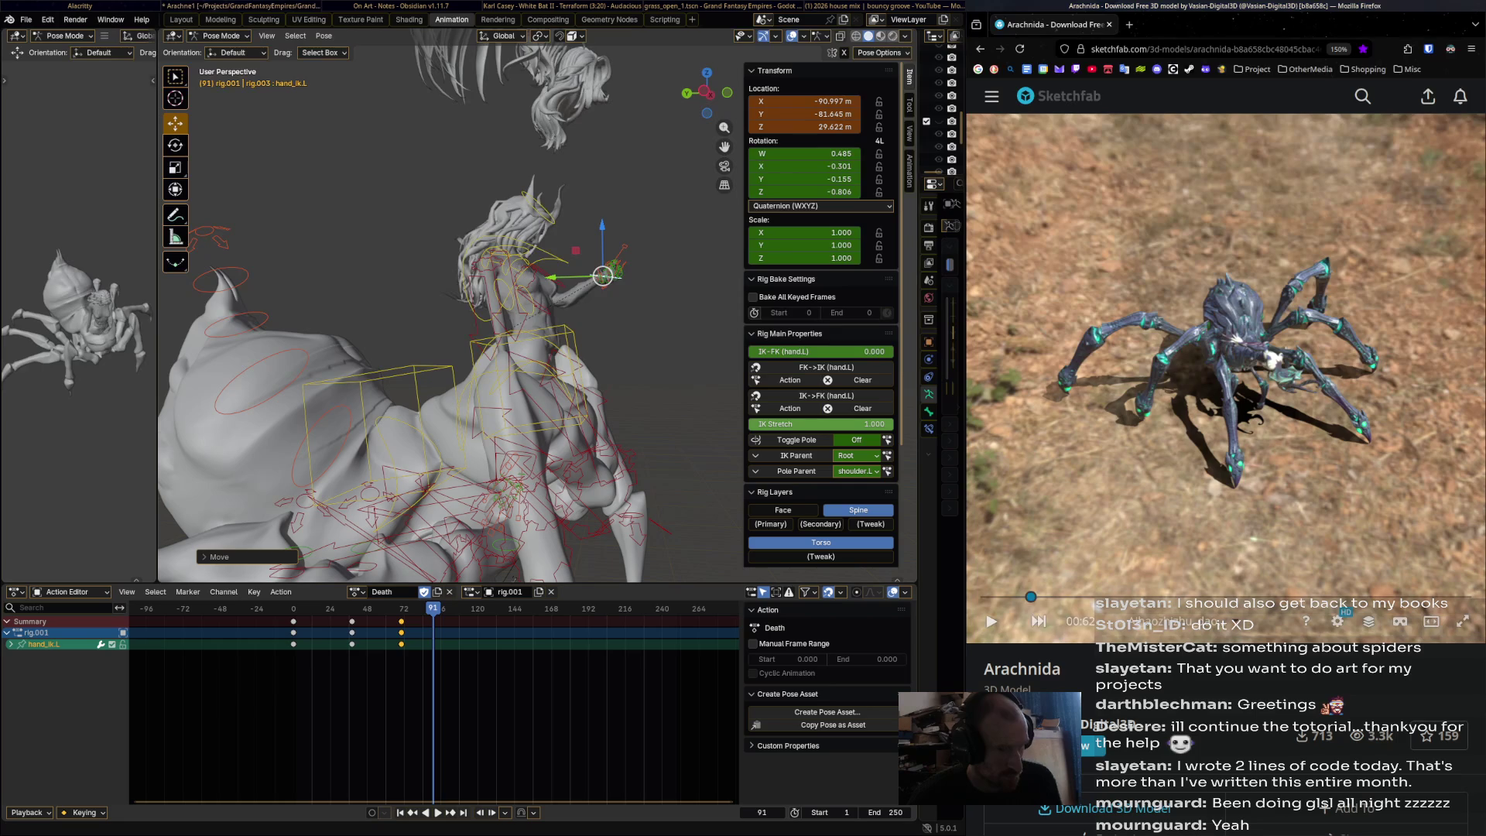
{"action": "left_click_drag", "start_coordinate": [1029, 596], "coordinate": [1132, 595]}
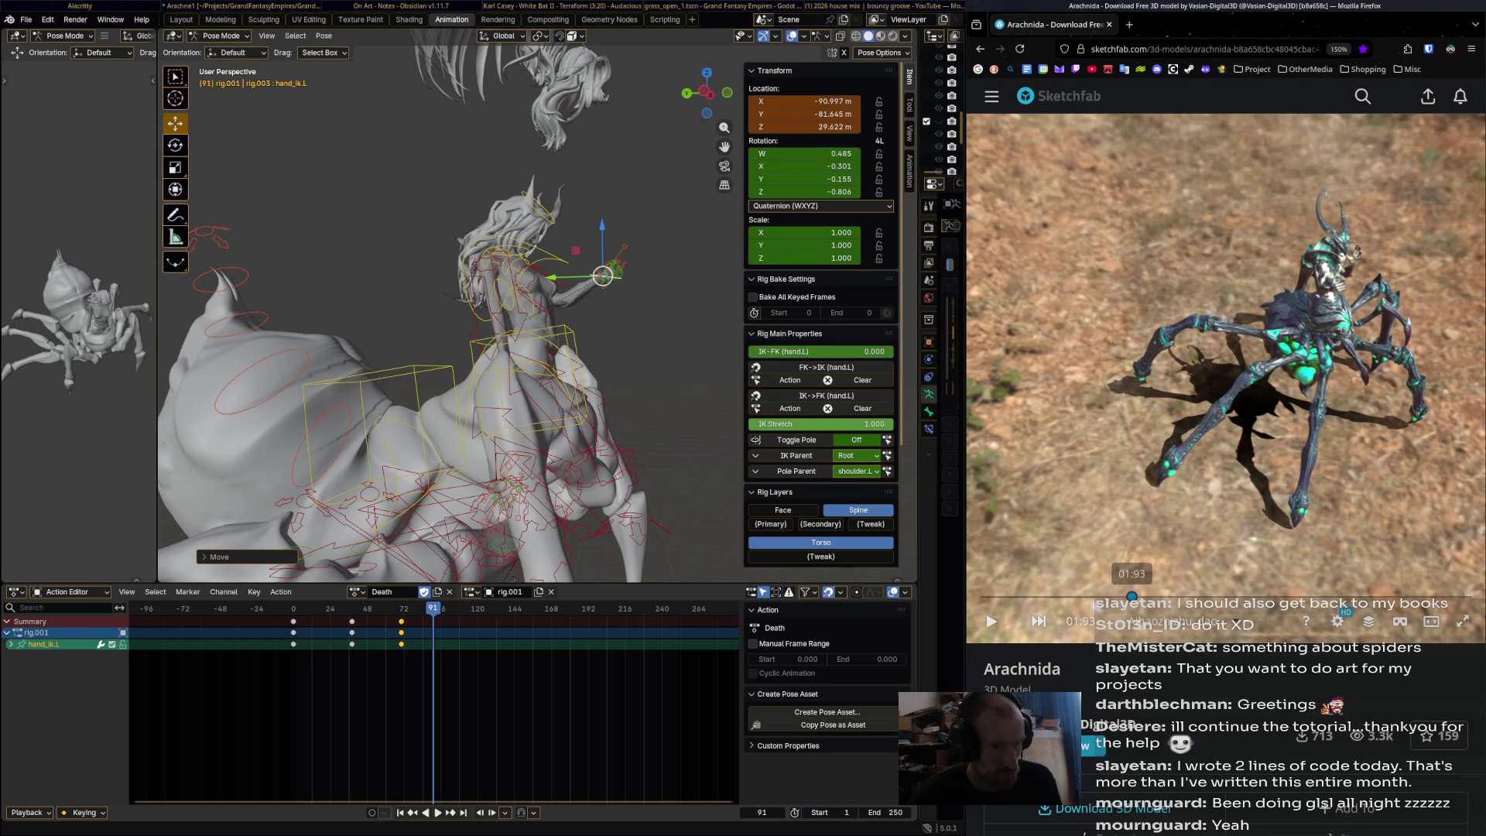
{"action": "middle_click_drag", "start_coordinate": [534, 278], "coordinate": [540, 329]}
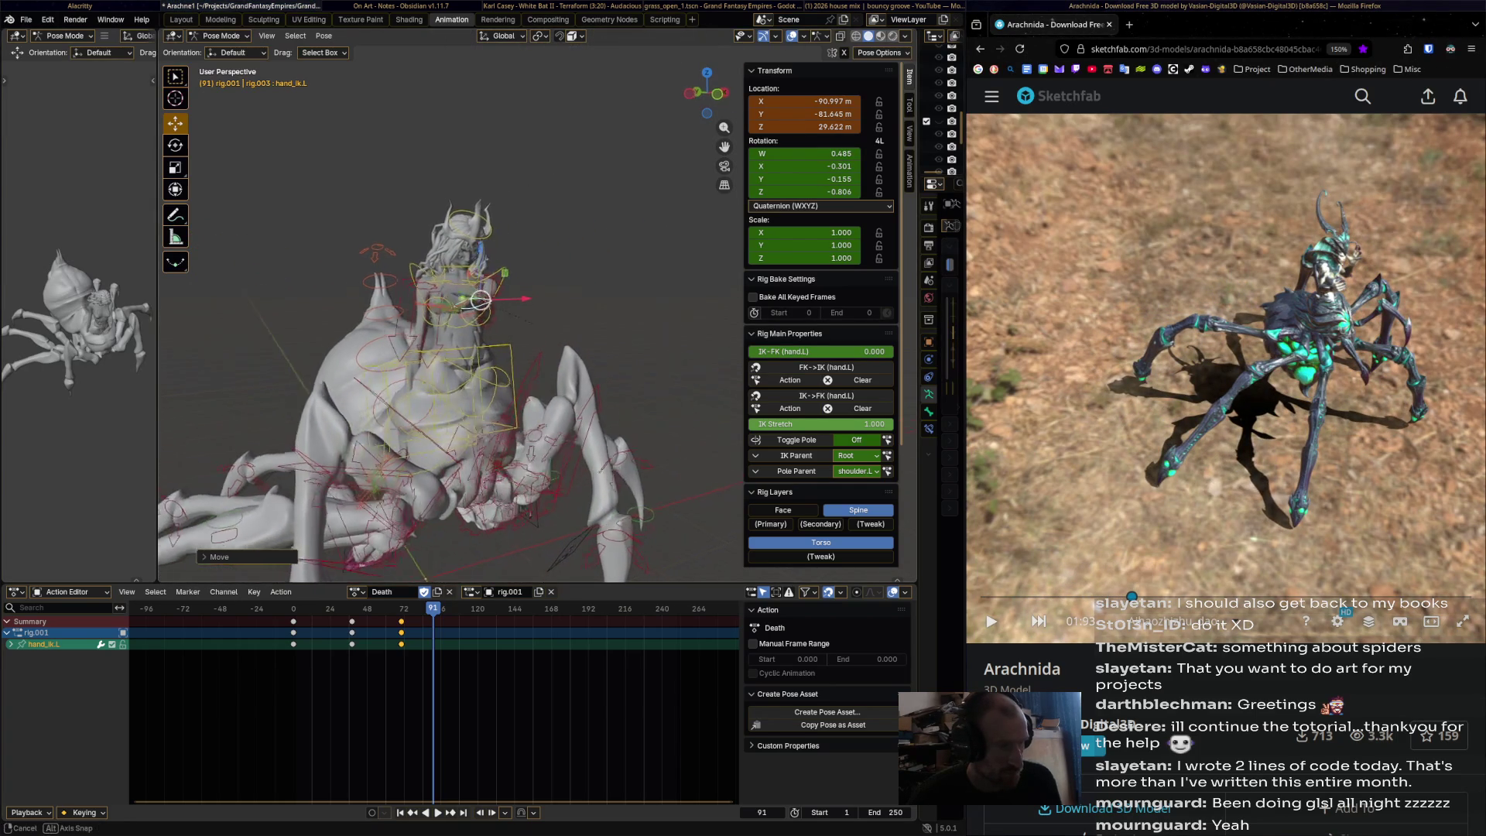
- Rotate hand_ik.L, raise the rider's left arm and keyframe it at frame 91
{"action": "key", "text": "r"}
{"action": "middle_click_drag", "start_coordinate": [429, 370], "coordinate": [419, 286], "text": "alt"}
{"action": "left_click", "coordinate": [361, 432]}
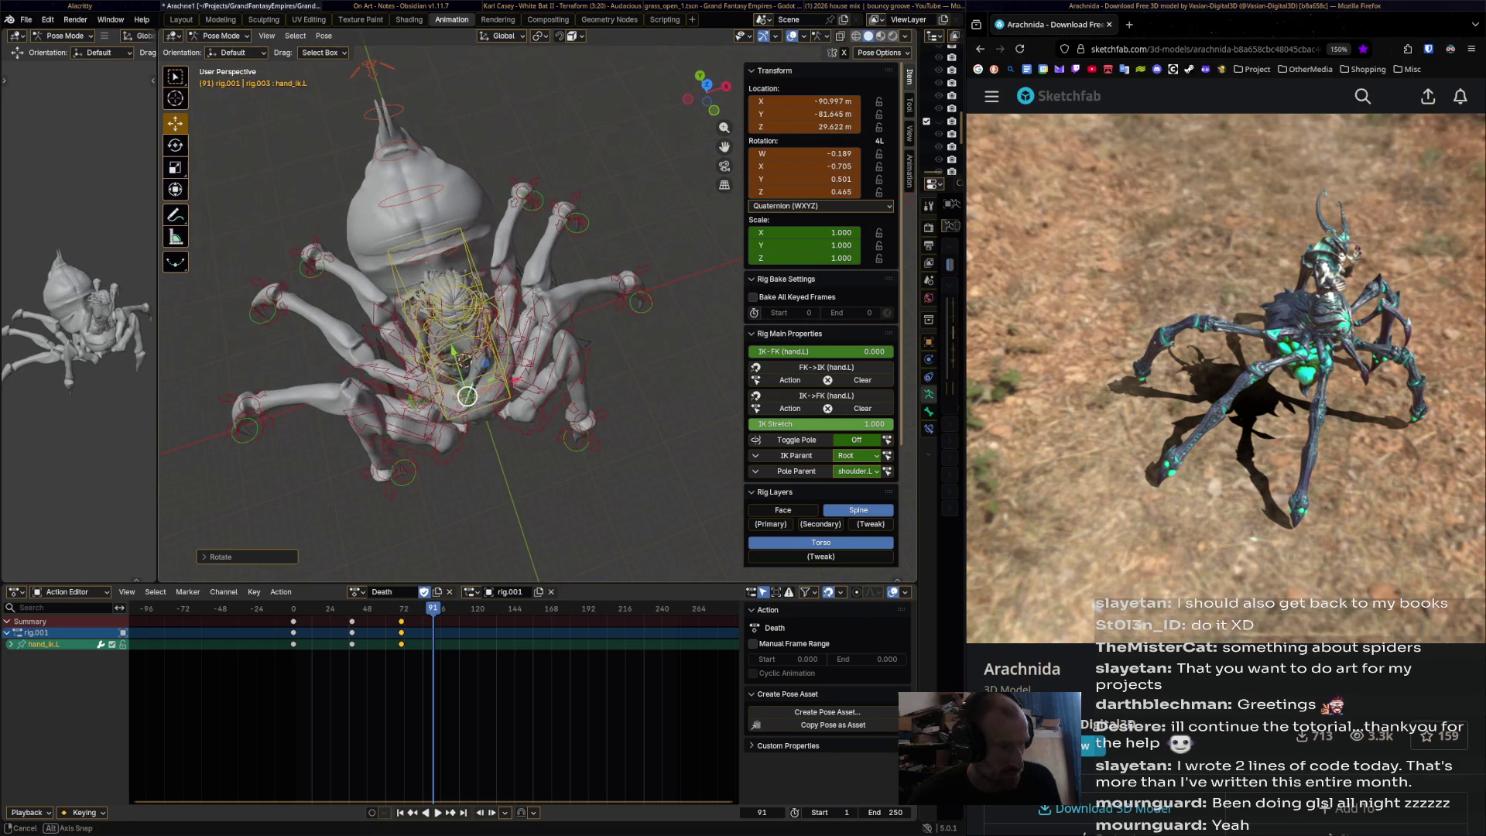
{"action": "middle_click_drag", "start_coordinate": [361, 432], "coordinate": [422, 298]}
{"action": "key", "text": "g"}
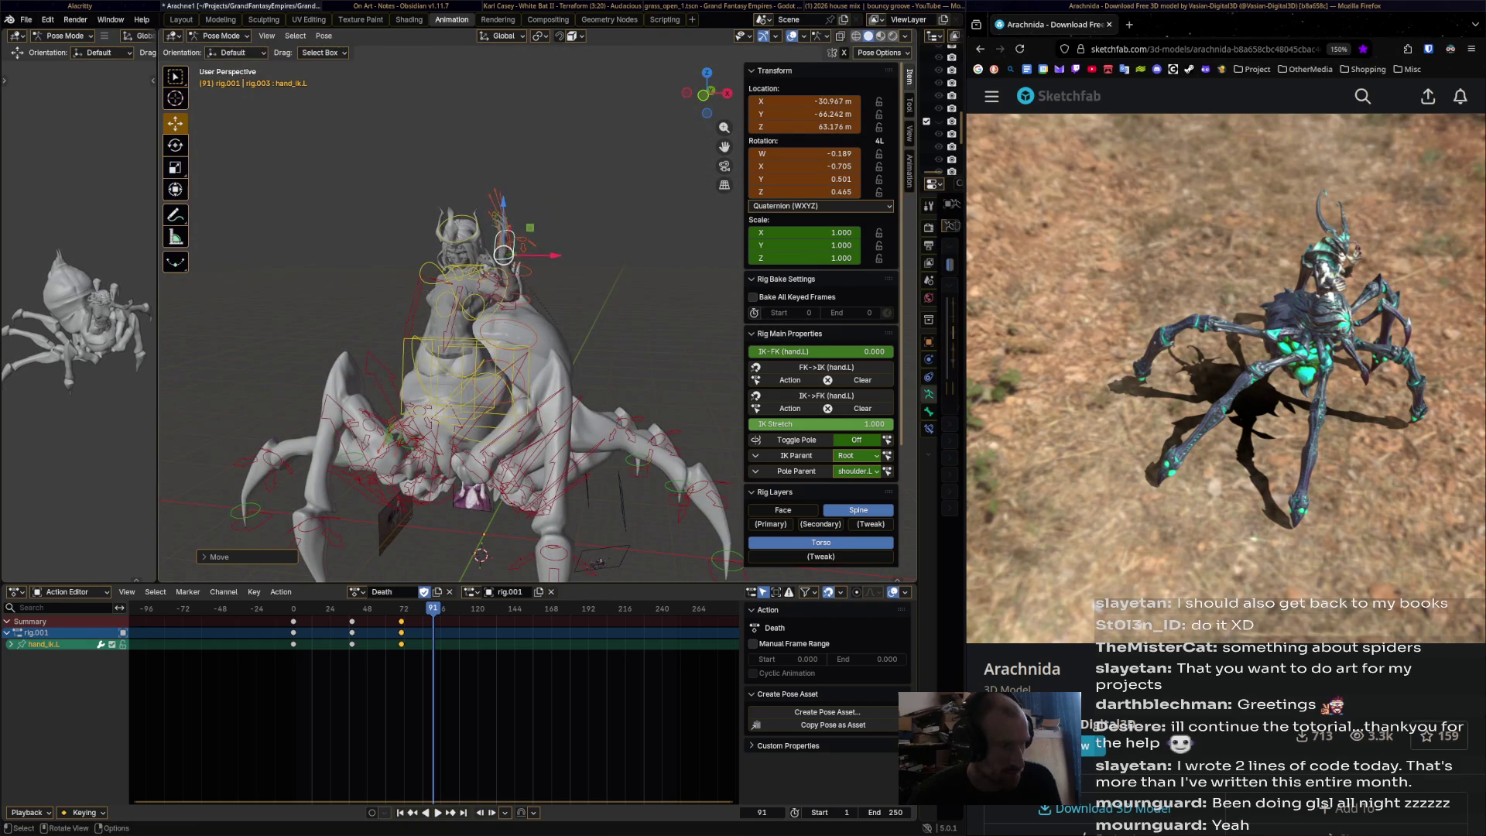
{"action": "middle_click_drag", "start_coordinate": [526, 205], "coordinate": [524, 240], "text": "alt"}
{"action": "left_click", "coordinate": [523, 243]}
{"action": "left_click_drag", "start_coordinate": [523, 243], "coordinate": [513, 239]}
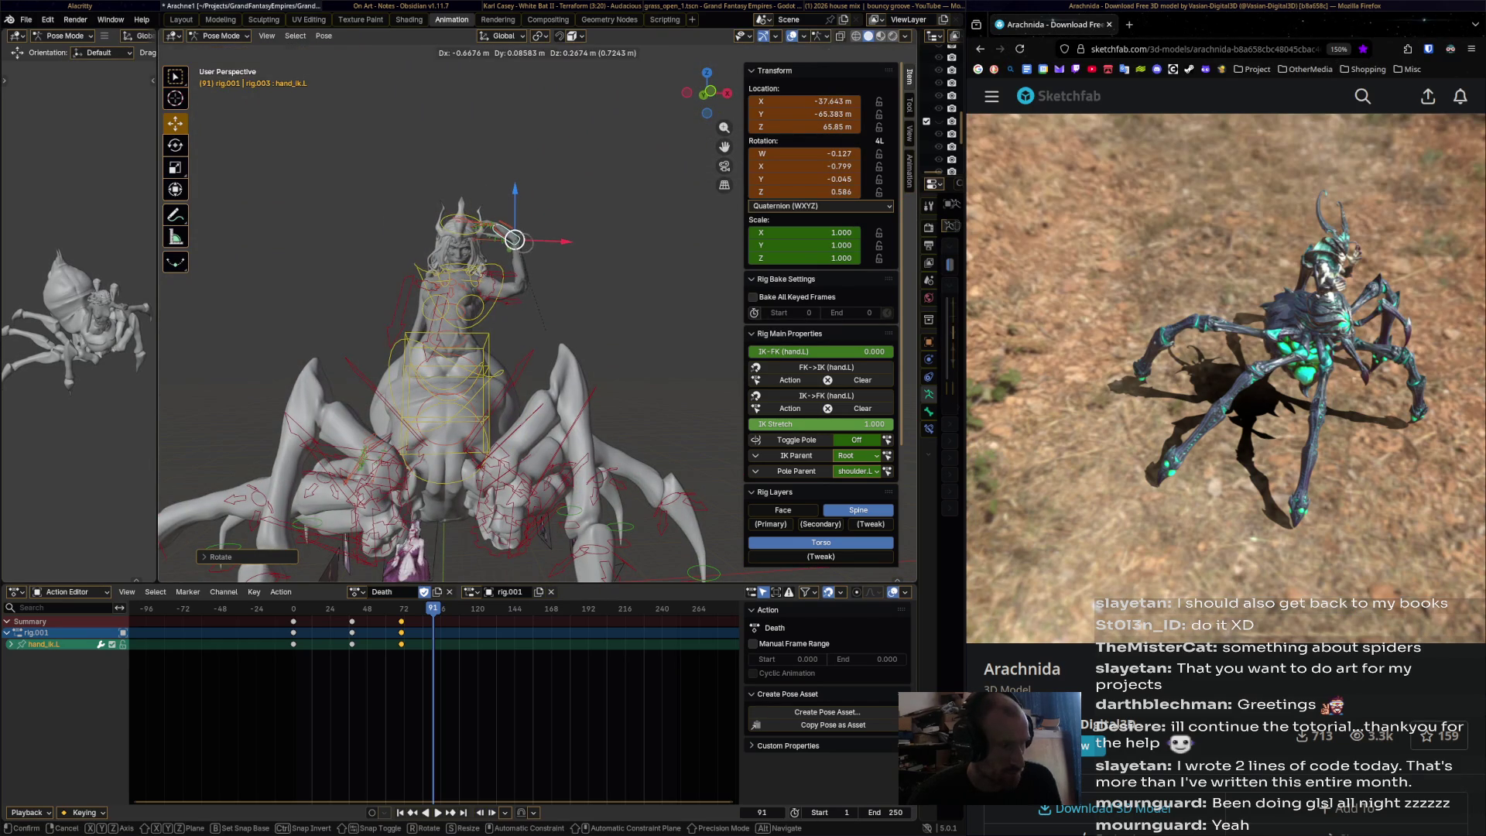
{"action": "key", "text": "i"}
{"action": "middle_click_drag", "start_coordinate": [513, 239], "coordinate": [572, 275]}
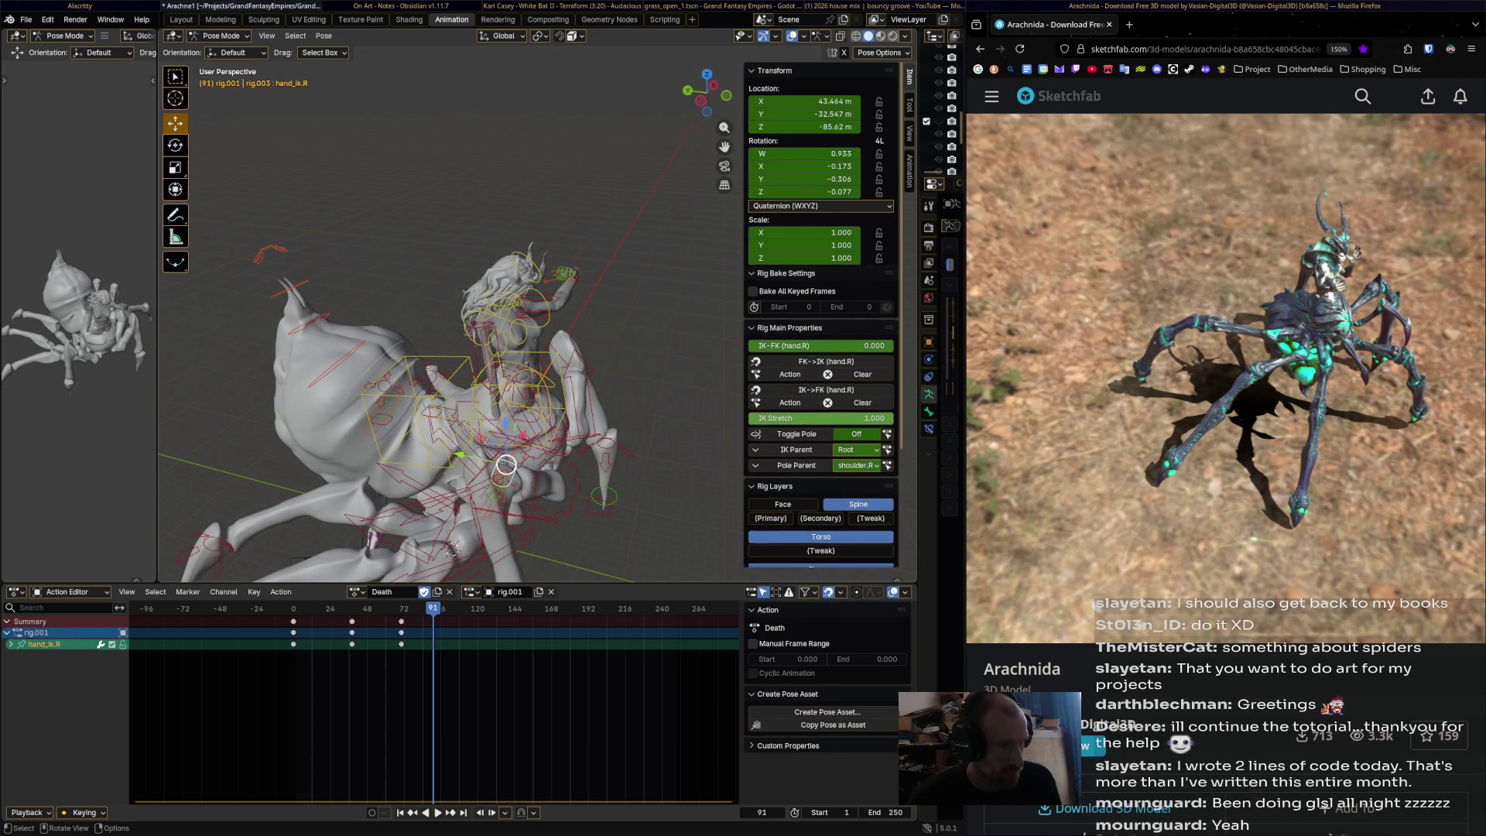
- Move hand_ik.R up and rotate it several times at frame 91
{"action": "left_click_drag", "start_coordinate": [506, 465], "coordinate": [495, 418]}
{"action": "mouse_move", "coordinate": [495, 418]}
{"action": "middle_mouse_down"}
{"action": "mouse_move", "coordinate": [406, 275]}
{"action": "mouse_move", "coordinate": [434, 575]}
{"action": "mouse_move", "coordinate": [302, 419]}
{"action": "middle_mouse_up"}
{"action": "key", "text": "r"}
{"action": "left_click", "coordinate": [406, 294]}
{"action": "key", "text": "r"}
{"action": "left_click", "coordinate": [487, 480]}
{"action": "middle_click_drag", "start_coordinate": [488, 480], "coordinate": [456, 341]}
{"action": "key", "text": "r"}
{"action": "left_click", "coordinate": [399, 287]}
- Reposition and rotate hand_ik.R, keyframe it at frame 91, and play back
{"action": "key", "text": "g"}
{"action": "left_click", "coordinate": [424, 298]}
{"action": "mouse_move", "coordinate": [424, 298]}
{"action": "middle_mouse_down"}
{"action": "mouse_move", "coordinate": [519, 318]}
{"action": "mouse_move", "coordinate": [466, 357]}
{"action": "mouse_move", "coordinate": [439, 331]}
{"action": "middle_mouse_up"}
{"action": "key", "text": "r"}
{"action": "left_click", "coordinate": [475, 352]}
{"action": "key", "text": "i"}
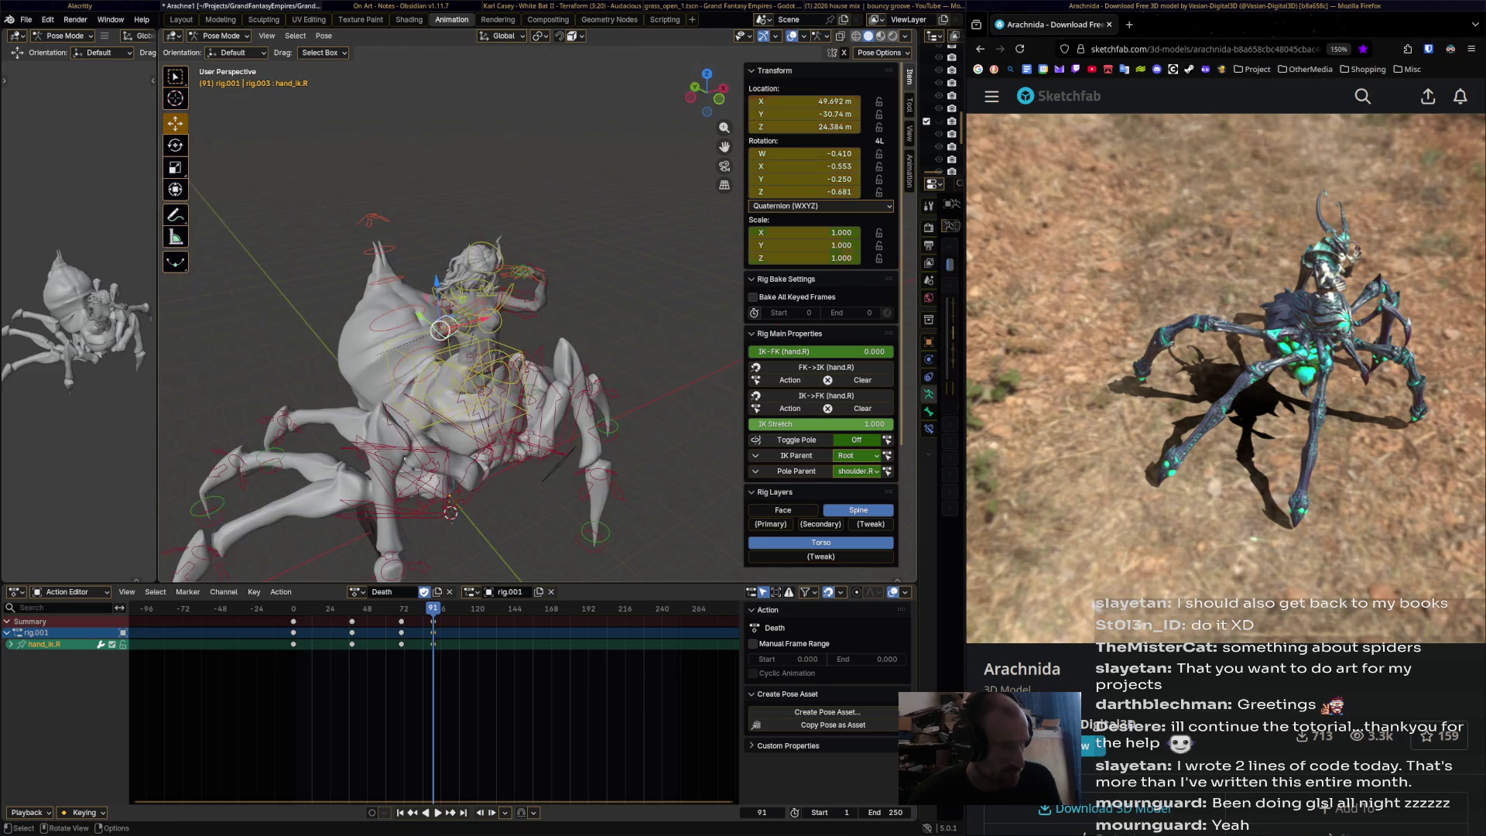
{"action": "key", "text": "space"}
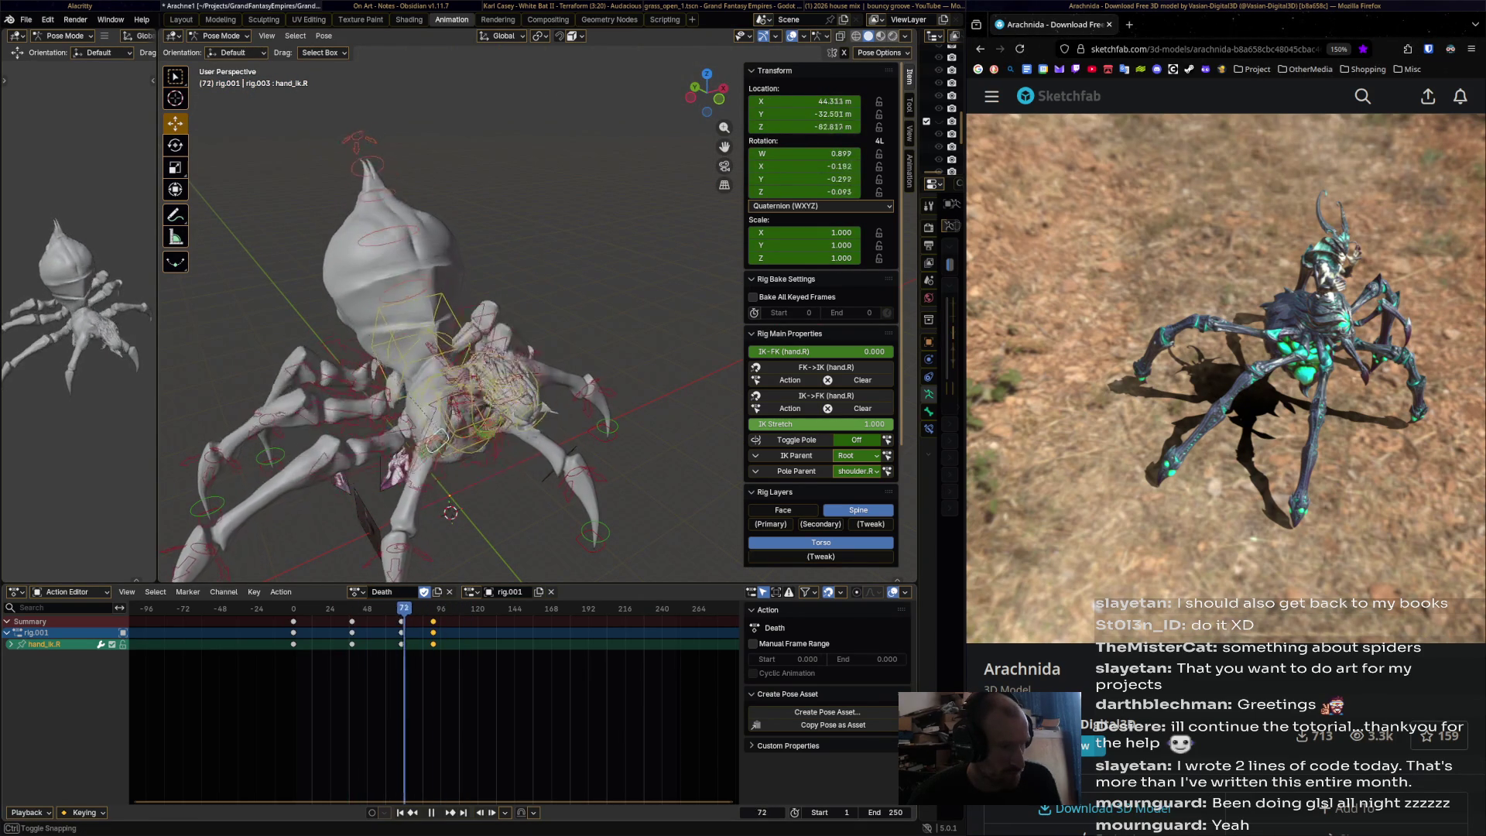
- Adjust hand_ik.R's rotation twice at frame 70
{"action": "key", "text": "r"}
{"action": "left_click", "coordinate": [443, 439]}
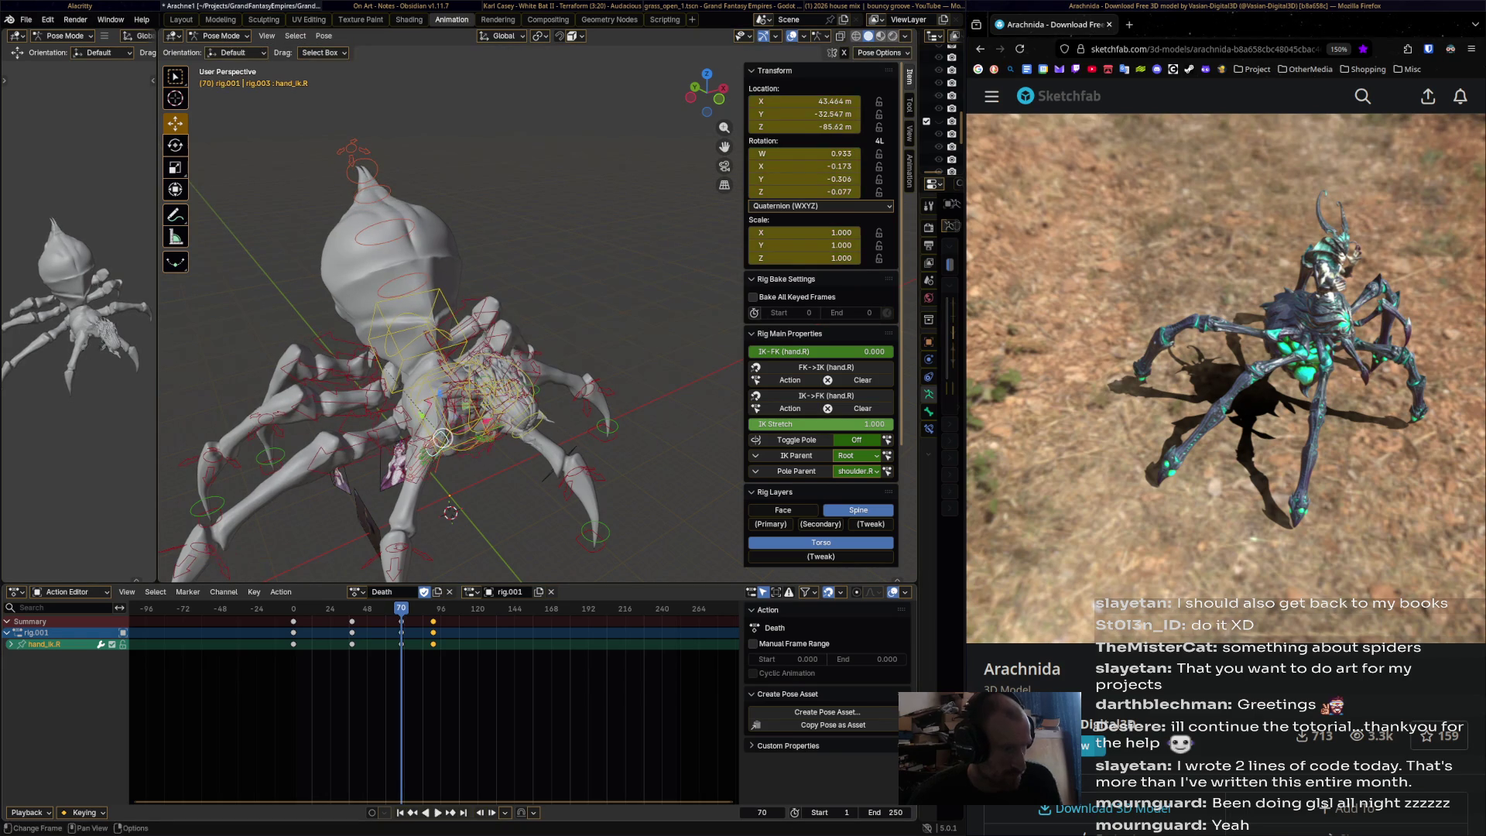
{"action": "key", "text": "r"}
{"action": "left_click", "coordinate": [443, 439]}
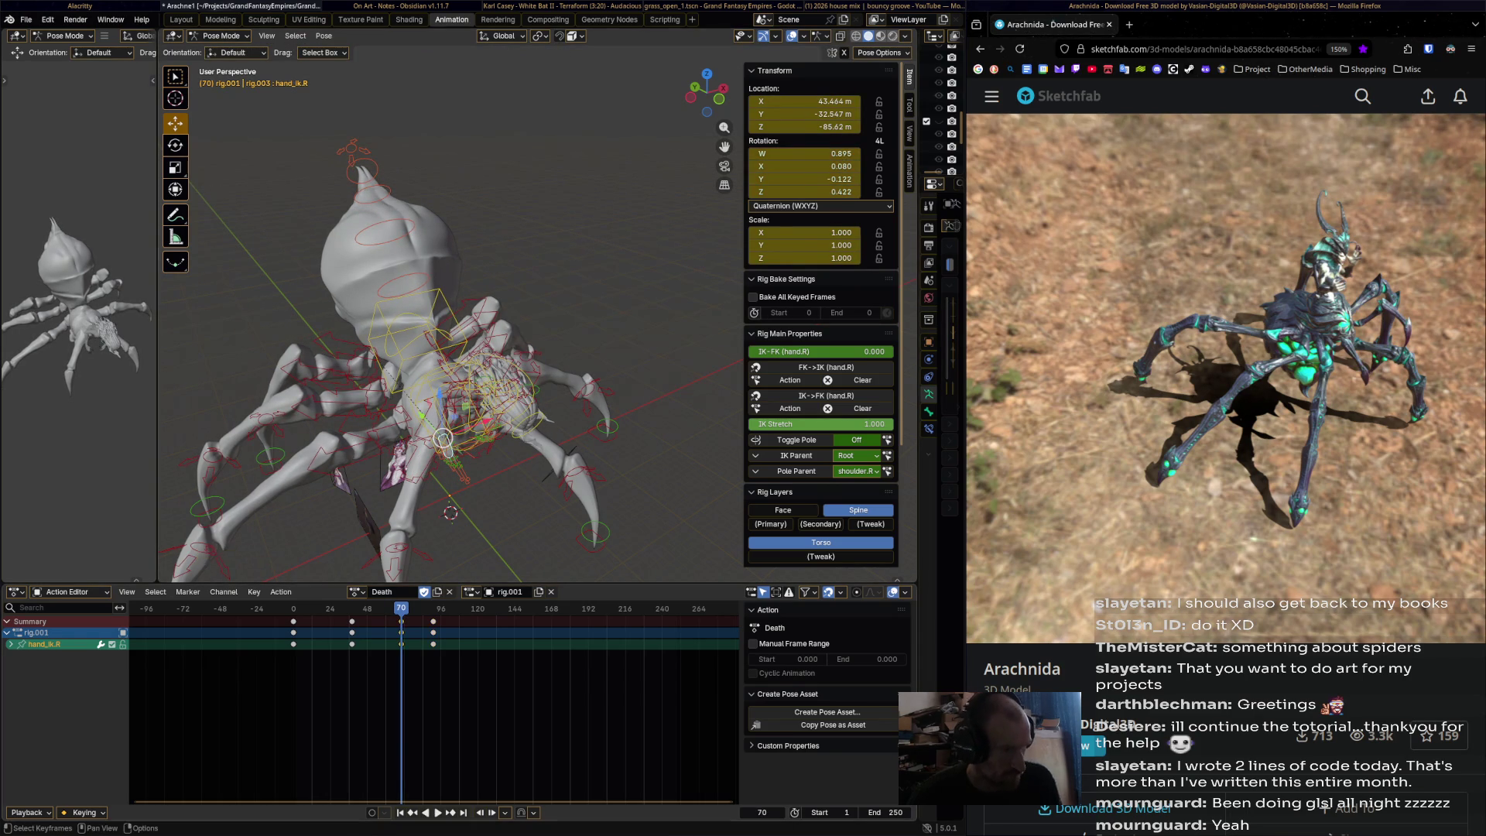
- Replay the action from the start, stopping at frame 91
{"action": "key", "text": "shift+Left"}
{"action": "key", "text": "space"}
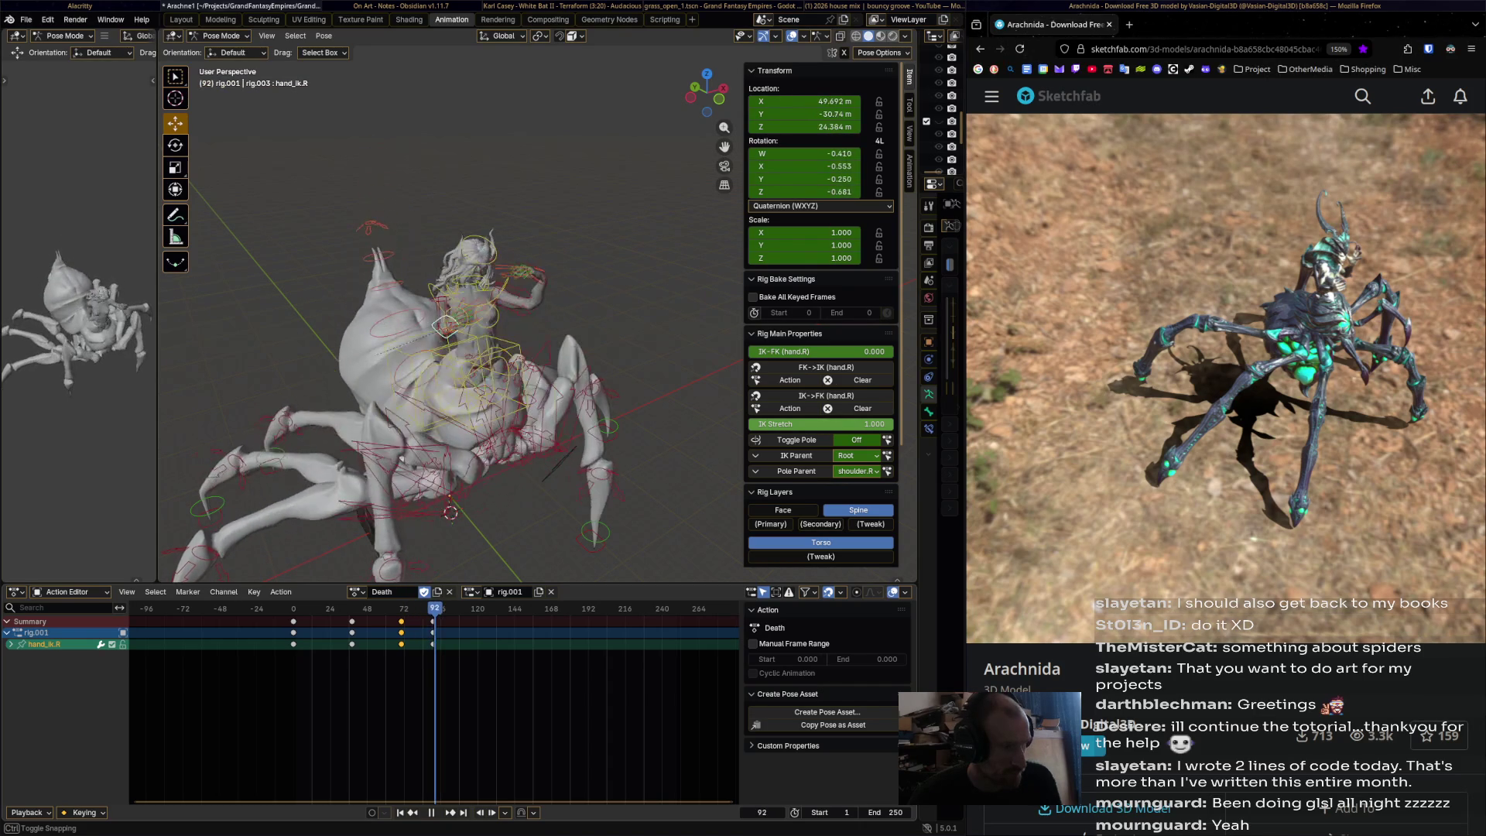
{"action": "key", "text": "space"}
{"action": "mouse_move", "coordinate": [449, 325]}
{"action": "middle_mouse_down"}
{"action": "mouse_move", "coordinate": [480, 278]}
{"action": "mouse_move", "coordinate": [608, 298]}
{"action": "mouse_move", "coordinate": [573, 302]}
{"action": "middle_mouse_up"}
{"action": "scroll", "coordinate": [552, 286], "scroll_direction": "up", "scroll_amount": 5}
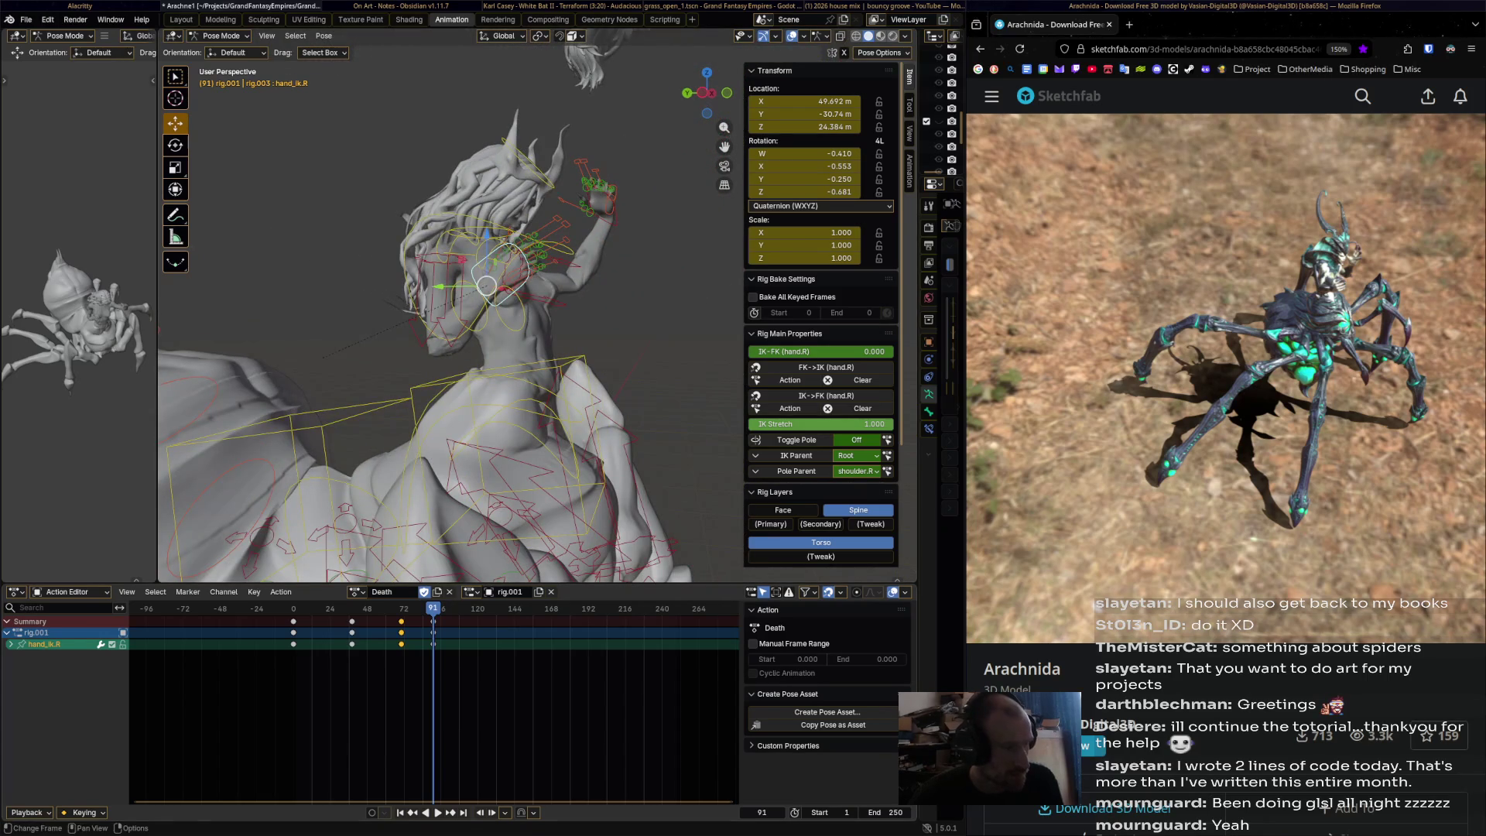
- Play in reverse, then delete the frame 91 keyframes in the Action Editor
{"action": "key", "text": "ctrl+shift+space"}
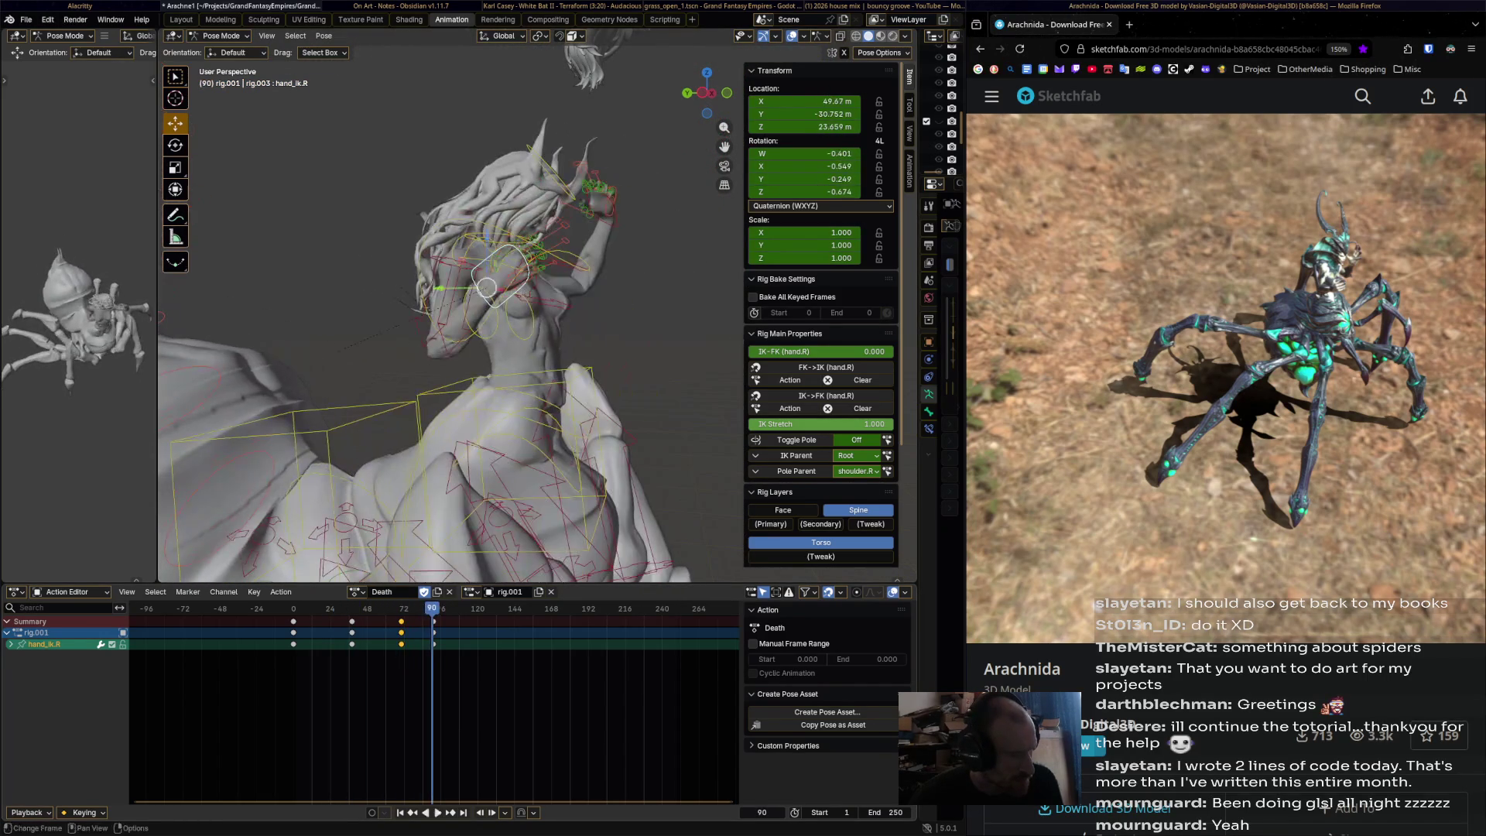
{"action": "left_click", "coordinate": [433, 632]}
{"action": "key", "text": "x"}
{"action": "left_click", "coordinate": [430, 631]}
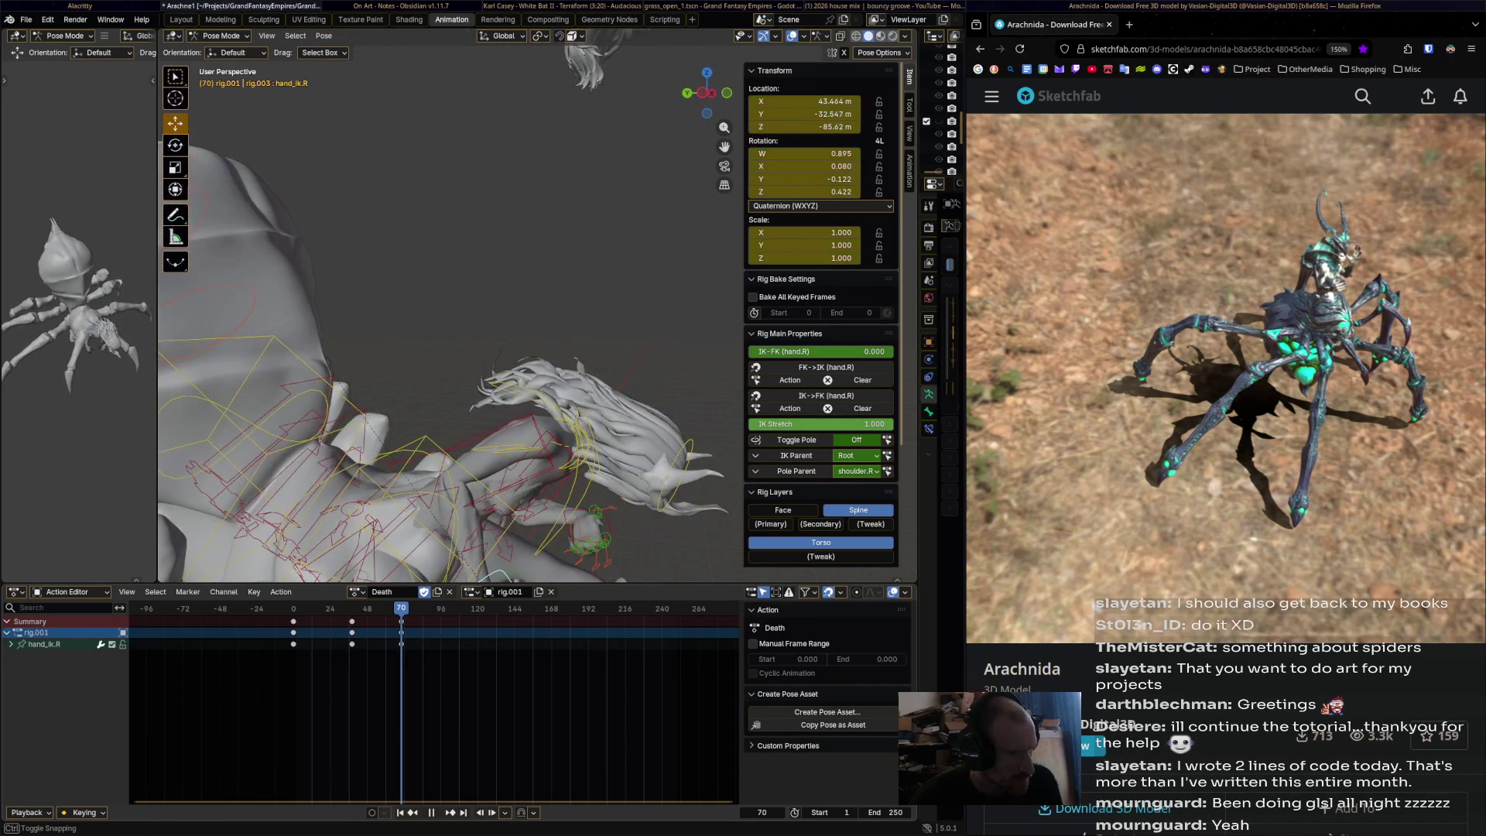
- At frame 89, move, rotate and keyframe hand_ik.R, then jump ahead to frame 111
{"action": "mouse_move", "coordinate": [449, 348]}
{"action": "middle_mouse_down"}
{"action": "mouse_move", "coordinate": [433, 310]}
{"action": "mouse_move", "coordinate": [449, 278]}
{"action": "middle_mouse_up"}
{"action": "key", "text": "space"}
{"action": "left_click_drag", "start_coordinate": [469, 454], "coordinate": [542, 232]}
{"action": "middle_click_drag", "start_coordinate": [542, 232], "coordinate": [650, 306]}
{"action": "key", "text": "r"}
{"action": "key", "text": "Return"}
{"action": "key", "text": "i"}
{"action": "key", "text": "Up"}
{"action": "left_click_drag", "start_coordinate": [1131, 597], "coordinate": [1197, 597]}
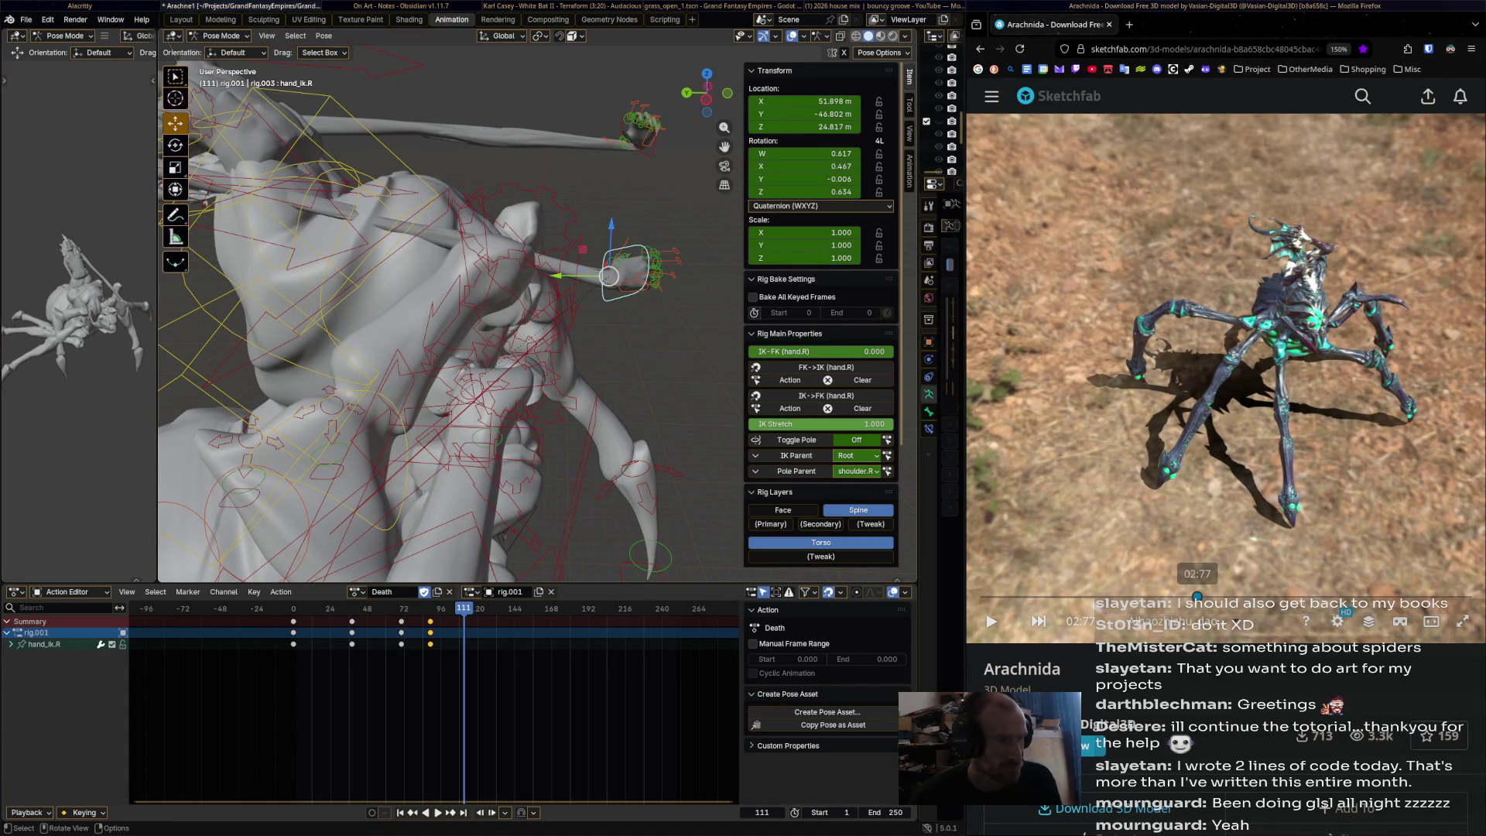
- Select the left hand IK control, move and rotate it, and key it at frame 111
{"action": "left_click", "coordinate": [641, 124]}
{"action": "middle_click_drag", "start_coordinate": [641, 124], "coordinate": [495, 167]}
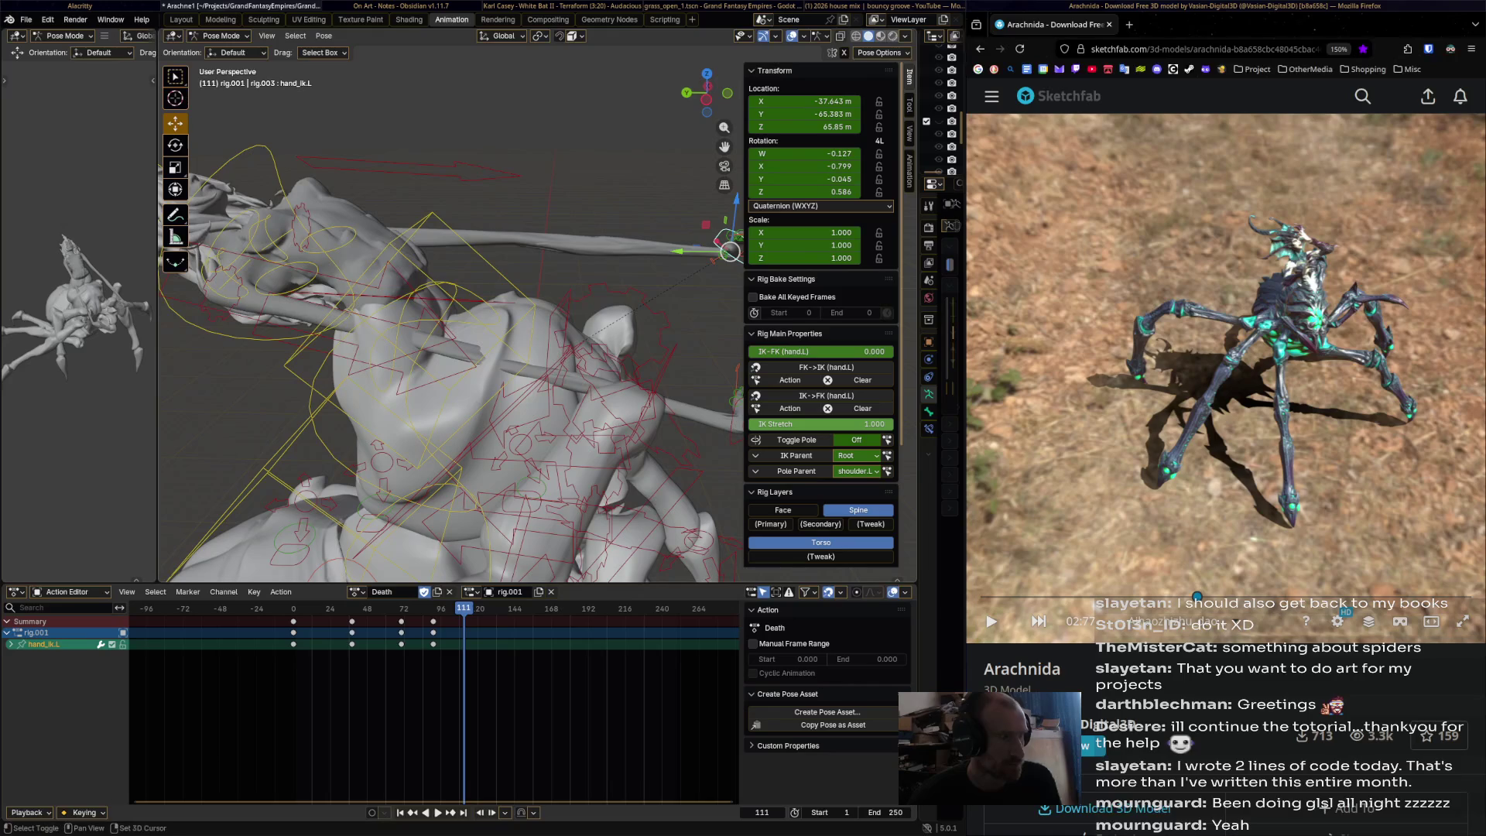
{"action": "mouse_move", "coordinate": [729, 252]}
{"action": "left_mouse_down"}
{"action": "mouse_move", "coordinate": [375, 150]}
{"action": "mouse_move", "coordinate": [232, 132]}
{"action": "mouse_move", "coordinate": [220, 160]}
{"action": "left_mouse_up"}
{"action": "middle_click_drag", "start_coordinate": [221, 160], "coordinate": [310, 127]}
{"action": "key", "text": "r"}
{"action": "left_click", "coordinate": [337, 102]}
{"action": "key", "text": "i"}
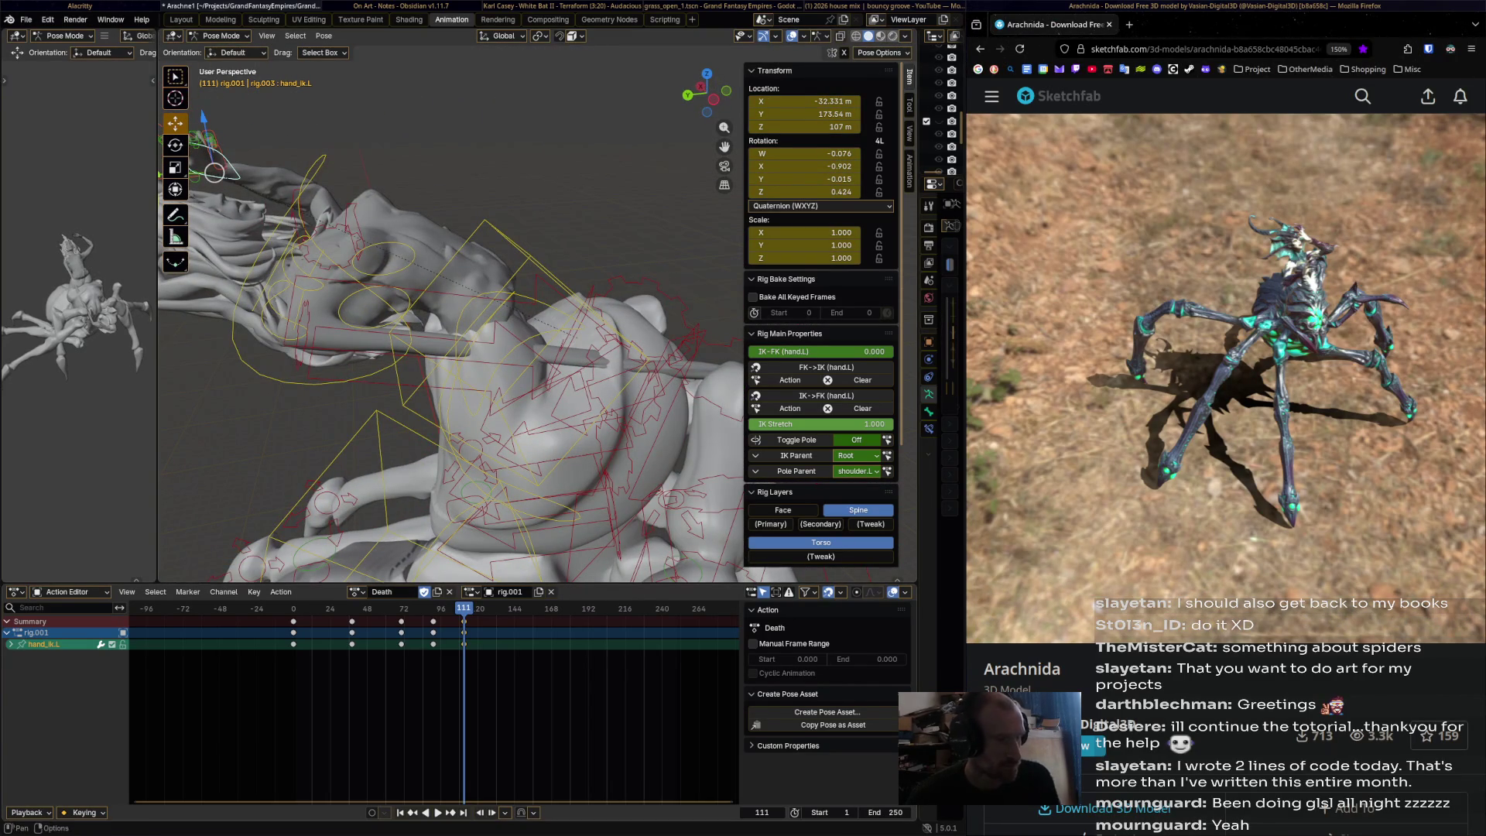
{"action": "key", "text": "space"}
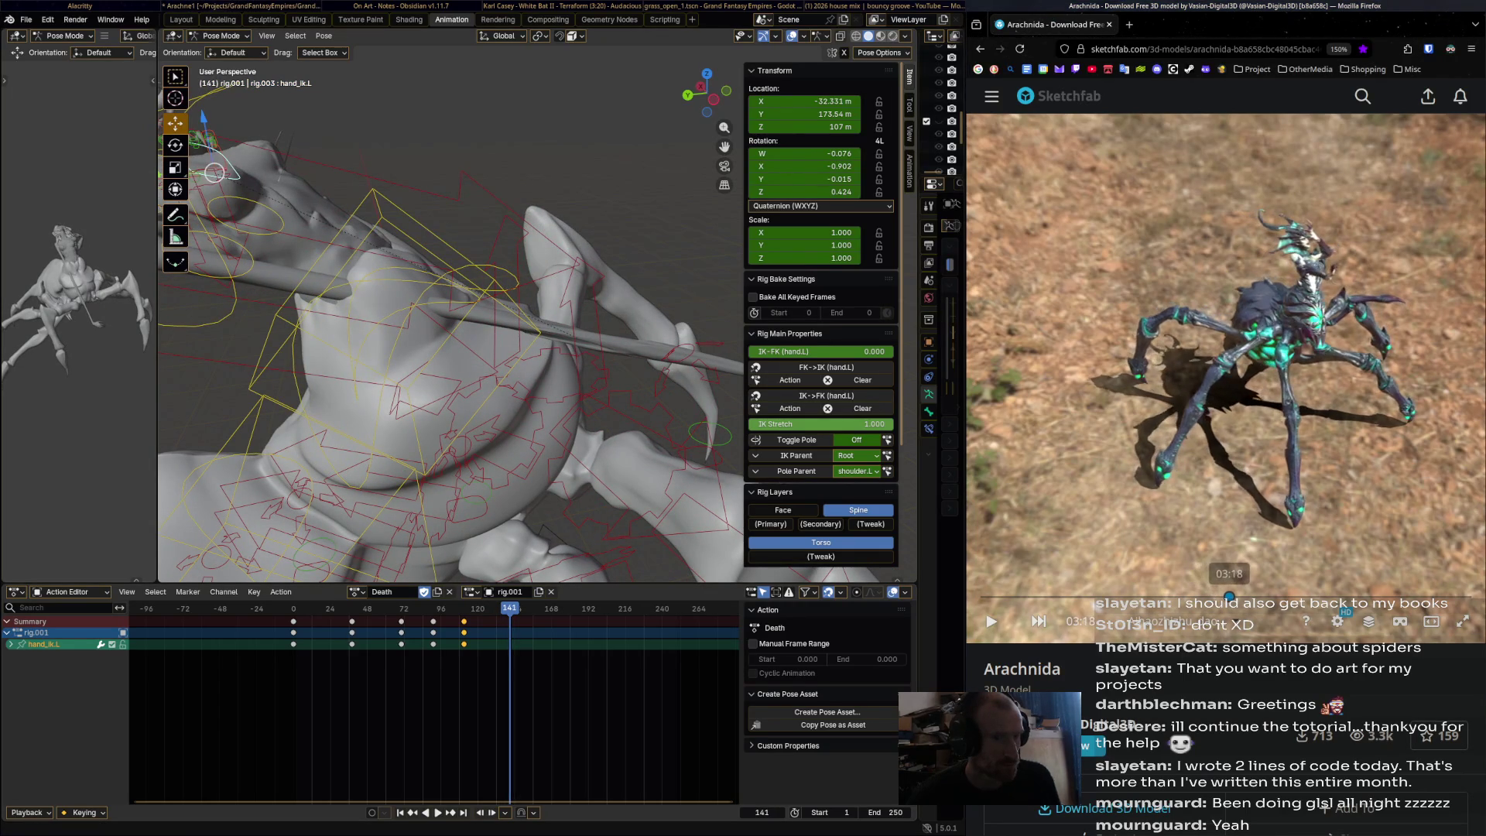
- Raise the left hand control and keyframe it at frame 141
{"action": "mouse_move", "coordinate": [449, 340]}
{"action": "middle_mouse_down"}
{"action": "mouse_move", "coordinate": [480, 325]}
{"action": "mouse_move", "coordinate": [503, 265]}
{"action": "middle_mouse_up"}
{"action": "key", "text": "g"}
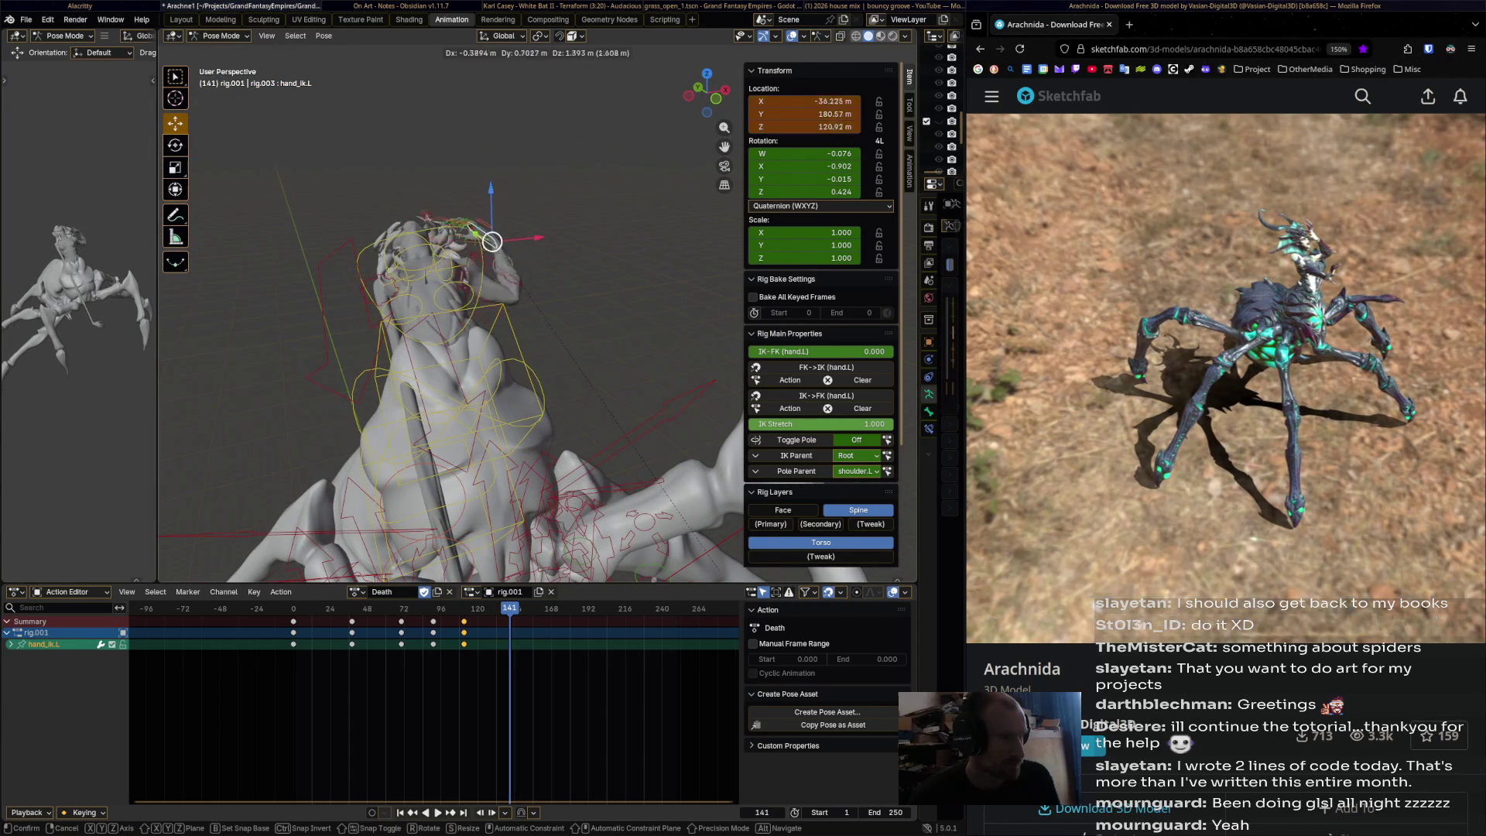
{"action": "left_click", "coordinate": [512, 238]}
{"action": "key", "text": "i"}
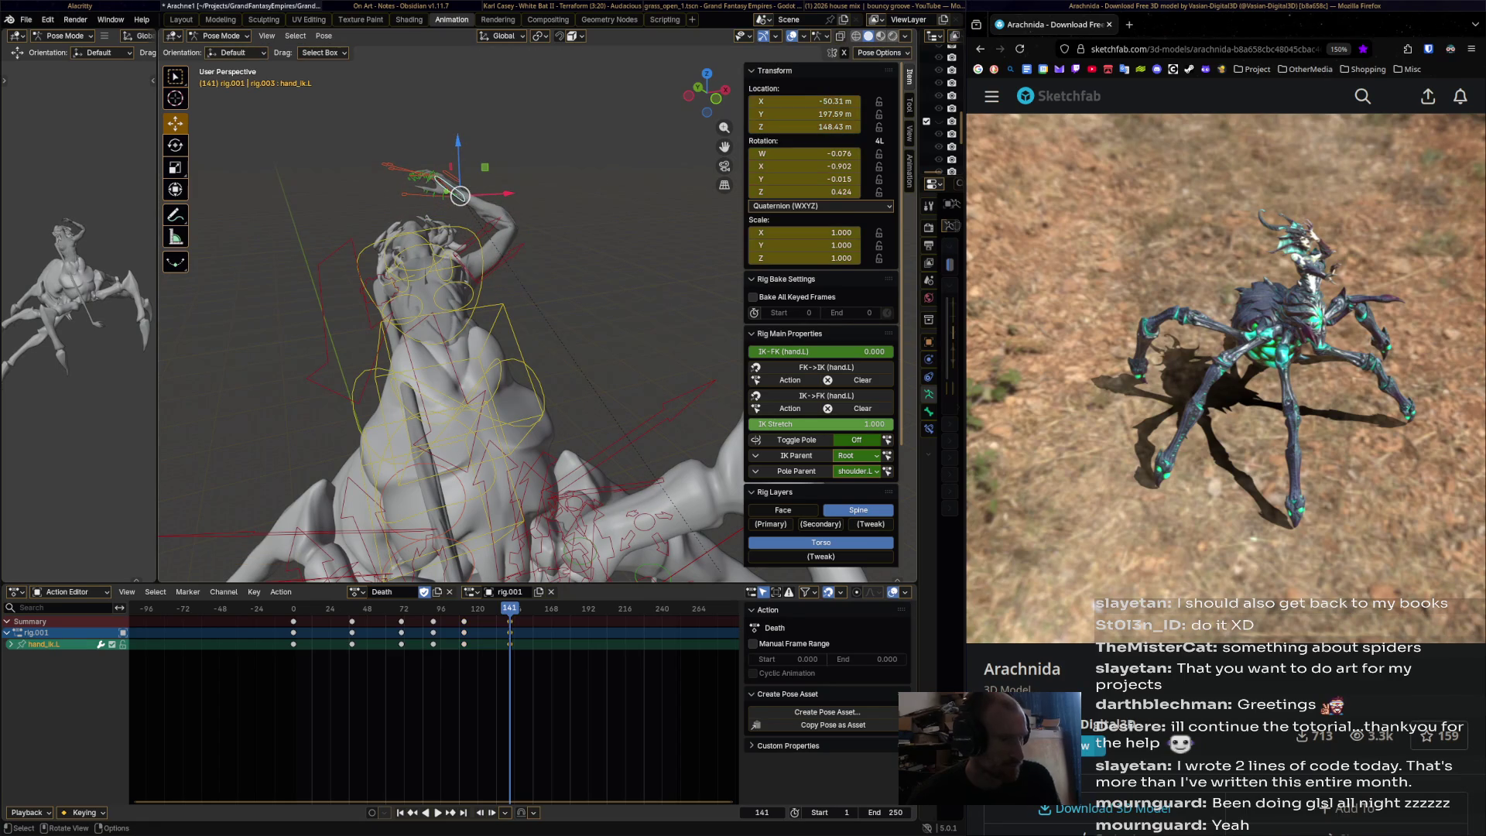
{"action": "key", "text": "space"}
{"action": "key", "text": "space"}
- Reposition and rotate the left hand control, then keyframe it at frame 161
{"action": "key", "text": "g"}
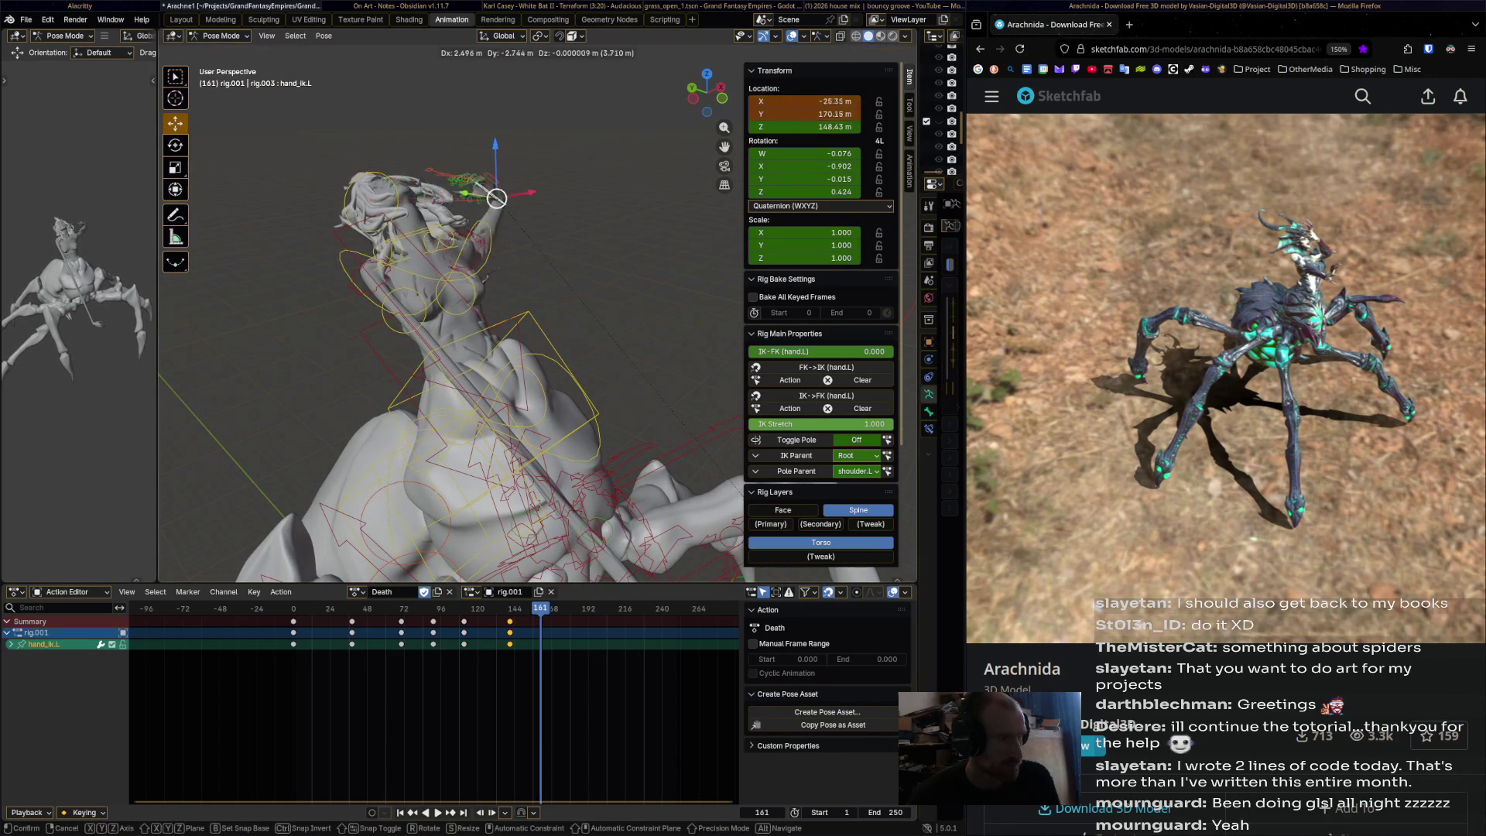
{"action": "left_click", "coordinate": [514, 239]}
{"action": "mouse_move", "coordinate": [514, 239]}
{"action": "middle_mouse_down"}
{"action": "mouse_move", "coordinate": [464, 224]}
{"action": "mouse_move", "coordinate": [499, 166]}
{"action": "mouse_move", "coordinate": [490, 142]}
{"action": "middle_mouse_up"}
{"action": "key", "text": "r"}
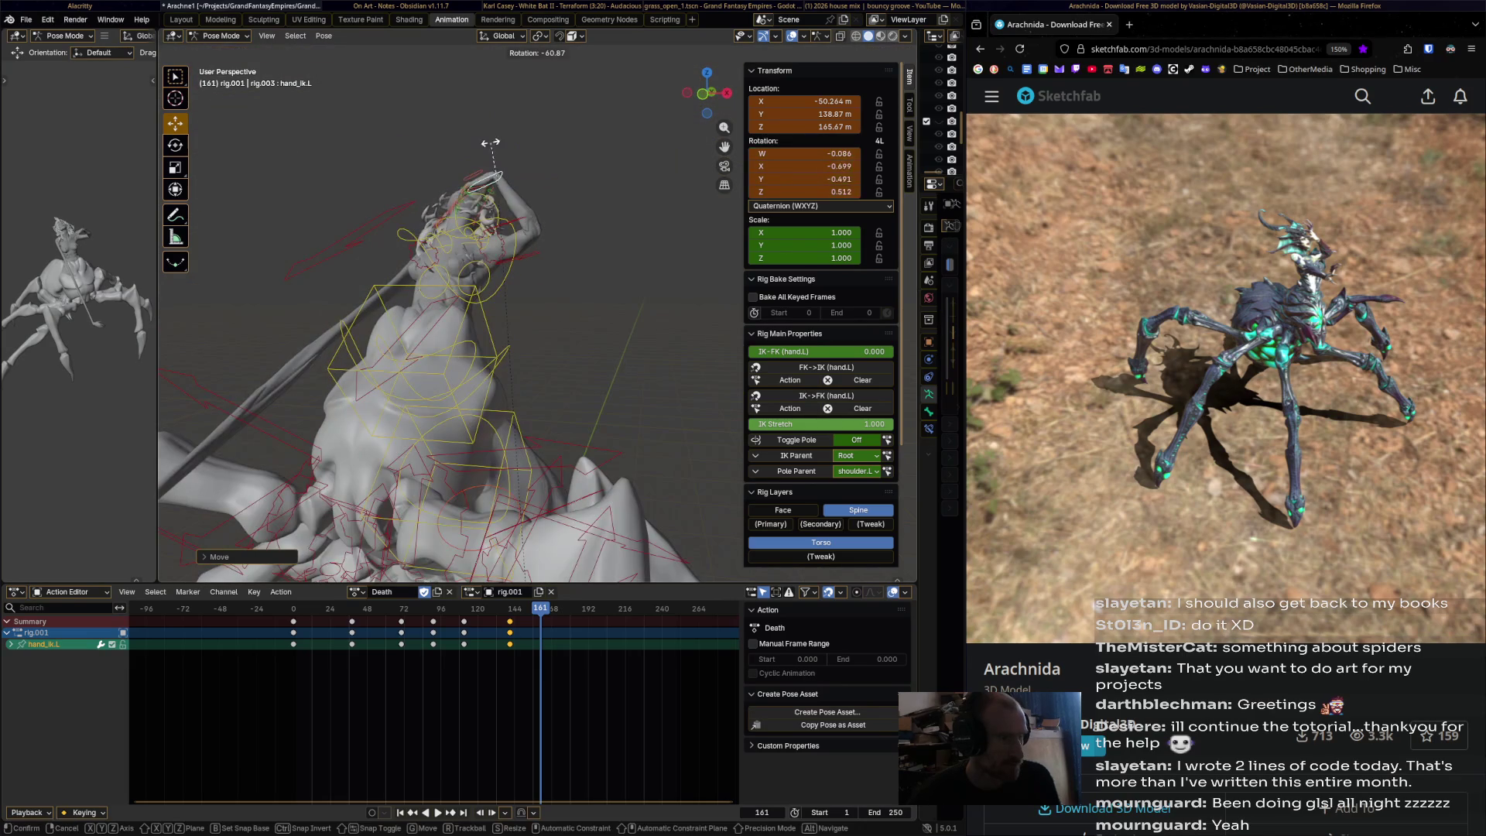
{"action": "left_click", "coordinate": [505, 139]}
{"action": "key", "text": "g"}
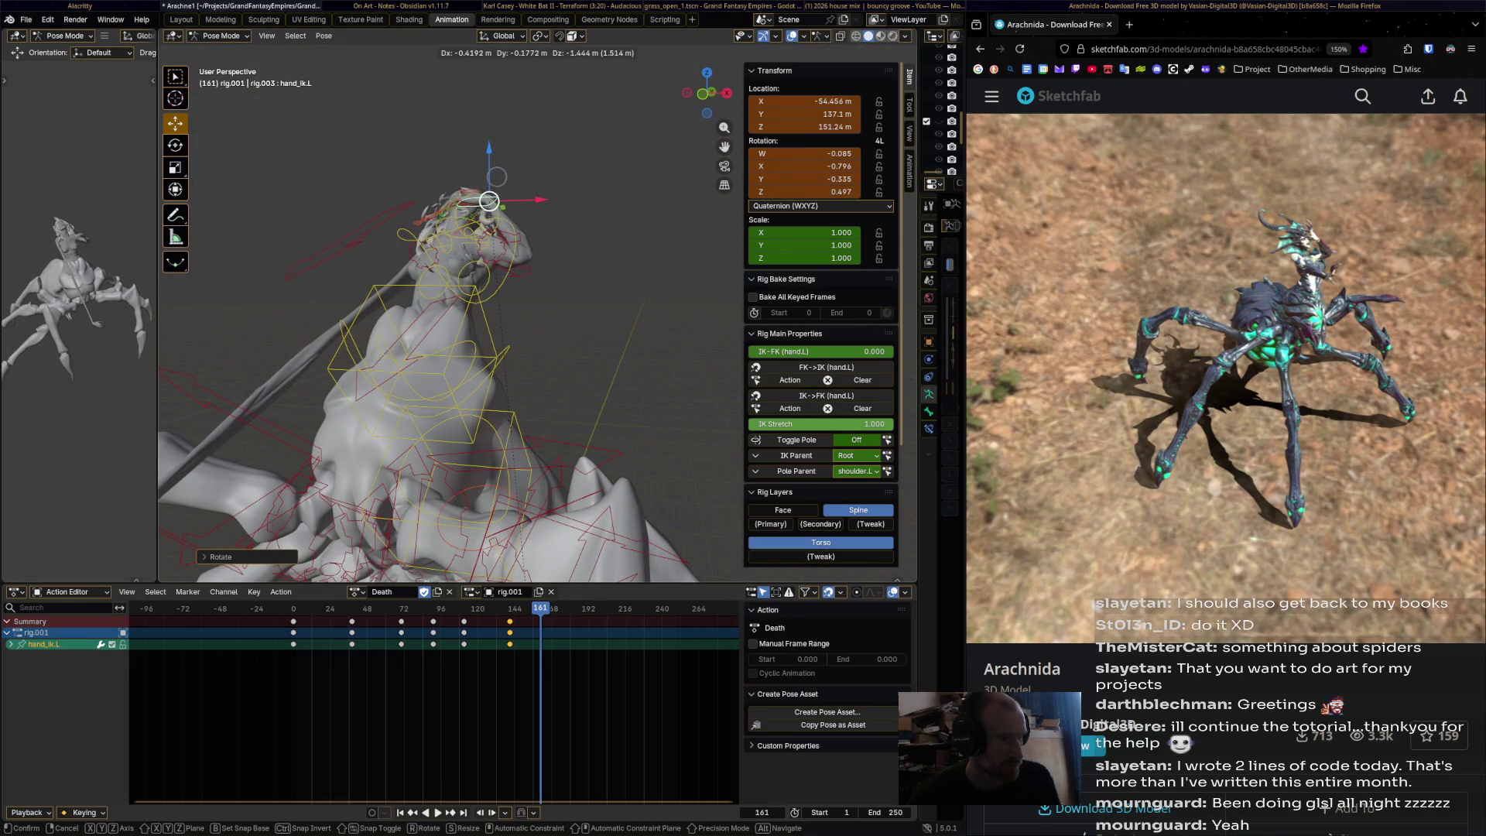
{"action": "left_click", "coordinate": [489, 201]}
{"action": "key", "text": "i"}
{"action": "key", "text": "space"}
{"action": "key", "text": "space"}
- Rotate and move the left hand control and keyframe it at frame 186
{"action": "middle_click_drag", "start_coordinate": [489, 202], "coordinate": [486, 161]}
{"action": "key", "text": "r"}
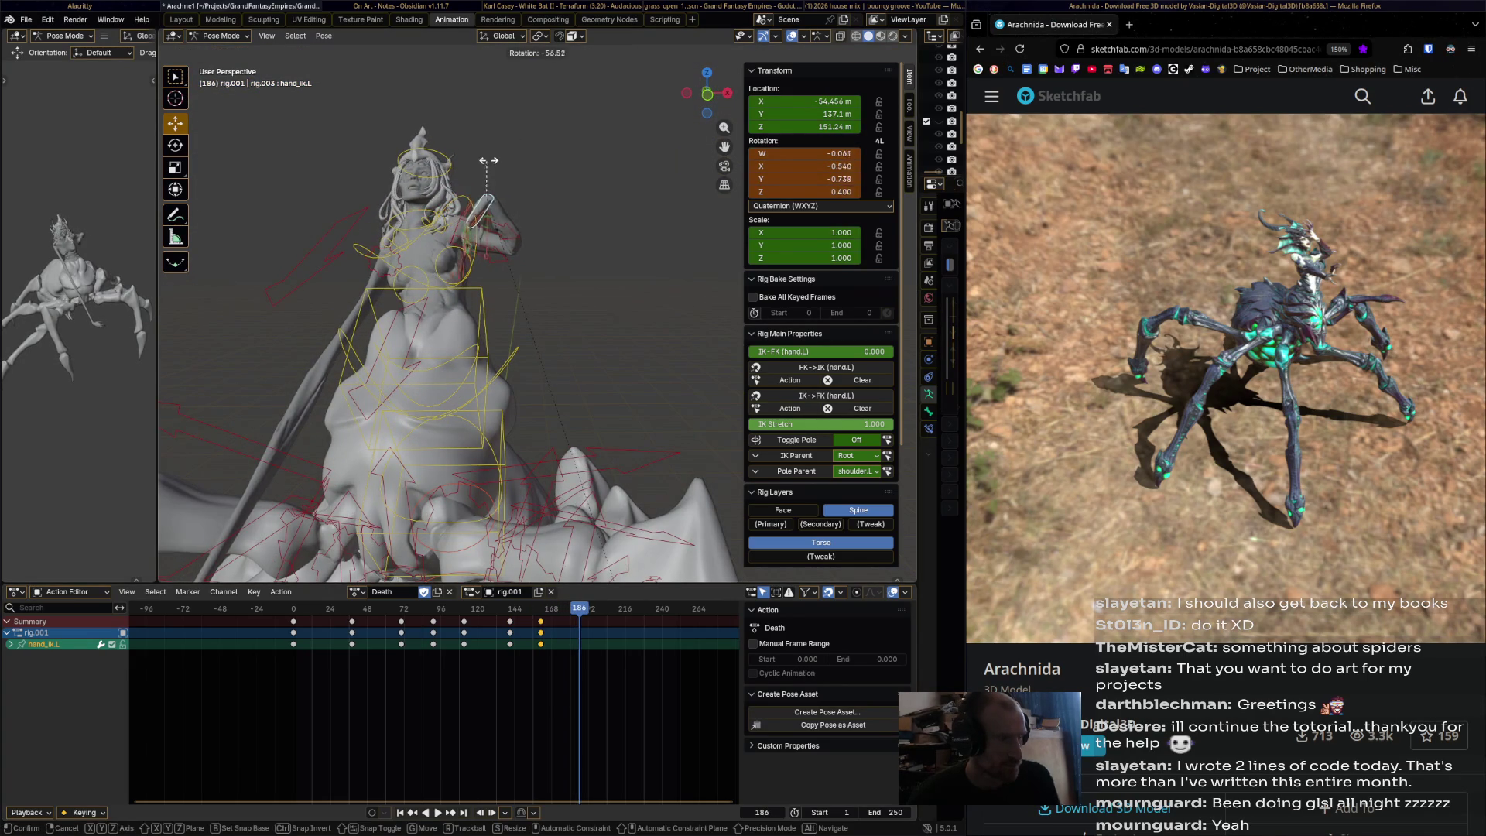
{"action": "left_click", "coordinate": [486, 199]}
{"action": "left_click", "coordinate": [475, 206]}
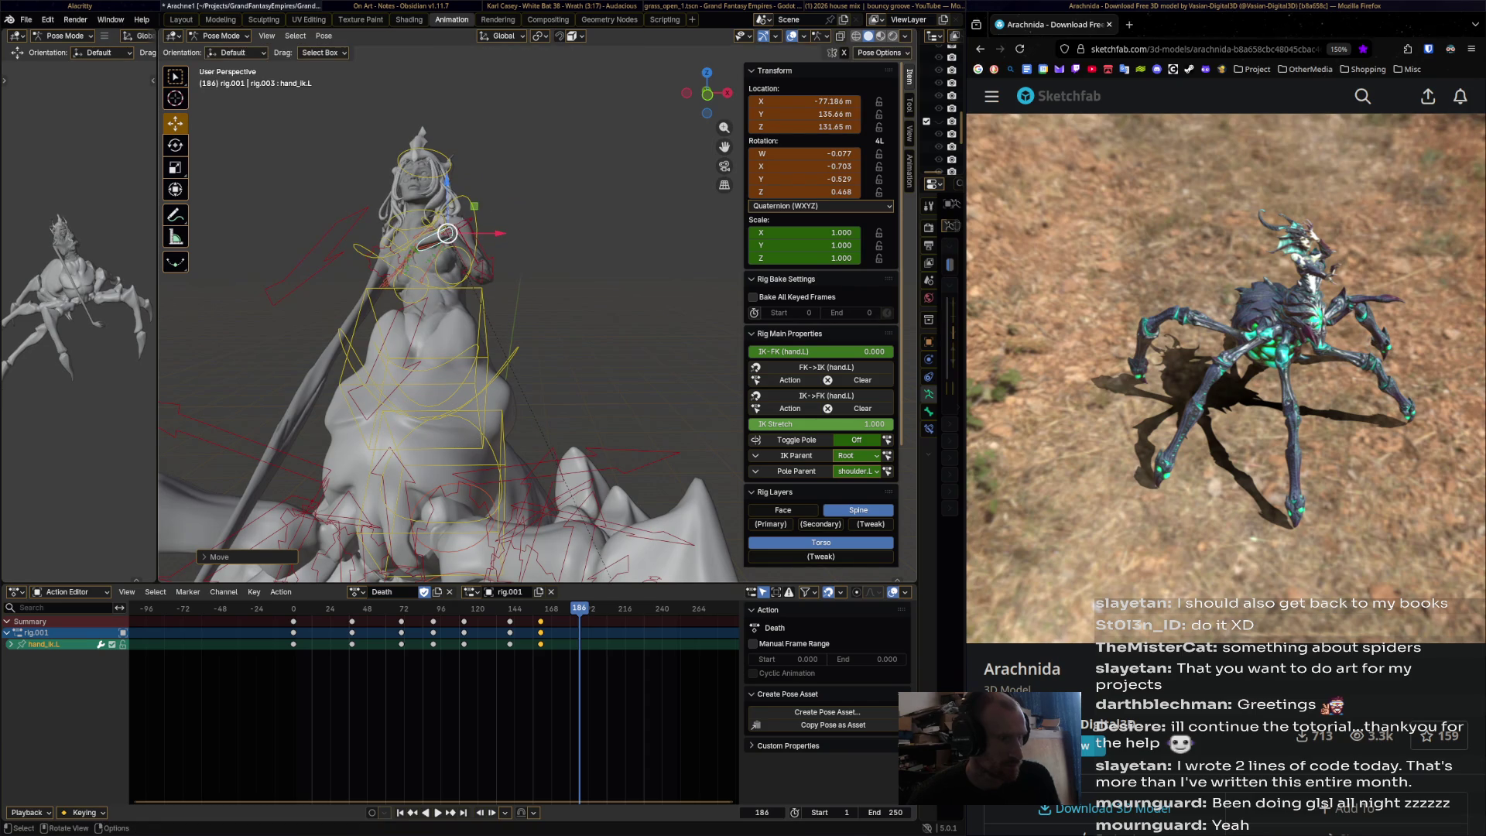
{"action": "key", "text": "i"}
- At frame 209, move the left hand up and right, rotate it, and keyframe it
{"action": "left_click_drag", "start_coordinate": [579, 609], "coordinate": [613, 609]}
{"action": "mouse_move", "coordinate": [447, 233]}
{"action": "middle_mouse_down"}
{"action": "mouse_move", "coordinate": [426, 260]}
{"action": "mouse_move", "coordinate": [445, 217]}
{"action": "middle_mouse_up"}
{"action": "key", "text": "g"}
{"action": "left_click", "coordinate": [467, 222]}
{"action": "key", "text": "r"}
{"action": "left_click", "coordinate": [434, 209]}
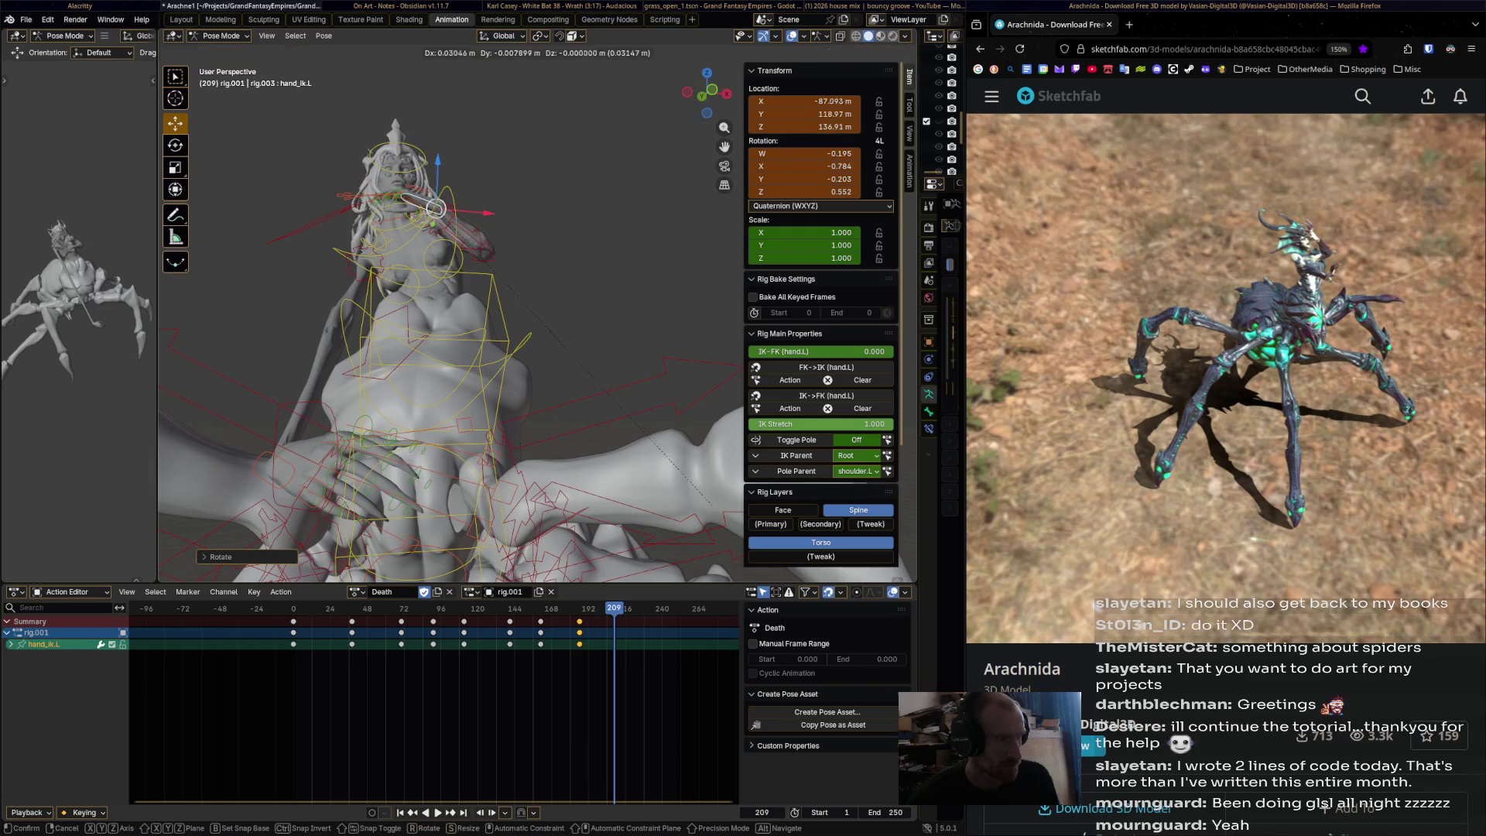
{"action": "key", "text": "g"}
{"action": "left_click", "coordinate": [471, 192]}
{"action": "key", "text": "i"}
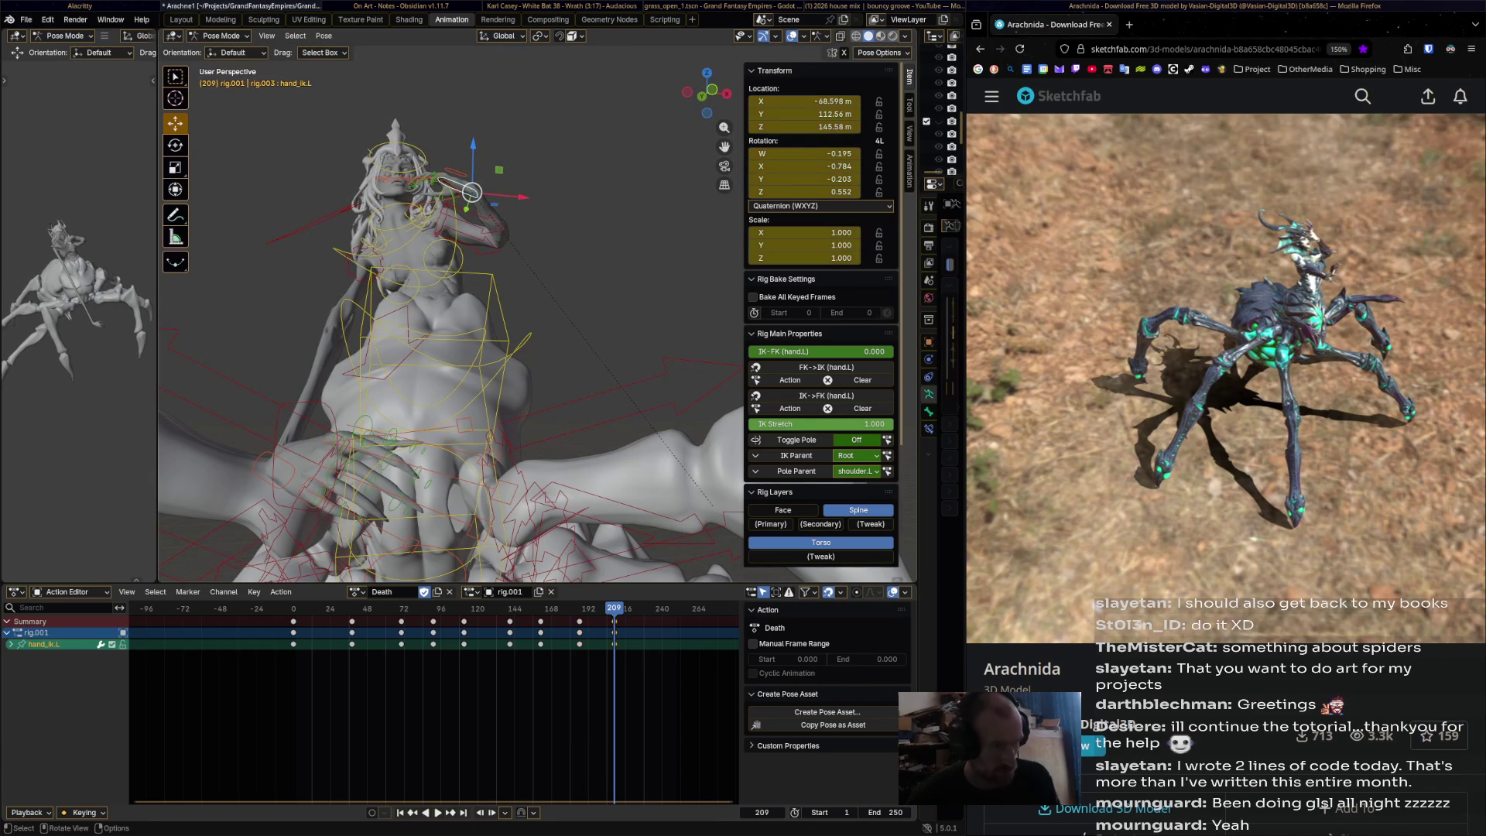
{"action": "key", "text": "space"}
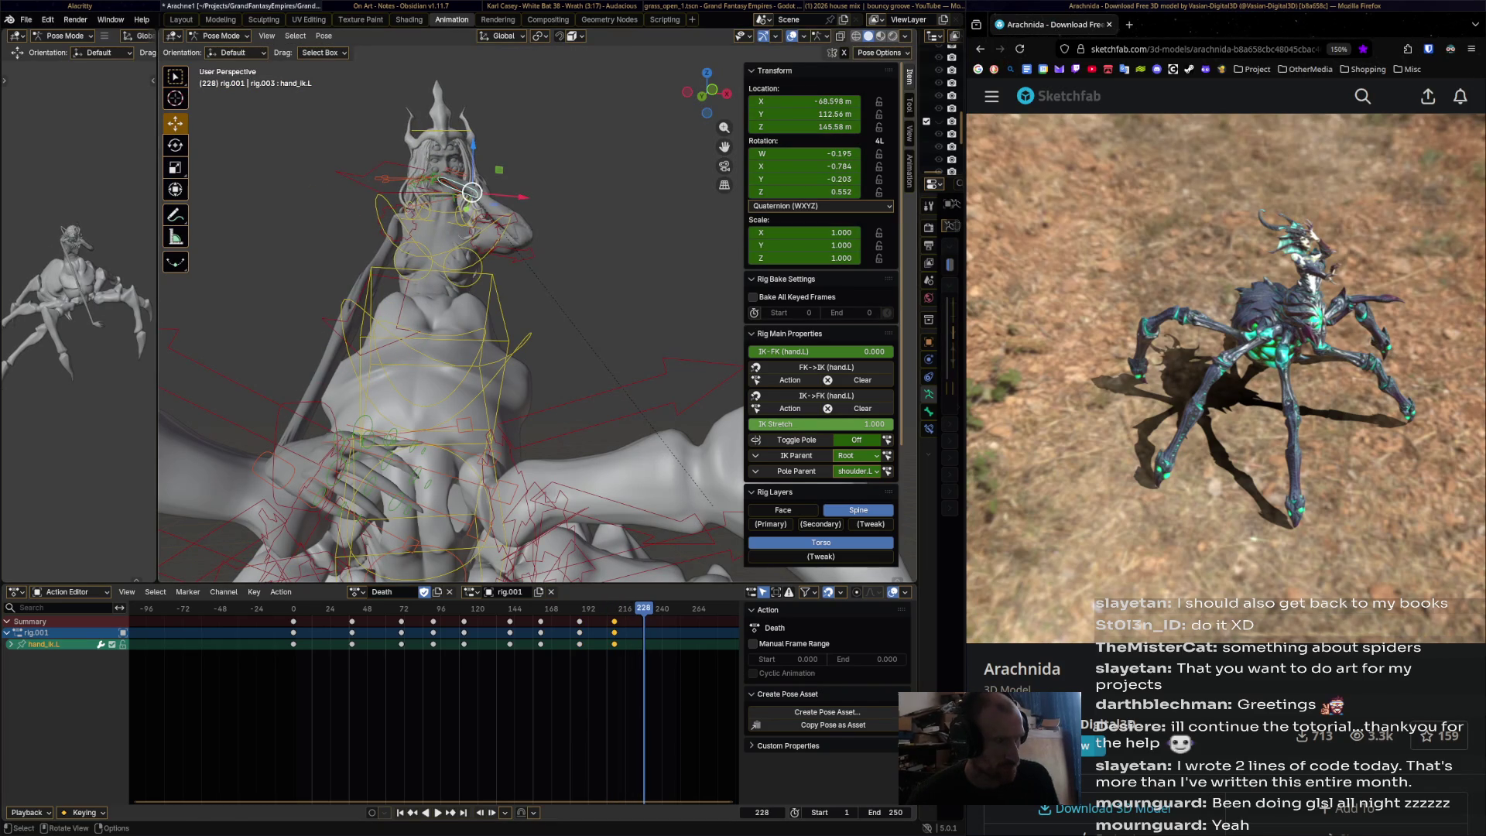
- Lower the left hand, keyframe it at frames 228 and 252, and play back to 255
{"action": "key", "text": "g"}
{"action": "left_click", "coordinate": [487, 244]}
{"action": "key", "text": "i"}
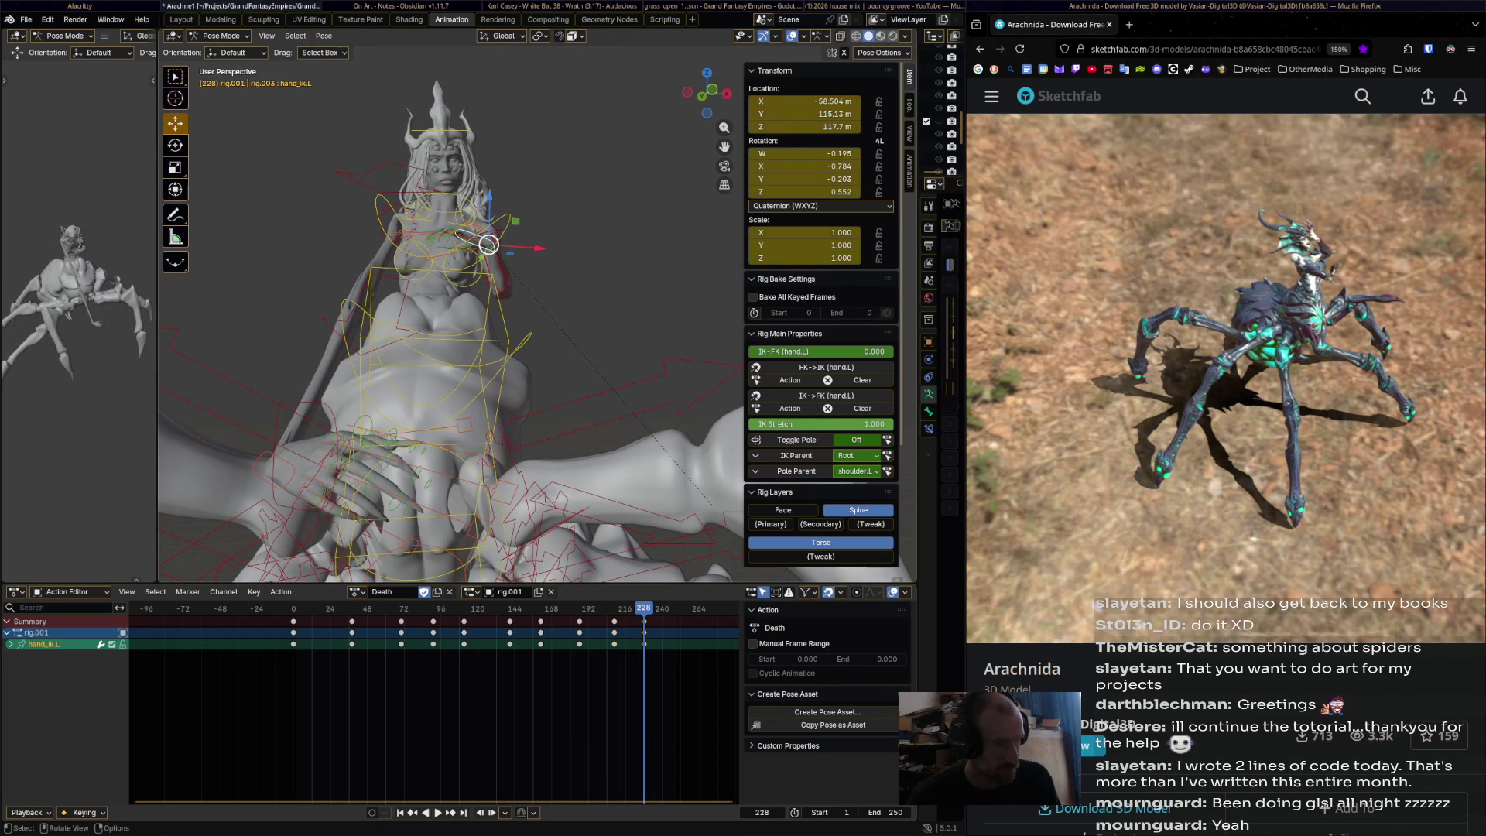
{"action": "key", "text": "space"}
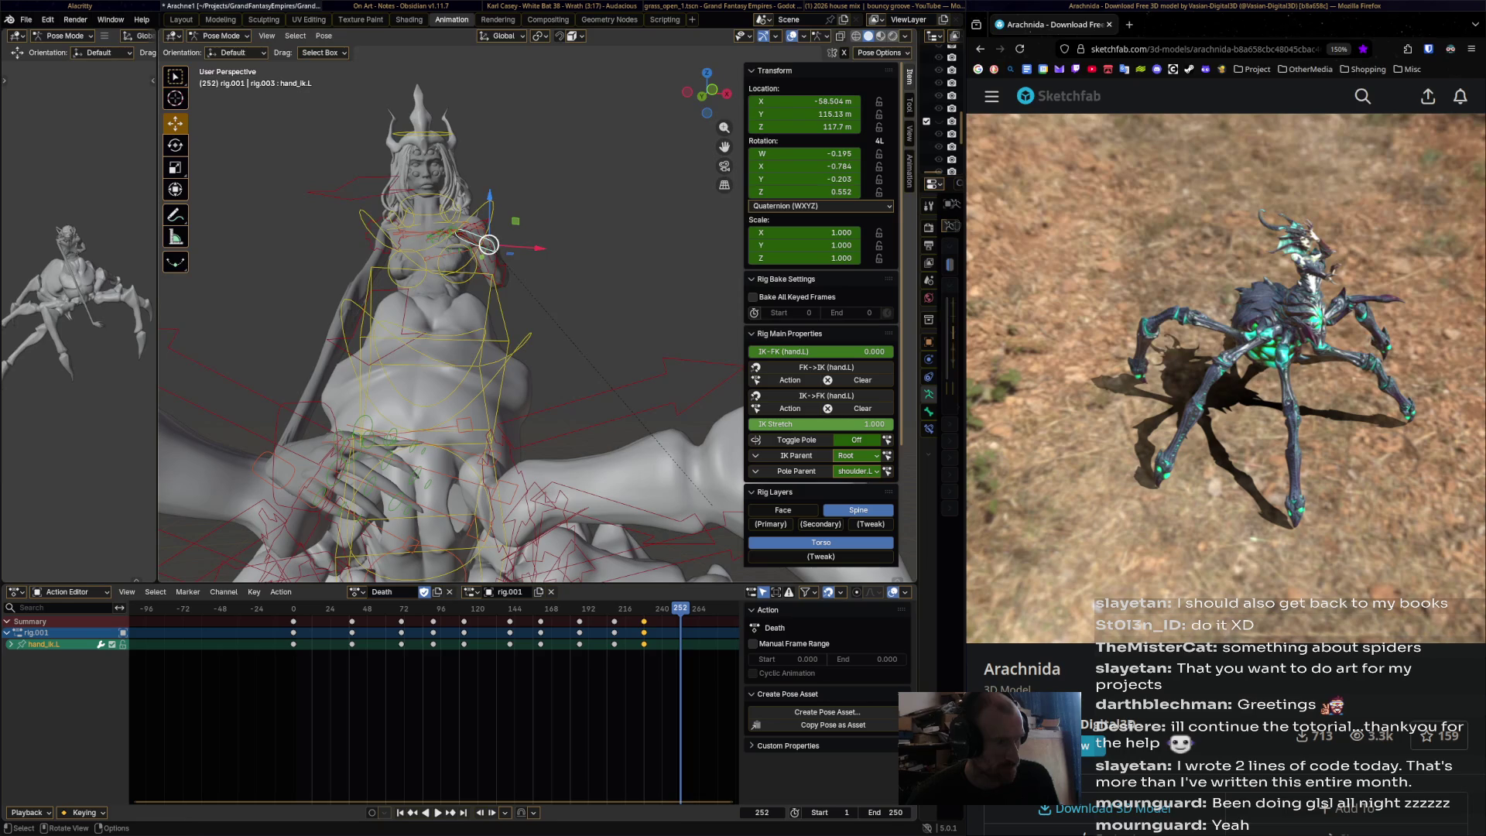
{"action": "key", "text": "g"}
{"action": "left_click", "coordinate": [489, 245]}
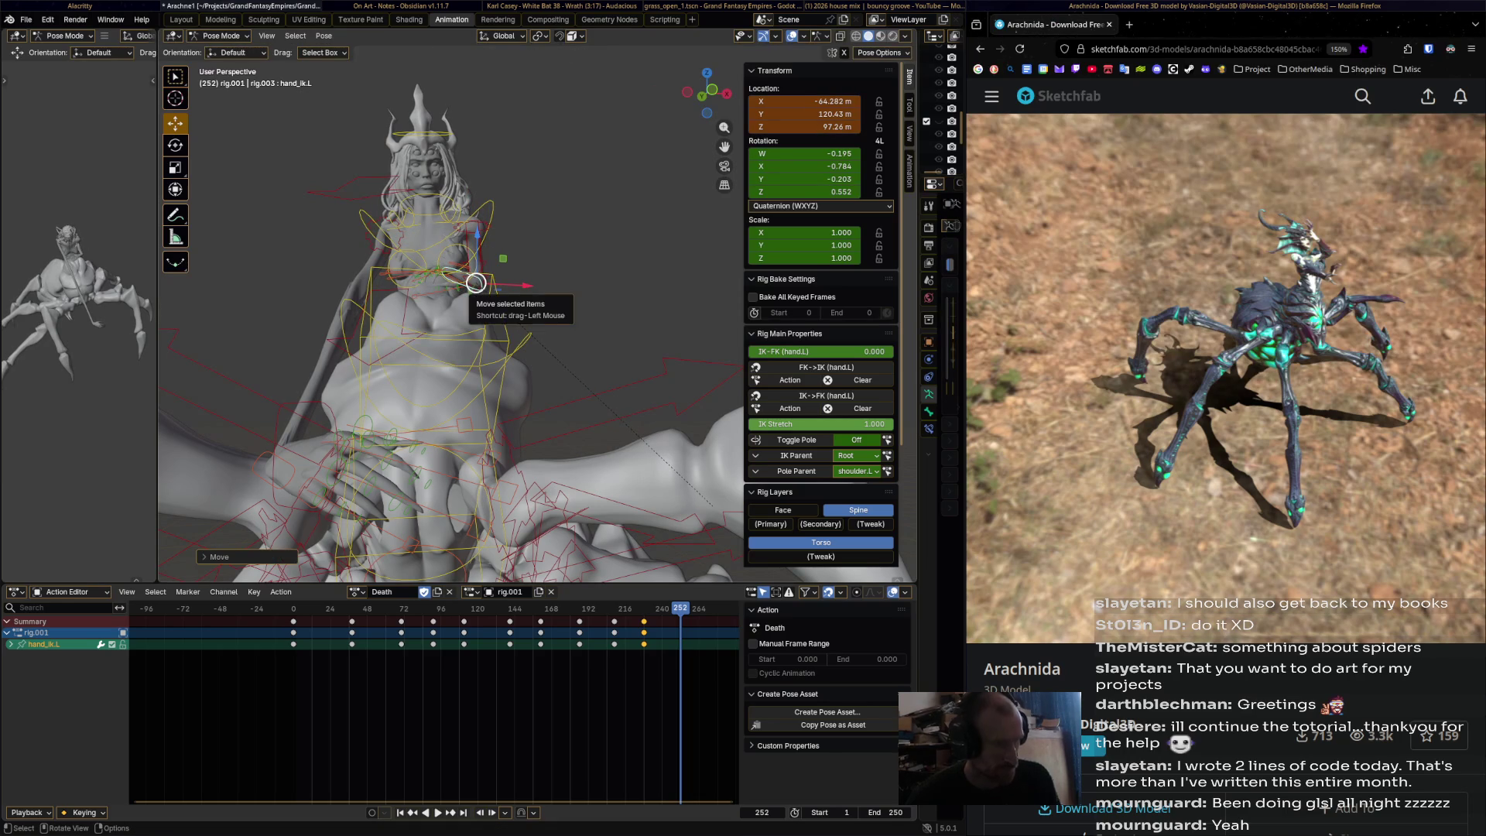
{"action": "key", "text": "i"}
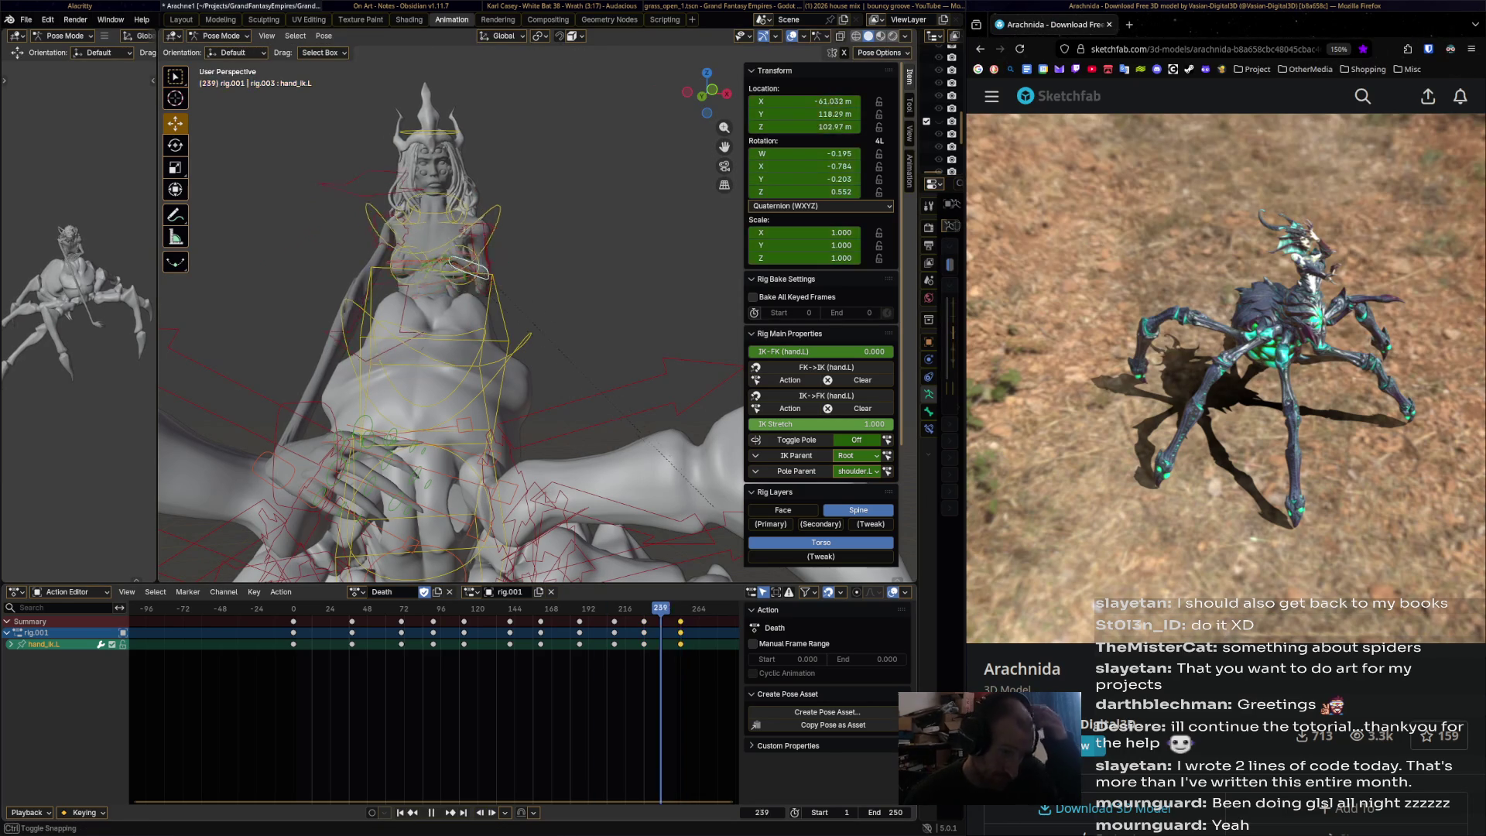
{"action": "key", "text": "space"}
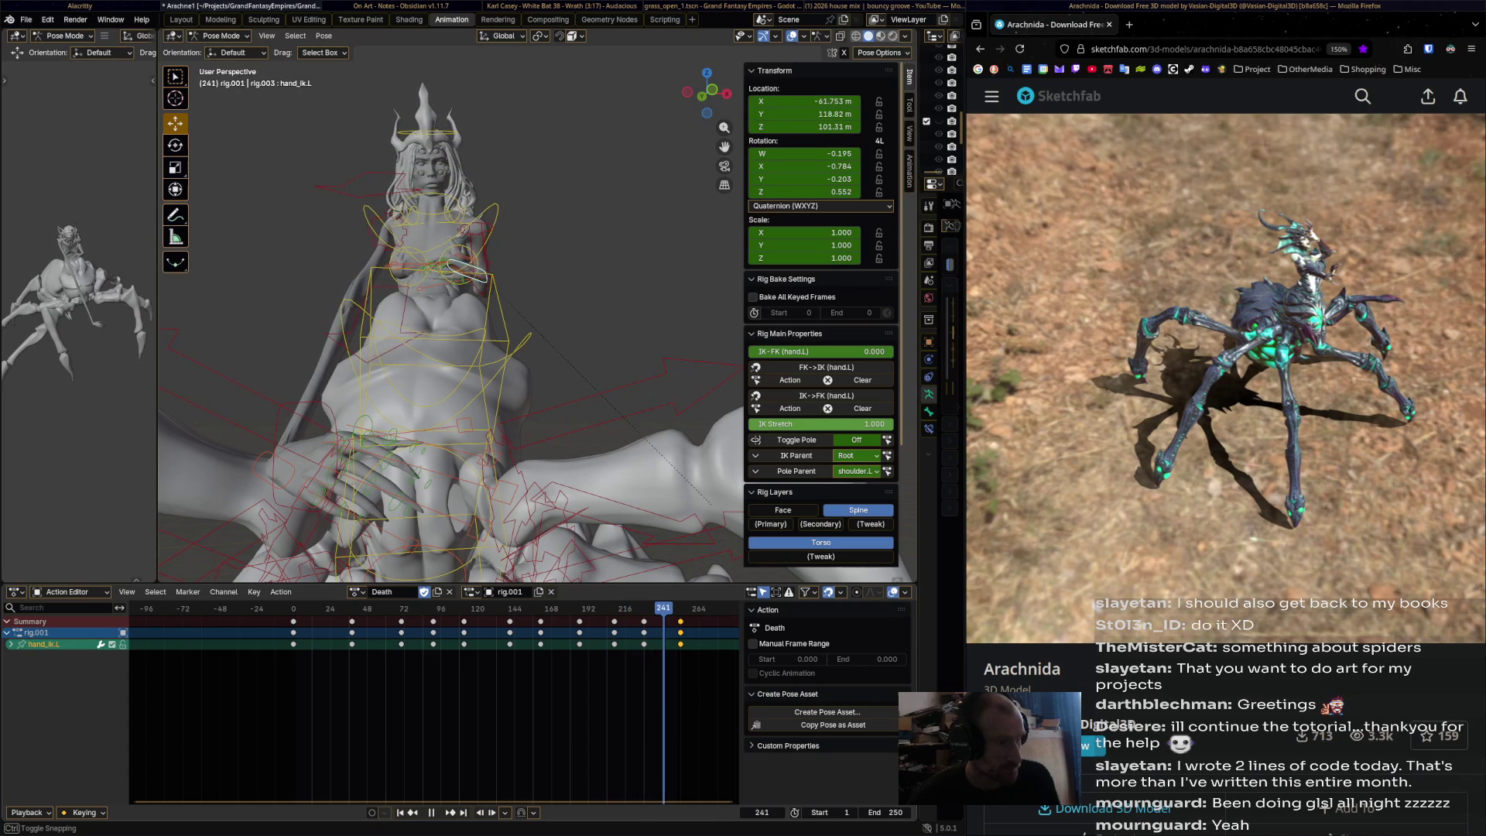
{"action": "key", "text": "space"}
{"action": "middle_click_drag", "start_coordinate": [465, 325], "coordinate": [581, 333]}
{"action": "key", "text": "ctrl+z"}
{"action": "key", "text": "ctrl+z"}
{"action": "key", "text": "ctrl+z"}
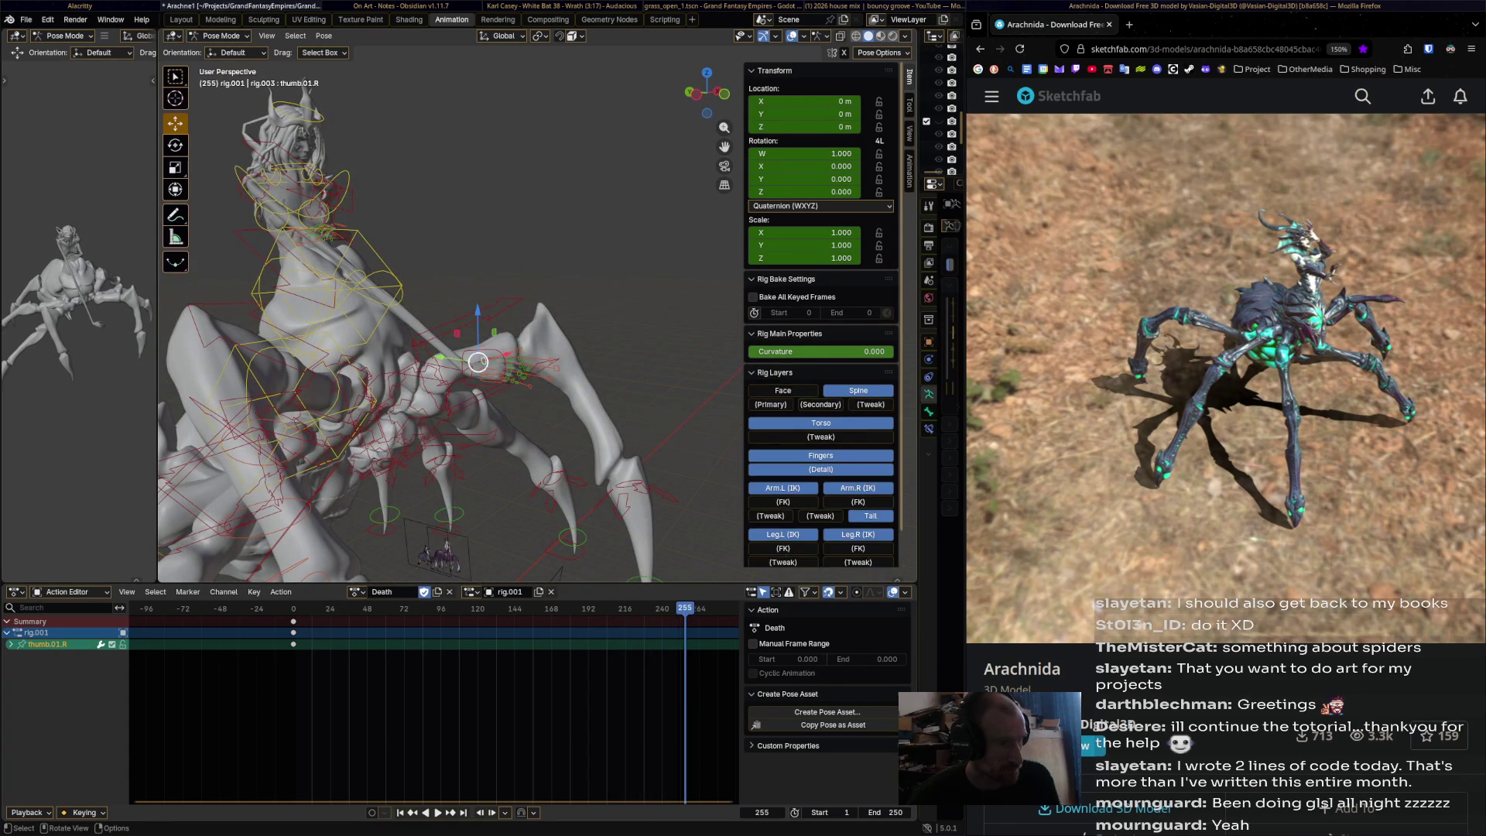
- Lift the right hand control up and outward, rotate it, and key it at frame 108
{"action": "key", "text": "space"}
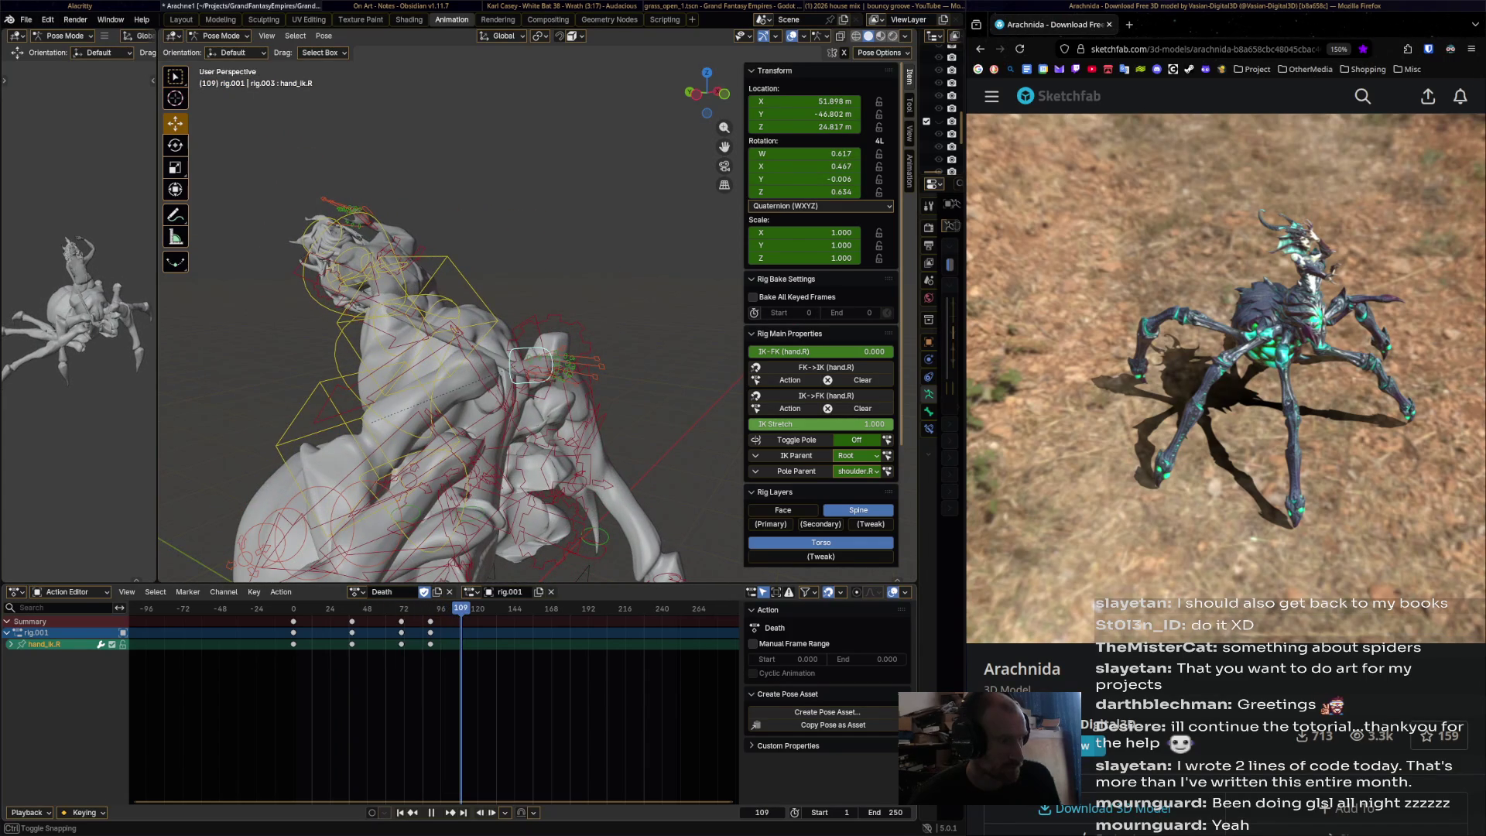
{"action": "key", "text": "shift+ctrl+space"}
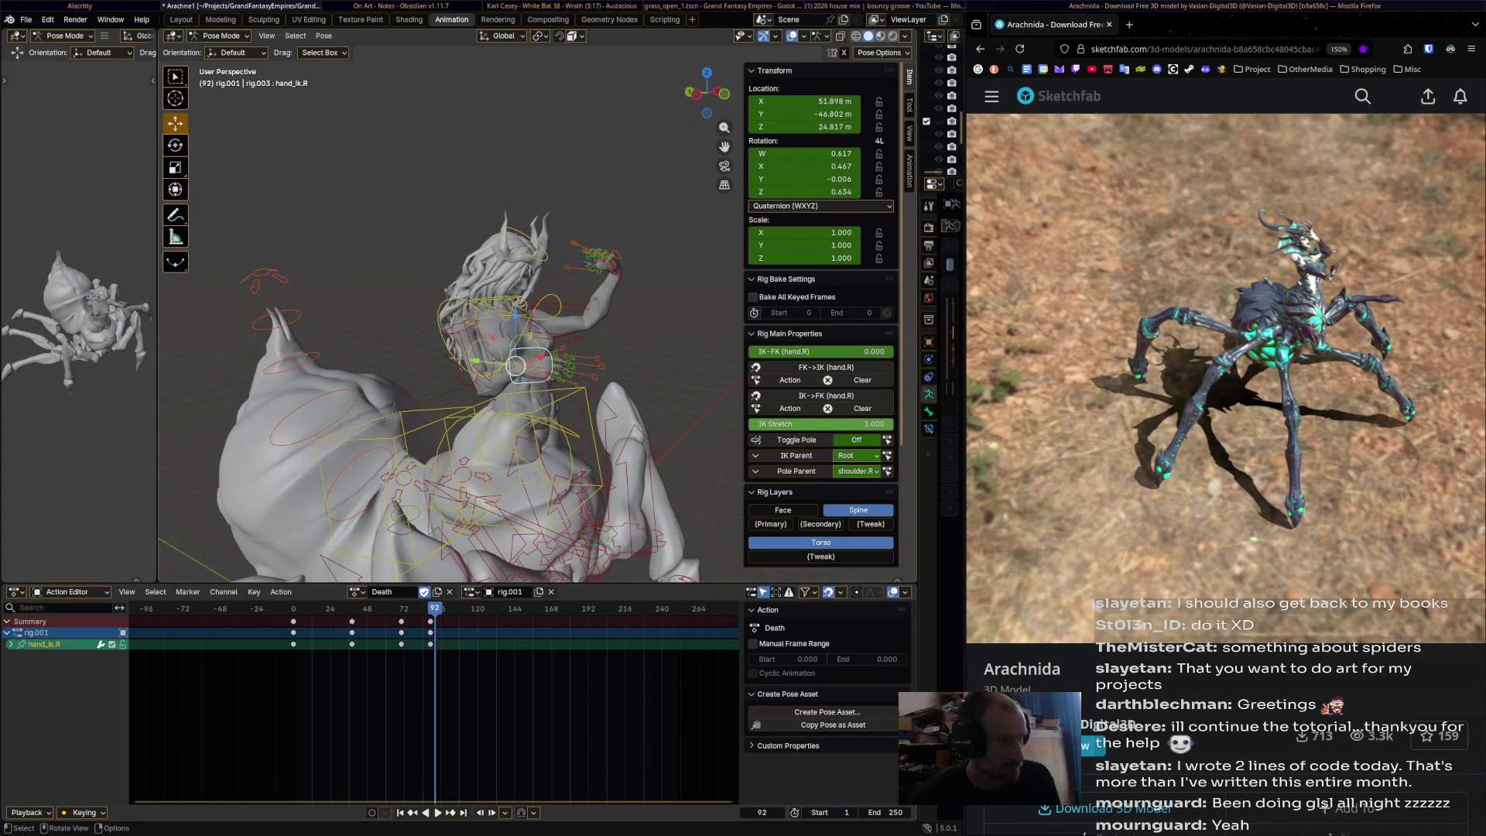
{"action": "mouse_move", "coordinate": [515, 365]}
{"action": "left_mouse_down"}
{"action": "mouse_move", "coordinate": [404, 243]}
{"action": "mouse_move", "coordinate": [534, 154]}
{"action": "mouse_move", "coordinate": [677, 166]}
{"action": "left_mouse_up"}
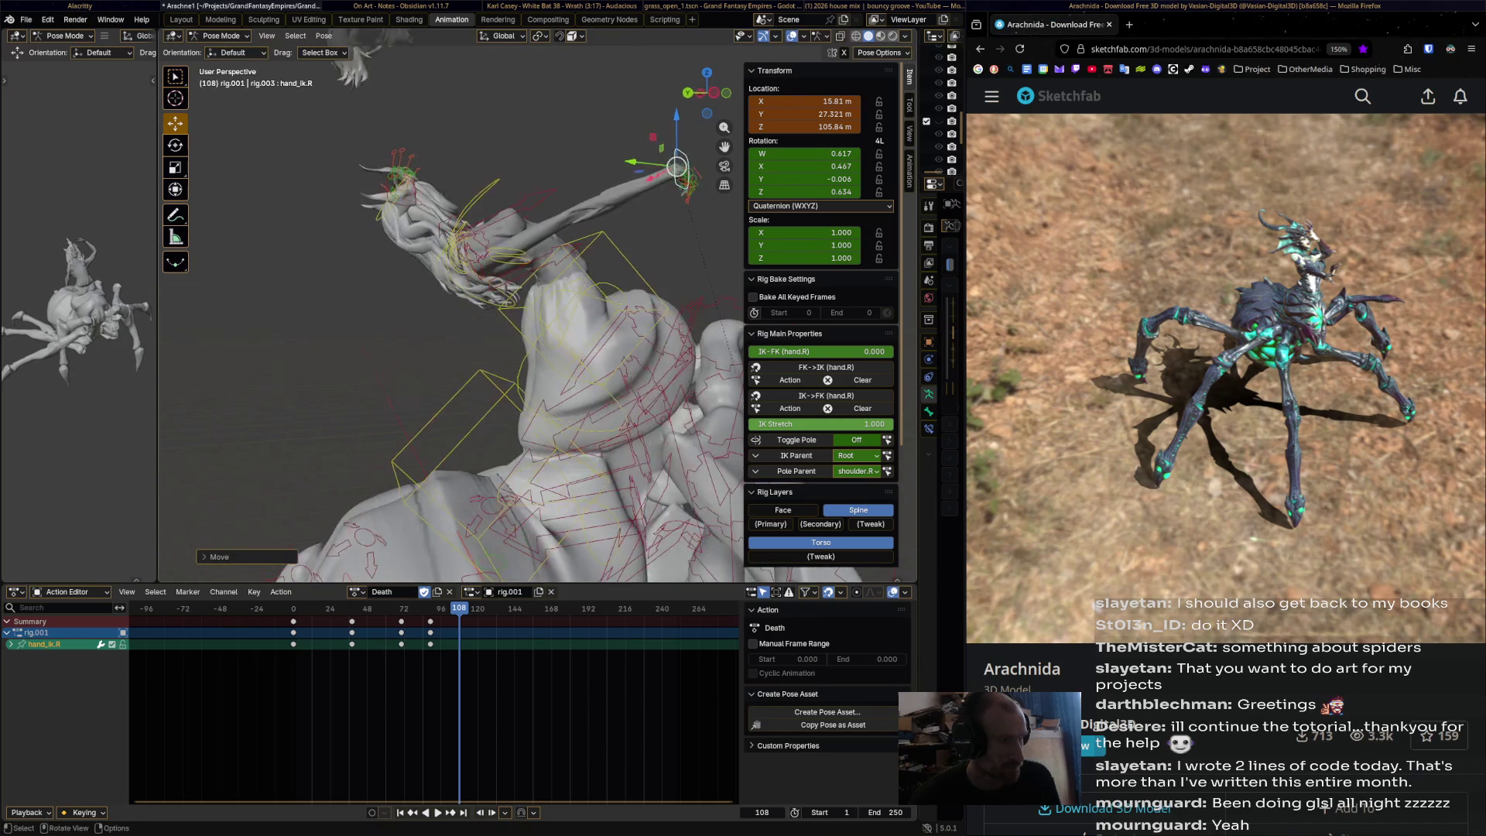
{"action": "middle_click_drag", "start_coordinate": [677, 167], "coordinate": [626, 143]}
{"action": "key", "text": "r"}
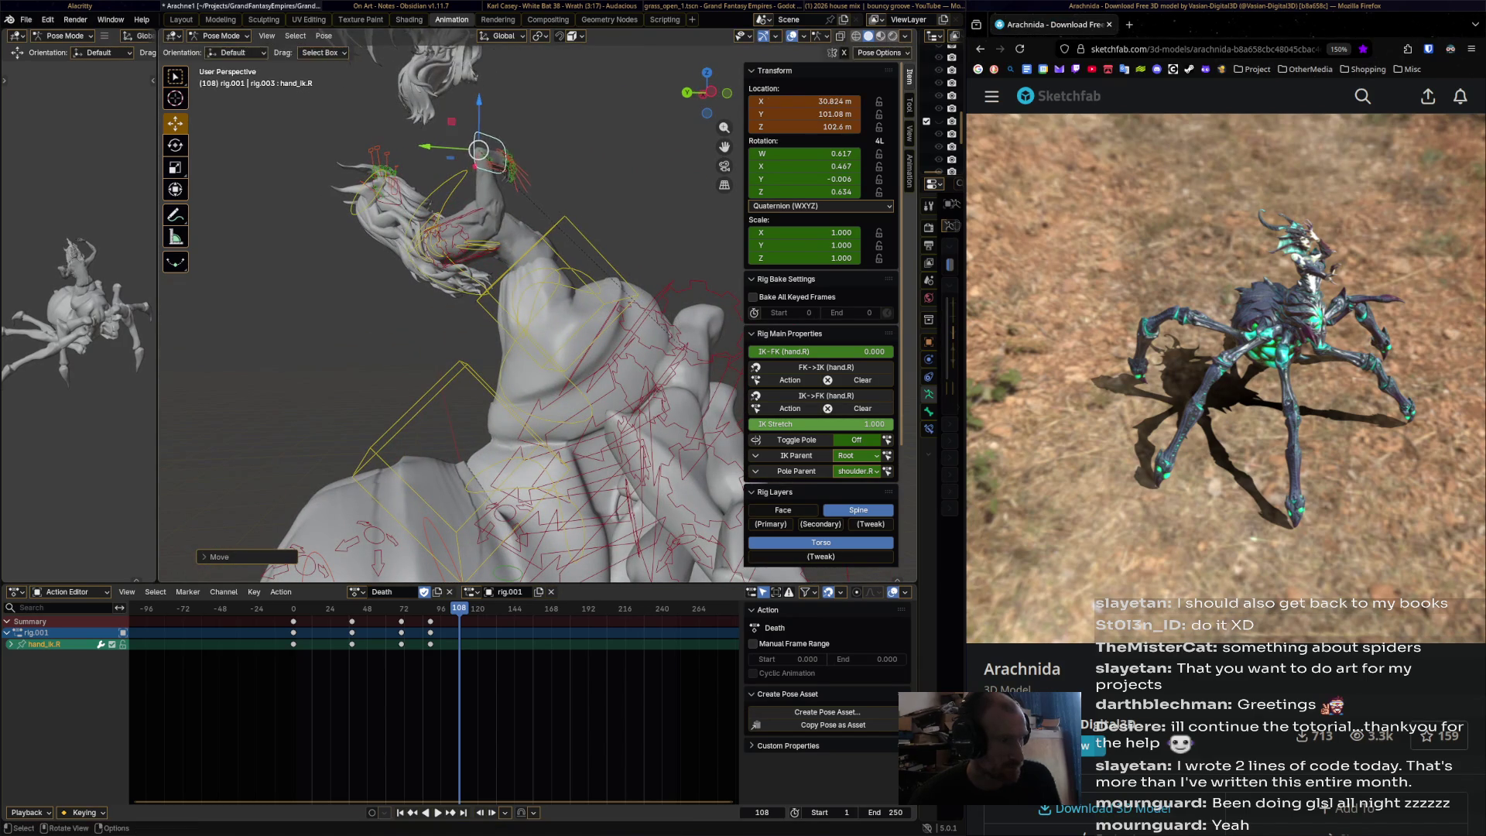
{"action": "left_click", "coordinate": [517, 124]}
{"action": "key", "text": "i"}
- At frame 125, move the right hand control up and left and rotate it
{"action": "key", "text": "space"}
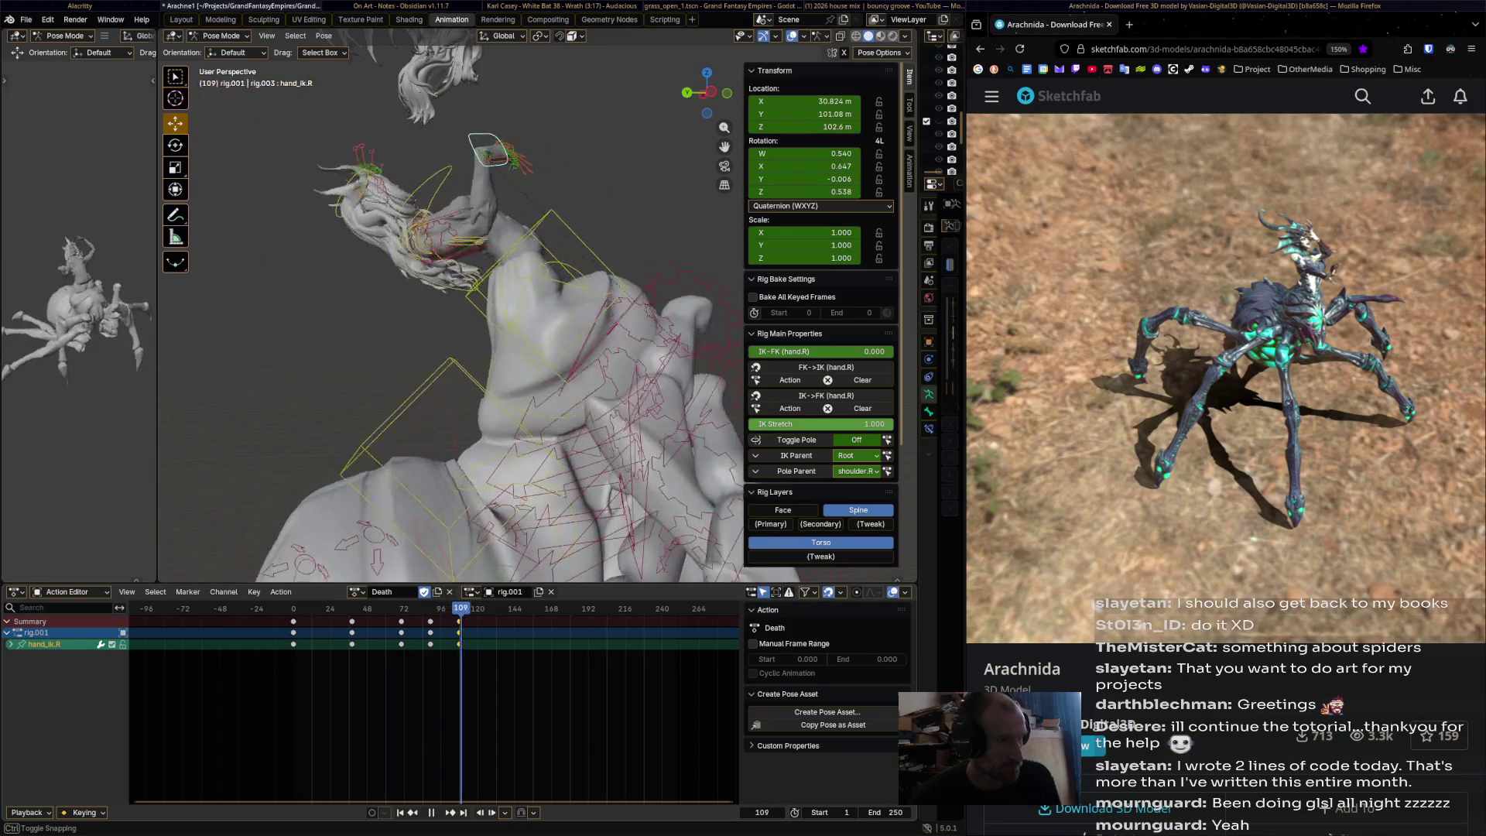
{"action": "key", "text": "space"}
{"action": "left_click_drag", "start_coordinate": [479, 149], "coordinate": [293, 132]}
{"action": "mouse_move", "coordinate": [293, 132]}
{"action": "middle_mouse_down", "text": "shift"}
{"action": "mouse_move", "coordinate": [213, 340]}
{"action": "mouse_move", "coordinate": [171, 357]}
{"action": "mouse_move", "coordinate": [634, 345]}
{"action": "mouse_move", "coordinate": [431, 348]}
{"action": "mouse_move", "coordinate": [440, 373]}
{"action": "middle_mouse_up", "text": "shift"}
{"action": "key", "text": "r"}
{"action": "left_click", "coordinate": [289, 346]}
{"action": "key", "text": "g"}
{"action": "left_click", "coordinate": [591, 329]}
- Keyframe the adjusted right hand pose at frame 125 and resume playback
{"action": "key", "text": "g"}
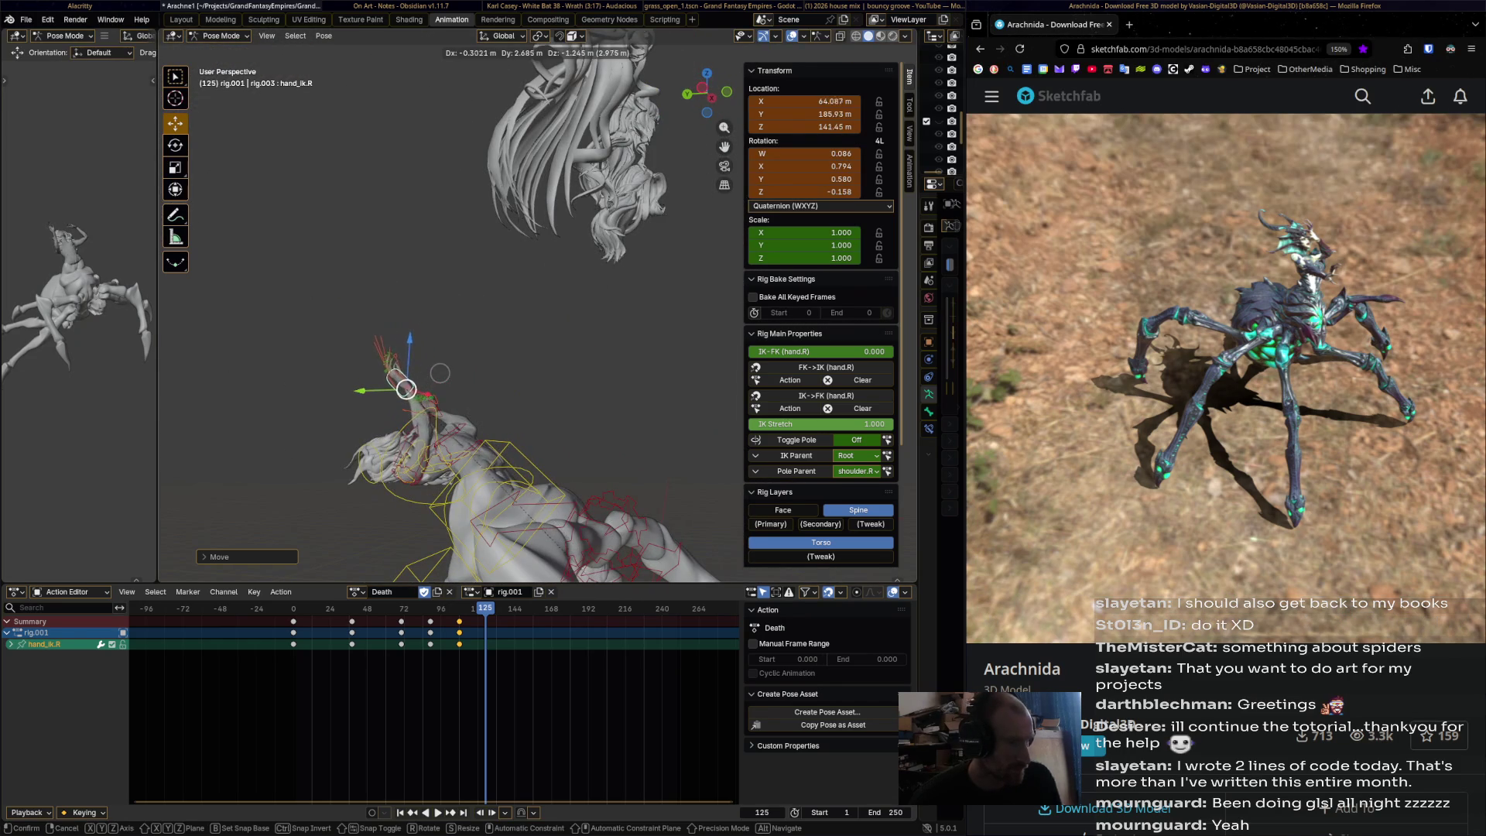
{"action": "left_click", "coordinate": [440, 372]}
{"action": "key", "text": "i"}
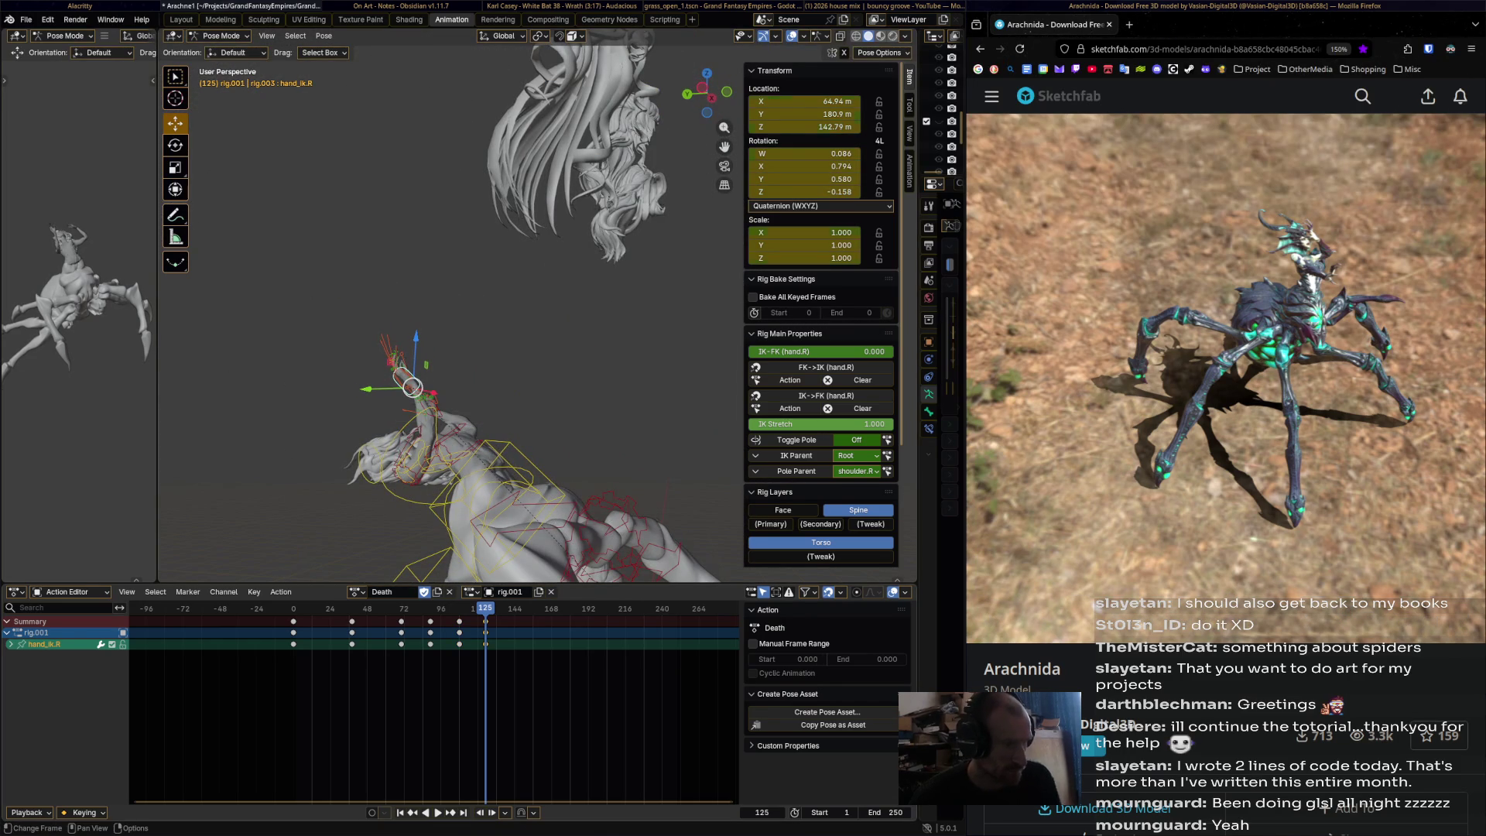
{"action": "key", "text": "space"}
{"action": "key", "text": "g"}
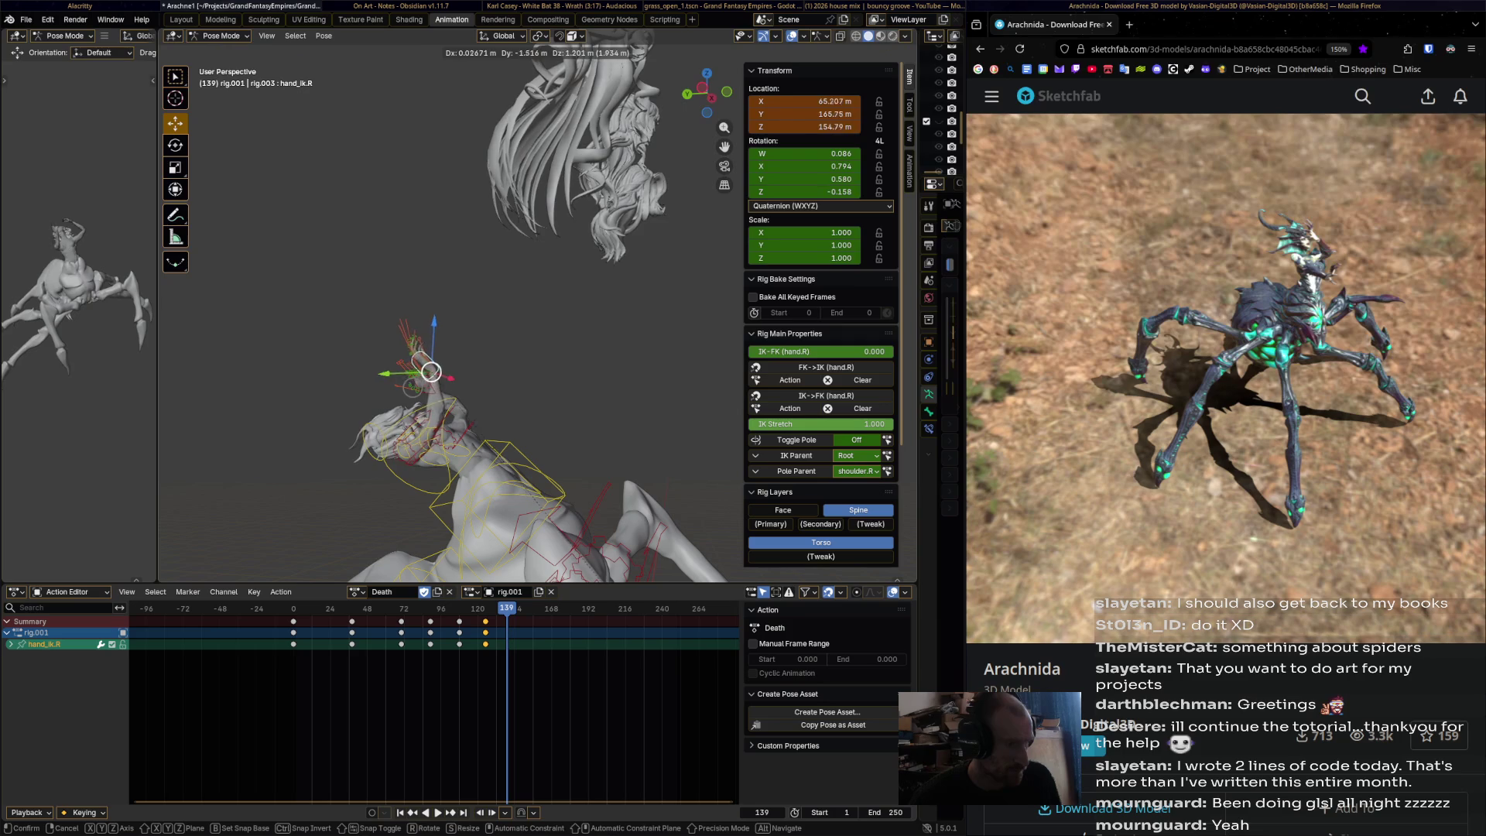
{"action": "key", "text": "Escape"}
{"action": "key", "text": "space"}
{"action": "key", "text": "space"}
- Move and rotate the right hand control at frames 148 and 164
{"action": "key", "text": "g"}
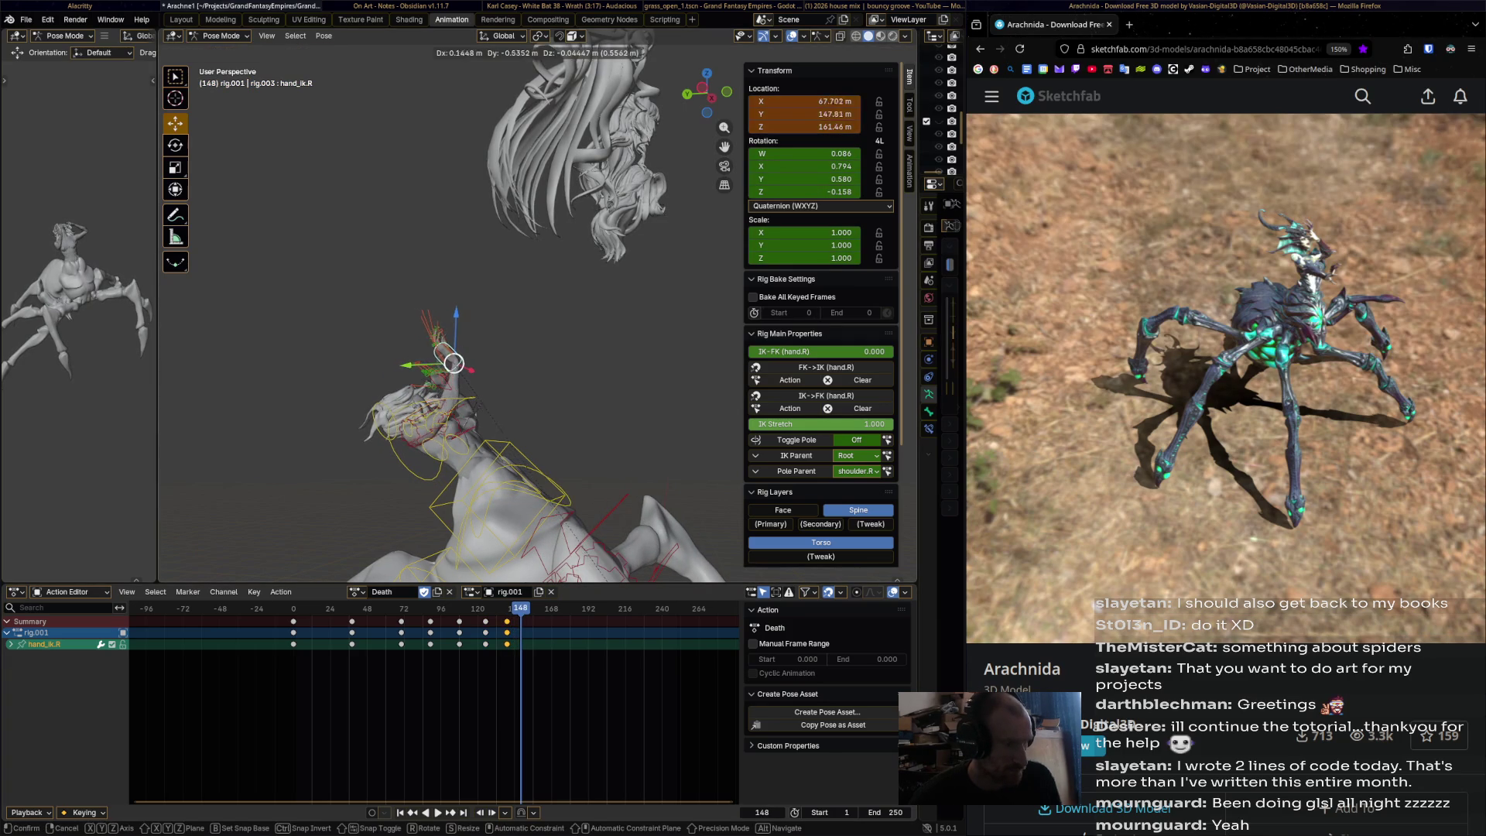
{"action": "left_click", "coordinate": [475, 357]}
{"action": "key", "text": "r"}
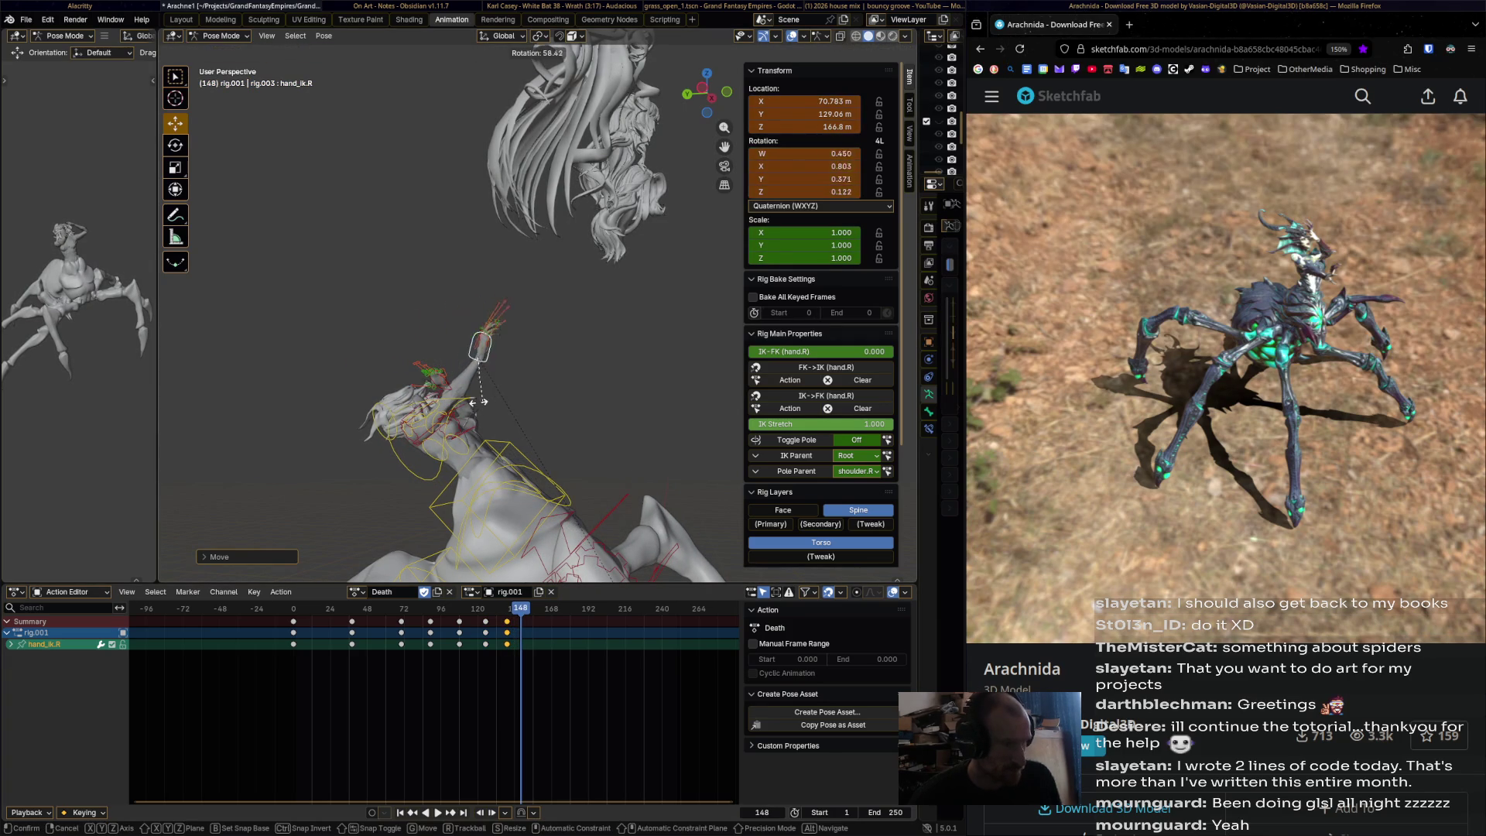
{"action": "left_click", "coordinate": [499, 377]}
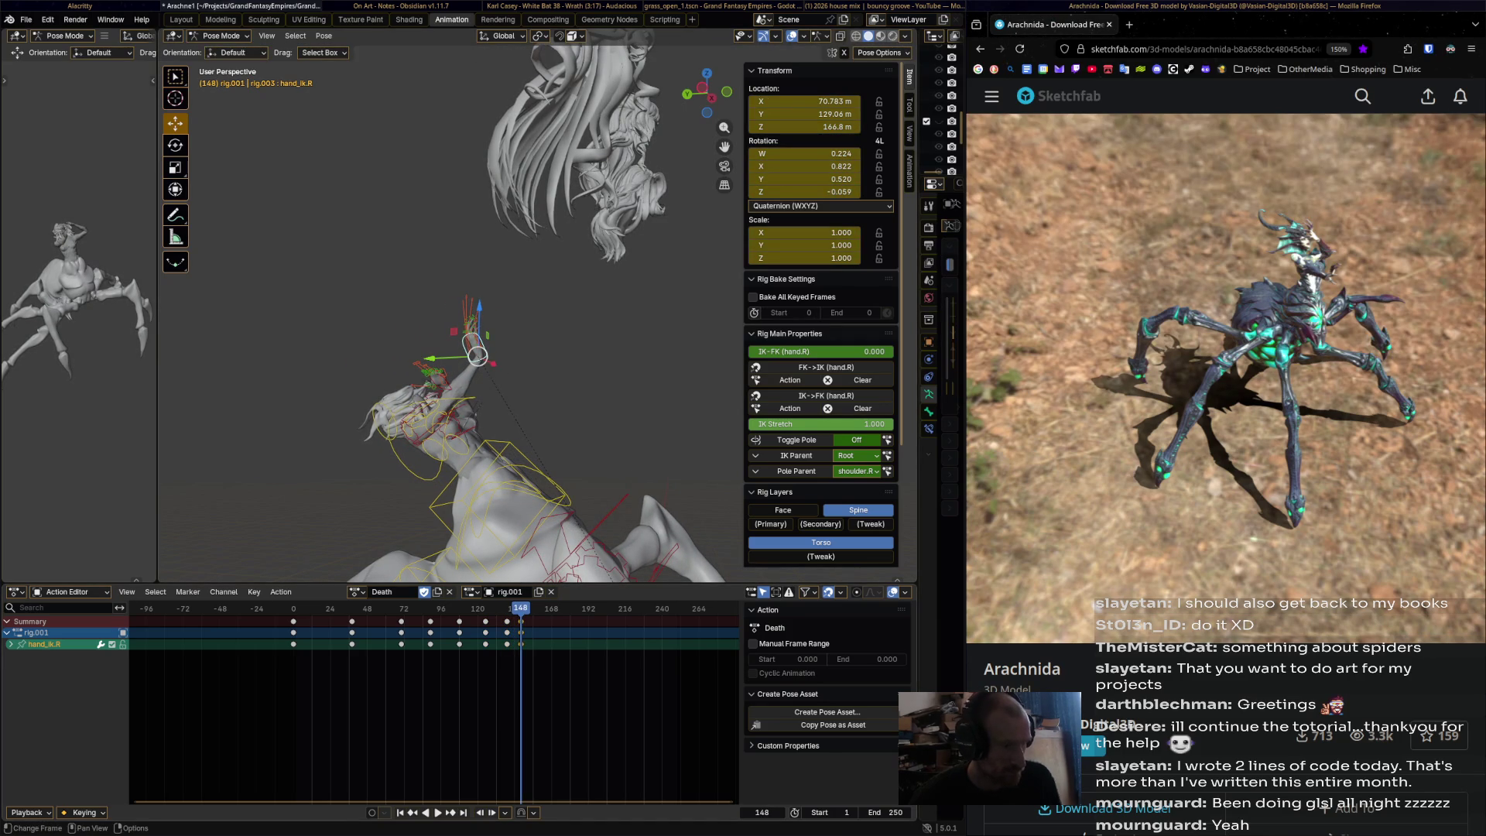
{"action": "key", "text": "space"}
{"action": "middle_click_drag", "start_coordinate": [477, 355], "coordinate": [534, 346]}
{"action": "key", "text": "g"}
{"action": "key", "text": "r"}
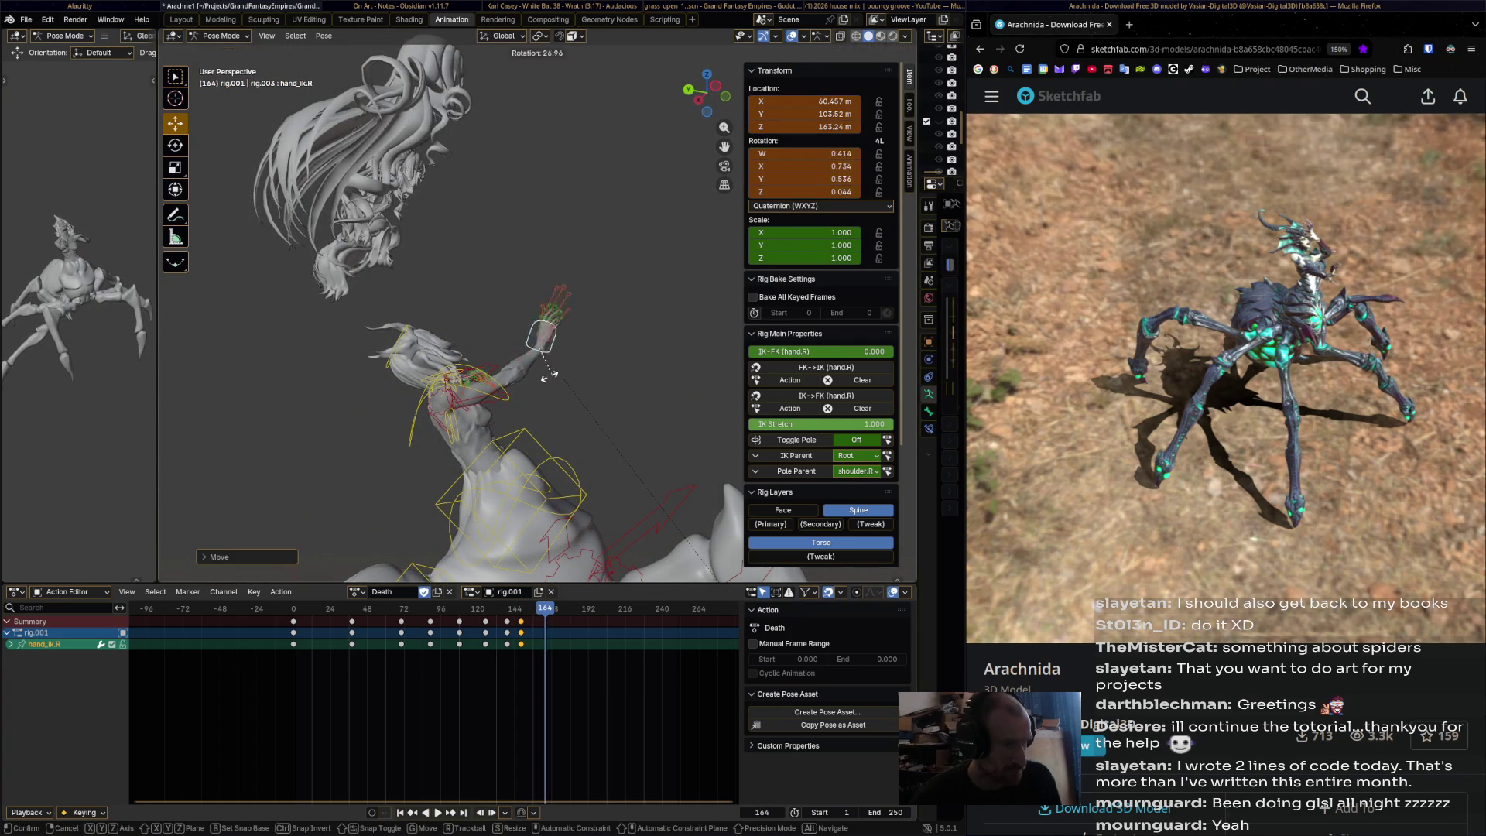
{"action": "left_click", "coordinate": [501, 341]}
{"action": "key", "text": "space"}
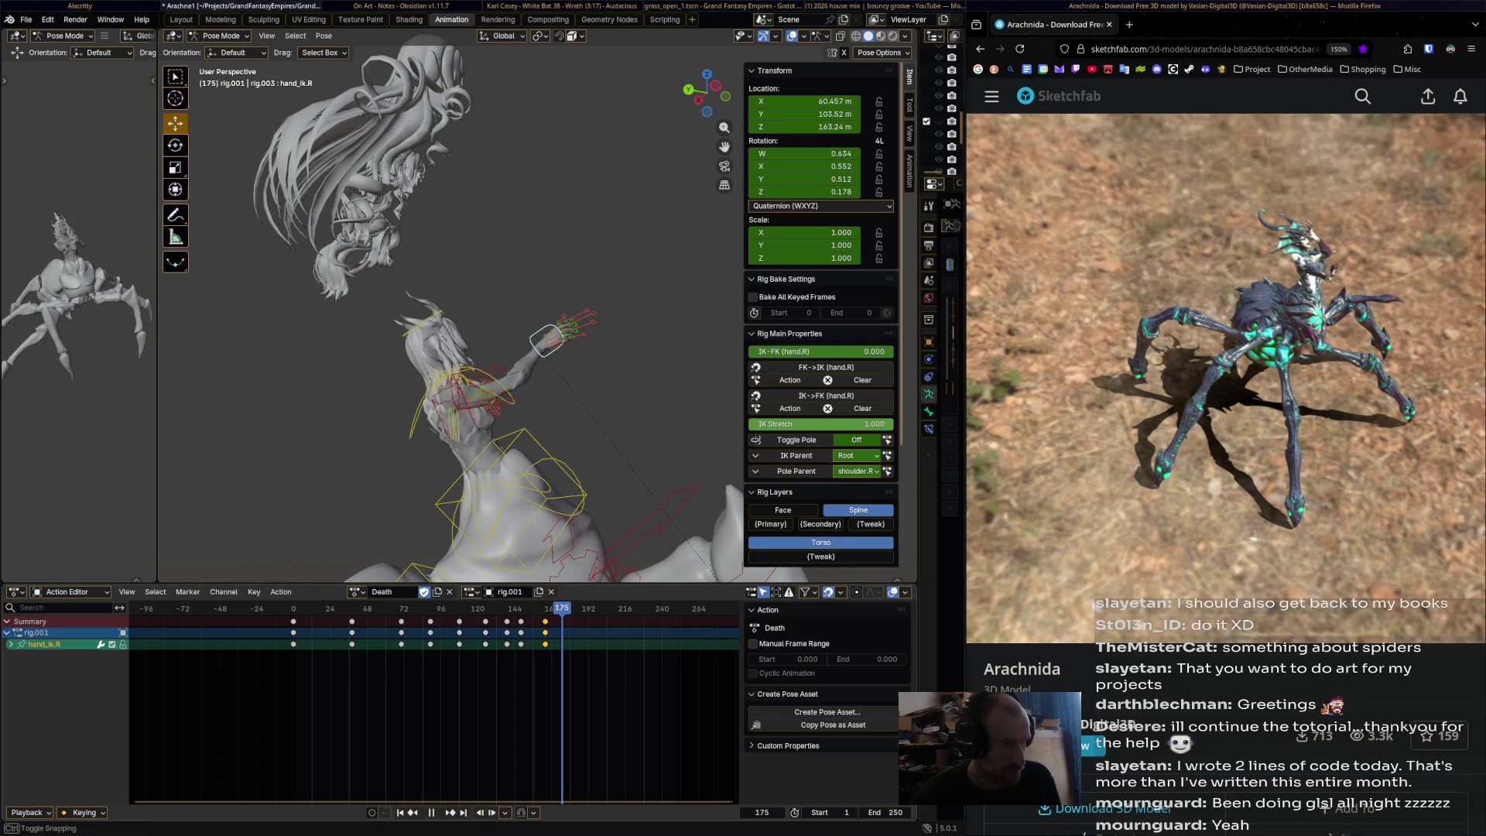
- Rotate and move the right hand control and keyframe it at frame 184
{"action": "key", "text": "r"}
{"action": "left_click", "coordinate": [541, 340]}
{"action": "key", "text": "g"}
{"action": "left_click", "coordinate": [531, 352]}
{"action": "key", "text": "i"}
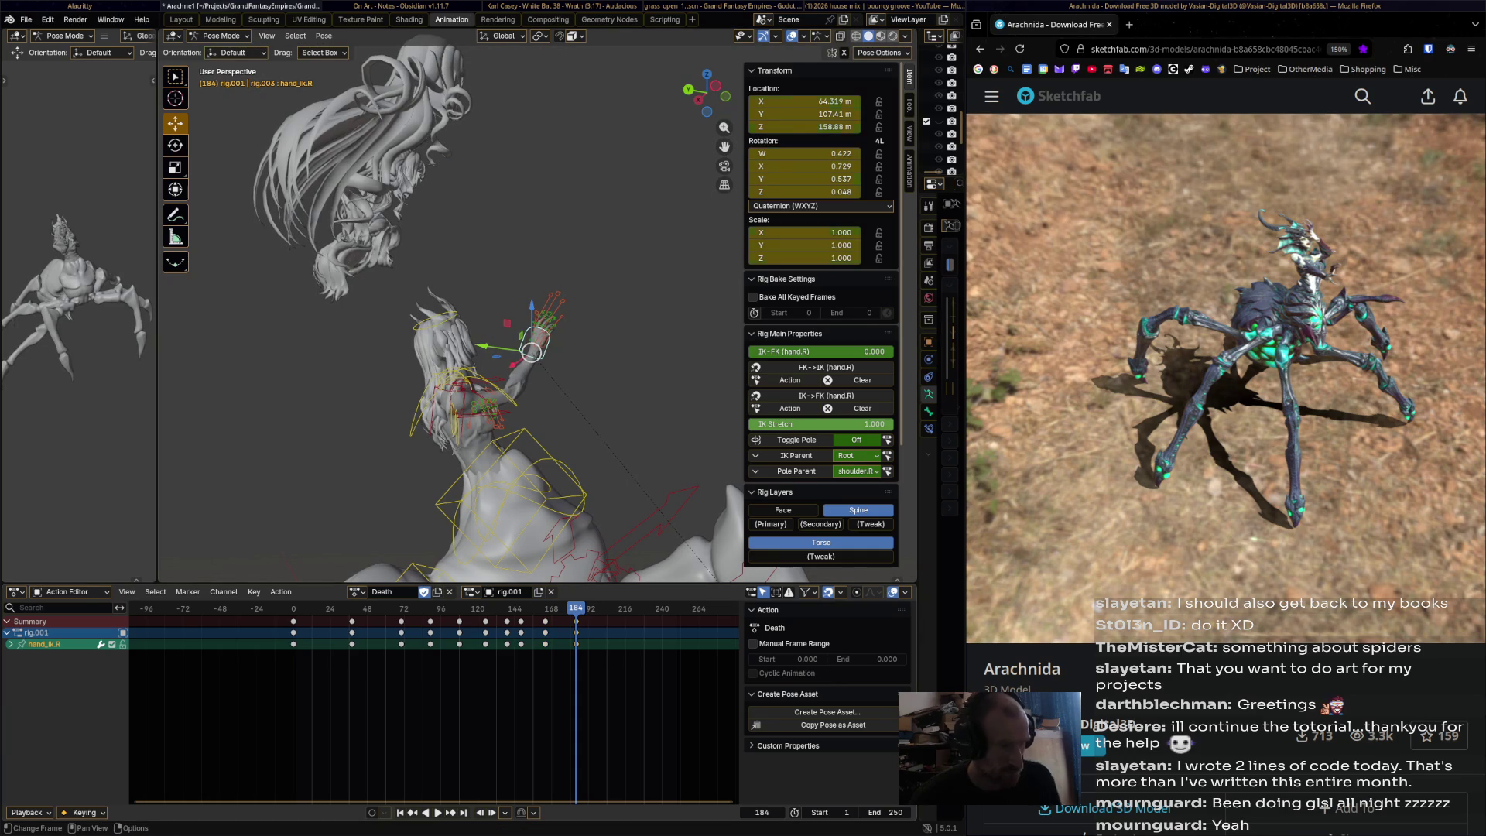
{"action": "key", "text": "space"}
{"action": "key", "text": "space"}
- Rotate the right hand and lower it, then keyframe it at frame 199
{"action": "key", "text": "r"}
{"action": "left_click", "coordinate": [596, 391]}
{"action": "key", "text": "g"}
{"action": "left_click", "coordinate": [542, 356]}
{"action": "key", "text": "i"}
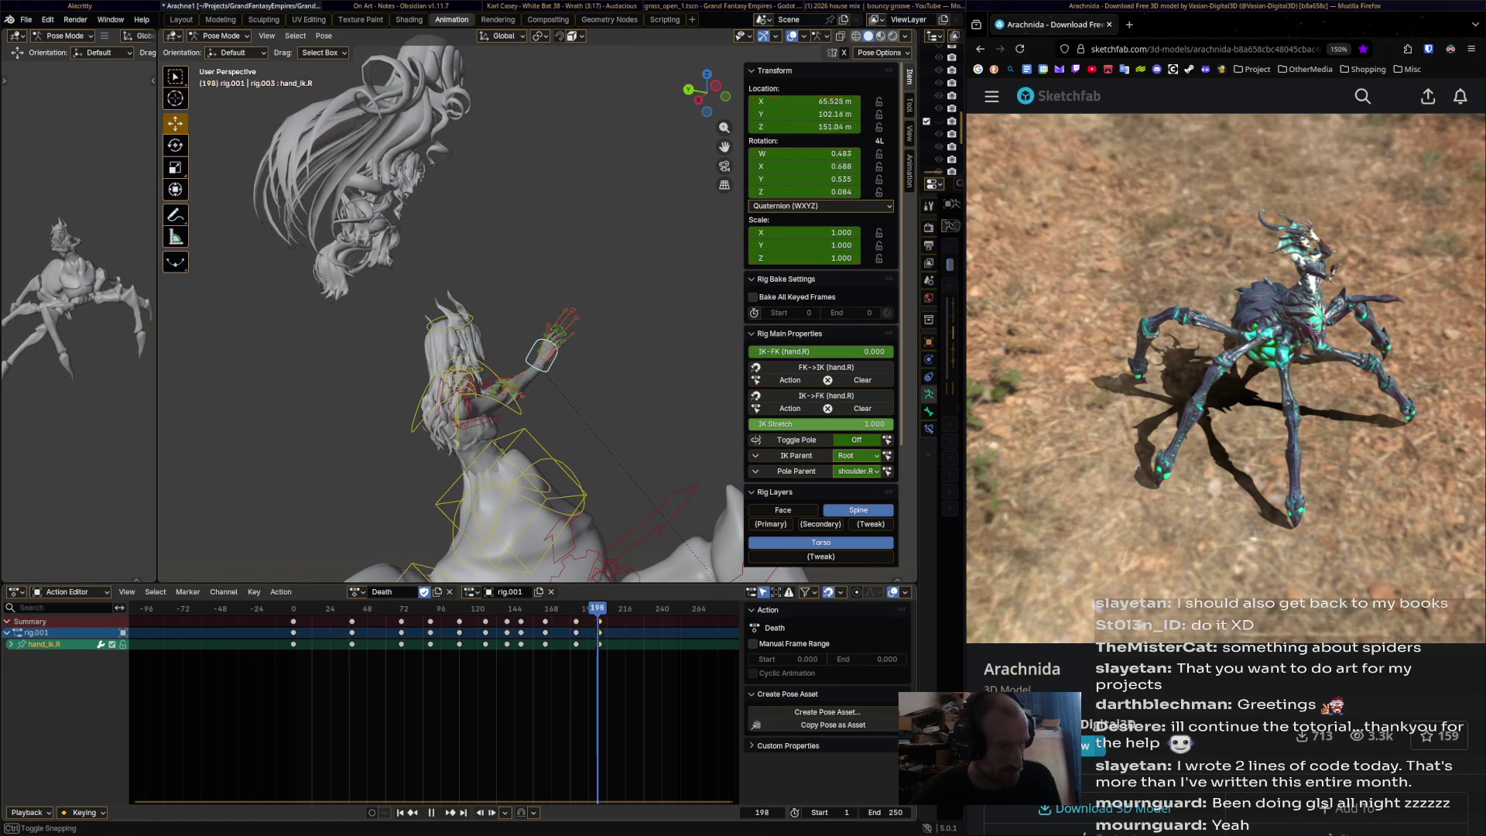
{"action": "key", "text": "space"}
- Move and rotate the right hand control and keyframe it at frame 210
{"action": "key", "text": "g"}
{"action": "left_click", "coordinate": [556, 353]}
{"action": "key", "text": "r"}
{"action": "left_click", "coordinate": [558, 382]}
{"action": "mouse_move", "coordinate": [557, 381]}
{"action": "middle_mouse_down"}
{"action": "mouse_move", "coordinate": [526, 309]}
{"action": "mouse_move", "coordinate": [545, 328]}
{"action": "middle_mouse_up"}
{"action": "key", "text": "i"}
{"action": "scroll", "coordinate": [526, 309], "scroll_direction": "down", "scroll_amount": 15, "text": "alt"}
- Rotate the right hand control and keyframe it at frame 225
{"action": "key", "text": "g"}
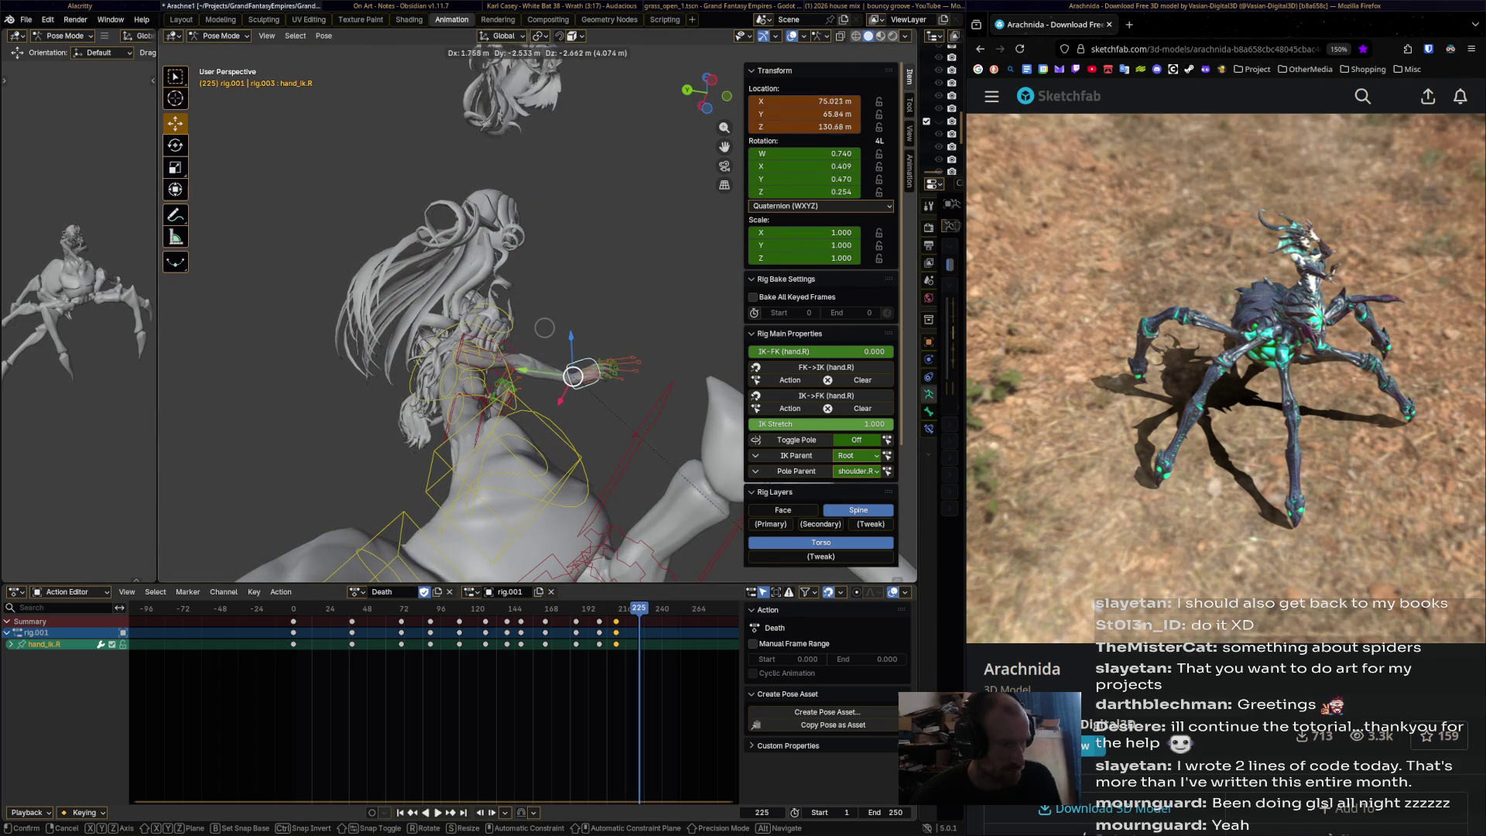
{"action": "key", "text": "r"}
{"action": "middle_click_drag", "start_coordinate": [545, 326], "coordinate": [567, 335]}
{"action": "left_click", "coordinate": [561, 334]}
{"action": "key", "text": "i"}
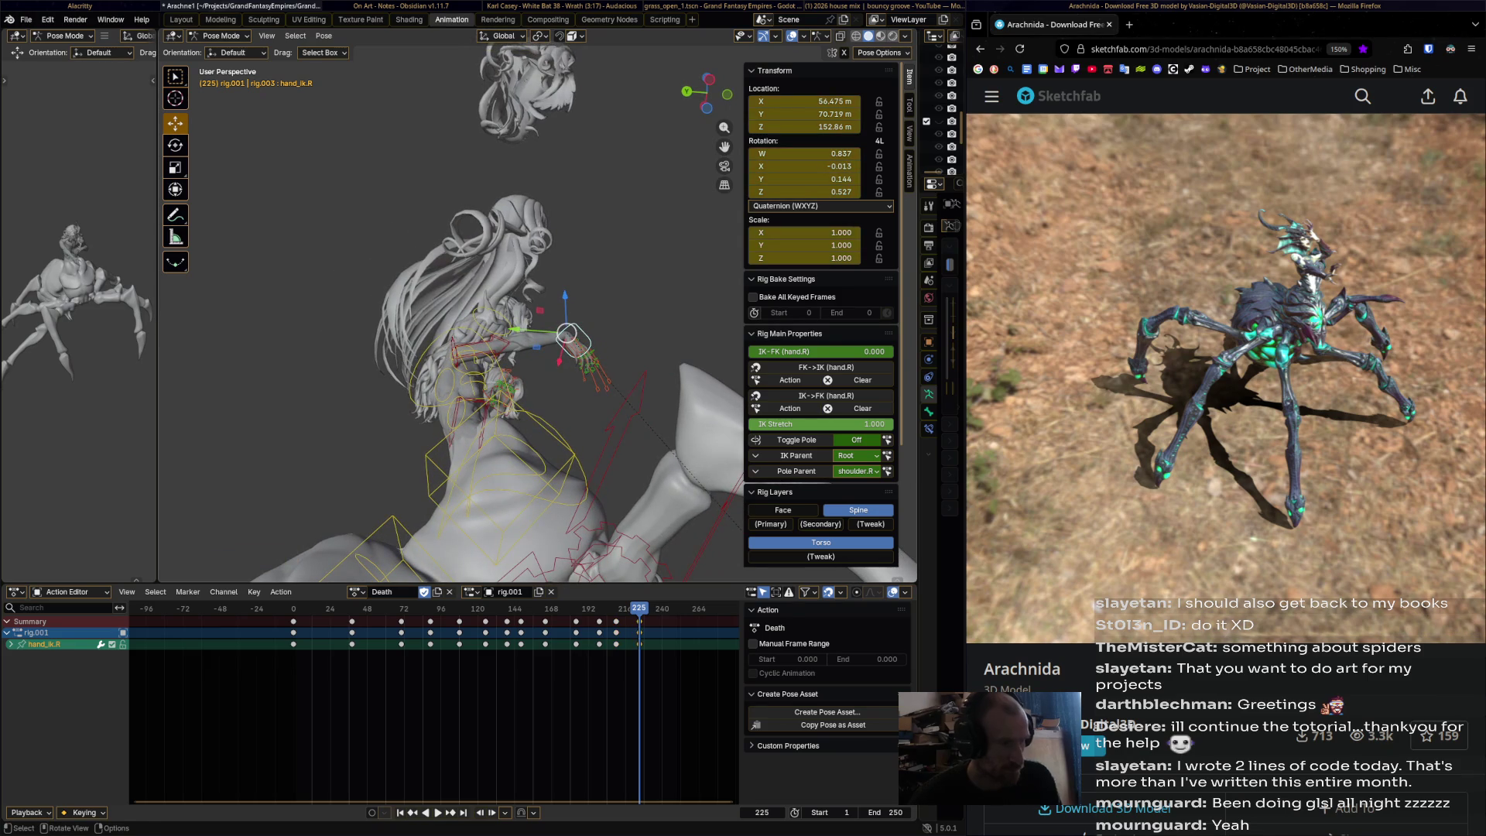
{"action": "key", "text": "space"}
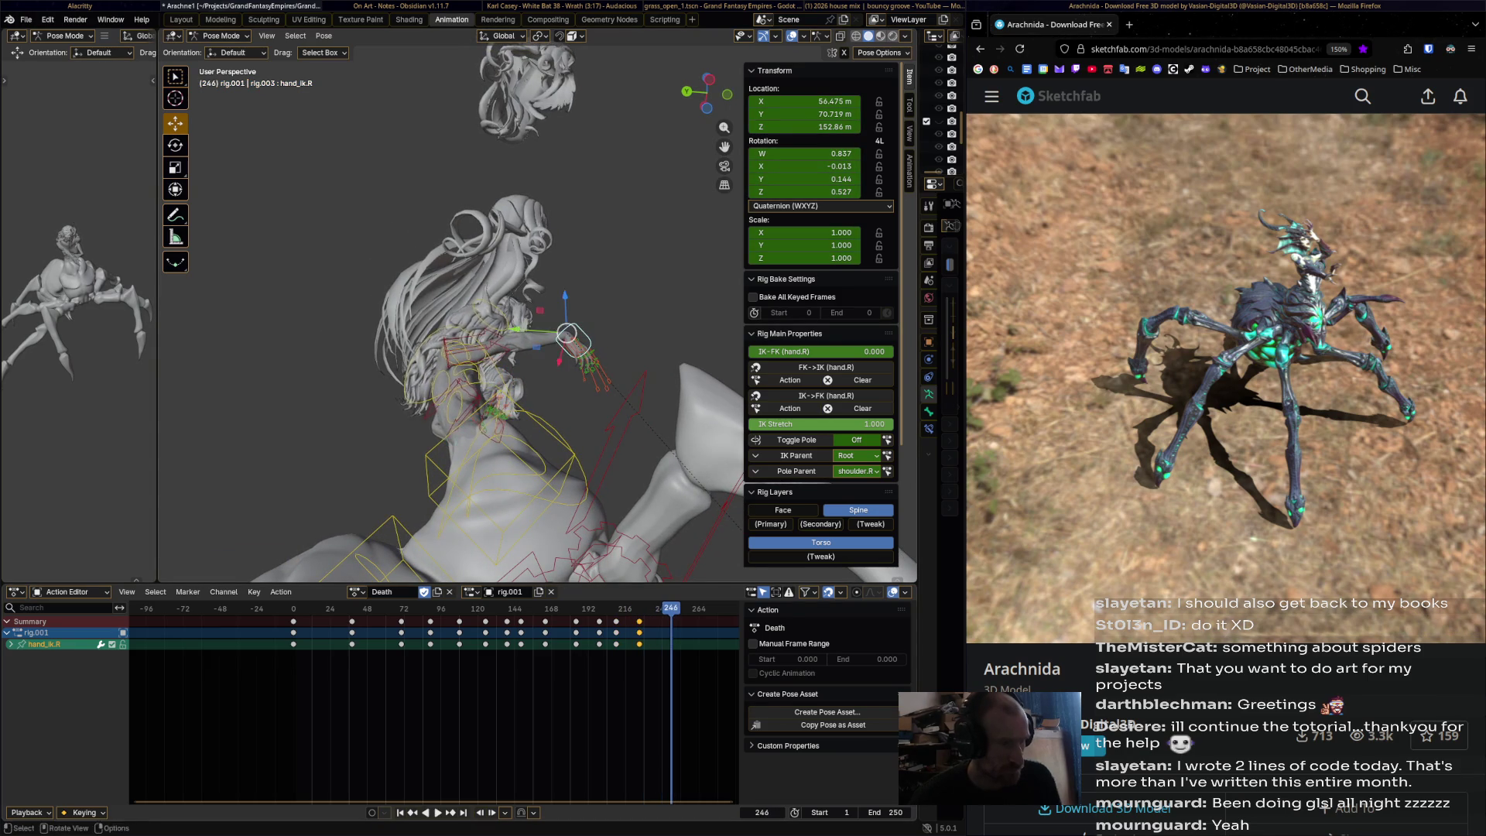
- Fine-tune the right hand's position and rotation, then keyframe it at frame 246
{"action": "middle_click_drag", "start_coordinate": [567, 334], "coordinate": [580, 442]}
{"action": "key", "text": "r"}
{"action": "key", "text": "g"}
{"action": "left_click", "coordinate": [573, 377]}
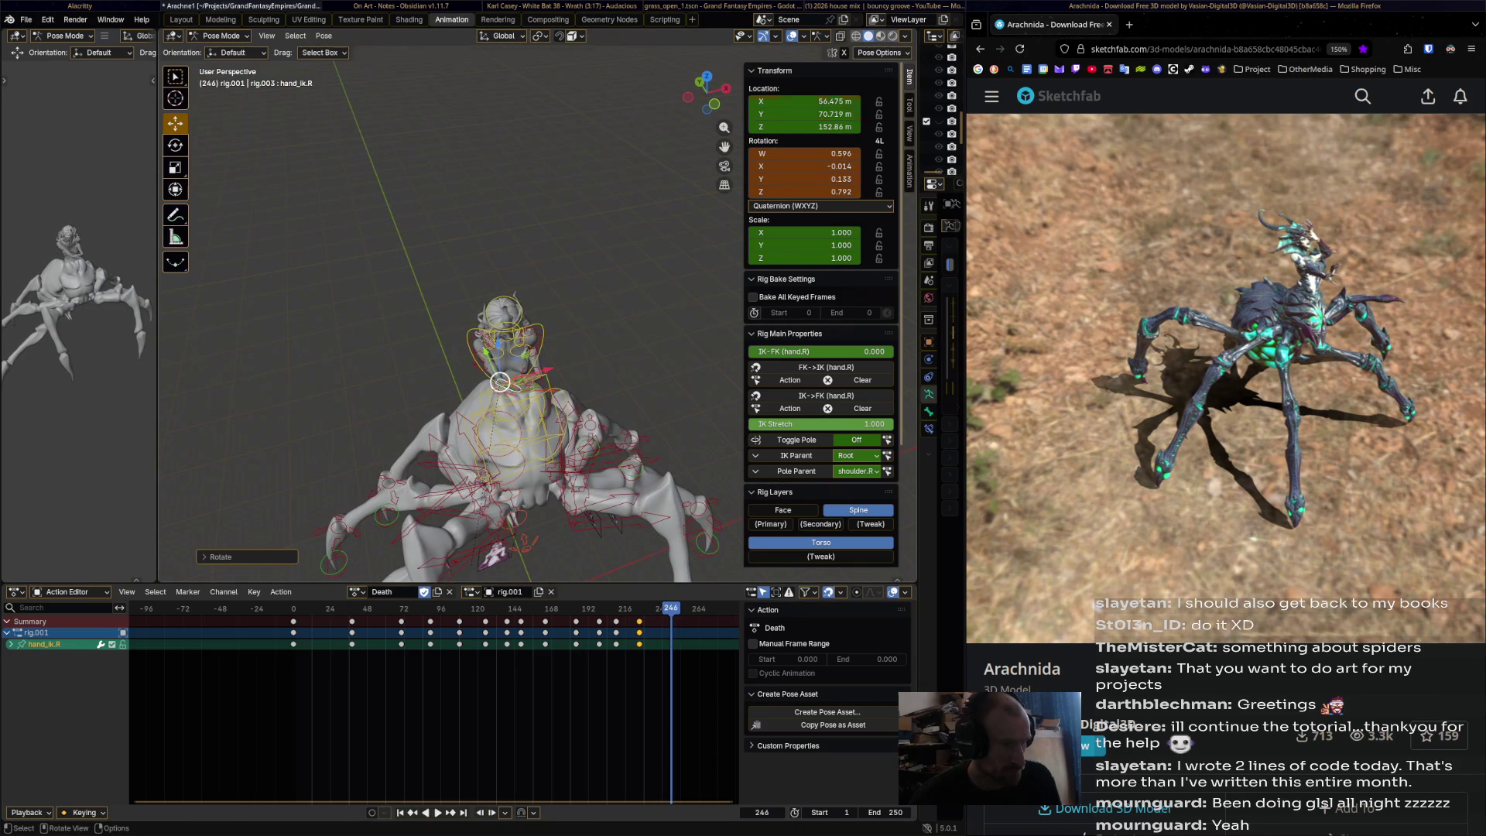
{"action": "mouse_move", "coordinate": [573, 377]}
{"action": "middle_mouse_down"}
{"action": "mouse_move", "coordinate": [548, 372]}
{"action": "mouse_move", "coordinate": [602, 374]}
{"action": "middle_mouse_up"}
{"action": "key", "text": "r"}
{"action": "left_click", "coordinate": [548, 371]}
{"action": "key", "text": "r"}
{"action": "left_click", "coordinate": [599, 380]}
{"action": "key", "text": "g"}
{"action": "left_click", "coordinate": [597, 387]}
{"action": "key", "text": "i"}
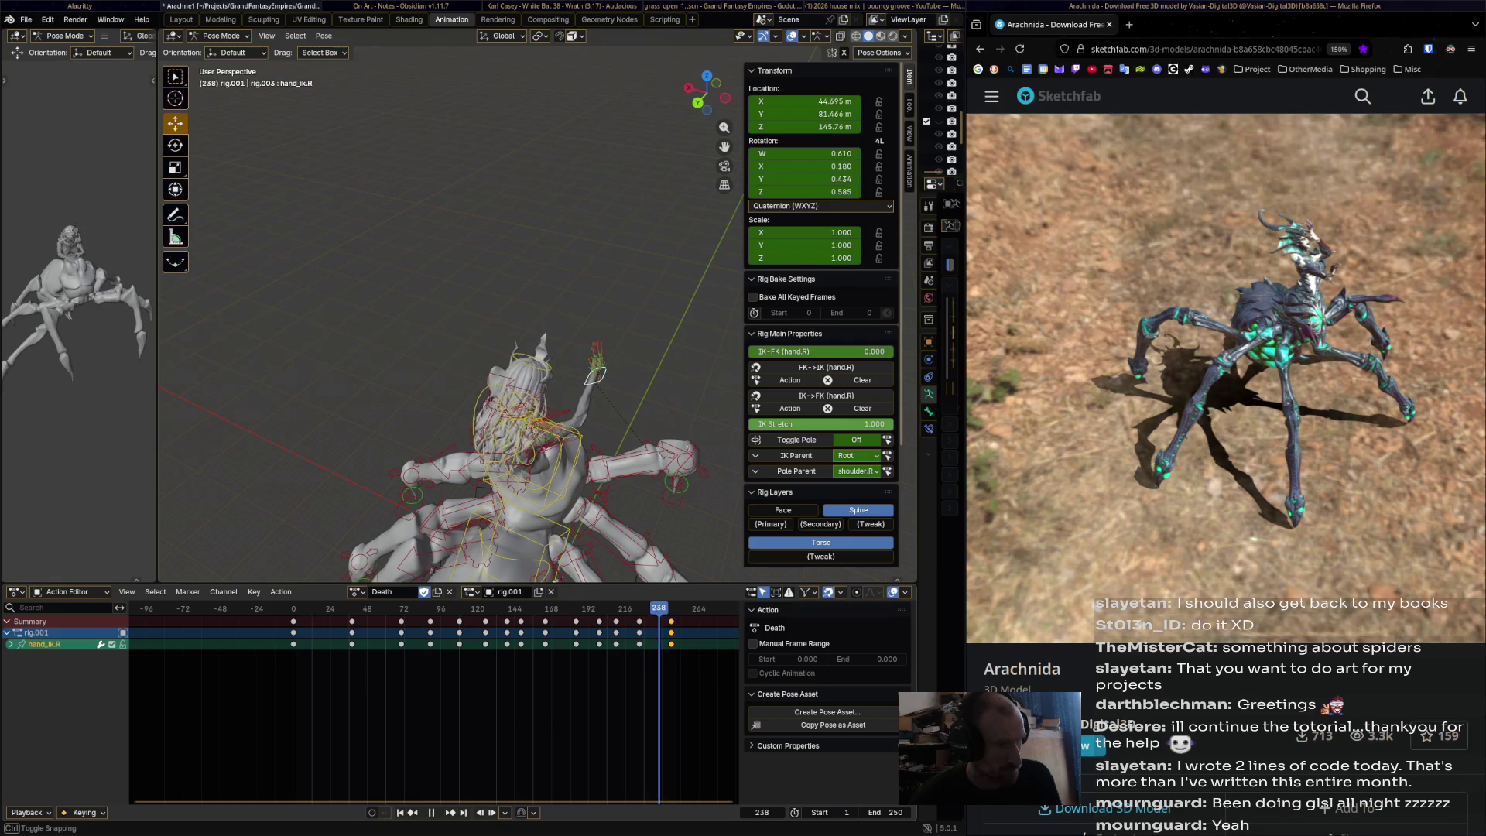
- Play back the whole Death animation and skip the reference model's animation ahead
{"action": "middle_click_drag", "start_coordinate": [542, 434], "coordinate": [550, 325]}
{"action": "key", "text": "space"}
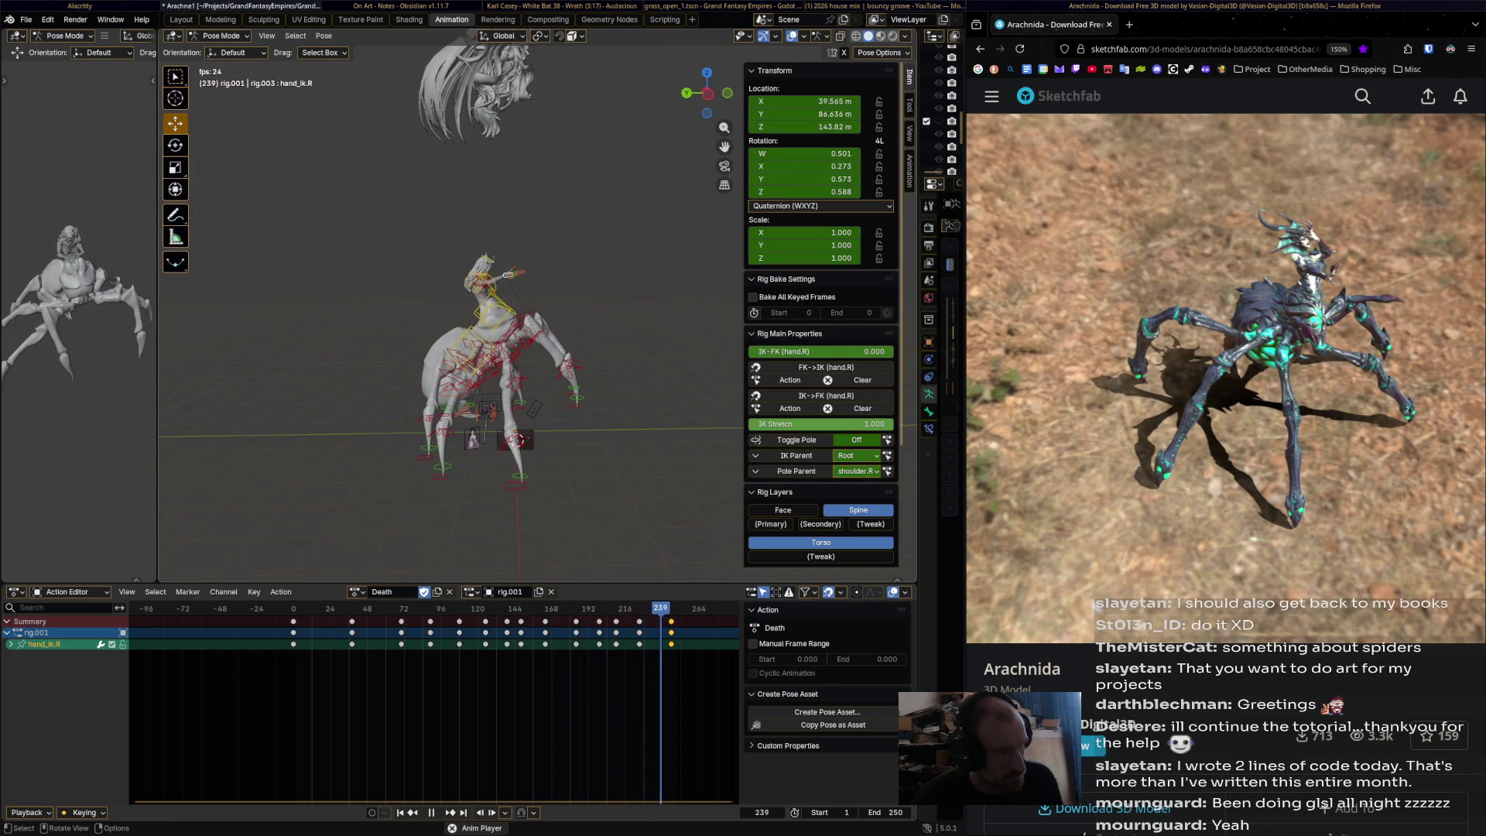
{"action": "key", "text": "space"}
{"action": "mouse_move", "coordinate": [1229, 597]}
{"action": "left_mouse_down"}
{"action": "mouse_move", "coordinate": [1374, 598]}
{"action": "mouse_move", "coordinate": [1320, 598]}
{"action": "mouse_move", "coordinate": [1342, 597]}
{"action": "left_mouse_up"}
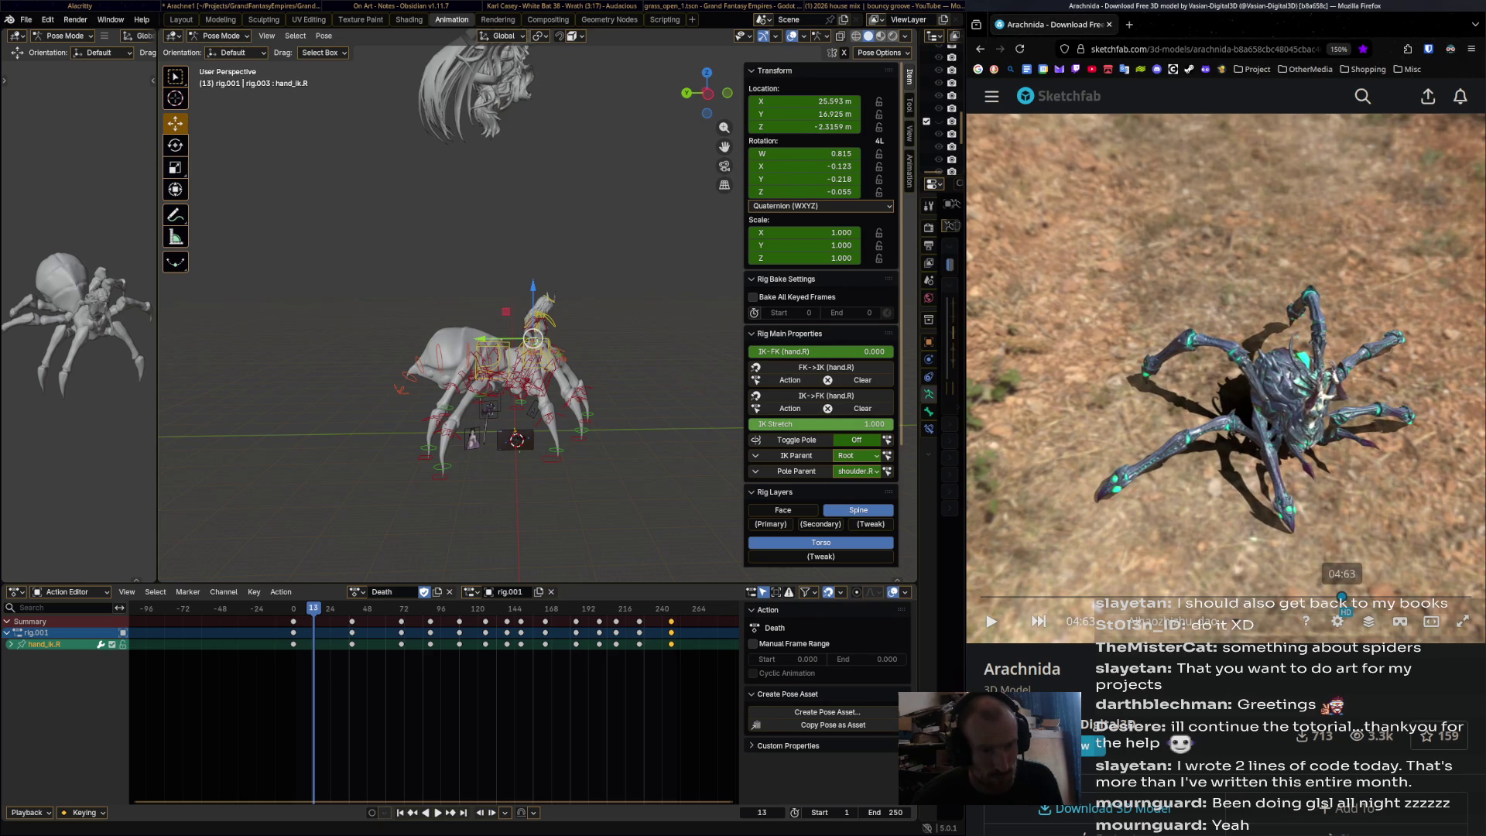
{"action": "middle_click_drag", "start_coordinate": [464, 348], "coordinate": [441, 352]}
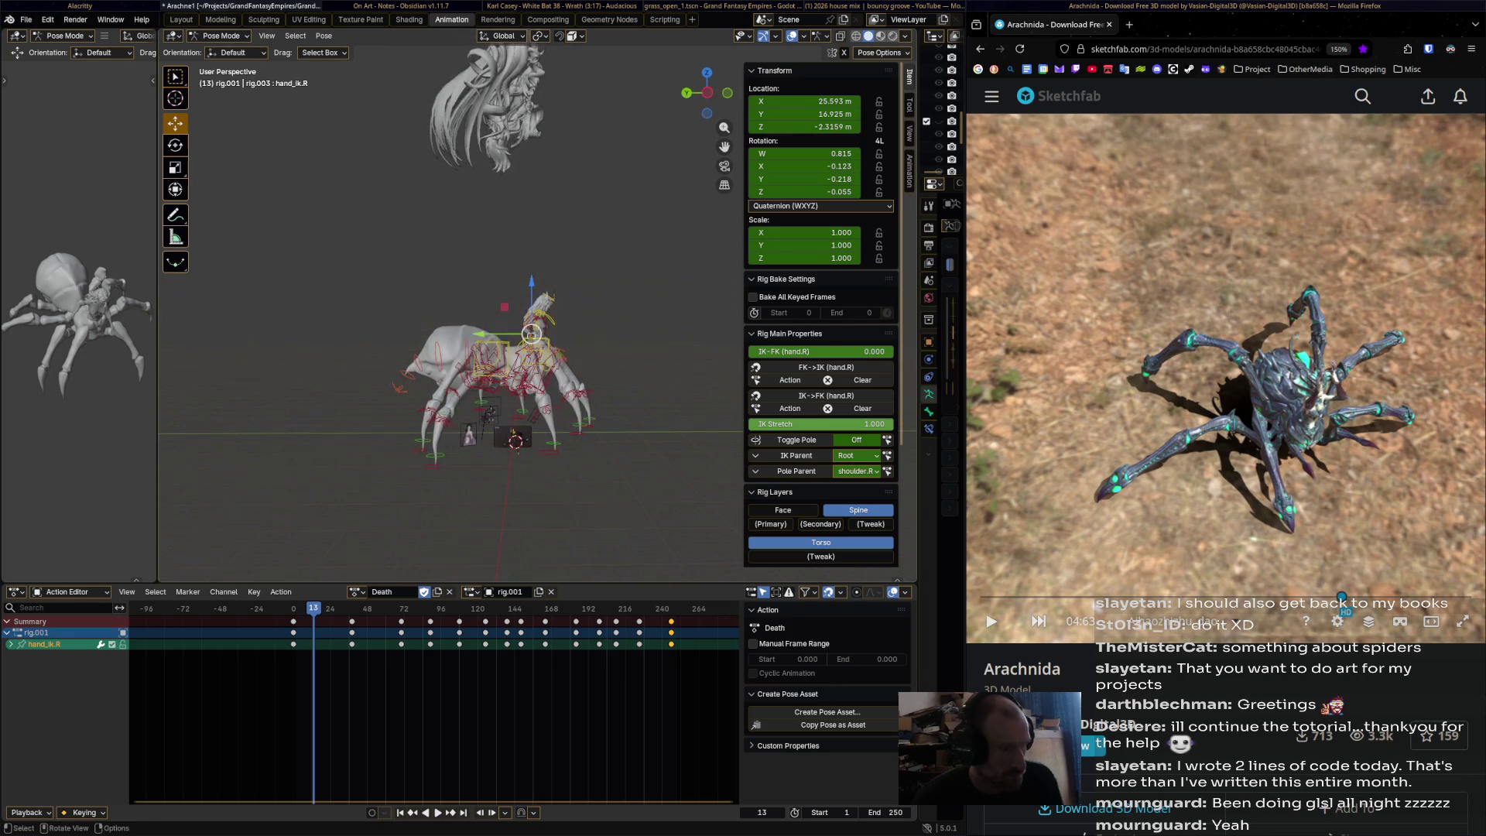
- Replay the animation, extend the playback end frame to 280, and select the torso control
{"action": "key", "text": "space"}
{"action": "key", "text": "space"}
{"action": "scroll", "coordinate": [434, 697], "scroll_direction": "down", "scroll_amount": 3}
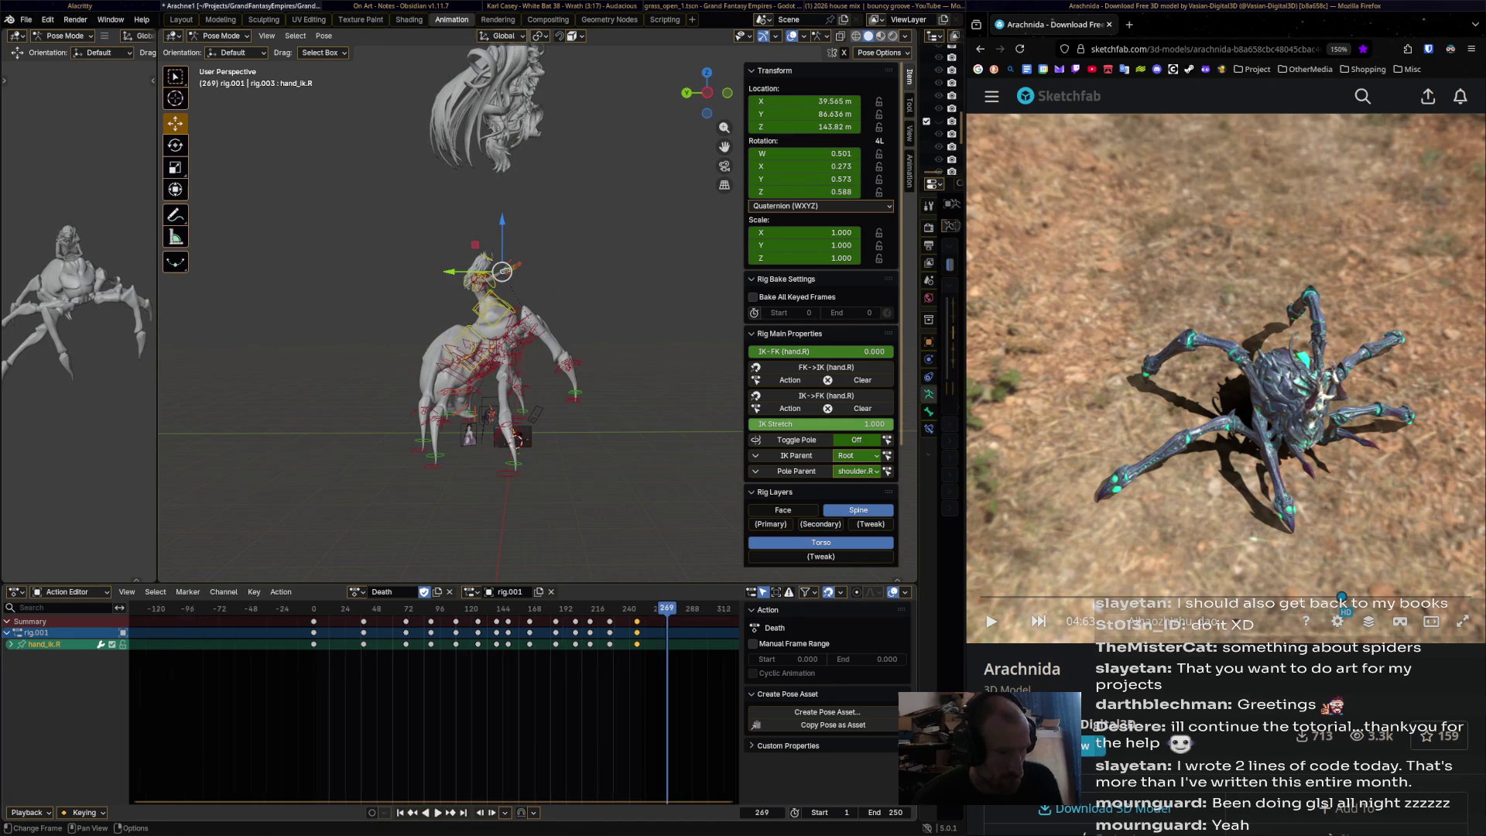
{"action": "scroll", "coordinate": [433, 704], "scroll_direction": "right", "scroll_amount": 4}
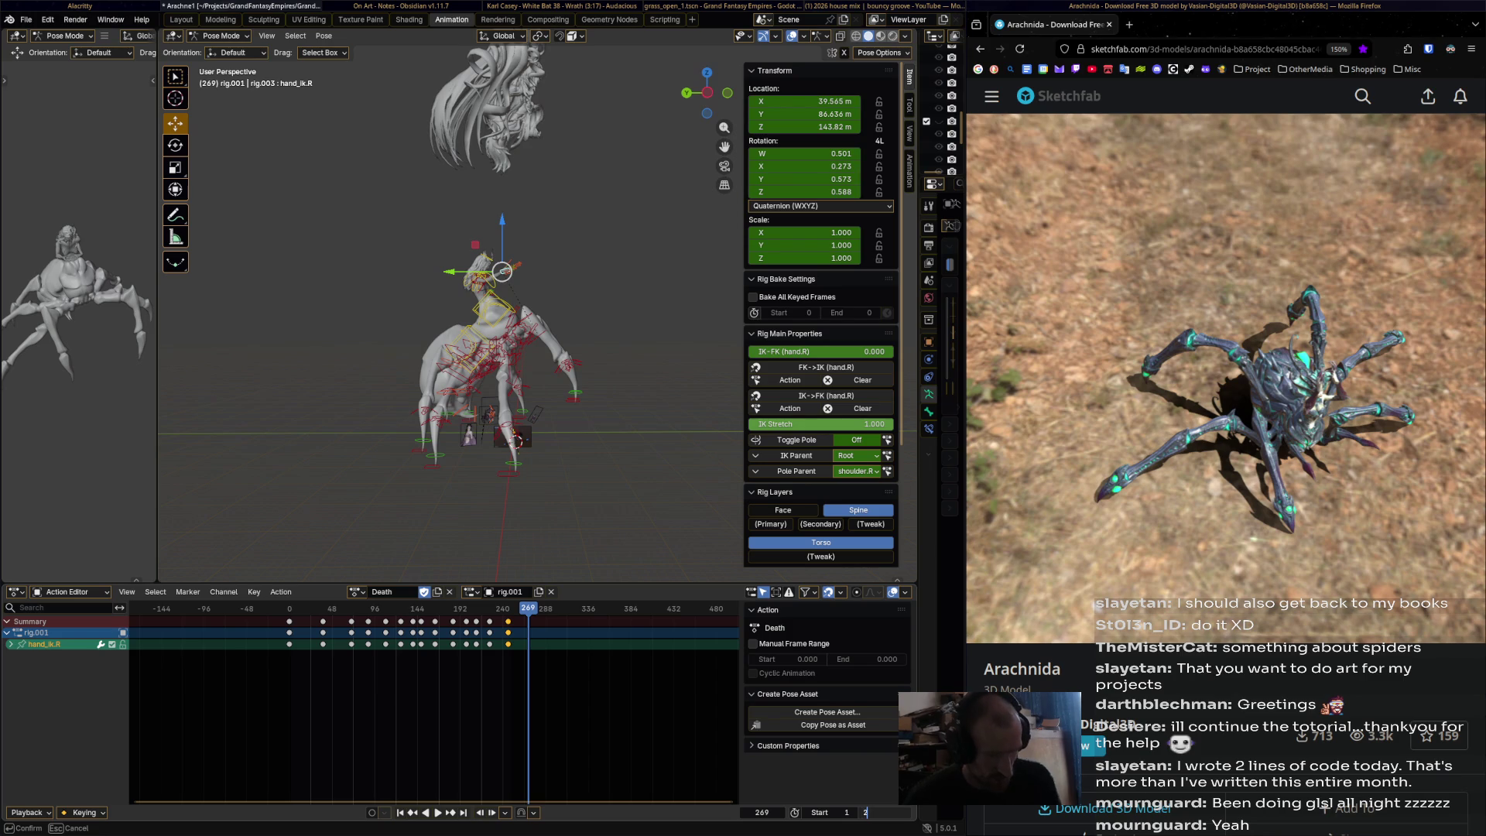
{"action": "middle_click_drag", "start_coordinate": [503, 309], "coordinate": [541, 255]}
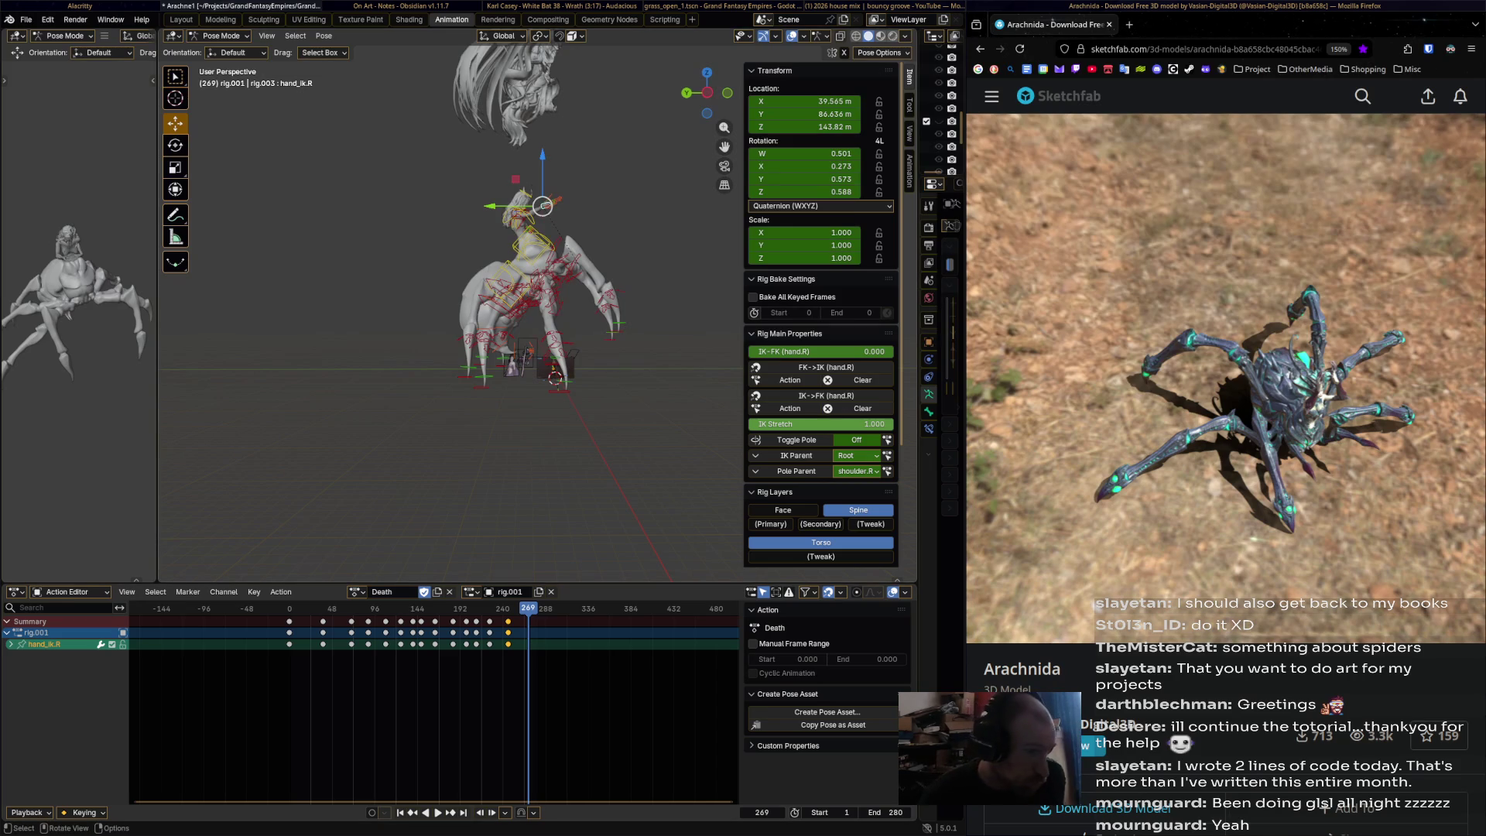
{"action": "left_click", "coordinate": [531, 245]}
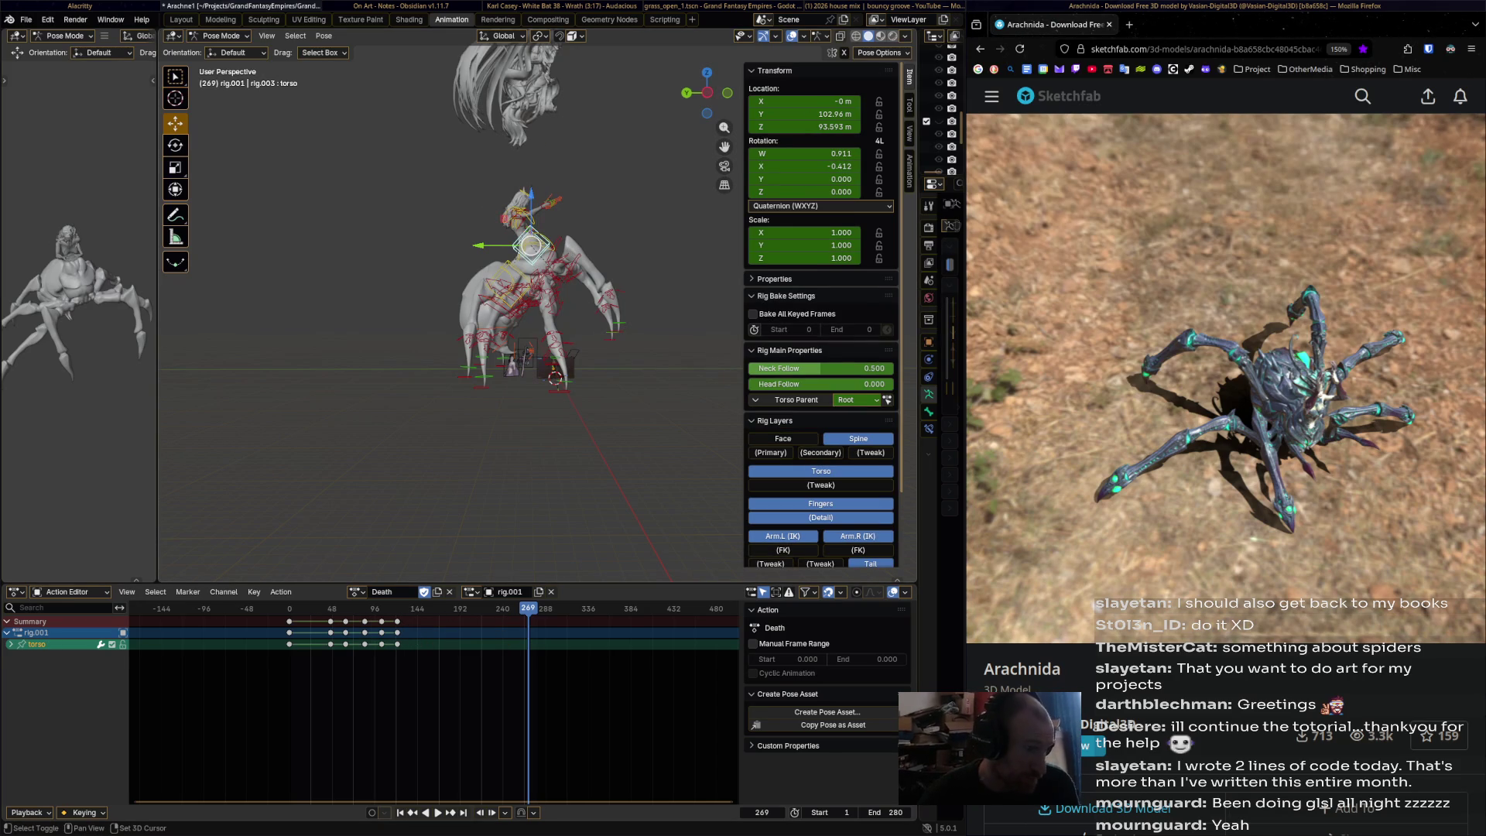
- Select both torso bones, then rotate, shift and lower them to tilt the spider body
{"action": "left_click", "coordinate": [520, 265], "text": "shift"}
{"action": "key", "text": "r"}
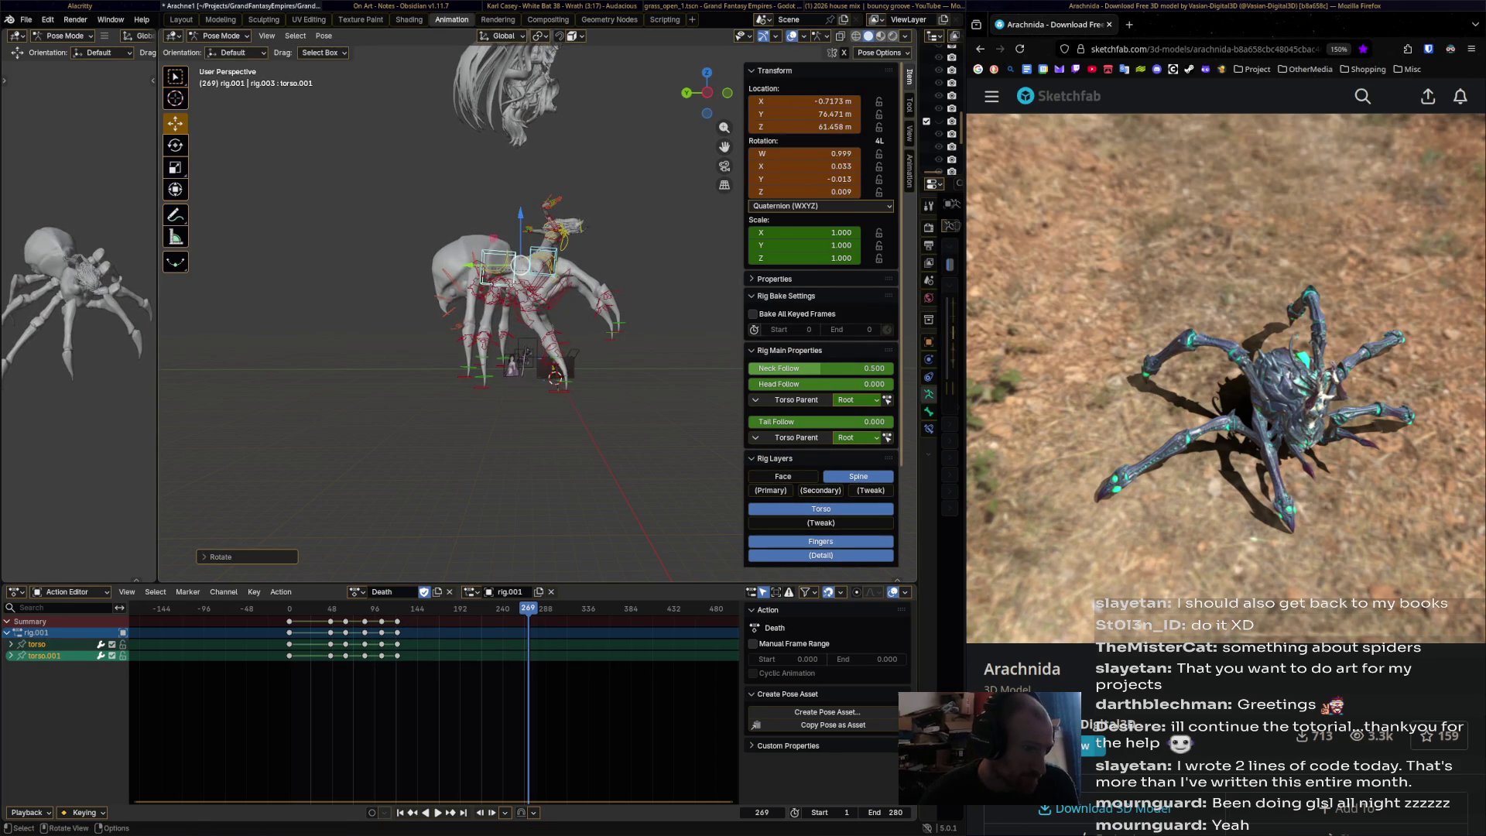
{"action": "left_click", "coordinate": [520, 265]}
{"action": "key", "text": "g"}
{"action": "left_click", "coordinate": [520, 265]}
{"action": "middle_click_drag", "start_coordinate": [520, 265], "coordinate": [511, 240]}
{"action": "key", "text": "g"}
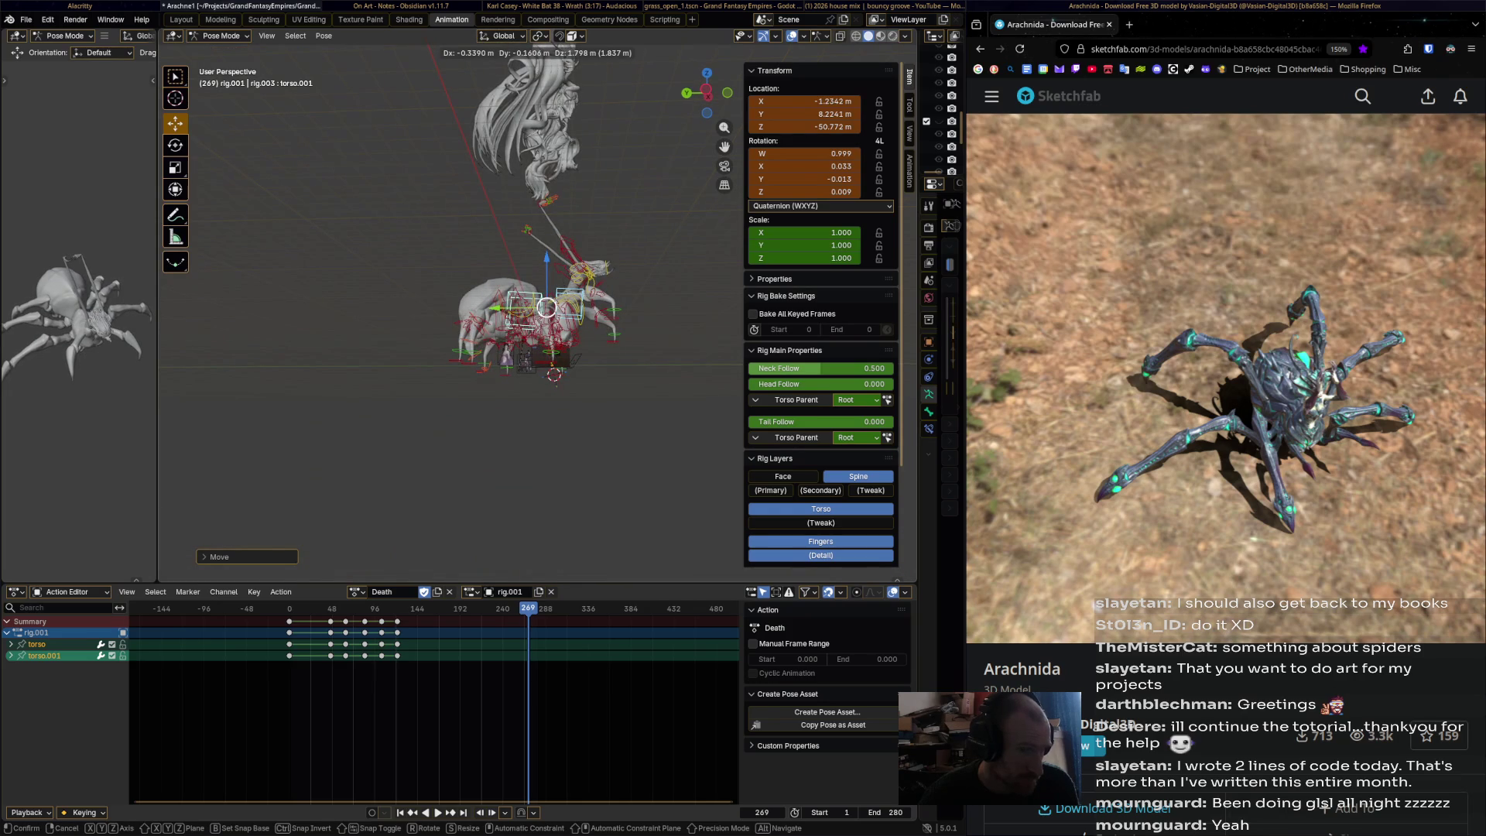
{"action": "key", "text": "Return"}
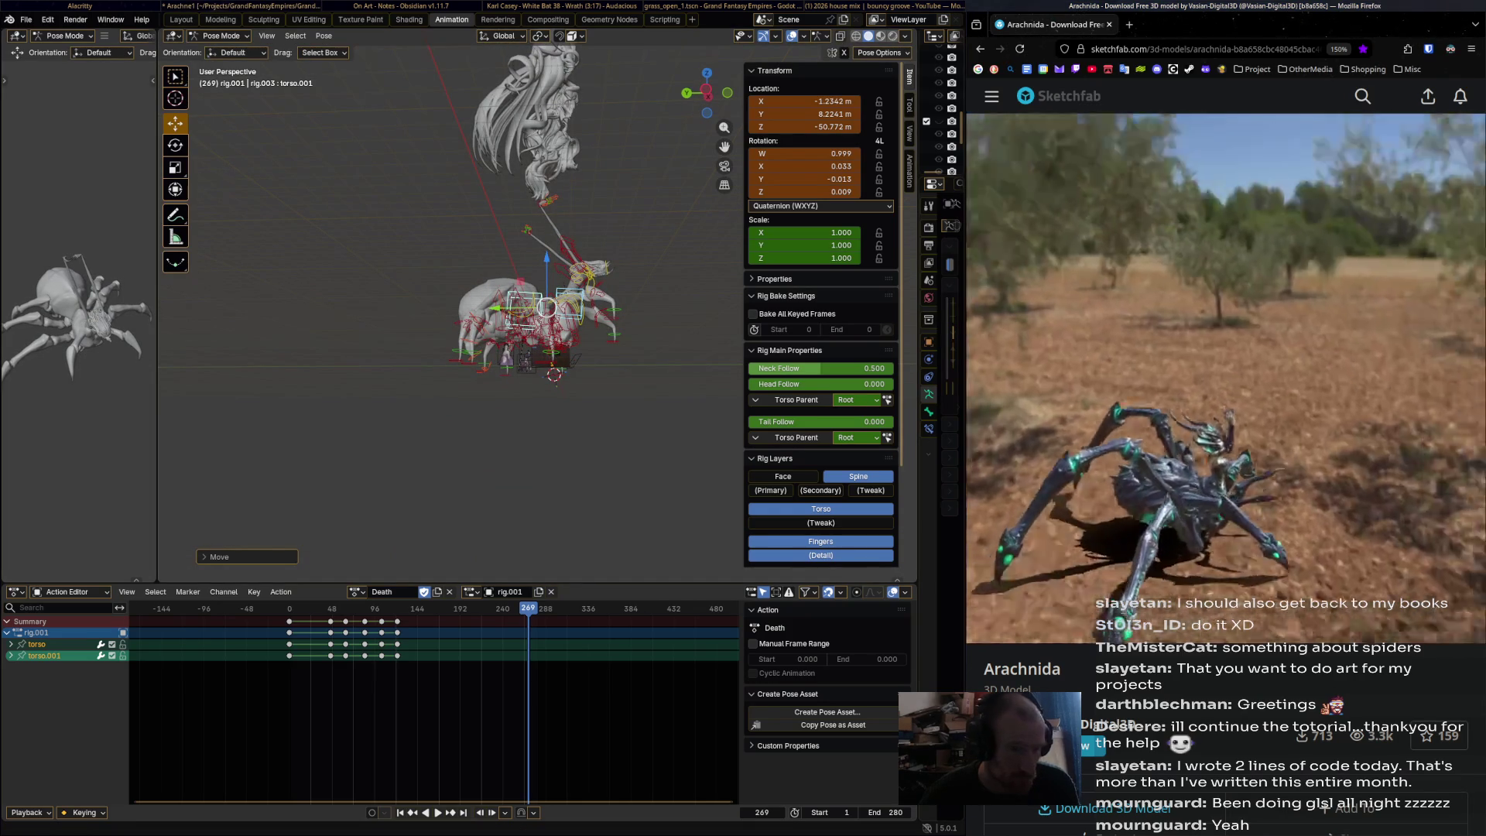
{"action": "scroll", "coordinate": [542, 232], "scroll_direction": "up", "scroll_amount": 3}
{"action": "scroll", "coordinate": [532, 275], "scroll_direction": "up", "scroll_amount": 3}
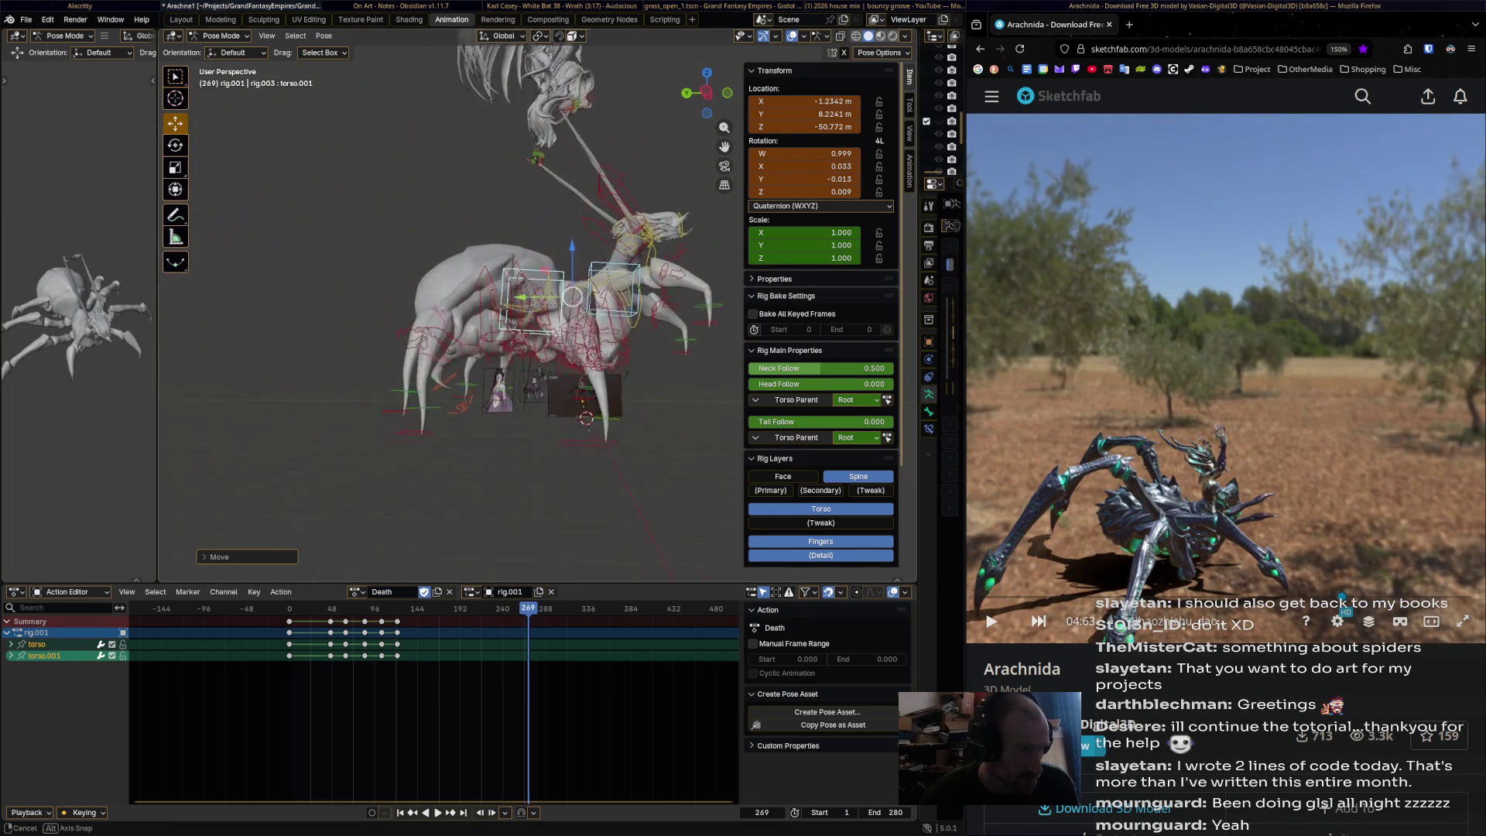
- At frame 208, rotate the torso bones and keyframe the pose
{"action": "left_click_drag", "start_coordinate": [528, 608], "coordinate": [397, 608]}
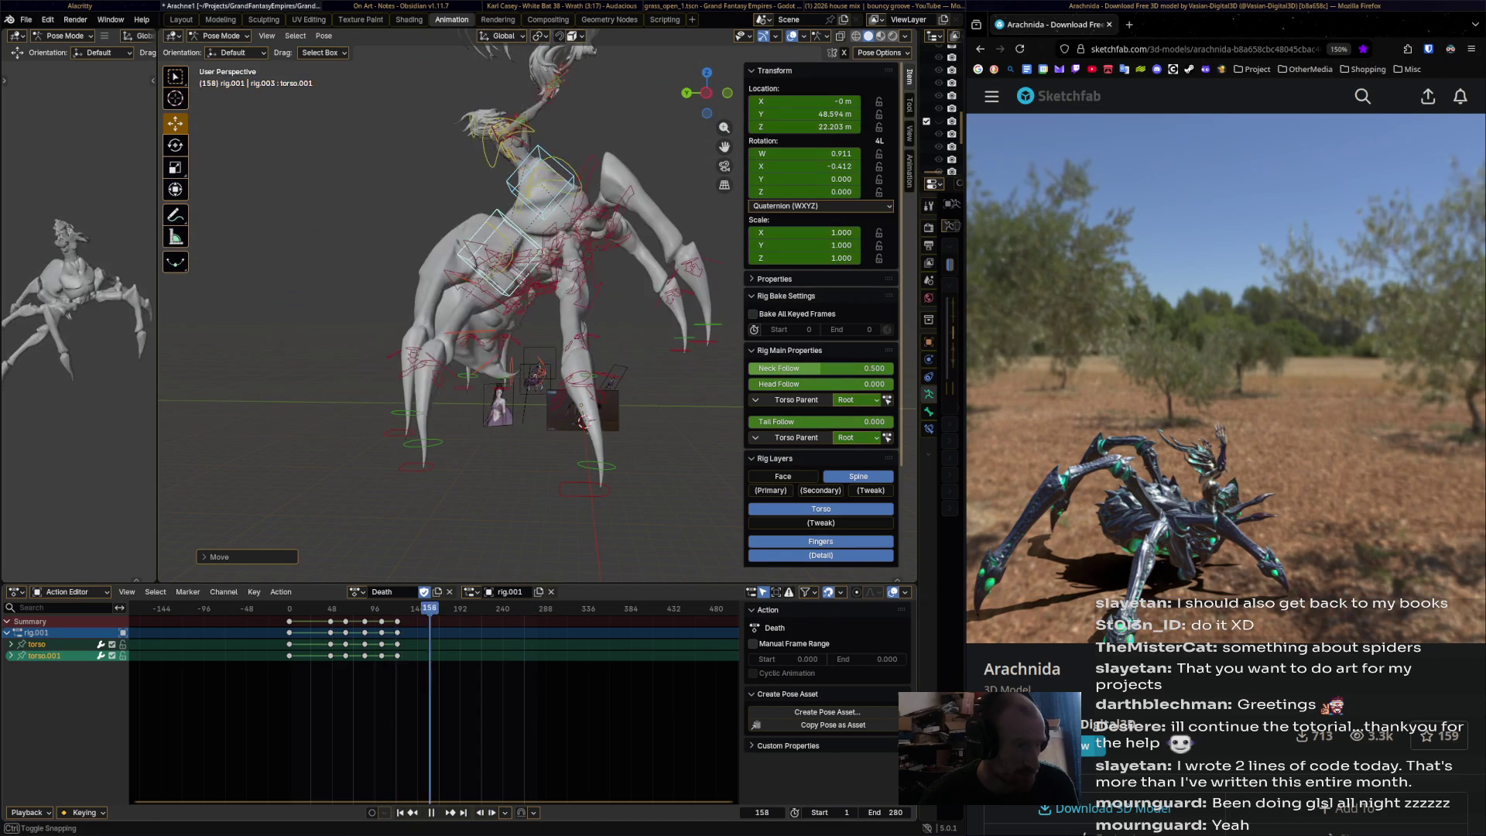
{"action": "key", "text": "space"}
{"action": "key", "text": "r"}
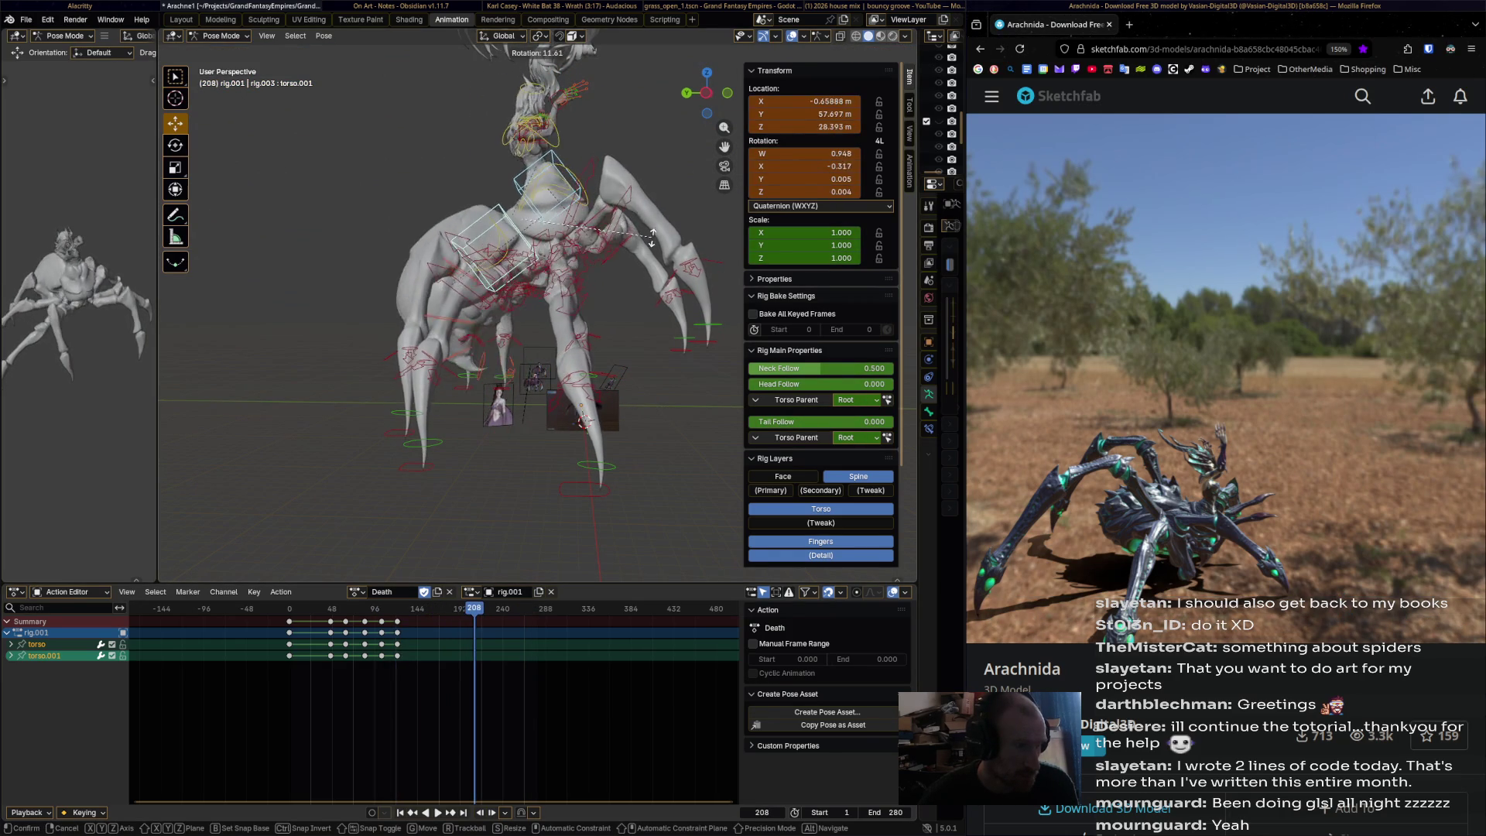
{"action": "key", "text": "Return"}
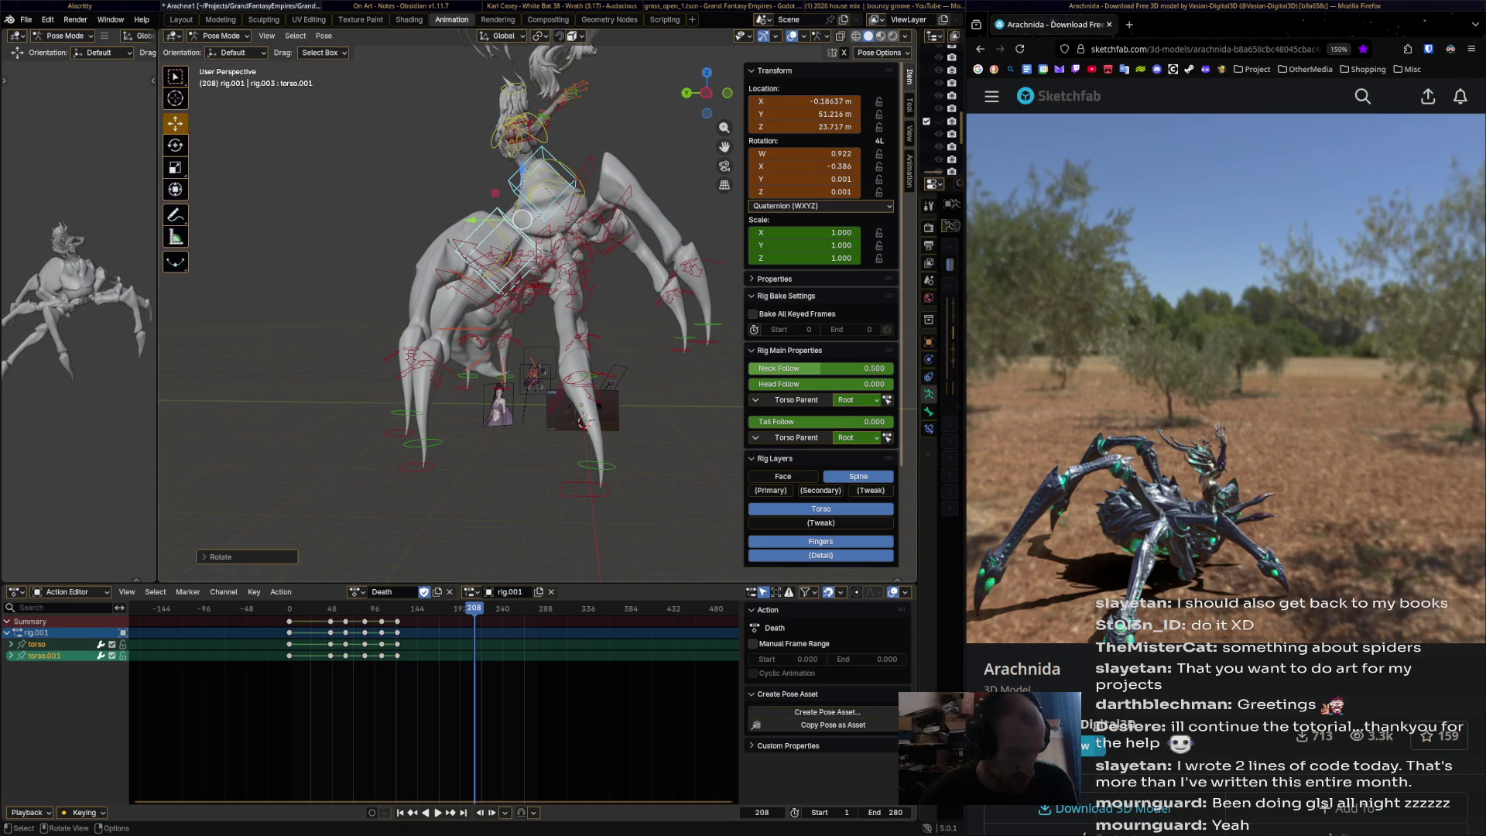
{"action": "key", "text": "i"}
- At frame 240, rotate the torso bones further and keyframe the pose
{"action": "mouse_move", "coordinate": [474, 608]}
{"action": "left_mouse_down"}
{"action": "mouse_move", "coordinate": [406, 608]}
{"action": "mouse_move", "coordinate": [499, 608]}
{"action": "left_mouse_up"}
{"action": "key", "text": "r"}
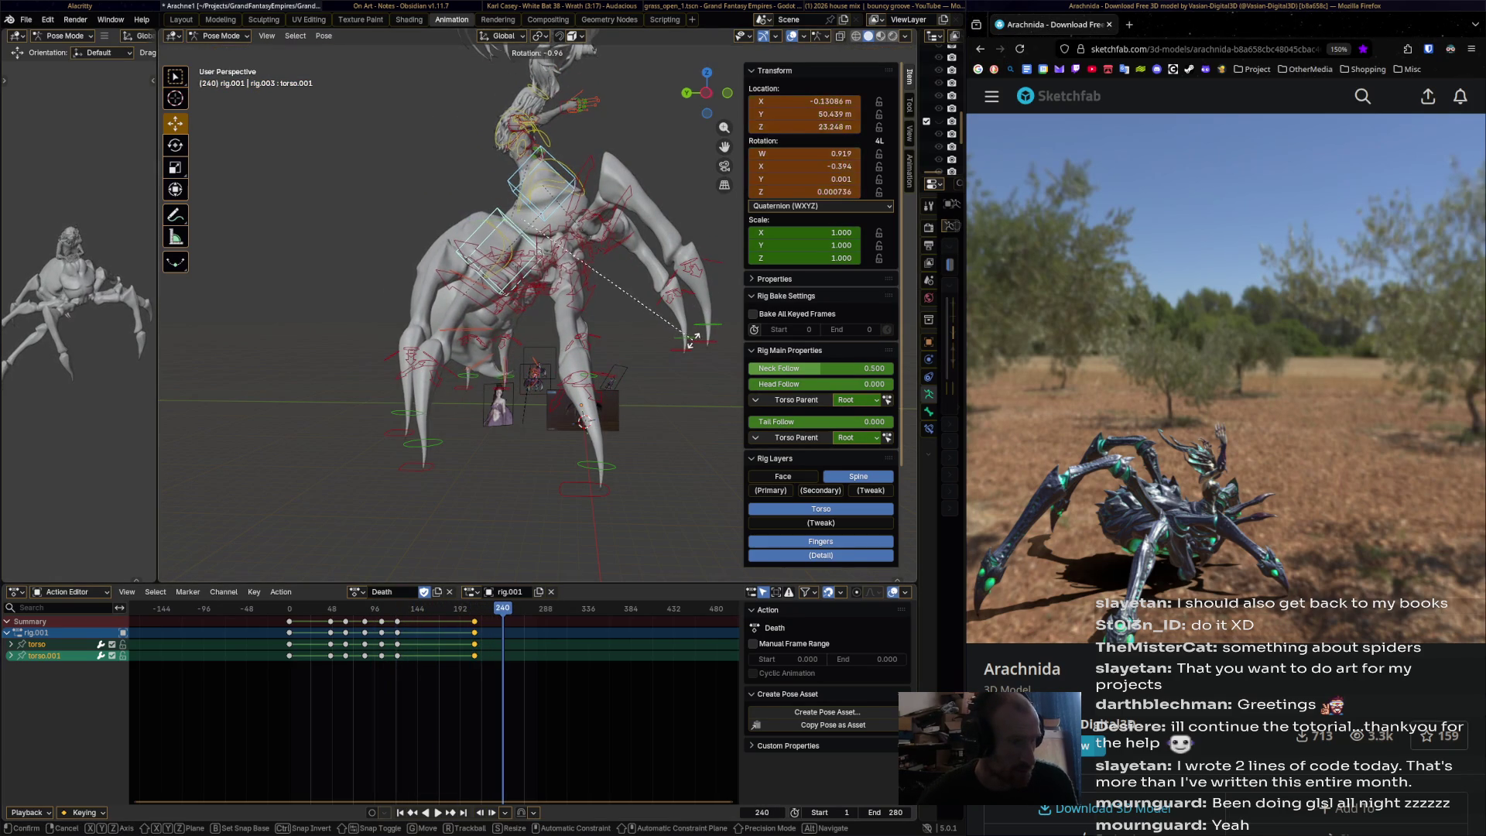
{"action": "key", "text": "Return"}
{"action": "key", "text": "i"}
- Key the torso dropped low at frame 258, then play the action through to frame 281
{"action": "key", "text": "space"}
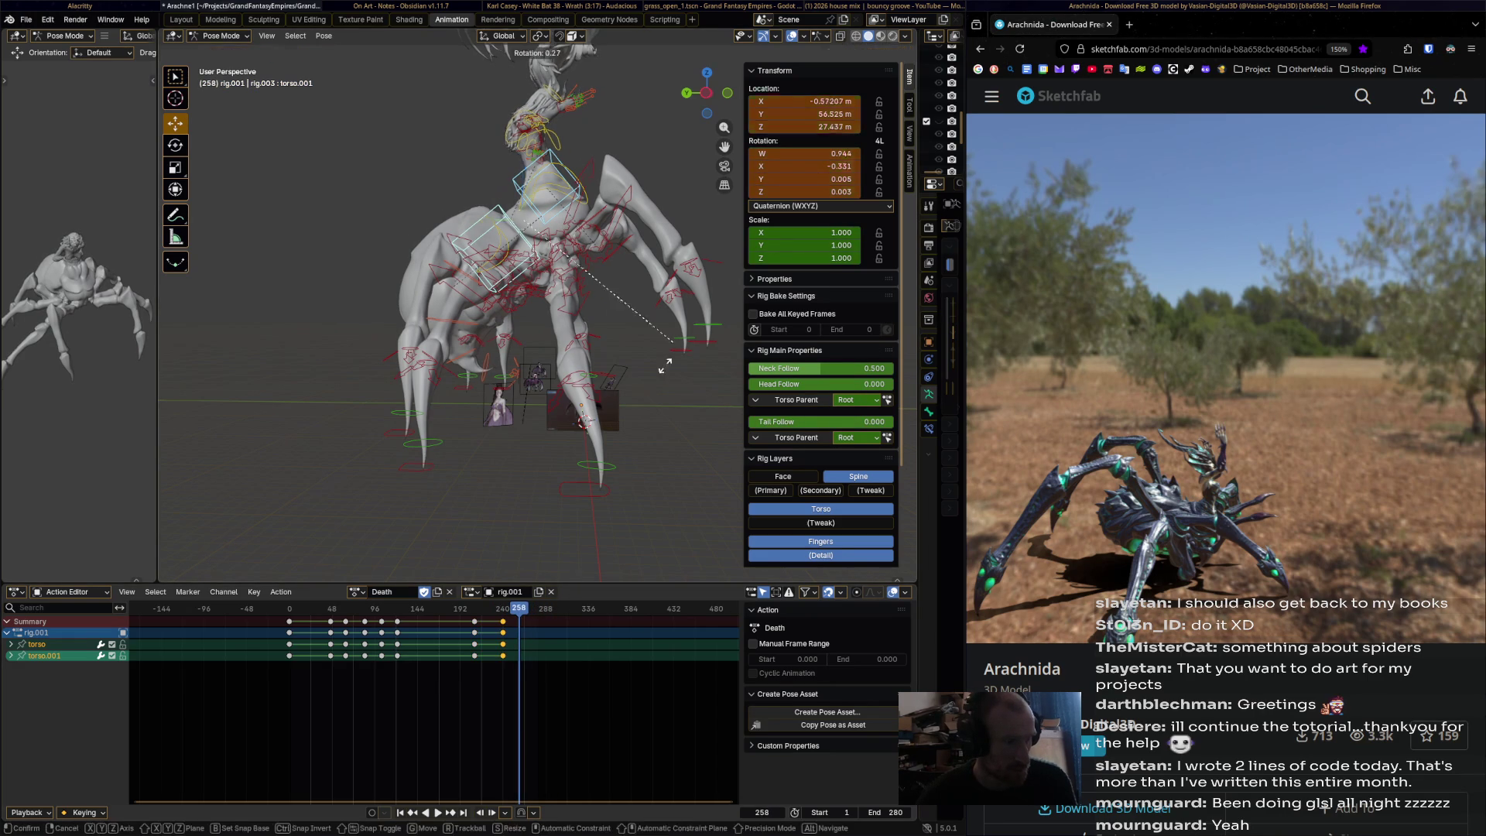
{"action": "key", "text": "g"}
{"action": "key", "text": "Escape"}
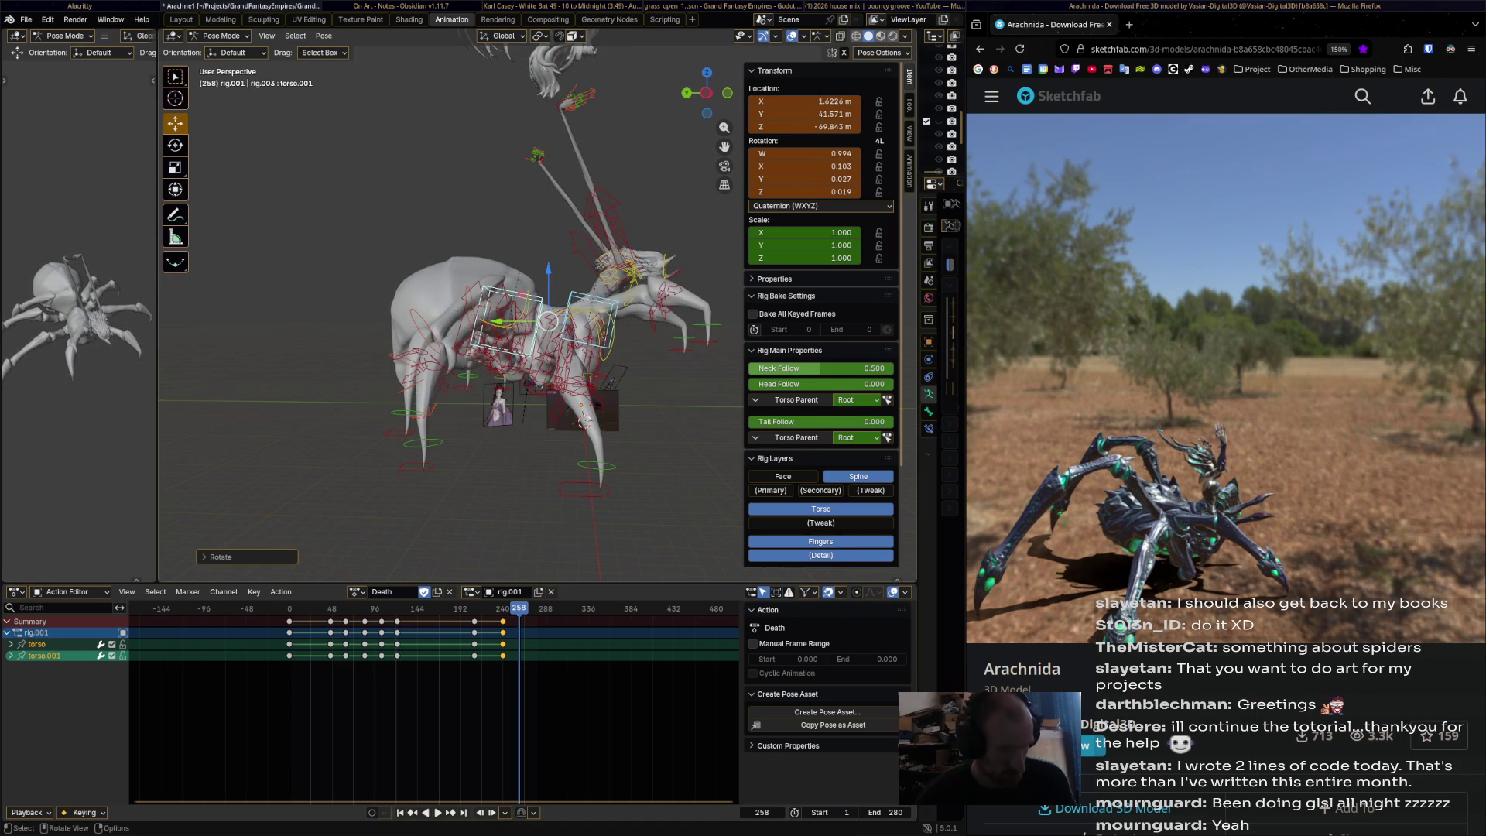
{"action": "key", "text": "i"}
{"action": "key", "text": "space"}
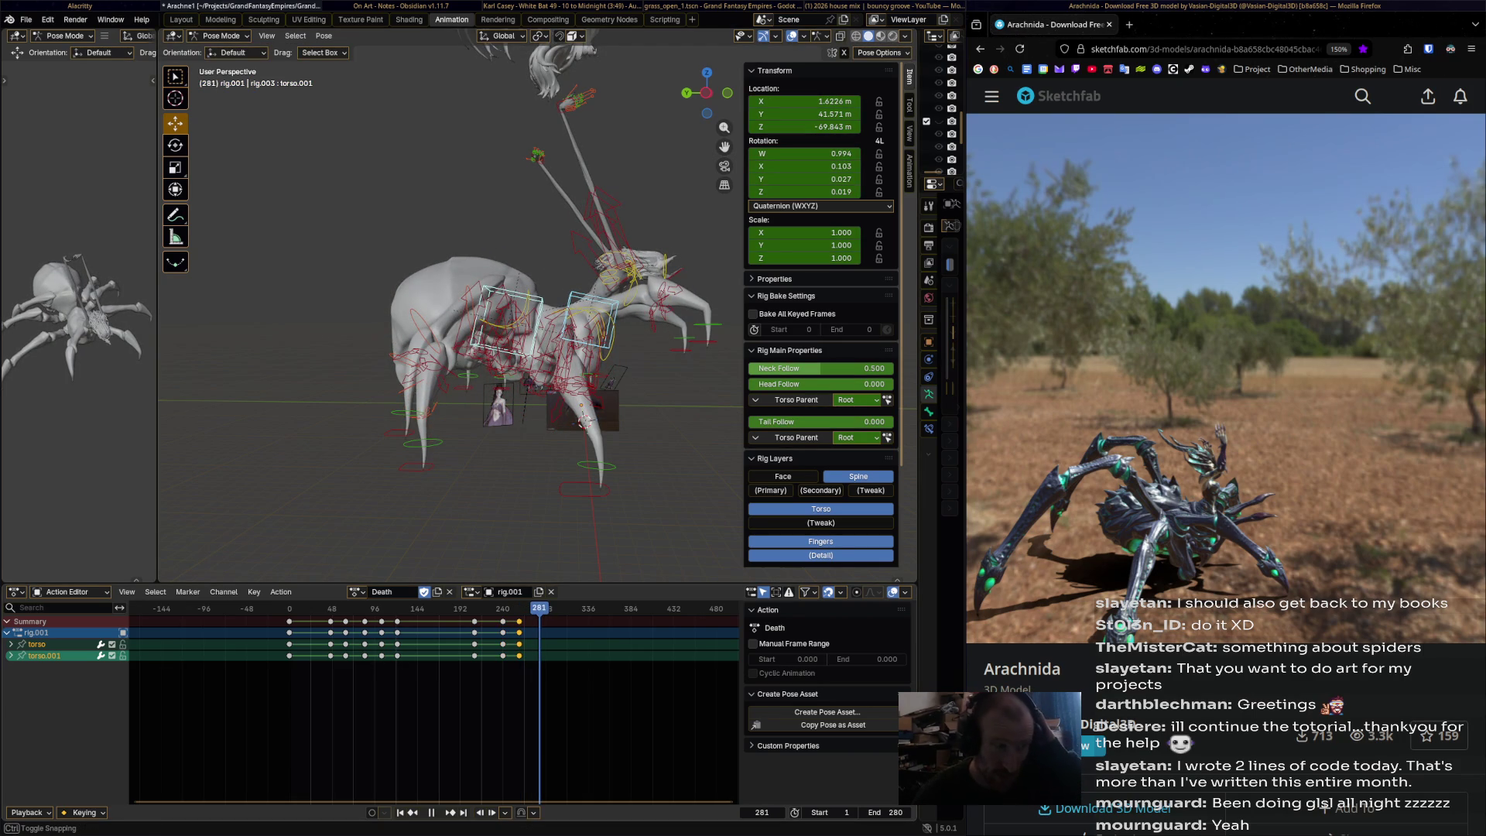
{"action": "key", "text": "space"}
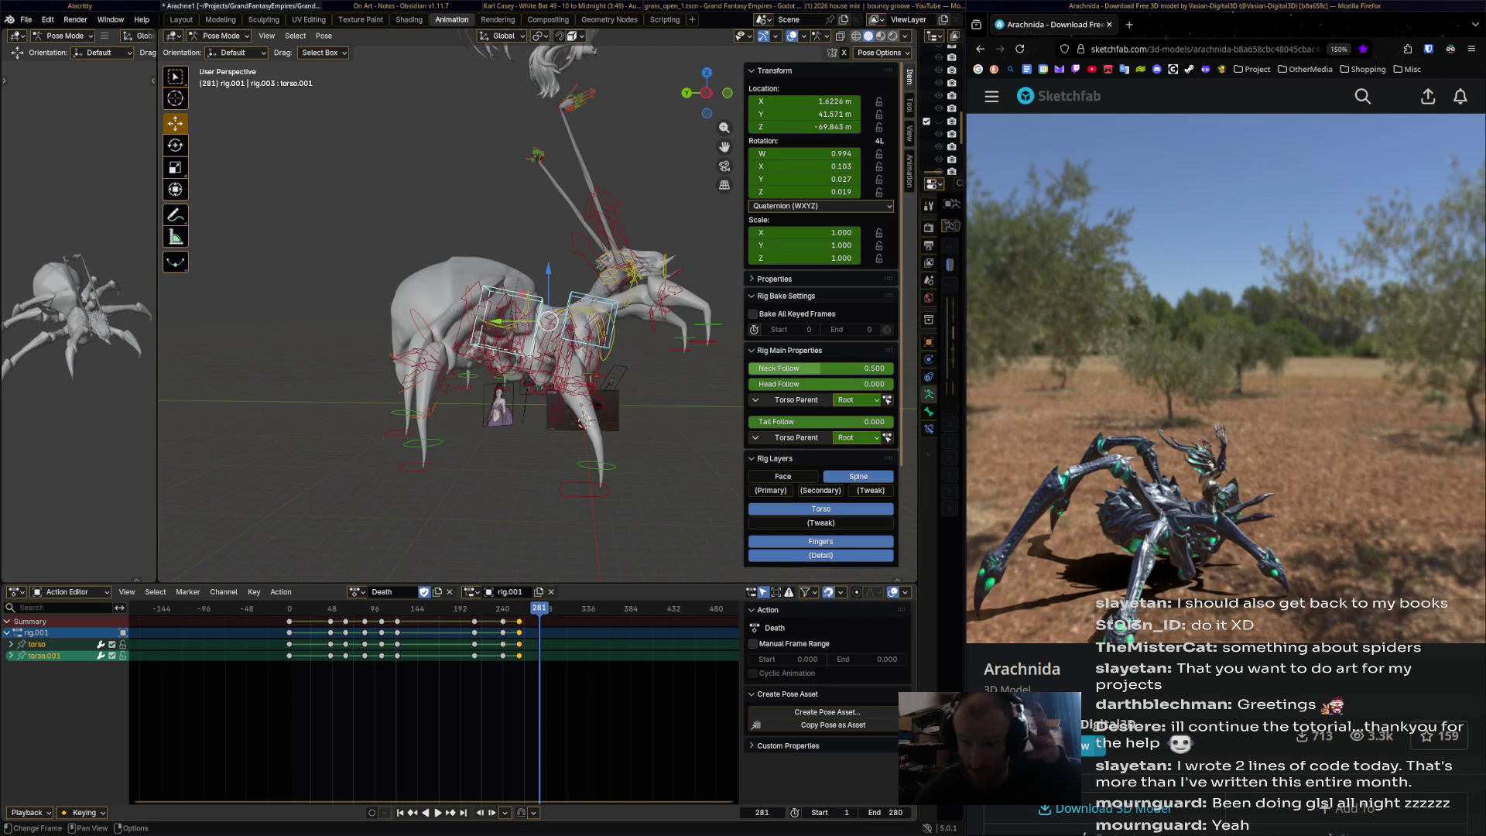
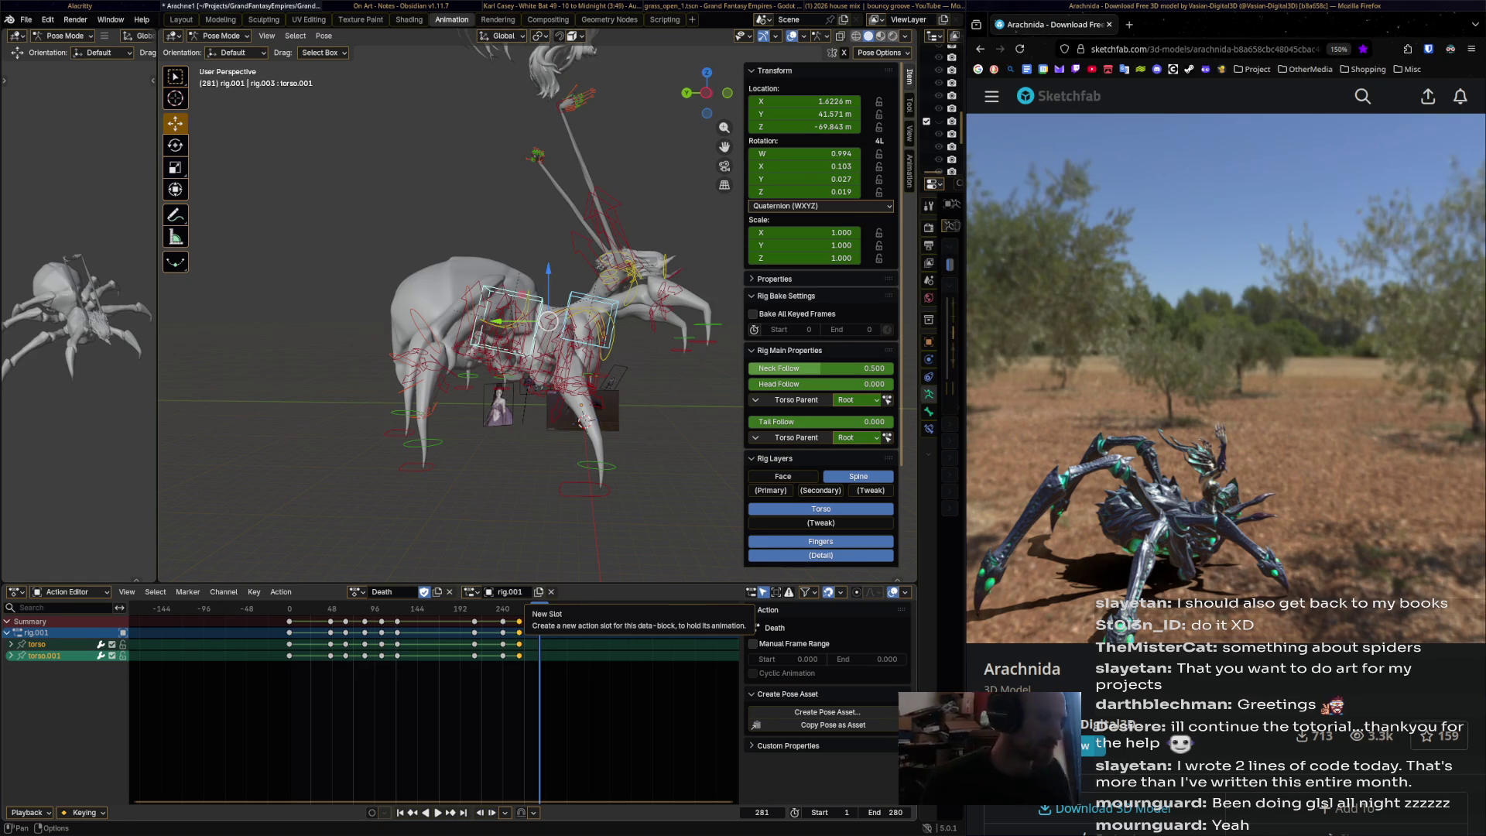
- Play back the Death action from frame 260 to review the current motion
{"action": "key", "text": "space"}
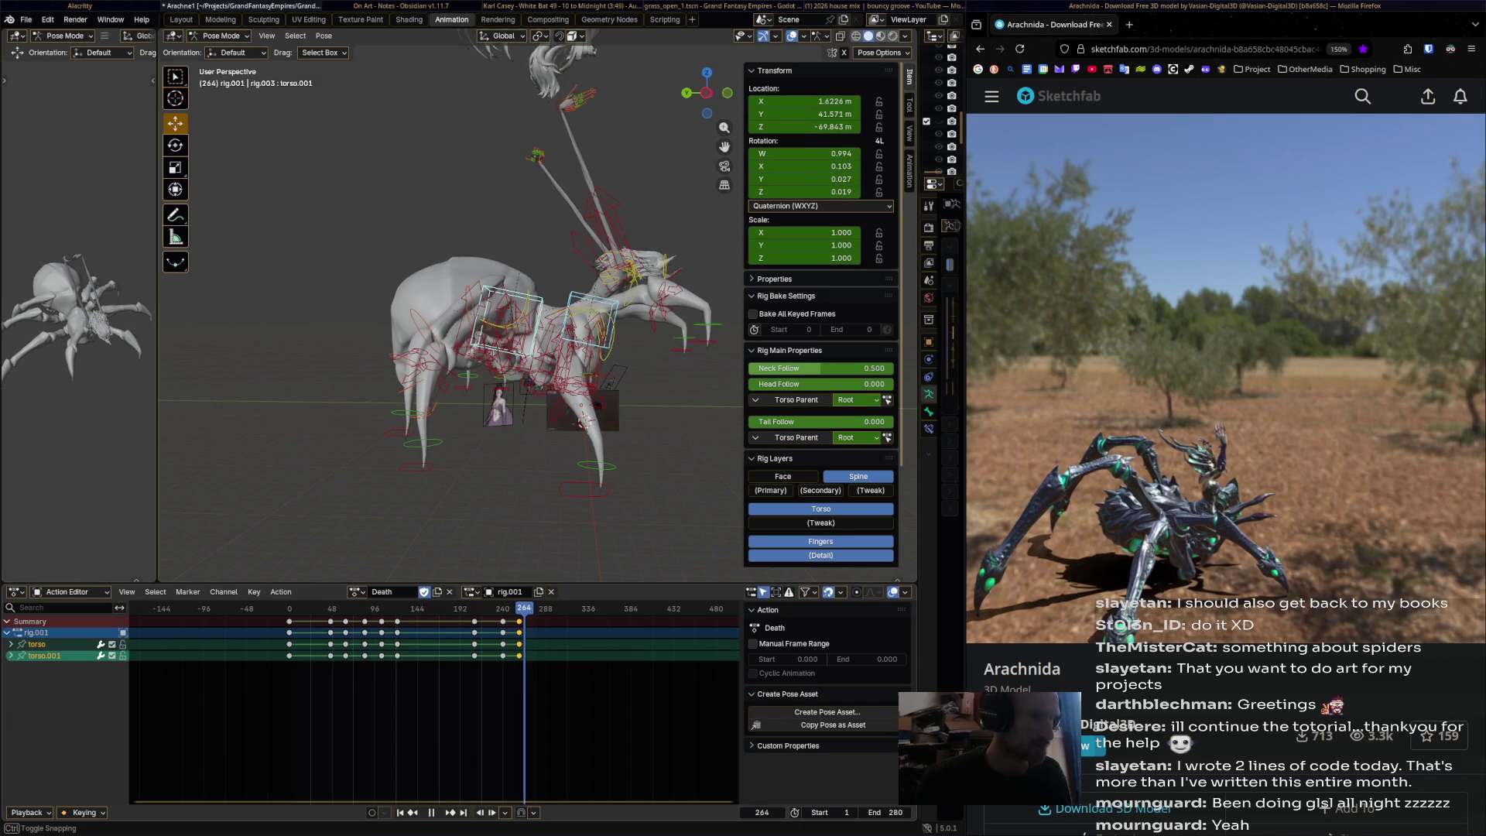
{"action": "key", "text": "space"}
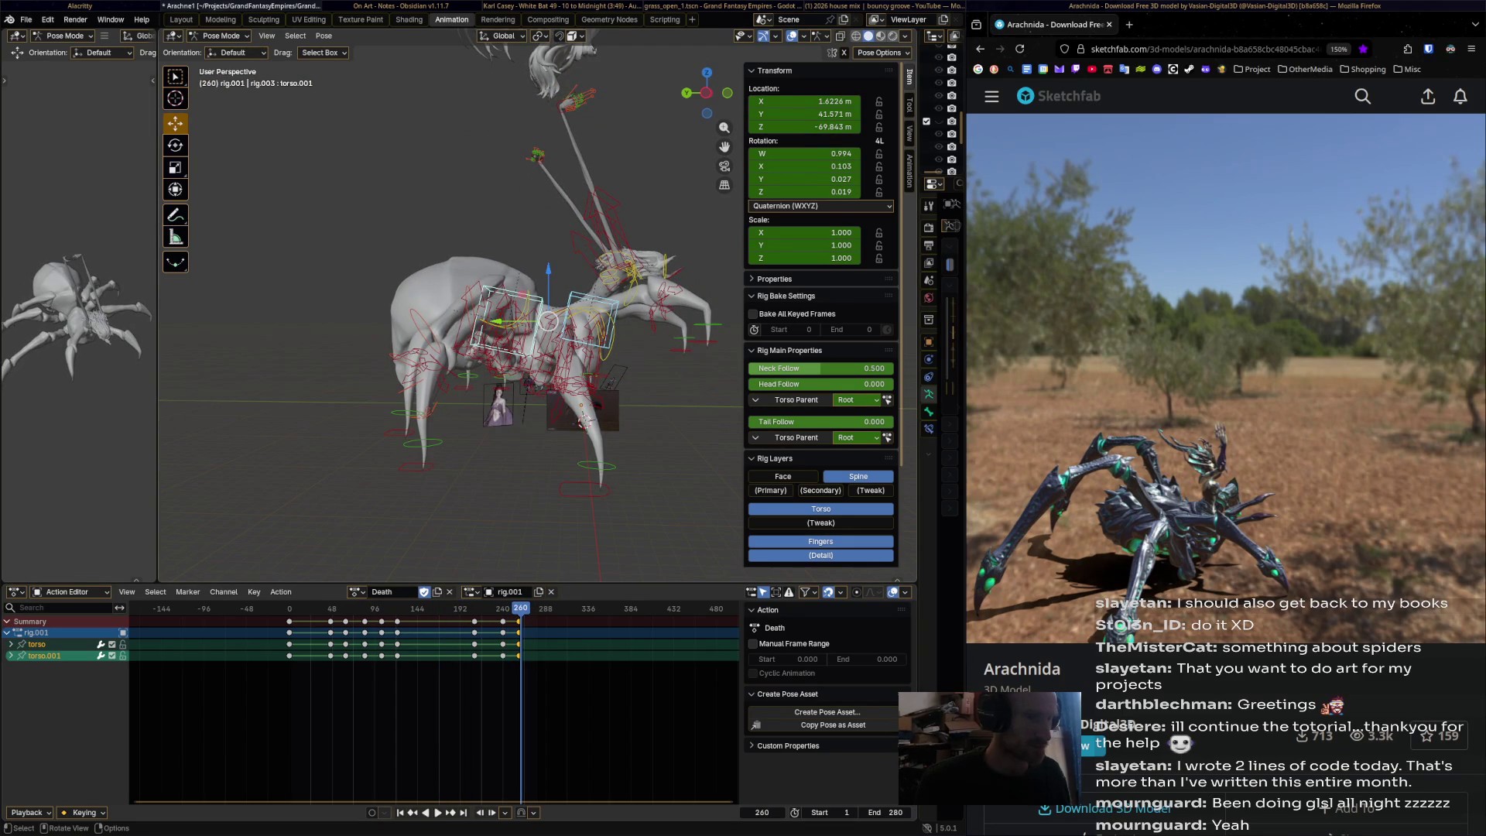
{"action": "key", "text": "space"}
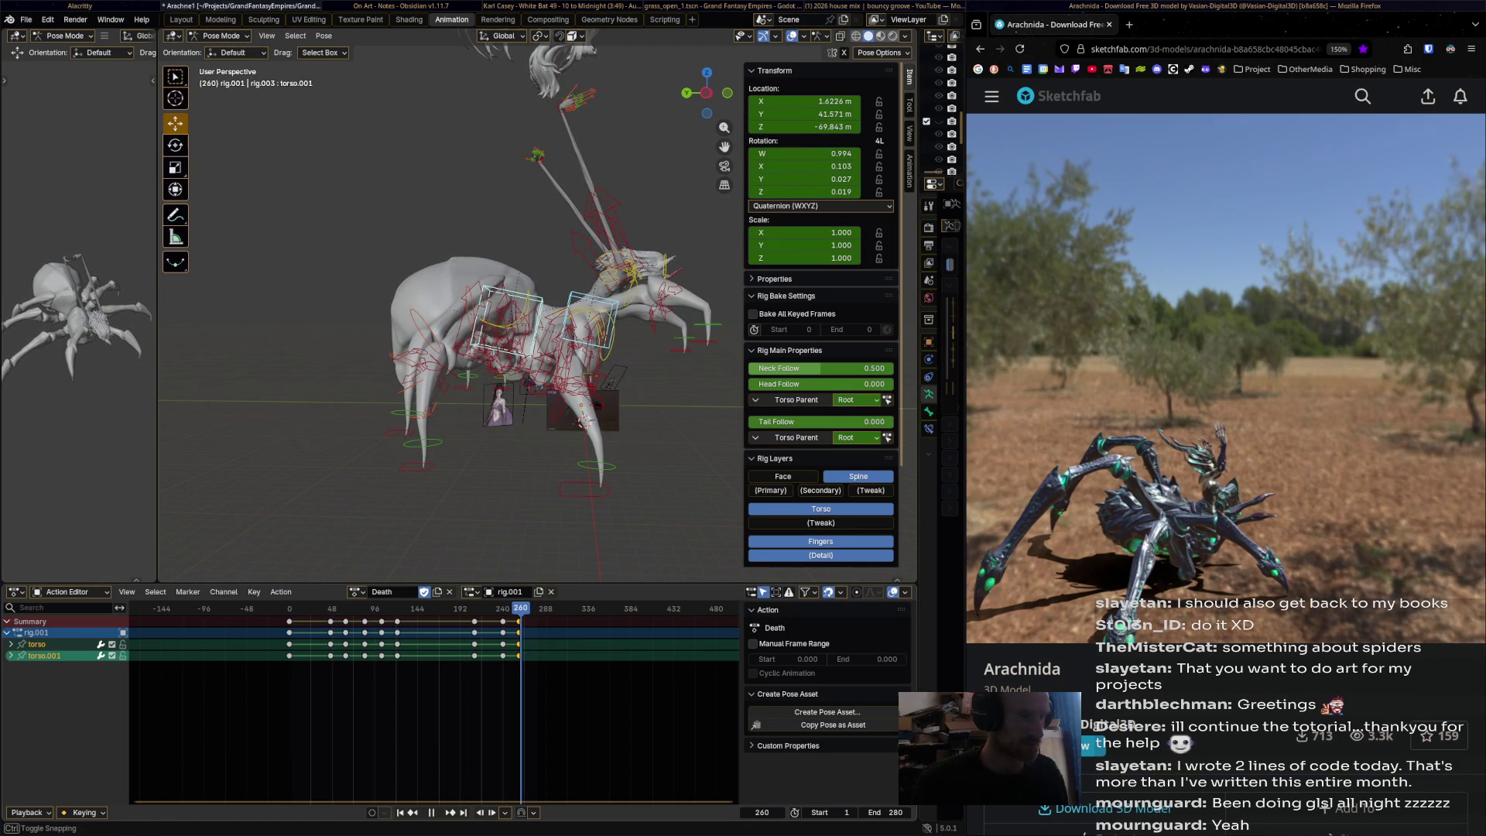
{"action": "key", "text": "space"}
{"action": "scroll", "coordinate": [542, 325], "scroll_direction": "up", "scroll_amount": 3}
- Bend the chest and head bones forward and key their pose at frame 260
{"action": "left_click", "coordinate": [627, 292]}
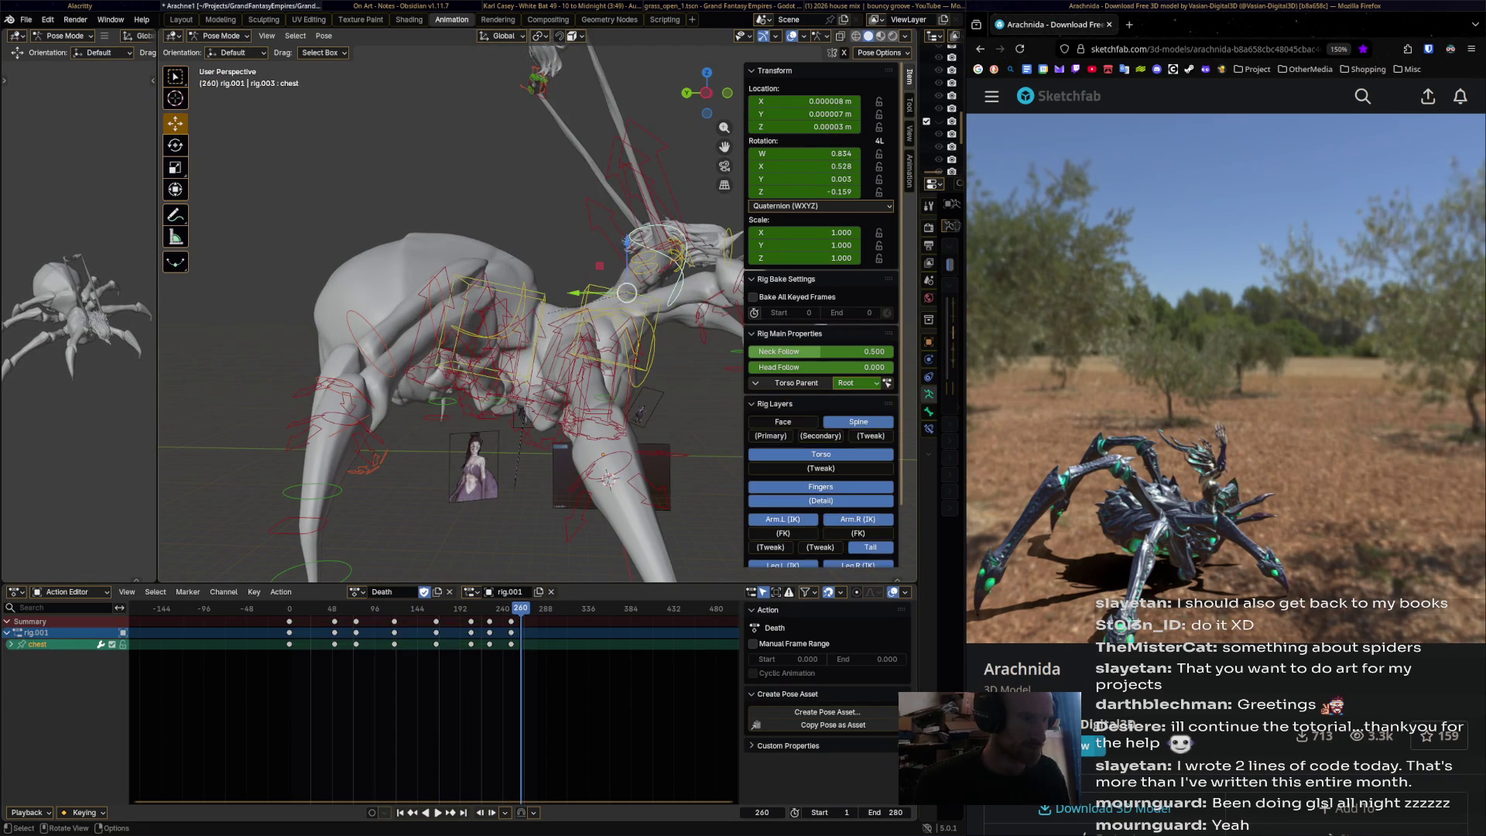
{"action": "key", "text": "r"}
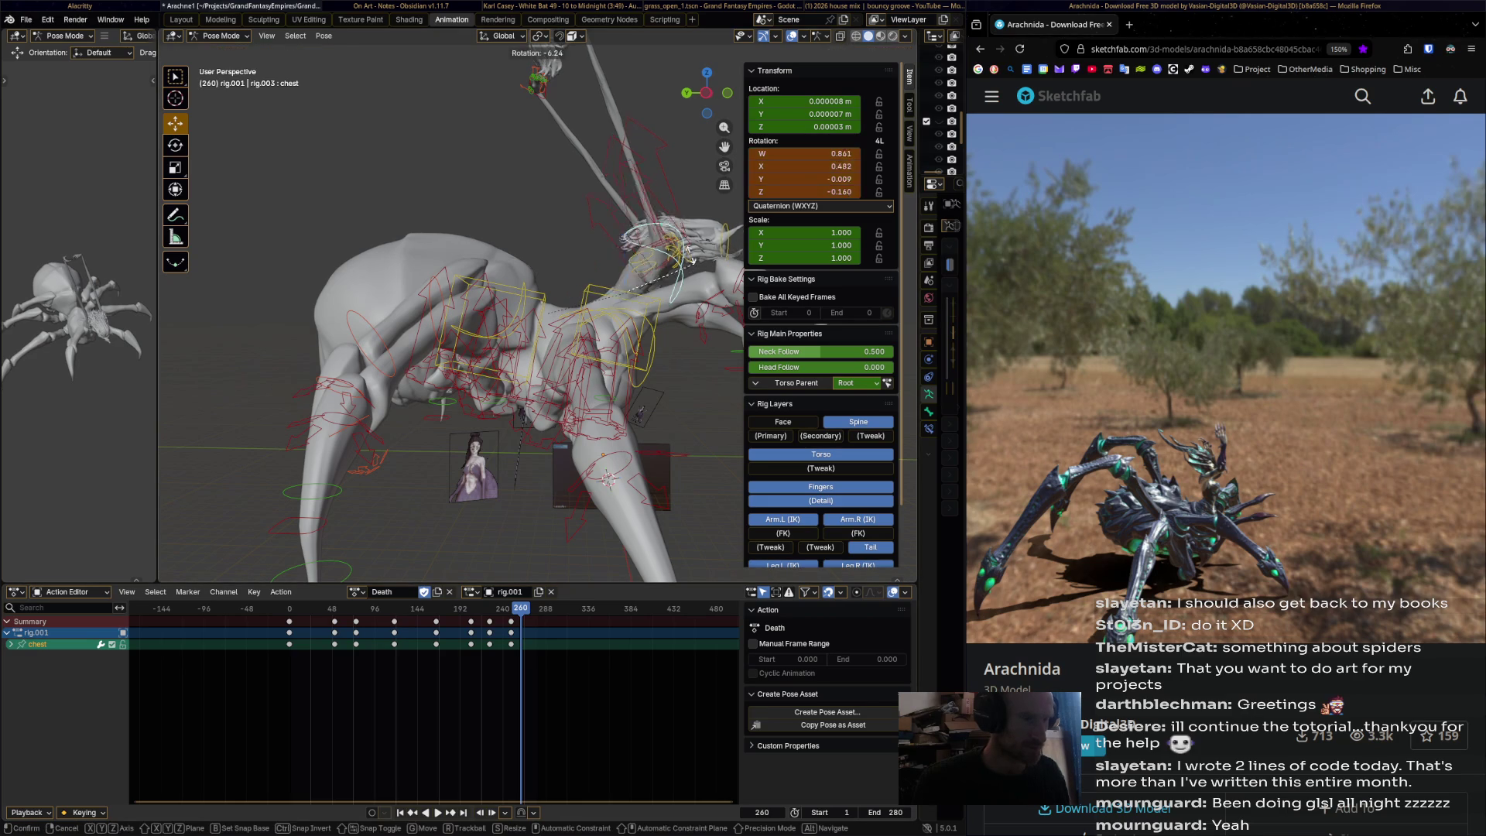
{"action": "left_click", "coordinate": [607, 233]}
{"action": "left_click", "coordinate": [611, 177]}
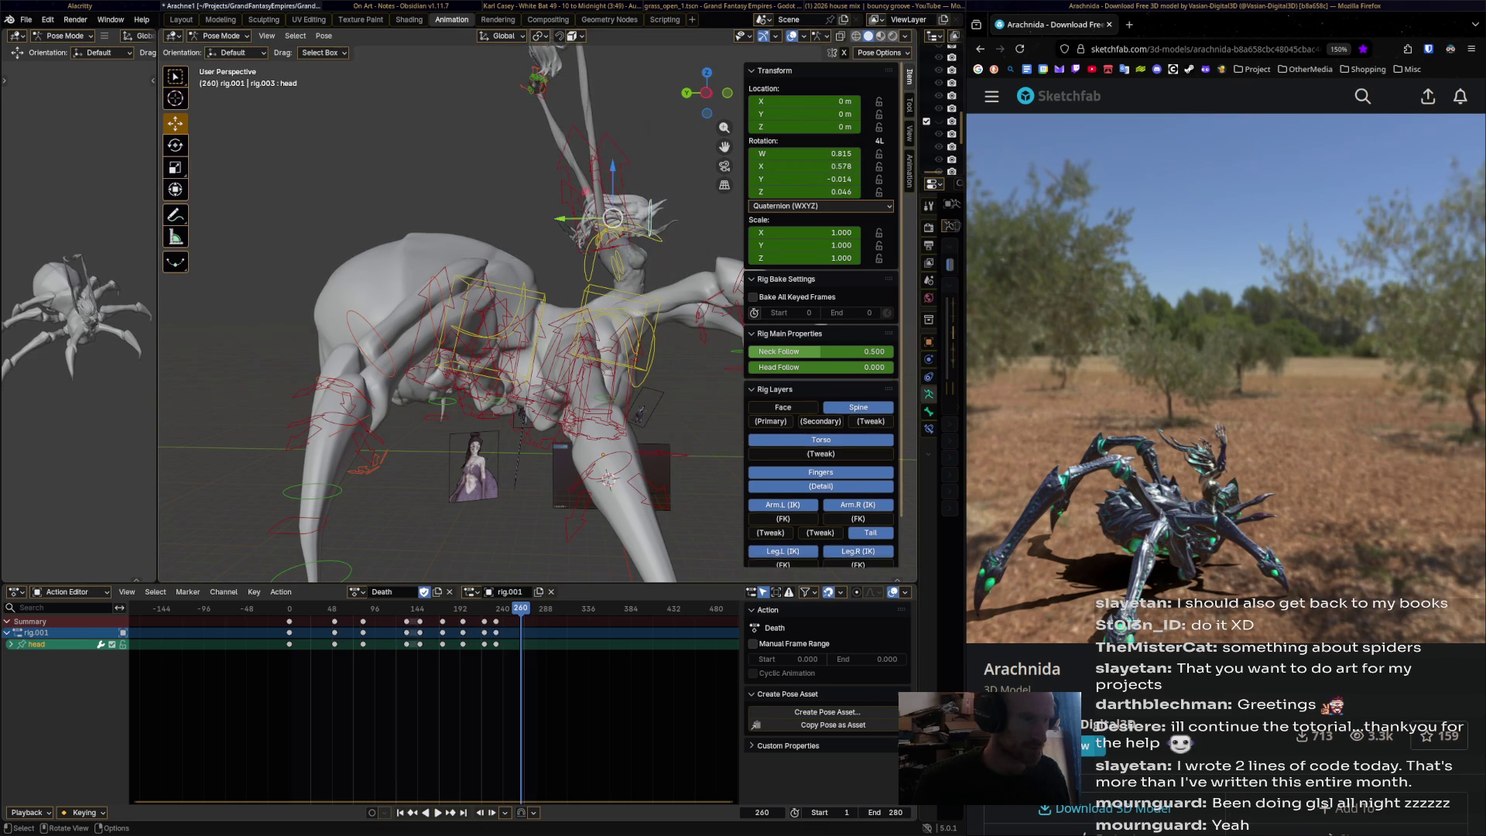
{"action": "key", "text": "r"}
{"action": "left_click", "coordinate": [613, 218]}
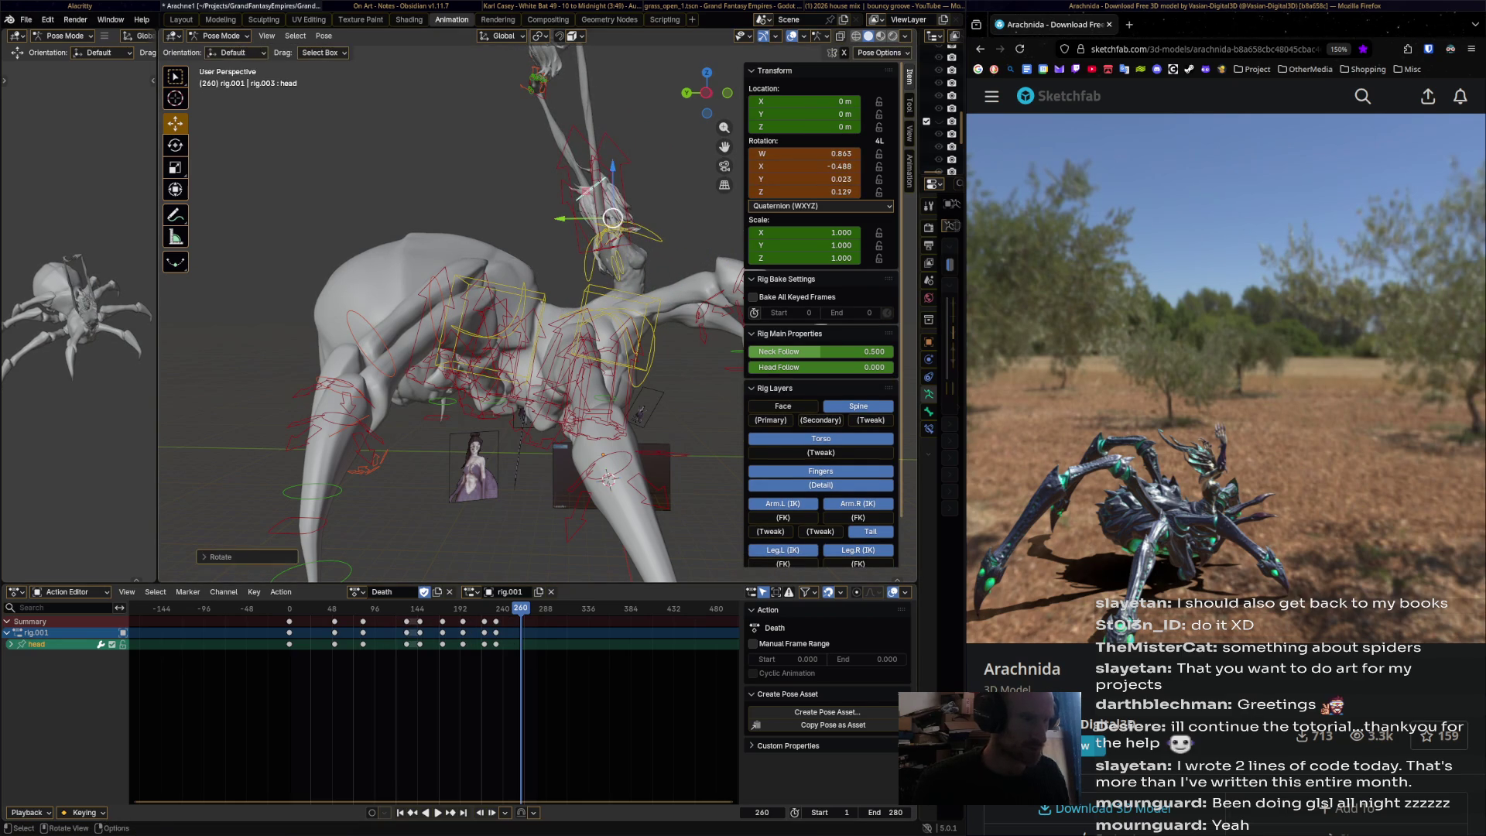
{"action": "left_click", "coordinate": [615, 224], "text": "shift"}
{"action": "key", "text": "i"}
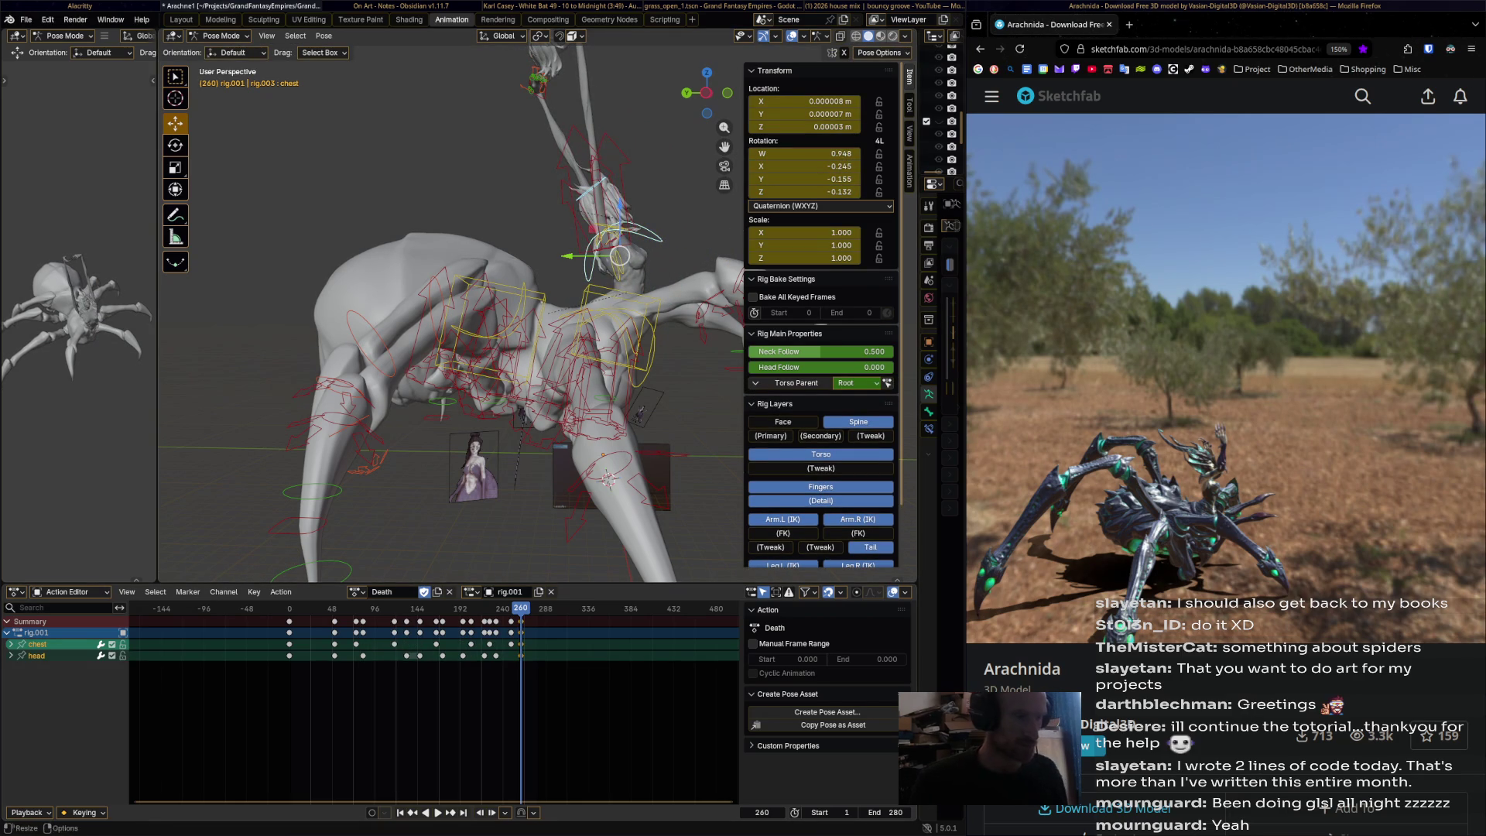
- Slide the new torso keys from frame 260 to about frame 272 and review the timing
{"action": "key", "text": "shift+ctrl+space"}
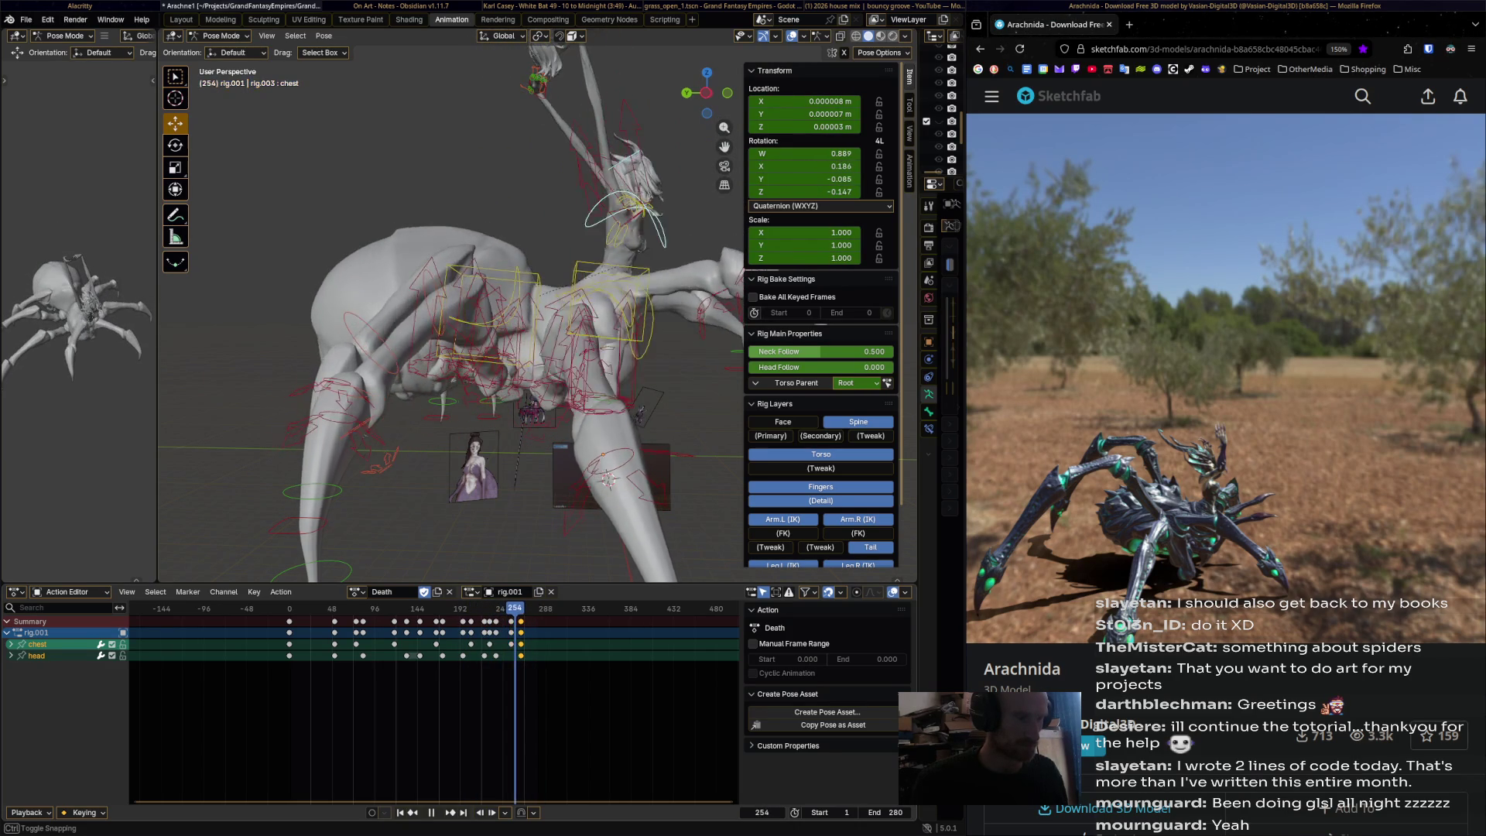
{"action": "key", "text": "space"}
{"action": "key", "text": "g"}
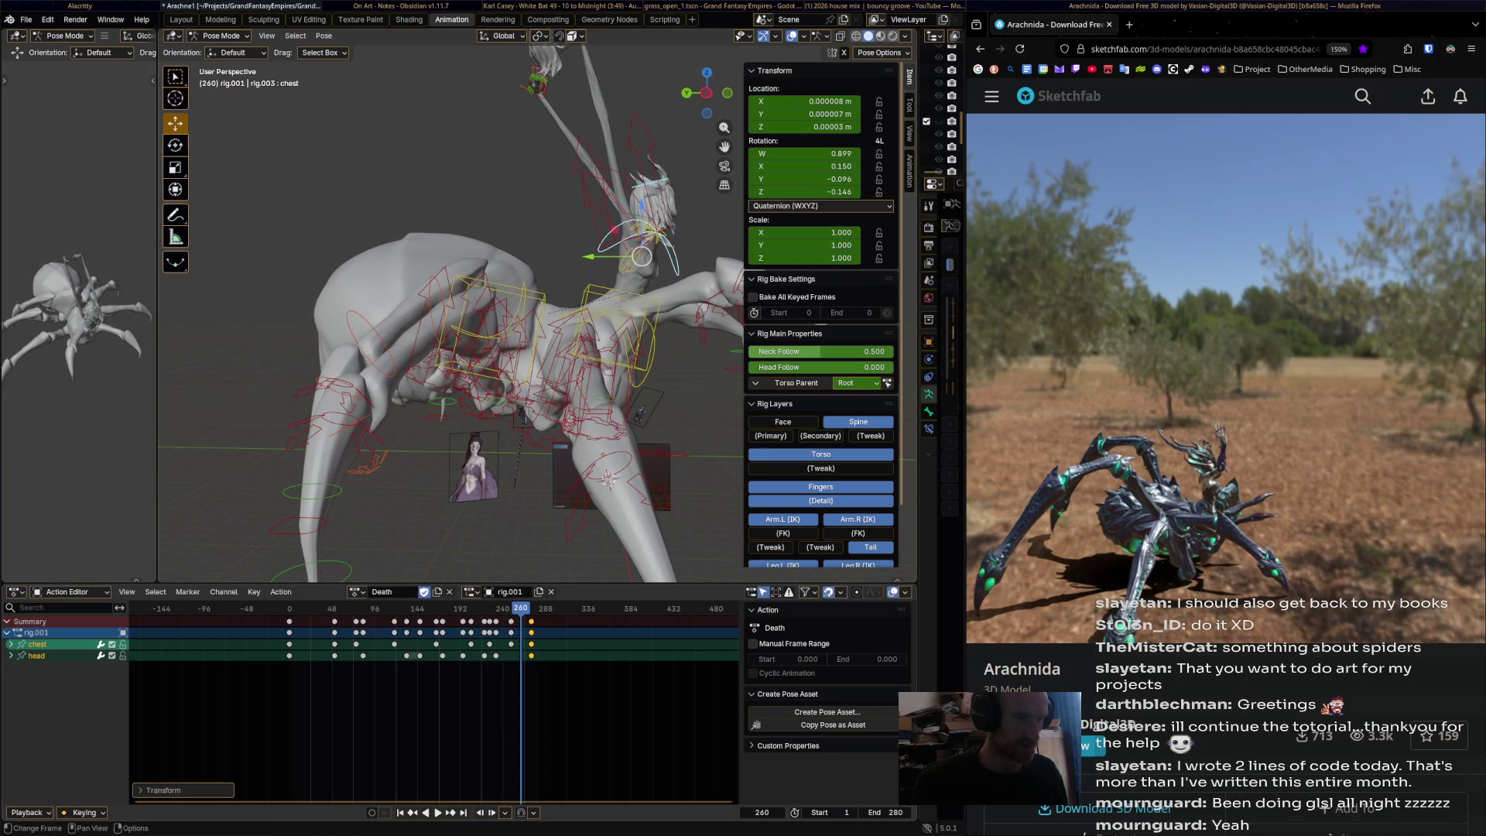
{"action": "left_click", "coordinate": [544, 310]}
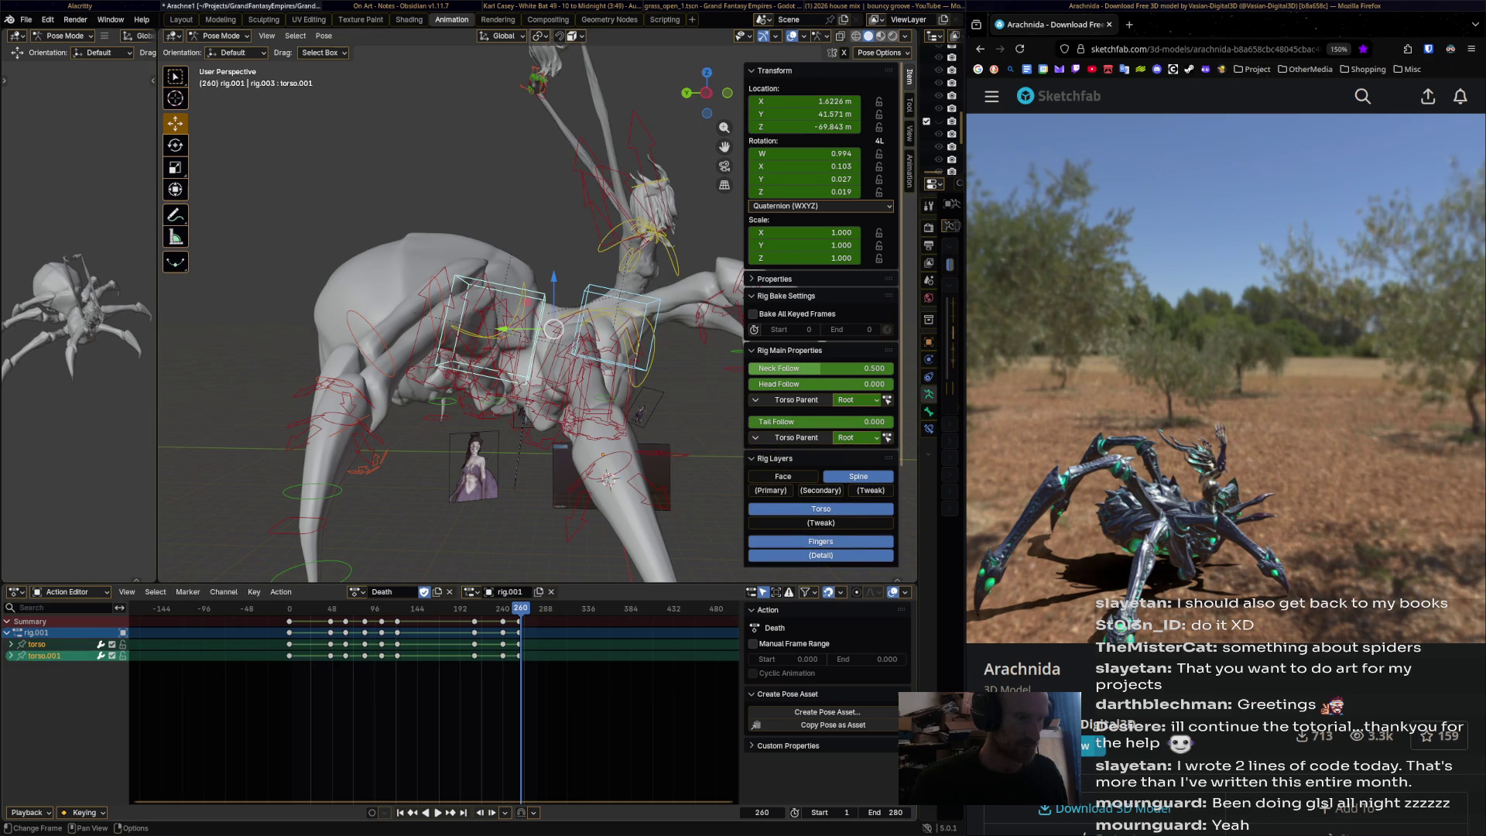
{"action": "key", "text": "g"}
{"action": "key", "text": "Return"}
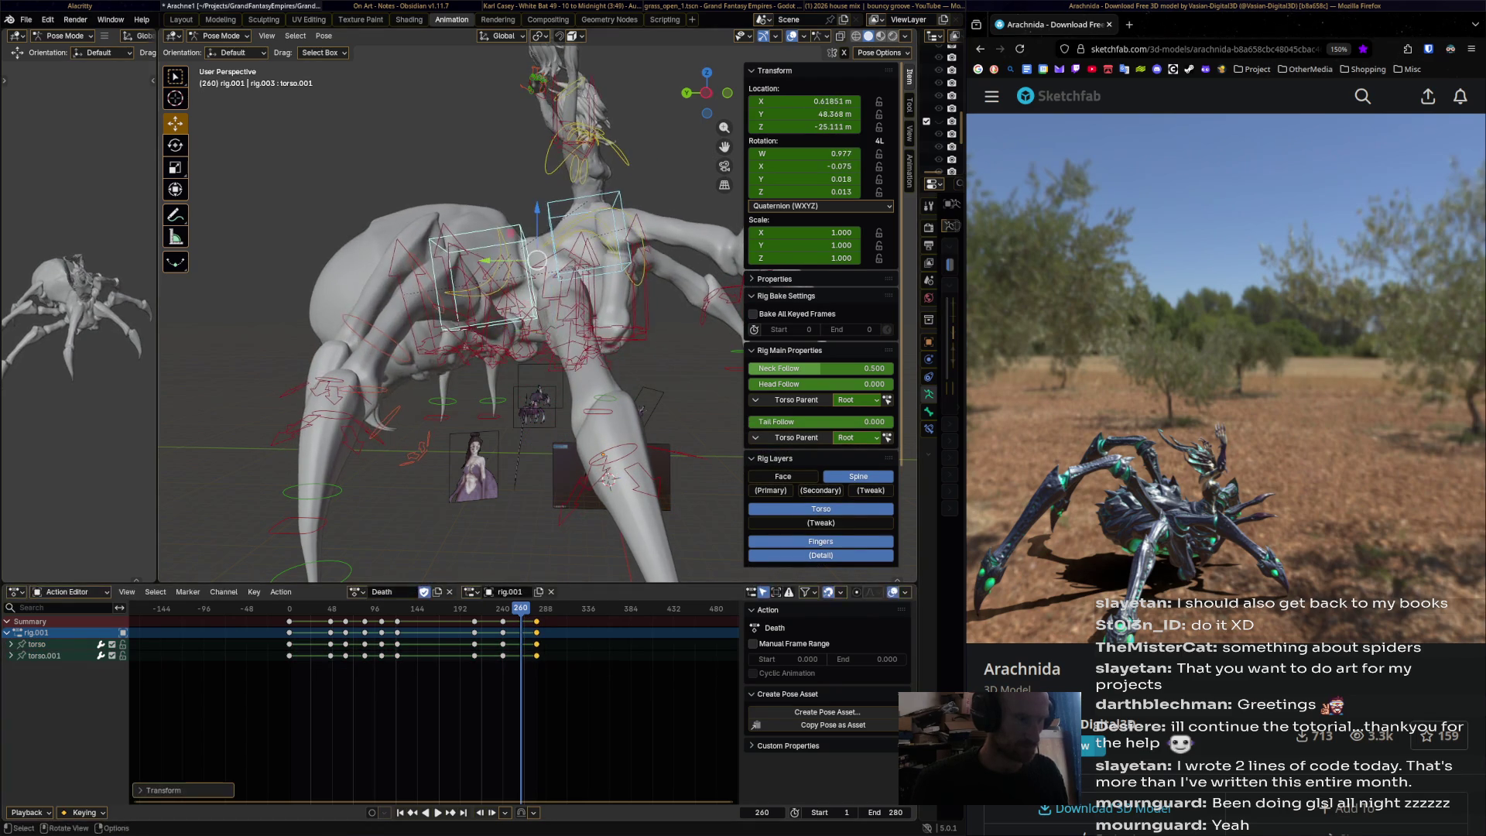
{"action": "key", "text": "space"}
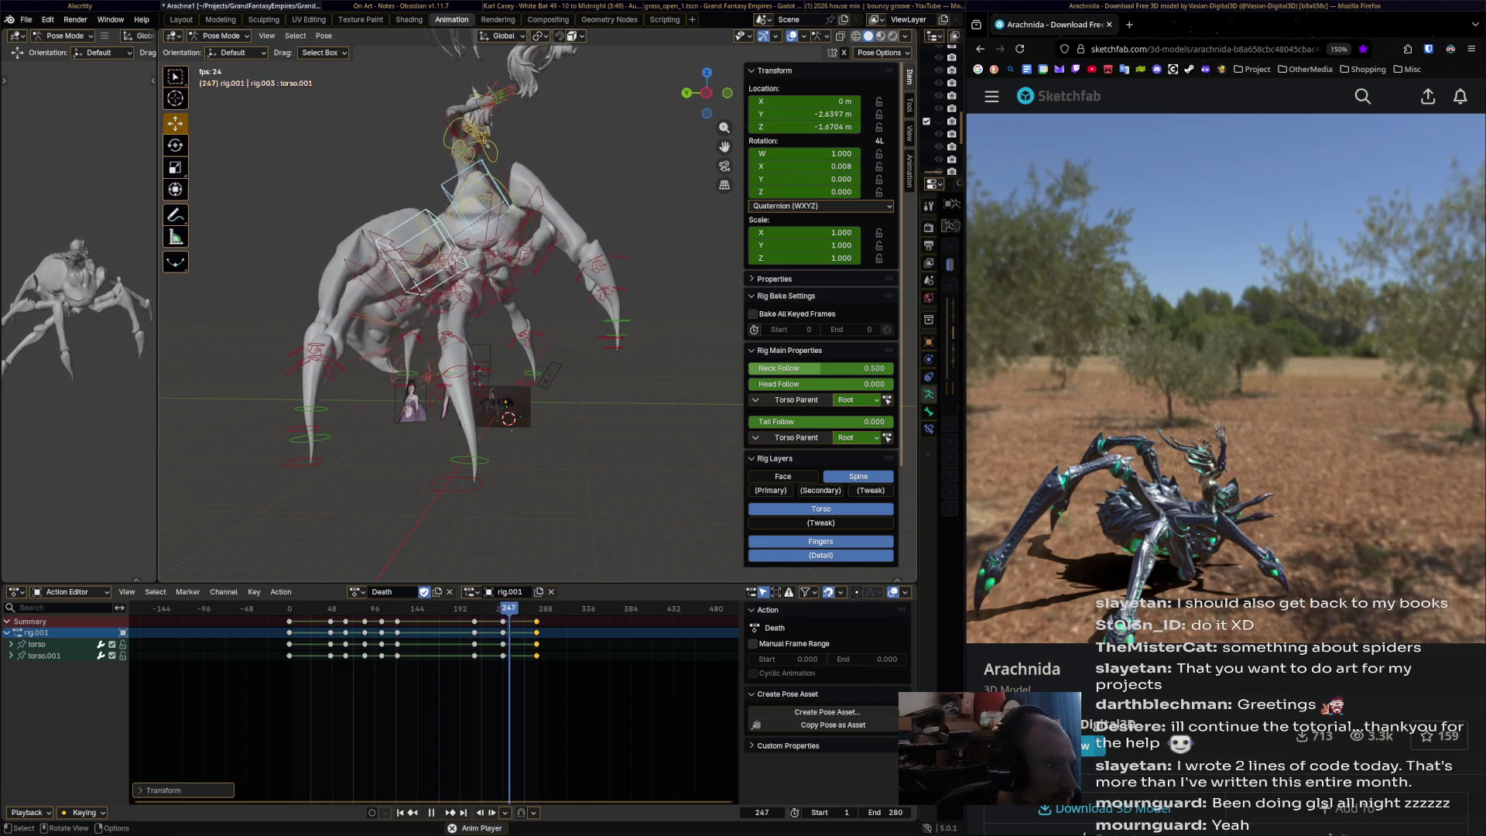
{"action": "key", "text": "space"}
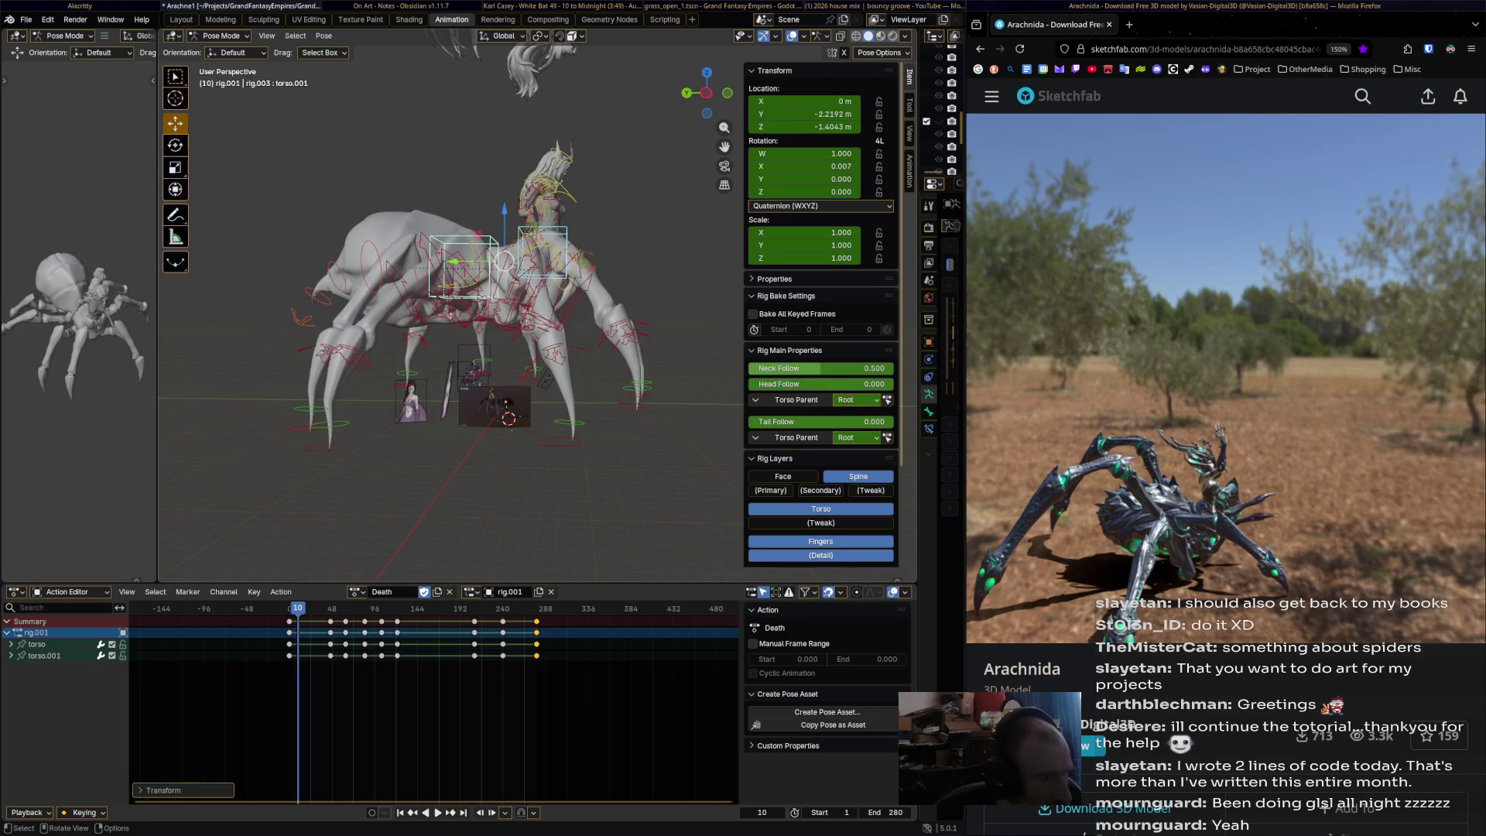
- Rotate and shift the main torso bone, then key its pose at frame 294
{"action": "left_click_drag", "start_coordinate": [298, 608], "coordinate": [550, 608]}
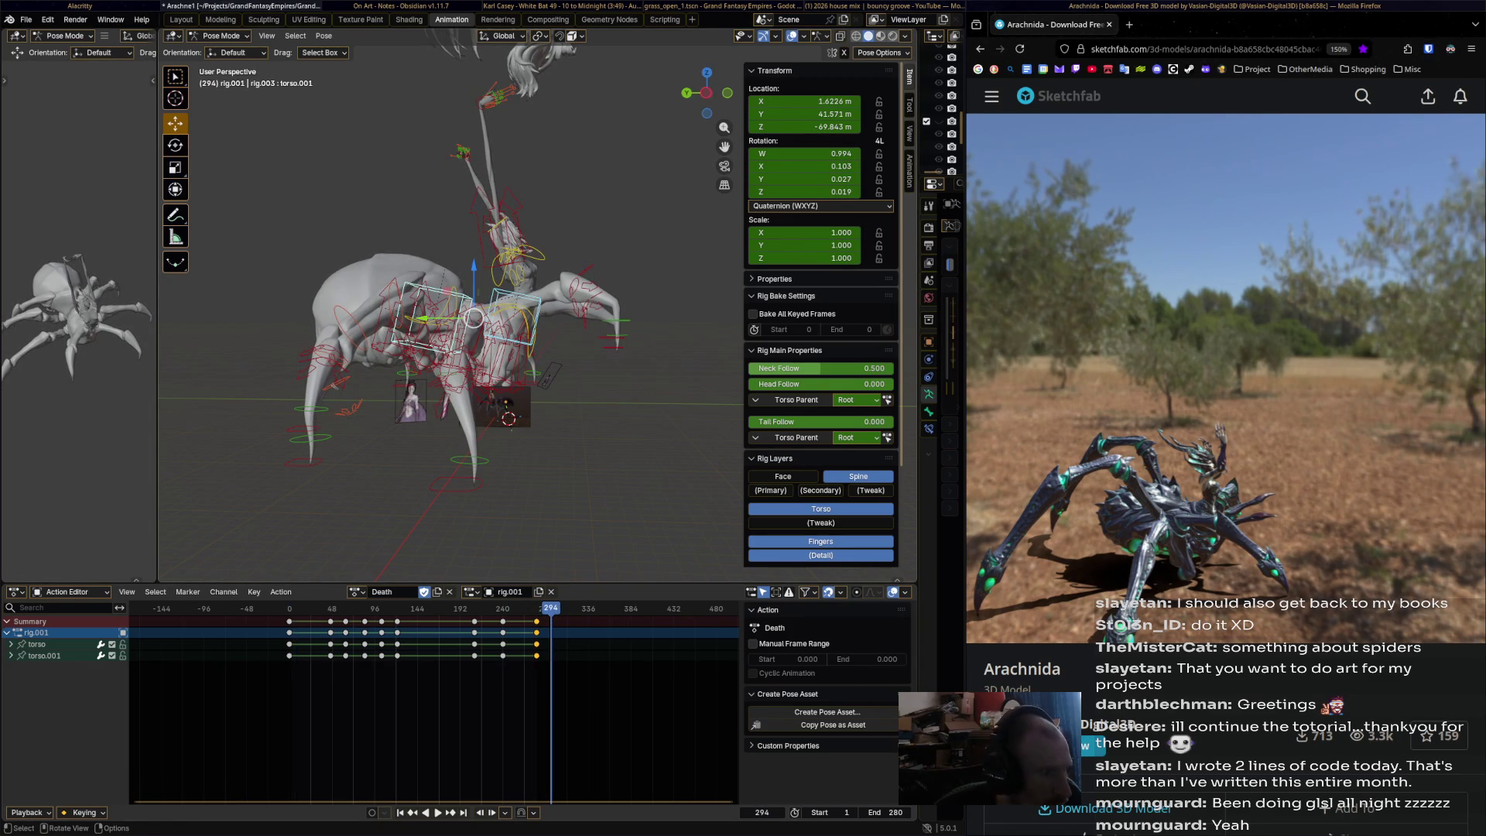
{"action": "left_click", "coordinate": [37, 644]}
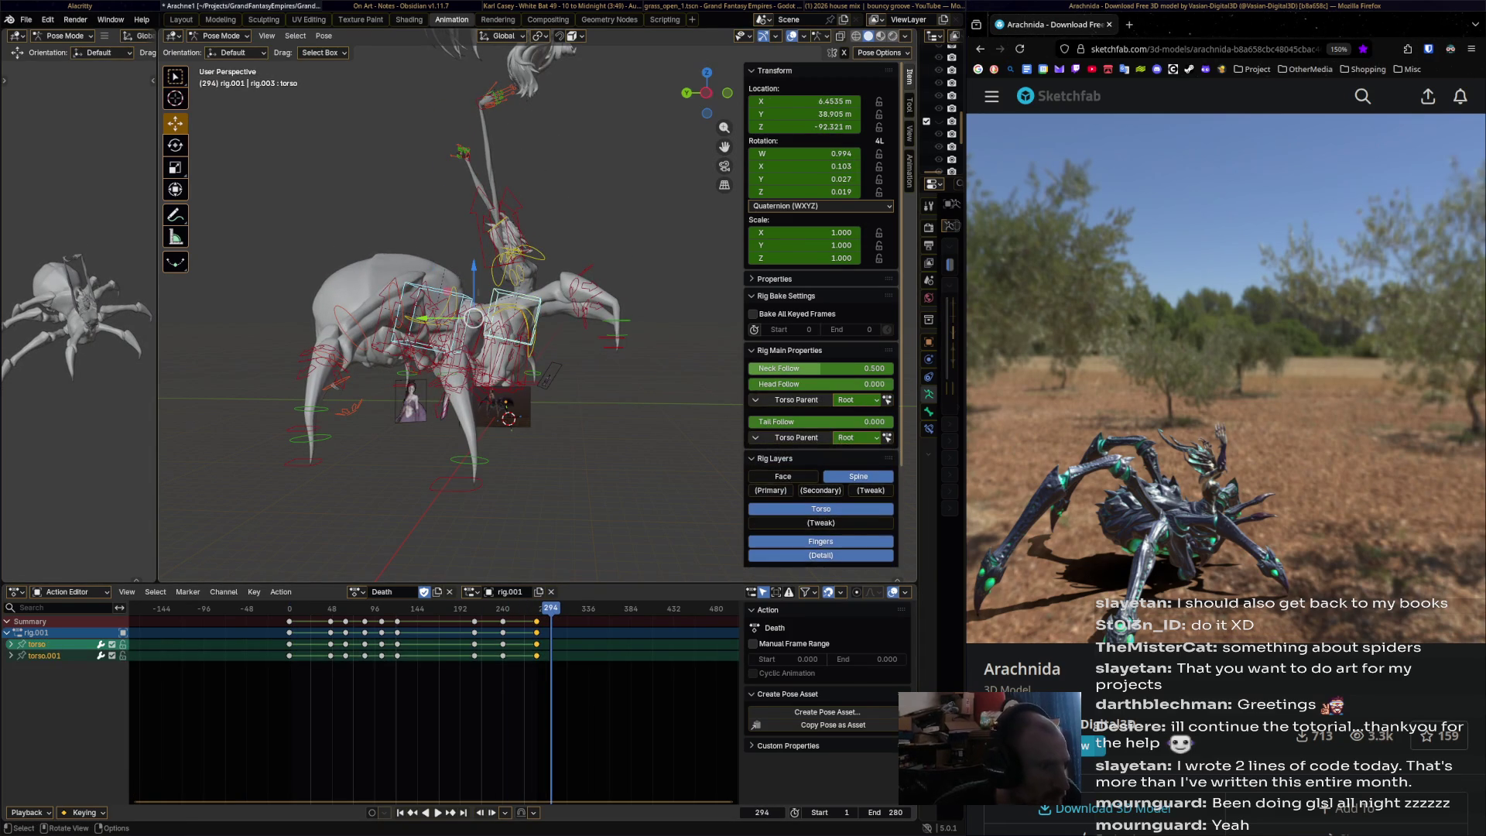
{"action": "key", "text": "r"}
{"action": "key", "text": "Return"}
{"action": "key", "text": "g"}
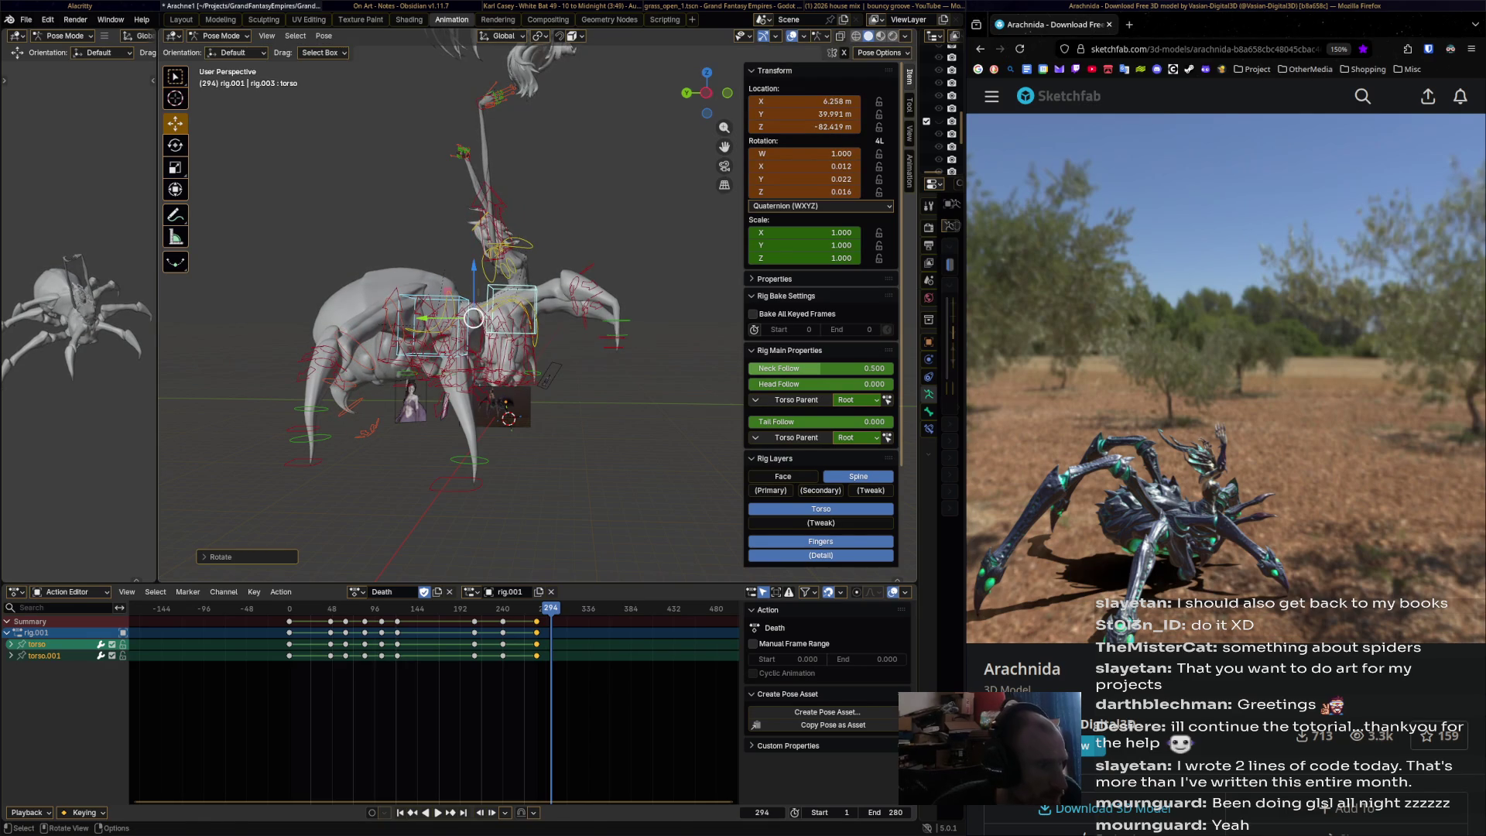
{"action": "key", "text": "Return"}
{"action": "key", "text": "i"}
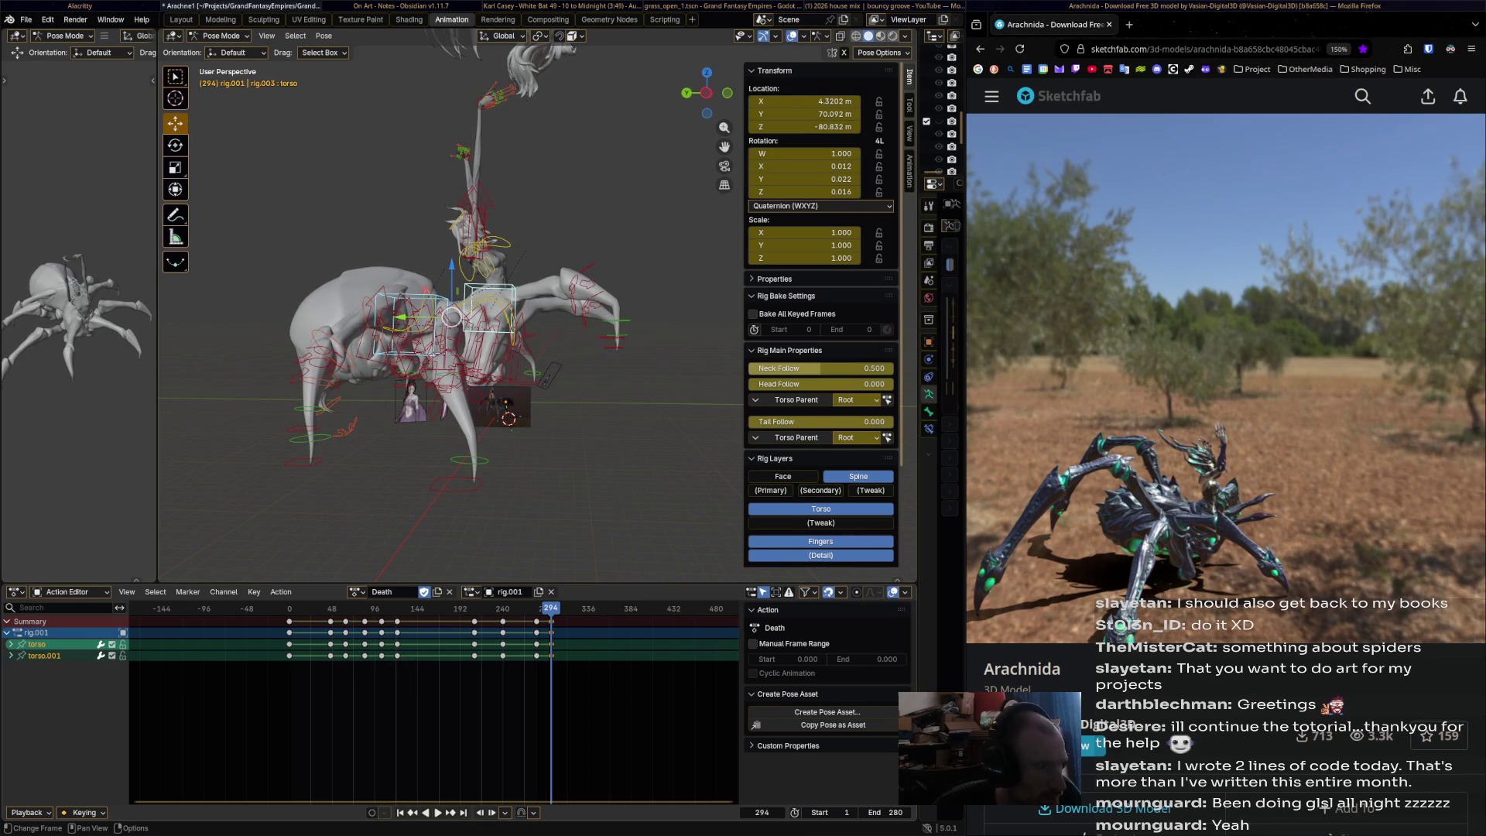
- Lower the torso into the collapsed position and key it at frame 322
{"action": "left_click_drag", "start_coordinate": [551, 611], "coordinate": [576, 611]}
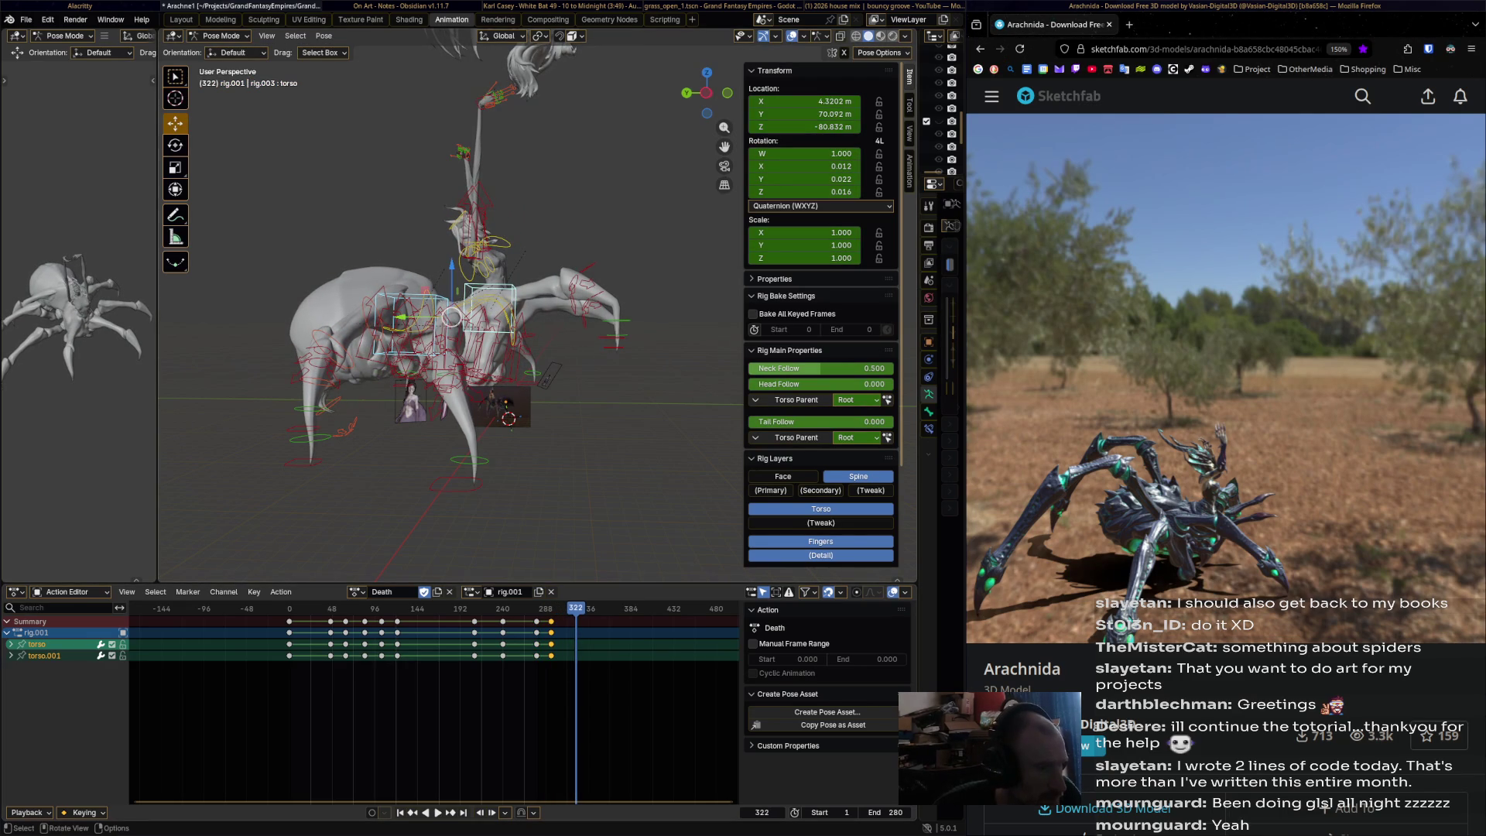
{"action": "left_click_drag", "start_coordinate": [452, 317], "coordinate": [501, 338]}
{"action": "key", "text": "i"}
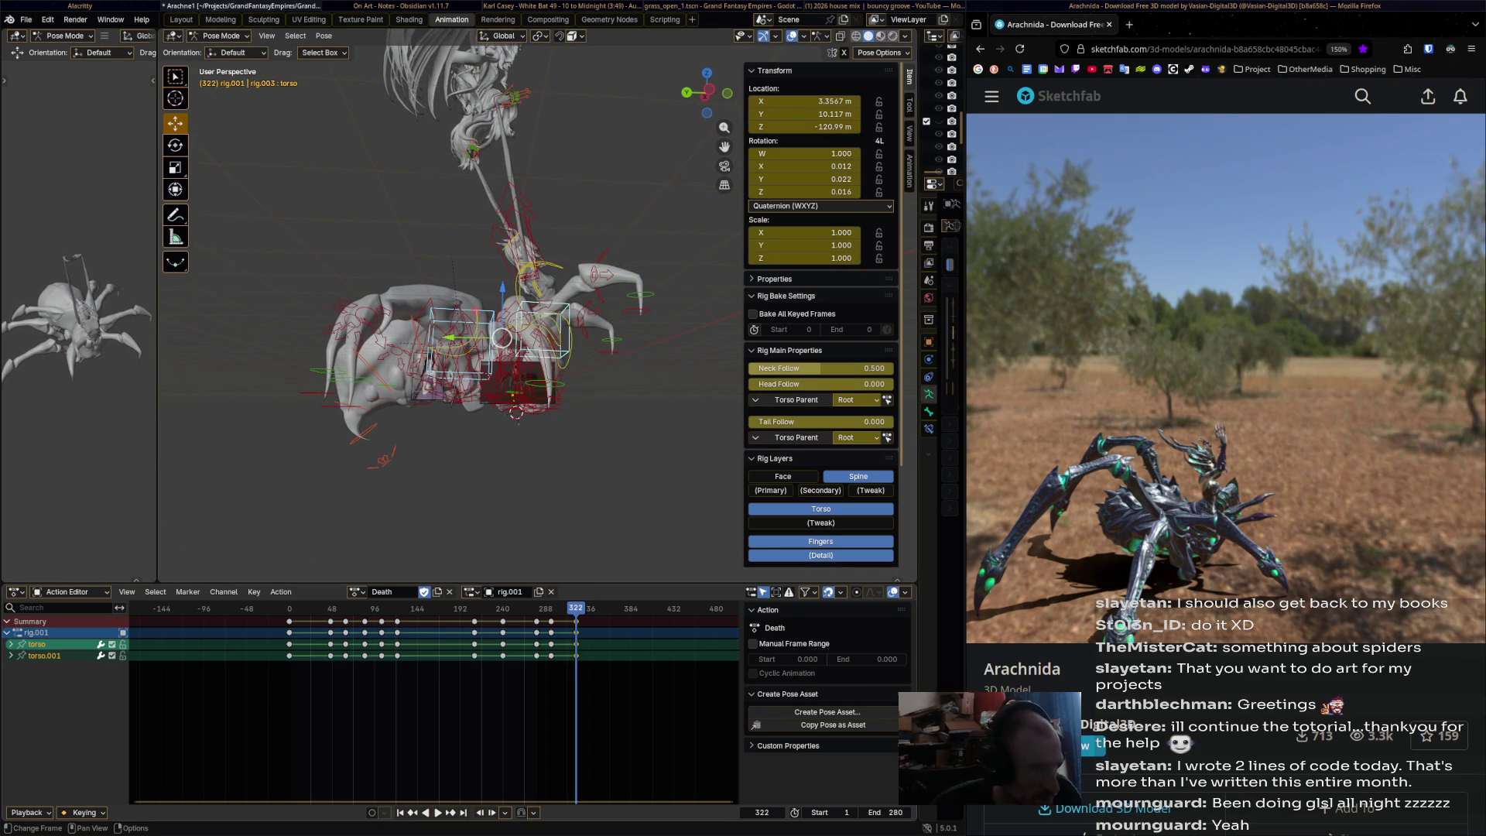
{"action": "key", "text": "space"}
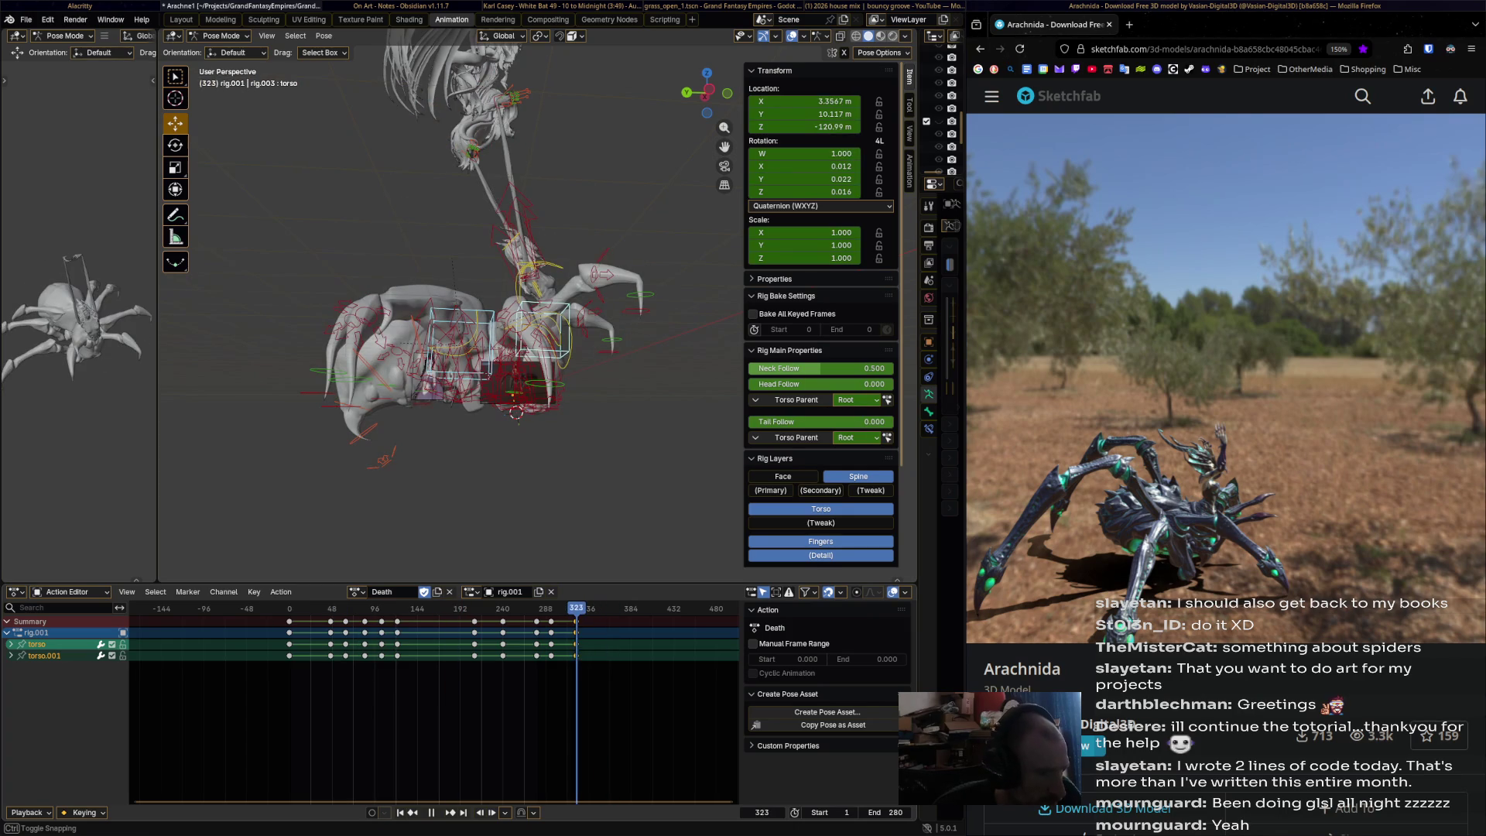
{"action": "key", "text": "space"}
{"action": "key", "text": "shift+ctrl+space"}
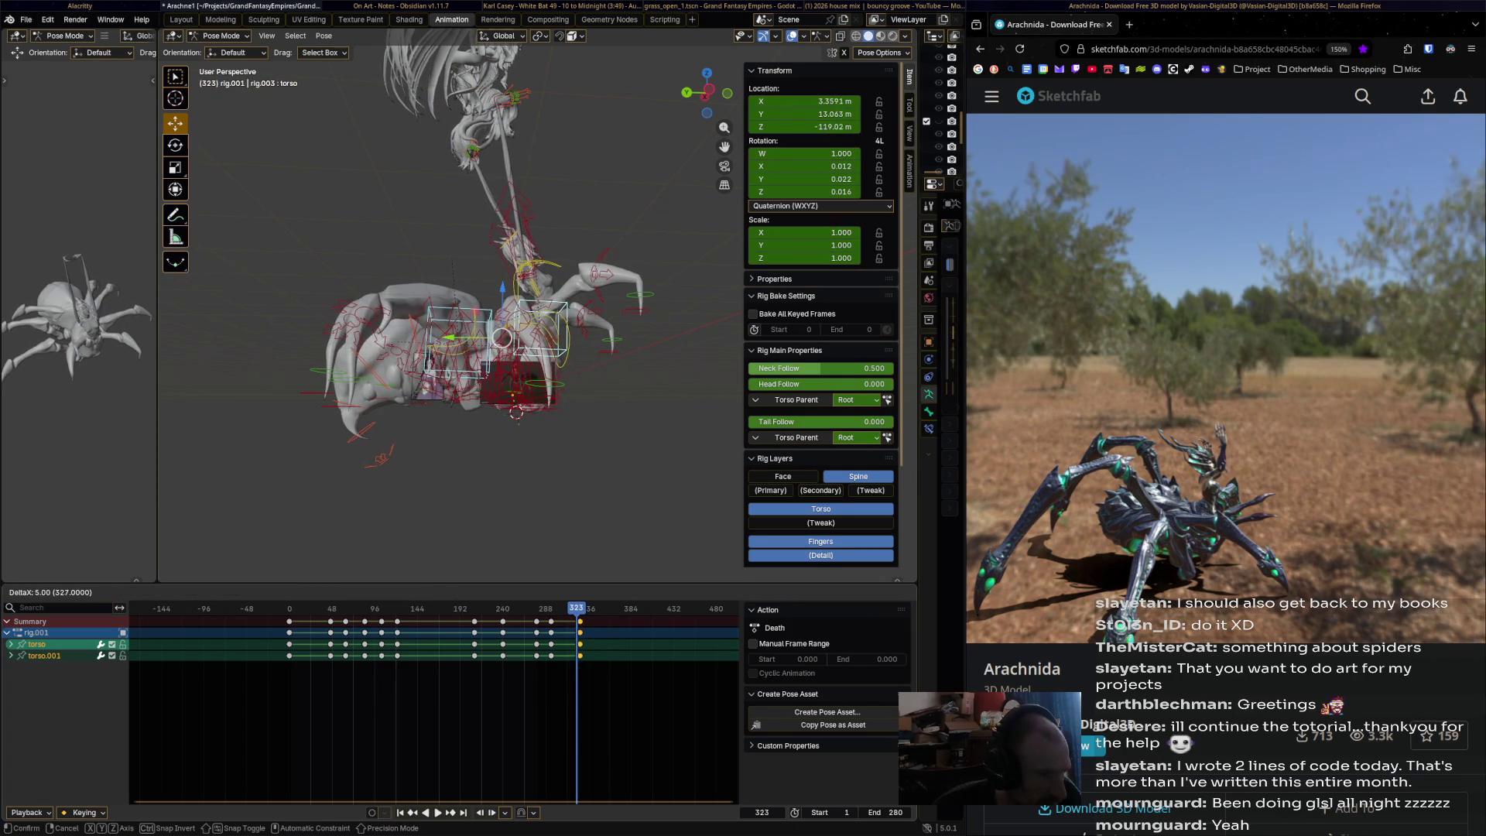
{"action": "key", "text": "space"}
- Move the final torso keys to frame 320 and set the End frame to 320
{"action": "key", "text": "Right"}
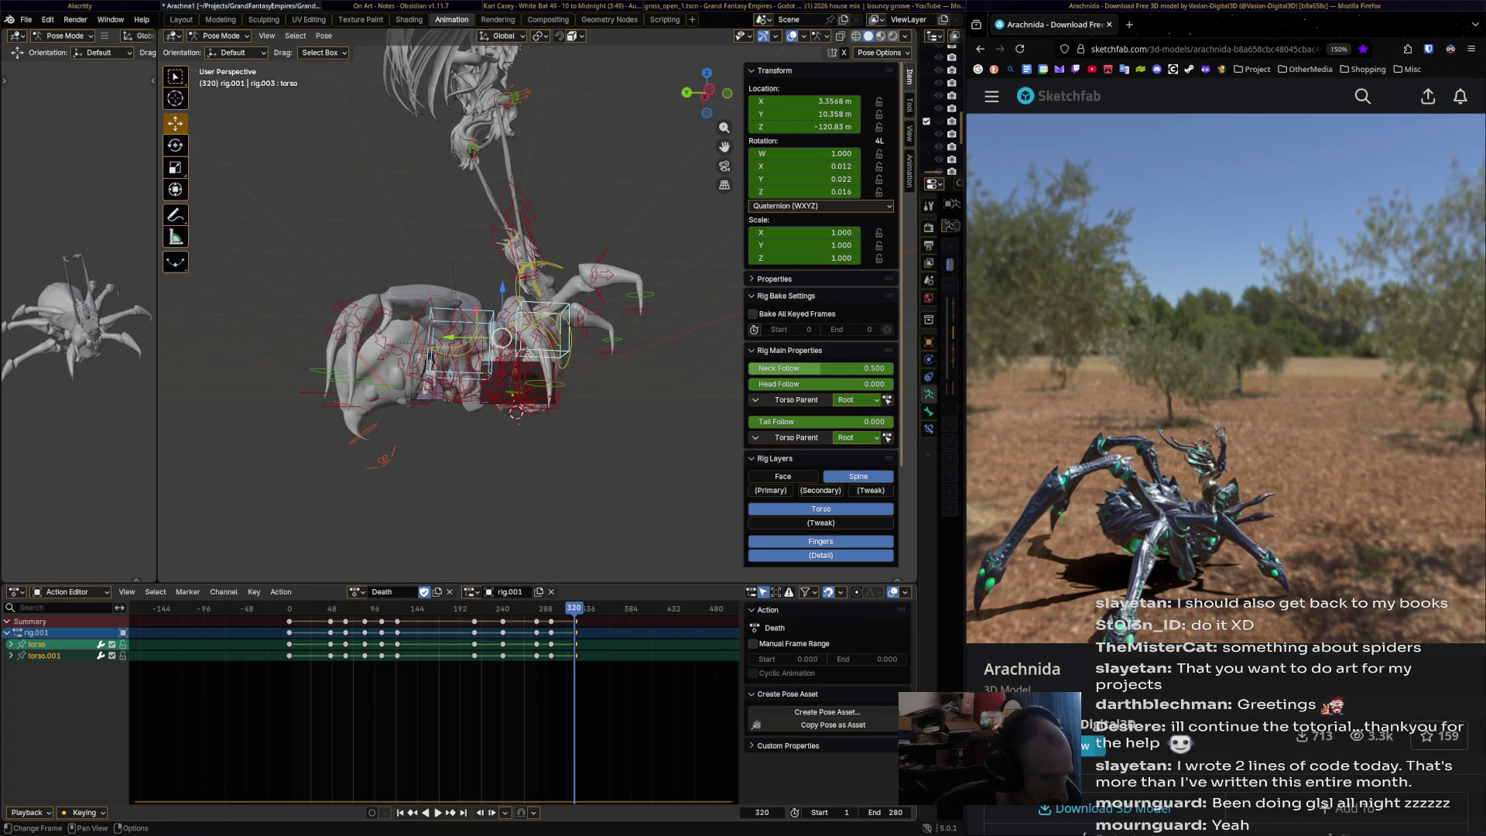
{"action": "key", "text": "g"}
{"action": "key", "text": "Return"}
{"action": "left_click", "coordinate": [883, 811]}
{"action": "type", "text": "320"}
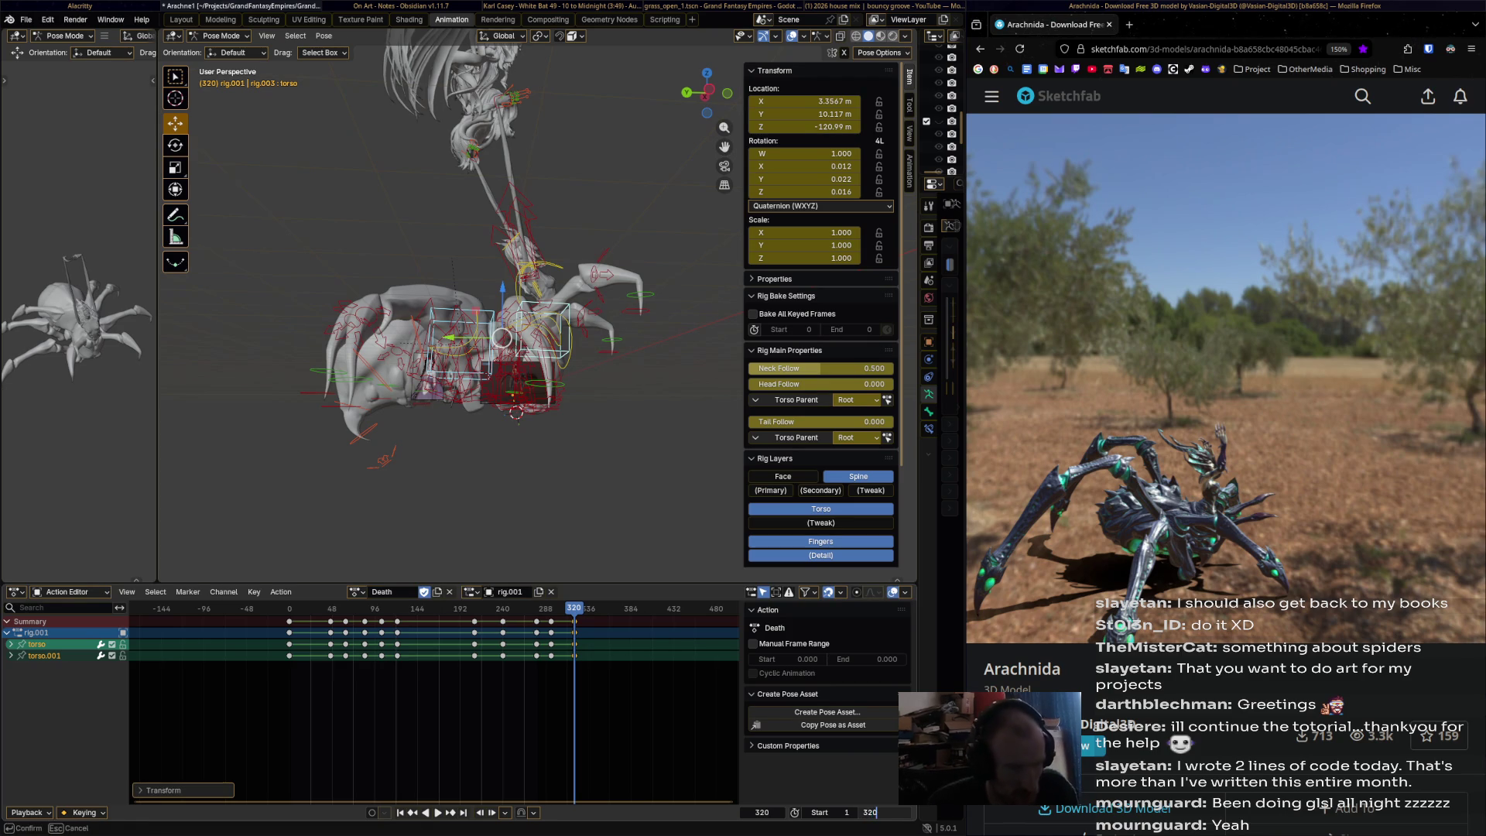
{"action": "key", "text": "Return"}
{"action": "key", "text": "space"}
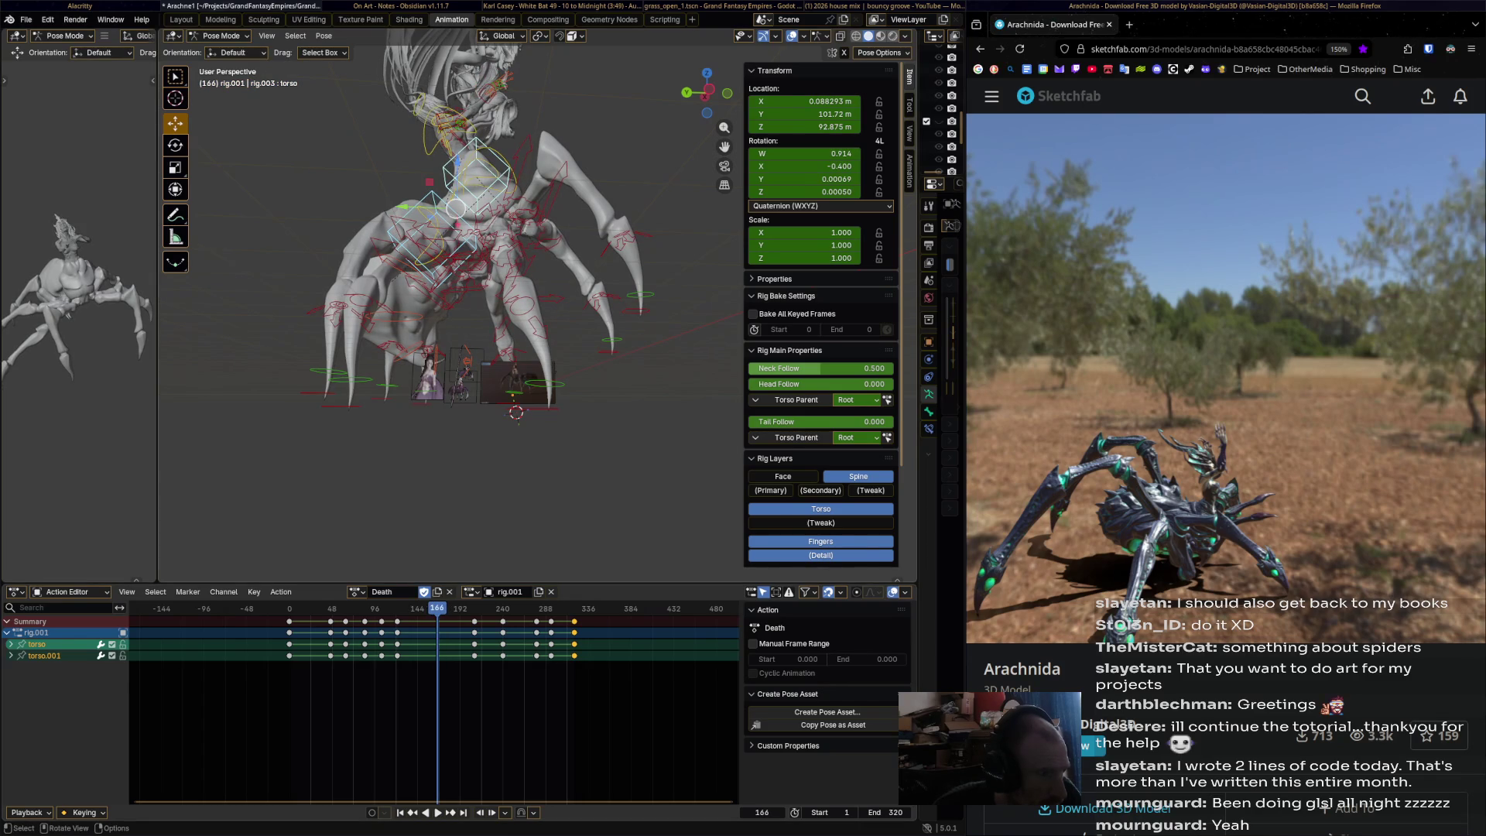
- Select hips.001 and key its rotation at frames 166 and 171
{"action": "left_click", "coordinate": [472, 387]}
{"action": "middle_click_drag", "start_coordinate": [472, 387], "coordinate": [516, 419]}
{"action": "key", "text": "r"}
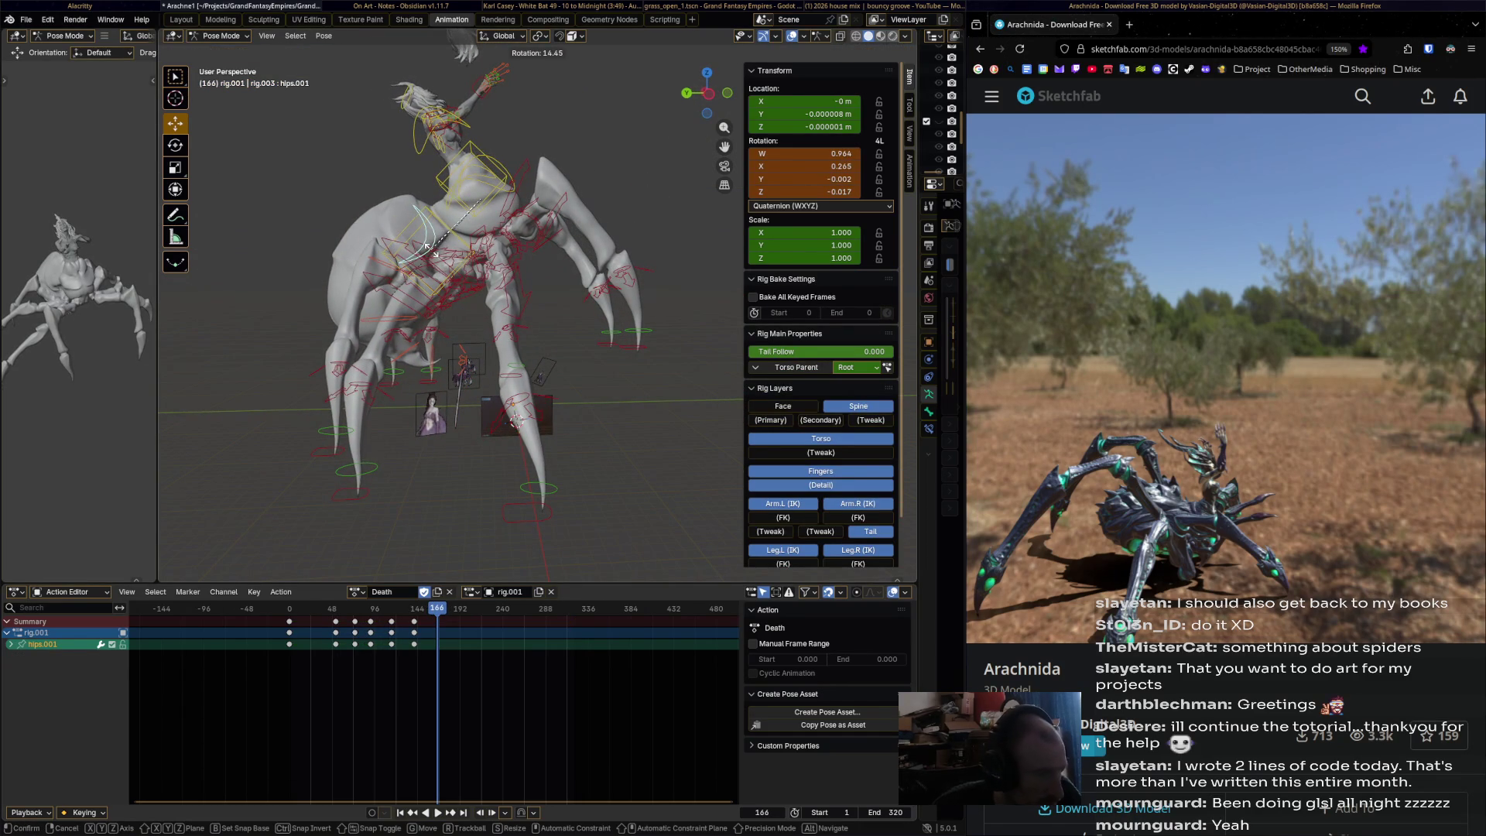
{"action": "left_click", "coordinate": [426, 246]}
{"action": "key", "text": "i"}
{"action": "key", "text": "Right"}
{"action": "key", "text": "Right"}
{"action": "key", "text": "Right"}
{"action": "key", "text": "r"}
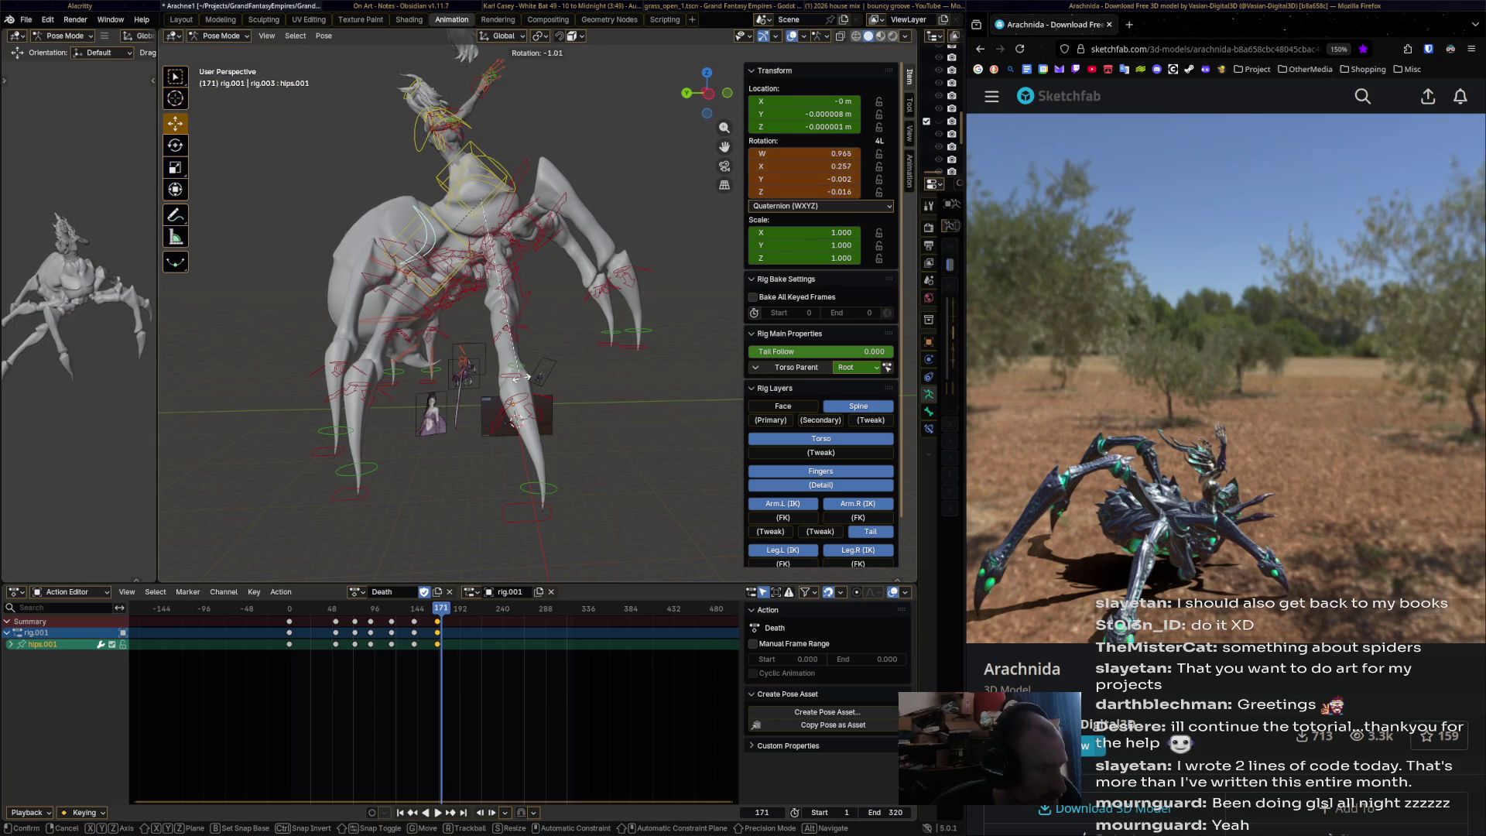
{"action": "left_click", "coordinate": [517, 377]}
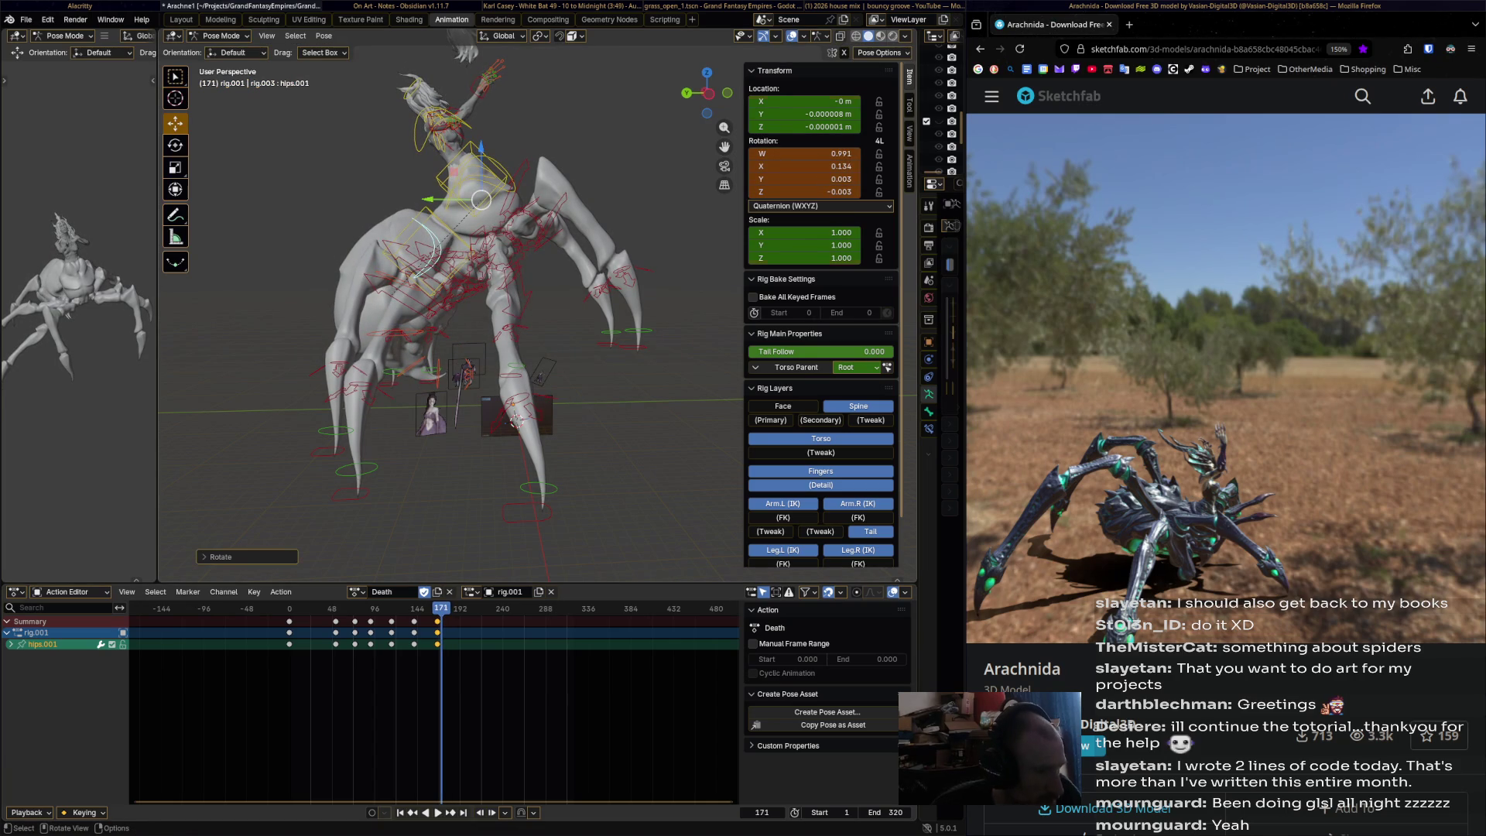
{"action": "key", "text": "i"}
- Rotate hips.001 further at frames 177, 187 and 198, keying 177 and 198
{"action": "key", "text": "Right"}
{"action": "key", "text": "Right"}
{"action": "key", "text": "Right"}
{"action": "key", "text": "r"}
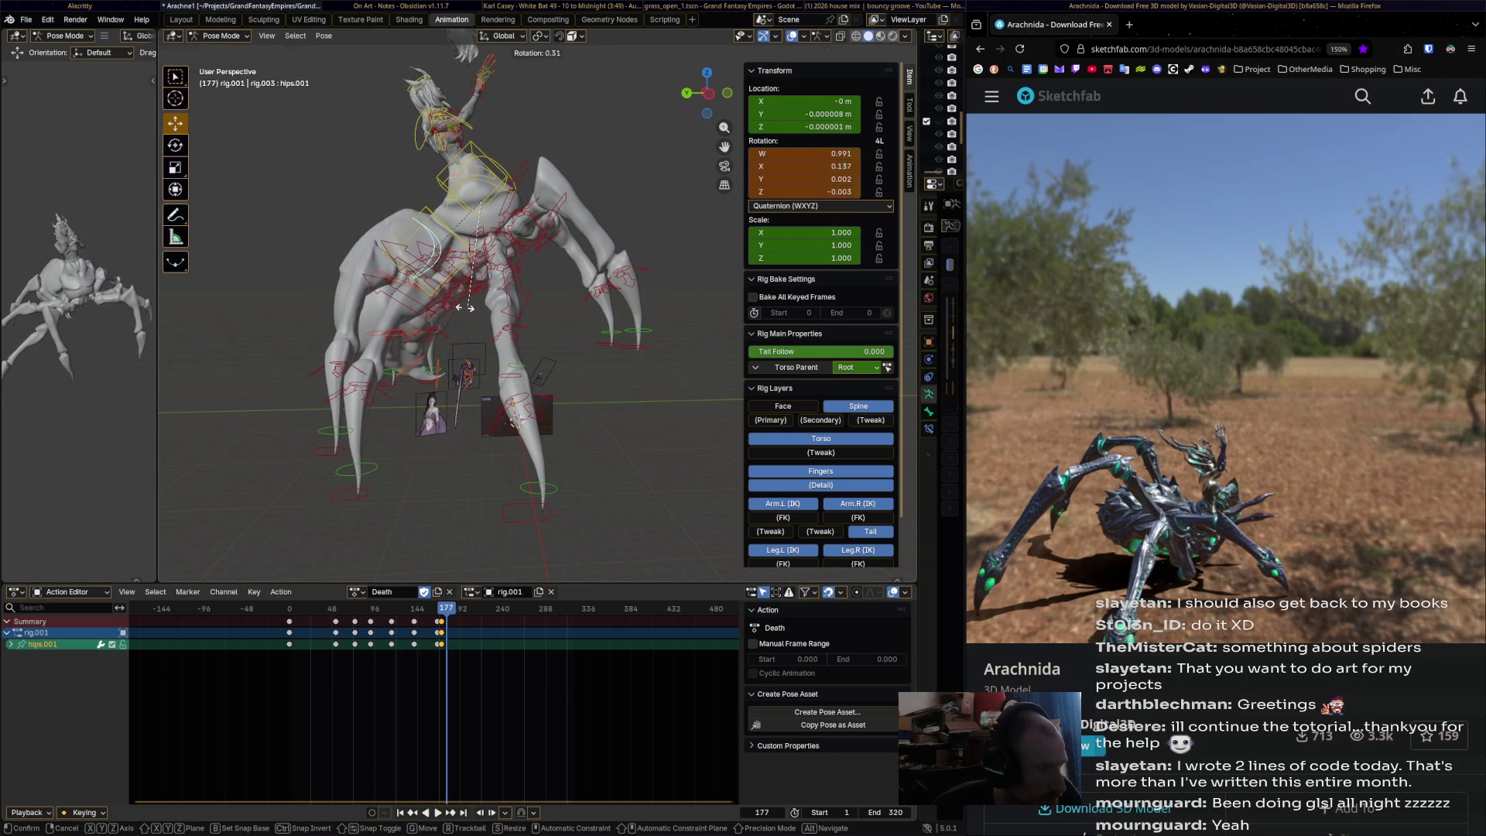
{"action": "left_click", "coordinate": [517, 418]}
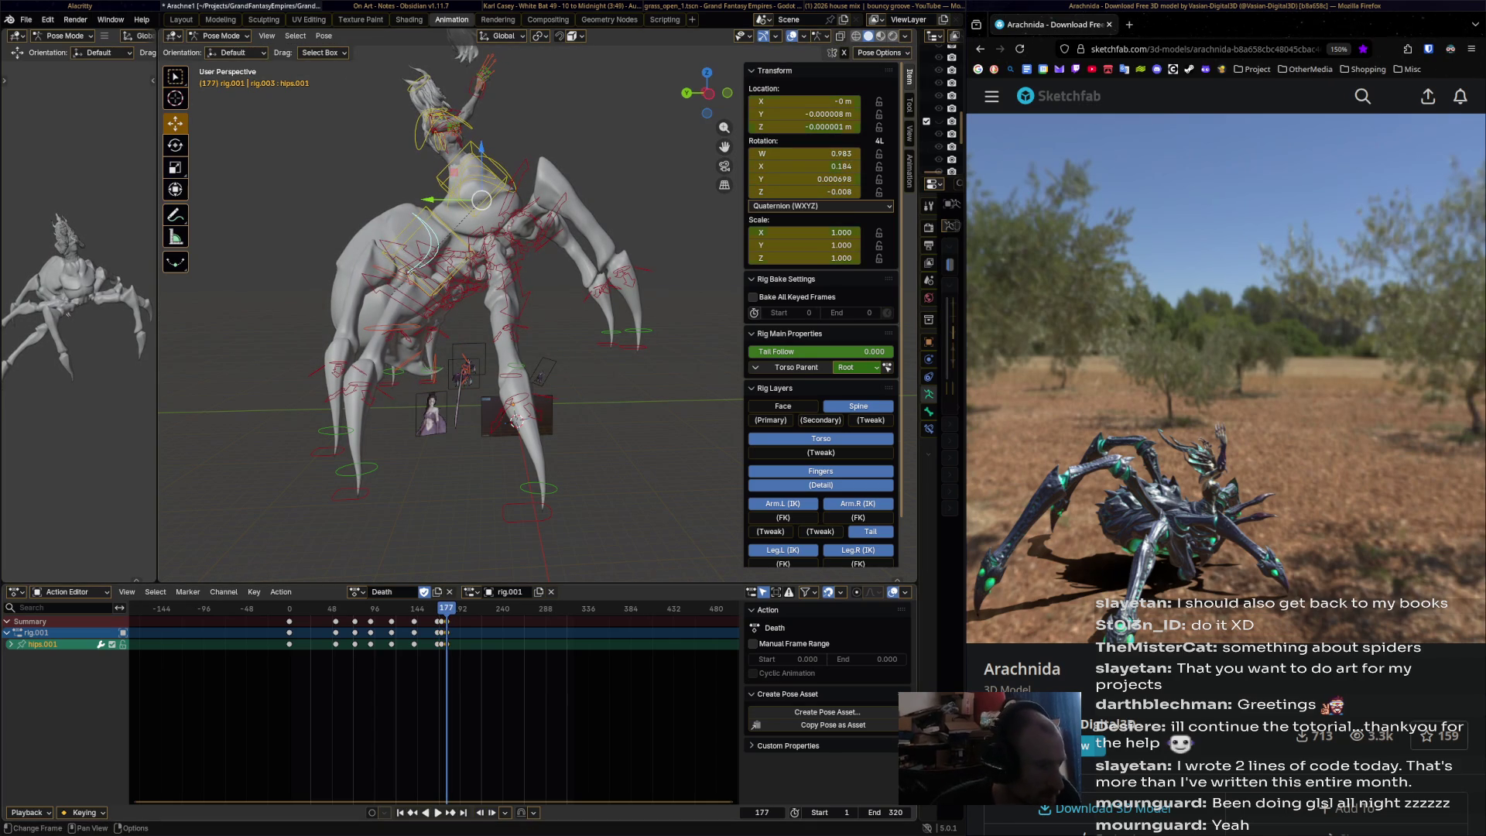
{"action": "key", "text": "i"}
{"action": "key", "text": "Right"}
{"action": "key", "text": "Right"}
{"action": "key", "text": "Right"}
{"action": "key", "text": "r"}
{"action": "left_click", "coordinate": [515, 421]}
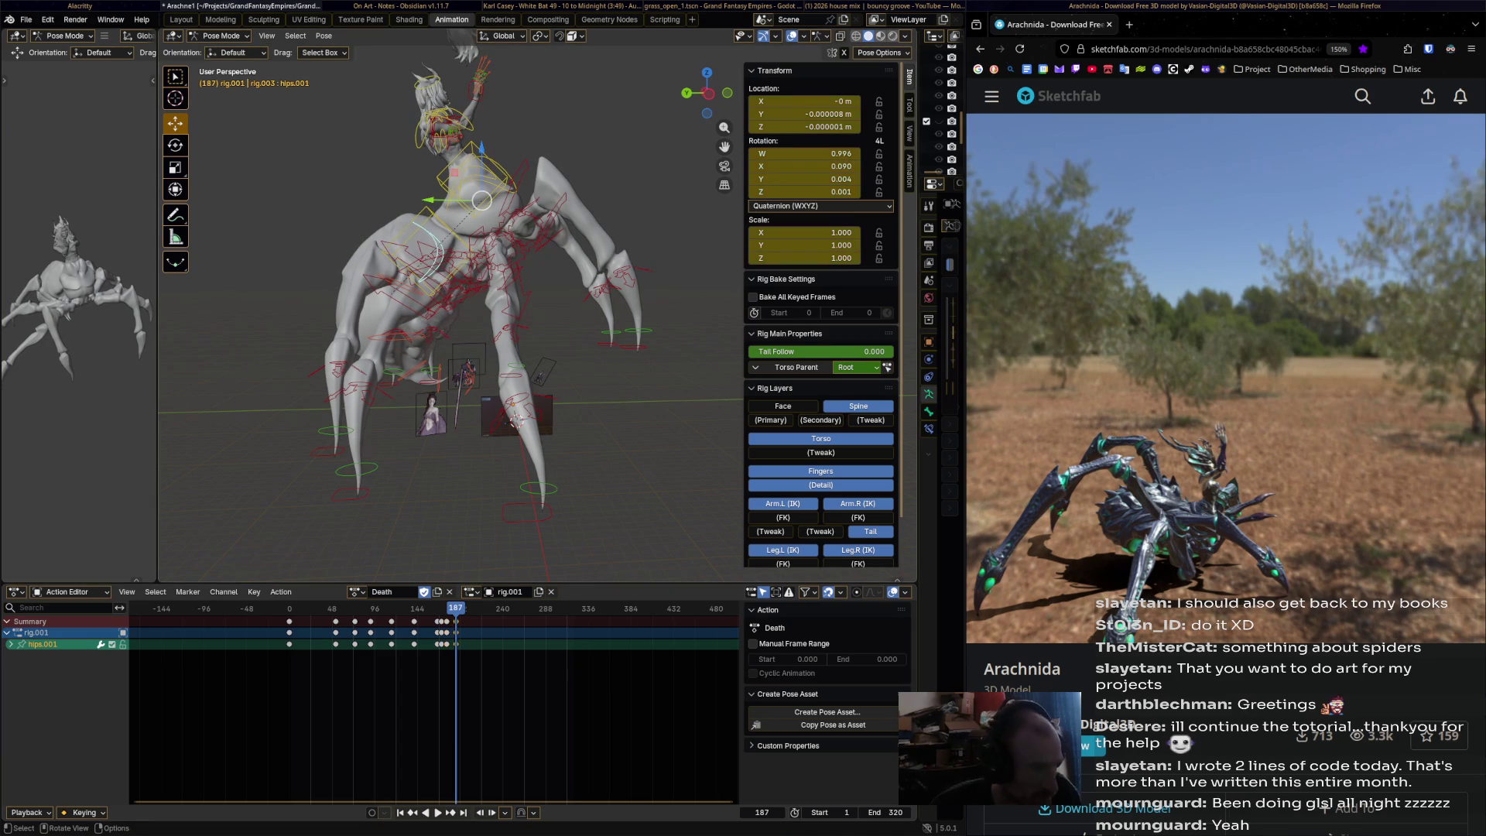
{"action": "key", "text": "Right"}
{"action": "key", "text": "Right"}
{"action": "key", "text": "Right"}
{"action": "key", "text": "r"}
{"action": "left_click", "coordinate": [516, 422]}
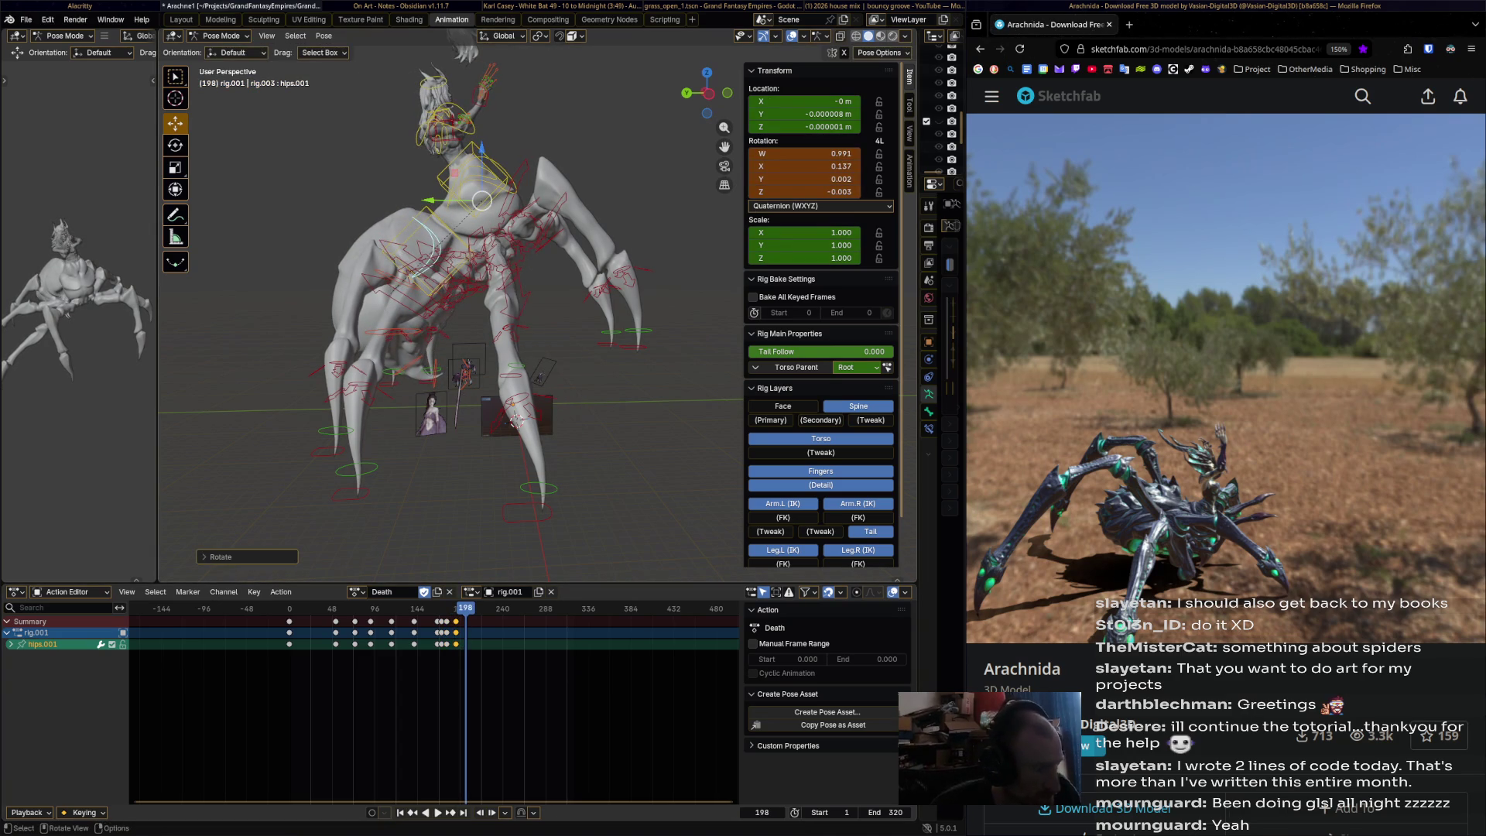
{"action": "key", "text": "i"}
- Key further hips.001 rotations at frames 209, 229 and 243
{"action": "key", "text": "space"}
{"action": "key", "text": "space"}
{"action": "key", "text": "r"}
{"action": "left_click", "coordinate": [516, 421]}
{"action": "key", "text": "i"}
{"action": "key", "text": "space"}
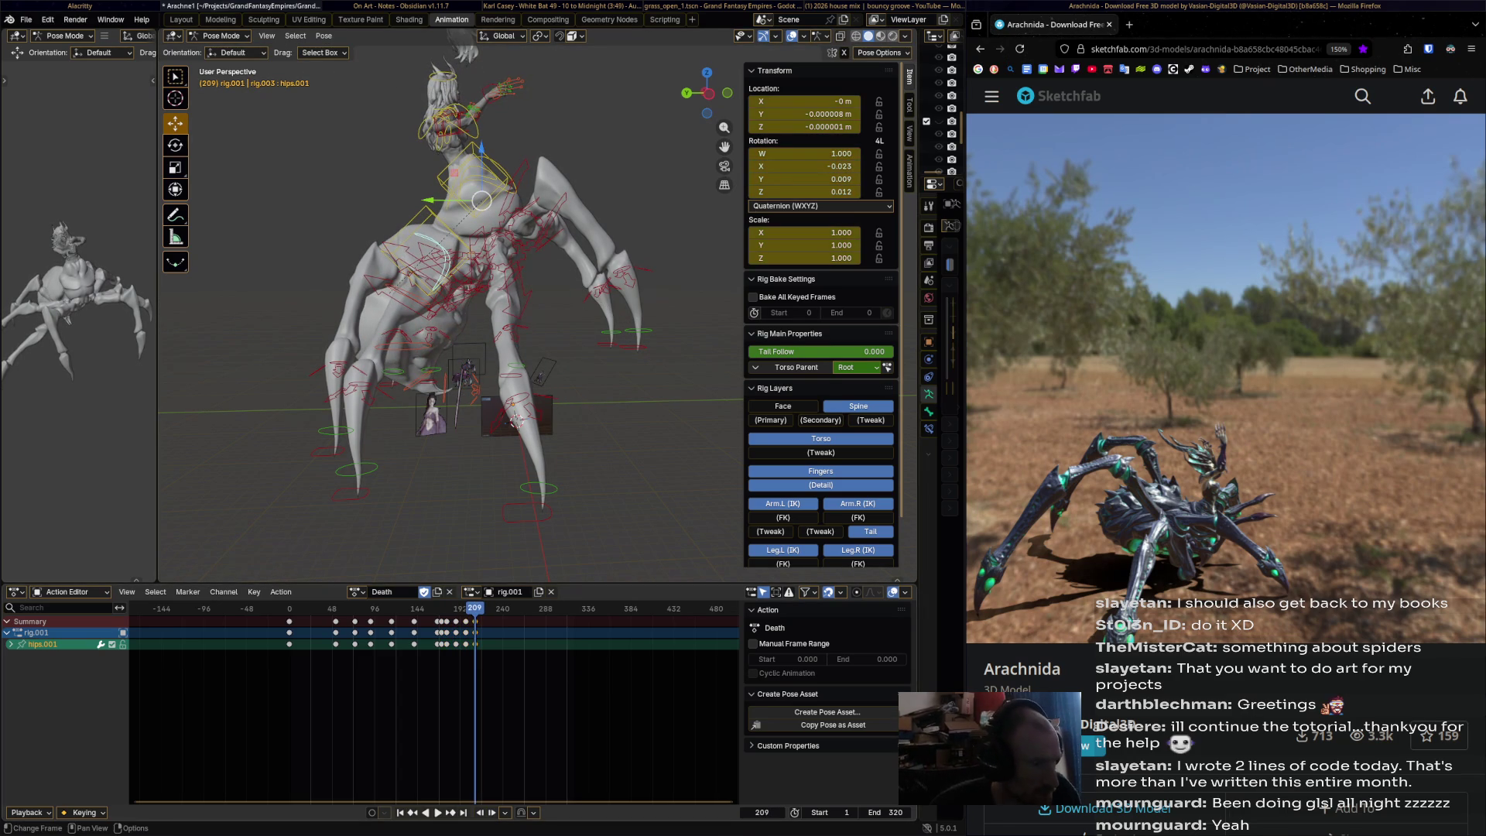
{"action": "key", "text": "space"}
{"action": "key", "text": "r"}
{"action": "left_click", "coordinate": [576, 462]}
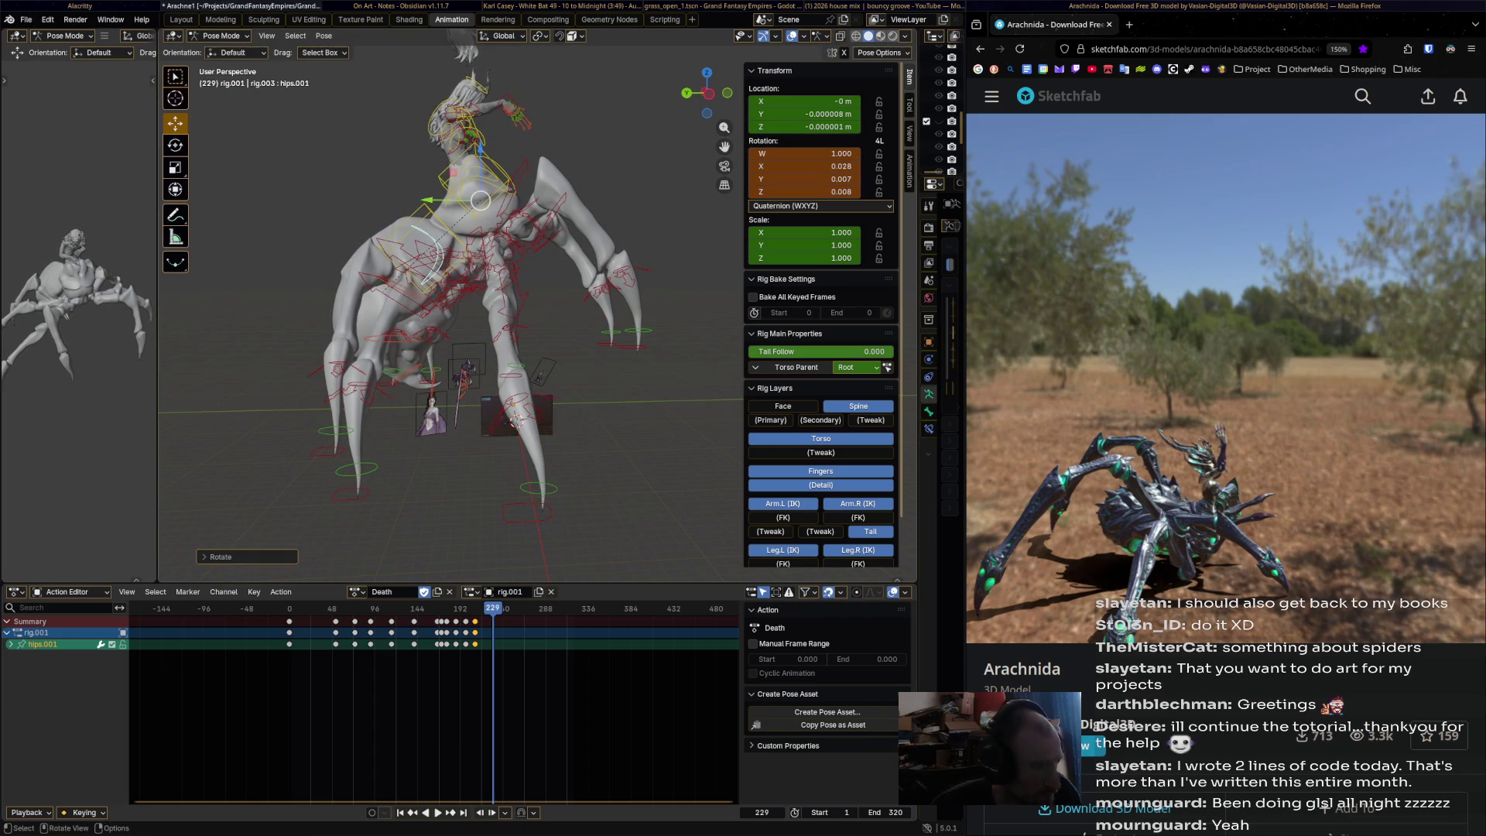
{"action": "key", "text": "i"}
- Rotate hips.001 at frame 255, then key its rotation at frames 275 and 298
{"action": "key", "text": "space"}
{"action": "key", "text": "space"}
{"action": "key", "text": "r"}
{"action": "left_click", "coordinate": [515, 421]}
{"action": "key", "text": "i"}
{"action": "key", "text": "space"}
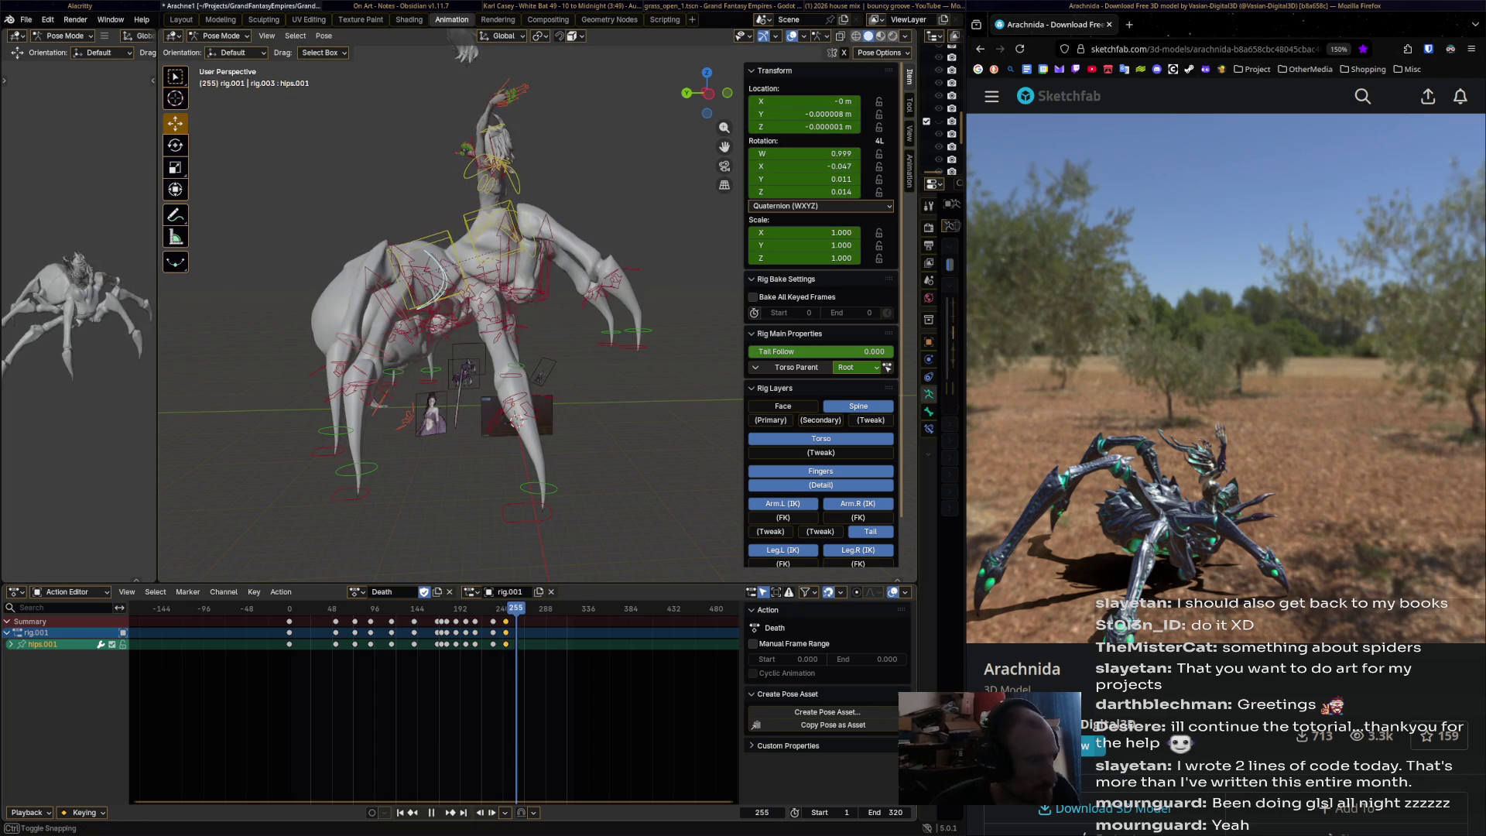
{"action": "key", "text": "space"}
{"action": "key", "text": "r"}
{"action": "left_click", "coordinate": [516, 420]}
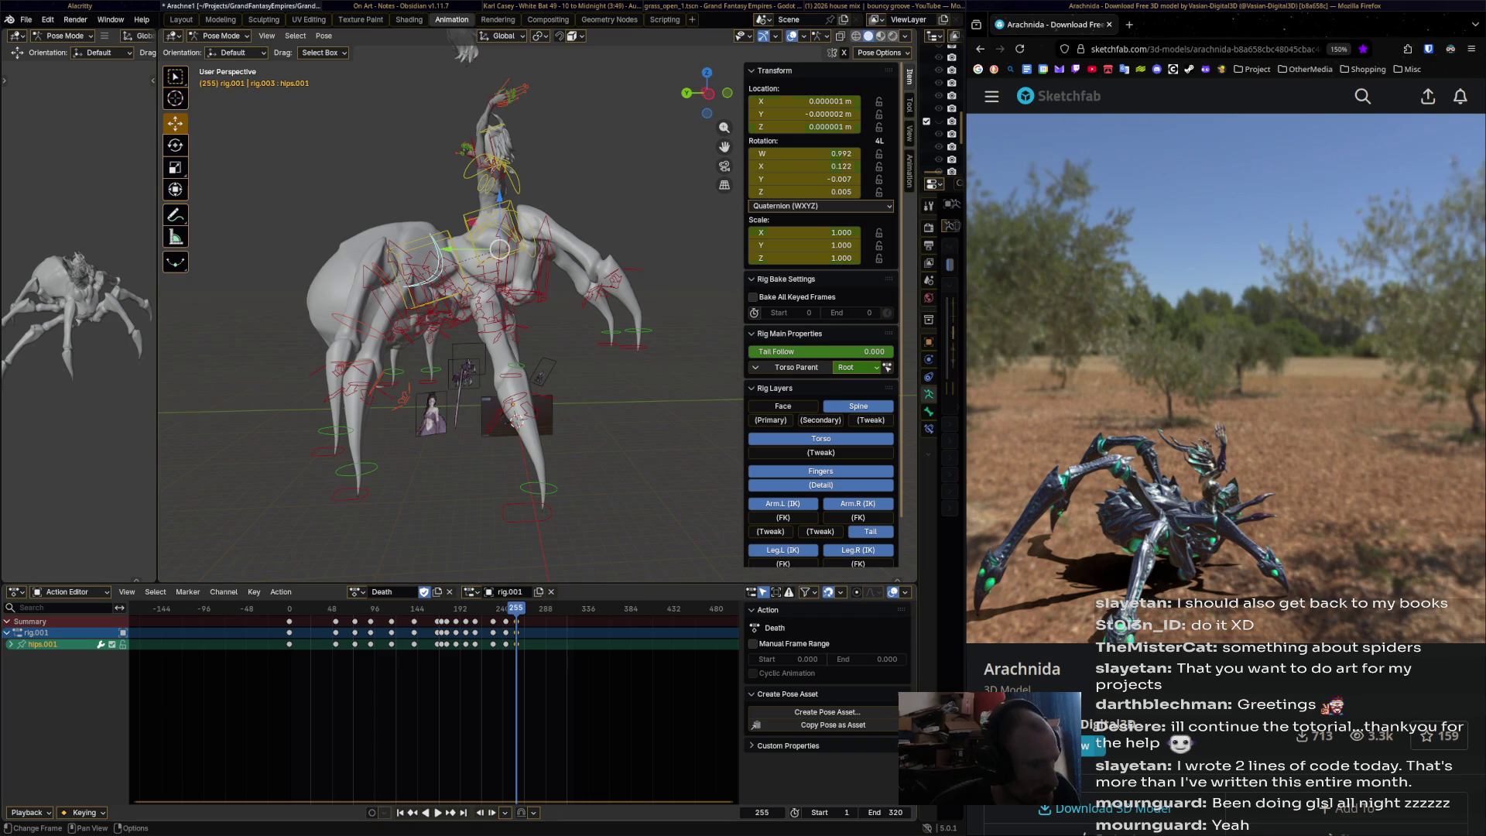
{"action": "key", "text": "space"}
{"action": "key", "text": "r"}
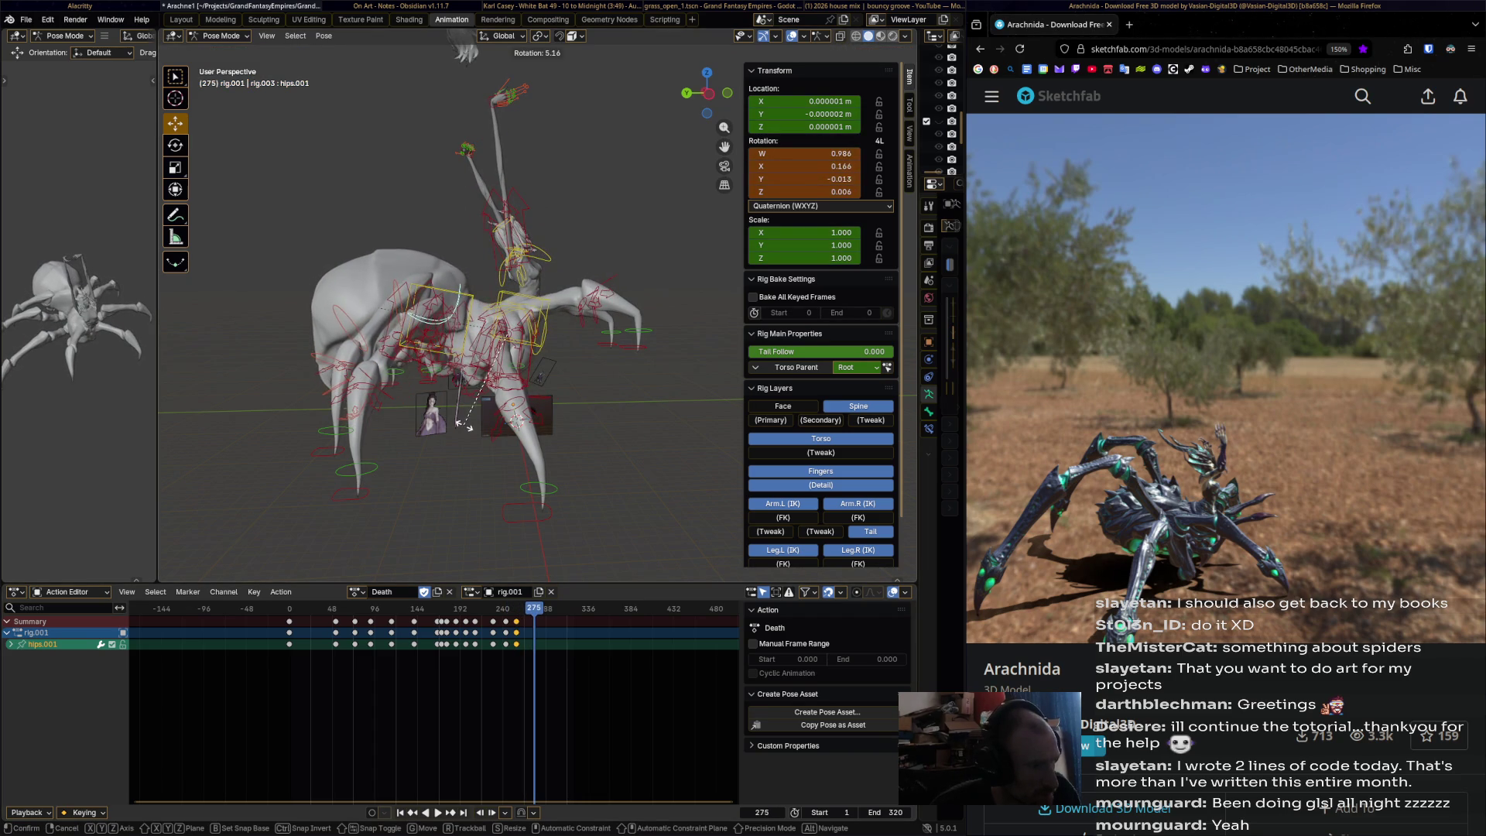
{"action": "left_click", "coordinate": [464, 405]}
{"action": "key", "text": "i"}
{"action": "key", "text": "space"}
{"action": "key", "text": "space"}
{"action": "key", "text": "r"}
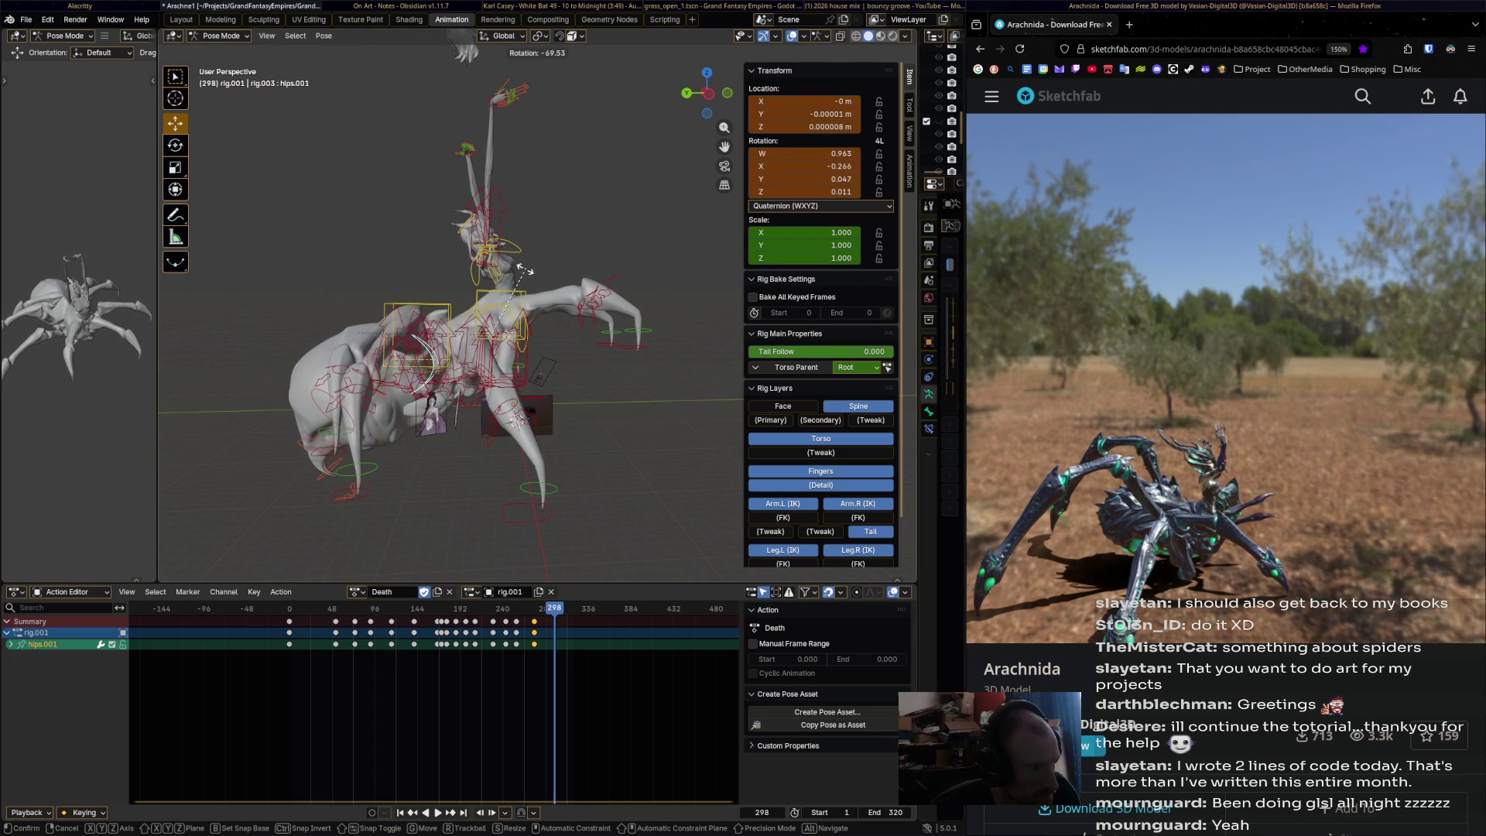
{"action": "left_click", "coordinate": [523, 293]}
{"action": "key", "text": "i"}
{"action": "key", "text": "space"}
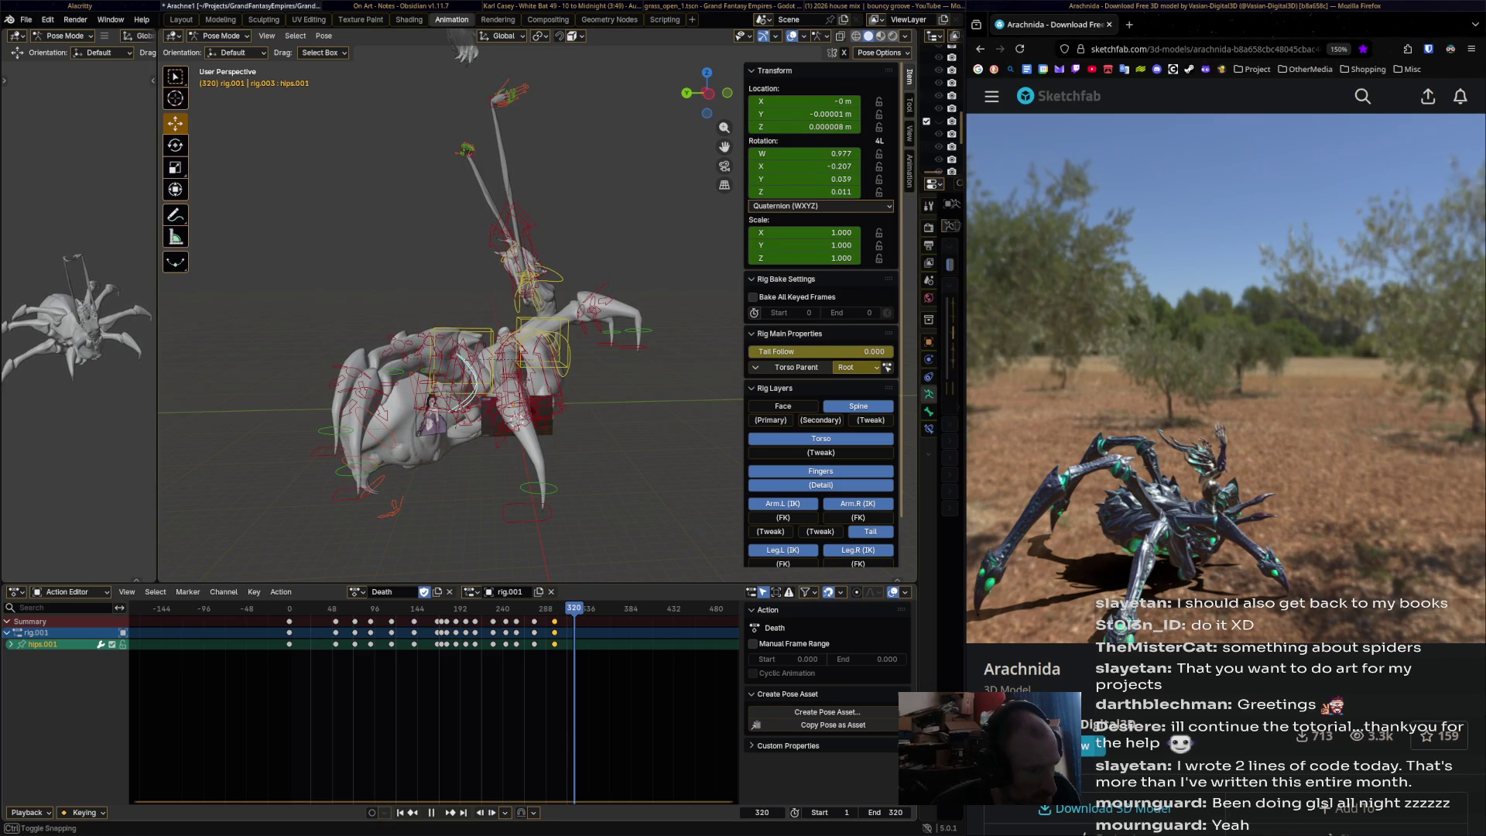
- Rotate hips.001 into the collapsed pose and key it at frame 320
{"action": "key", "text": "r"}
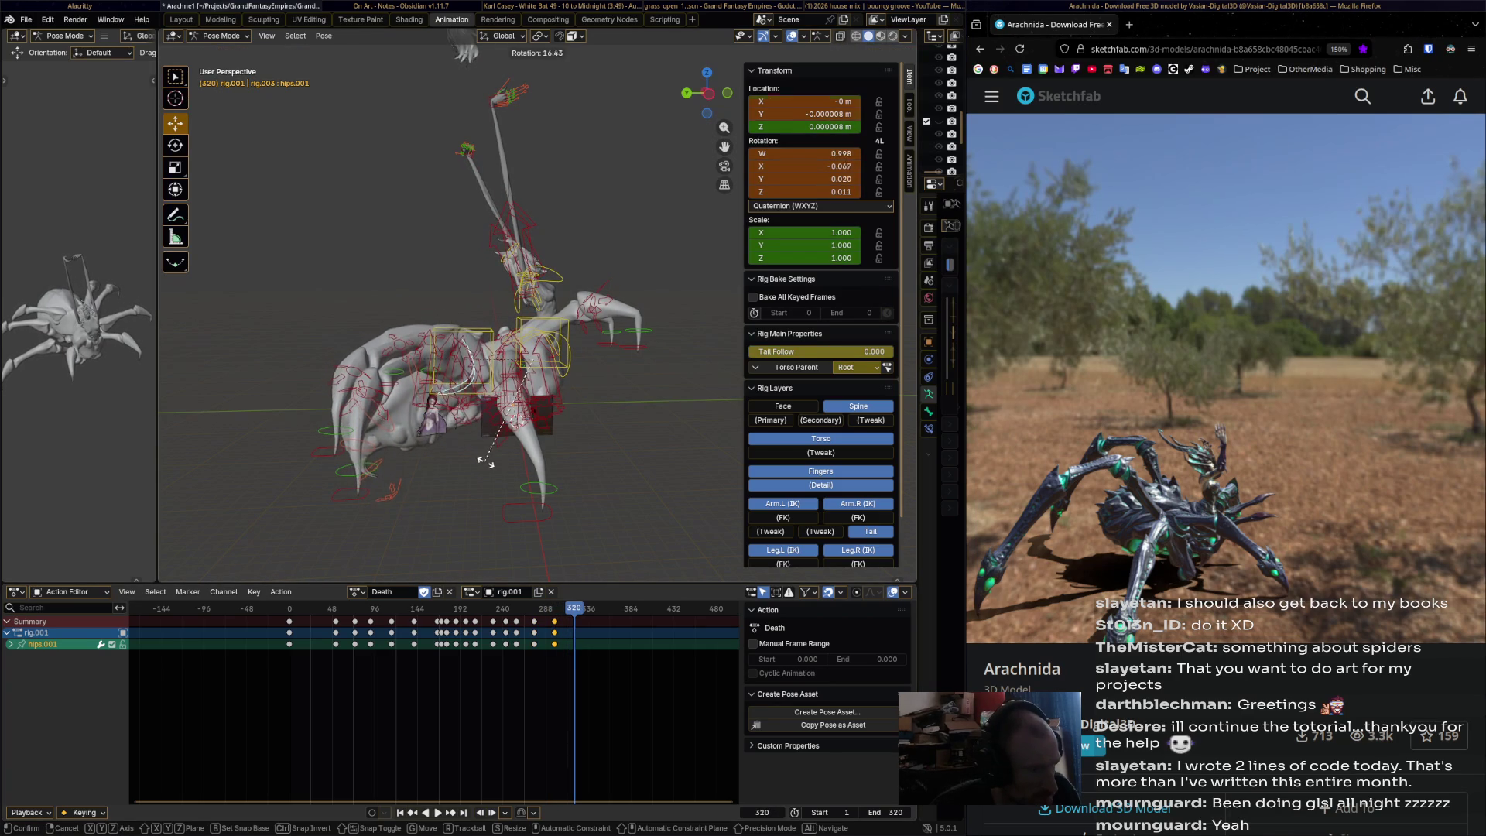
{"action": "left_click", "coordinate": [505, 475]}
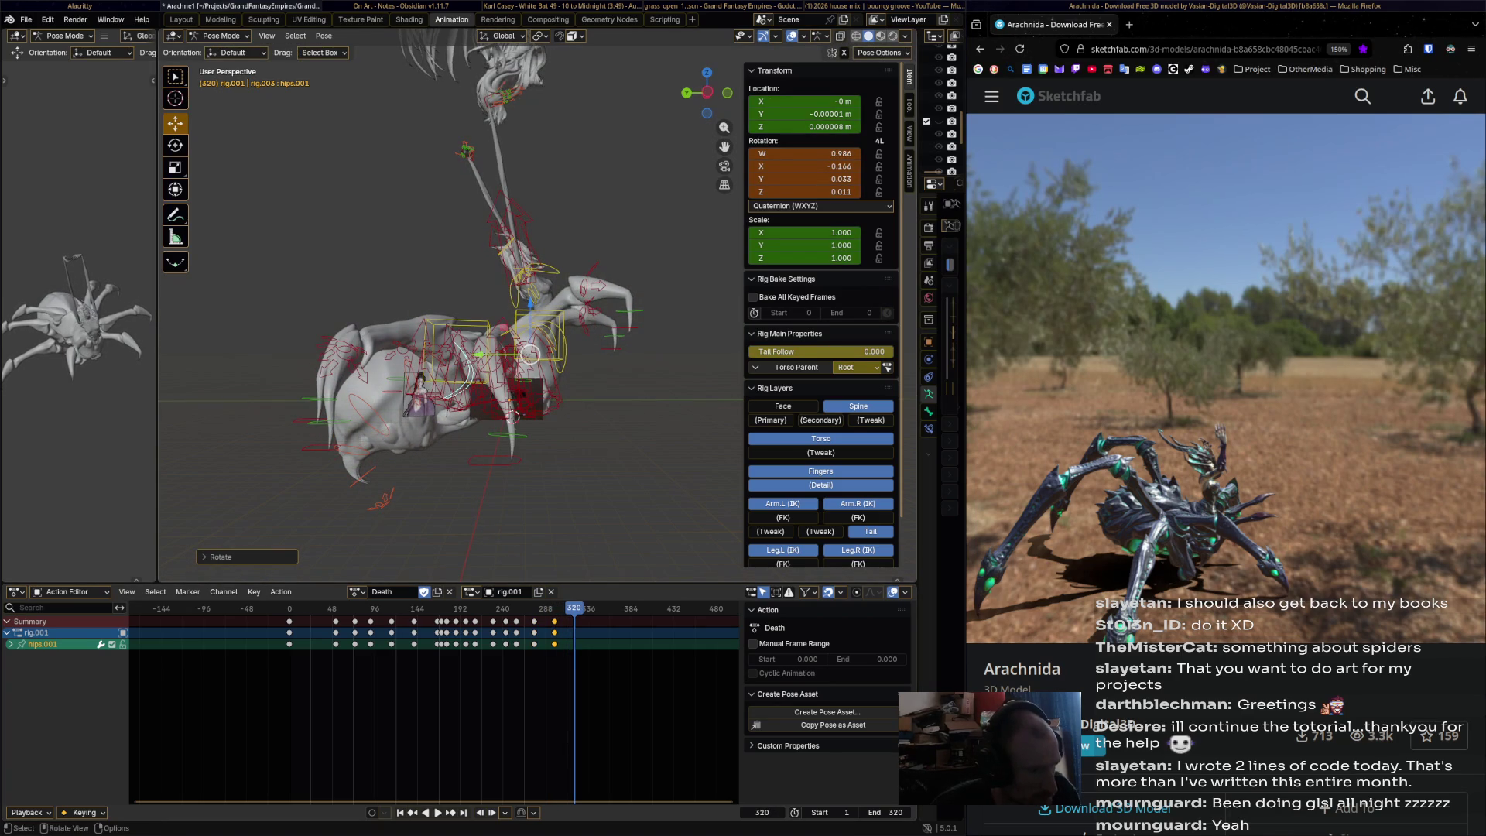
{"action": "key", "text": "i"}
{"action": "key", "text": "space"}
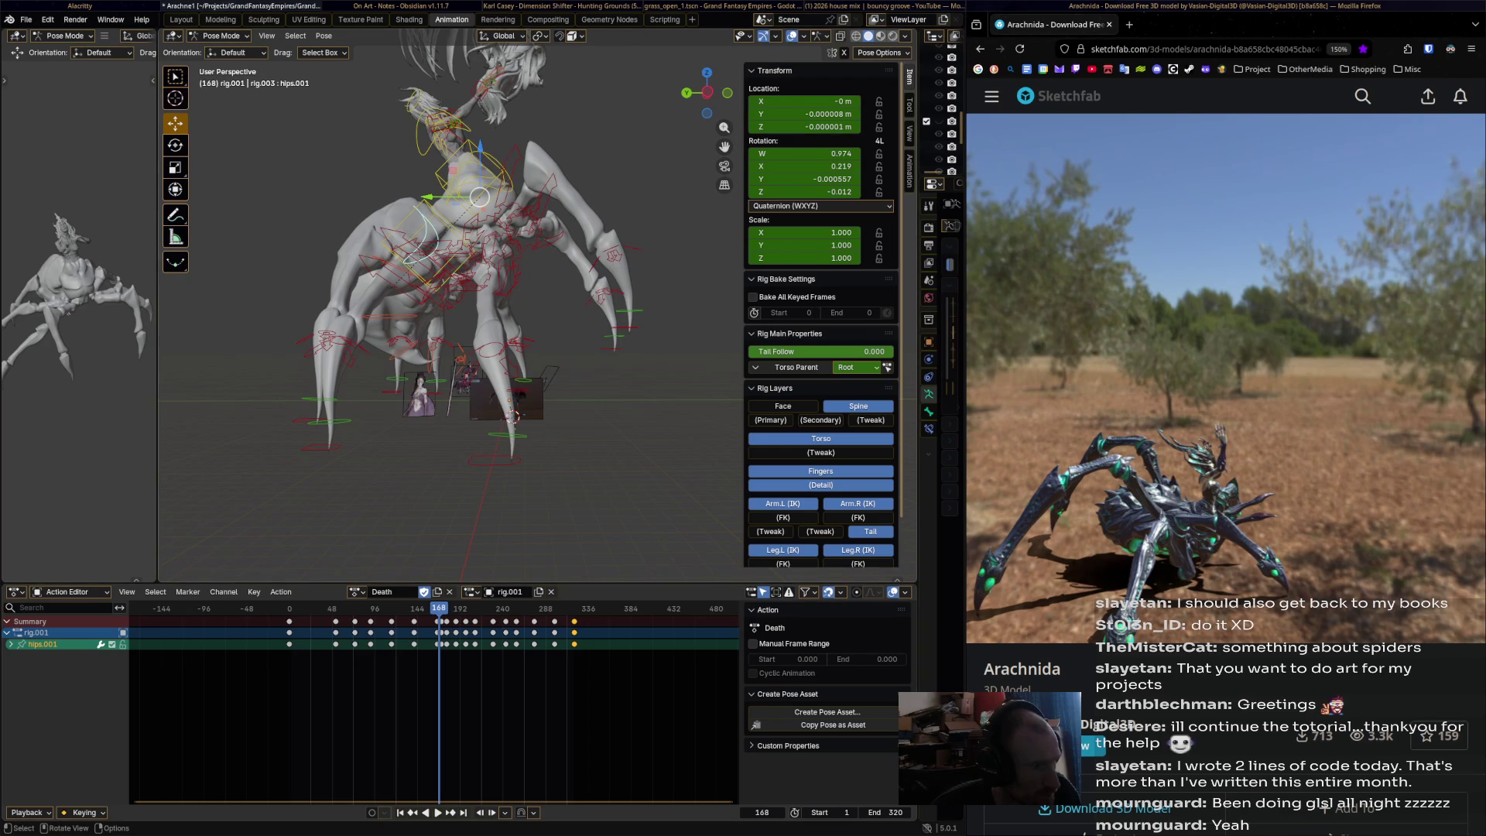
- Select spine_master.008, then rotate and key it at frames 168 and 192
{"action": "left_click", "coordinate": [458, 358]}
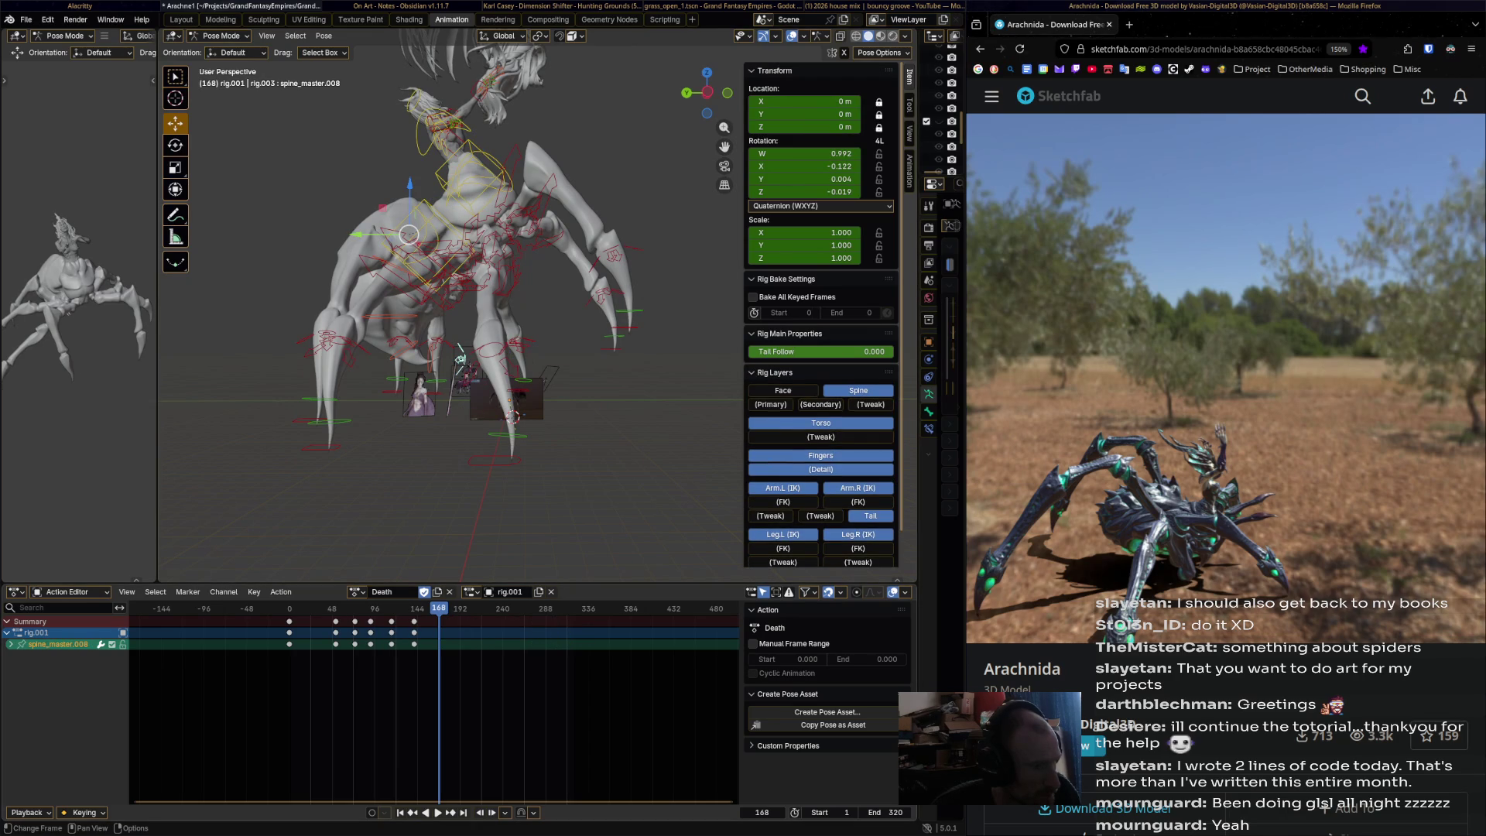
{"action": "key", "text": "r"}
{"action": "left_click", "coordinate": [404, 392]}
{"action": "key", "text": "i"}
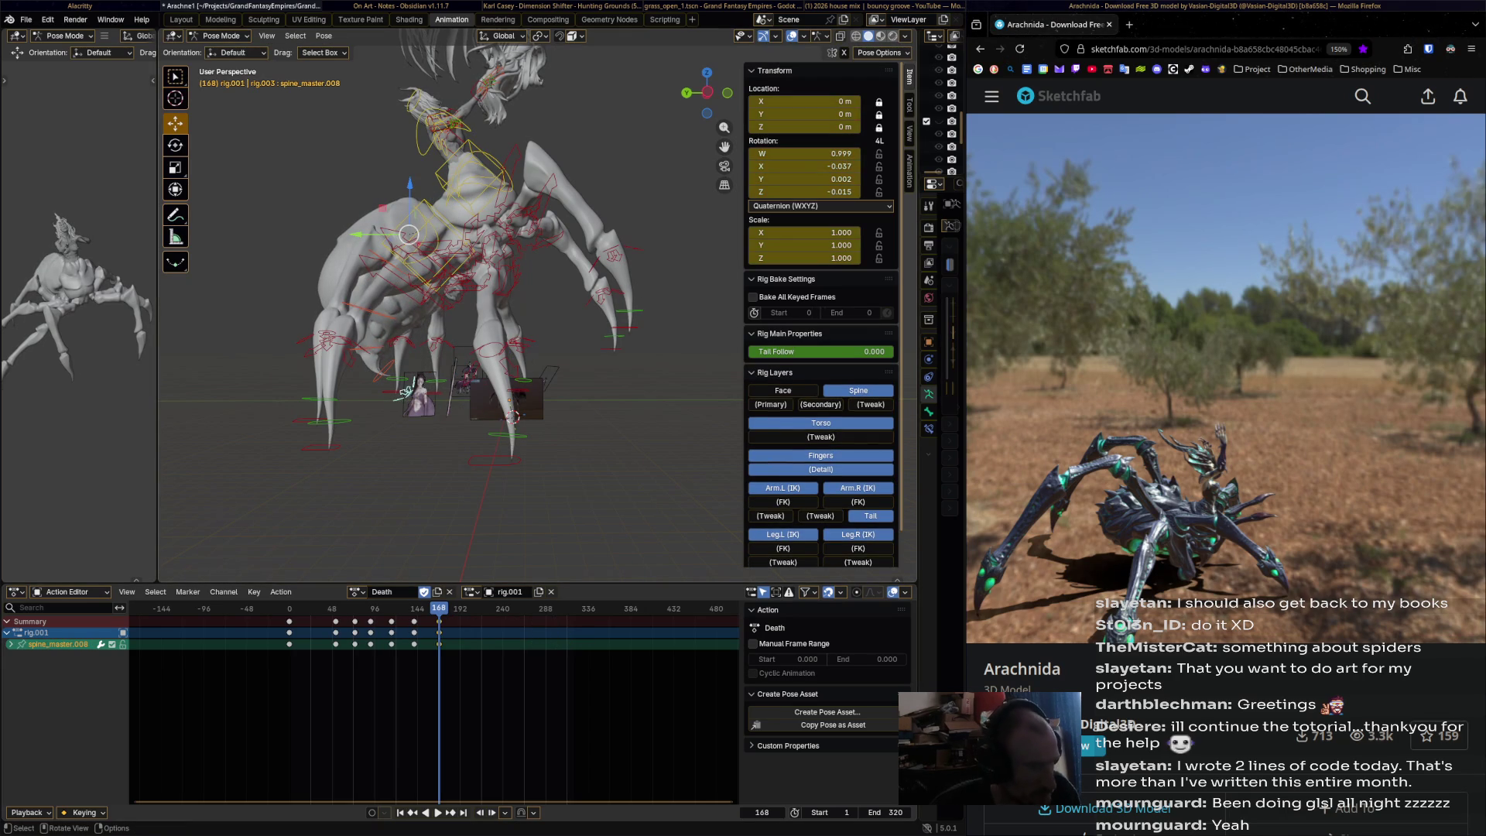
{"action": "key", "text": "Up"}
{"action": "key", "text": "Up"}
{"action": "key", "text": "r"}
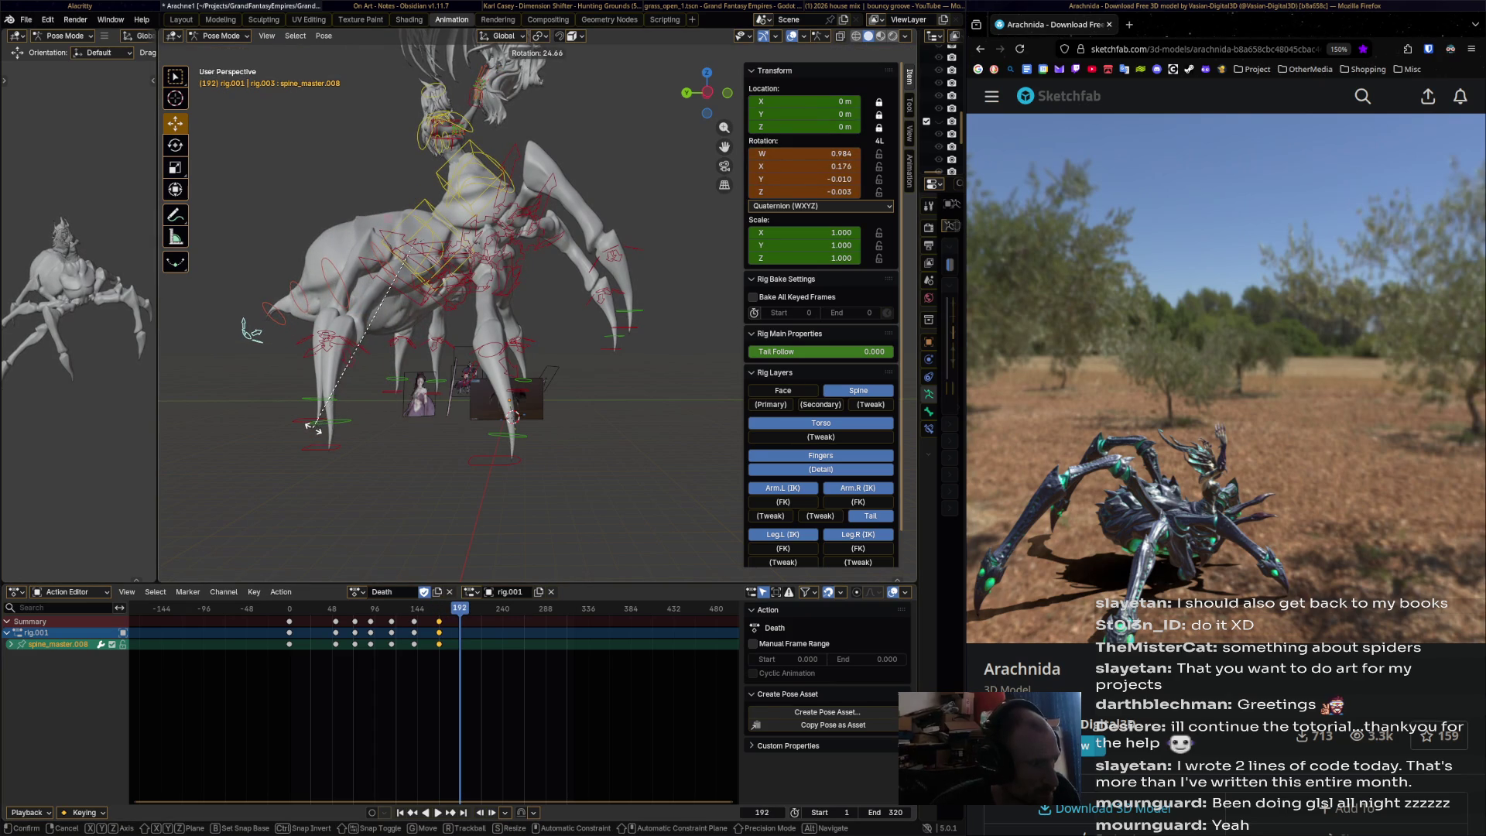
{"action": "left_click", "coordinate": [313, 434]}
{"action": "key", "text": "i"}
- Rotate and key spine_master.008 at frames 201 and 206
{"action": "scroll", "coordinate": [251, 331], "scroll_direction": "down", "scroll_amount": 9, "text": "alt"}
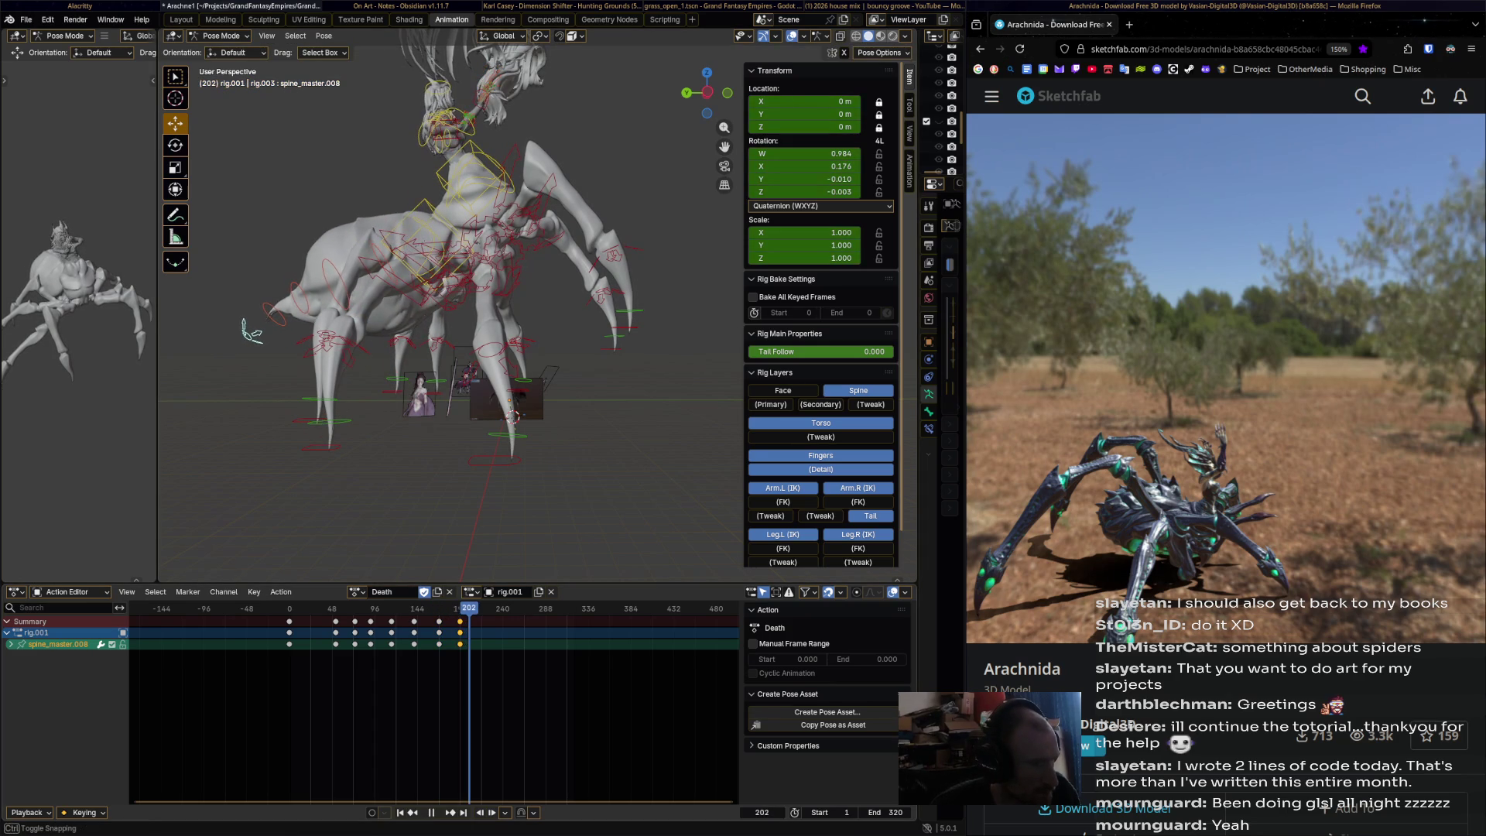
{"action": "key", "text": "r"}
{"action": "left_click", "coordinate": [260, 344]}
{"action": "key", "text": "i"}
{"action": "scroll", "coordinate": [427, 557], "scroll_direction": "down", "scroll_amount": 5, "text": "alt"}
{"action": "key", "text": "r"}
{"action": "left_click", "coordinate": [427, 556]}
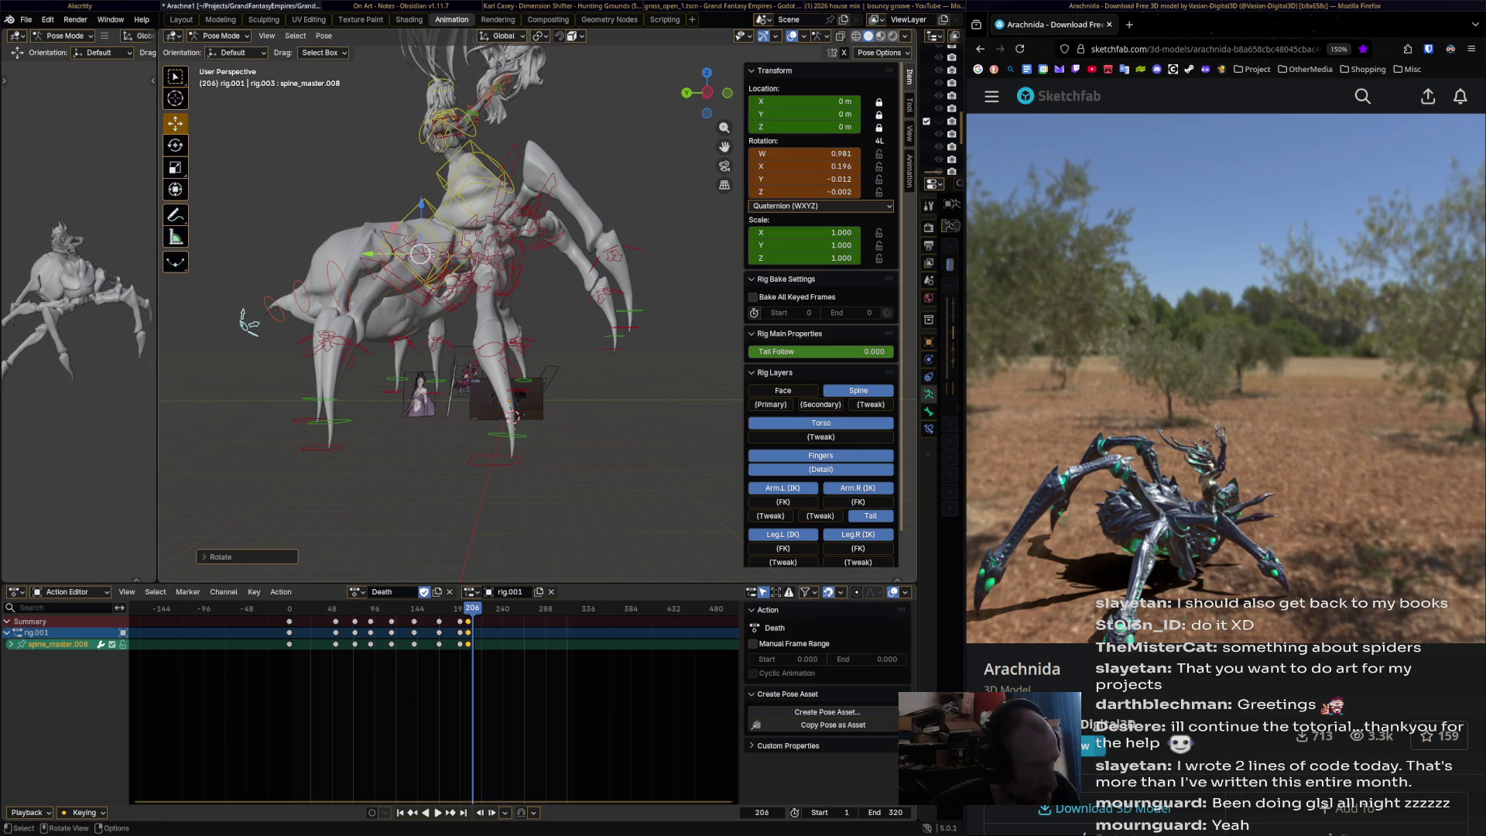
{"action": "key", "text": "i"}
- Bend and key the spine bone at frame 212, readjusting once, then at frame 217
{"action": "scroll", "coordinate": [246, 322], "scroll_direction": "down", "scroll_amount": 6, "text": "alt"}
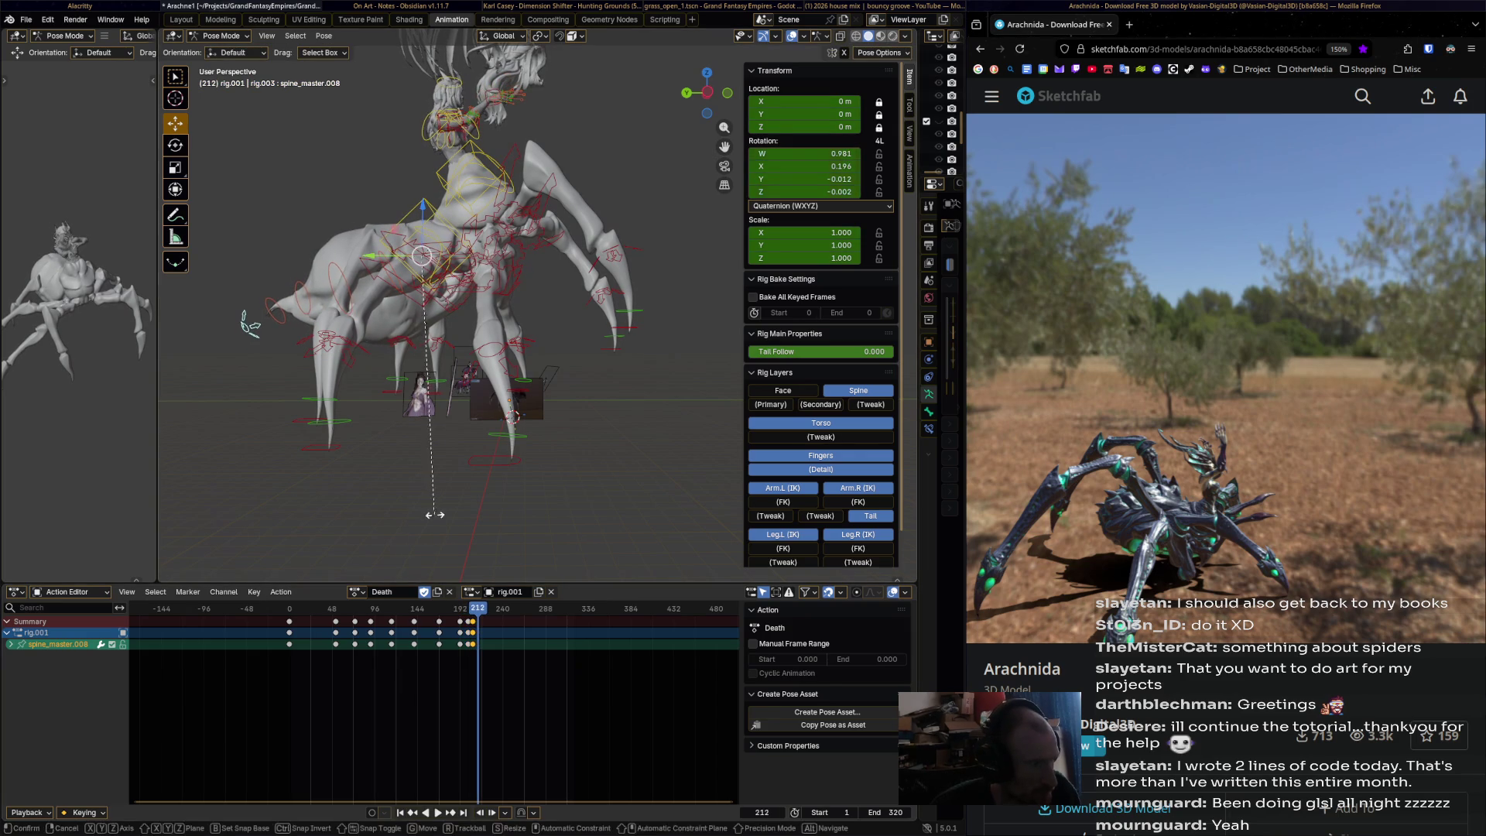
{"action": "key", "text": "r"}
{"action": "left_click", "coordinate": [241, 304]}
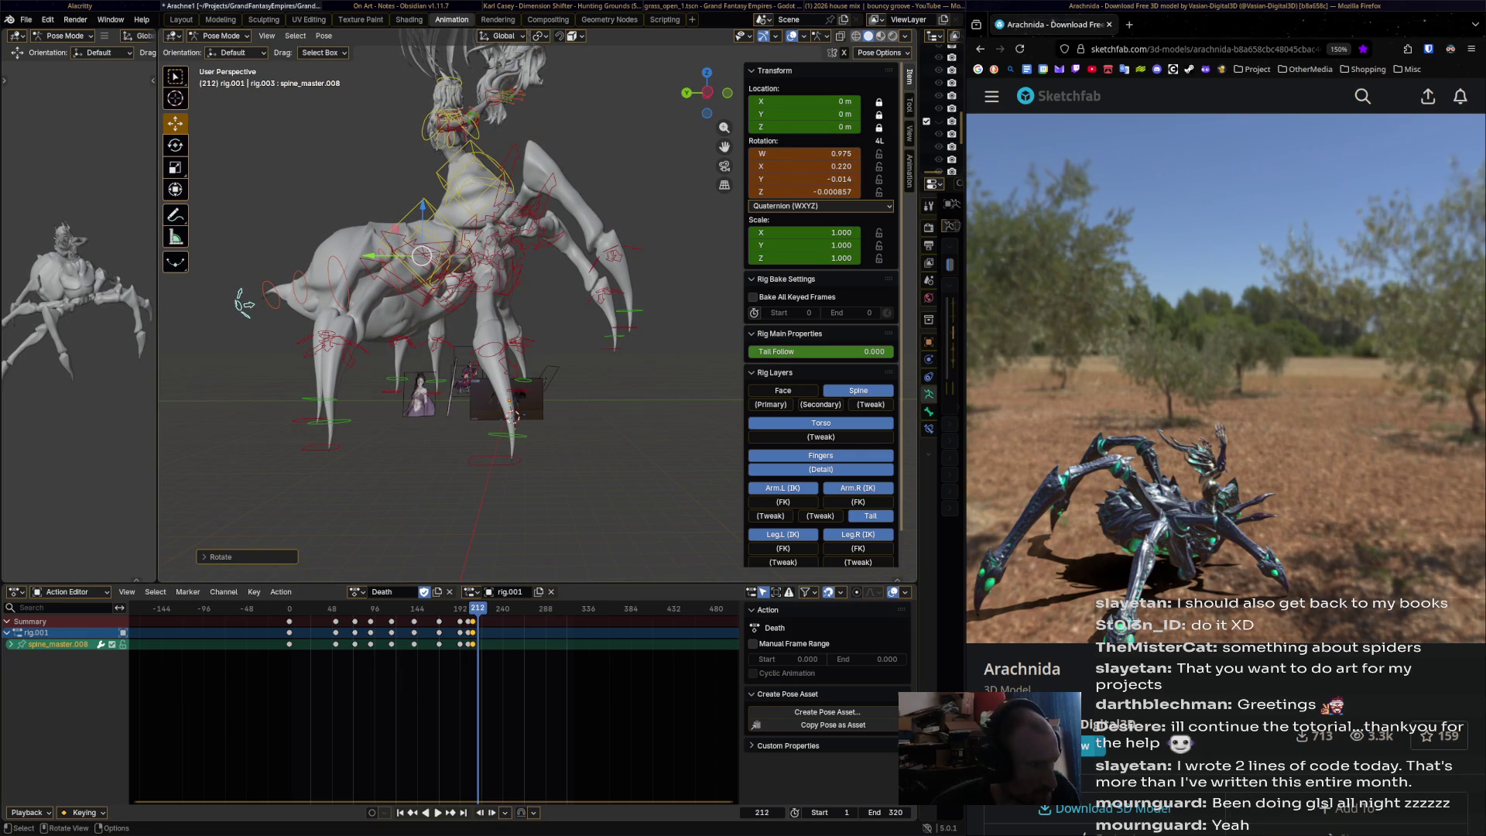
{"action": "key", "text": "r"}
{"action": "left_click", "coordinate": [270, 361]}
{"action": "key", "text": "i"}
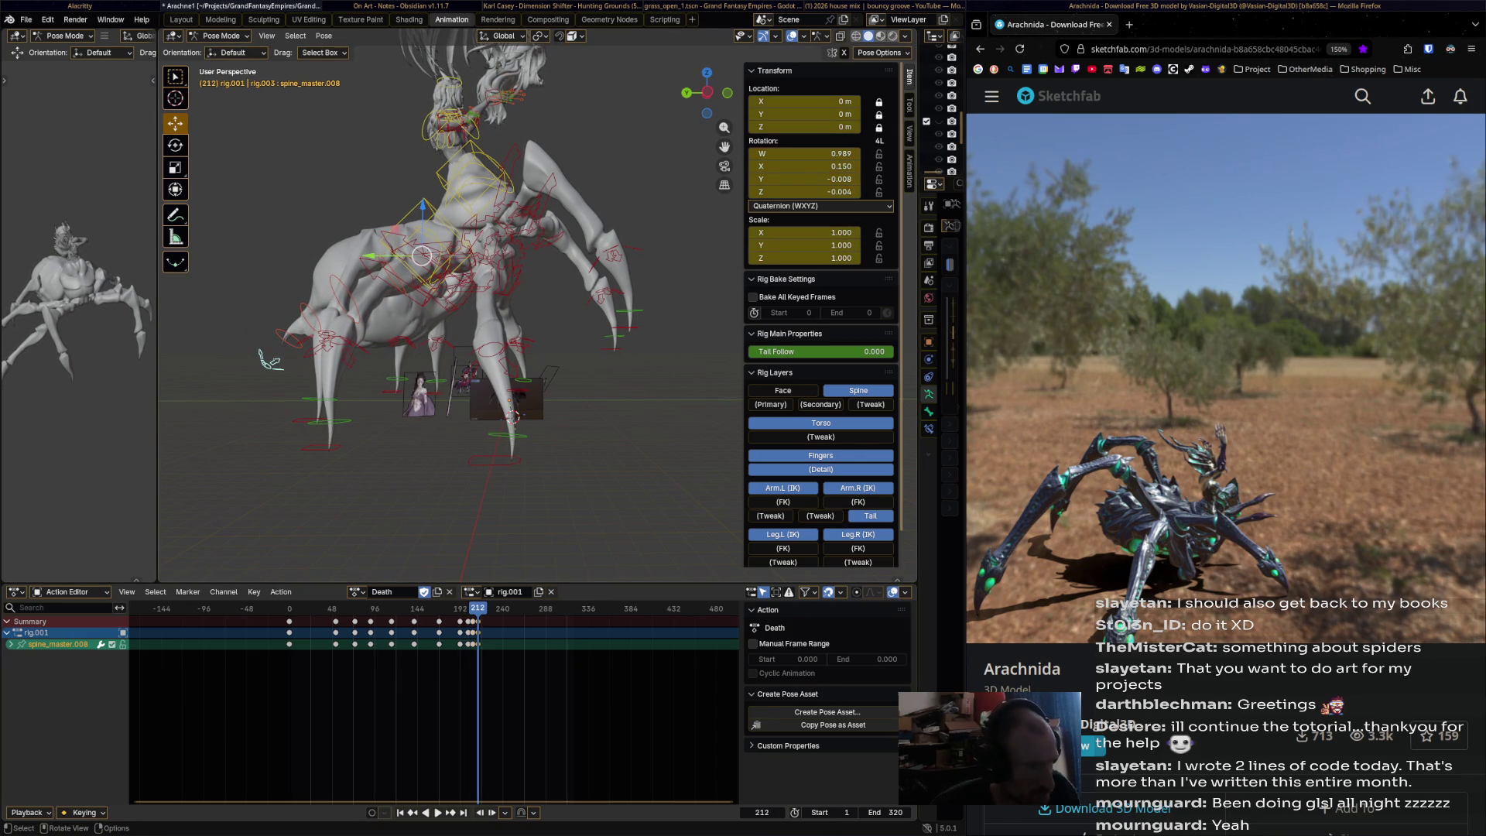
{"action": "scroll", "coordinate": [271, 360], "scroll_direction": "down", "scroll_amount": 5, "text": "alt"}
{"action": "key", "text": "r"}
{"action": "left_click", "coordinate": [248, 326]}
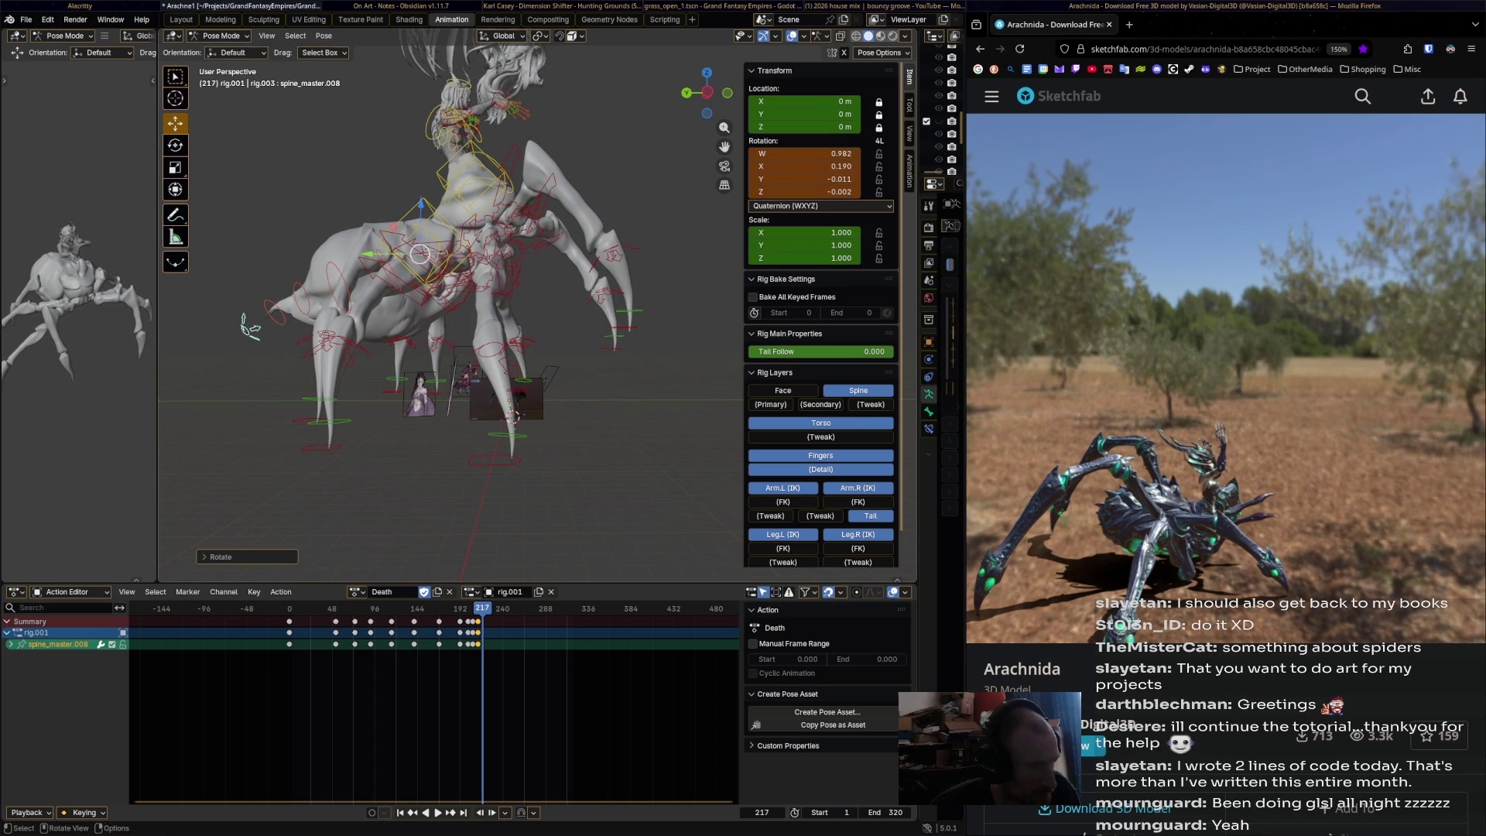
{"action": "key", "text": "i"}
- Rotate and key the spine bone at frames 221, 229 and 235
{"action": "scroll", "coordinate": [248, 325], "scroll_direction": "down", "scroll_amount": 4, "text": "alt"}
{"action": "key", "text": "r"}
{"action": "left_click", "coordinate": [260, 346]}
{"action": "key", "text": "i"}
{"action": "scroll", "coordinate": [260, 346], "scroll_direction": "down", "scroll_amount": 8, "text": "alt"}
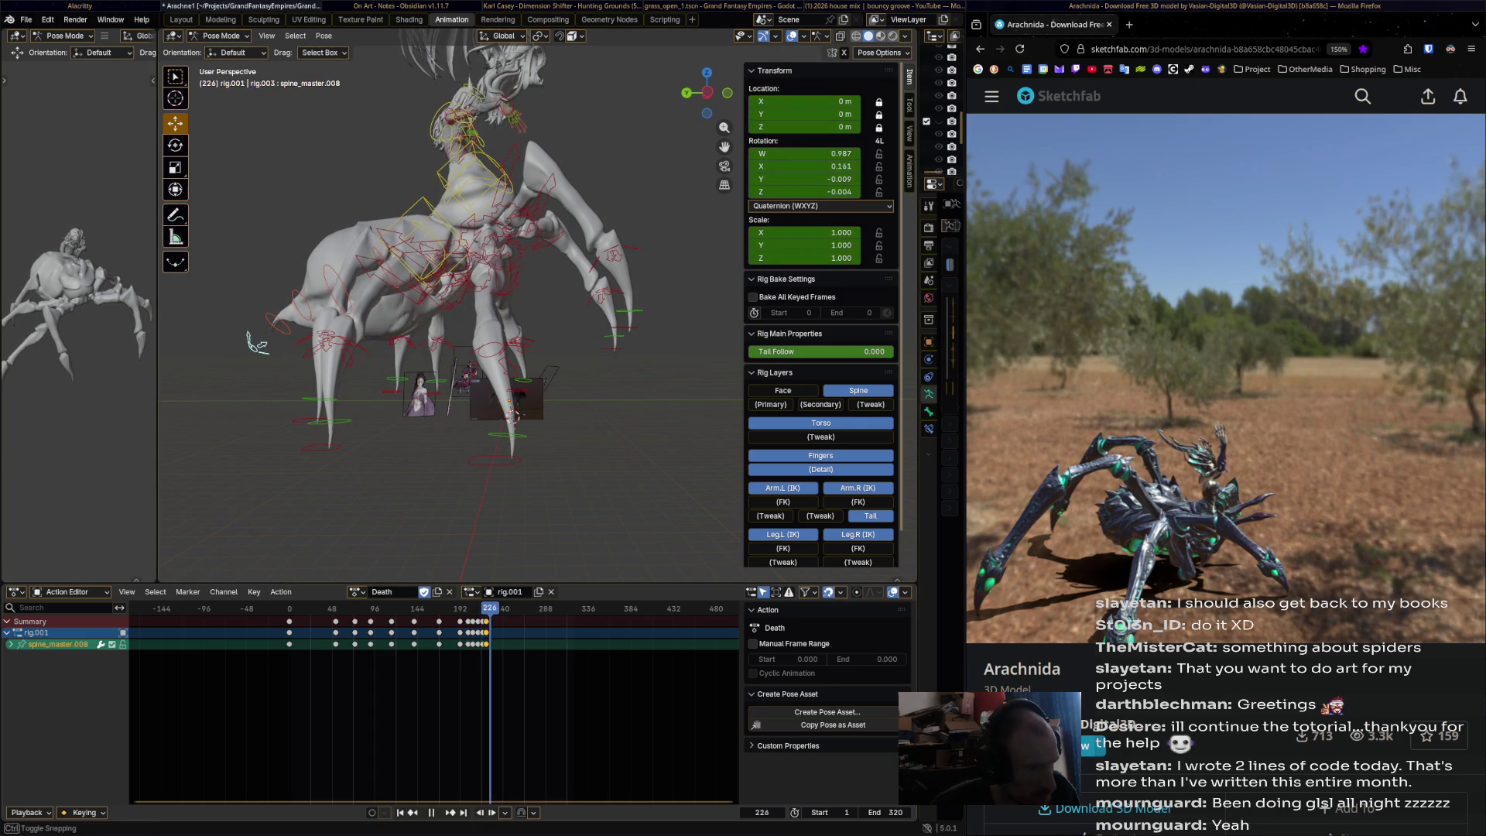
{"action": "key", "text": "r"}
{"action": "left_click", "coordinate": [237, 291]}
{"action": "key", "text": "i"}
{"action": "scroll", "coordinate": [237, 291], "scroll_direction": "down", "scroll_amount": 6, "text": "alt"}
{"action": "key", "text": "r"}
{"action": "left_click", "coordinate": [242, 310]}
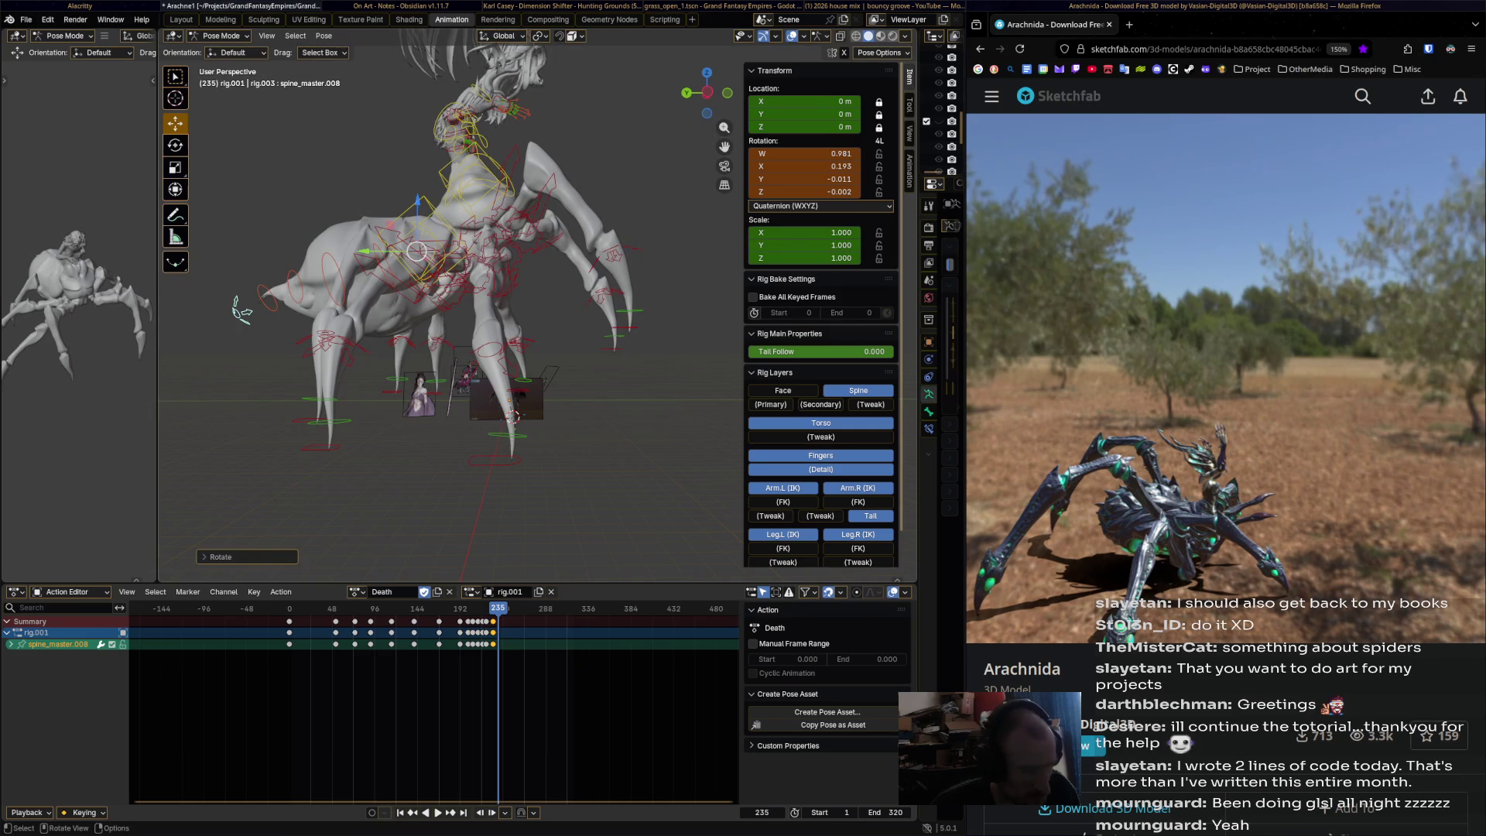
{"action": "key", "text": "i"}
- Rotate and key the spine bone at frames 243 and 250
{"action": "scroll", "coordinate": [242, 309], "scroll_direction": "down", "scroll_amount": 8, "text": "alt"}
{"action": "key", "text": "r"}
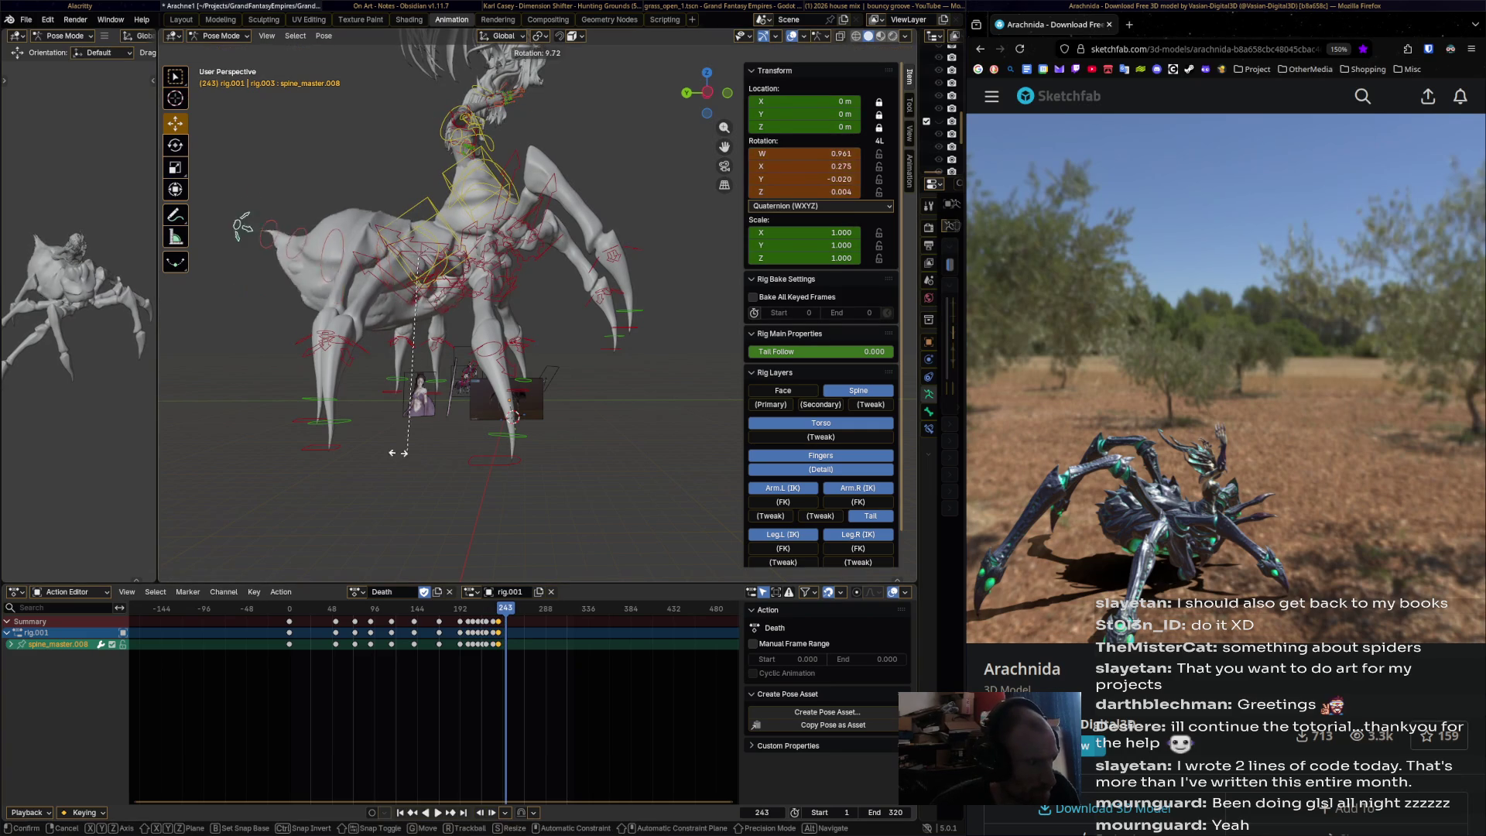
{"action": "left_click", "coordinate": [237, 263]}
{"action": "key", "text": "i"}
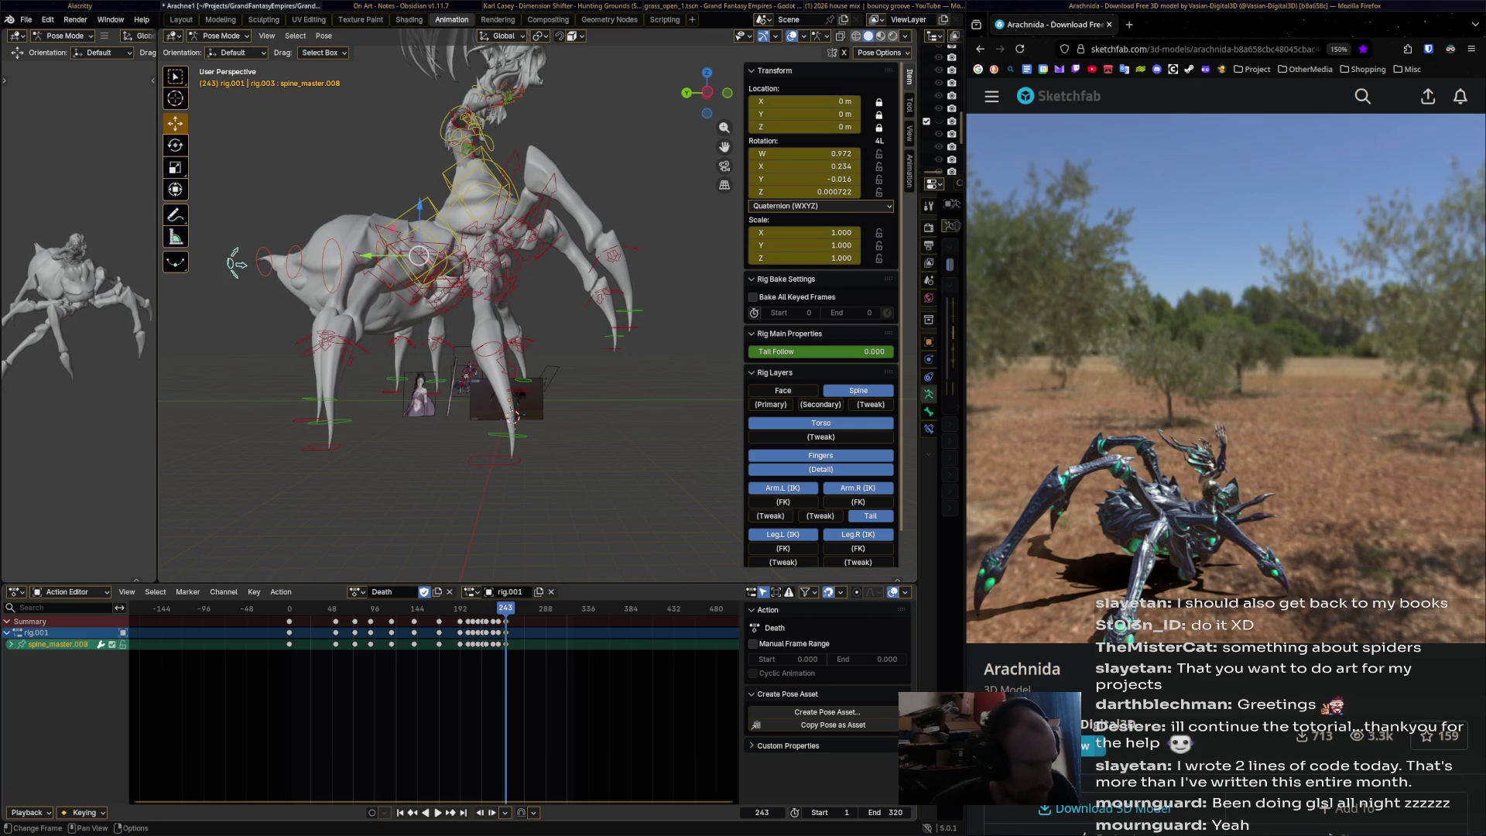
{"action": "scroll", "coordinate": [515, 416], "scroll_direction": "down", "scroll_amount": 7, "text": "alt"}
{"action": "key", "text": "r"}
{"action": "left_click", "coordinate": [480, 460]}
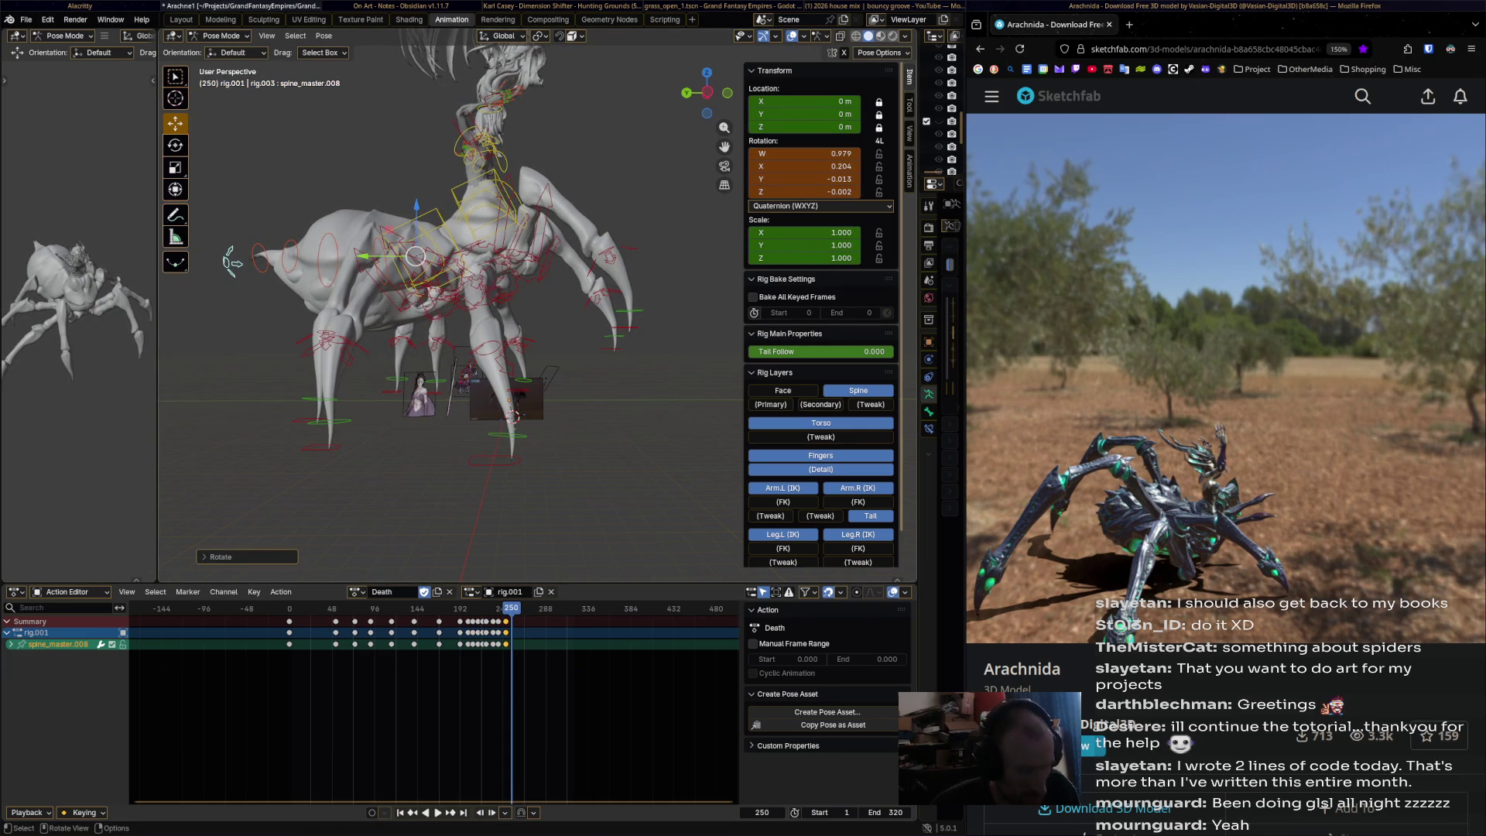
{"action": "key", "text": "i"}
- Step through playback, rotating and keying the spine at frames 254, 261 and 271
{"action": "key", "text": "space"}
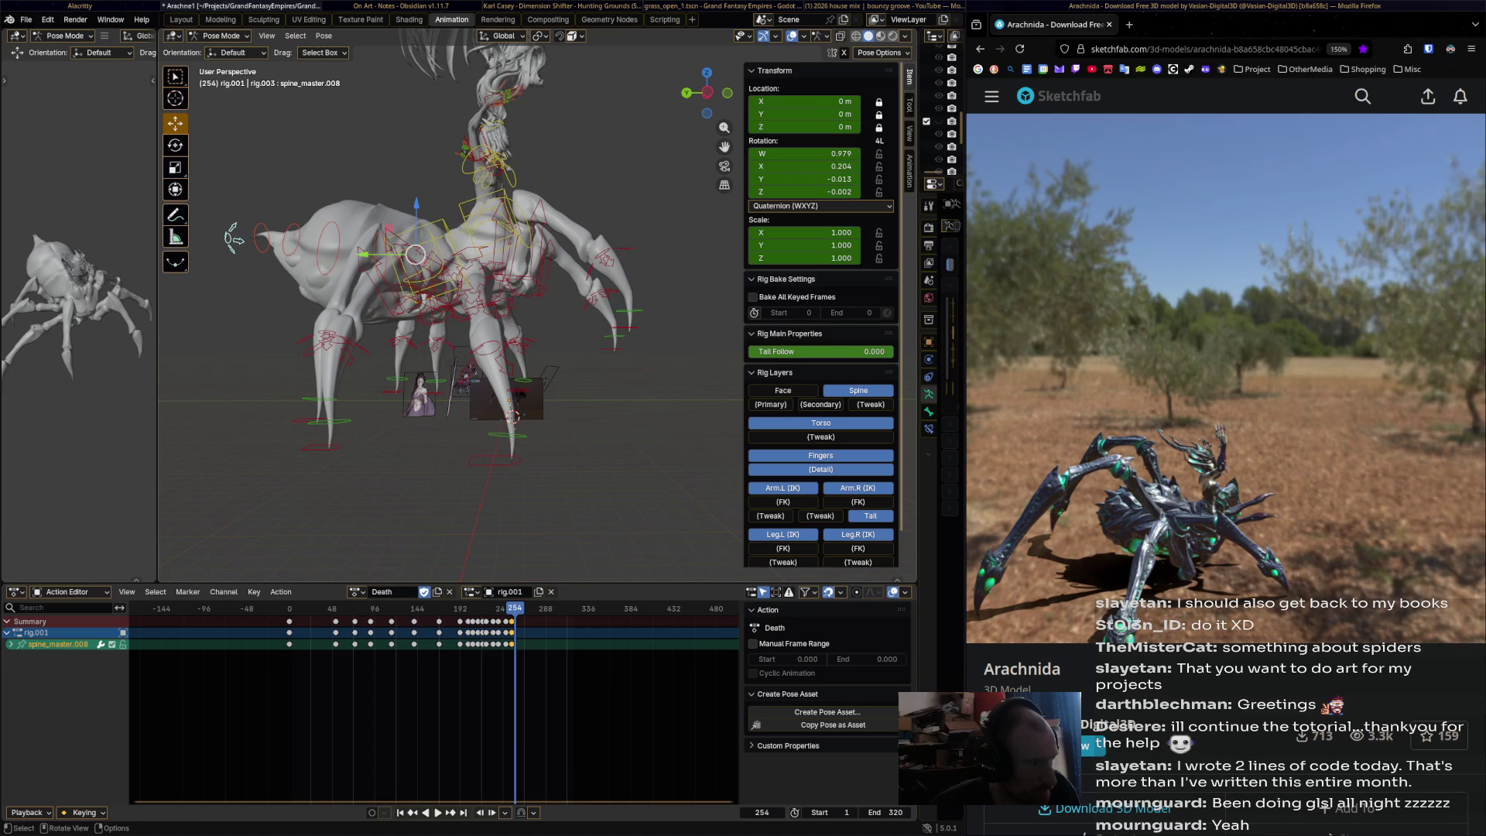
{"action": "key", "text": "r"}
{"action": "left_click", "coordinate": [239, 234]}
{"action": "key", "text": "i"}
{"action": "key", "text": "space"}
{"action": "key", "text": "space"}
{"action": "key", "text": "r"}
{"action": "left_click", "coordinate": [248, 208]}
{"action": "key", "text": "i"}
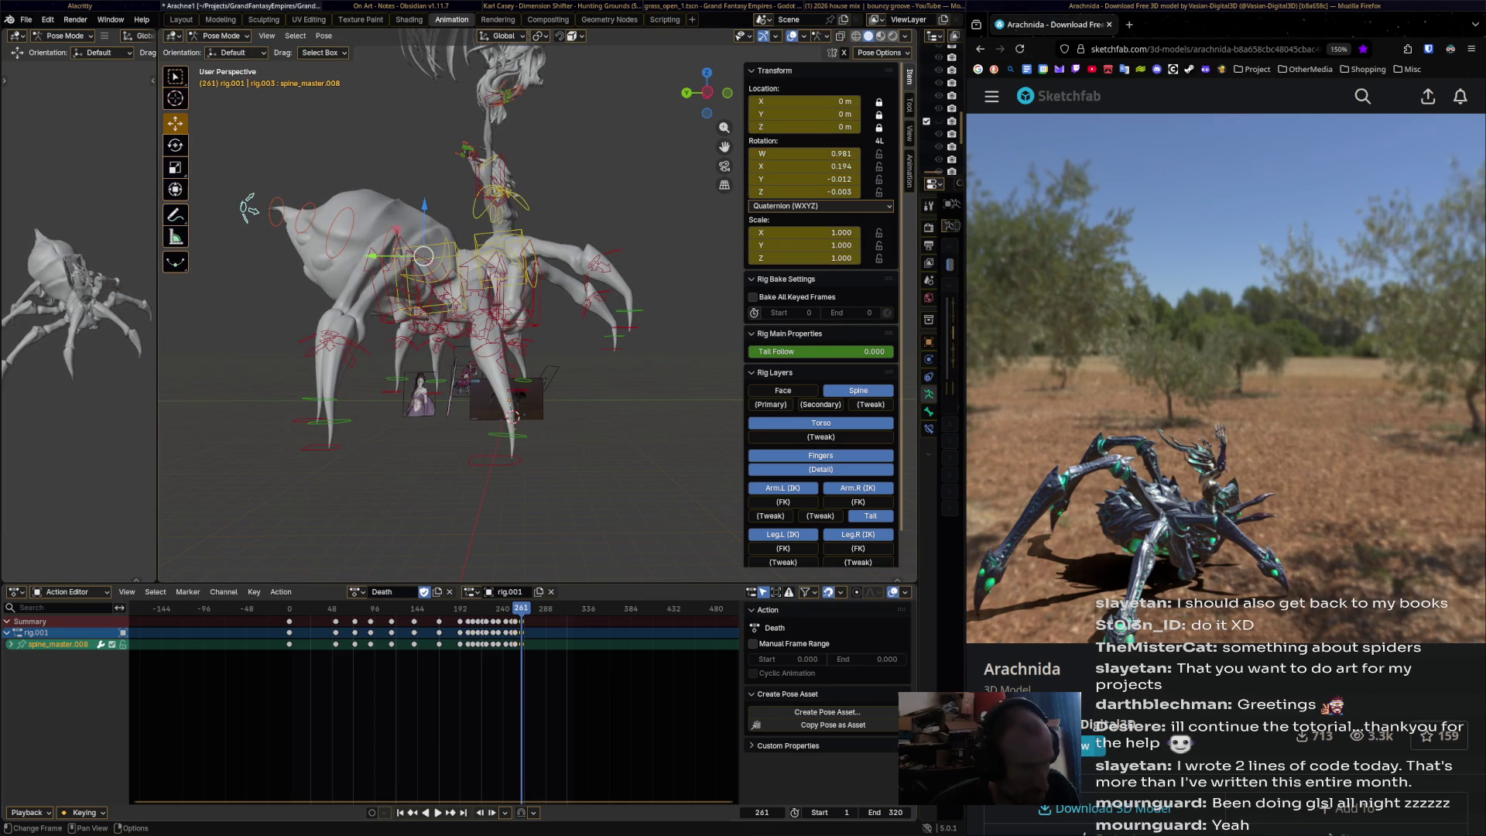
{"action": "key", "text": "space"}
{"action": "key", "text": "space"}
{"action": "key", "text": "r"}
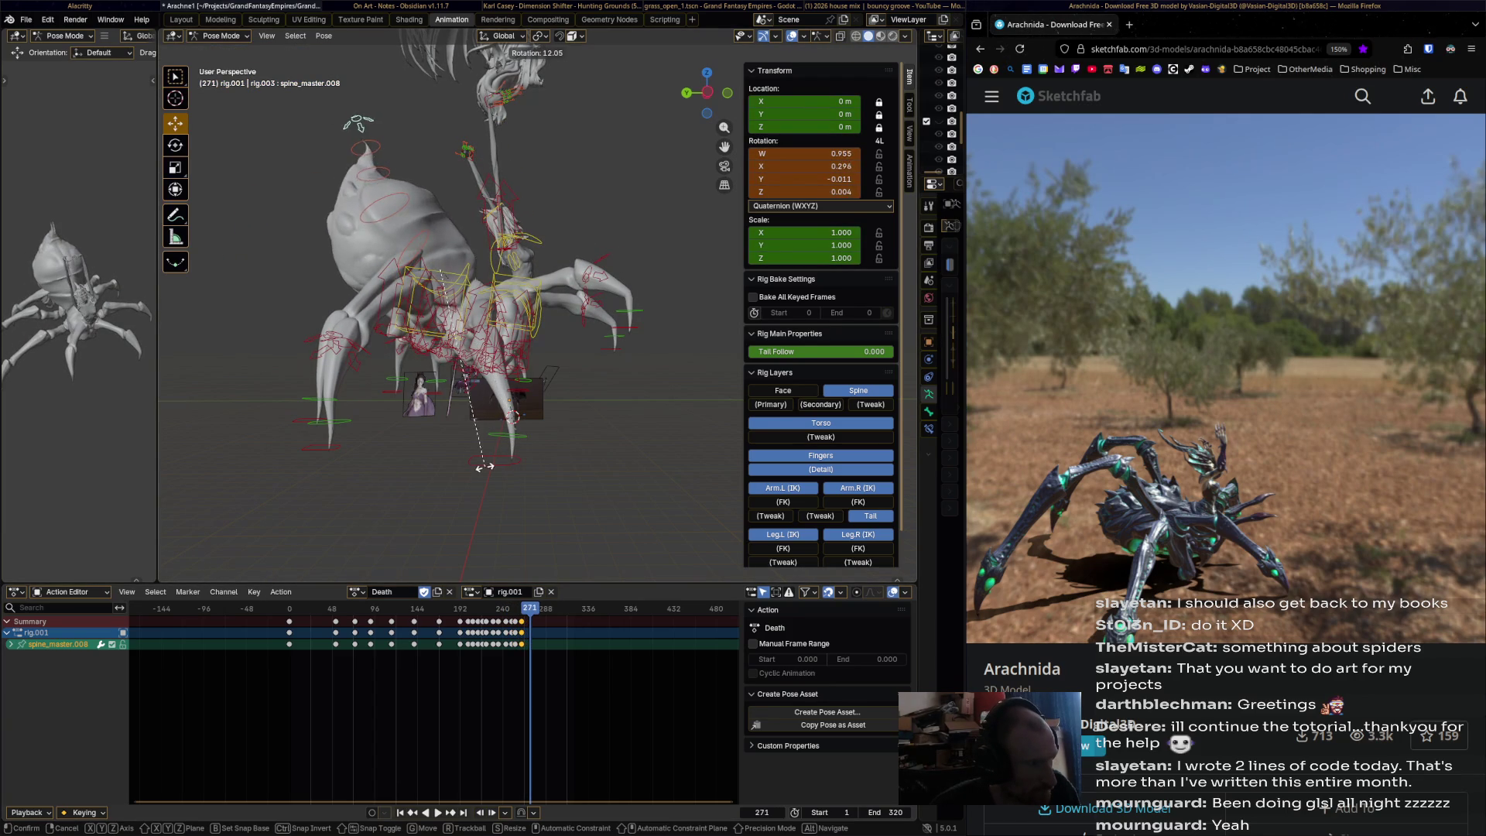
{"action": "left_click", "coordinate": [368, 120]}
{"action": "key", "text": "i"}
- Bend the spine further and key it at frames 286 and 307
{"action": "key", "text": "space"}
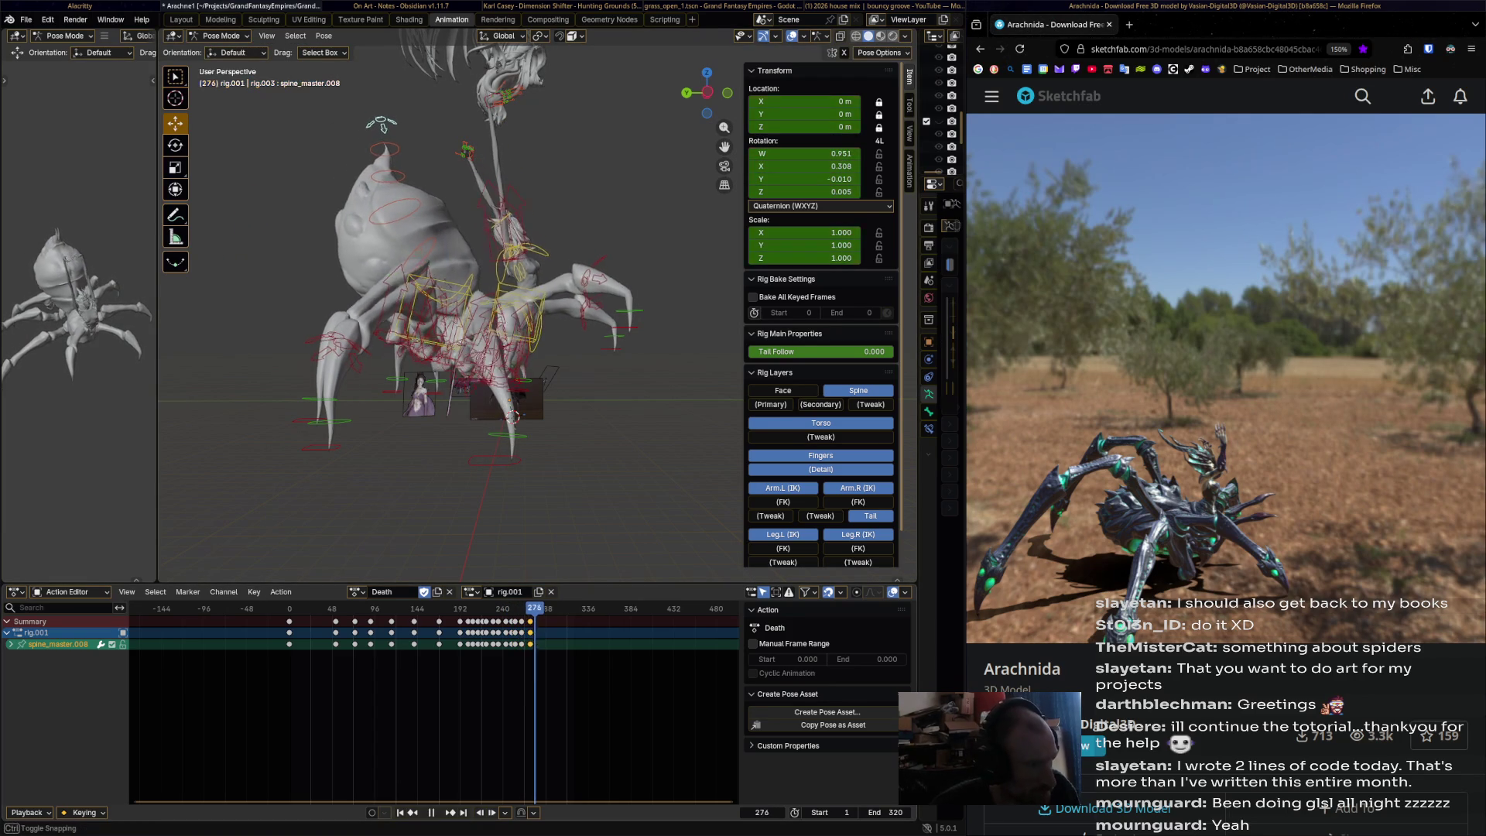
{"action": "key", "text": "space"}
{"action": "key", "text": "r"}
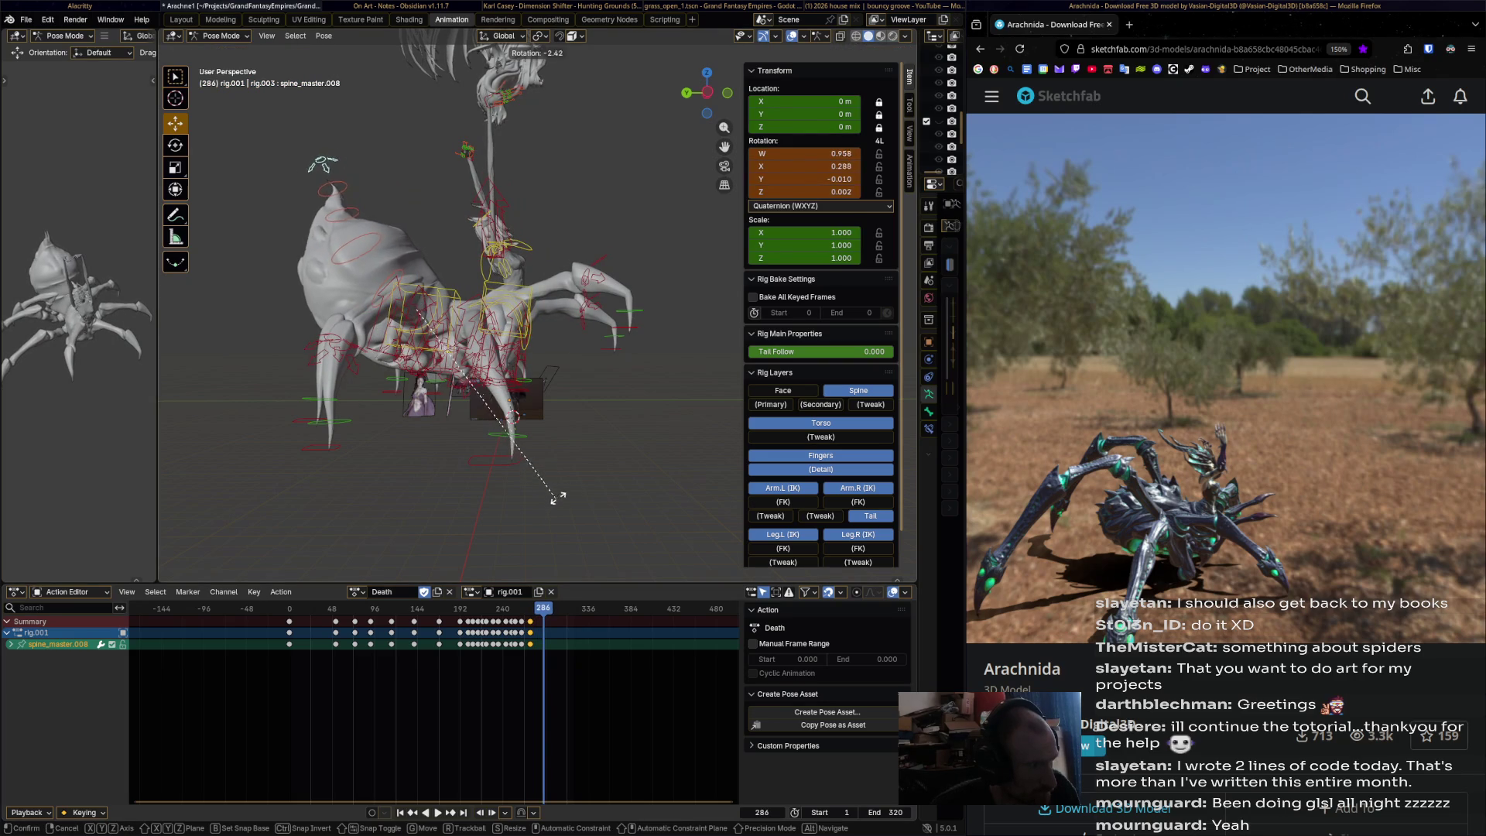
{"action": "left_click", "coordinate": [294, 180]}
{"action": "key", "text": "i"}
{"action": "key", "text": "space"}
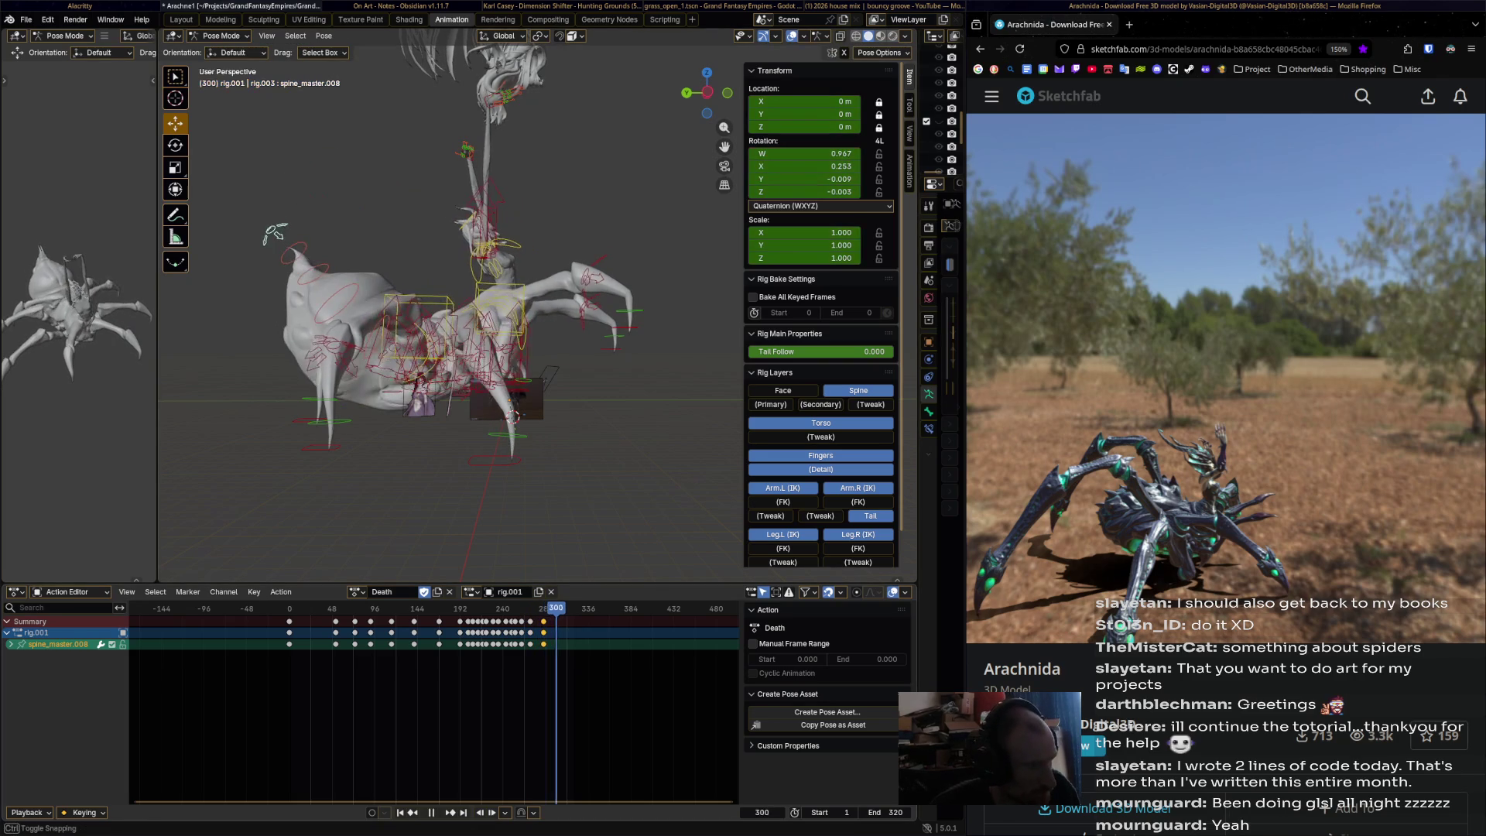
{"action": "key", "text": "r"}
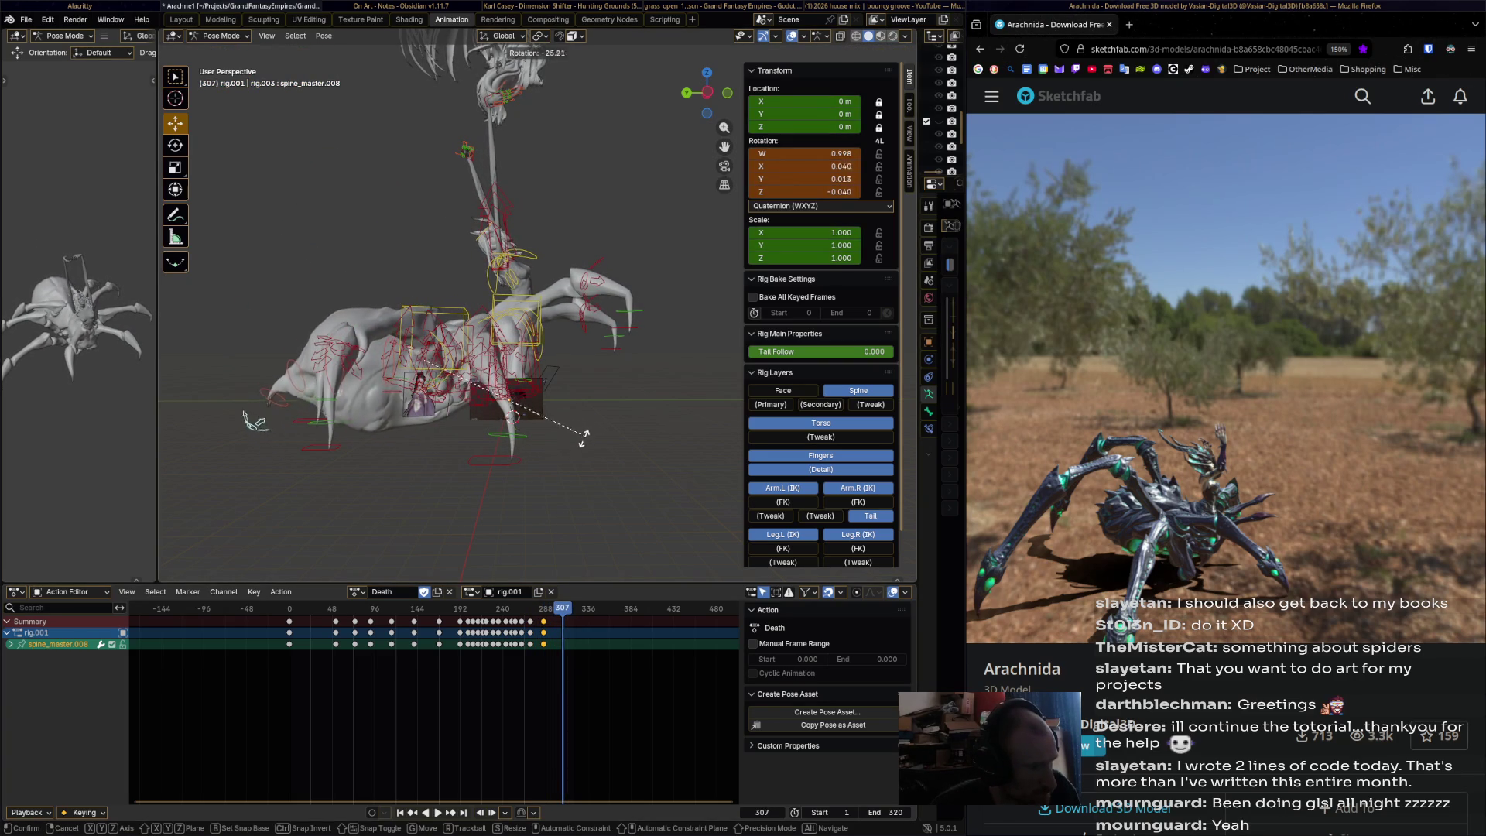
{"action": "left_click", "coordinate": [514, 416]}
{"action": "key", "text": "i"}
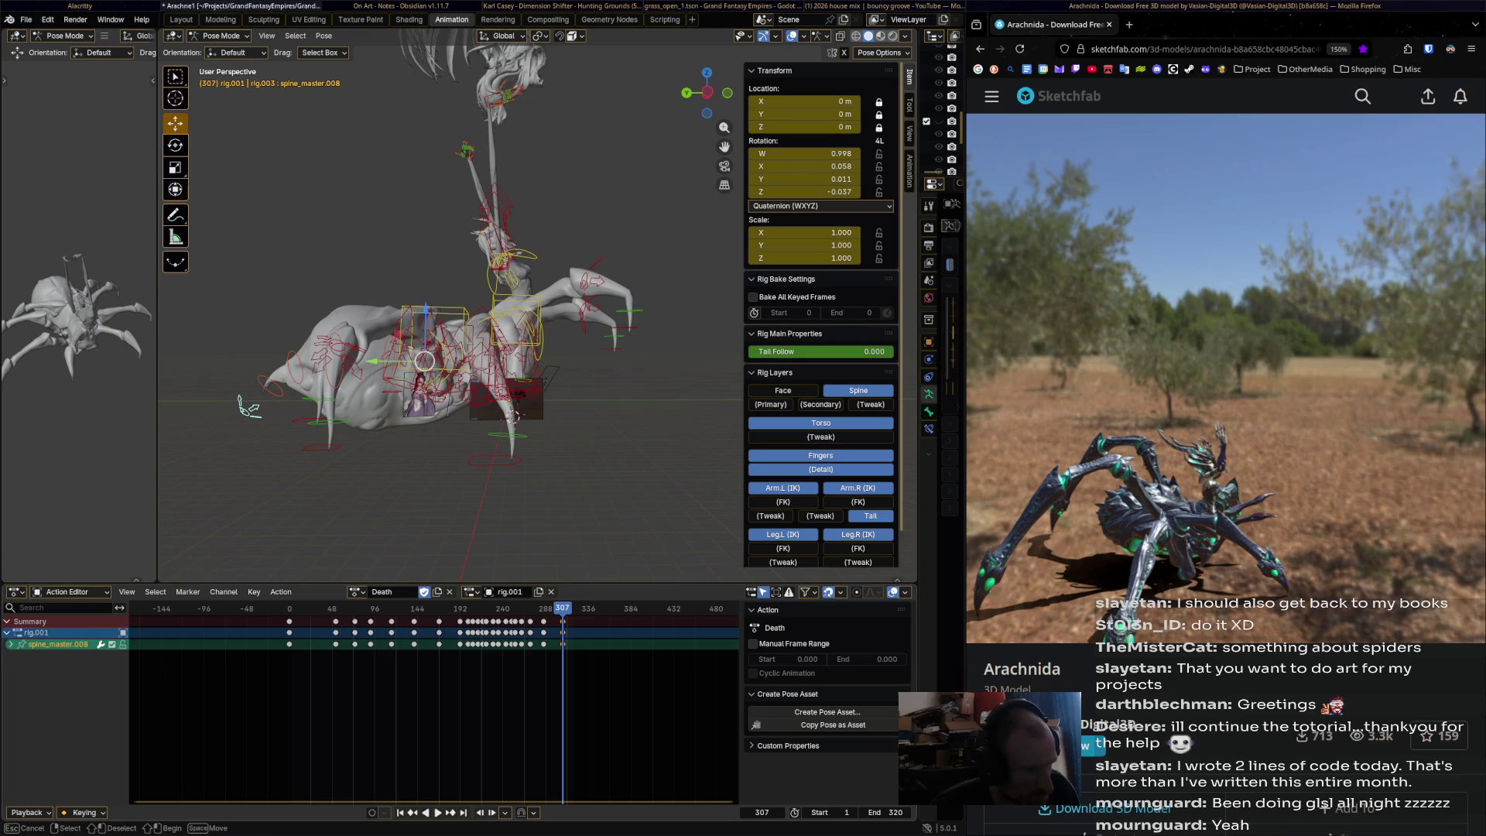
- Key a final spine rotation at frame 317 and play back the Death action
{"action": "key", "text": "Up"}
{"action": "key", "text": "r"}
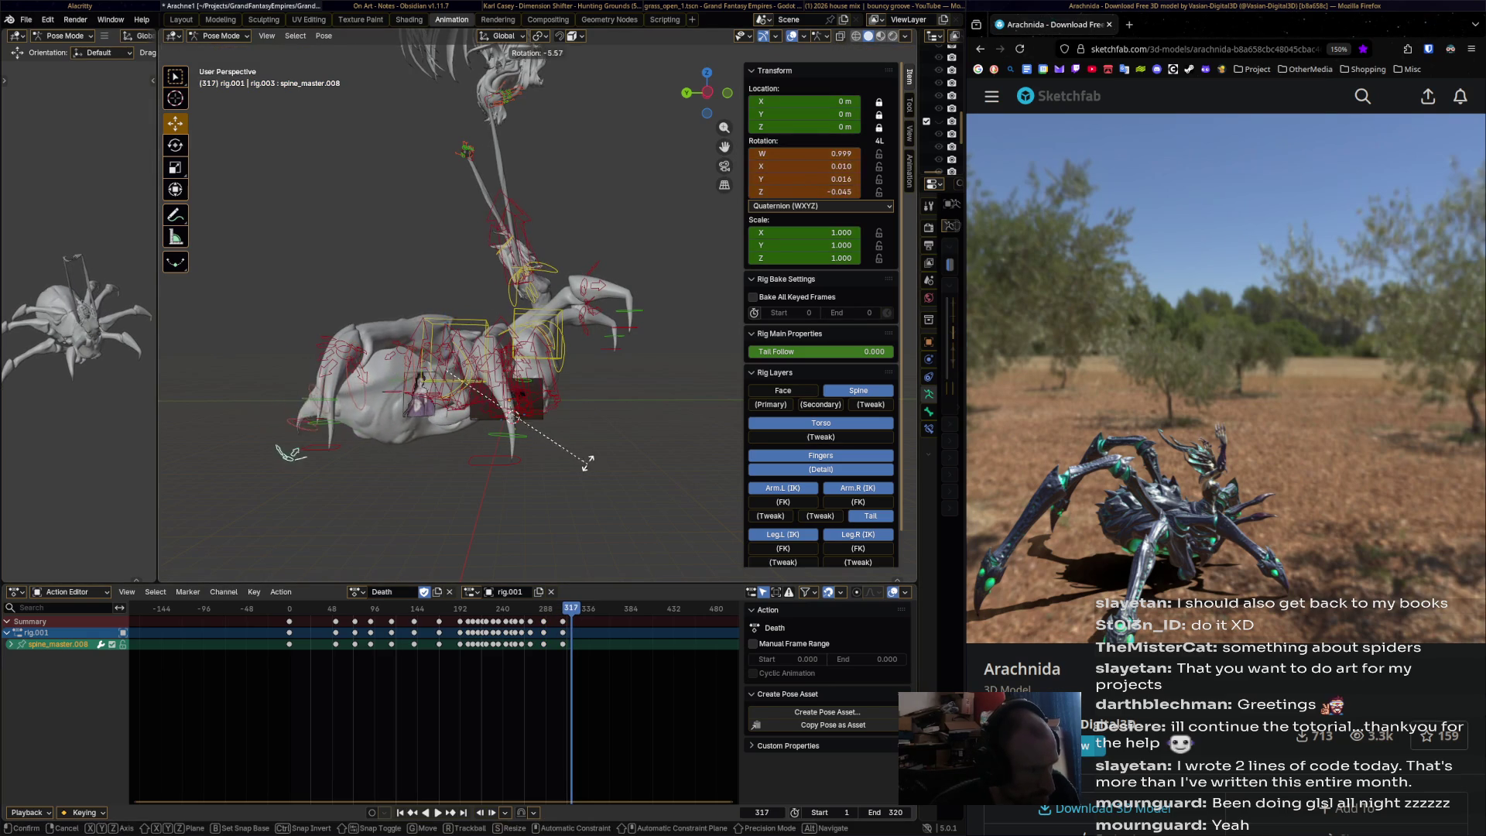
{"action": "left_click", "coordinate": [586, 468]}
{"action": "key", "text": "i"}
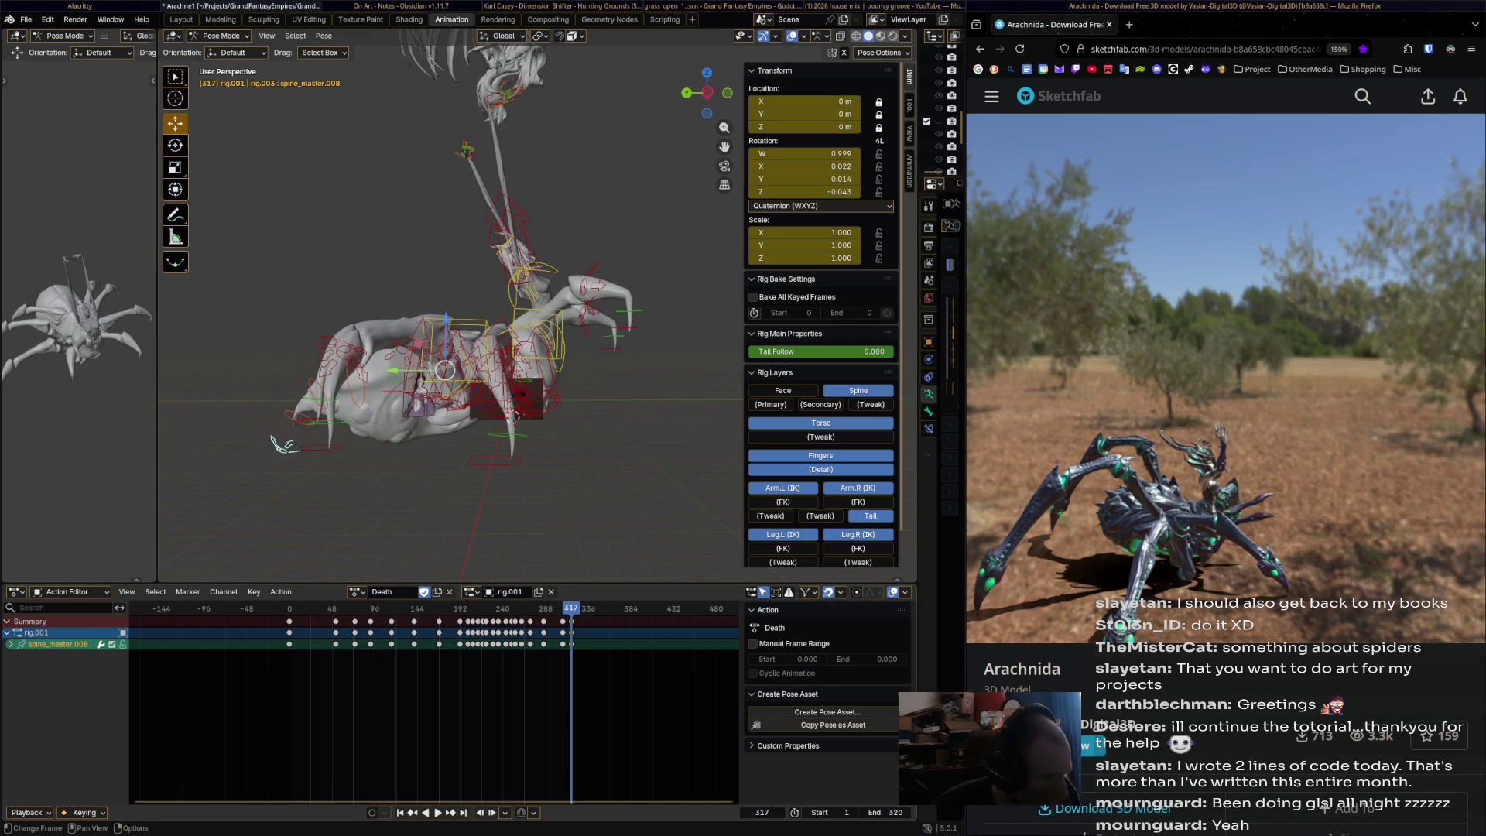
{"action": "key", "text": "space"}
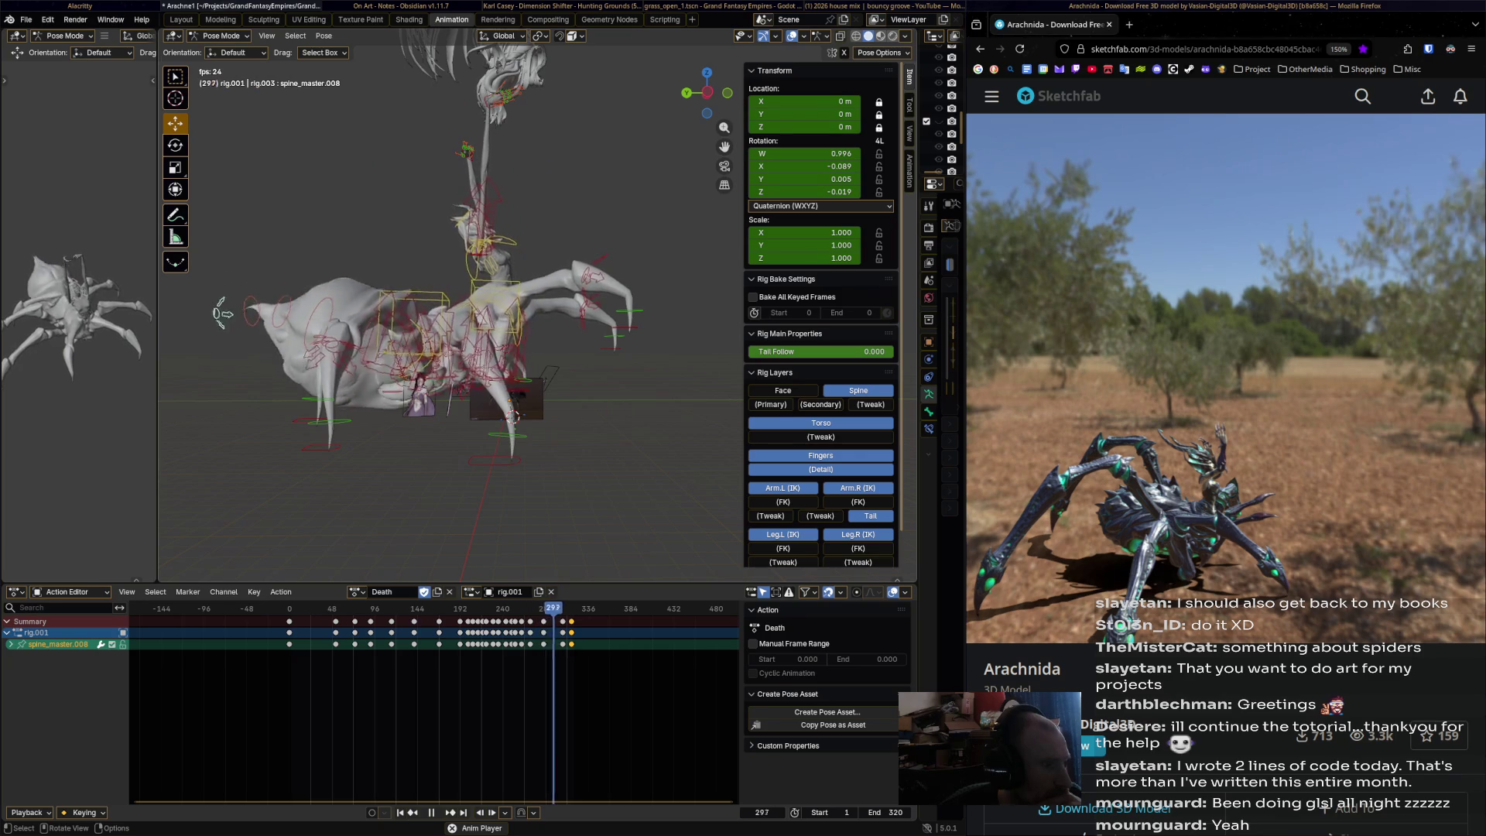
- Stop playback, return to about frame 192 and select the chest.001 bone
{"action": "key", "text": "space"}
{"action": "key", "text": "space"}
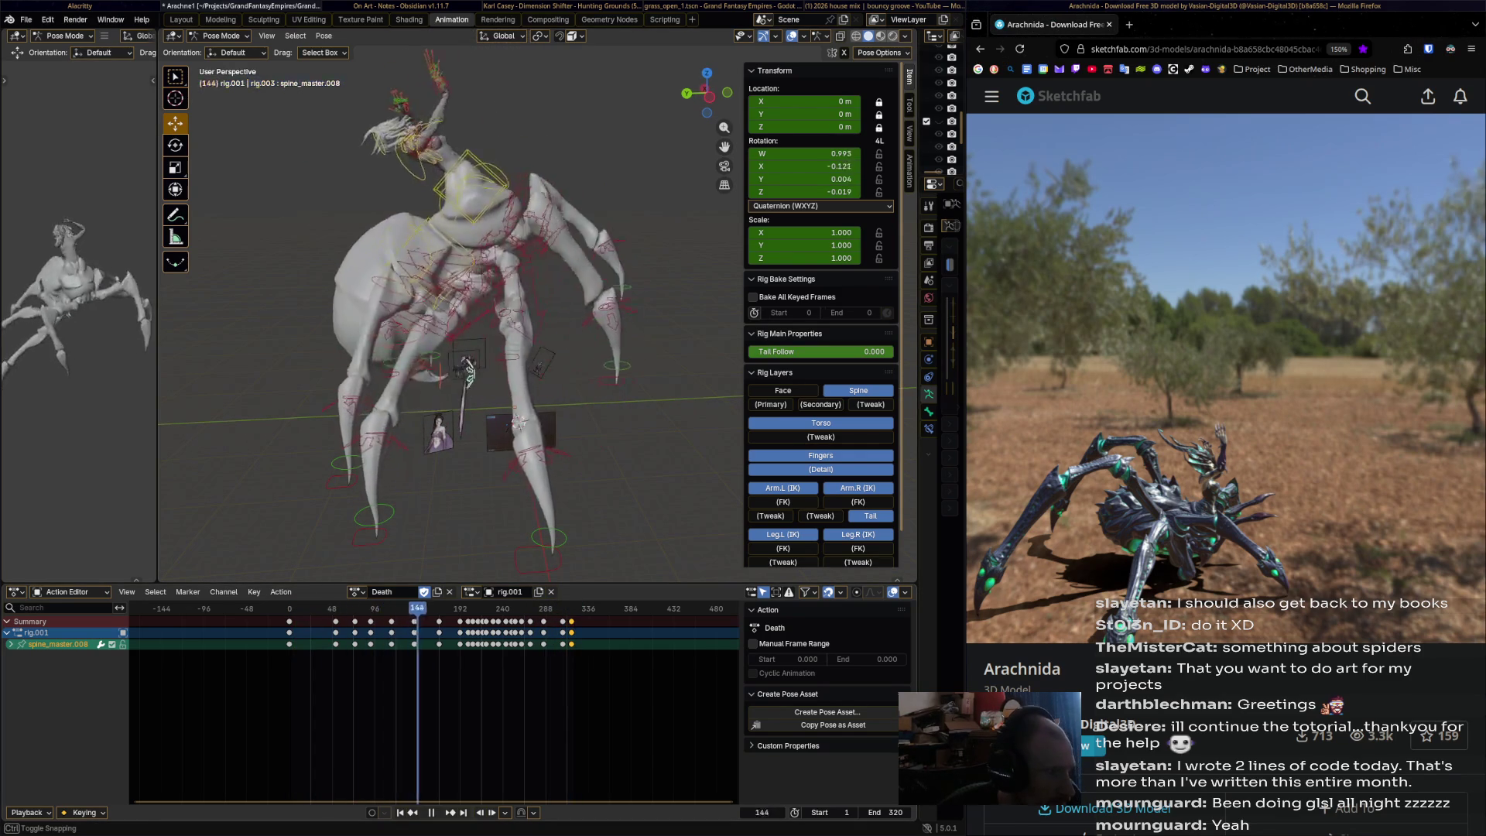
{"action": "mouse_move", "coordinate": [514, 608]}
{"action": "left_mouse_down"}
{"action": "mouse_move", "coordinate": [281, 608]}
{"action": "mouse_move", "coordinate": [424, 608]}
{"action": "left_mouse_up"}
{"action": "left_click", "coordinate": [476, 184]}
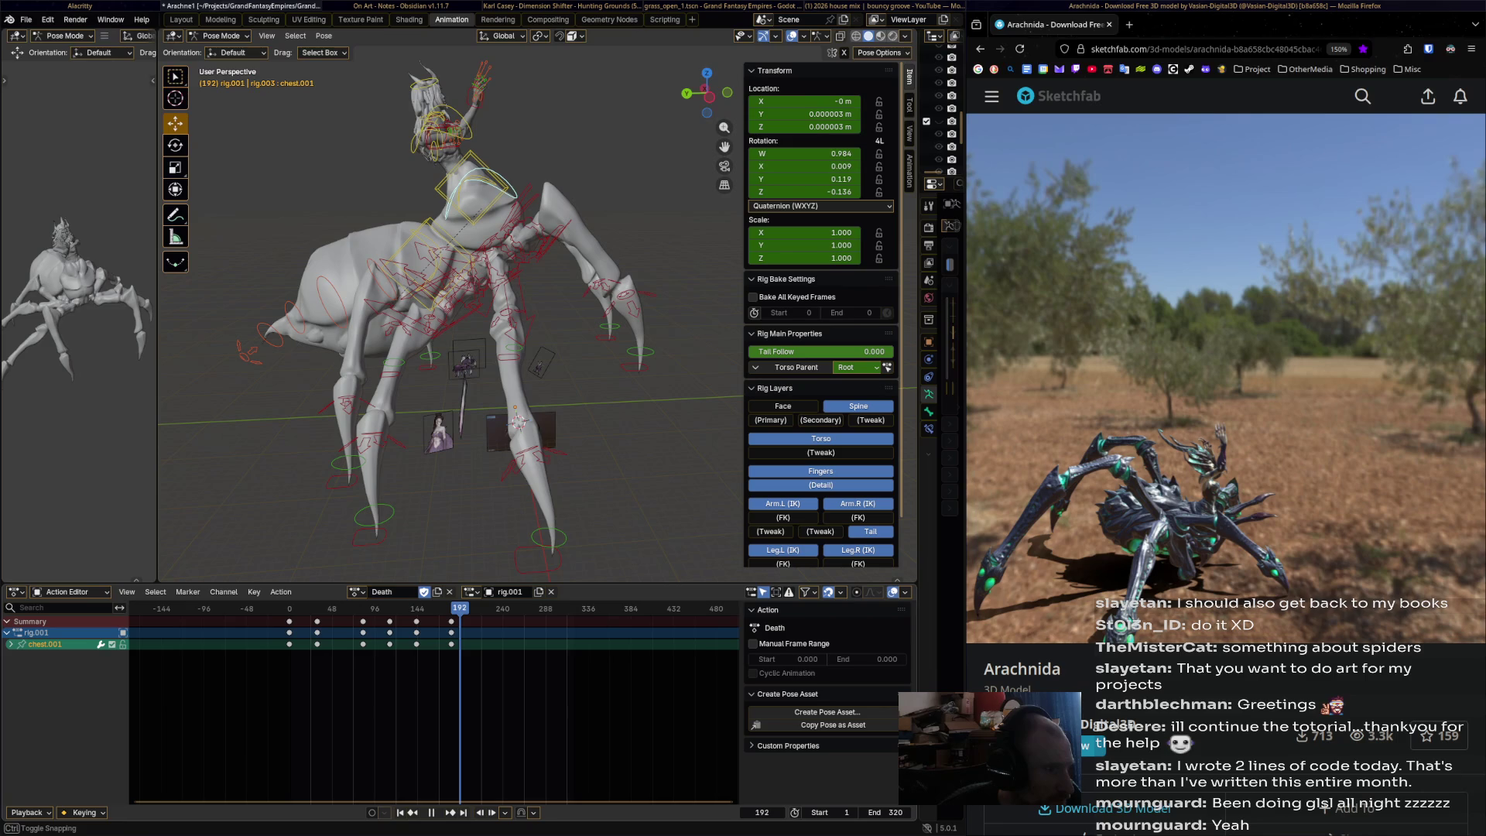
- Rotate and key chest.001 at frames 192 and 203
{"action": "key", "text": "r"}
{"action": "left_click", "coordinate": [652, 222]}
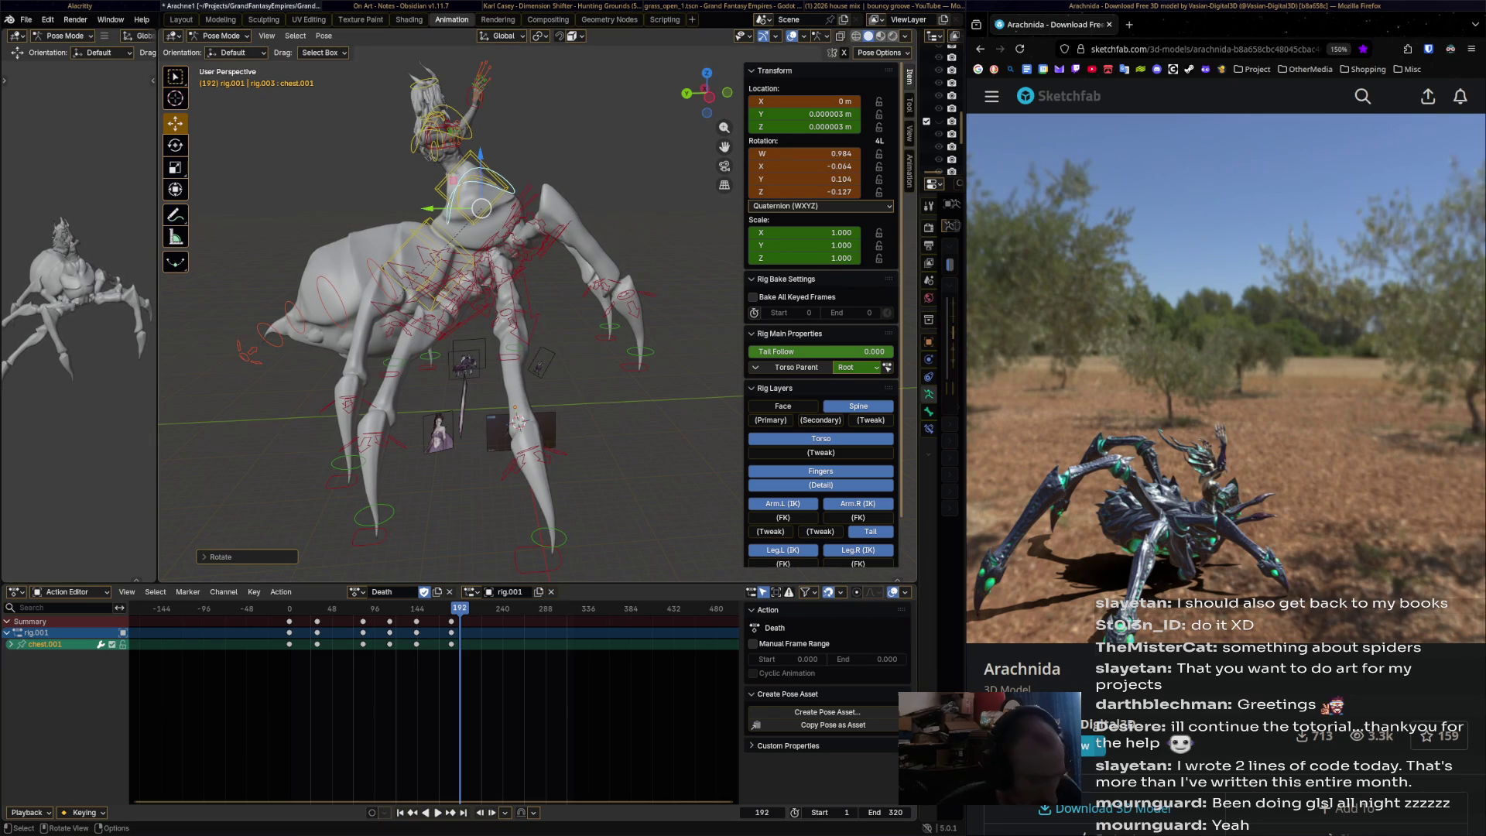
{"action": "key", "text": "i"}
{"action": "left_click", "coordinate": [469, 609]}
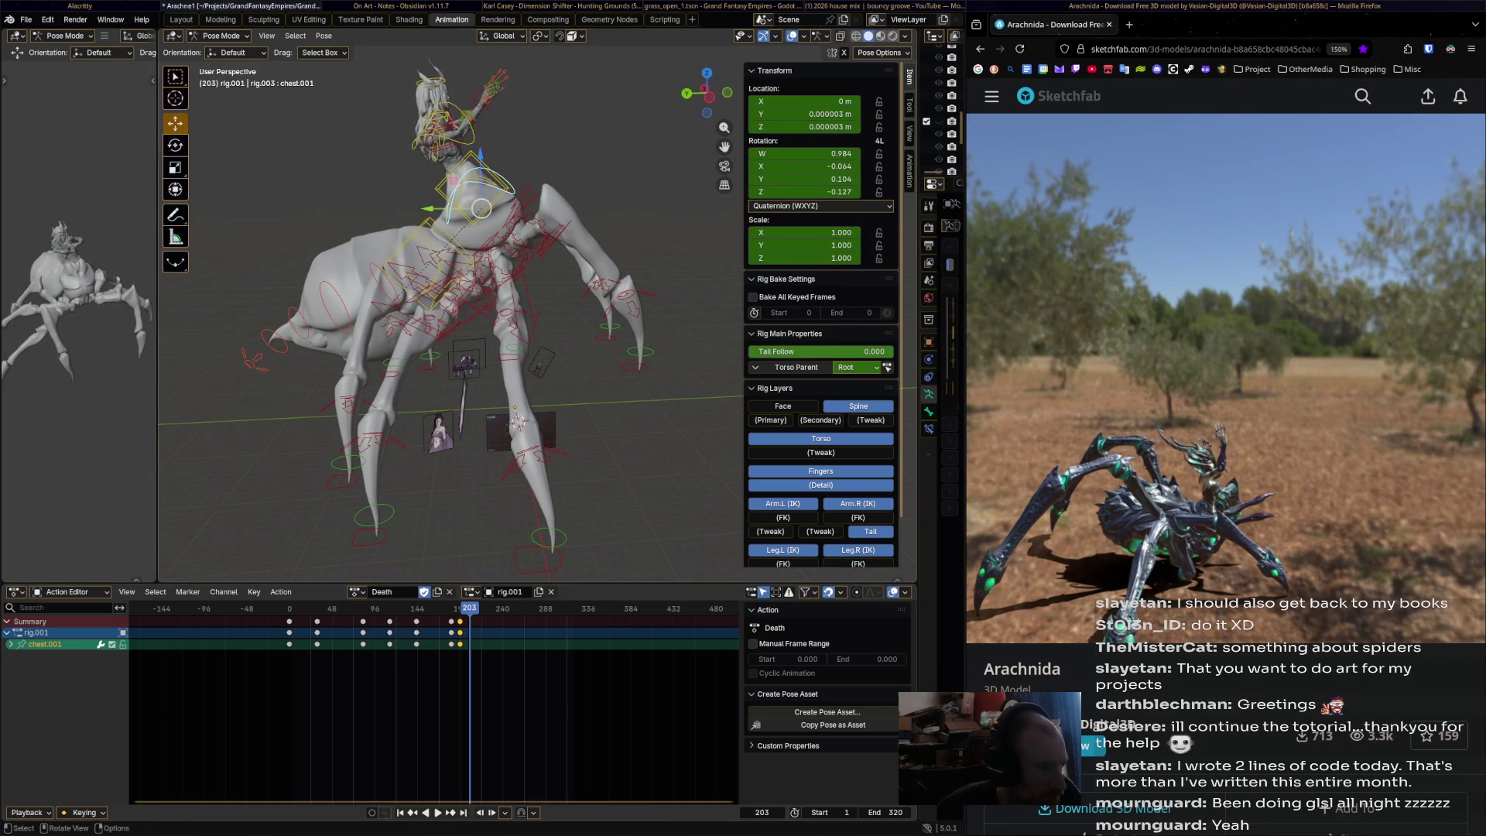
{"action": "key", "text": "r"}
{"action": "left_click", "coordinate": [625, 425]}
{"action": "key", "text": "i"}
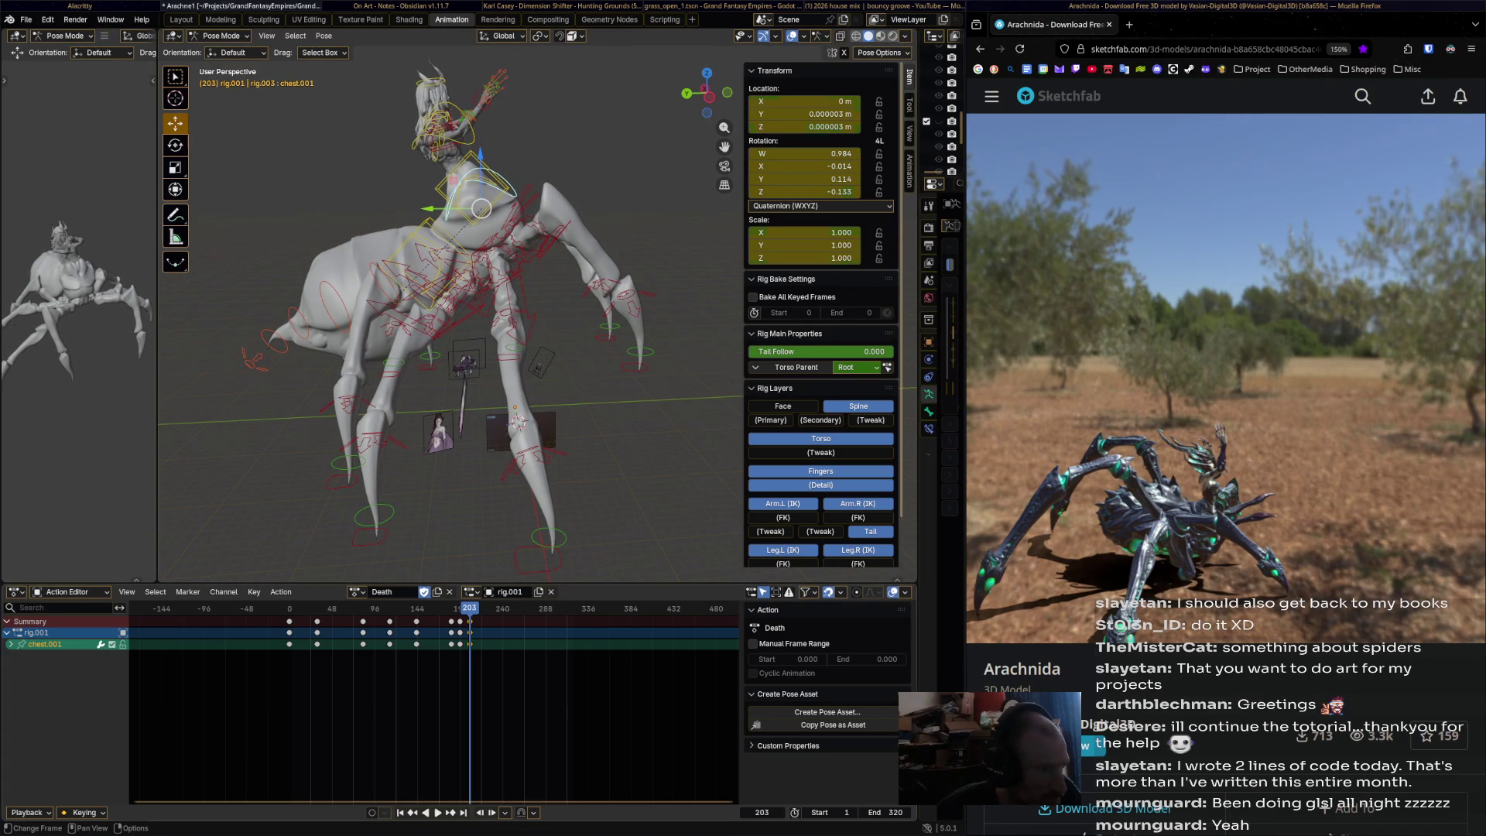
- Twist the chest around frame 224 and key its rotation at frames 230 and 244
{"action": "left_click", "coordinate": [488, 609]}
{"action": "key", "text": "r"}
{"action": "left_click", "coordinate": [603, 310]}
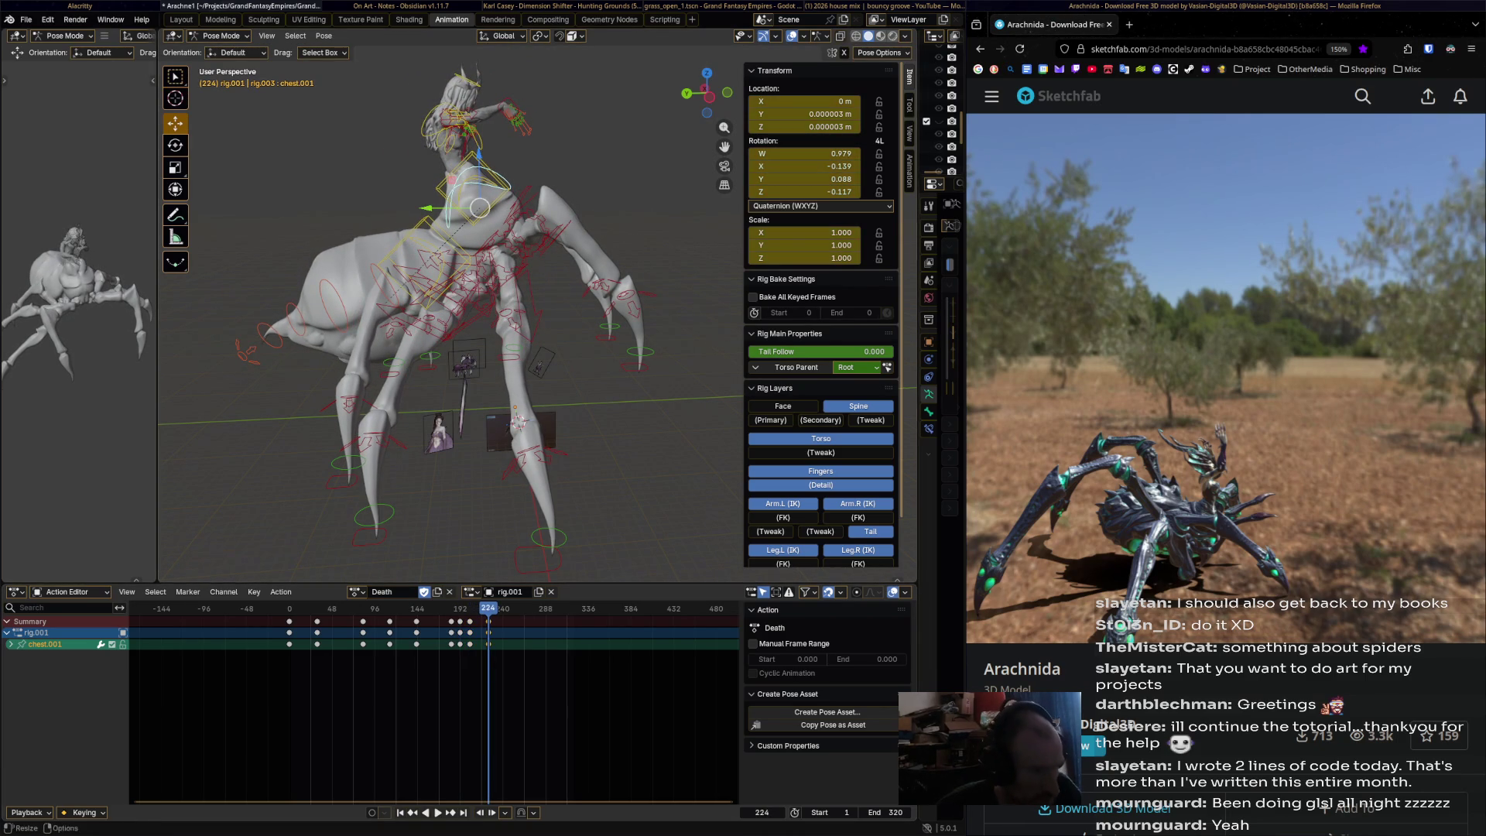
{"action": "left_click", "coordinate": [493, 608]}
{"action": "key", "text": "r"}
{"action": "left_click", "coordinate": [604, 309]}
{"action": "key", "text": "i"}
{"action": "left_click", "coordinate": [506, 608]}
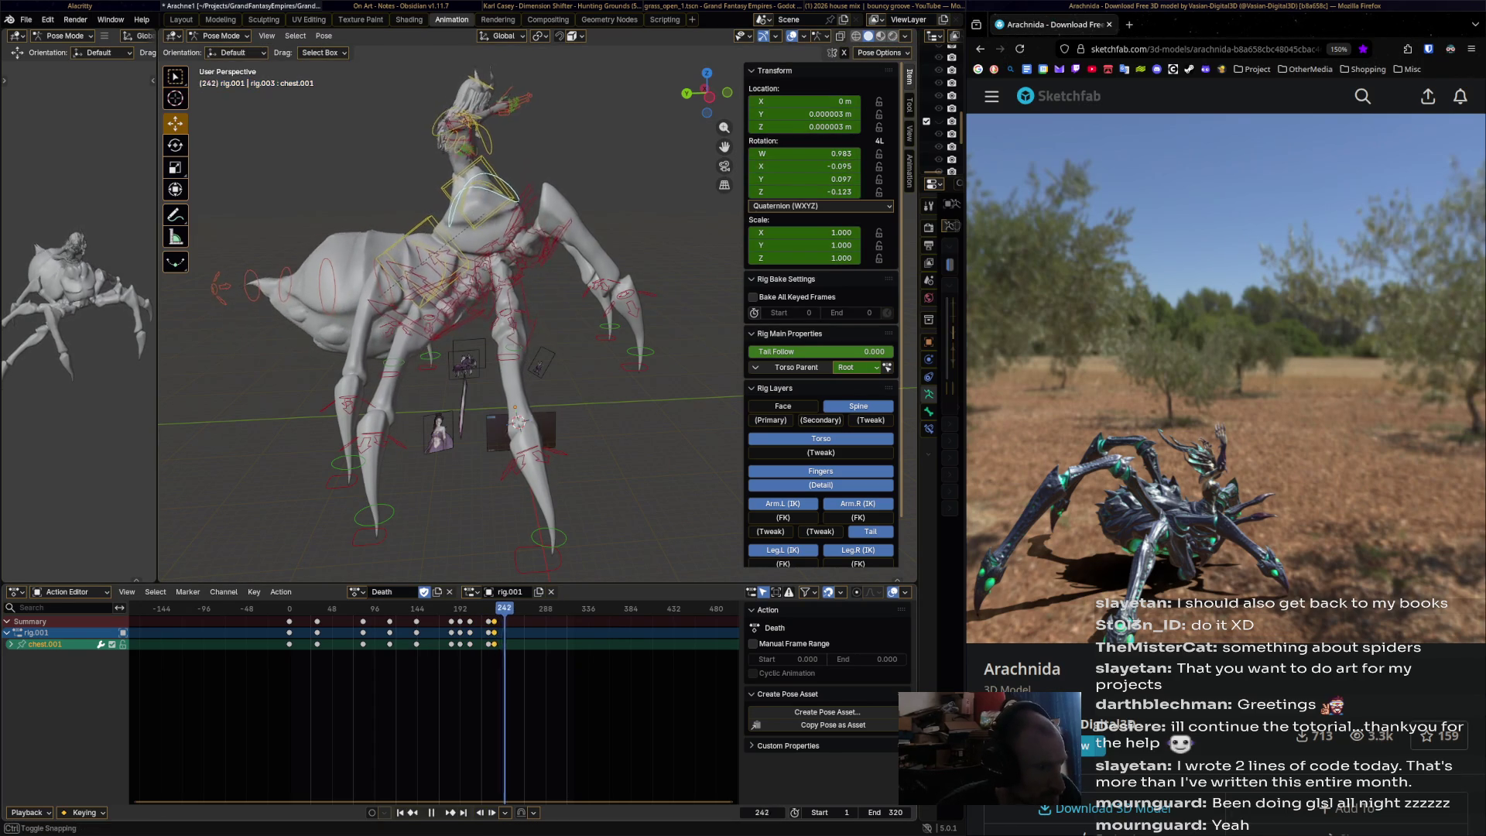
{"action": "key", "text": "r"}
{"action": "left_click", "coordinate": [603, 309]}
{"action": "key", "text": "i"}
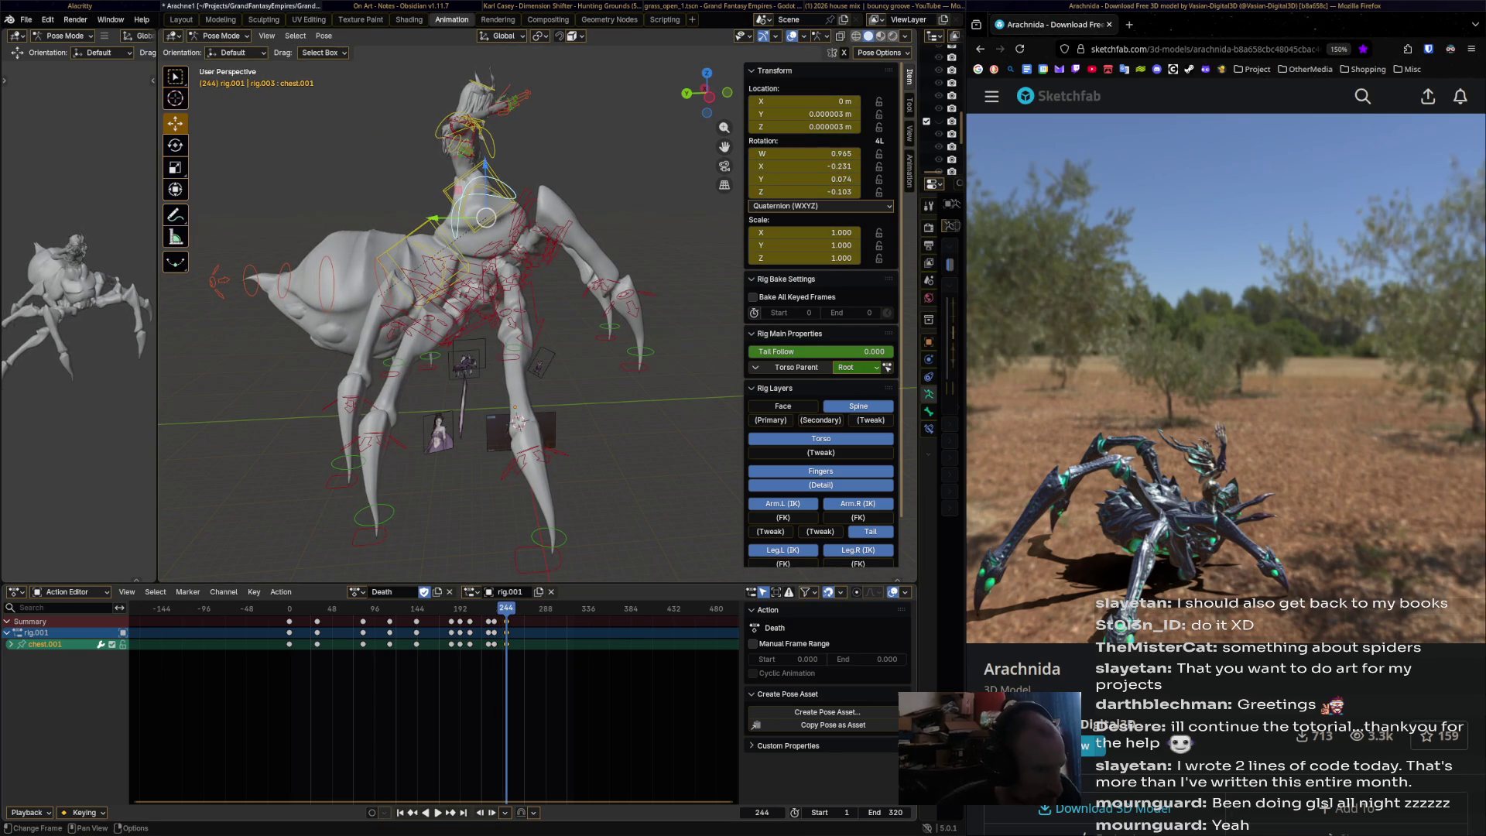
- Rotate and key chest.001 at frames 257 and 284
{"action": "left_click", "coordinate": [518, 608]}
{"action": "key", "text": "r"}
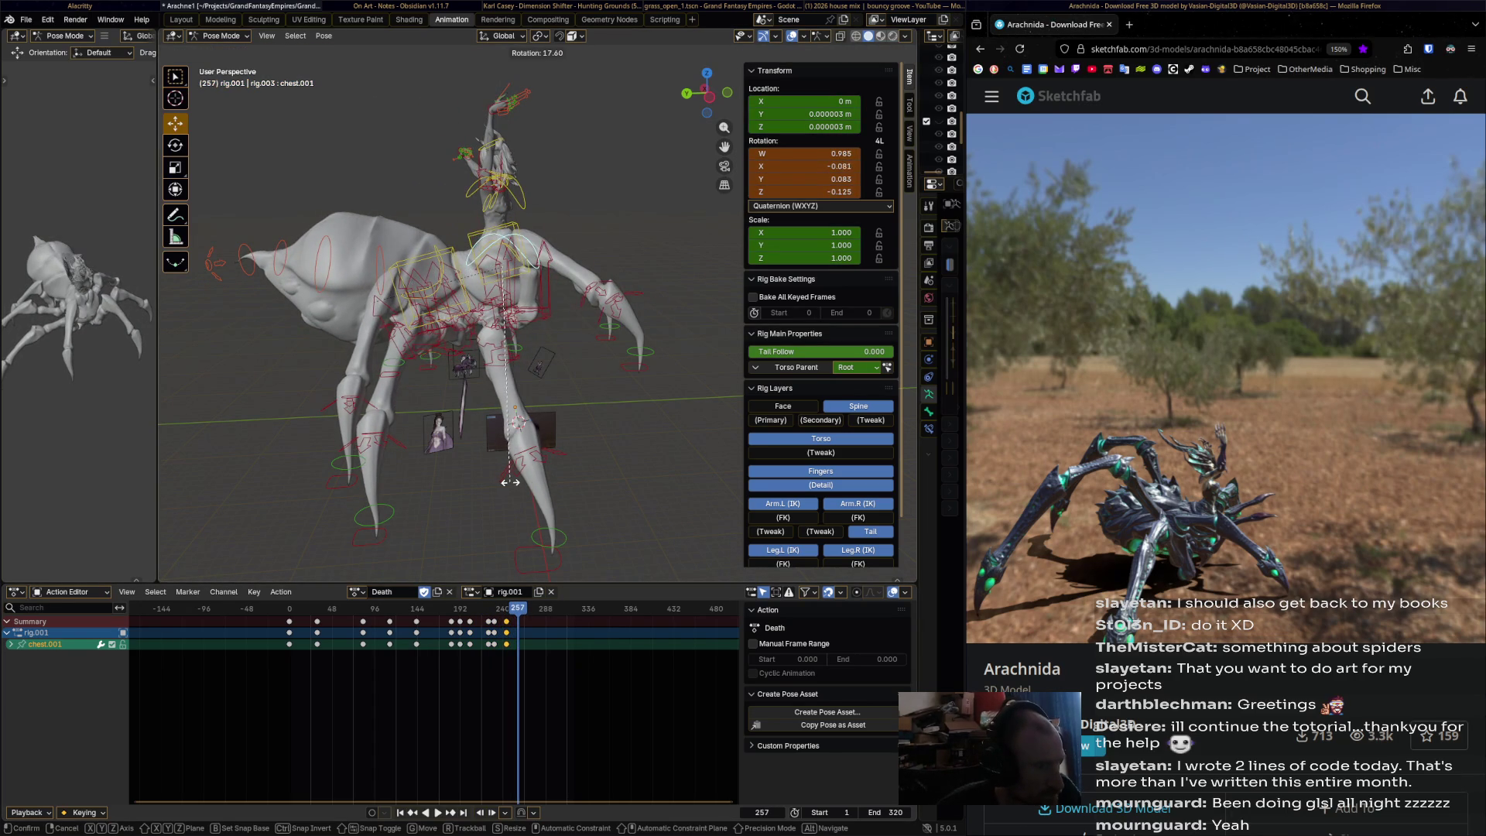
{"action": "left_click", "coordinate": [472, 464]}
{"action": "key", "text": "i"}
{"action": "left_click_drag", "start_coordinate": [518, 608], "coordinate": [542, 609]}
{"action": "key", "text": "r"}
{"action": "left_click", "coordinate": [518, 421]}
{"action": "key", "text": "i"}
- Play to the end, key the final chest pose at frame 320, and replay
{"action": "key", "text": "space"}
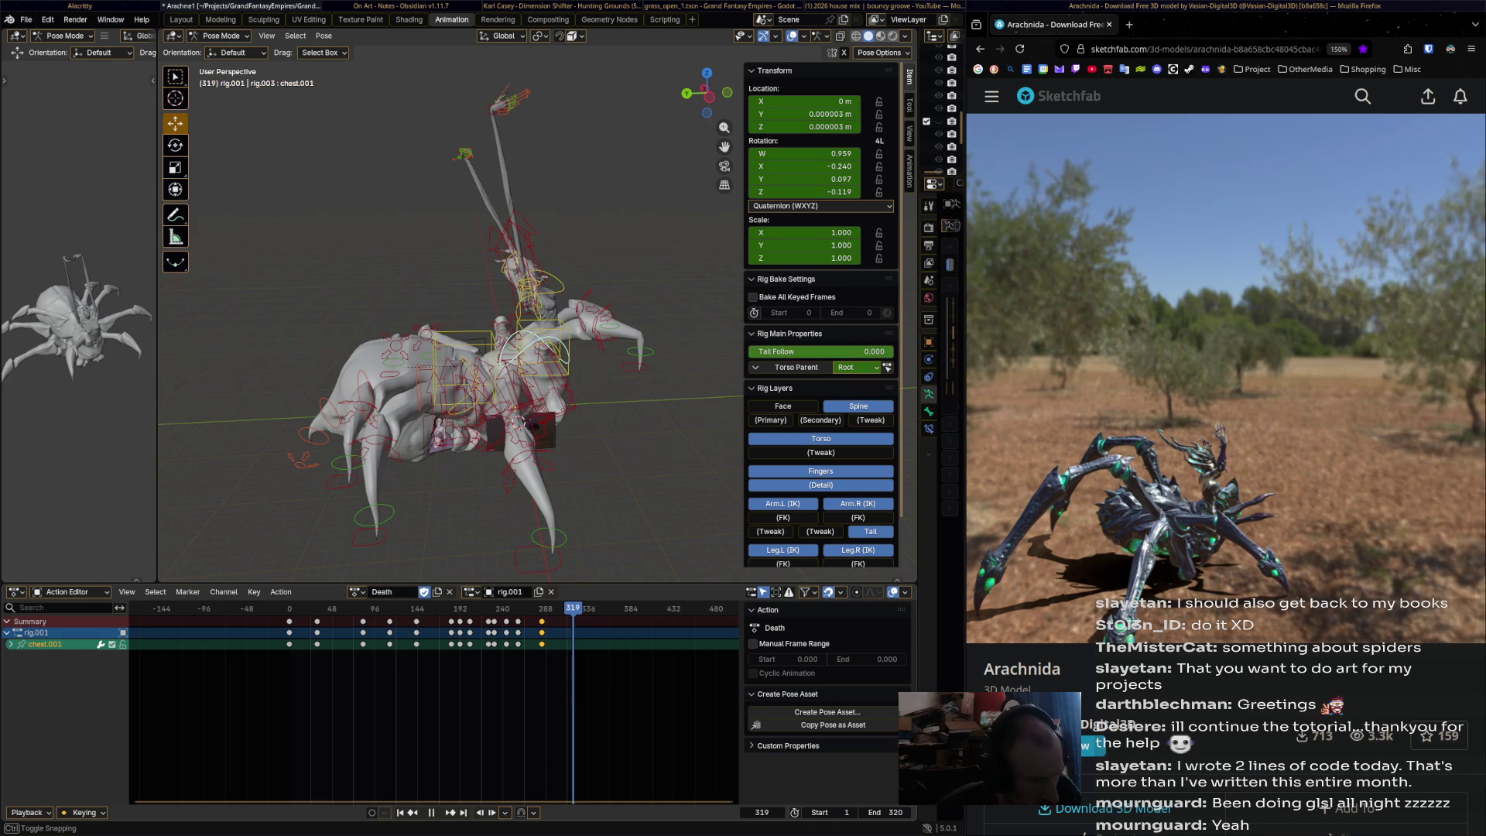
{"action": "key", "text": "r"}
{"action": "key", "text": "Return"}
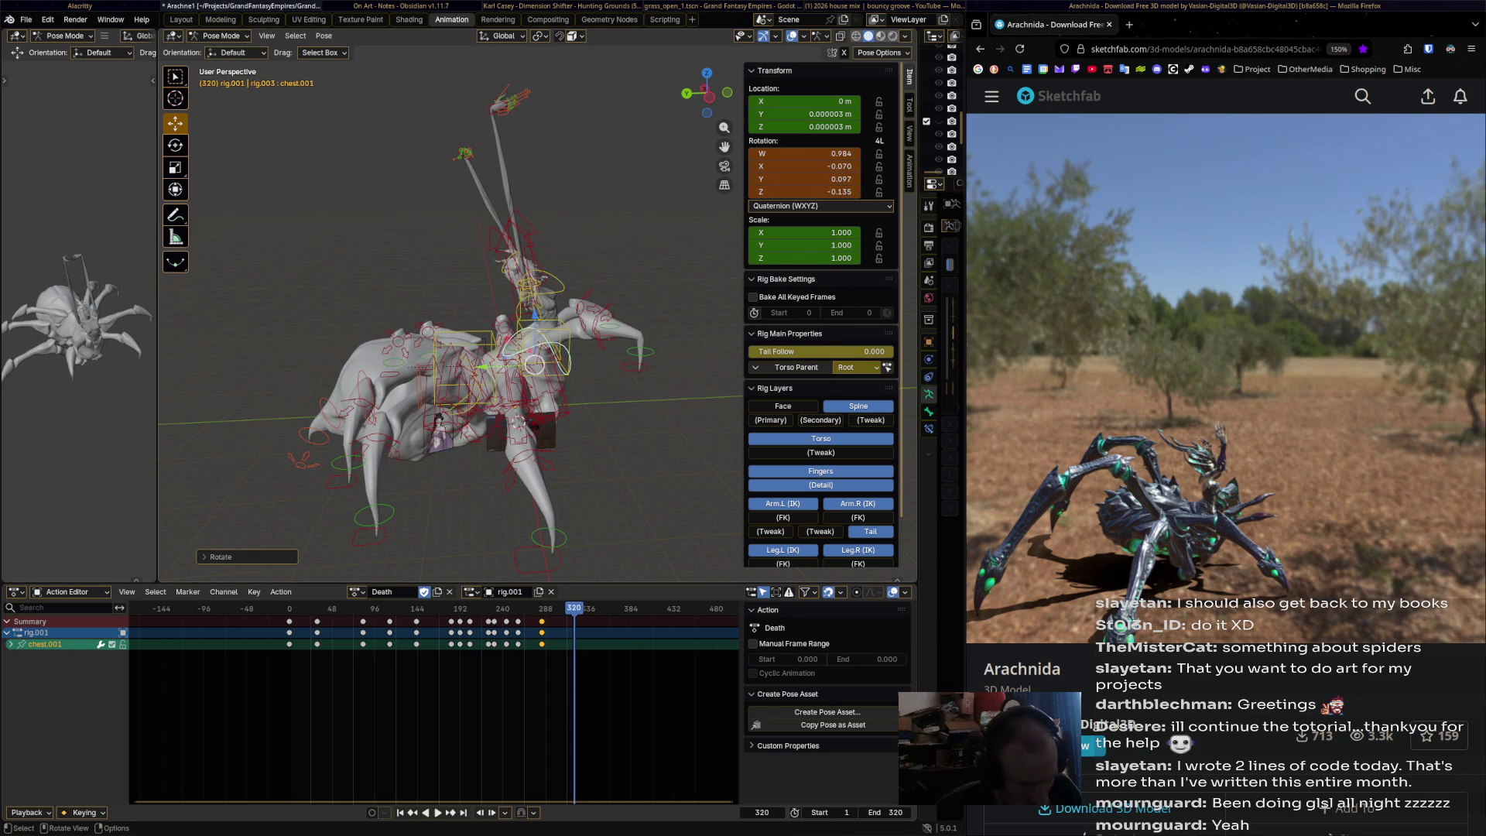
{"action": "key", "text": "i"}
{"action": "key", "text": "space"}
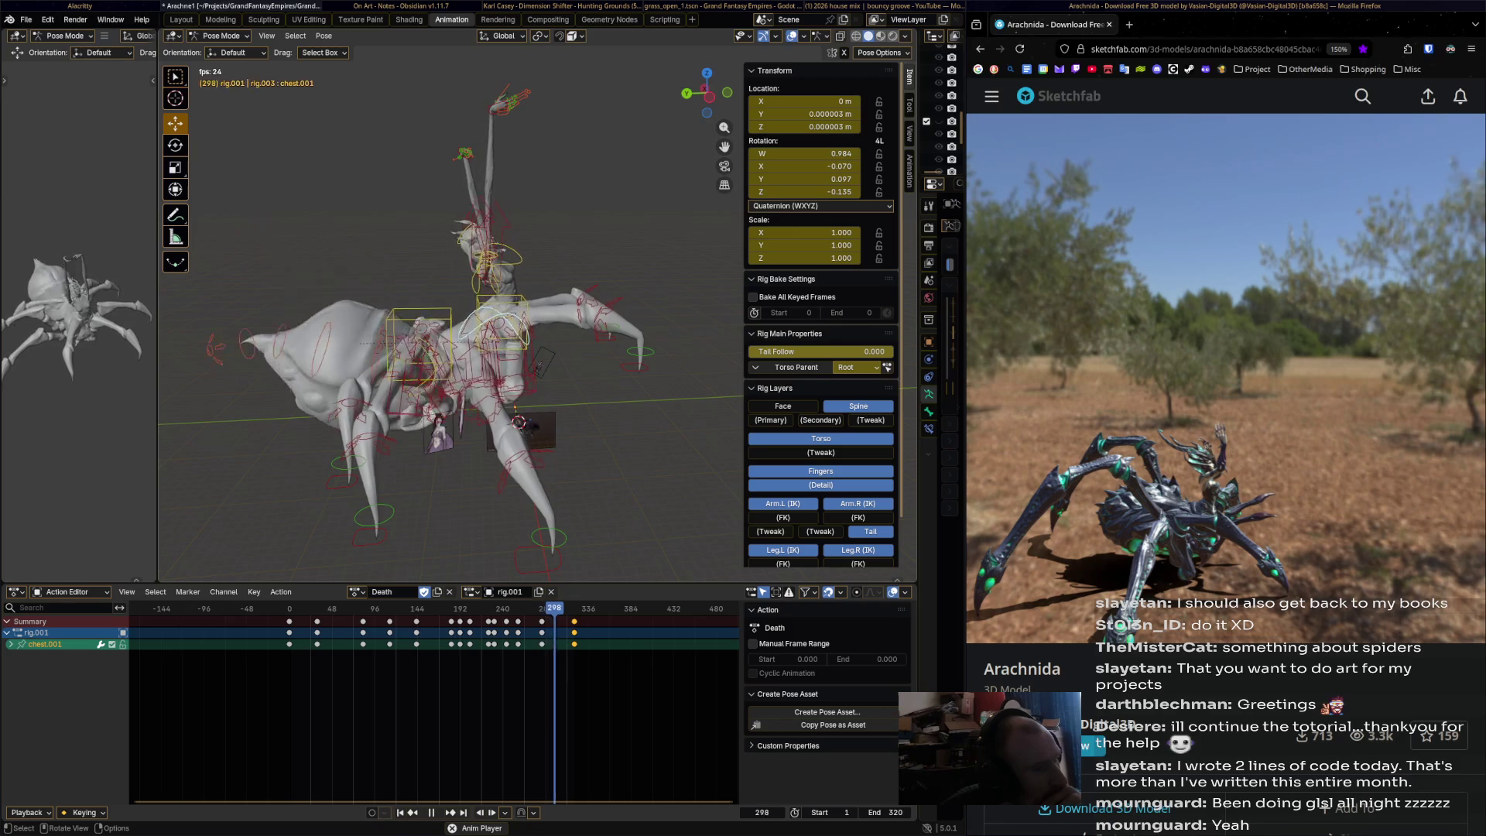
- Stop playback and scrub the playhead to around frame 261
{"action": "key", "text": "space"}
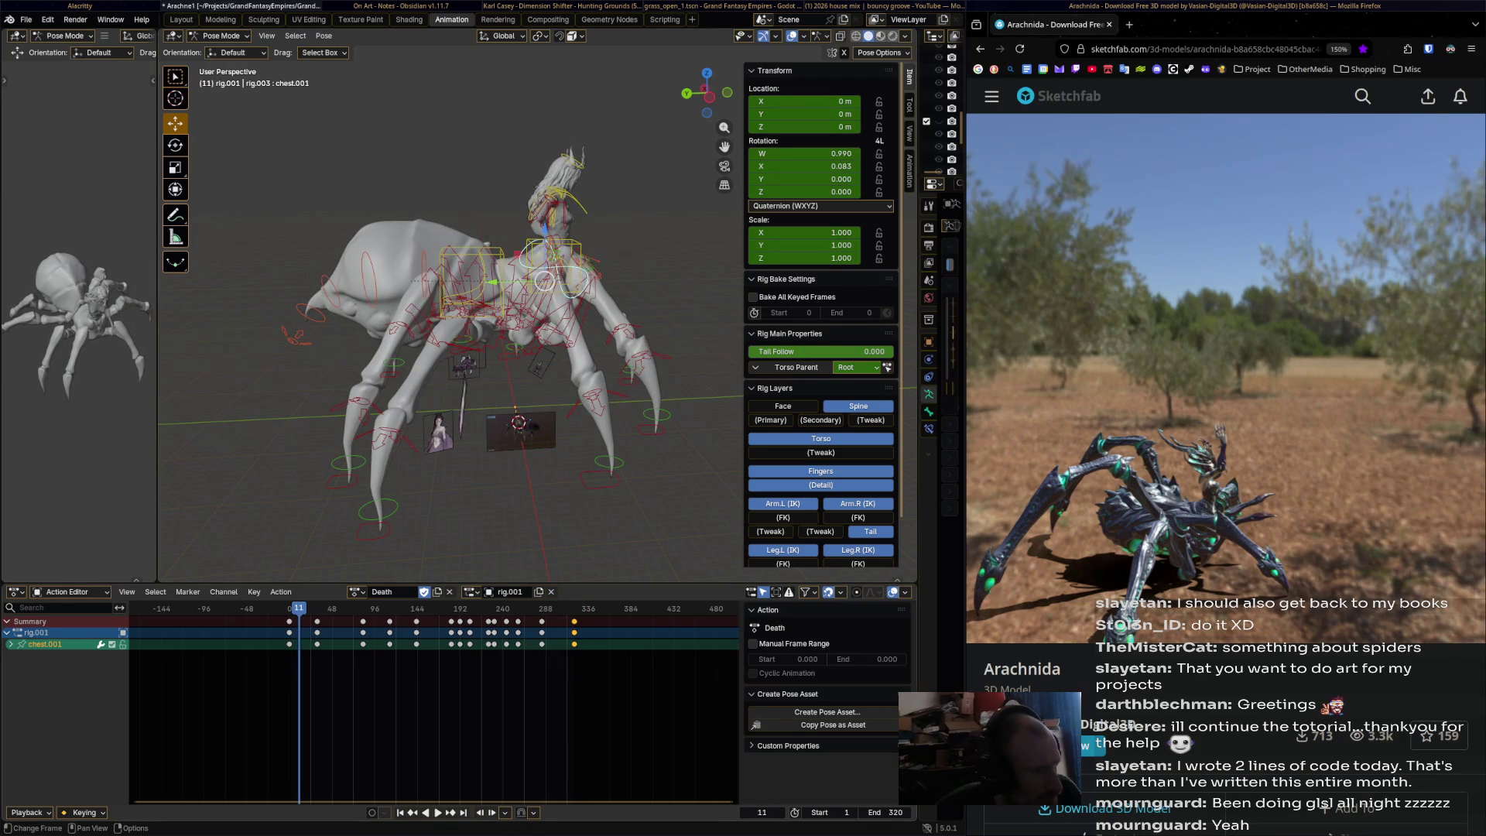
{"action": "left_click_drag", "start_coordinate": [298, 611], "coordinate": [520, 612]}
- Move and turn the right hand IK bone, keying its pose at frame 261
{"action": "left_click", "coordinate": [515, 97]}
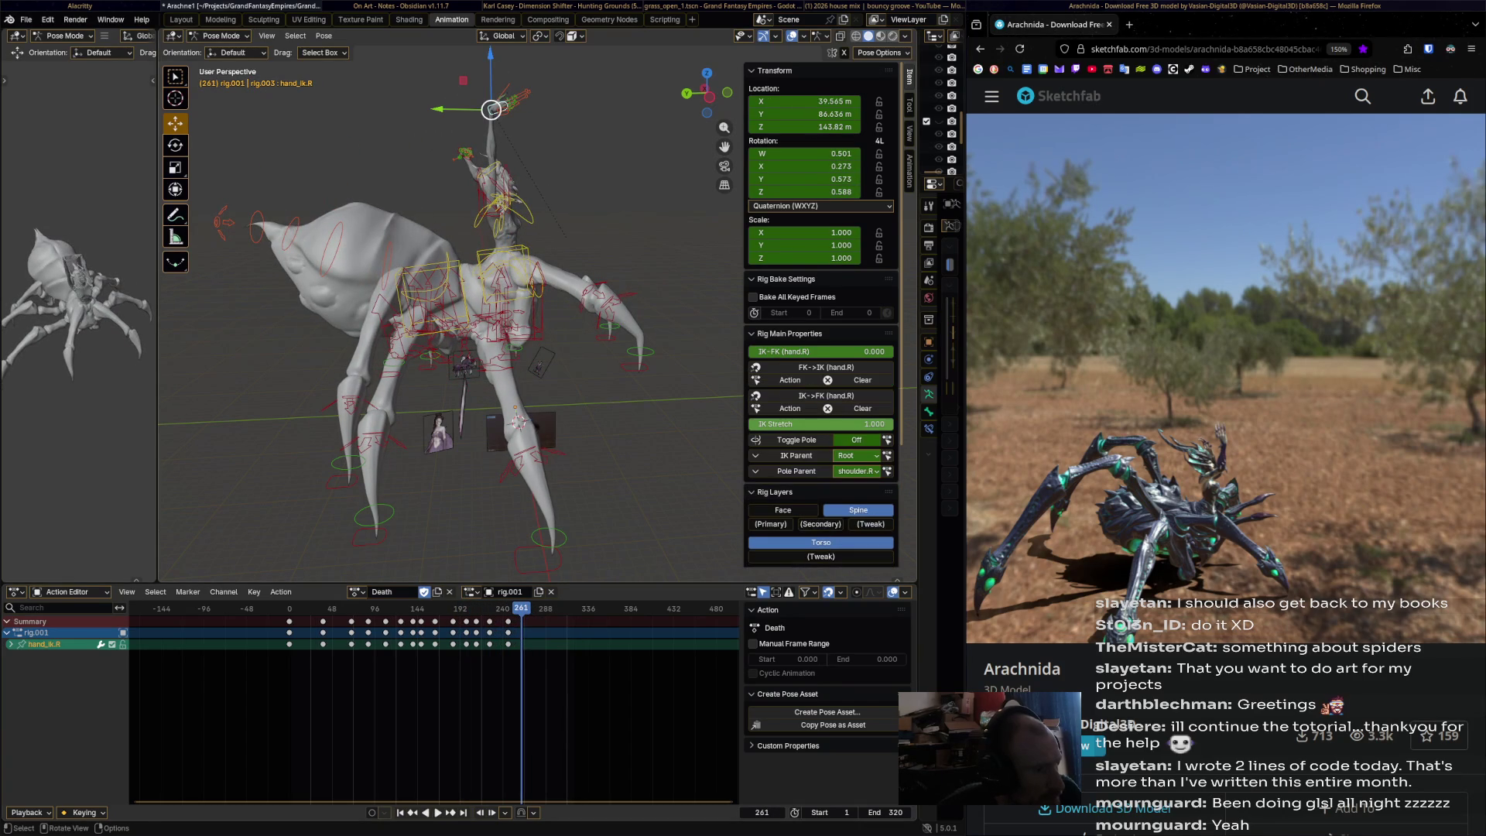
{"action": "middle_click_drag", "start_coordinate": [449, 309], "coordinate": [510, 248]}
{"action": "key", "text": "g"}
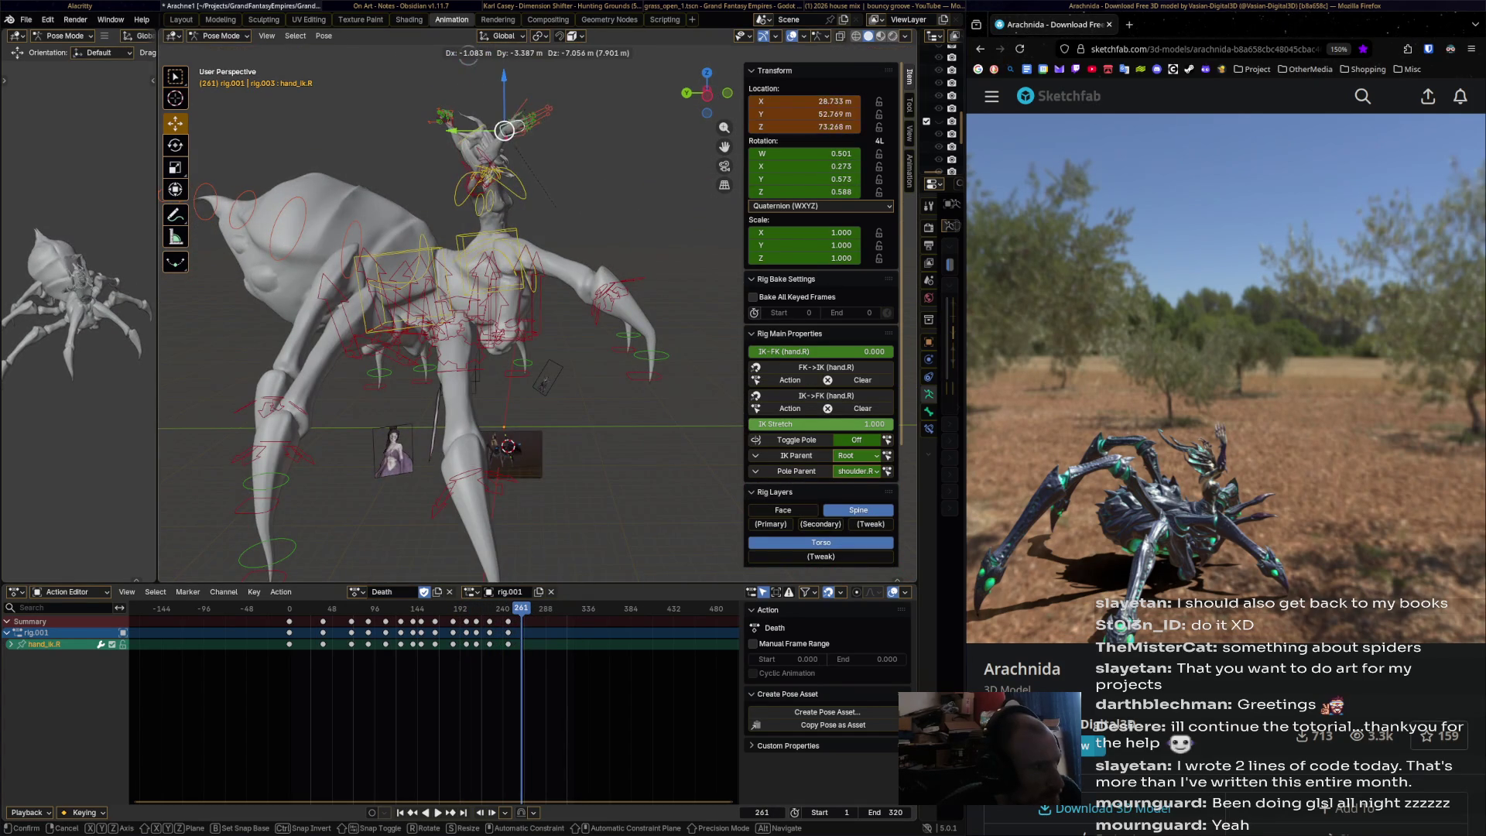
{"action": "key", "text": "r"}
{"action": "key", "text": "Return"}
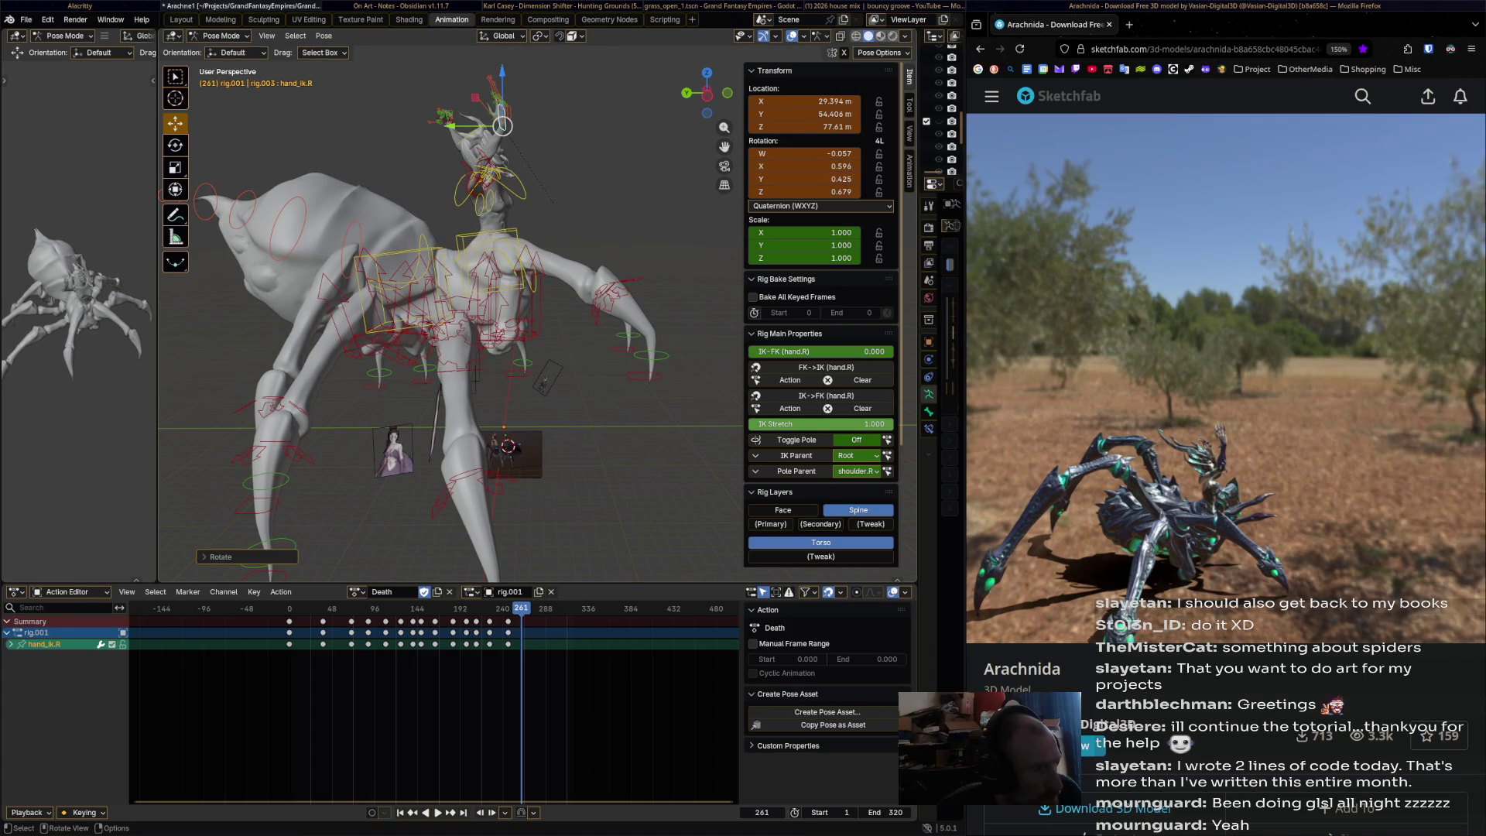
{"action": "key", "text": "i"}
- Reposition the left hand IK bone and key it at frame 261
{"action": "middle_click_drag", "start_coordinate": [503, 310], "coordinate": [572, 286]}
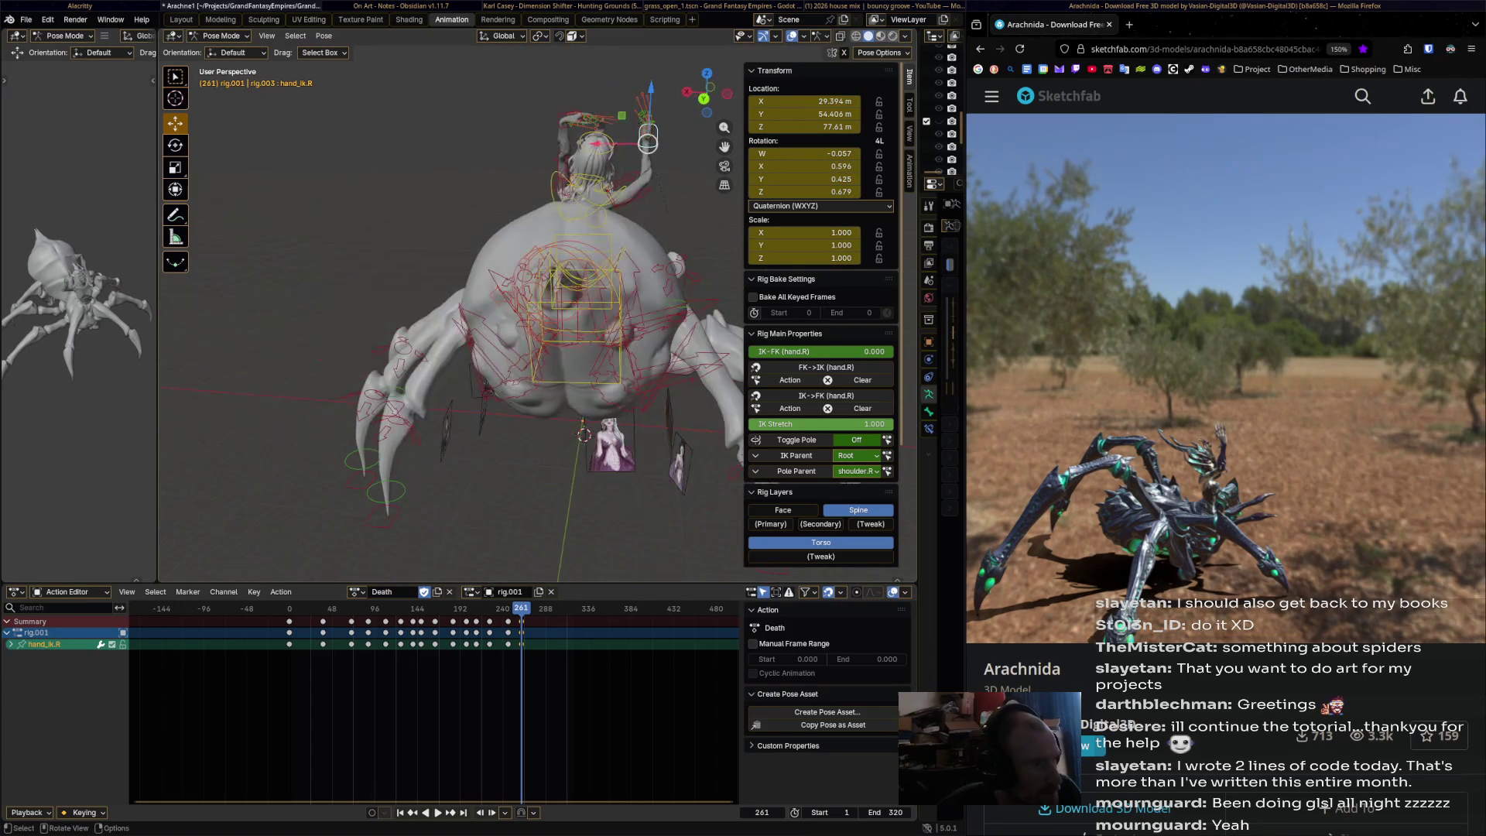
{"action": "left_click", "coordinate": [569, 122]}
{"action": "left_click", "coordinate": [569, 122]}
{"action": "mouse_move", "coordinate": [569, 122]}
{"action": "middle_mouse_down"}
{"action": "mouse_move", "coordinate": [465, 123]}
{"action": "mouse_move", "coordinate": [526, 120]}
{"action": "middle_mouse_up"}
{"action": "key", "text": "g"}
{"action": "left_click", "coordinate": [441, 129]}
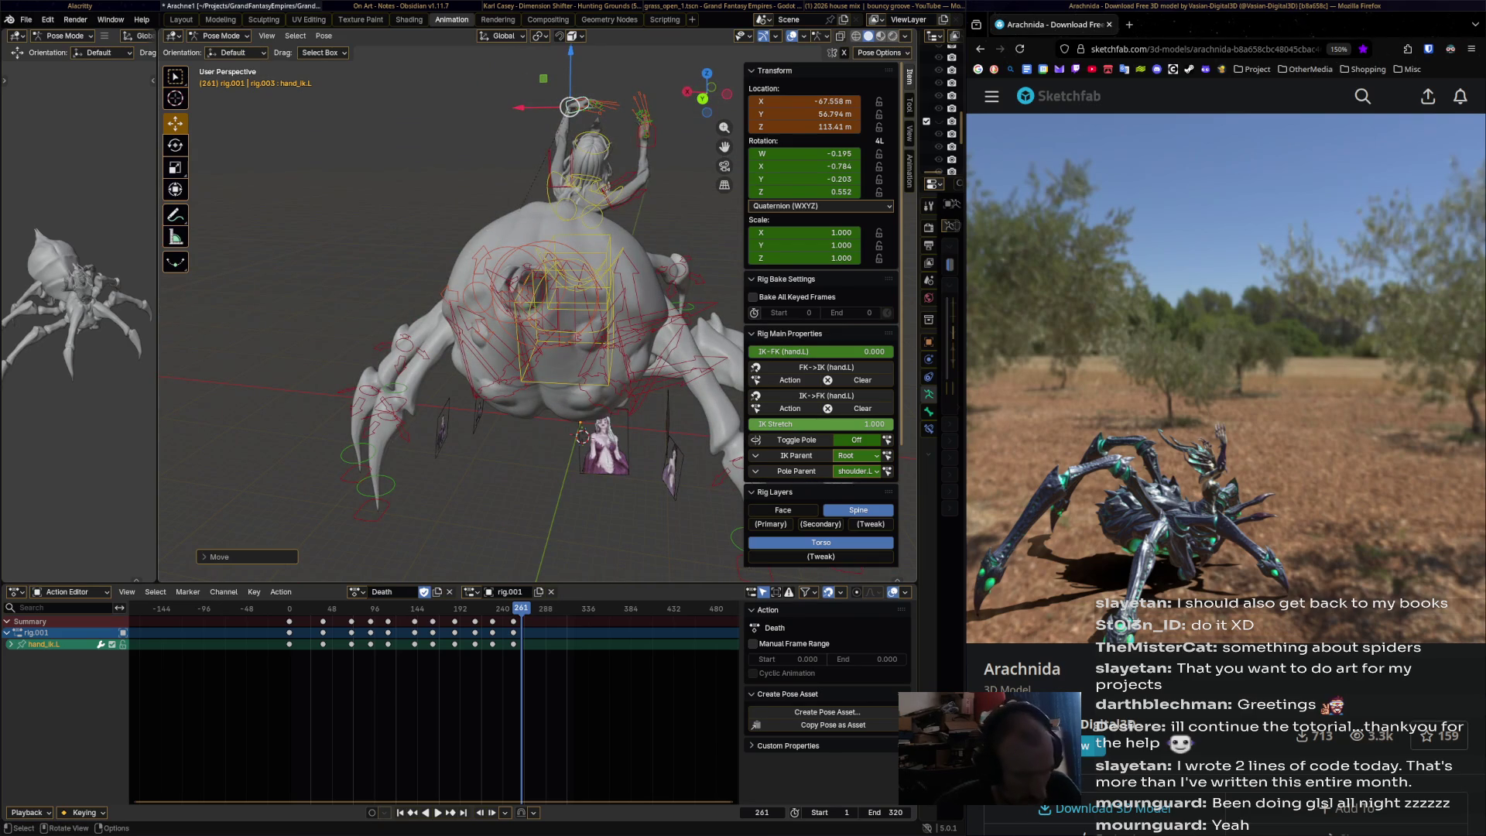
{"action": "key", "text": "i"}
- Lower both hands toward the body, key them at frame 288, and play to the end
{"action": "key", "text": "space"}
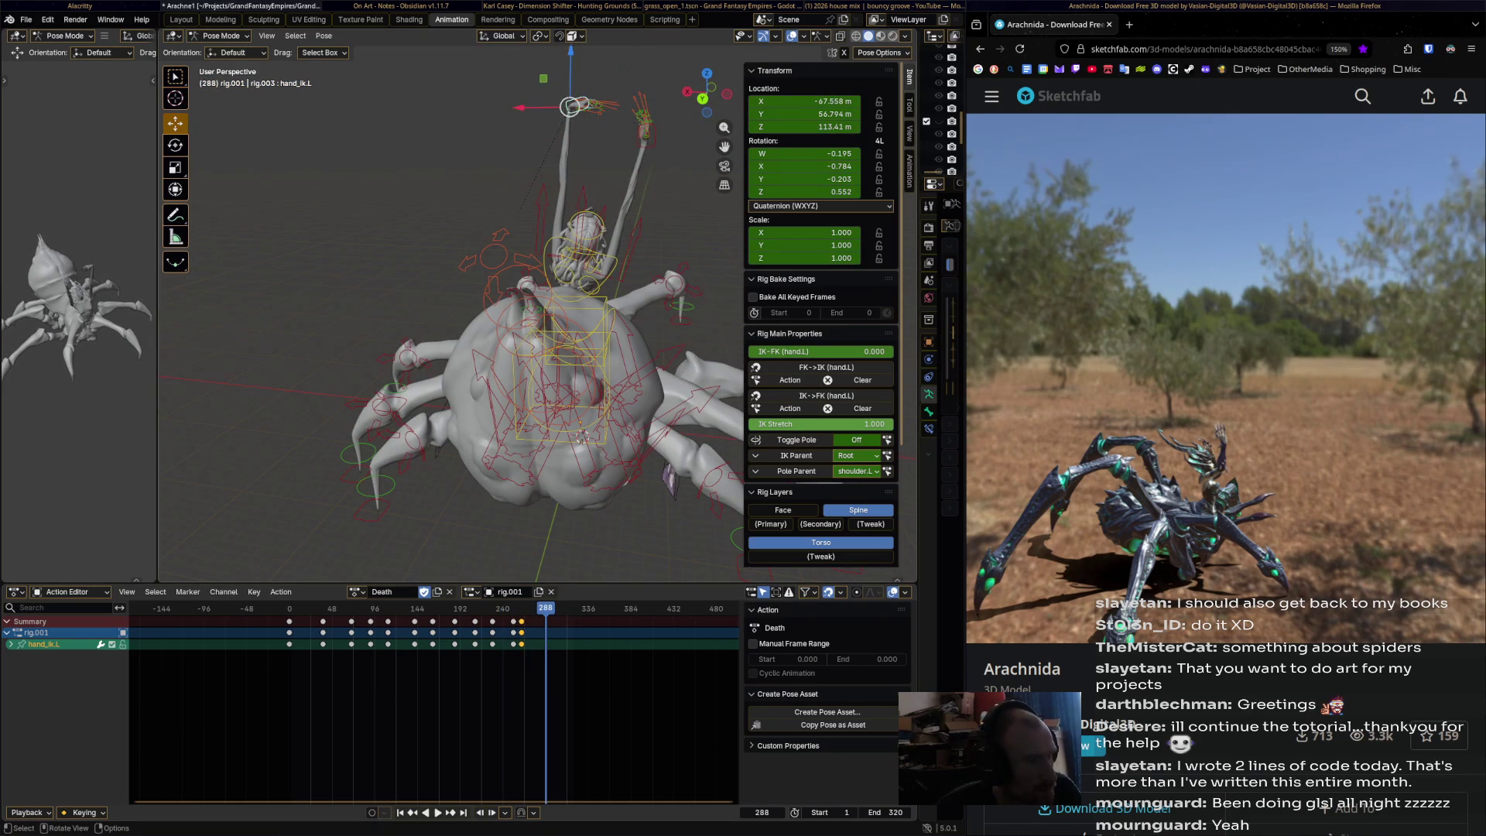
{"action": "left_click_drag", "start_coordinate": [646, 142], "coordinate": [635, 210]}
{"action": "left_click", "coordinate": [588, 103]}
{"action": "mouse_move", "coordinate": [588, 102]}
{"action": "left_mouse_down"}
{"action": "mouse_move", "coordinate": [562, 161]}
{"action": "mouse_move", "coordinate": [522, 190]}
{"action": "mouse_move", "coordinate": [539, 199]}
{"action": "left_mouse_up"}
{"action": "key", "text": "i"}
{"action": "left_click", "coordinate": [633, 209]}
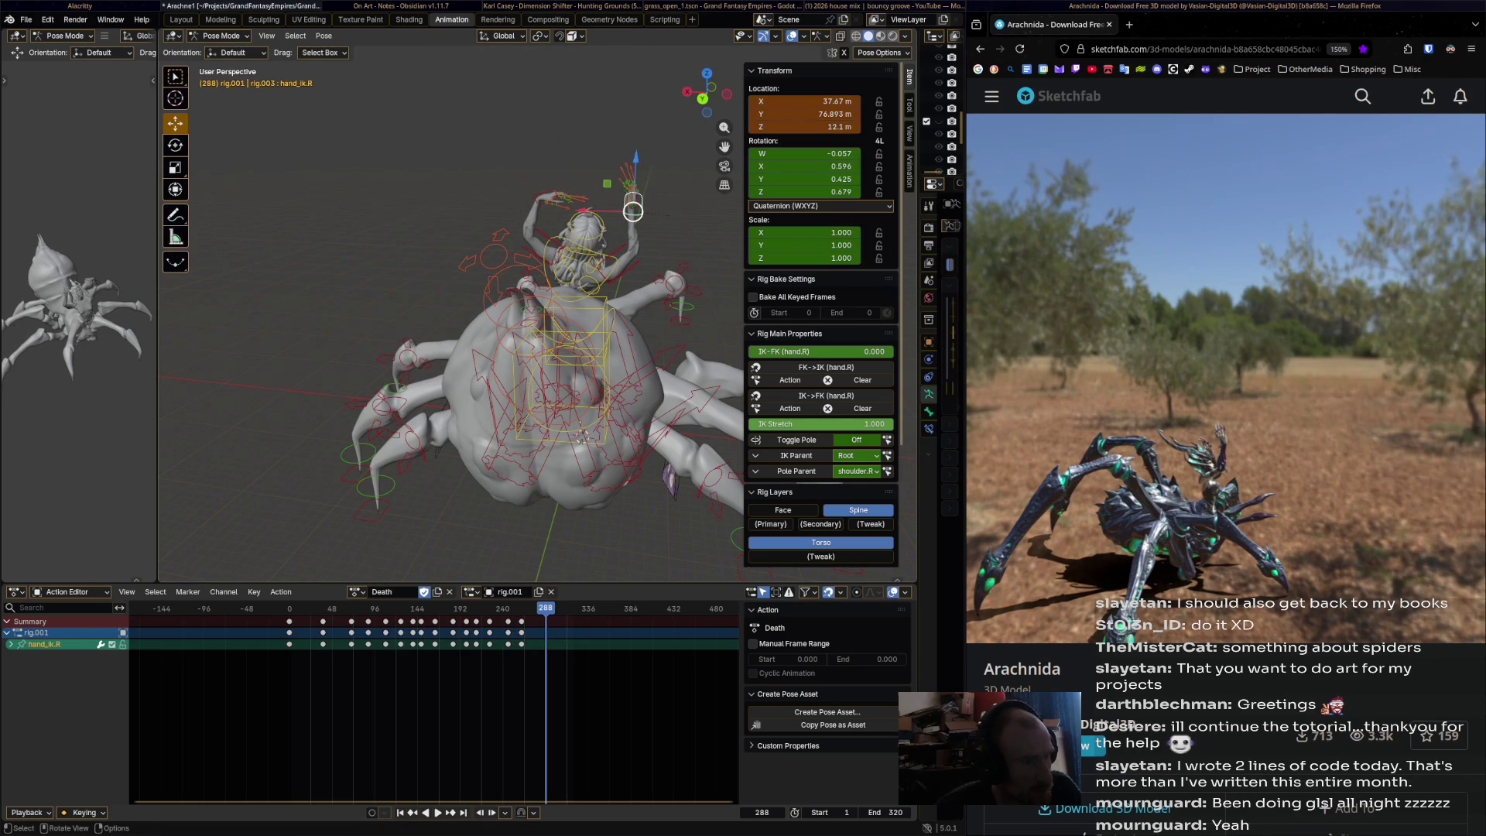
{"action": "key", "text": "space"}
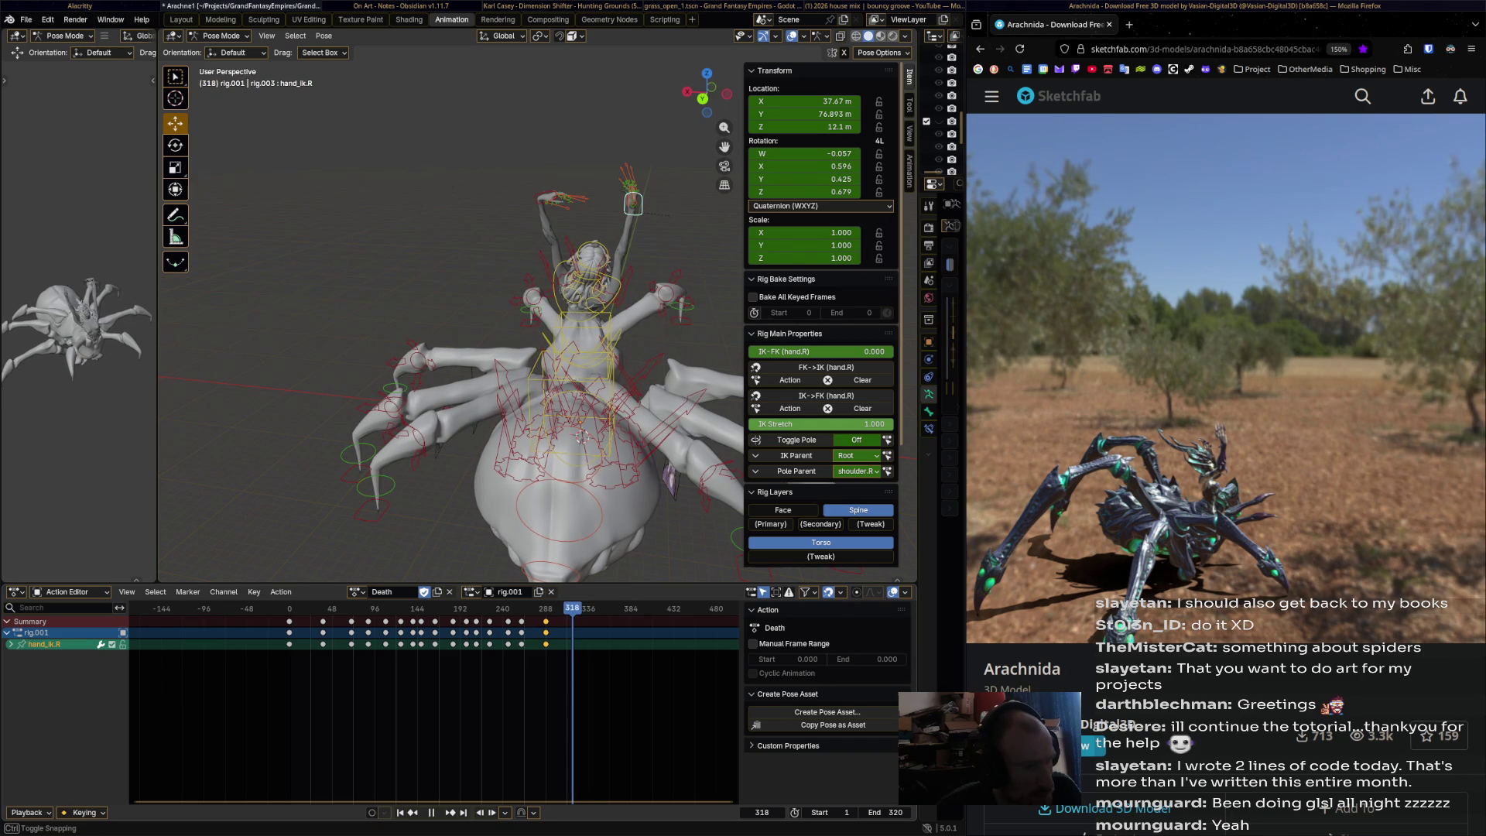
- Review the collapse frame by frame, then select the chest.001, chest and torso control bones
{"action": "middle_click_drag", "start_coordinate": [449, 325], "coordinate": [612, 333]}
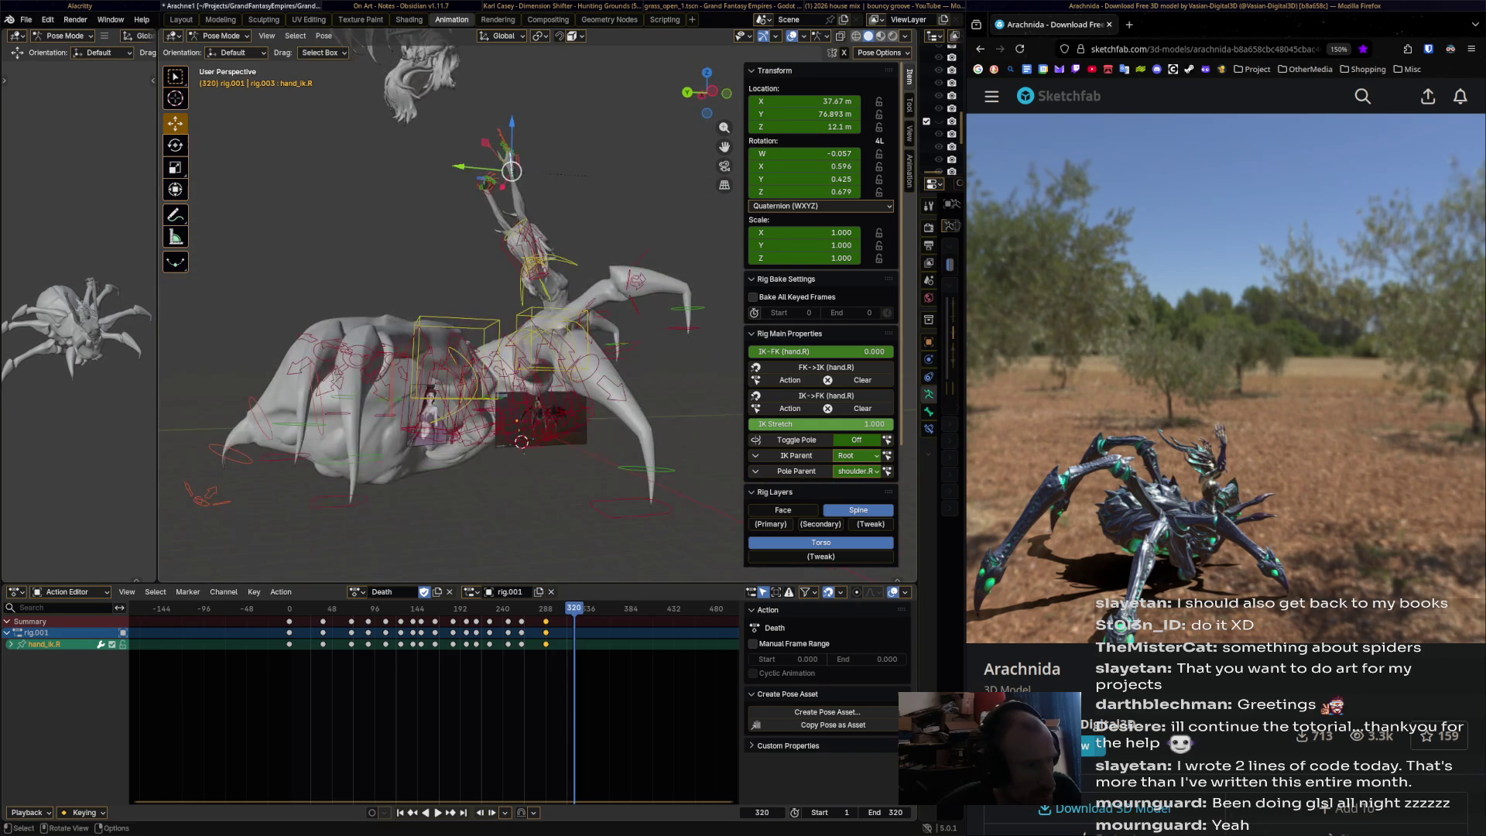
{"action": "mouse_move", "coordinate": [574, 608]}
{"action": "left_mouse_down"}
{"action": "mouse_move", "coordinate": [376, 608]}
{"action": "mouse_move", "coordinate": [549, 608]}
{"action": "left_mouse_up"}
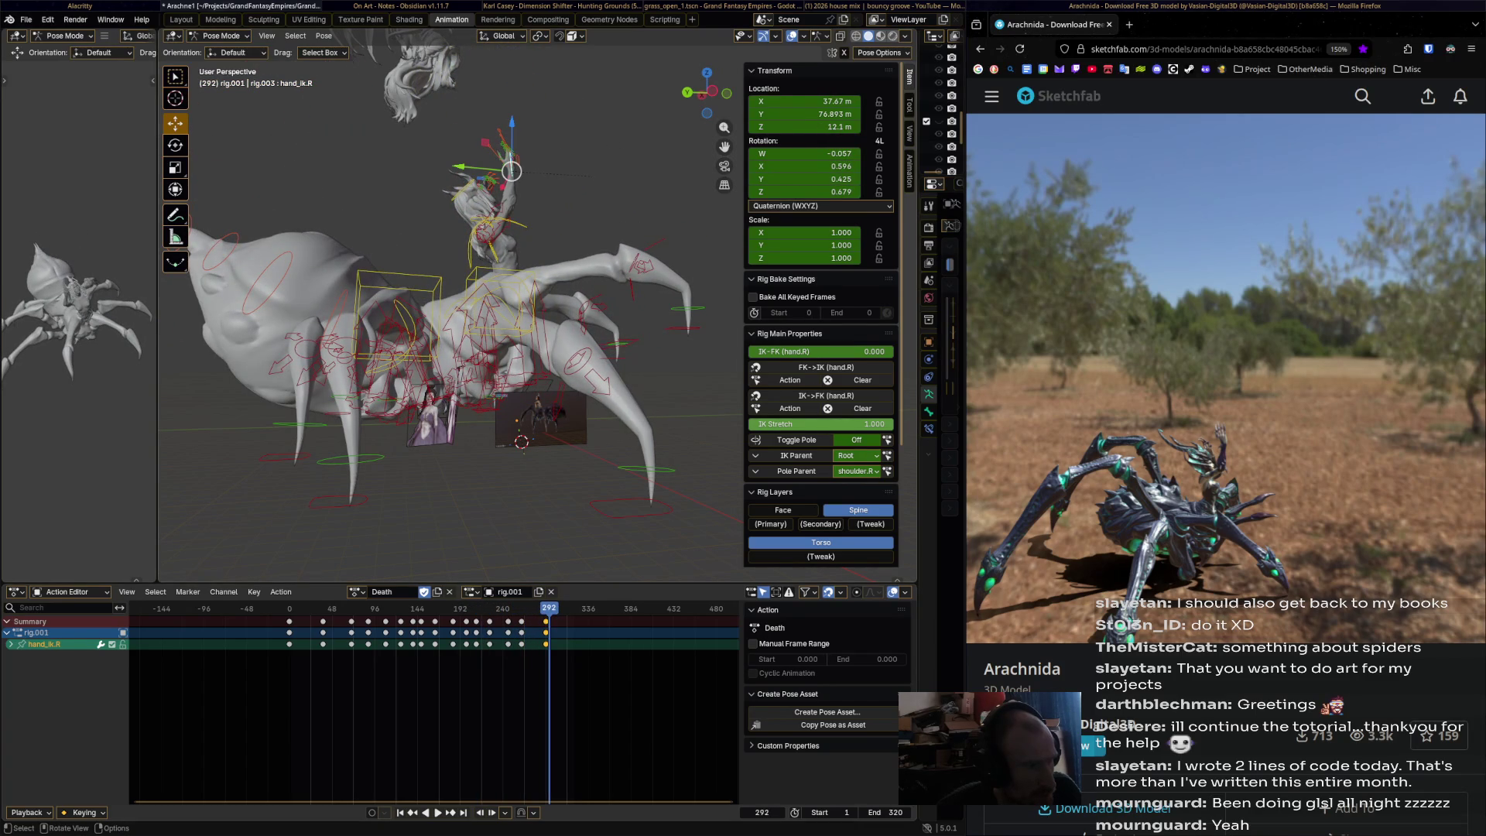
{"action": "left_click", "coordinate": [488, 324]}
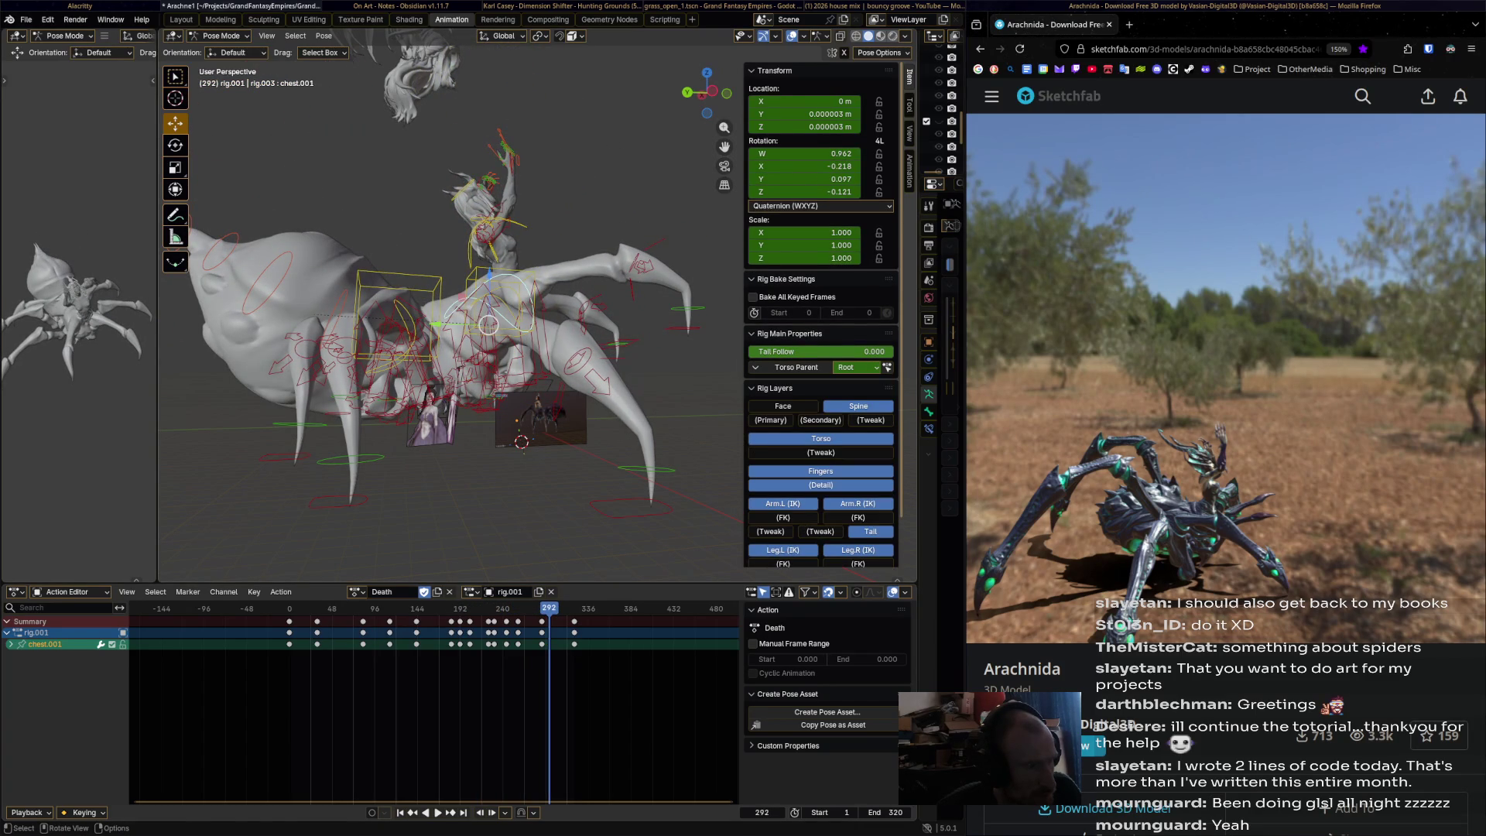
{"action": "left_click", "coordinate": [495, 233]}
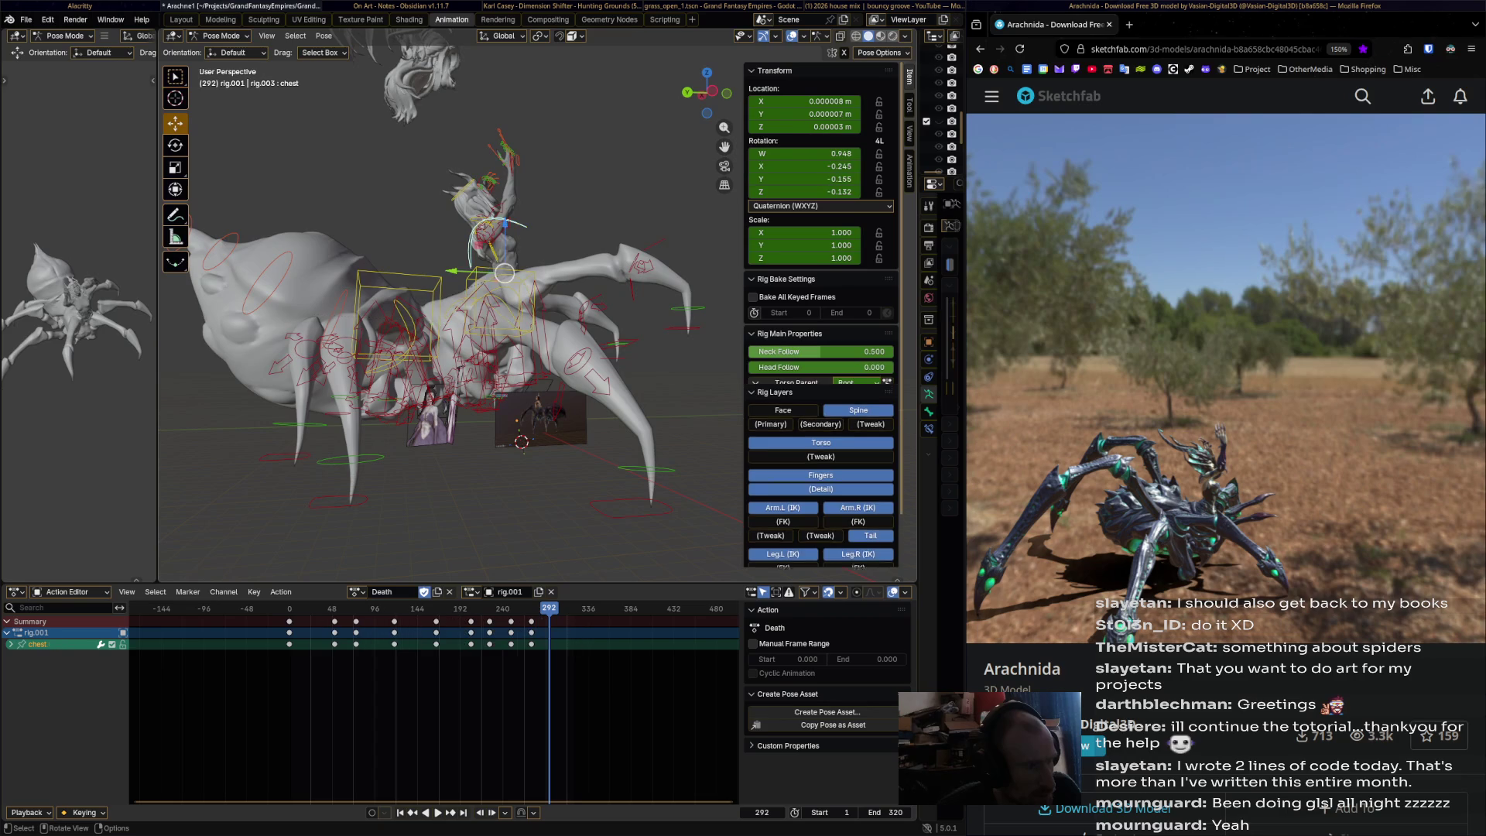
{"action": "left_click", "coordinate": [533, 302]}
{"action": "middle_click_drag", "start_coordinate": [532, 302], "coordinate": [468, 294]}
- Tilt the torso bone forward and key its pose at frame 295
{"action": "key", "text": "Right"}
{"action": "key", "text": "Right"}
{"action": "key", "text": "Right"}
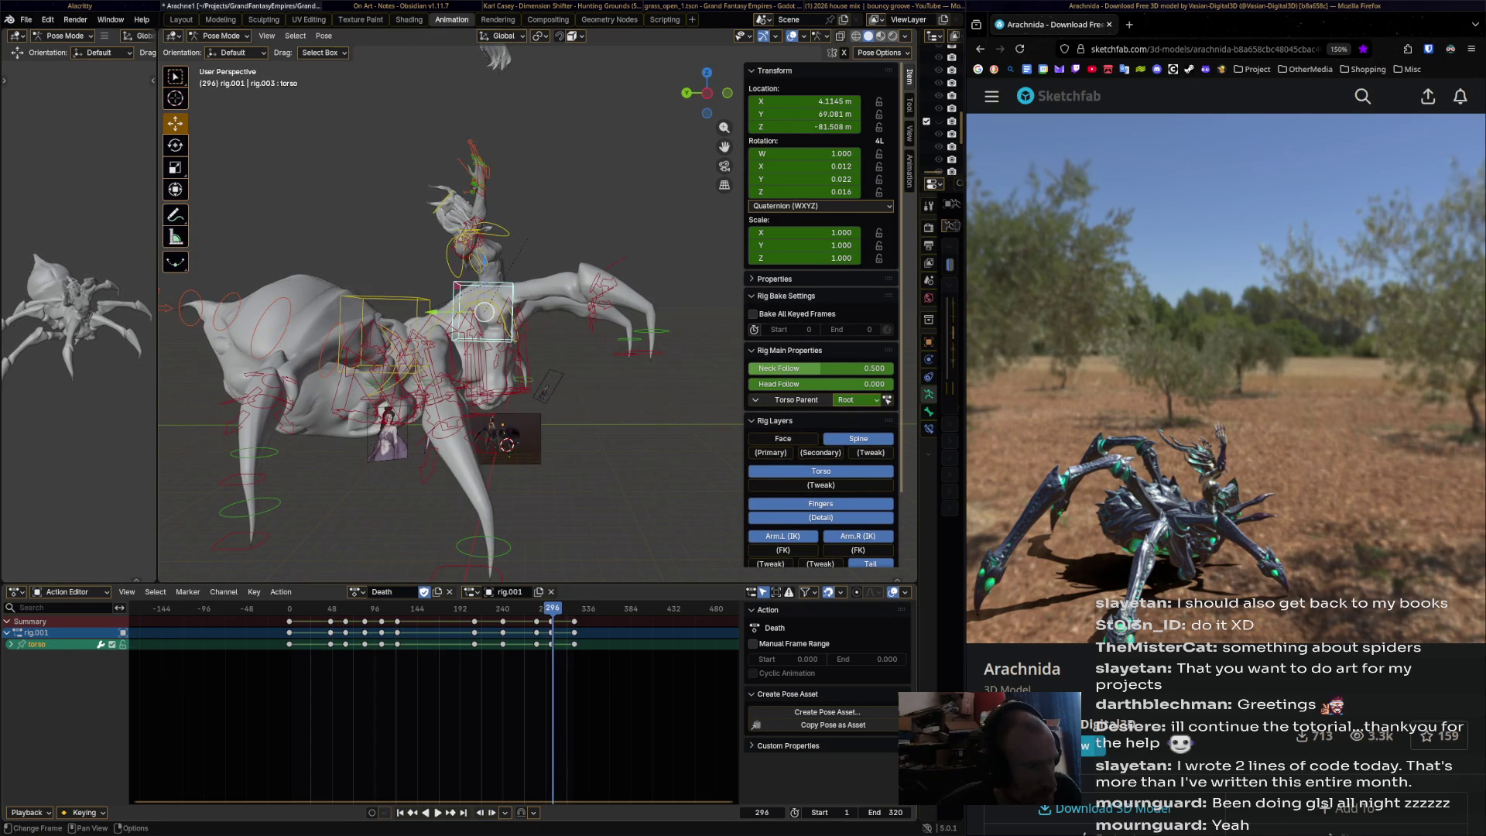
{"action": "key", "text": "r"}
{"action": "key", "text": "Return"}
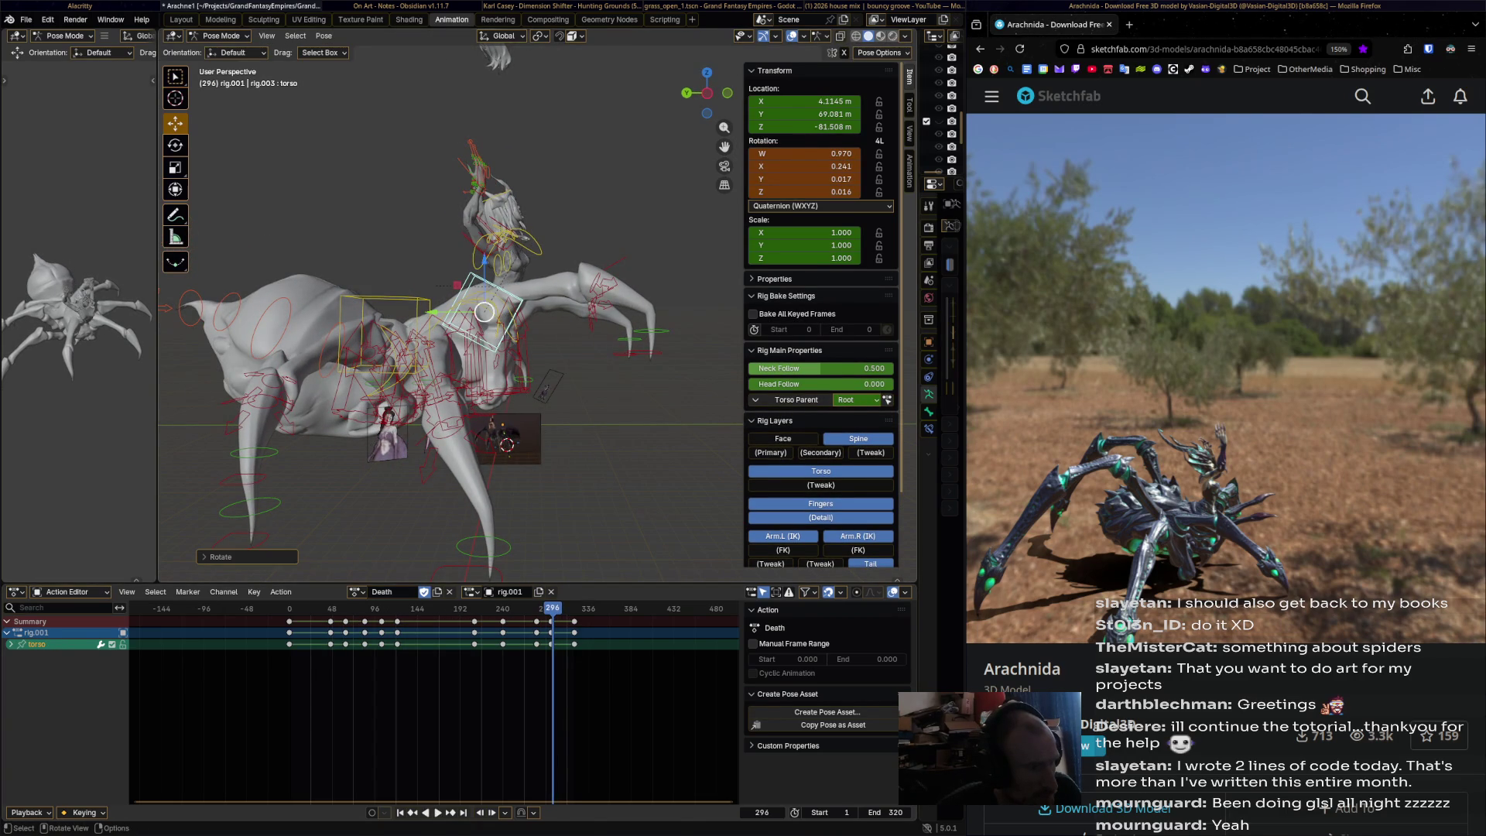
{"action": "key", "text": "g"}
{"action": "key", "text": "Return"}
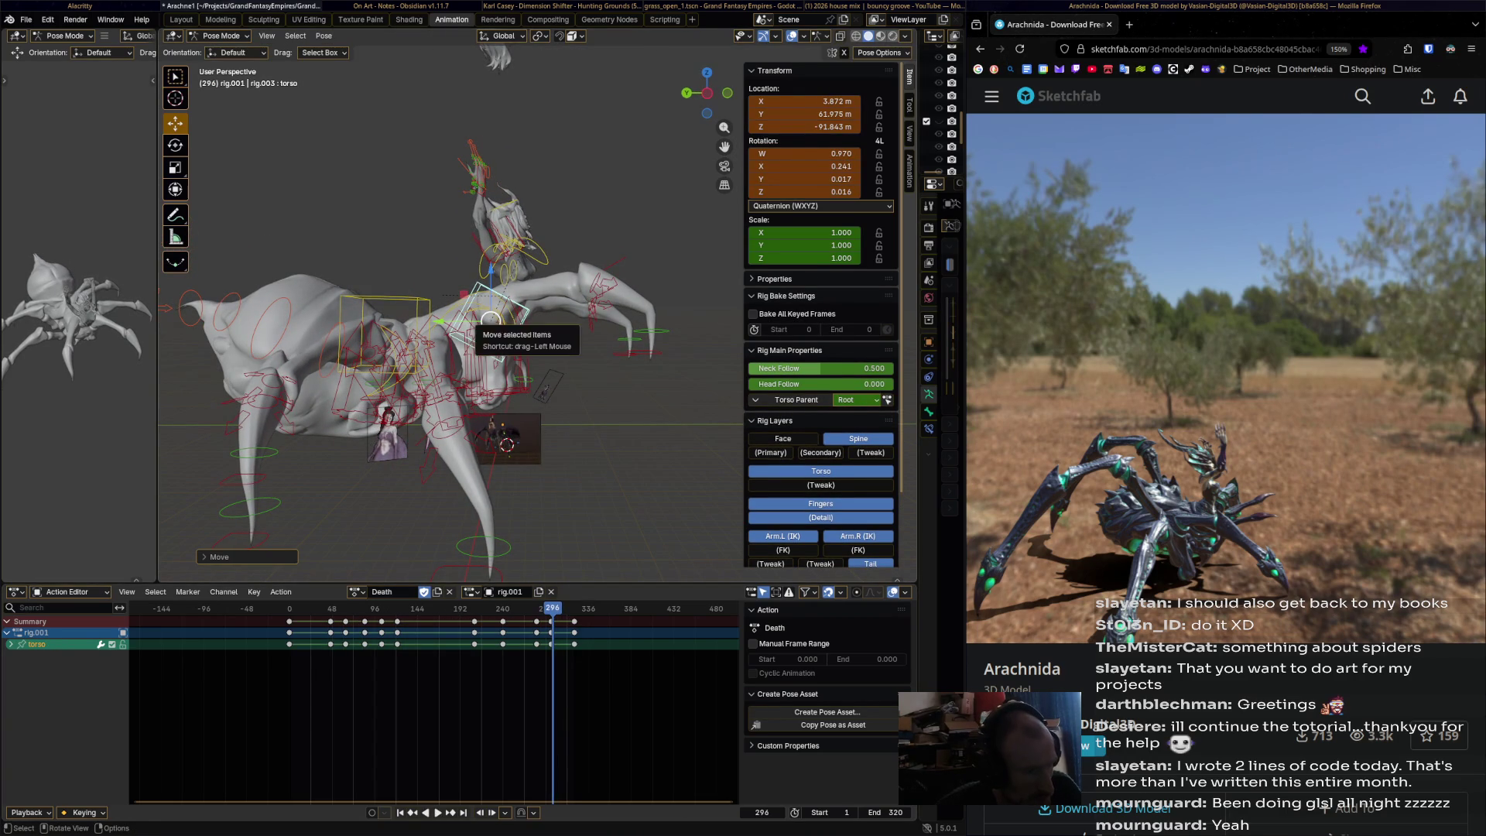
{"action": "key", "text": "Left"}
{"action": "key", "text": "Right"}
{"action": "key", "text": "Left"}
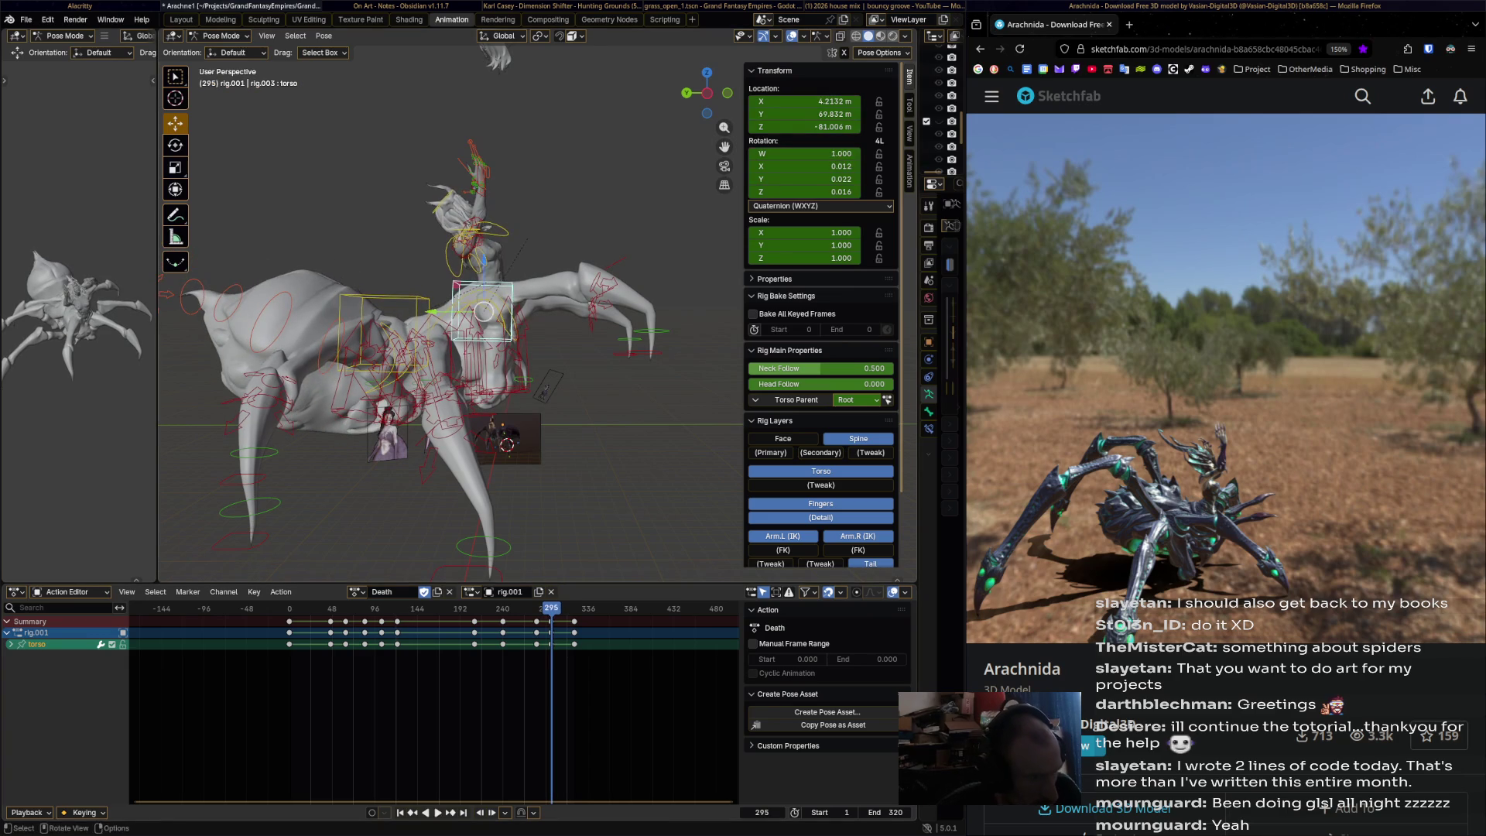
{"action": "key", "text": "r"}
{"action": "key", "text": "Return"}
{"action": "key", "text": "i"}
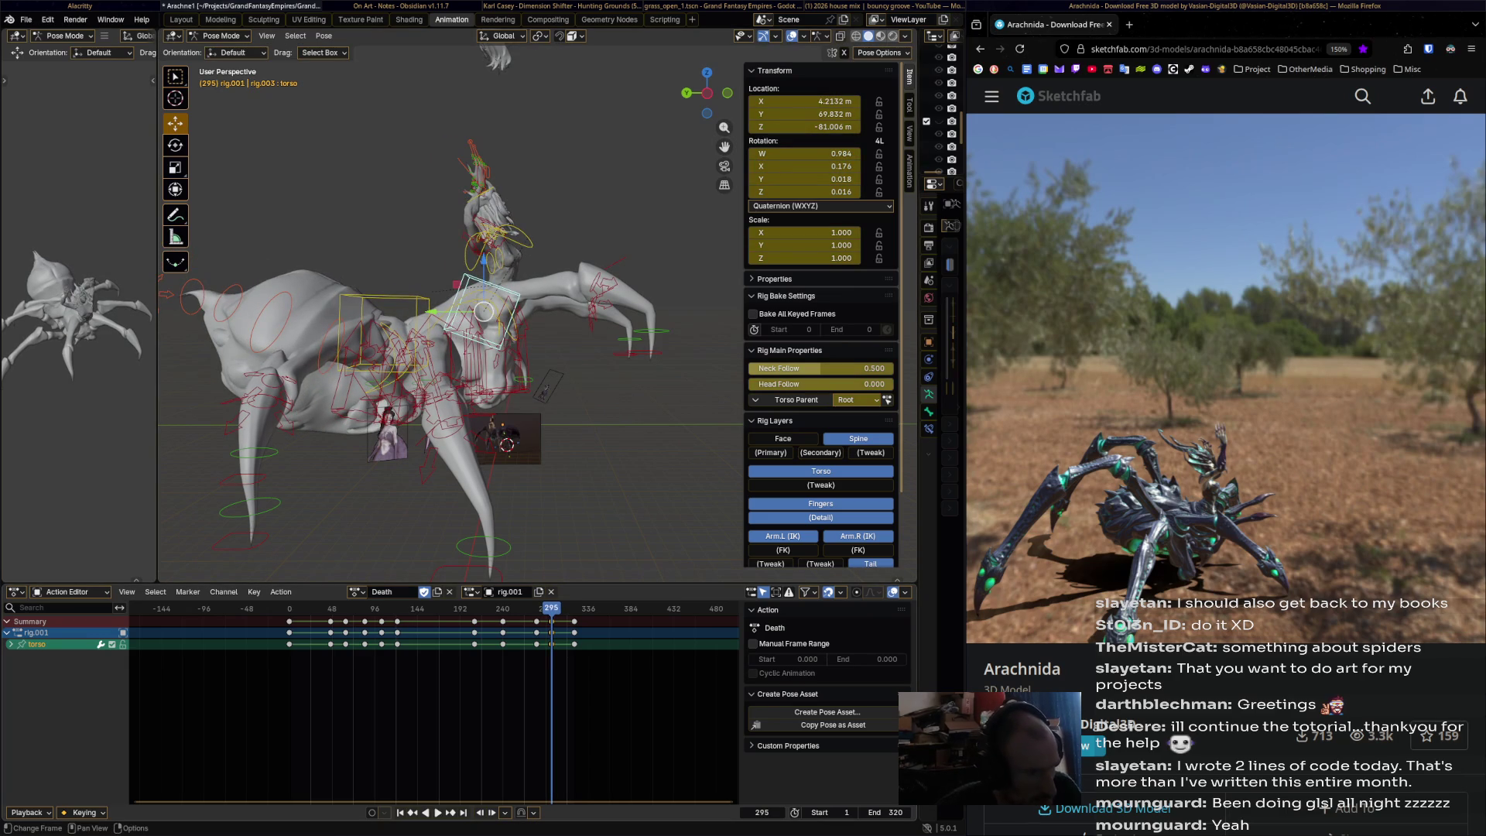
- Rotate the torso and key its rotation at frame 294
{"action": "key", "text": "shift+ctrl+space"}
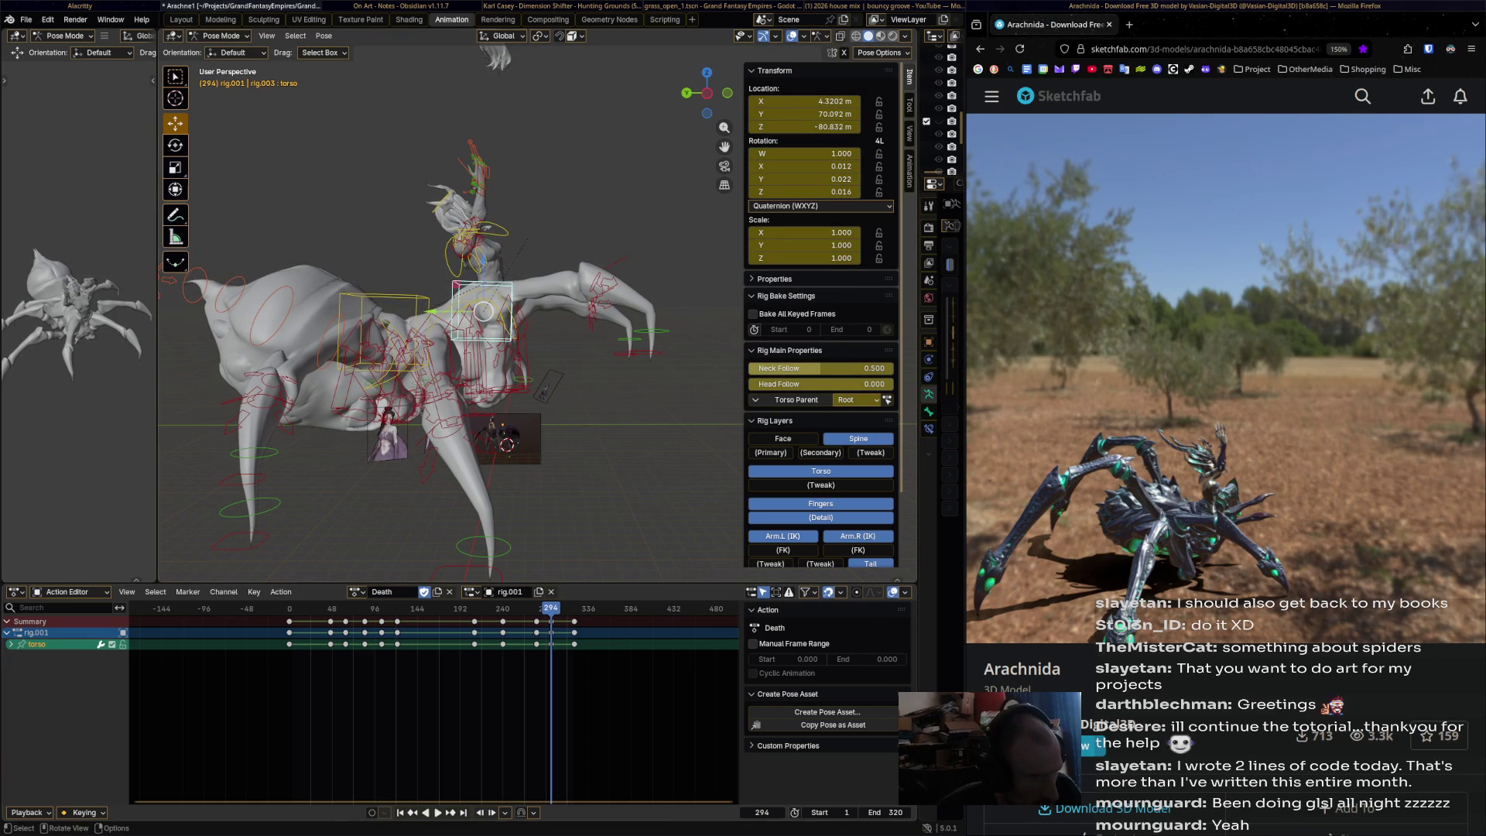
{"action": "key", "text": "r"}
{"action": "key", "text": "Return"}
{"action": "key", "text": "i"}
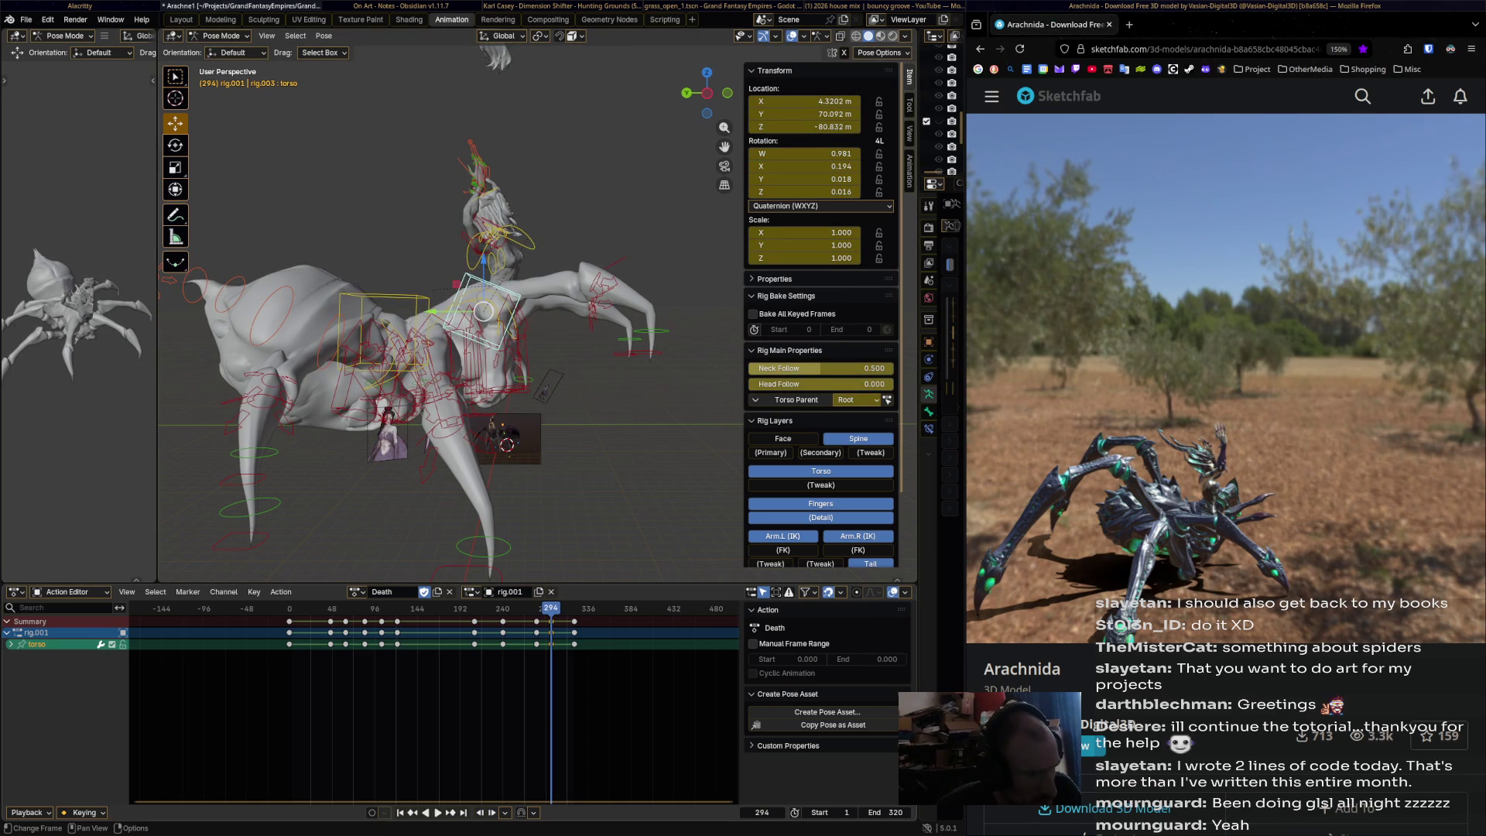
- Rotate the torso into a steeper collapsed tilt and key it at frame 320
{"action": "key", "text": "Up"}
{"action": "key", "text": "r"}
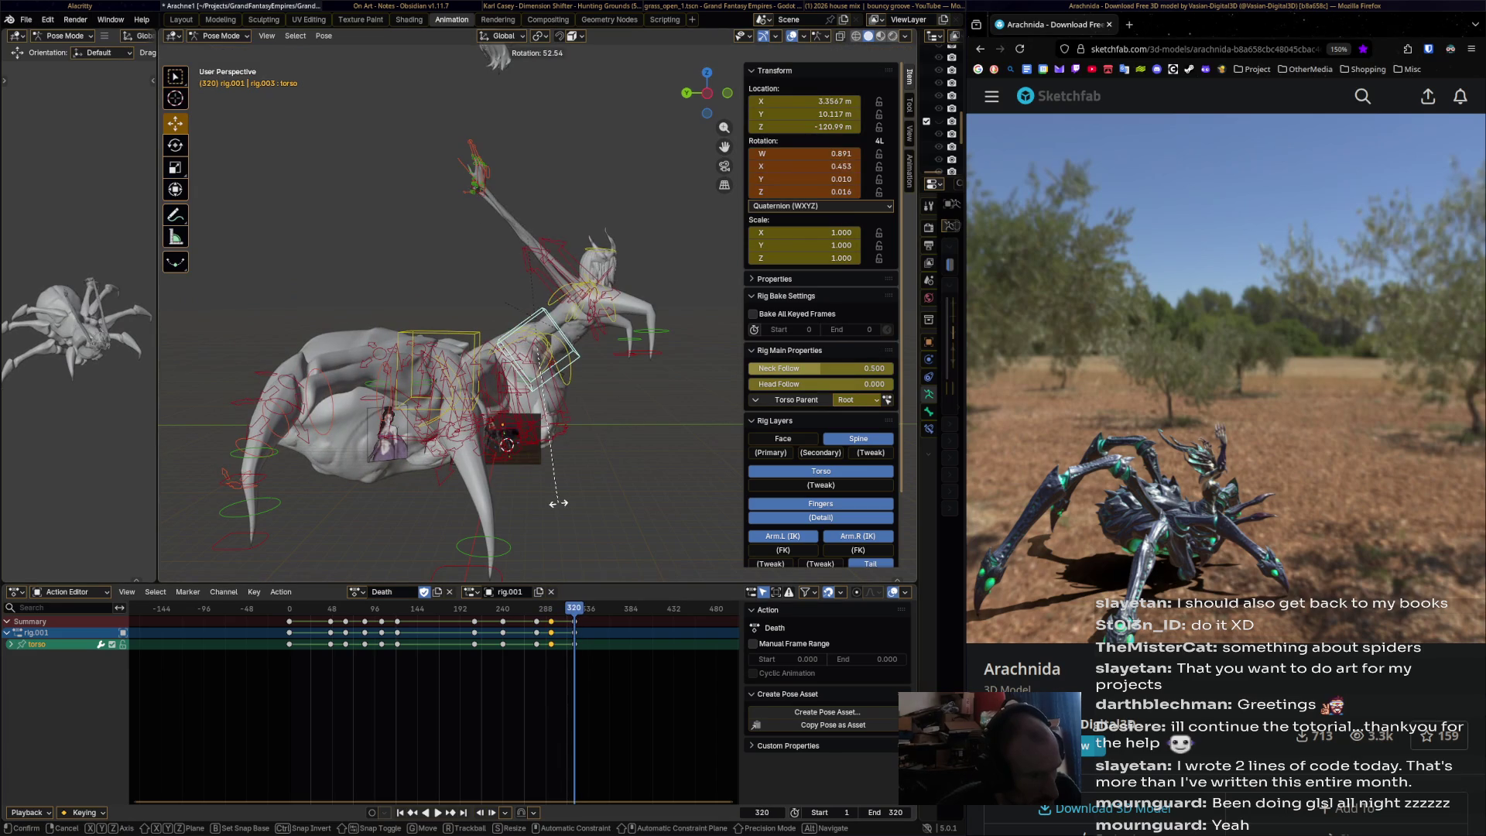
{"action": "key", "text": "Return"}
{"action": "key", "text": "i"}
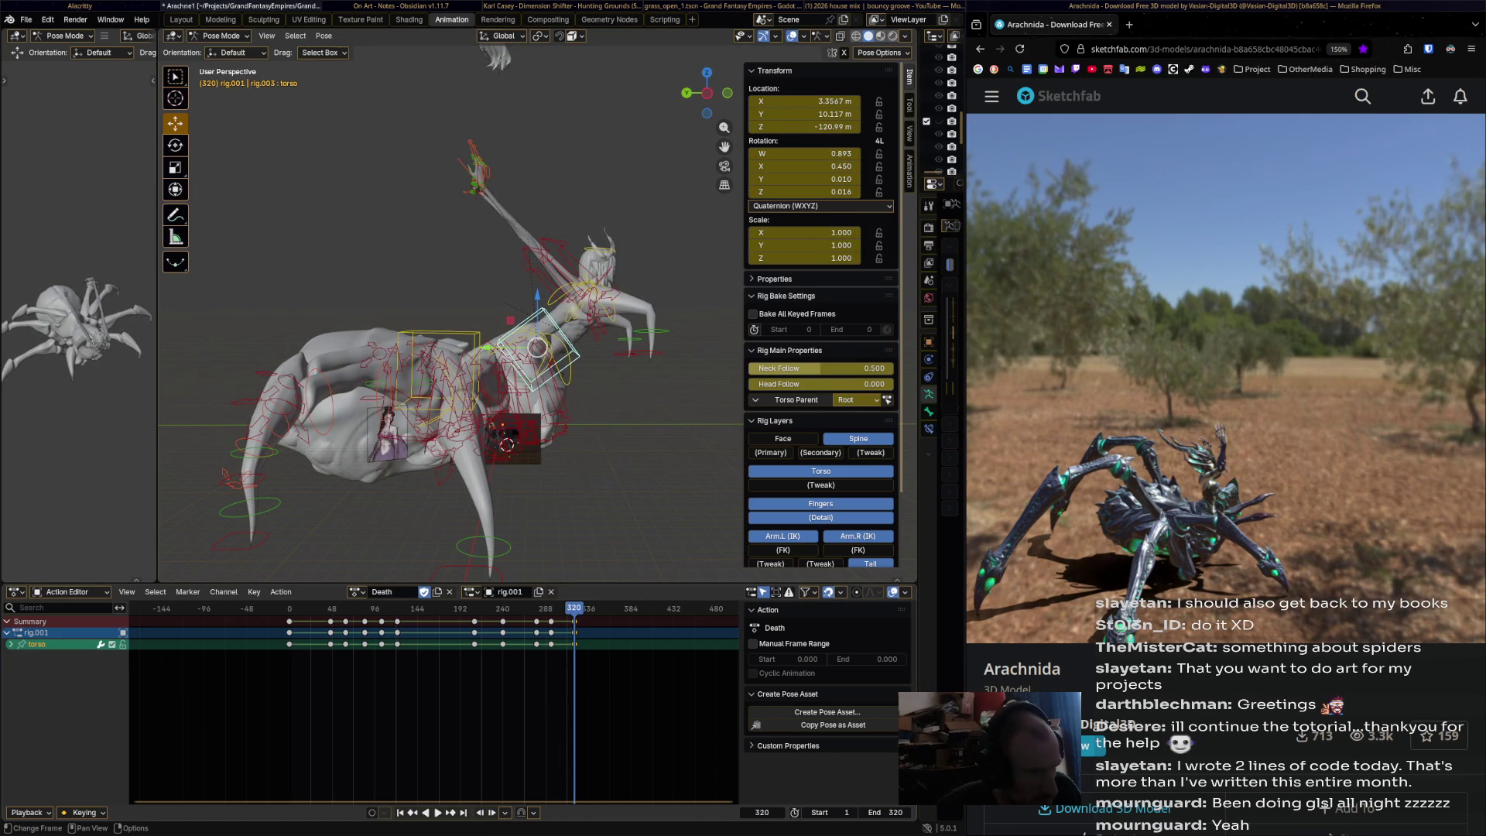
- Play back the Death action, return to about frame 292, and select the chest bone
{"action": "key", "text": "space"}
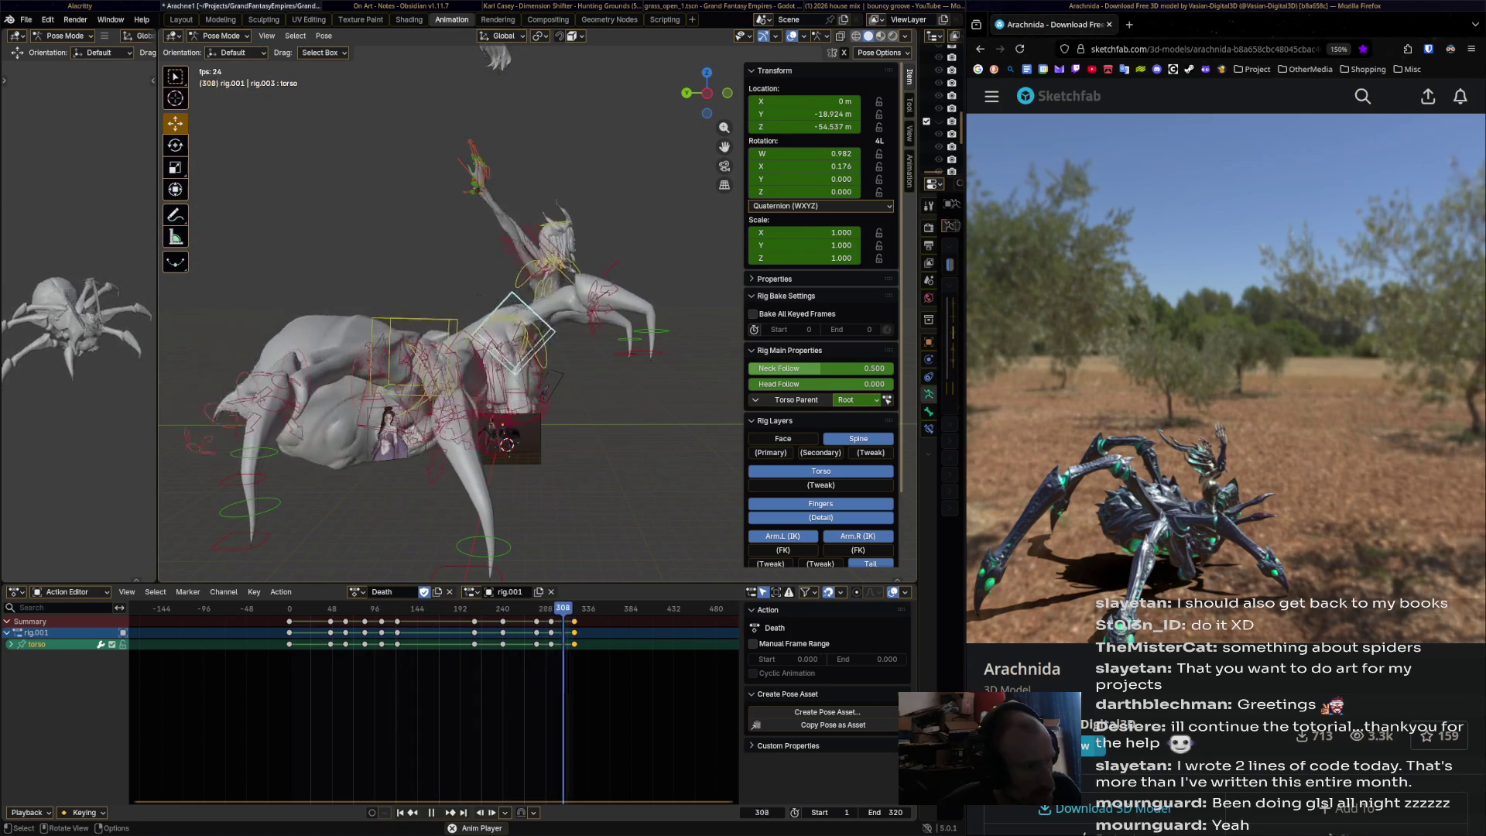
{"action": "key", "text": "space"}
{"action": "mouse_move", "coordinate": [527, 611]}
{"action": "left_mouse_down"}
{"action": "mouse_move", "coordinate": [574, 611]}
{"action": "mouse_move", "coordinate": [545, 612]}
{"action": "left_mouse_up"}
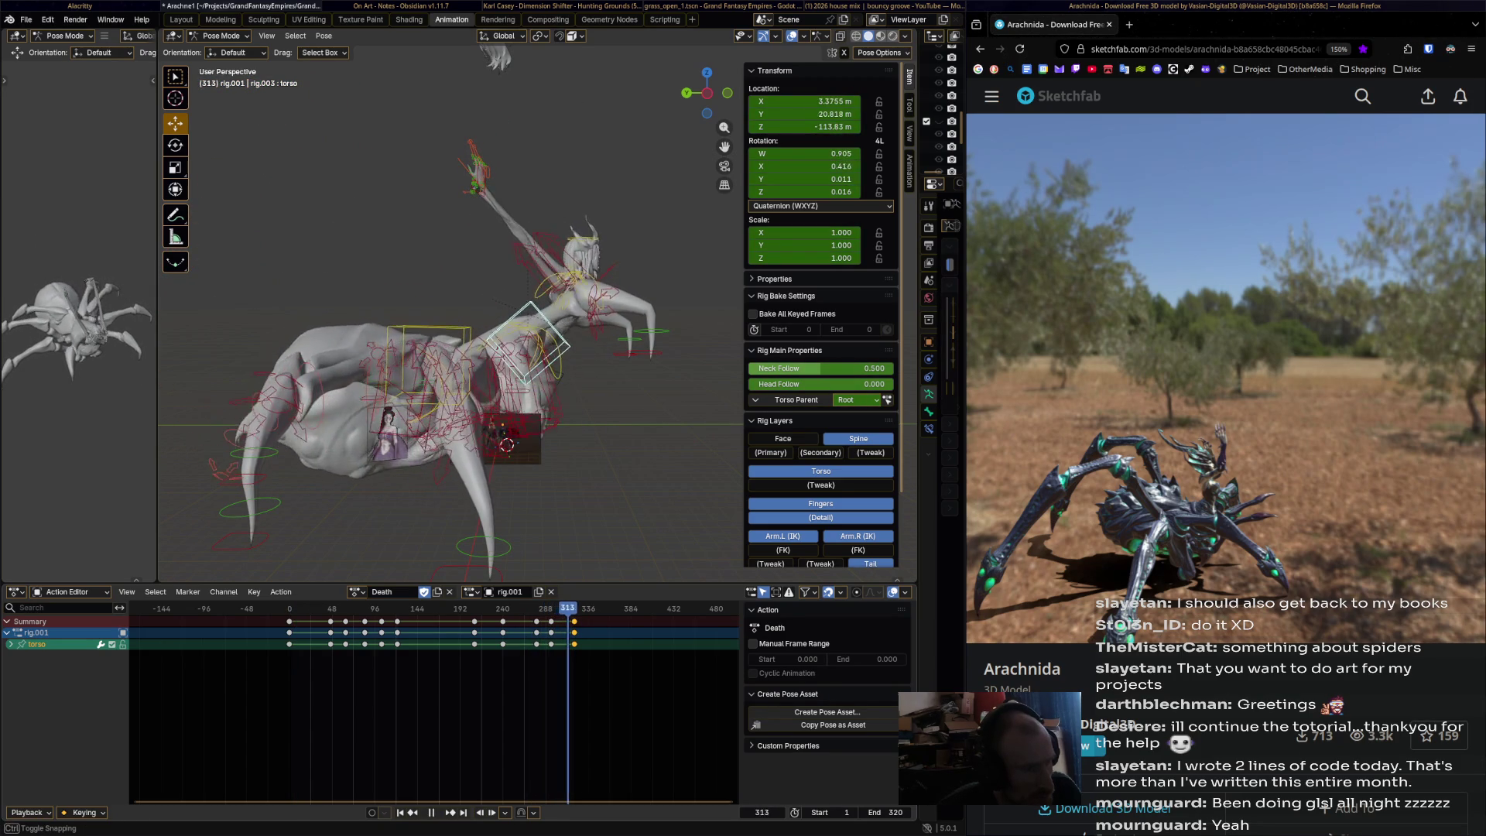
{"action": "left_click", "coordinate": [573, 298]}
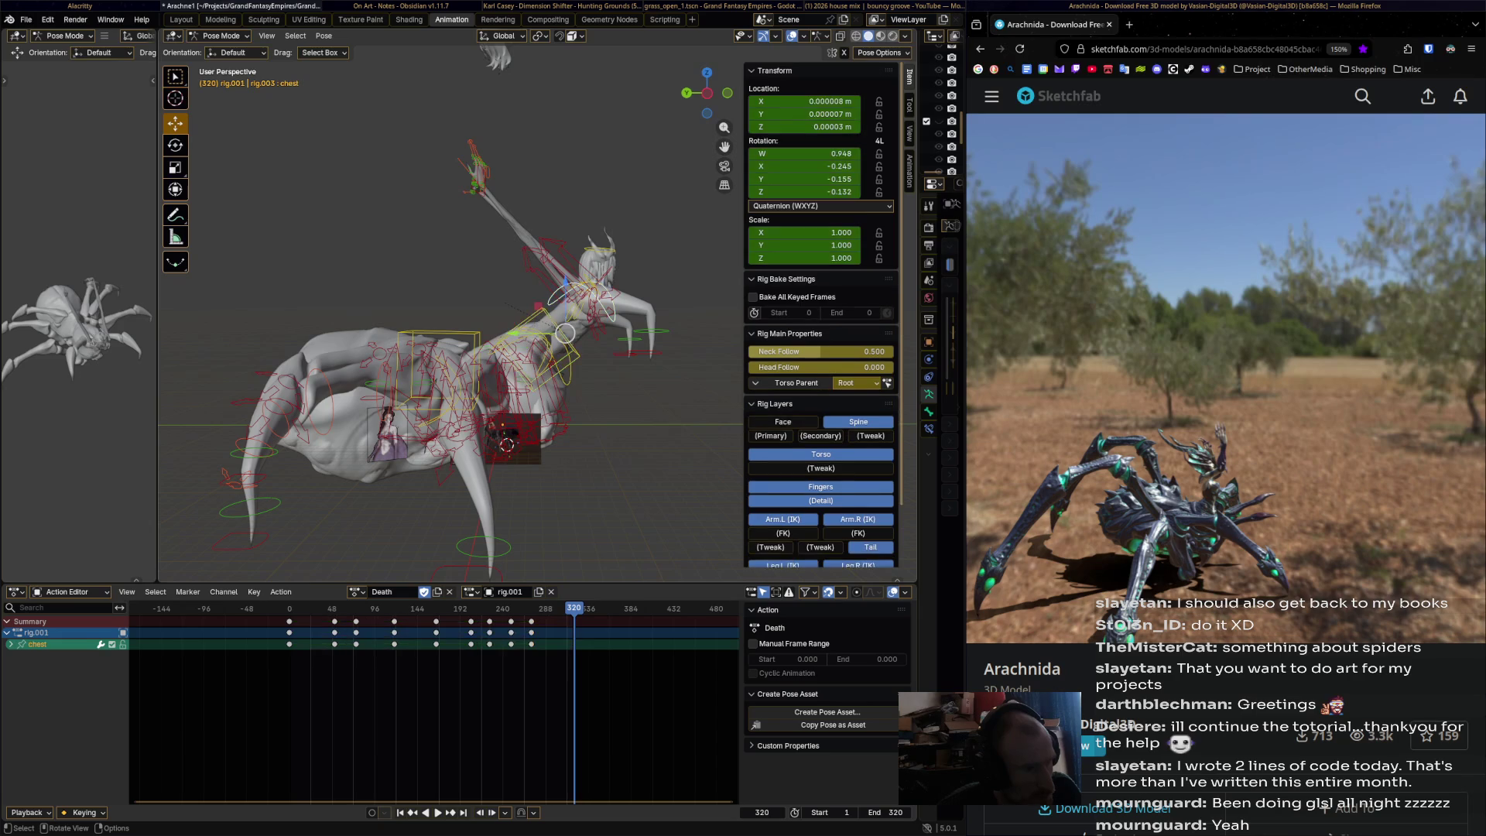
- Bend the chest bone forward and key its rotation at frame 288
{"action": "key", "text": "r"}
{"action": "left_click", "coordinate": [574, 417]}
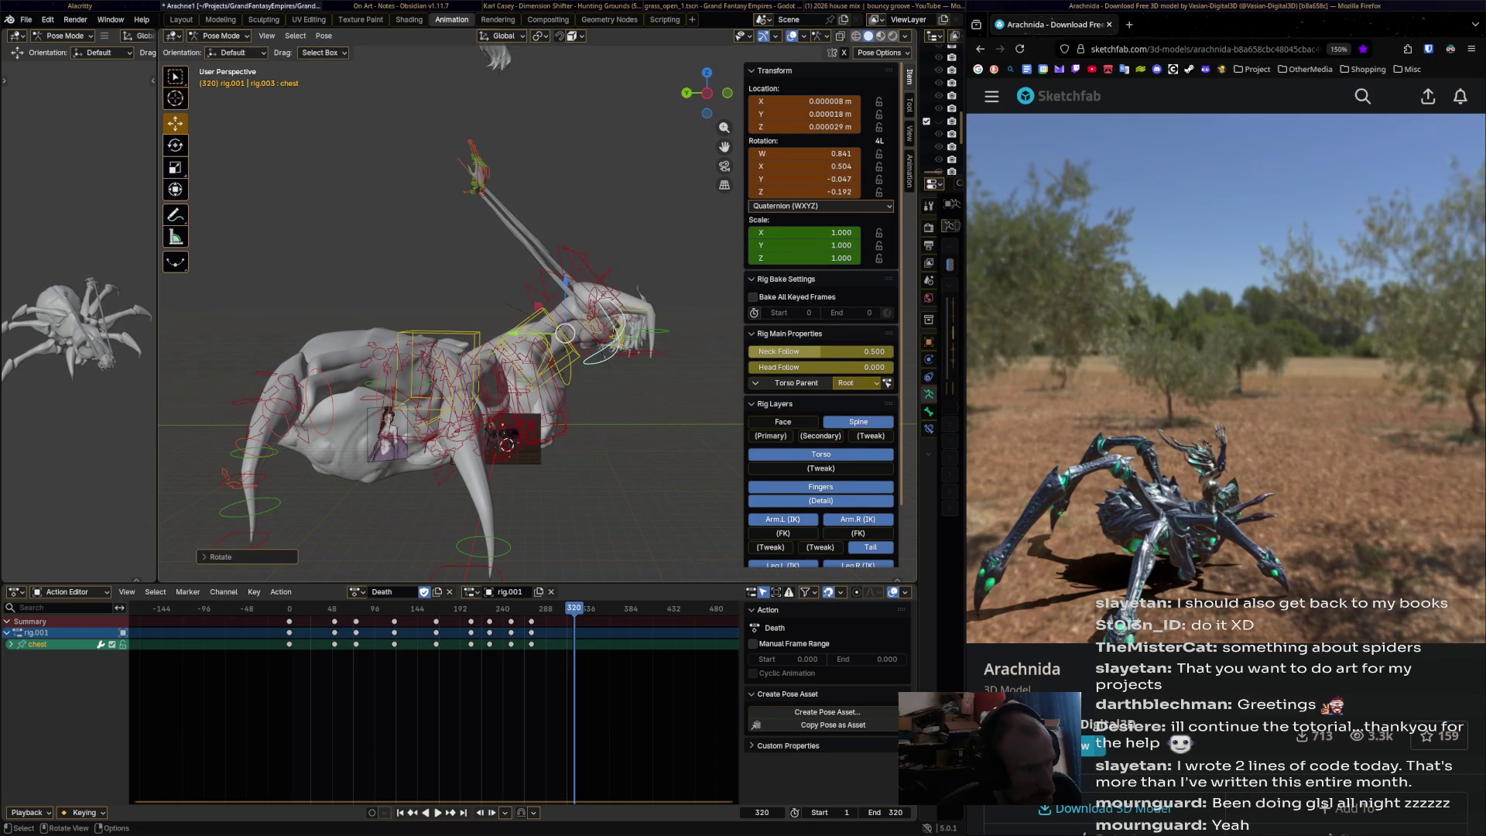
{"action": "key", "text": "shift+ctrl+space"}
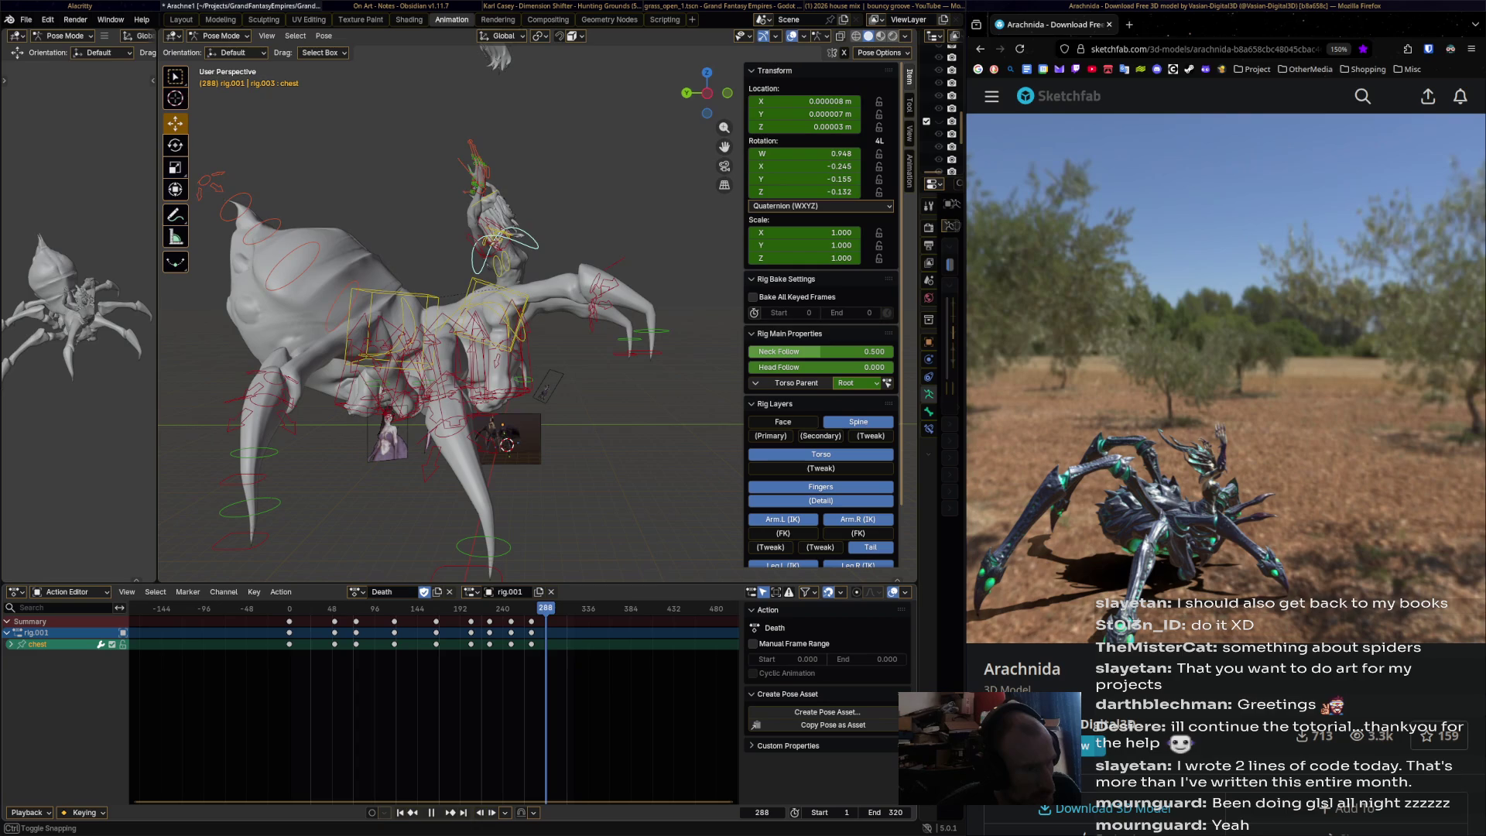
{"action": "key", "text": "r"}
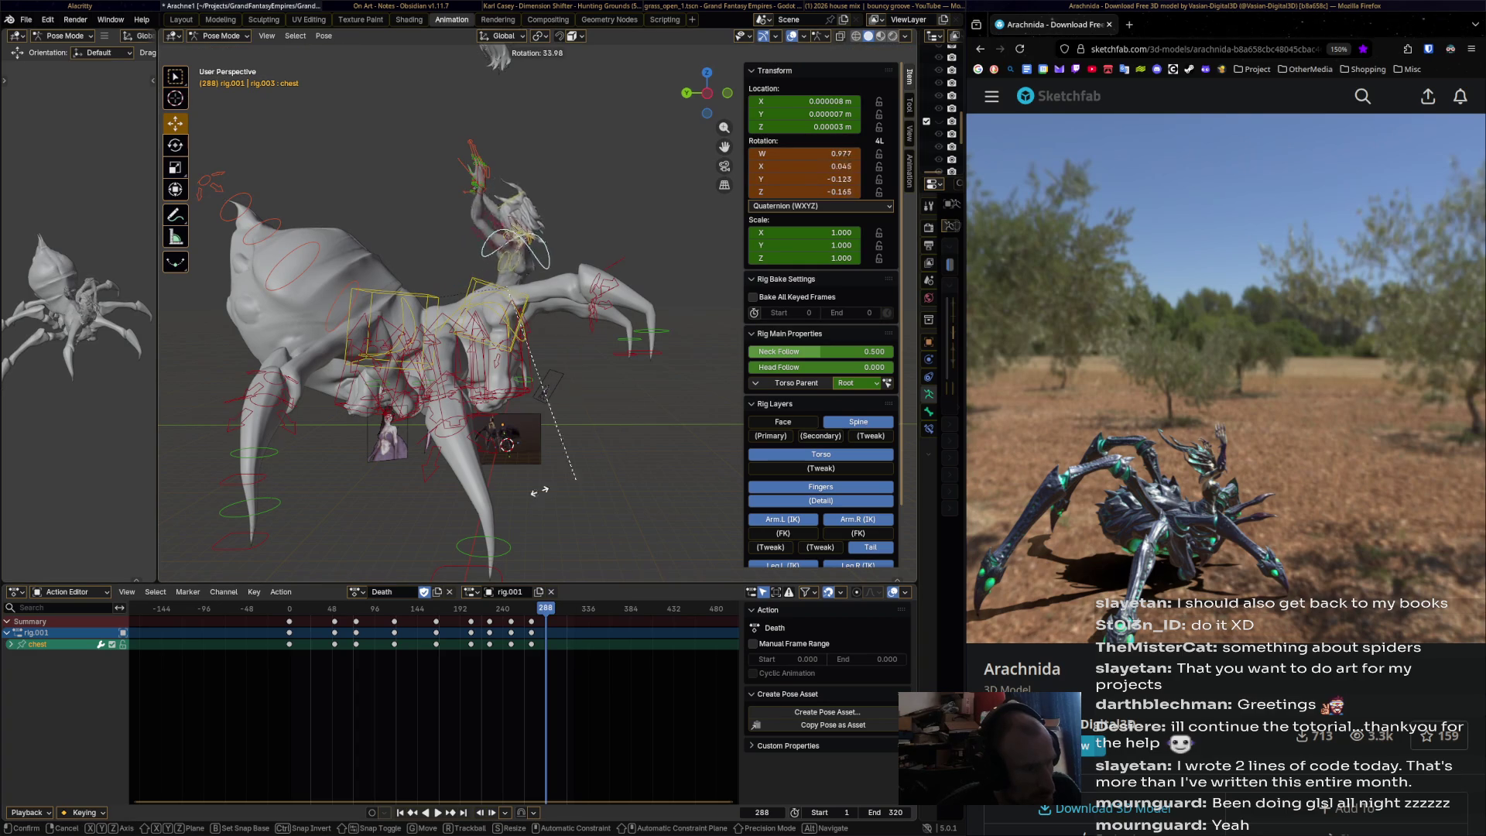
{"action": "left_click", "coordinate": [418, 473]}
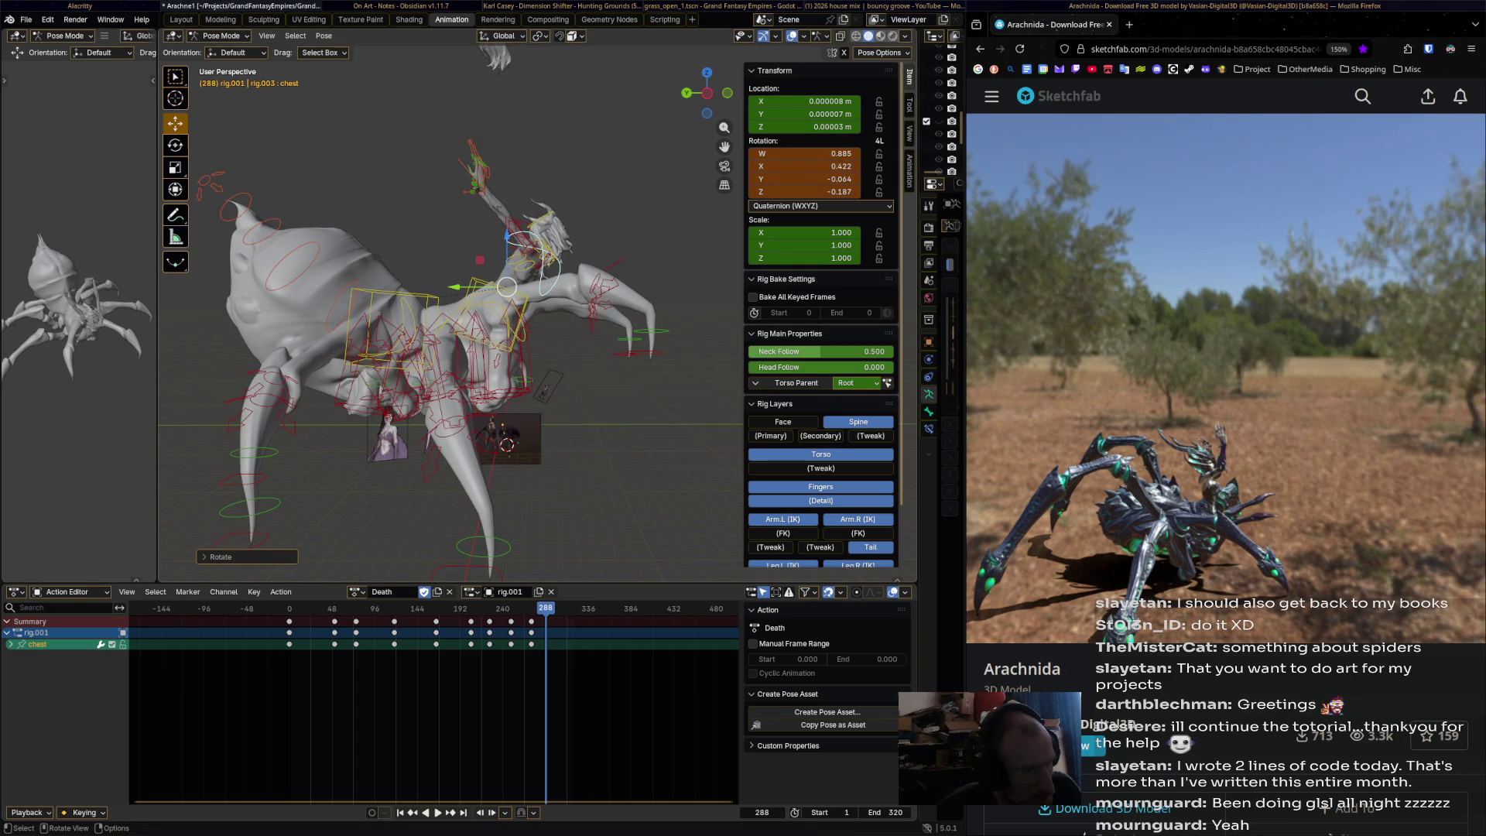
{"action": "key", "text": "i"}
- Bend the chest further and key it at frame 305
{"action": "left_click_drag", "start_coordinate": [545, 608], "coordinate": [560, 608]}
{"action": "key", "text": "r"}
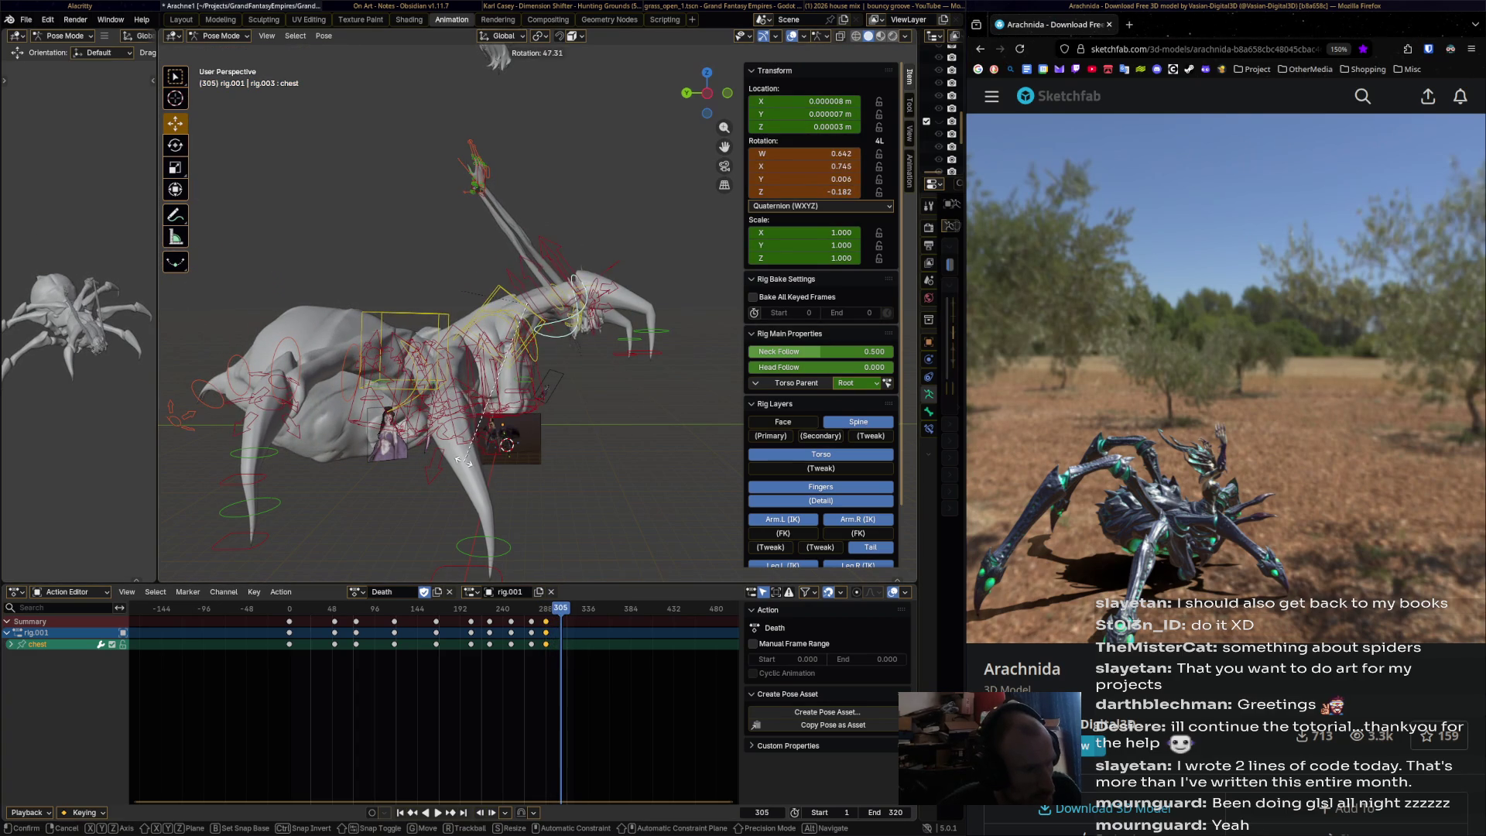
{"action": "left_click", "coordinate": [462, 461]}
{"action": "key", "text": "i"}
- Key the chest's final bend at frame 320, remove the stray key at 321, and select the head bone
{"action": "left_click_drag", "start_coordinate": [560, 608], "coordinate": [573, 608]}
{"action": "key", "text": "r"}
{"action": "left_click", "coordinate": [534, 403]}
{"action": "key", "text": "i"}
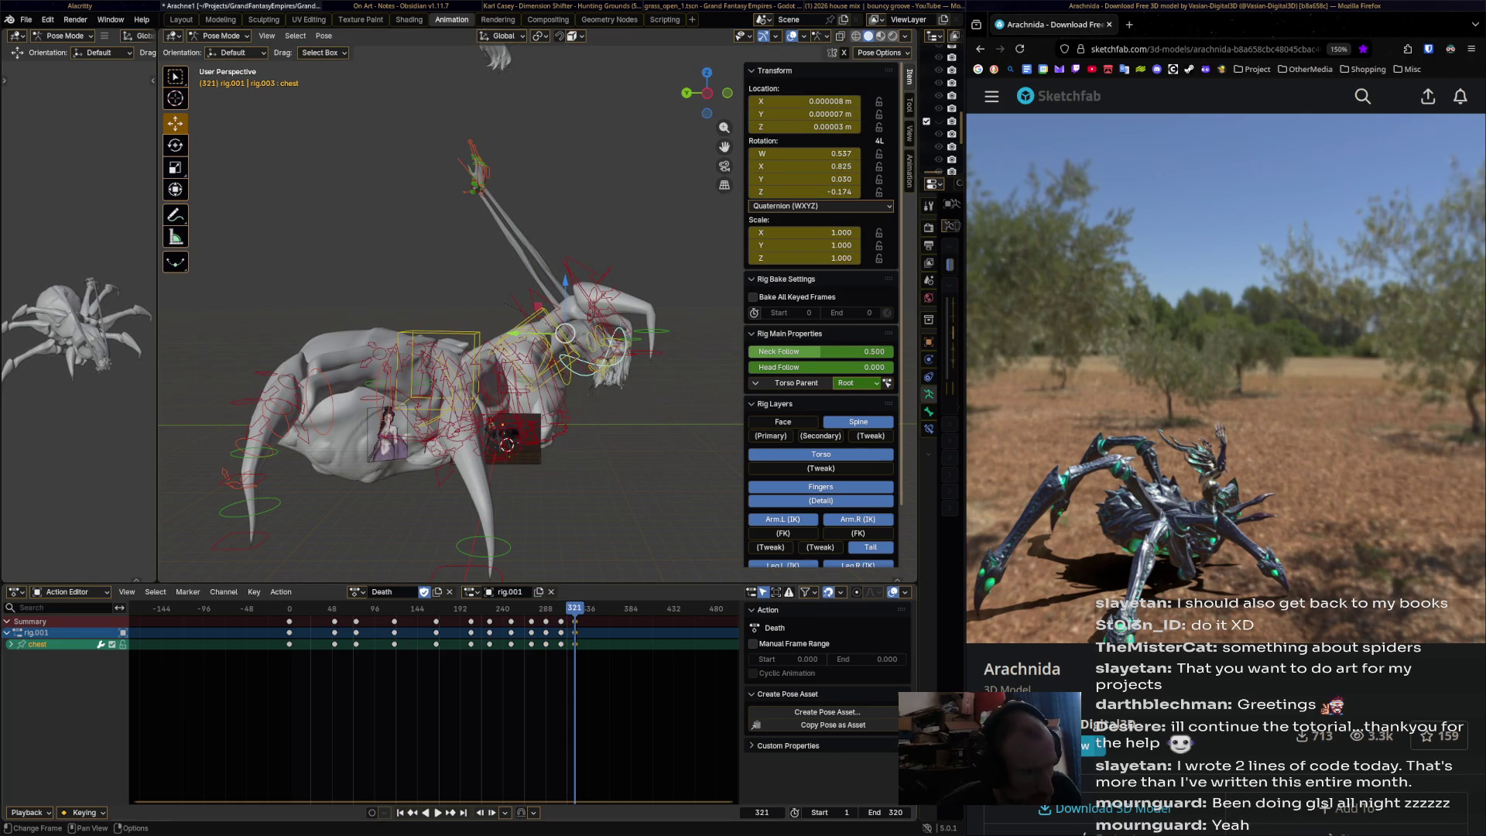
{"action": "key", "text": "g"}
{"action": "key", "text": "Return"}
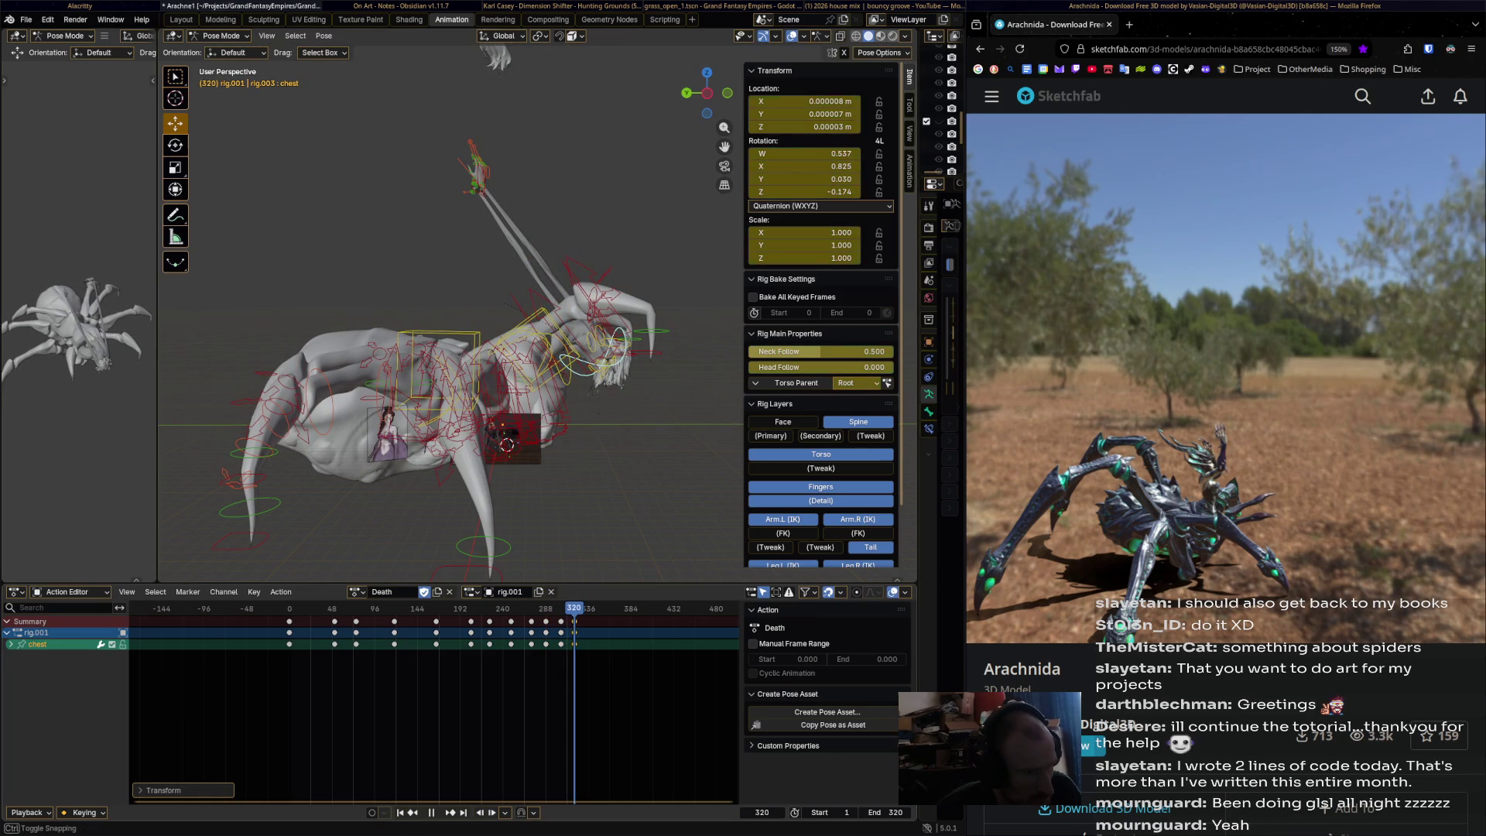
{"action": "left_click", "coordinate": [565, 333]}
- Droop the head bone and key its rotation at frame 292
{"action": "middle_click_drag", "start_coordinate": [565, 333], "coordinate": [495, 342]}
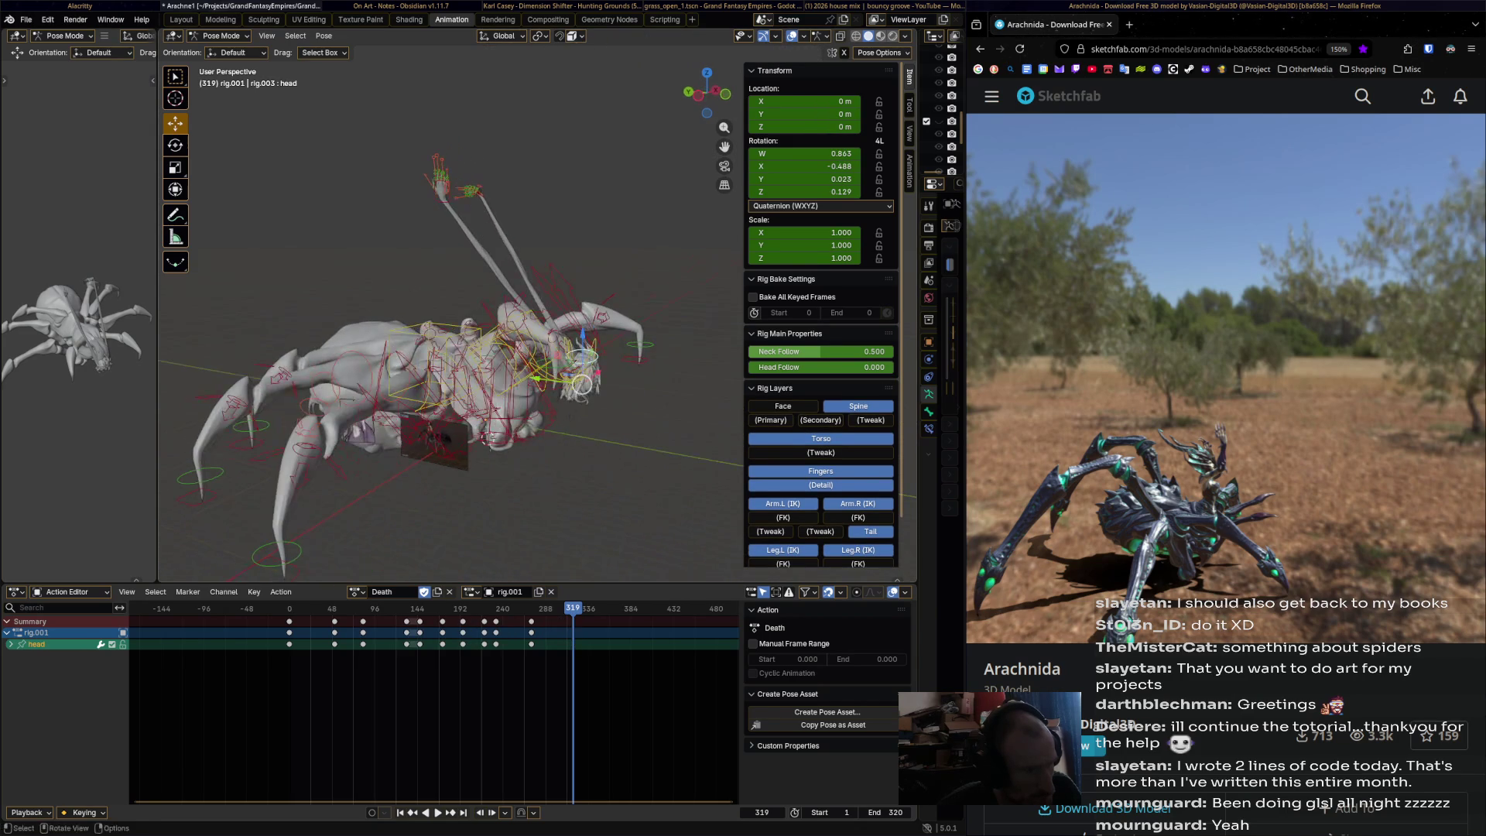
{"action": "key", "text": "shift+ctrl+space"}
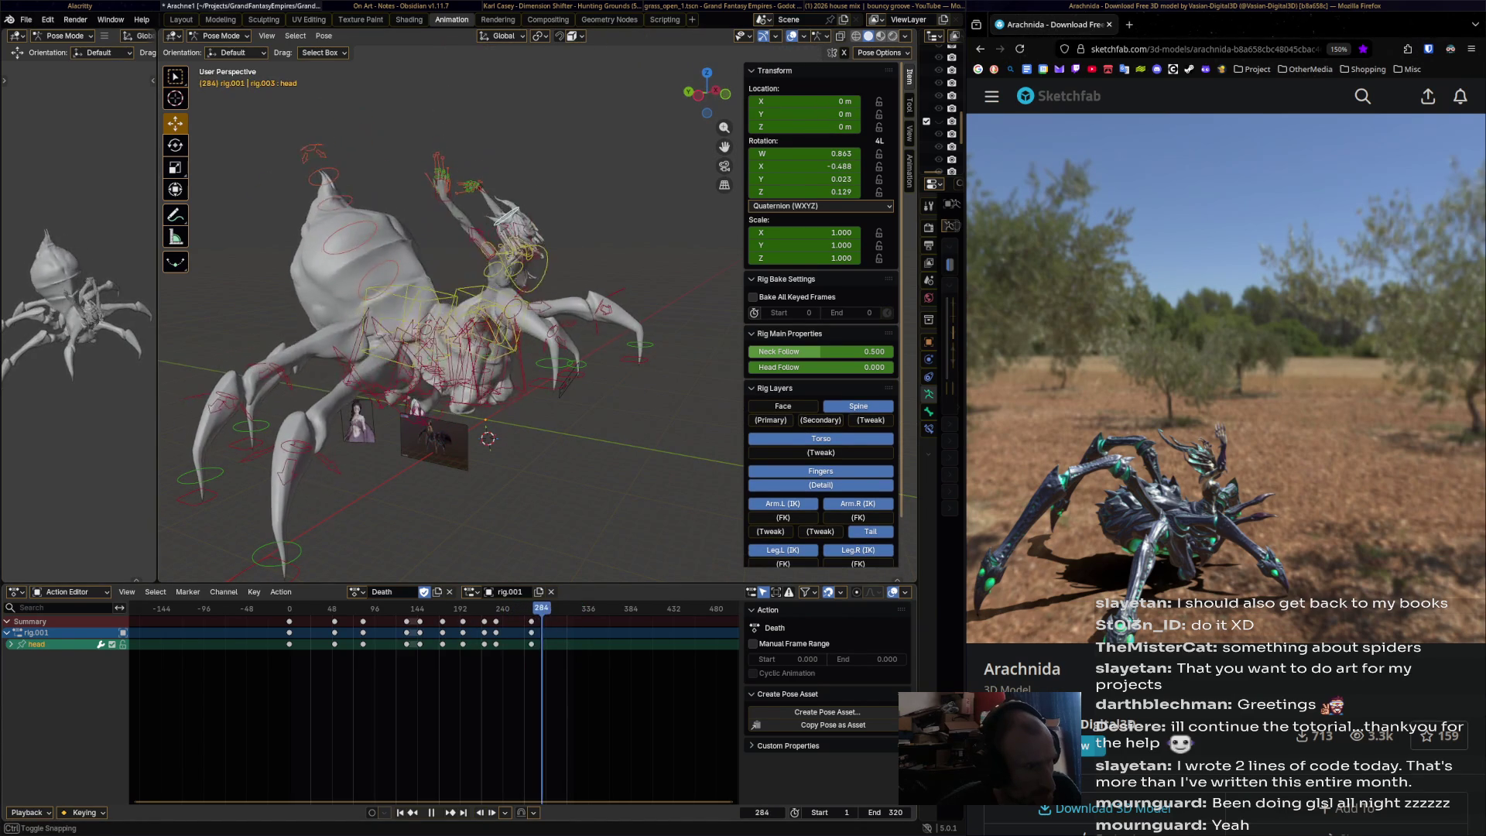
{"action": "middle_click_drag", "start_coordinate": [495, 342], "coordinate": [464, 342]}
{"action": "key", "text": "r"}
{"action": "left_click", "coordinate": [480, 341]}
{"action": "key", "text": "i"}
- Tilt the head further down and key it at frame 313
{"action": "key", "text": "space"}
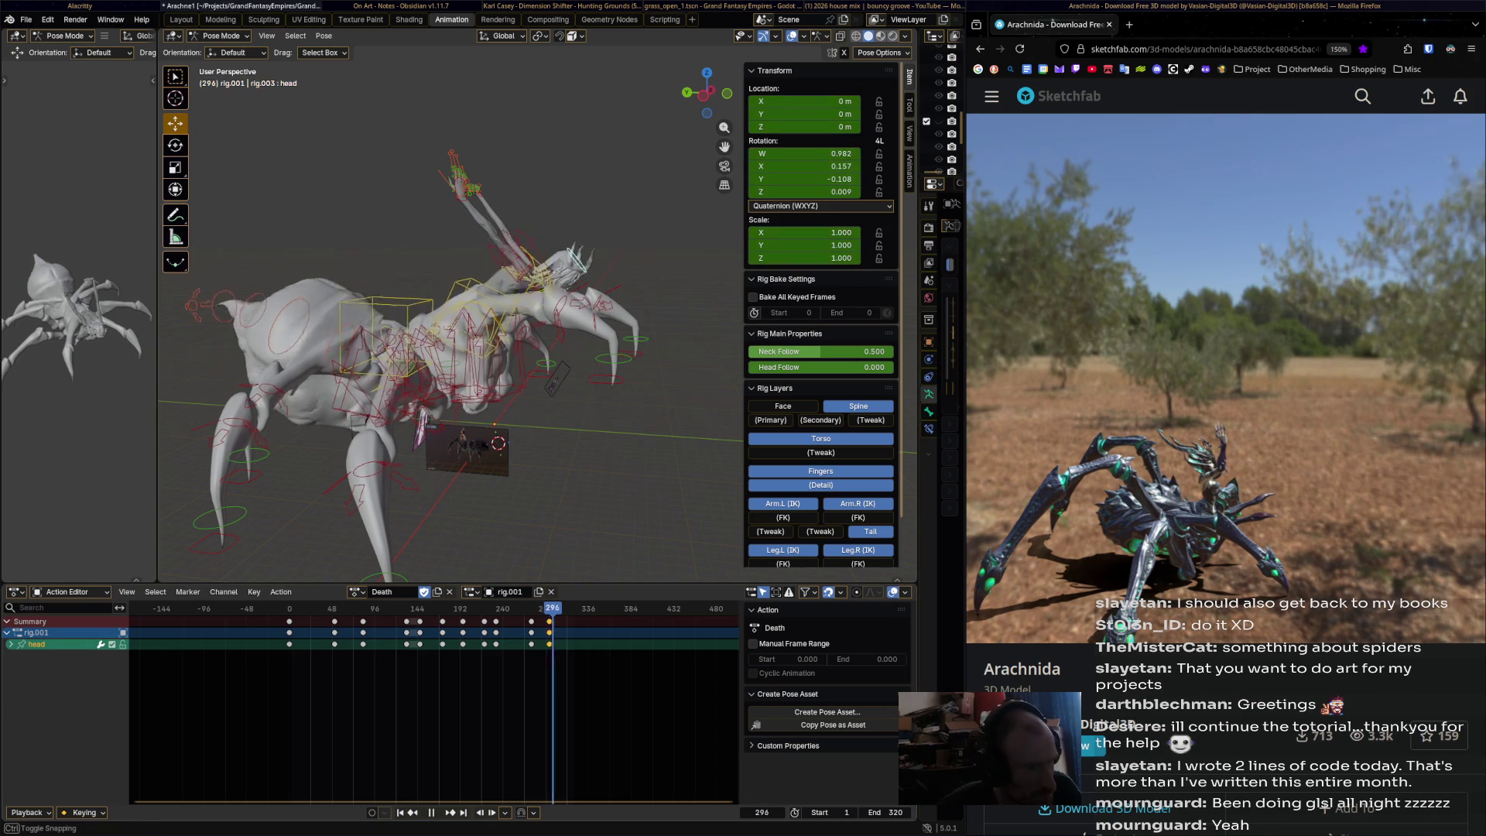
{"action": "key", "text": "r"}
{"action": "left_click", "coordinate": [436, 358]}
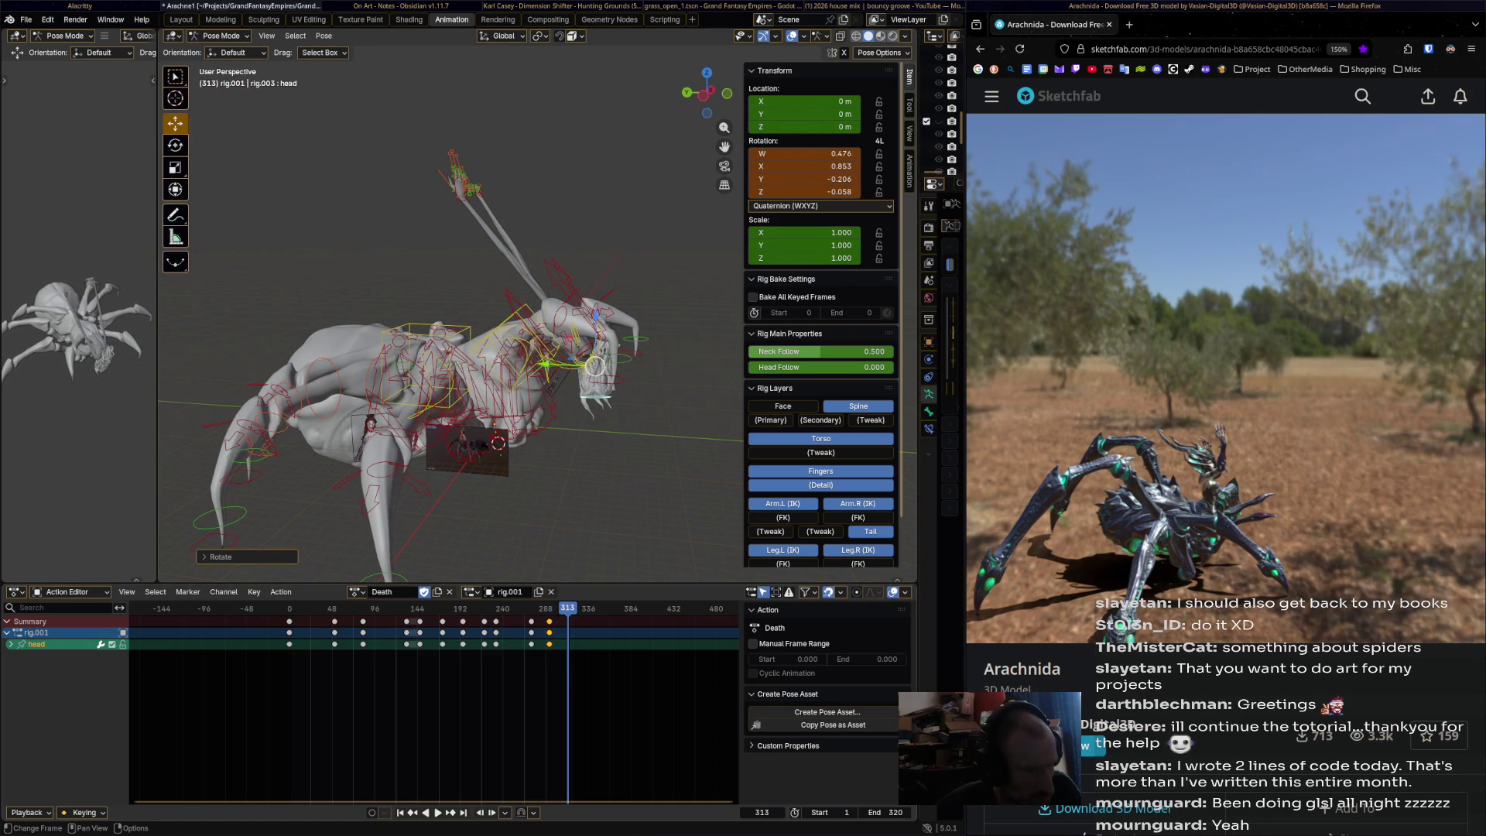
{"action": "key", "text": "i"}
- Key the head's final hanging rotation at frame 320 and play back to review
{"action": "key", "text": "space"}
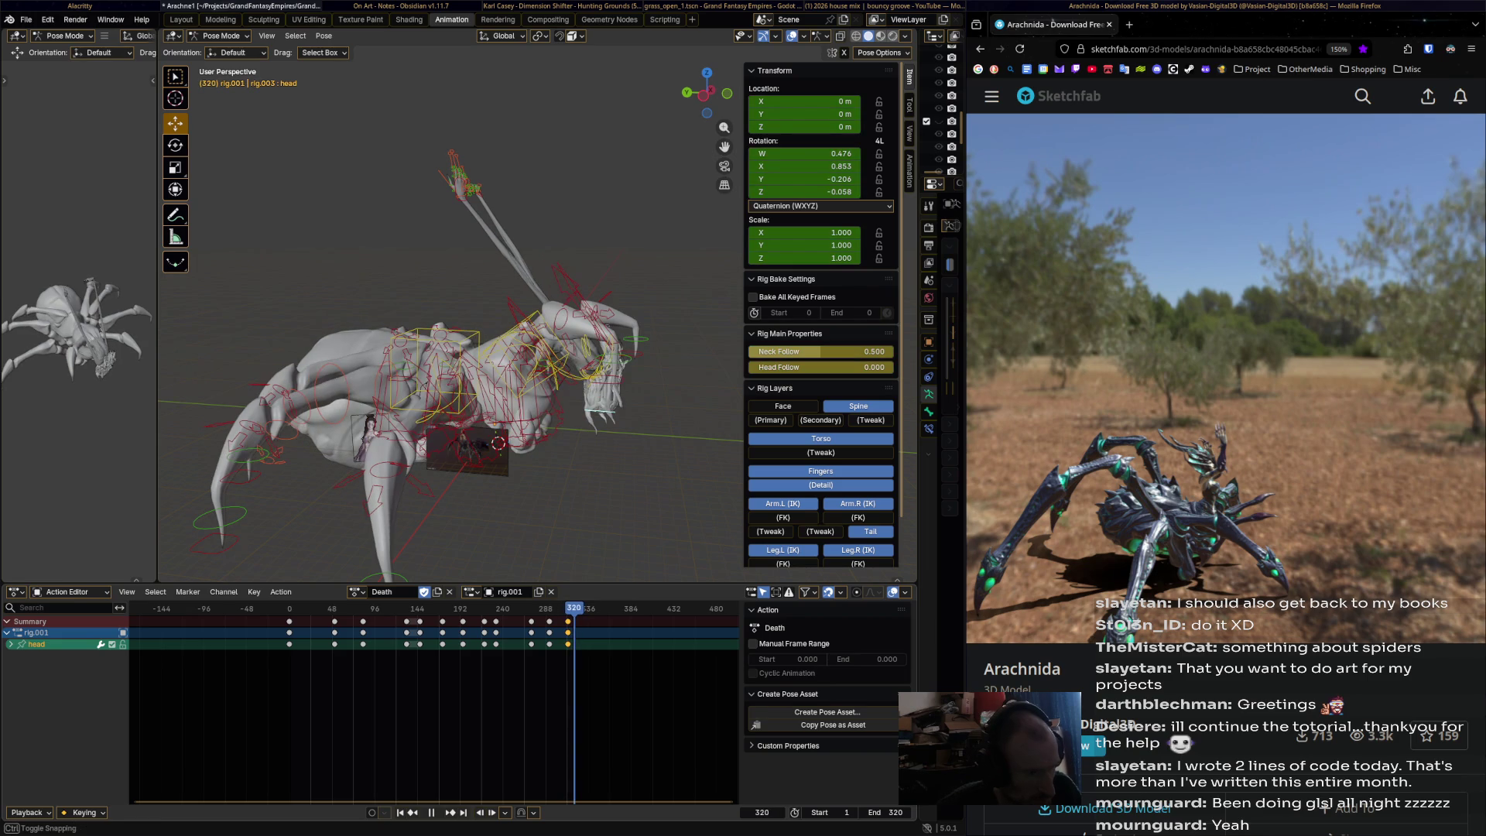
{"action": "key", "text": "r"}
{"action": "key", "text": "Return"}
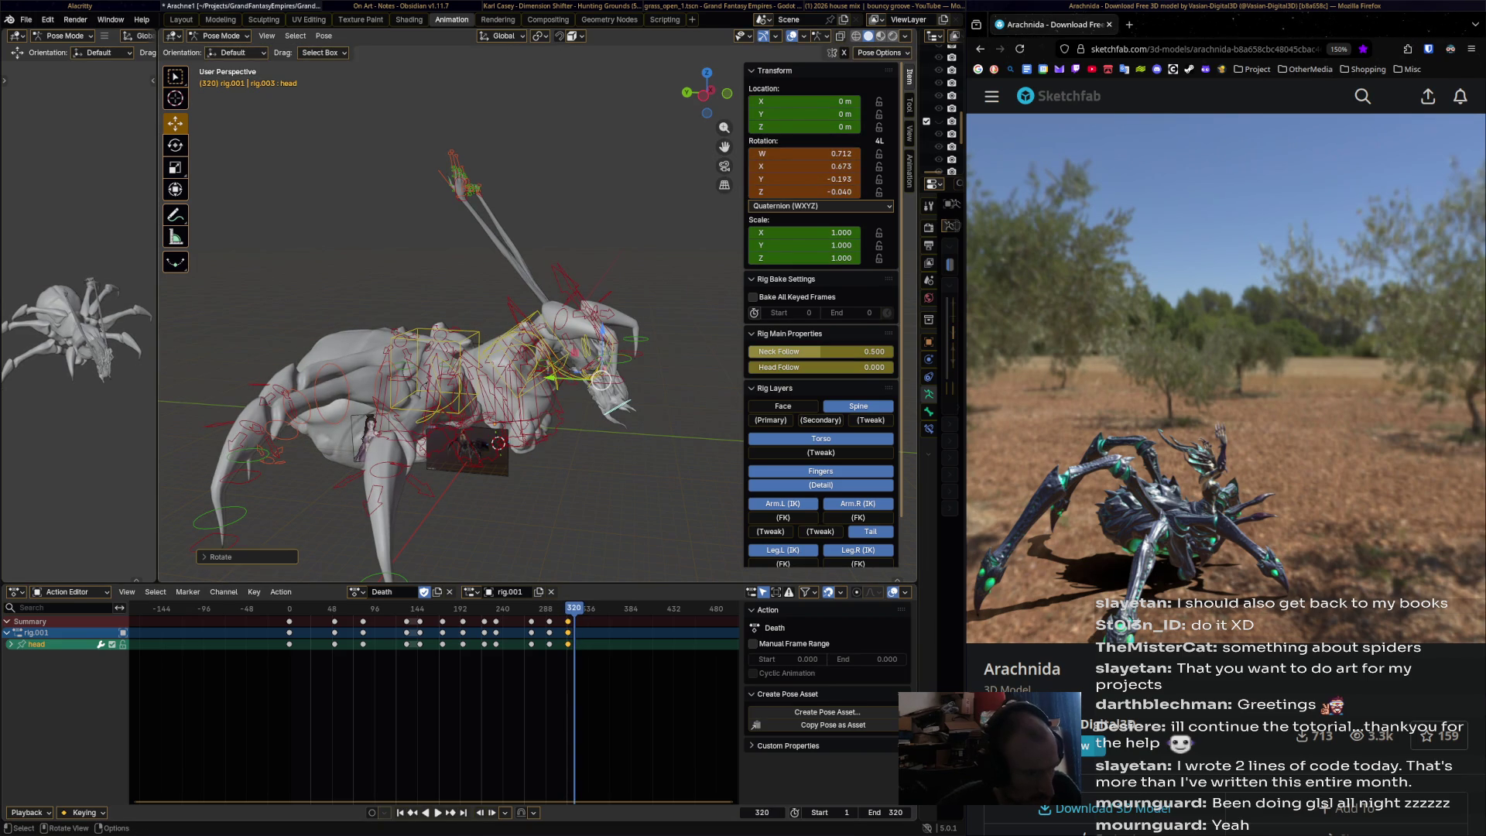
{"action": "key", "text": "i"}
{"action": "key", "text": "shift+ctrl+space"}
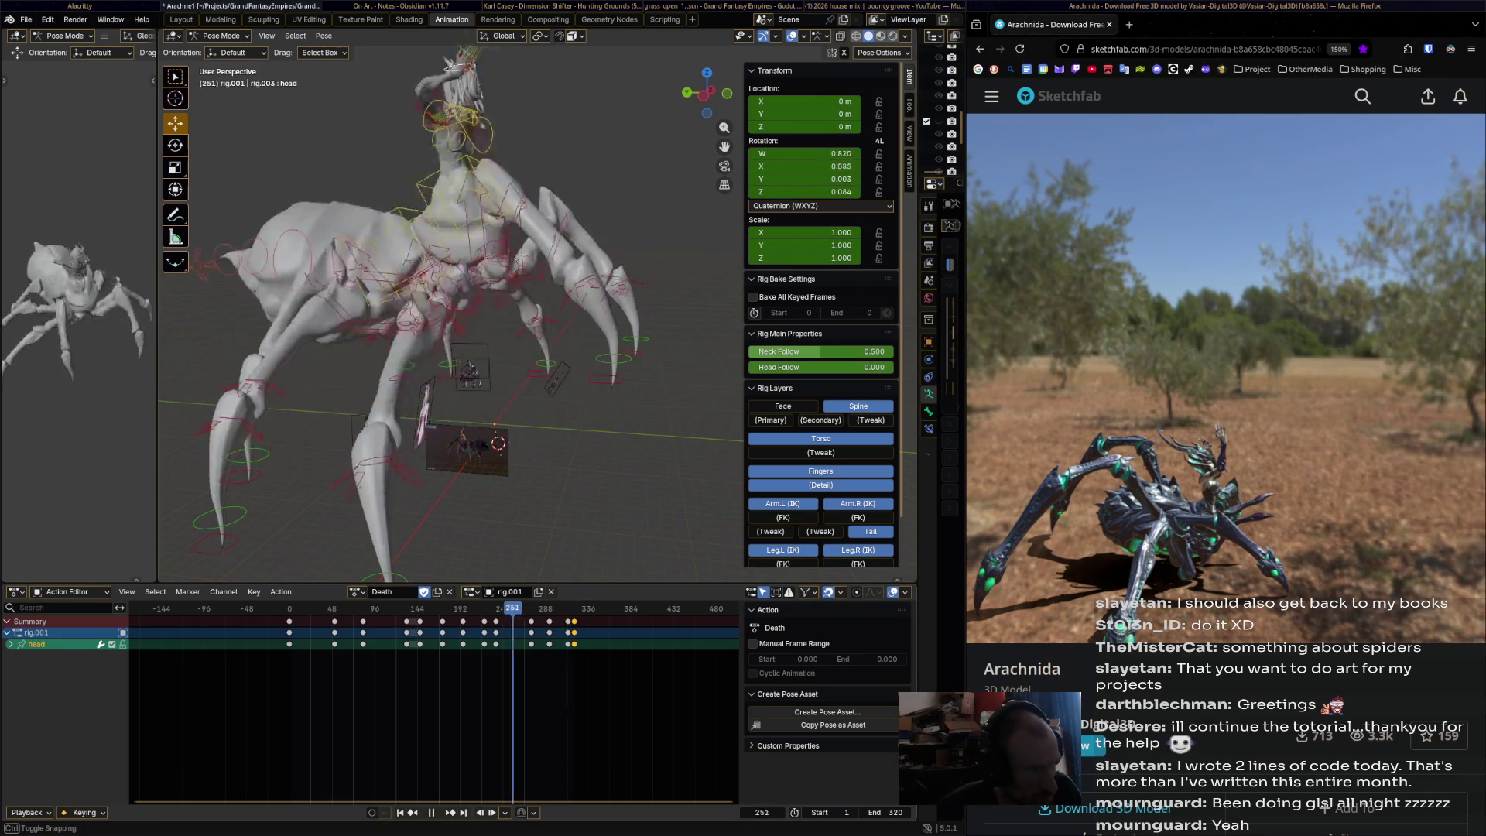
{"action": "key", "text": "Right"}
{"action": "key", "text": "Right"}
{"action": "key", "text": "Right"}
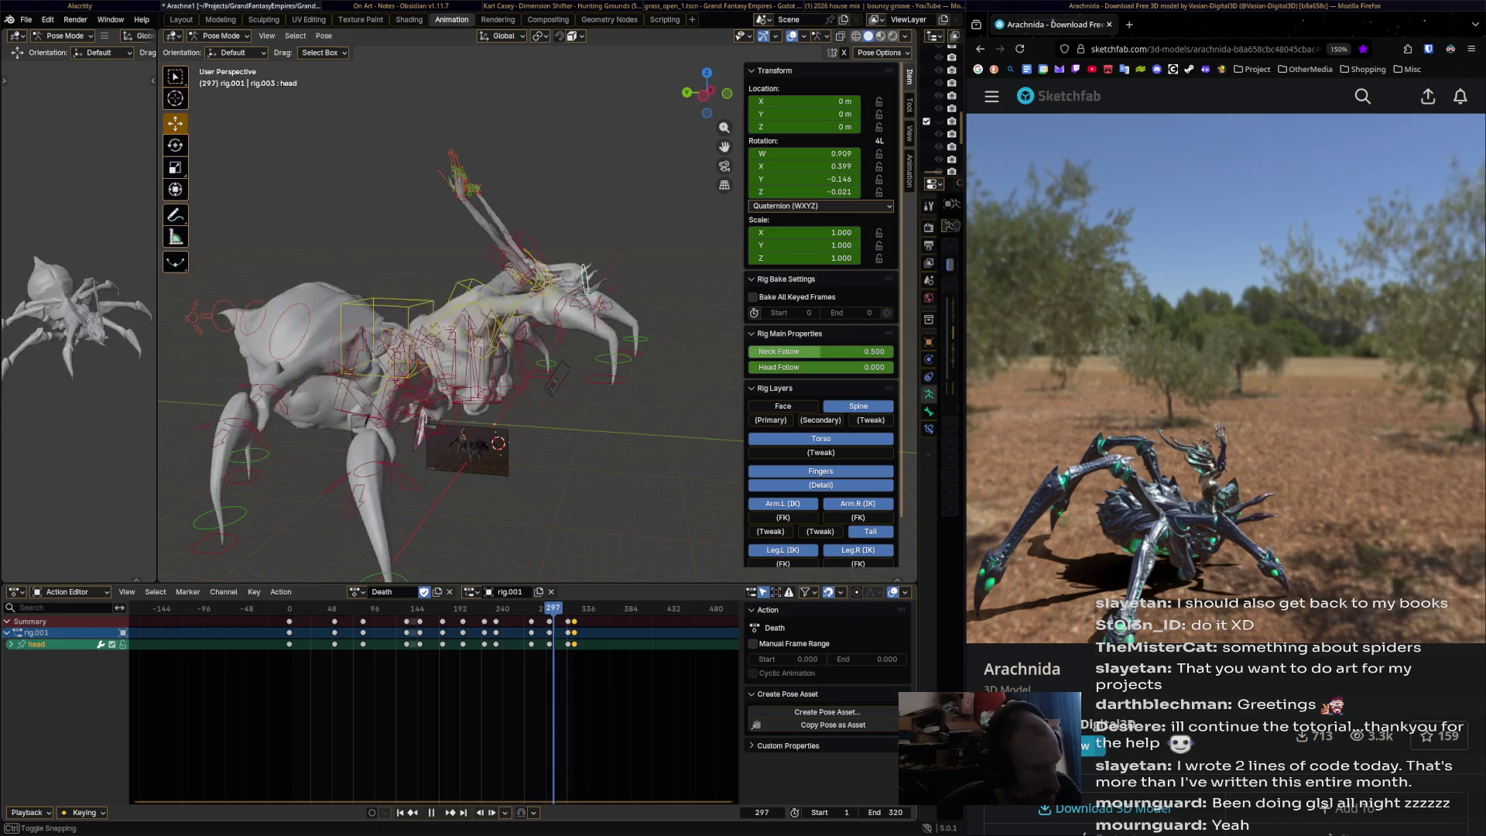
- Select the hand_ik.R bone and play the animation
{"action": "left_click", "coordinate": [469, 63]}
{"action": "middle_click_drag", "start_coordinate": [467, 60], "coordinate": [495, 151], "text": "shift"}
{"action": "key", "text": "space"}
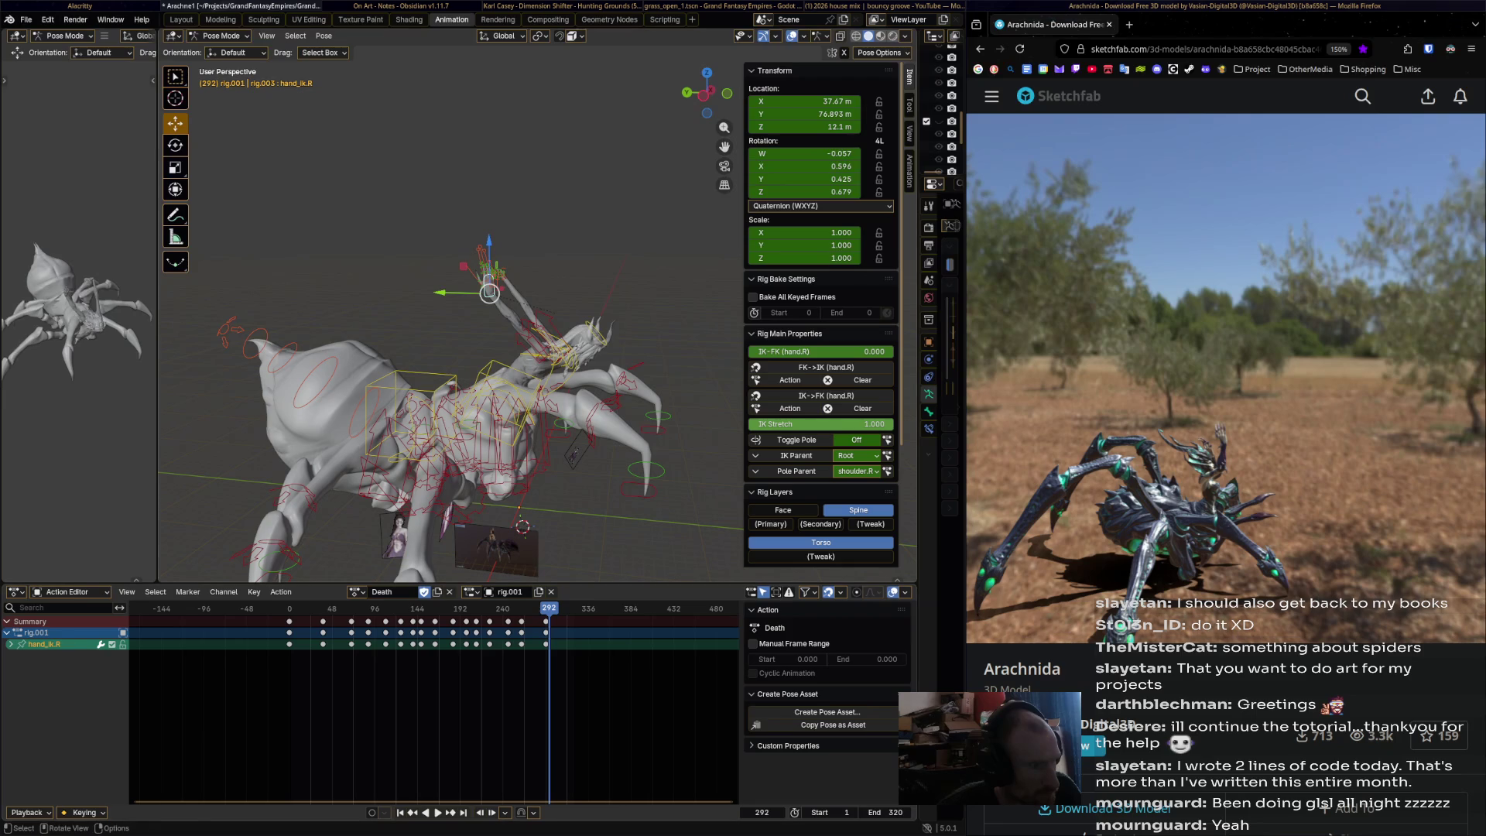
- Move and rotate hand_ik.R into a new pose and key it at frame 292
{"action": "left_click_drag", "start_coordinate": [489, 293], "coordinate": [570, 344]}
{"action": "left_click", "coordinate": [616, 368]}
{"action": "key", "text": "r"}
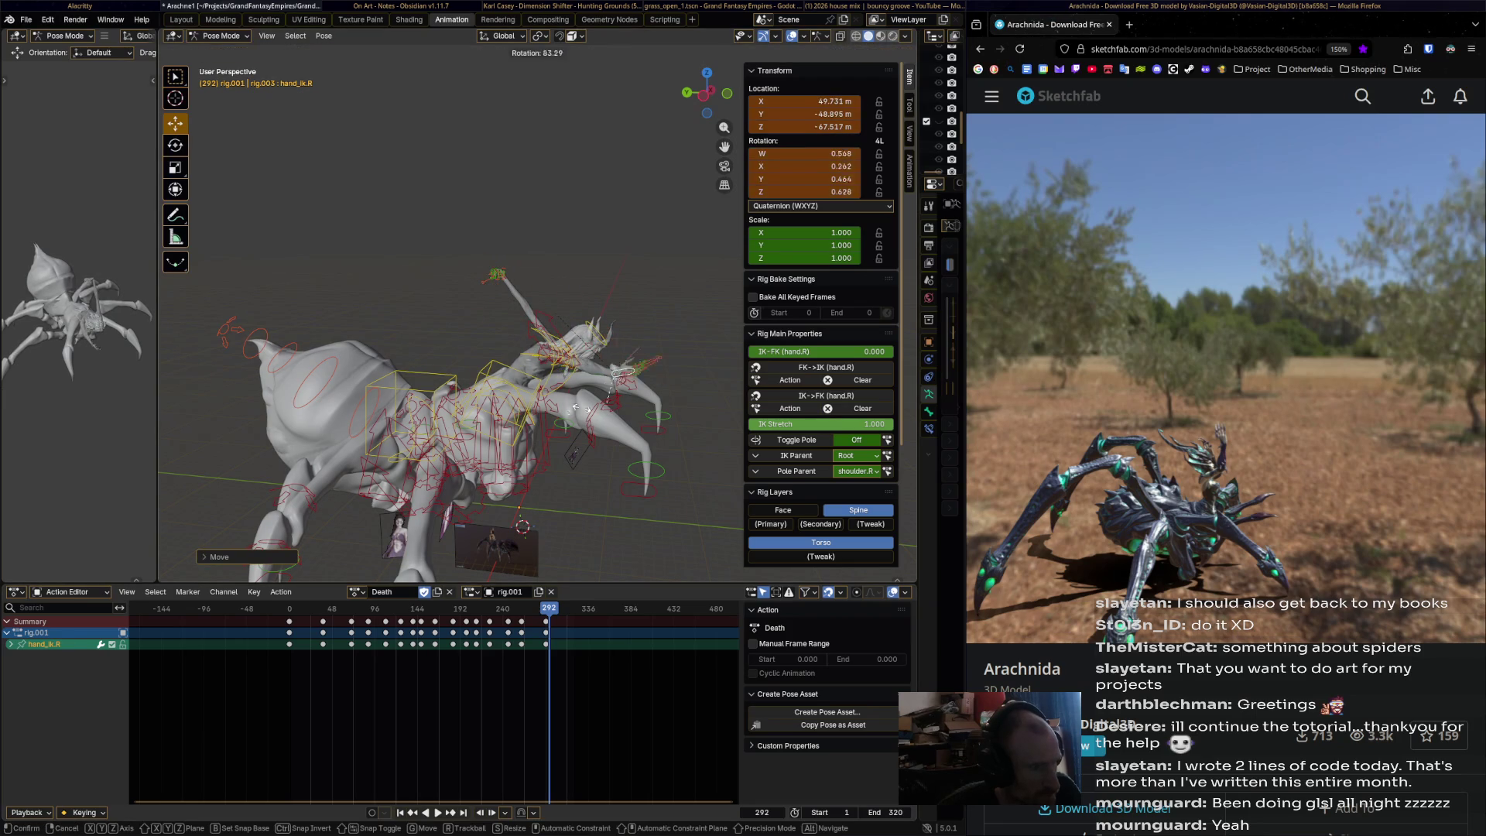
{"action": "left_click", "coordinate": [527, 387]}
{"action": "mouse_move", "coordinate": [527, 387]}
{"action": "middle_mouse_down"}
{"action": "mouse_move", "coordinate": [495, 371]}
{"action": "mouse_move", "coordinate": [558, 356]}
{"action": "middle_mouse_up"}
{"action": "left_click_drag", "start_coordinate": [648, 342], "coordinate": [631, 352]}
{"action": "mouse_move", "coordinate": [630, 352]}
{"action": "middle_mouse_down"}
{"action": "mouse_move", "coordinate": [518, 333]}
{"action": "mouse_move", "coordinate": [503, 370]}
{"action": "mouse_move", "coordinate": [617, 398]}
{"action": "mouse_move", "coordinate": [569, 410]}
{"action": "mouse_move", "coordinate": [548, 357]}
{"action": "middle_mouse_up"}
{"action": "key", "text": "r"}
{"action": "left_click", "coordinate": [467, 360]}
{"action": "key", "text": "g"}
{"action": "left_click", "coordinate": [582, 419]}
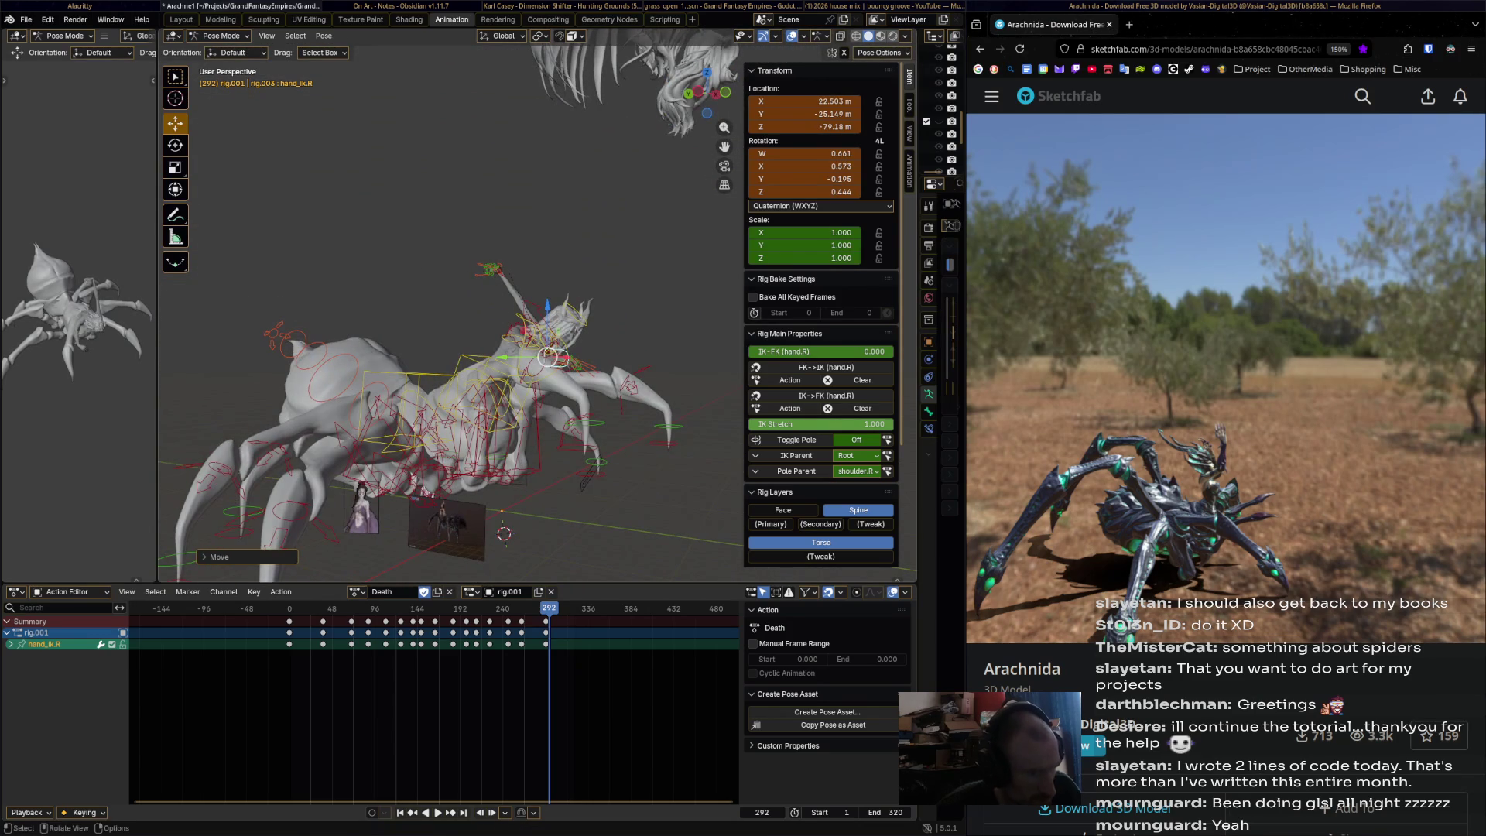
{"action": "key", "text": "i"}
- Shift the frame-292 hand keys seven frames earlier, then review playback near frame 290
{"action": "key", "text": "g"}
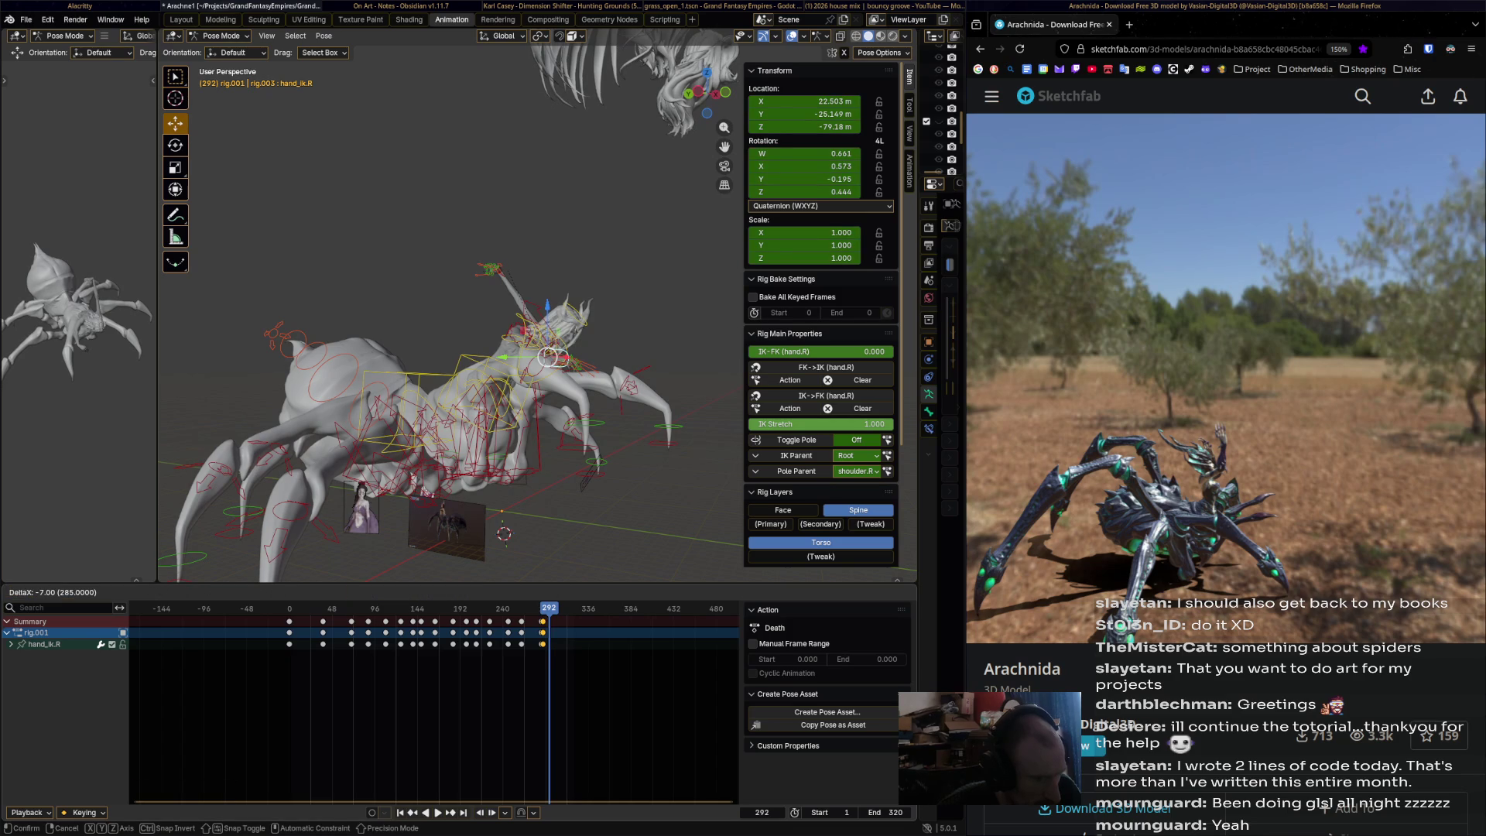
{"action": "key", "text": "Return"}
{"action": "key", "text": "g"}
{"action": "key", "text": "Return"}
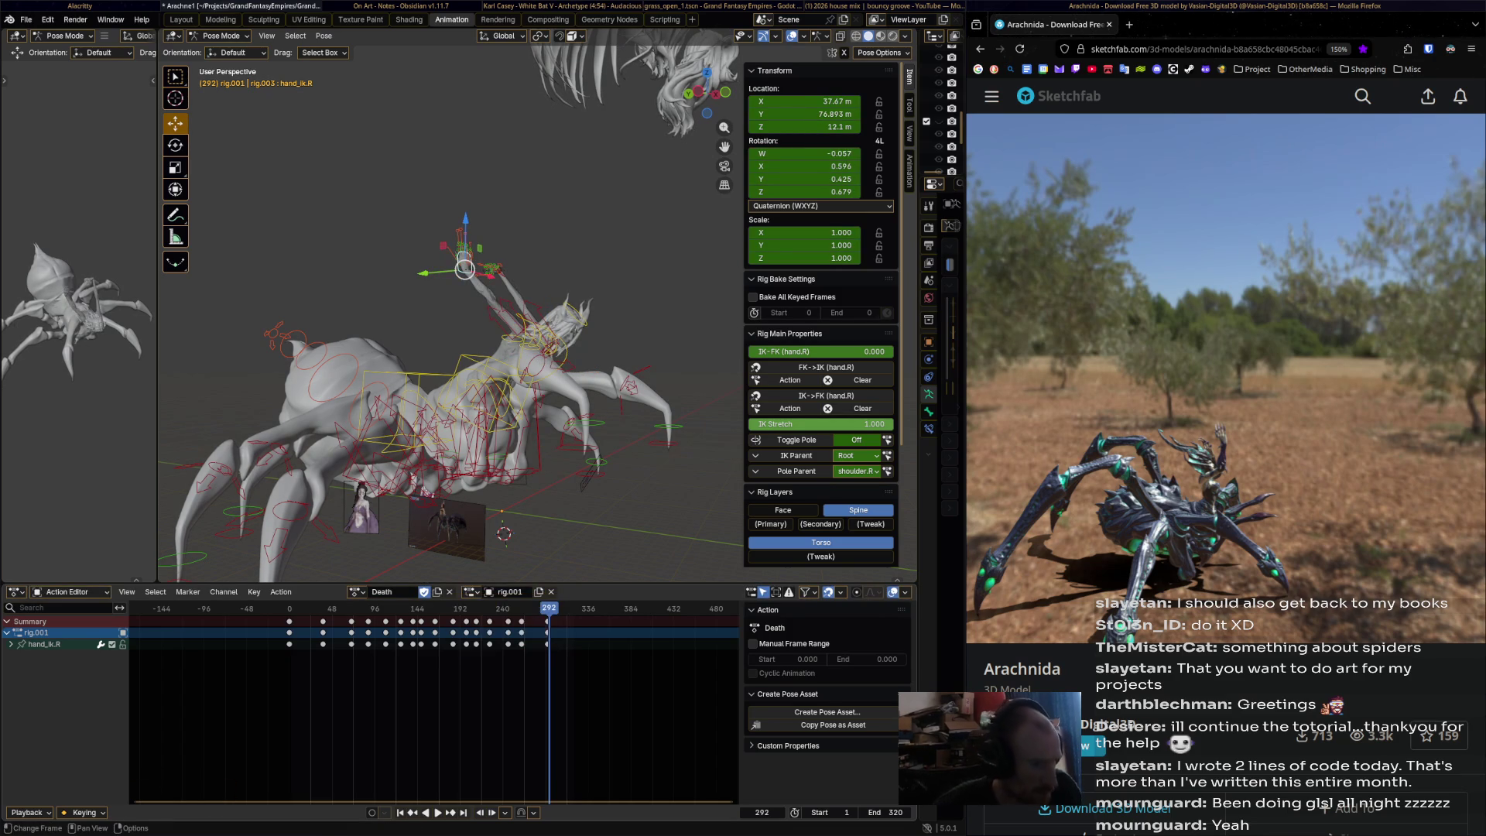
{"action": "key", "text": "space"}
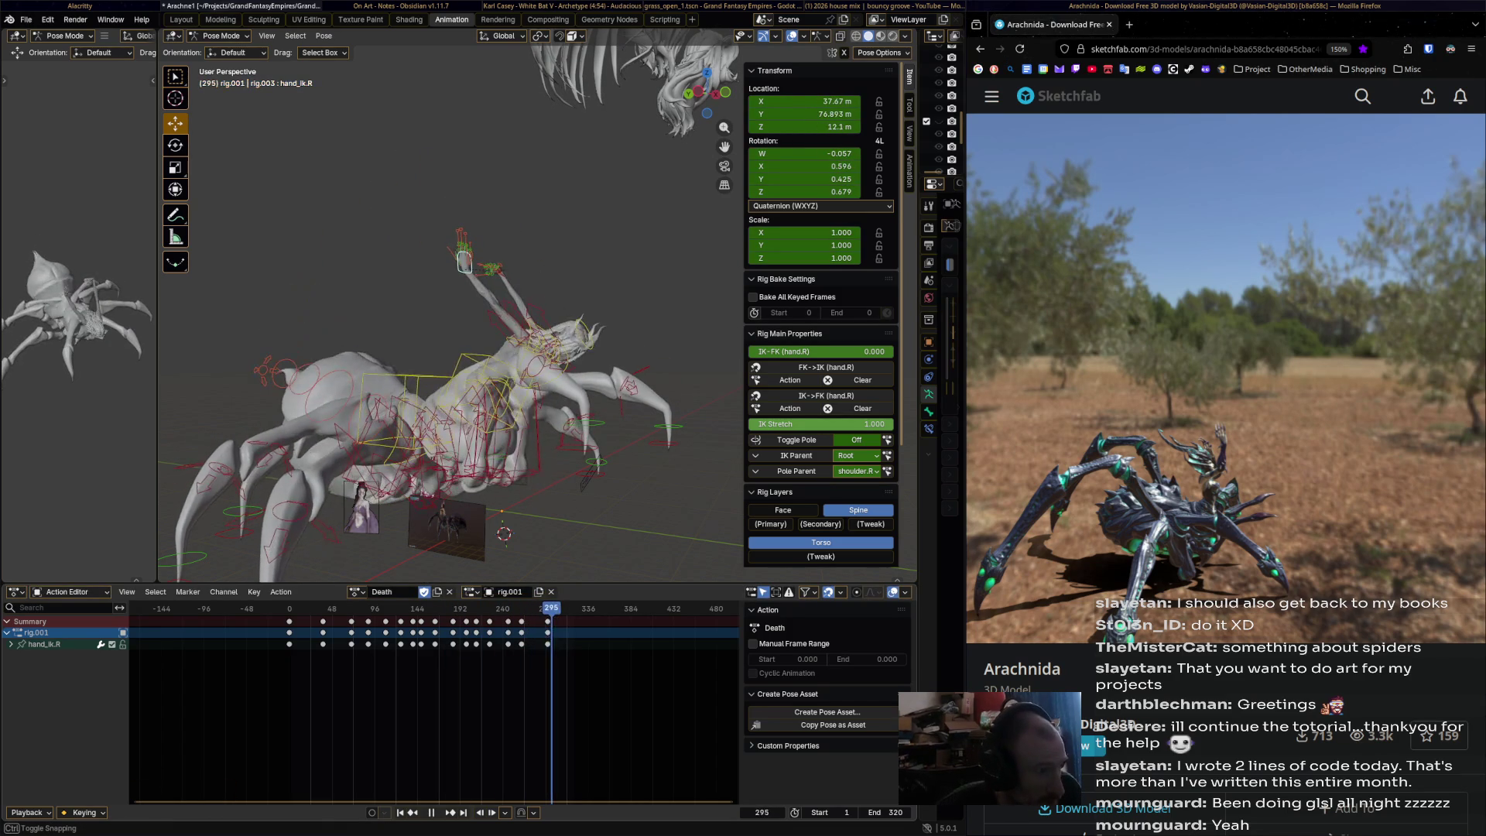
{"action": "key", "text": "space"}
{"action": "left_click_drag", "start_coordinate": [464, 268], "coordinate": [600, 333]}
- Reposition and rotate hand_ik.R, then key the hand pose at frame 290
{"action": "key", "text": "r"}
{"action": "left_click", "coordinate": [611, 334]}
{"action": "middle_click_drag", "start_coordinate": [611, 334], "coordinate": [479, 379]}
{"action": "key", "text": "g"}
{"action": "left_click", "coordinate": [462, 387]}
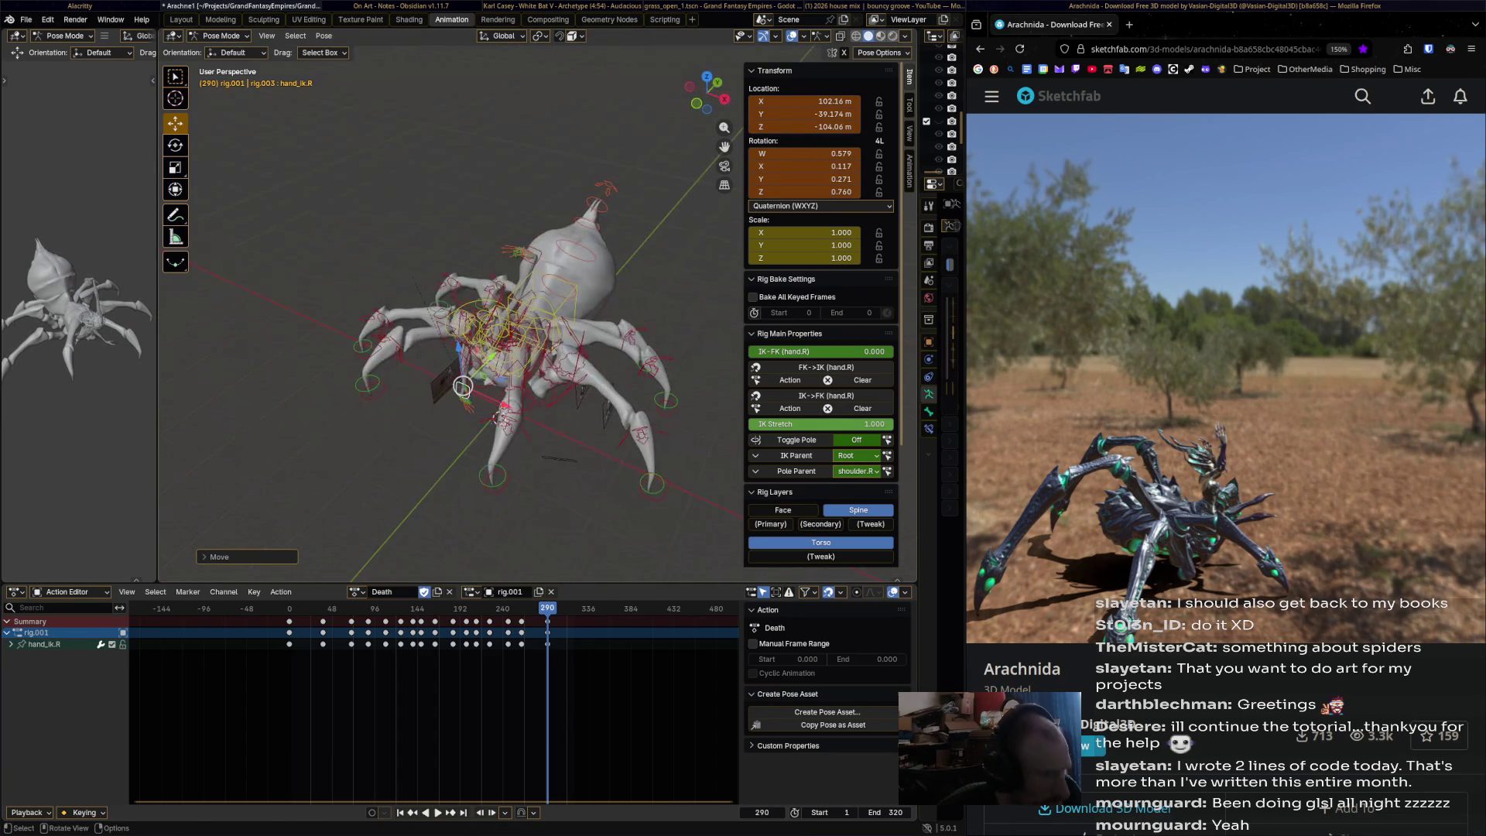
{"action": "left_click_drag", "start_coordinate": [493, 417], "coordinate": [433, 356]}
{"action": "mouse_move", "coordinate": [433, 356]}
{"action": "middle_mouse_down"}
{"action": "mouse_move", "coordinate": [480, 371]}
{"action": "mouse_move", "coordinate": [526, 536]}
{"action": "mouse_move", "coordinate": [596, 459]}
{"action": "middle_mouse_up"}
{"action": "key", "text": "r"}
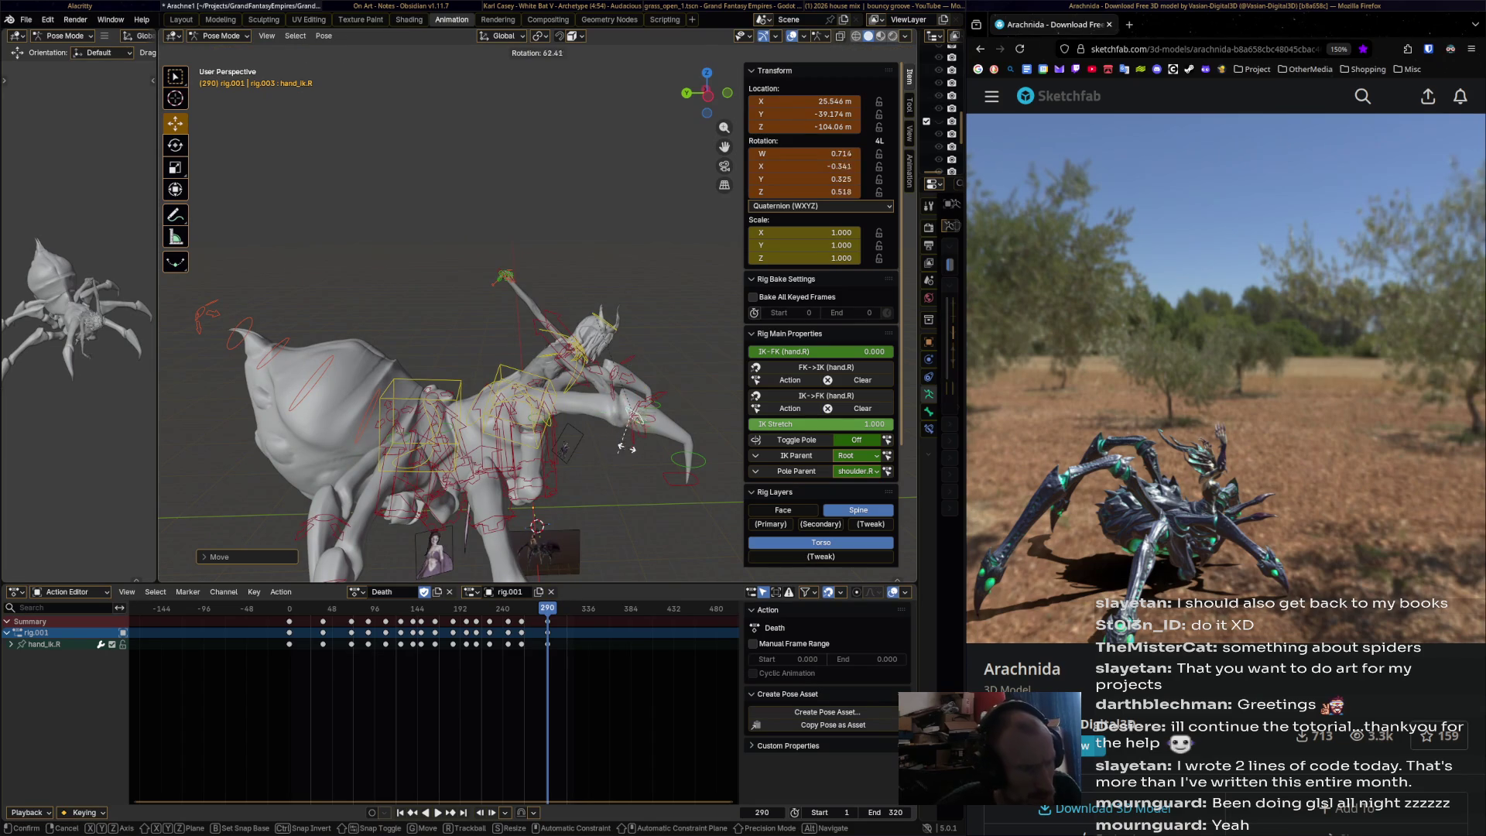
{"action": "left_click", "coordinate": [639, 430]}
{"action": "left_click_drag", "start_coordinate": [639, 429], "coordinate": [608, 395]}
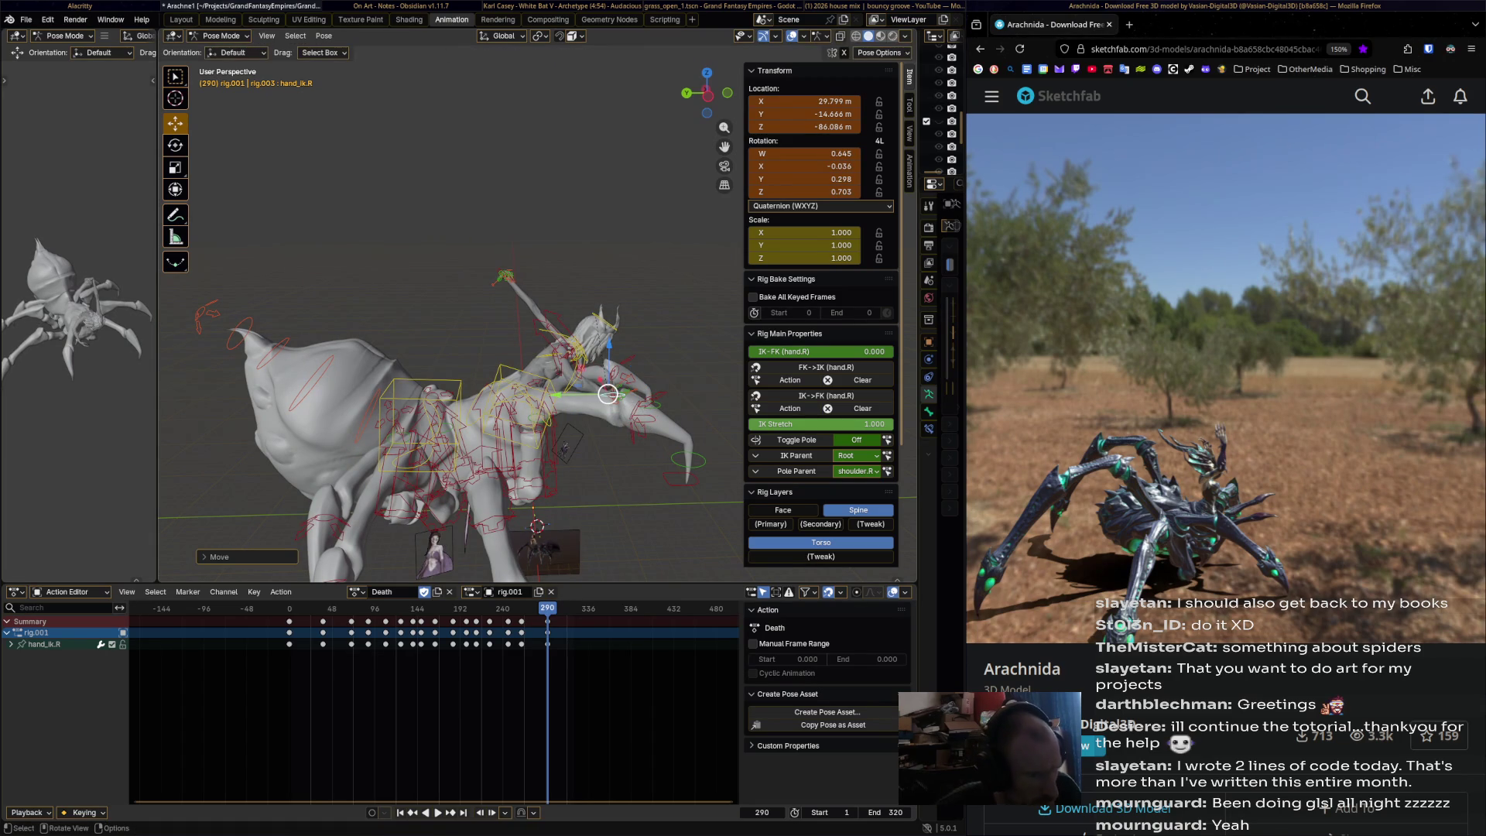
{"action": "key", "text": "i"}
- Lower the hand into its final resting pose and key it at frame 320
{"action": "key", "text": "space"}
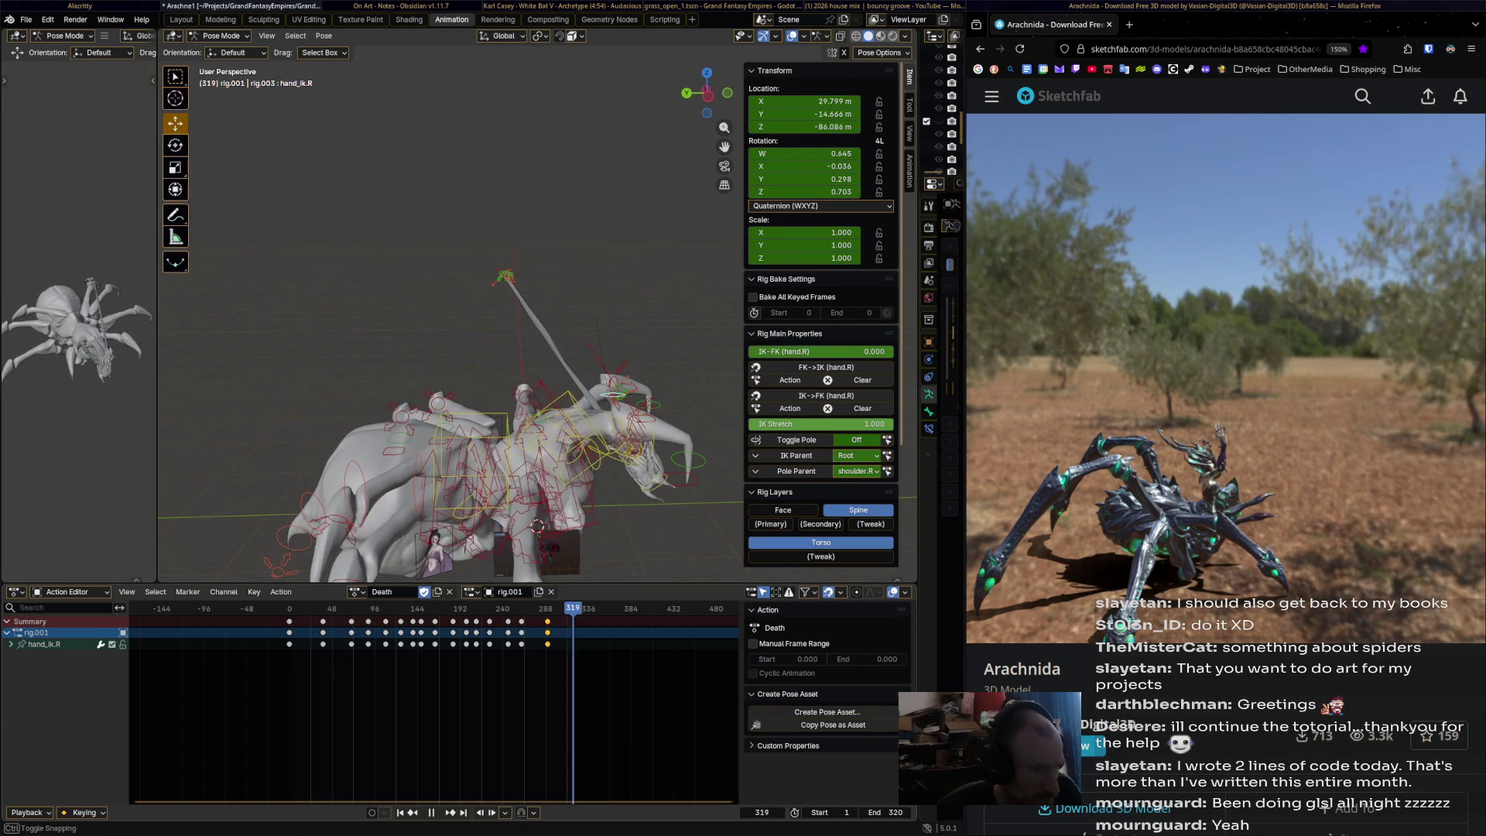
{"action": "left_click_drag", "start_coordinate": [608, 394], "coordinate": [614, 516]}
{"action": "mouse_move", "coordinate": [614, 515]}
{"action": "middle_mouse_down"}
{"action": "mouse_move", "coordinate": [400, 445]}
{"action": "mouse_move", "coordinate": [484, 503]}
{"action": "mouse_move", "coordinate": [602, 497]}
{"action": "middle_mouse_up"}
{"action": "key", "text": "g"}
{"action": "key", "text": "r"}
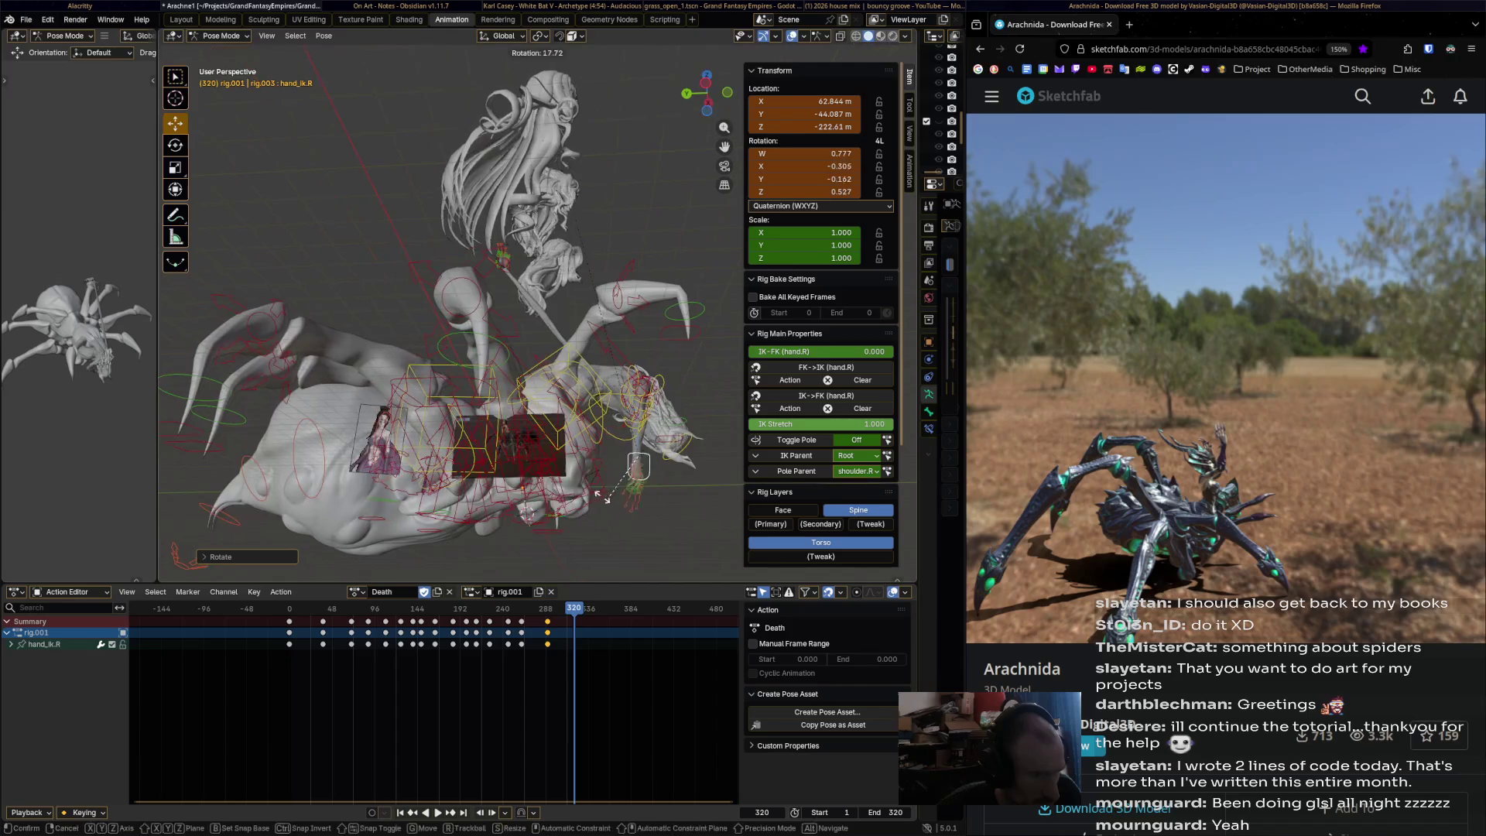
{"action": "left_click", "coordinate": [537, 447]}
{"action": "left_click_drag", "start_coordinate": [632, 462], "coordinate": [610, 451]}
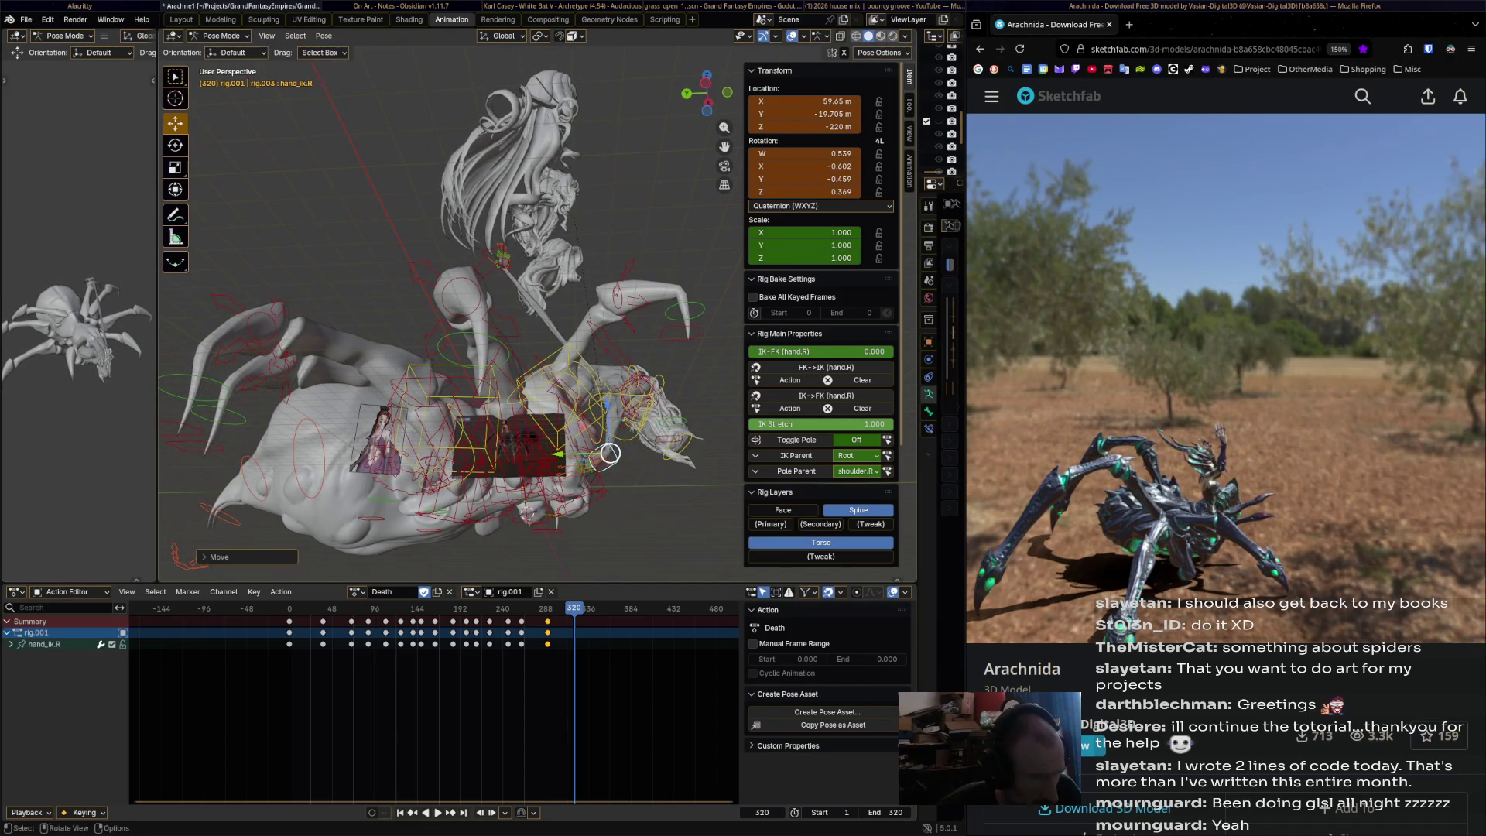
{"action": "key", "text": "i"}
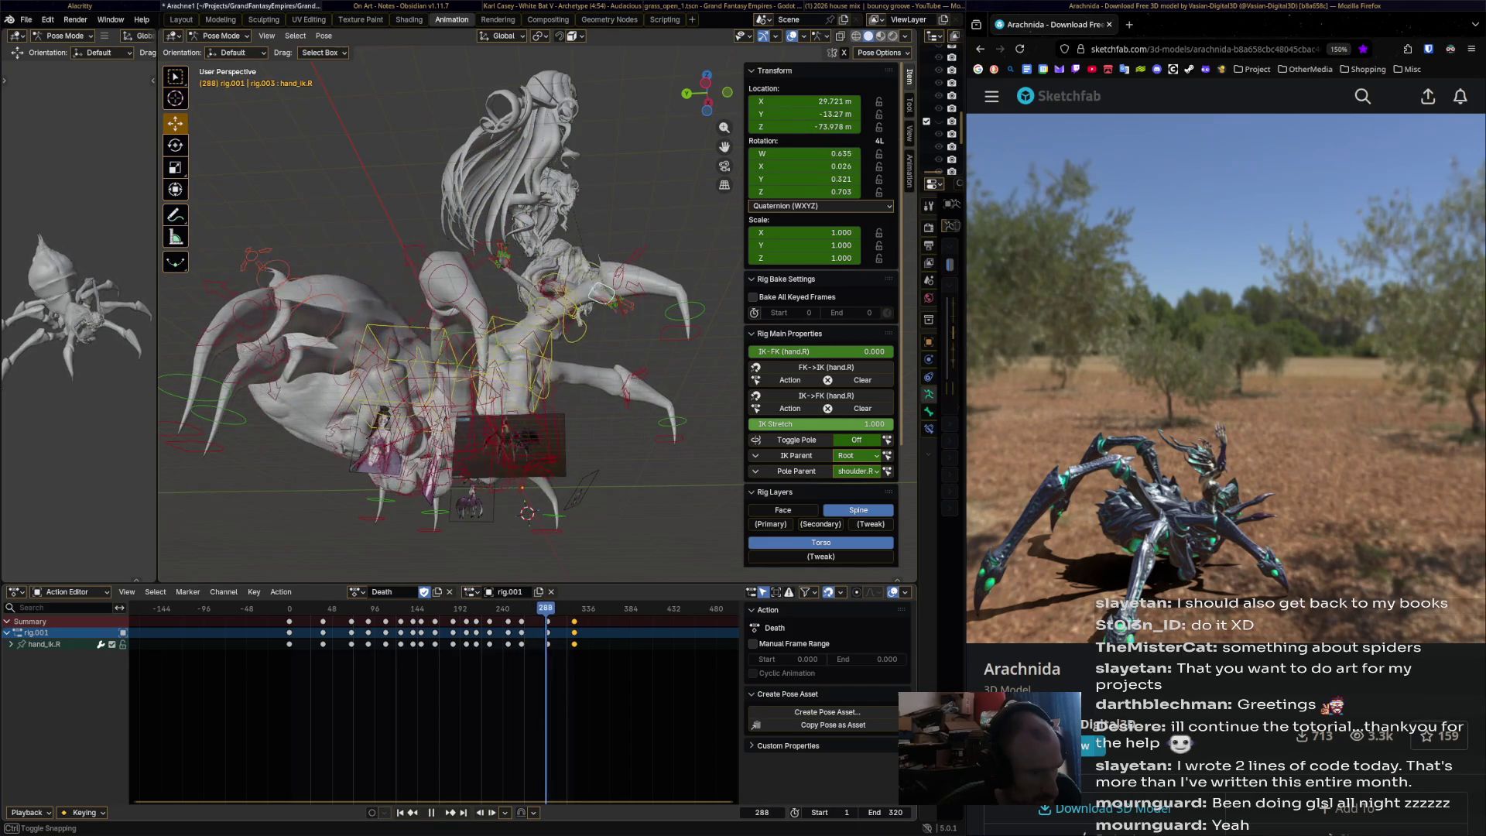
- Adjust hand_ik.R's rotation and position and key the pose at frame 291
{"action": "middle_click_drag", "start_coordinate": [598, 309], "coordinate": [608, 371]}
{"action": "key", "text": "r"}
{"action": "left_click", "coordinate": [611, 380]}
{"action": "key", "text": "r"}
{"action": "key", "text": "g"}
{"action": "left_click", "coordinate": [640, 334]}
{"action": "key", "text": "r"}
{"action": "left_click", "coordinate": [642, 335]}
{"action": "middle_click_drag", "start_coordinate": [642, 335], "coordinate": [660, 342]}
{"action": "key", "text": "i"}
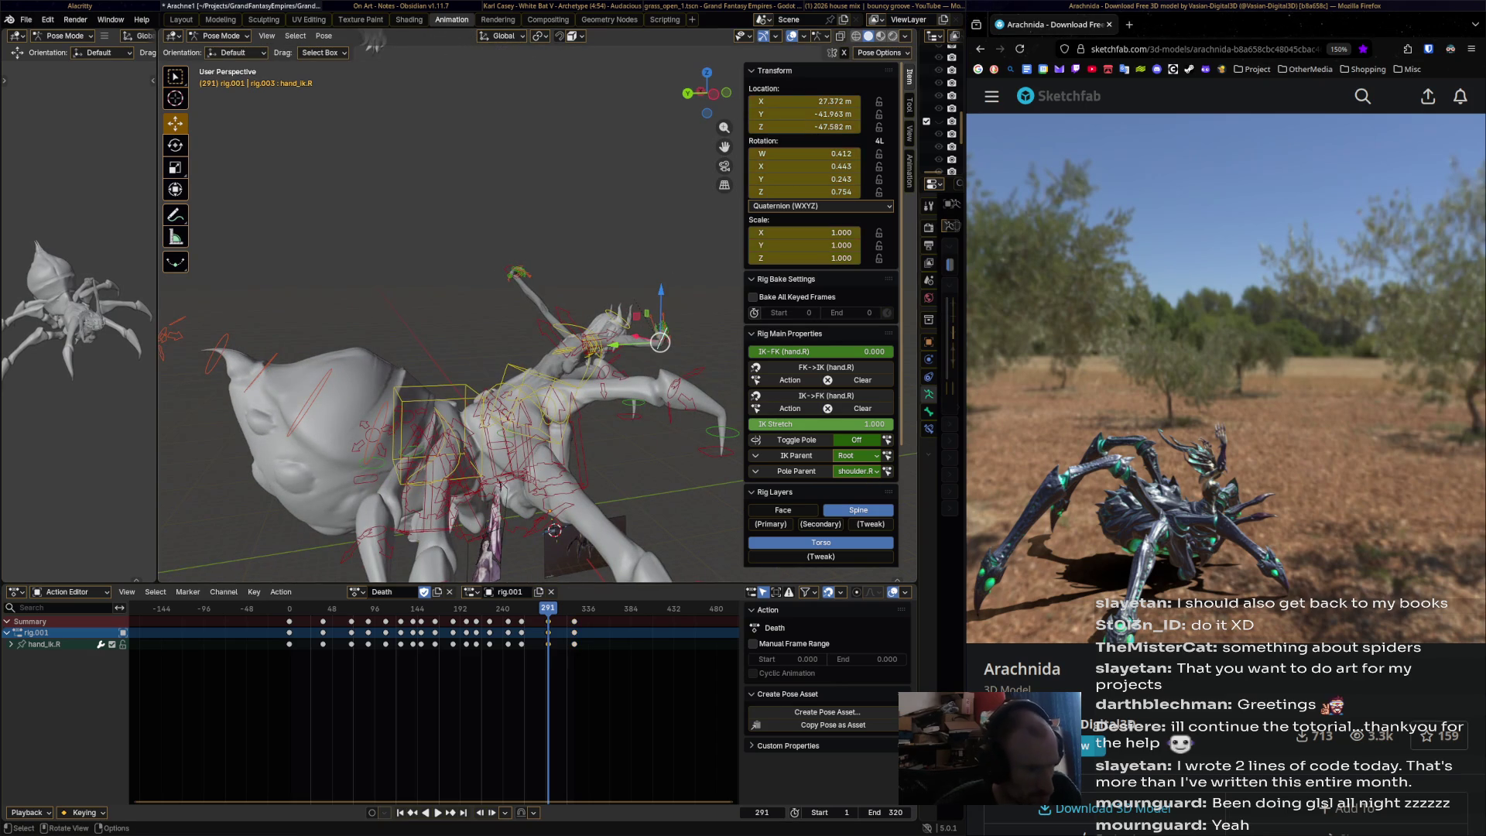
- Duplicate the frame-291 hand key and move the copy seven frames earlier
{"action": "key", "text": "shift+ctrl+space"}
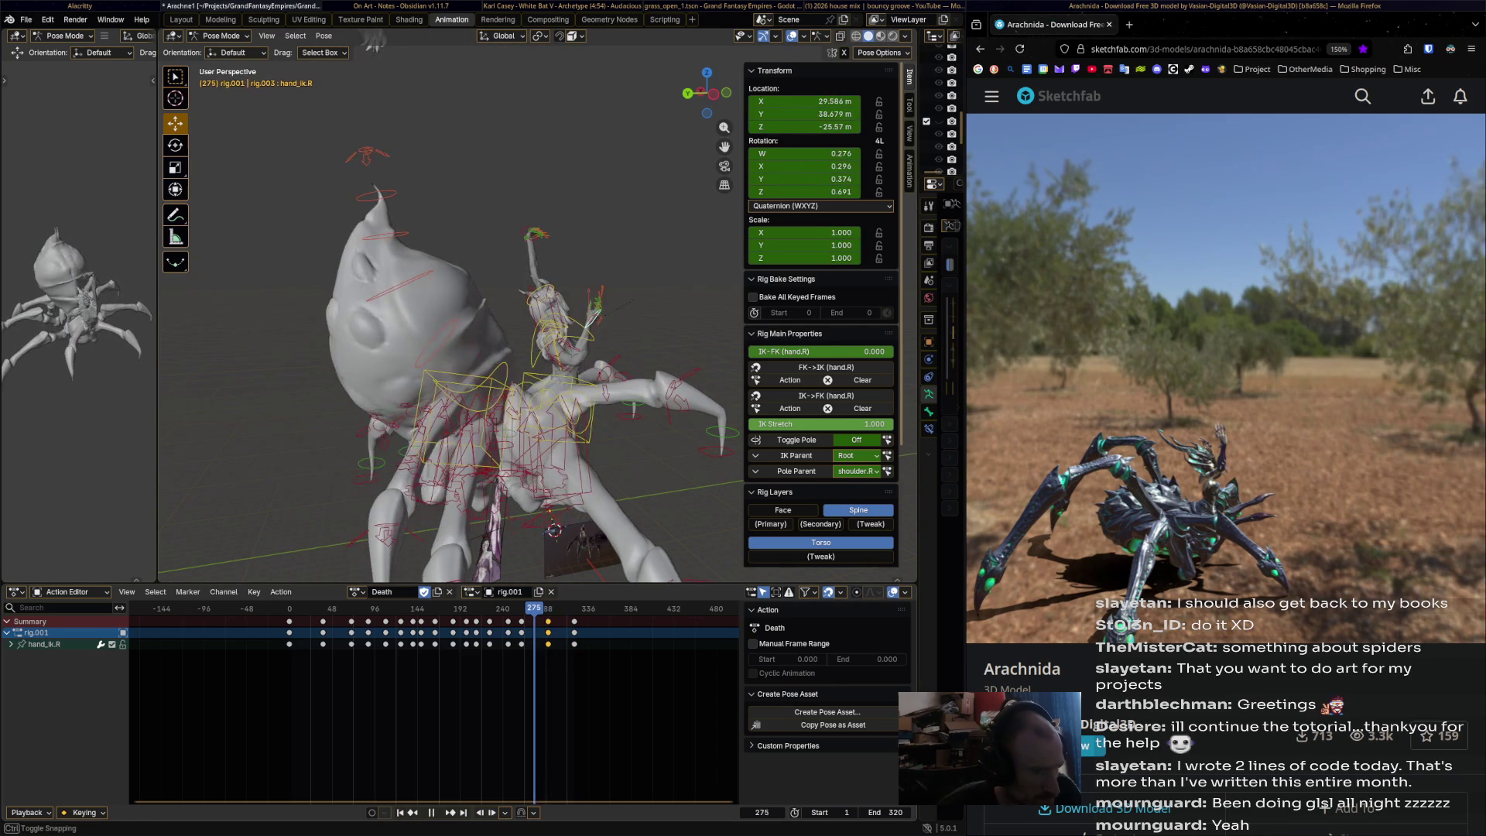
{"action": "key", "text": "shift+d"}
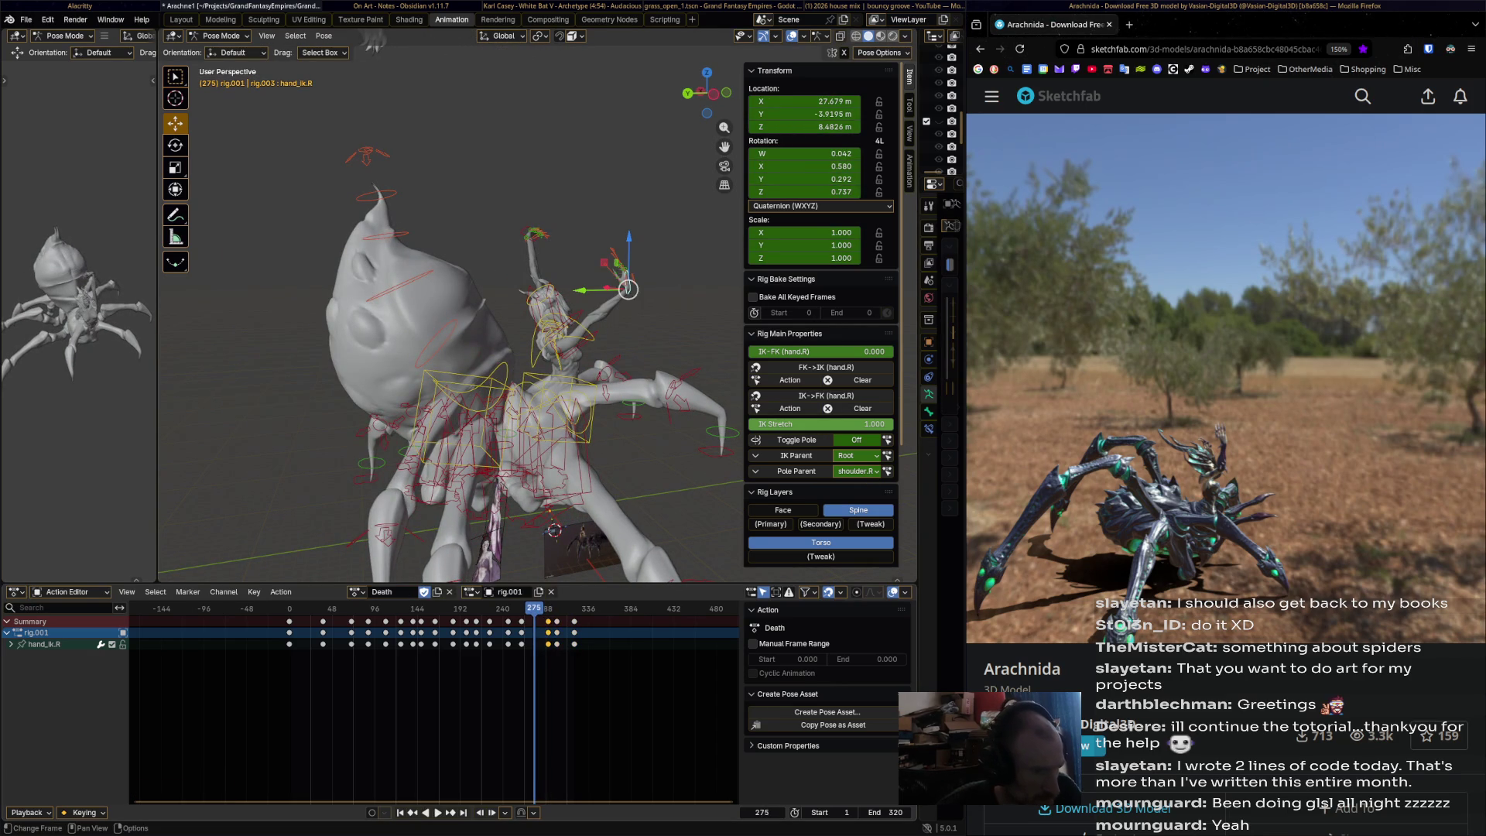
{"action": "key", "text": "x"}
{"action": "key", "text": "Return"}
{"action": "key", "text": "g"}
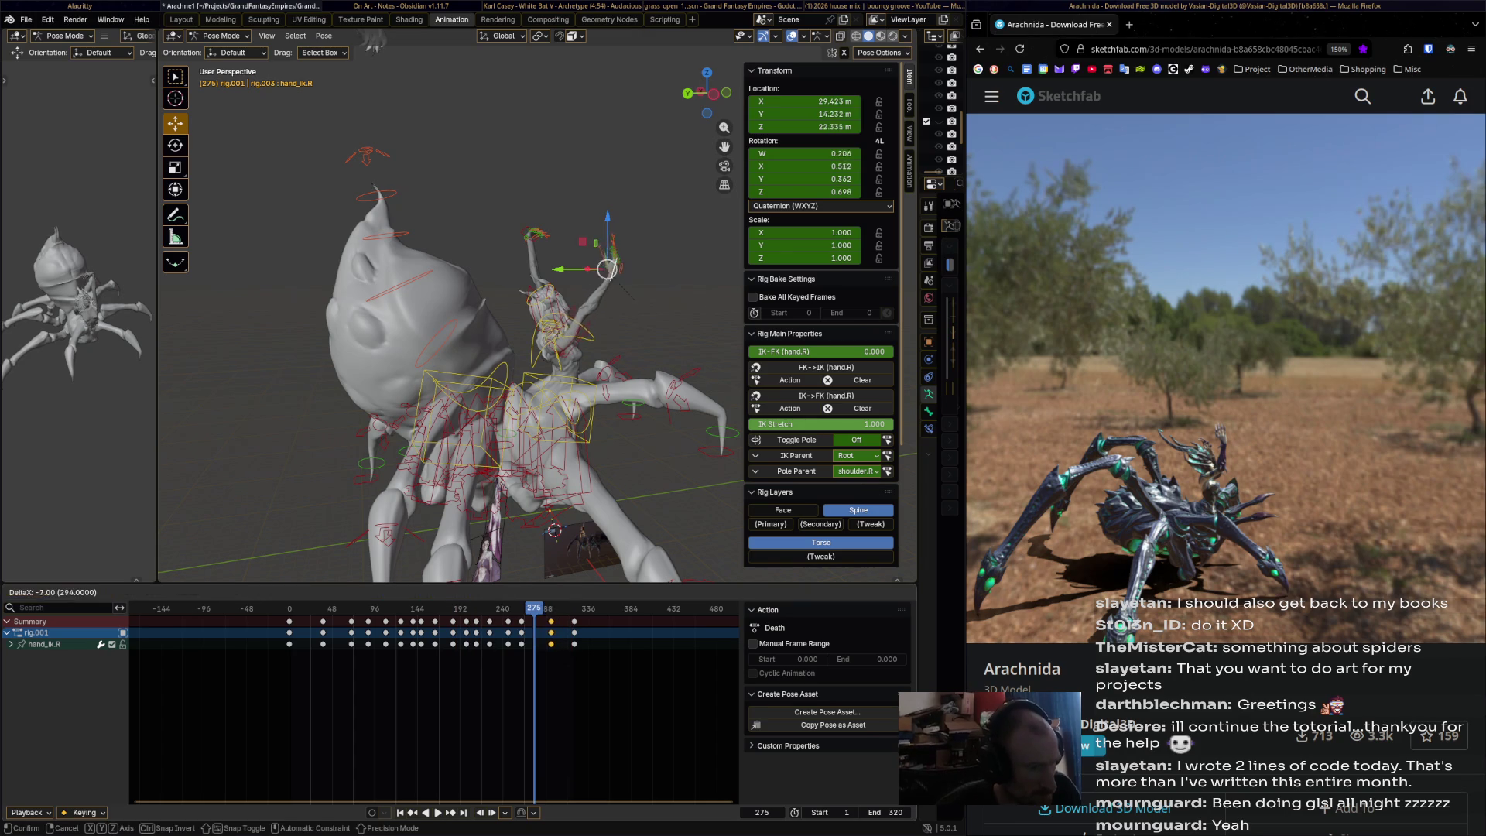
{"action": "key", "text": "Return"}
- Review the animation in reverse, then select the palm.L bone
{"action": "key", "text": "shift+ctrl+space"}
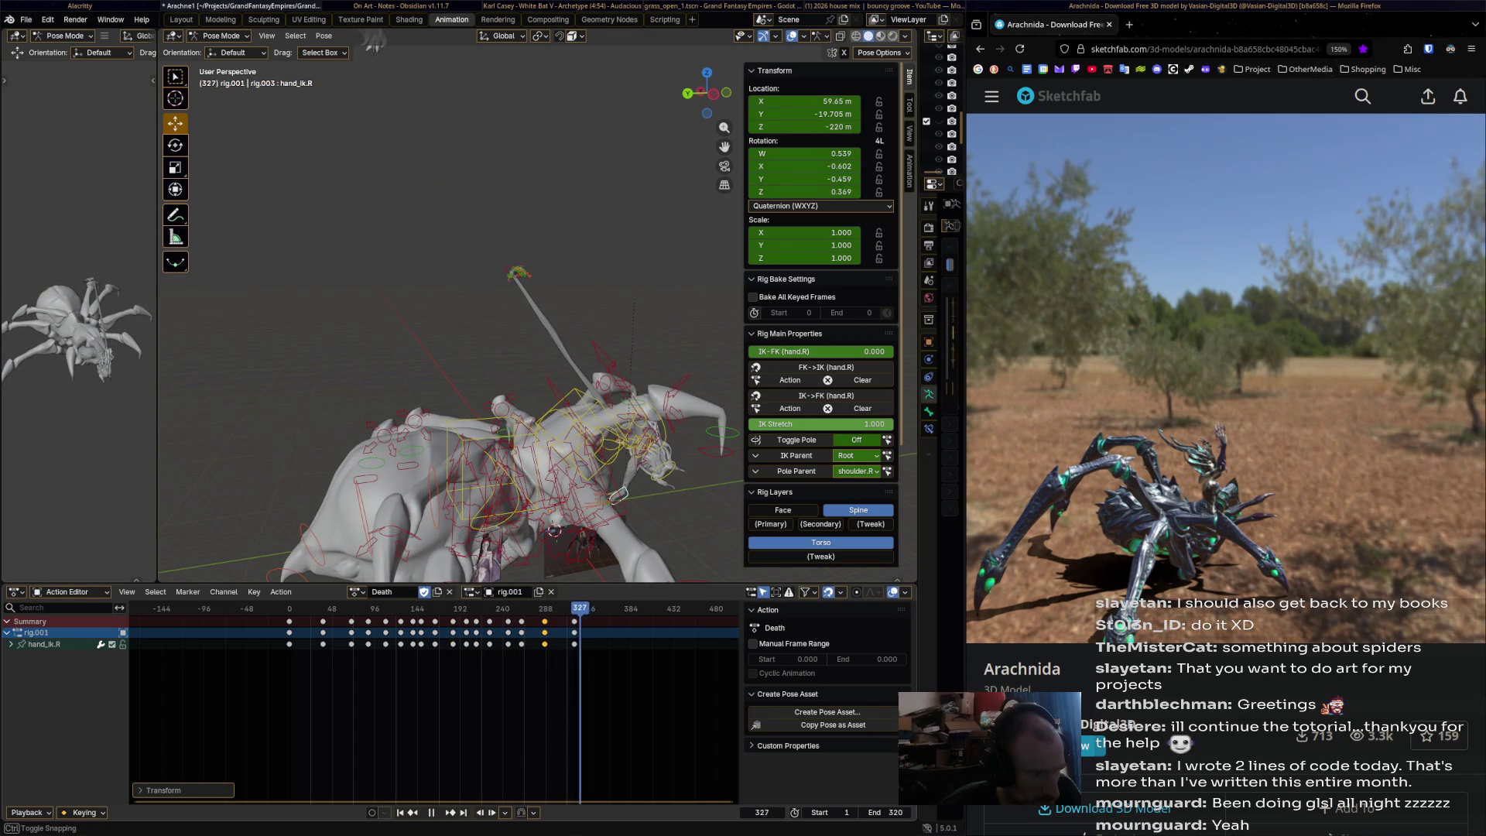
{"action": "key", "text": "Down"}
{"action": "key", "text": "Down"}
{"action": "key", "text": "Down"}
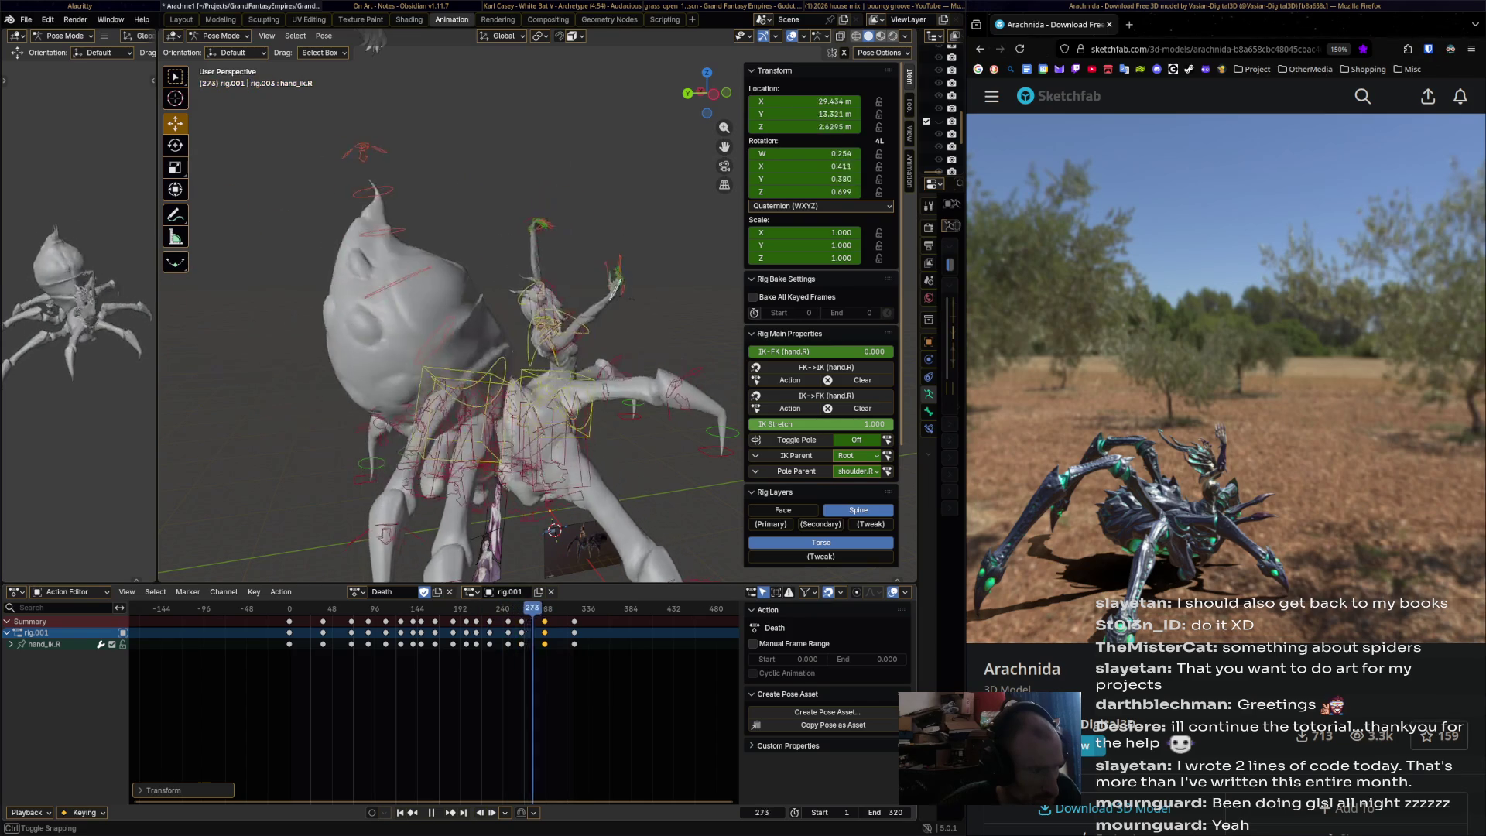
{"action": "key", "text": "space"}
{"action": "middle_click_drag", "start_coordinate": [464, 349], "coordinate": [557, 321]}
{"action": "left_click", "coordinate": [679, 146]}
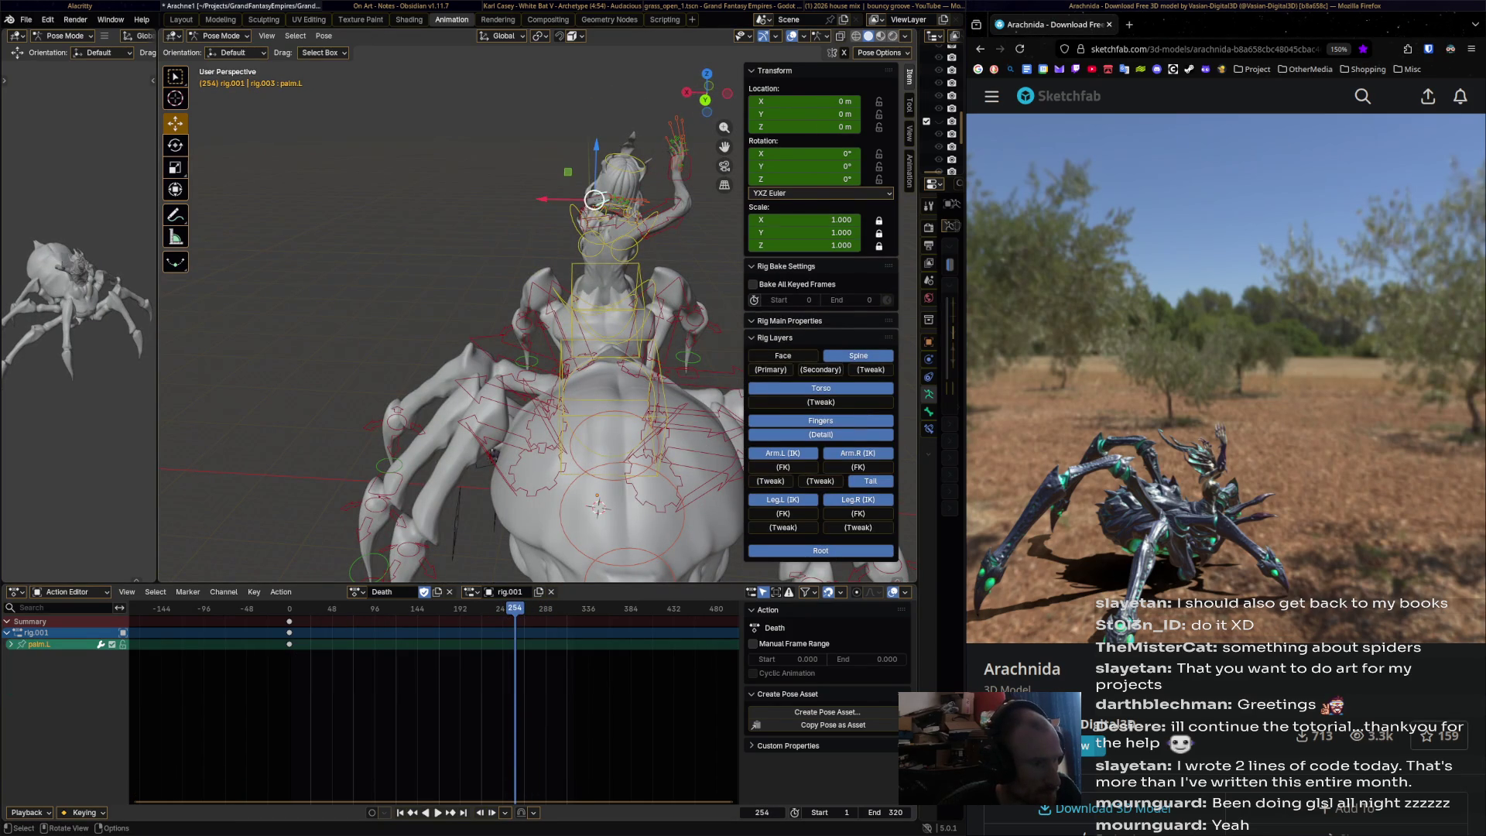
- Select hand_ik.L, move and rotate it to reach down, and key it at frame 288
{"action": "left_click", "coordinate": [677, 141]}
{"action": "left_click_drag", "start_coordinate": [515, 608], "coordinate": [419, 608]}
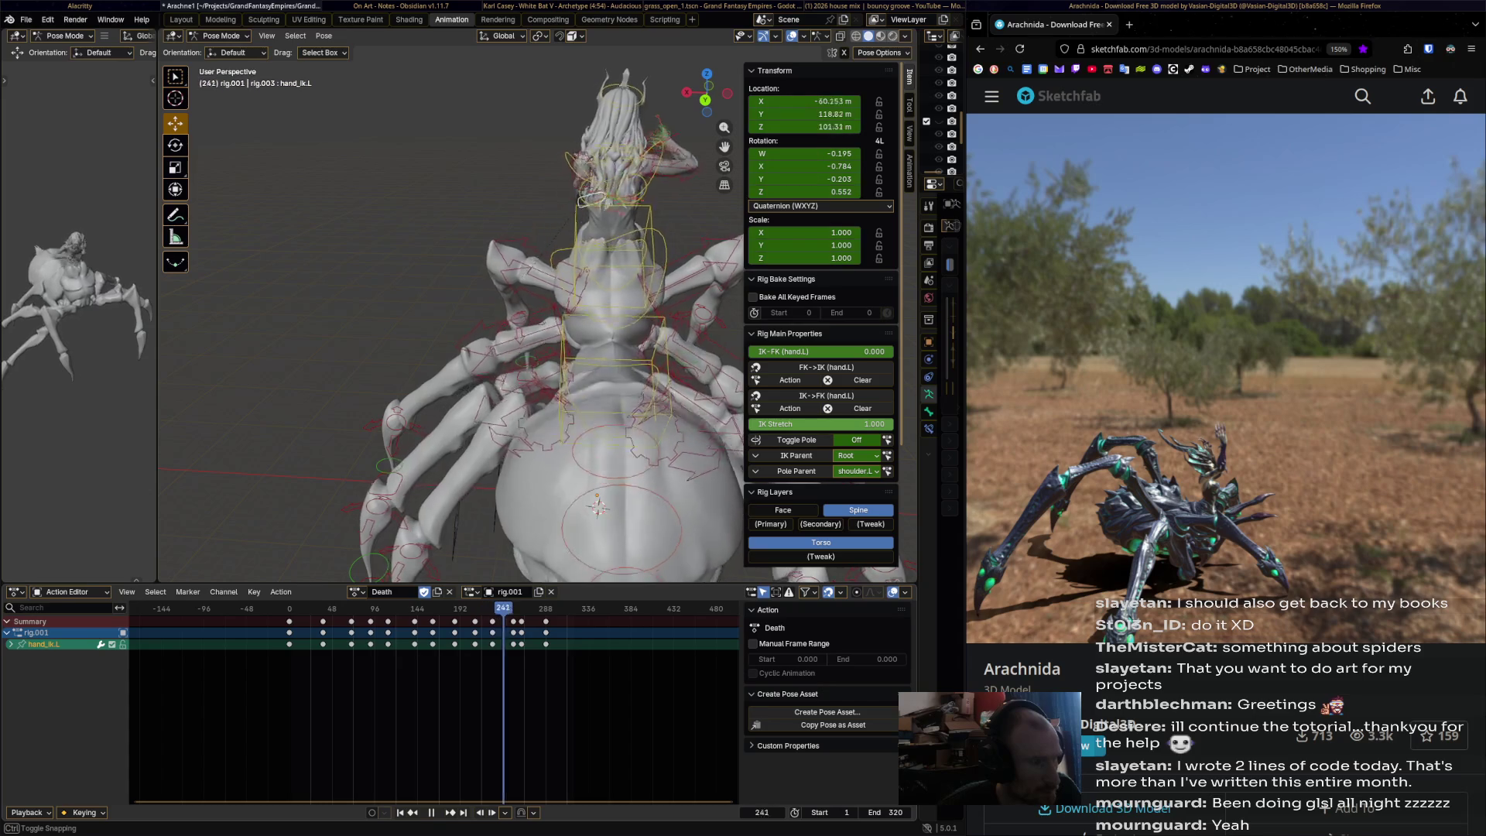
{"action": "key", "text": "space"}
{"action": "mouse_move", "coordinate": [465, 325]}
{"action": "middle_mouse_down"}
{"action": "mouse_move", "coordinate": [558, 321]}
{"action": "mouse_move", "coordinate": [503, 333]}
{"action": "middle_mouse_up"}
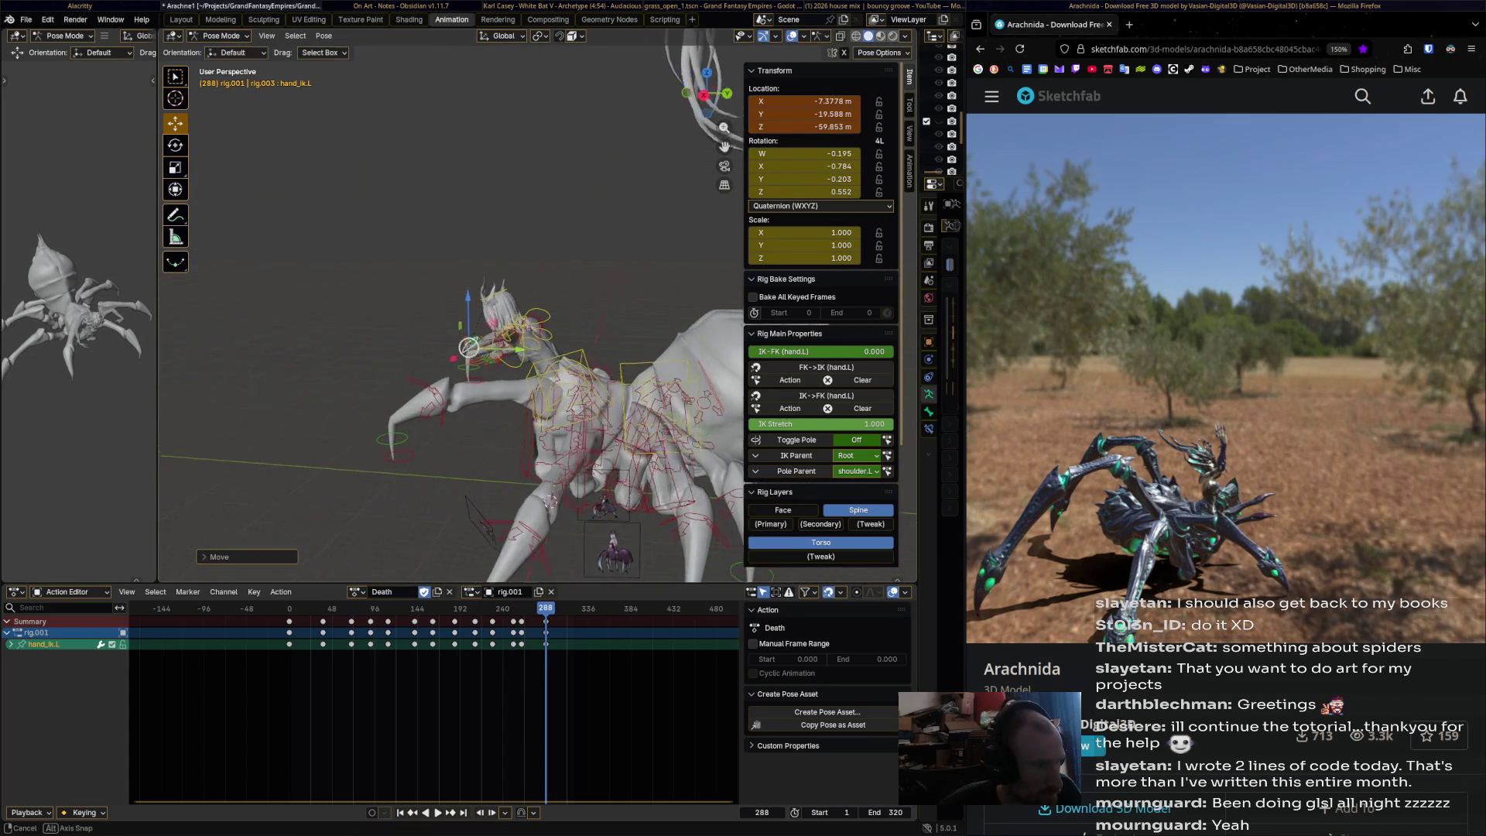
{"action": "left_click_drag", "start_coordinate": [496, 310], "coordinate": [527, 347]}
{"action": "middle_click_drag", "start_coordinate": [527, 346], "coordinate": [446, 353]}
{"action": "key", "text": "r"}
{"action": "left_click", "coordinate": [445, 361]}
{"action": "key", "text": "r"}
{"action": "key", "text": "g"}
{"action": "left_click", "coordinate": [447, 288]}
{"action": "middle_click_drag", "start_coordinate": [446, 288], "coordinate": [495, 263]}
{"action": "key", "text": "i"}
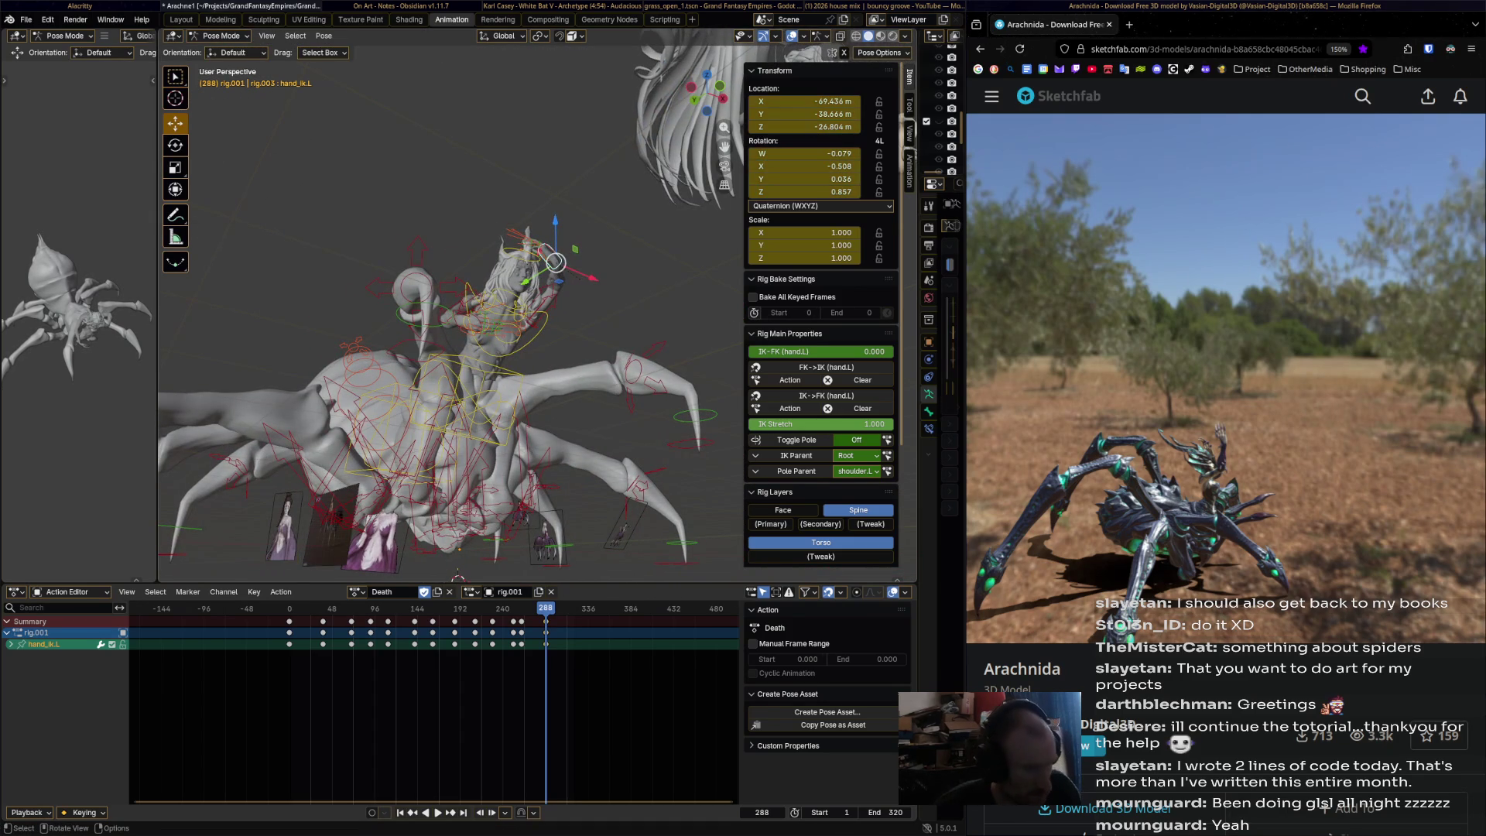
- Play on to frame 319 and lower hand_ik.L straight down along Z
{"action": "key", "text": "space"}
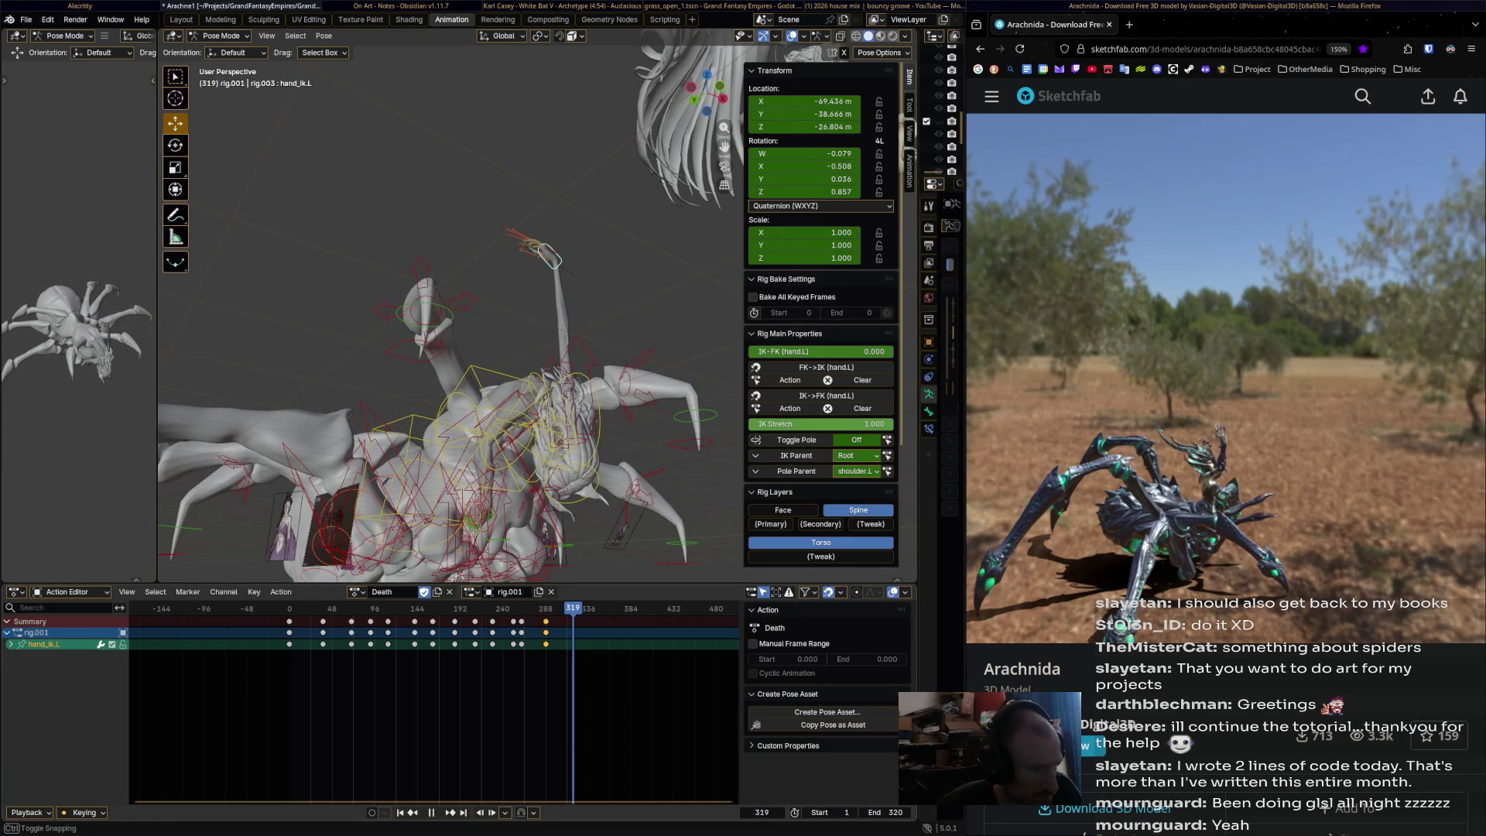
{"action": "key", "text": "space"}
{"action": "middle_click_drag", "start_coordinate": [456, 576], "coordinate": [443, 576]}
{"action": "key", "text": "g"}
{"action": "key", "text": "z"}
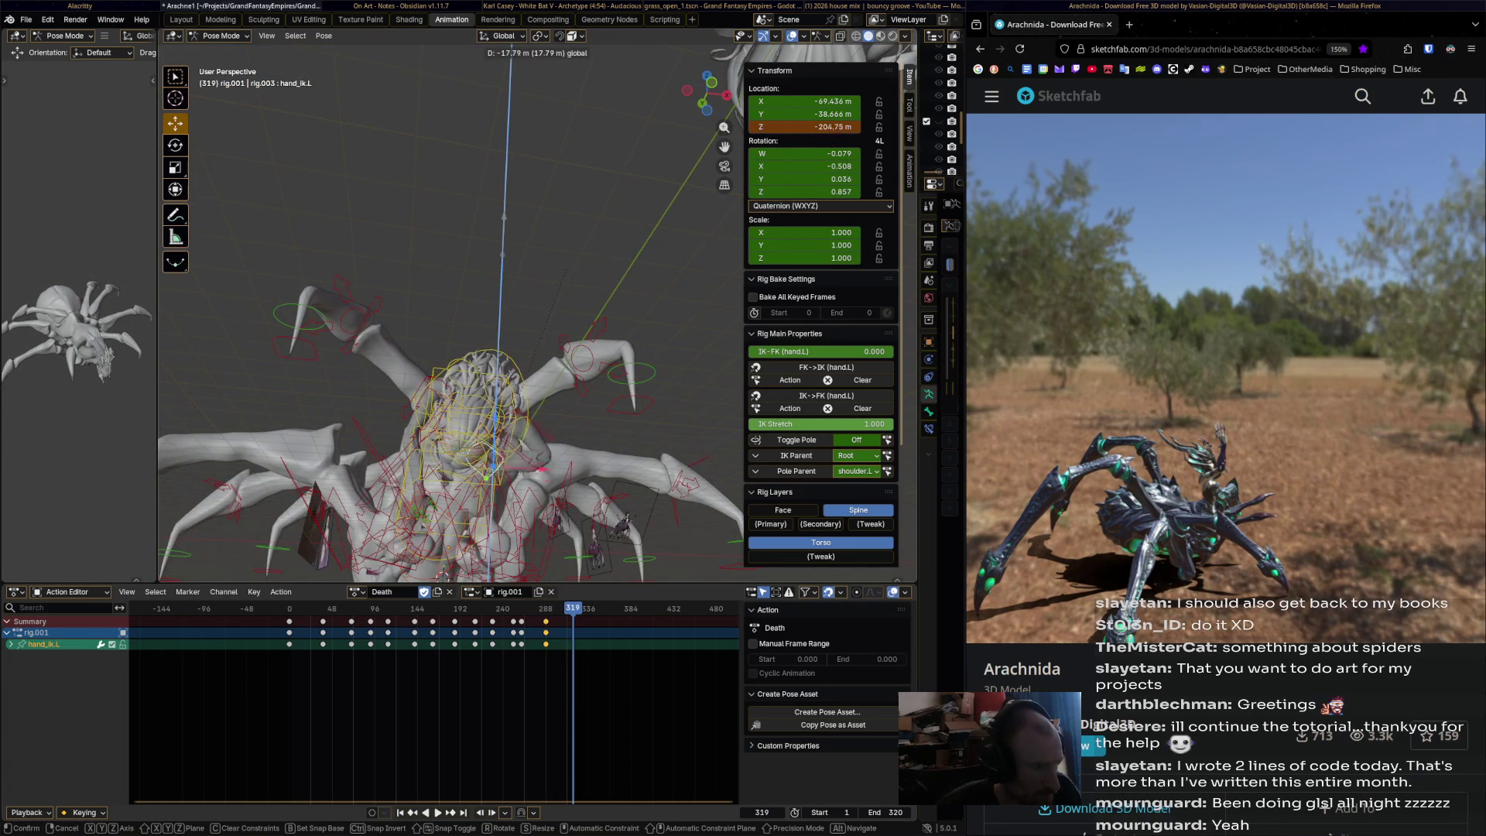
{"action": "key", "text": "Return"}
- Rotate hand_ik.L into its collapsed angle and key the pose at frame 319
{"action": "mouse_move", "coordinate": [456, 465]}
{"action": "middle_mouse_down"}
{"action": "mouse_move", "coordinate": [418, 402]}
{"action": "mouse_move", "coordinate": [495, 380]}
{"action": "mouse_move", "coordinate": [456, 356]}
{"action": "middle_mouse_up"}
{"action": "key", "text": "r"}
{"action": "key", "text": "Return"}
{"action": "key", "text": "r"}
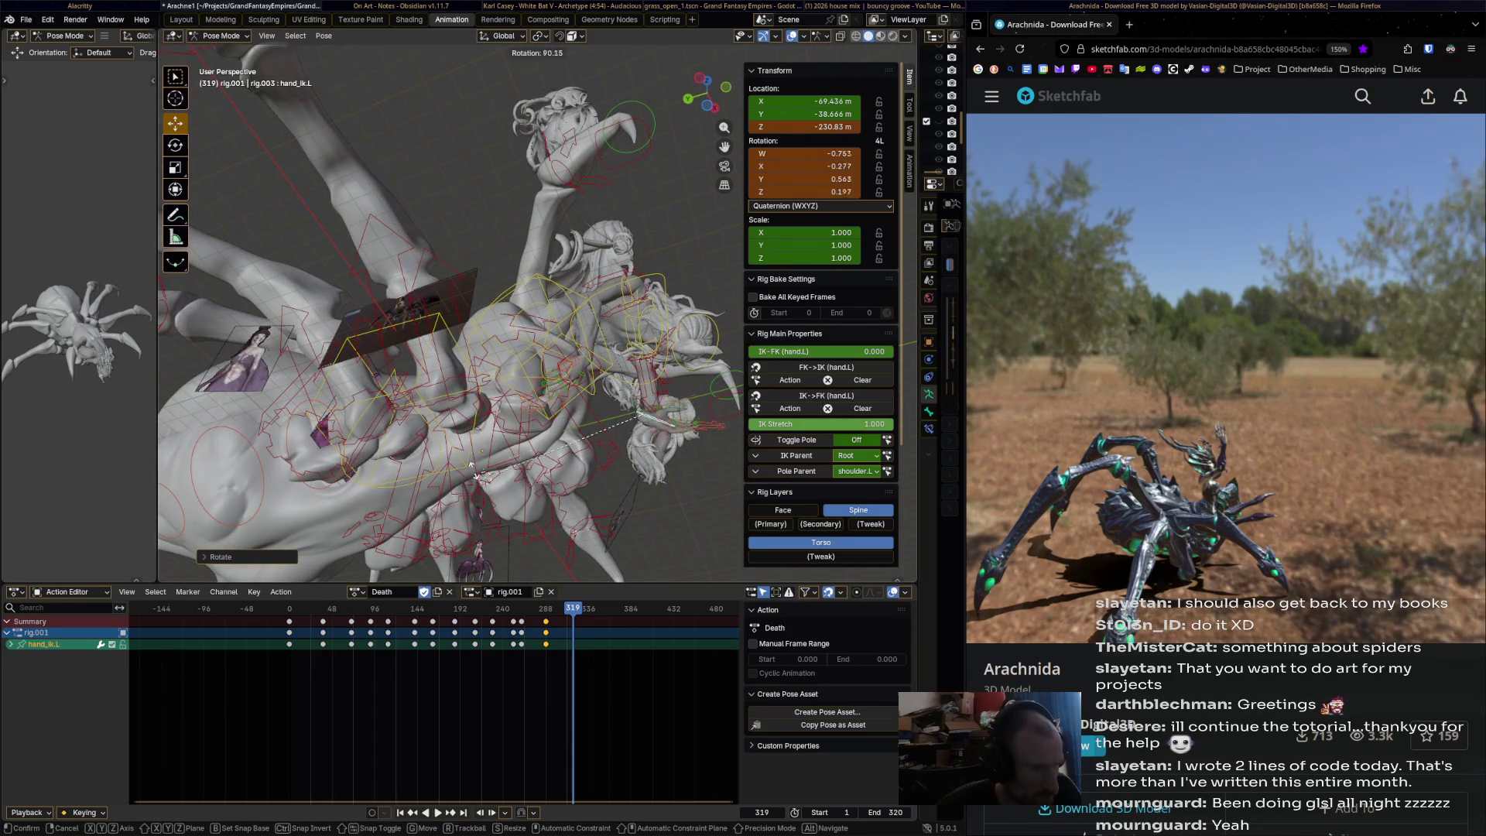
{"action": "key", "text": "Return"}
{"action": "middle_click_drag", "start_coordinate": [573, 495], "coordinate": [608, 548]}
{"action": "key", "text": "r"}
{"action": "key", "text": "Return"}
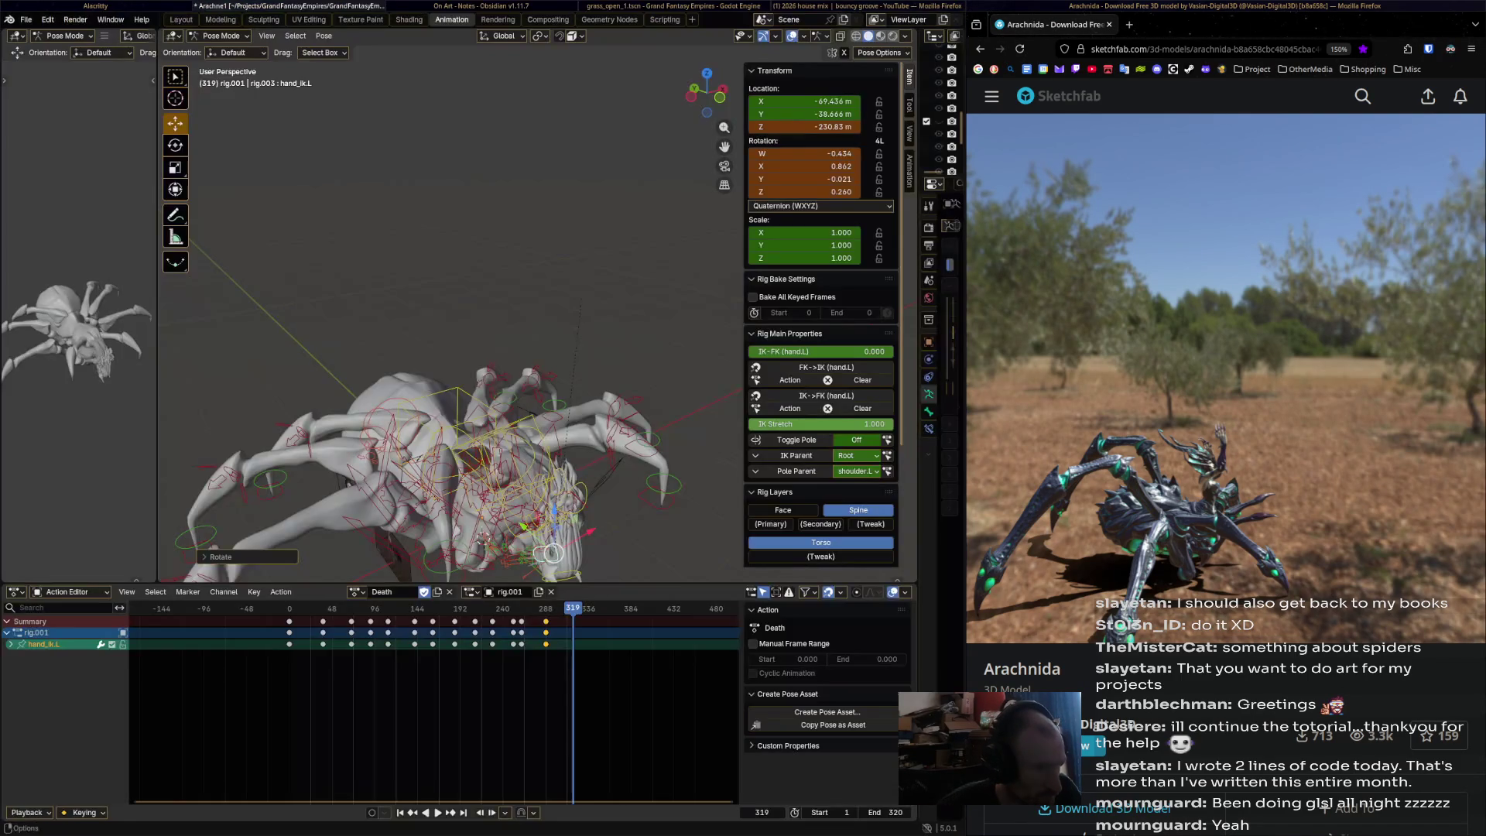
{"action": "mouse_move", "coordinate": [557, 465]}
{"action": "middle_mouse_down"}
{"action": "mouse_move", "coordinate": [534, 452]}
{"action": "mouse_move", "coordinate": [511, 364]}
{"action": "middle_mouse_up"}
{"action": "key", "text": "i"}
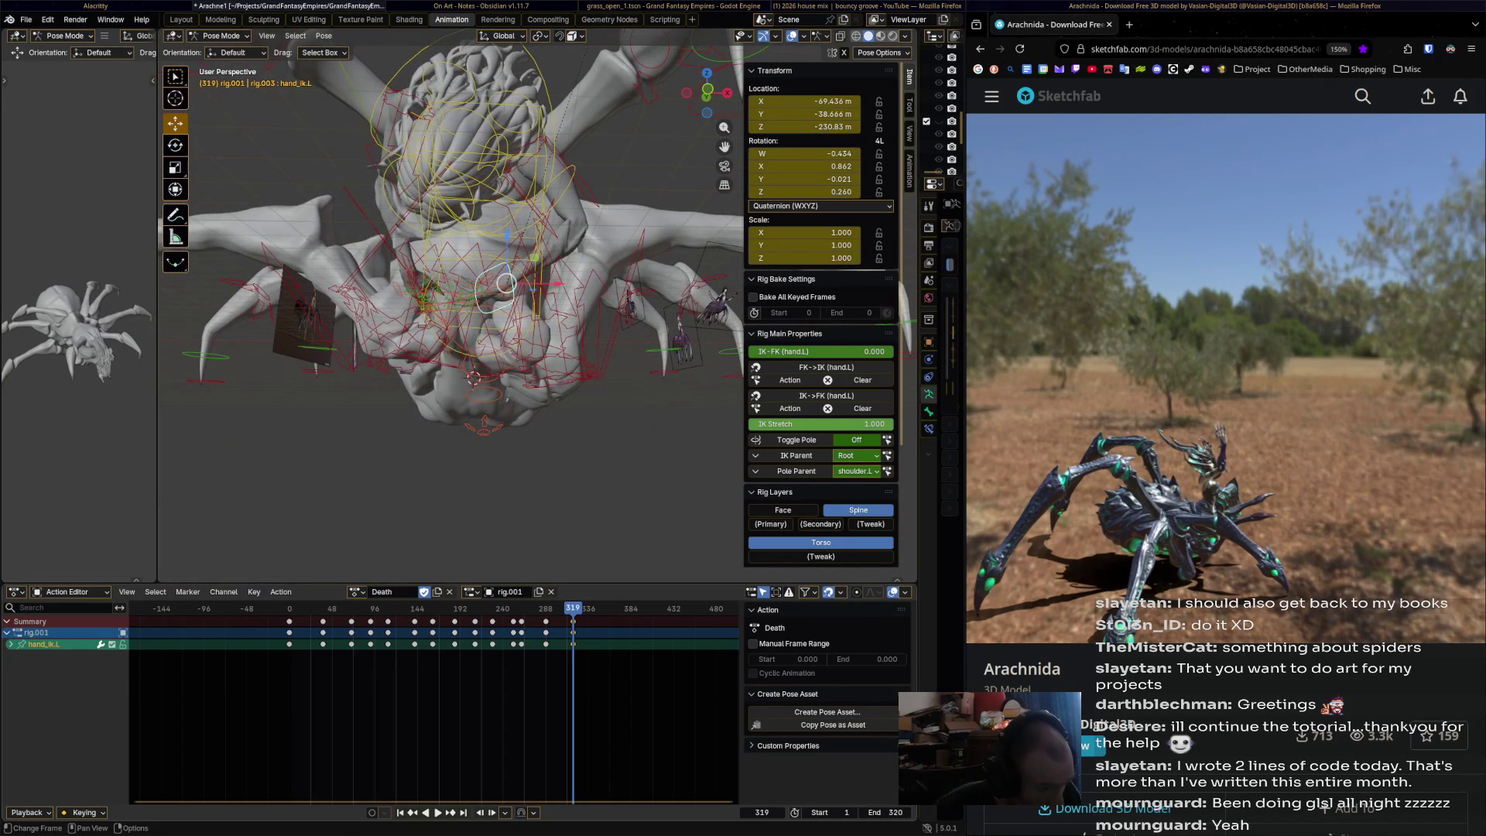
- Shift the frame-319 hand key two frames later and replay the collapse
{"action": "key", "text": "g"}
{"action": "key", "text": "Return"}
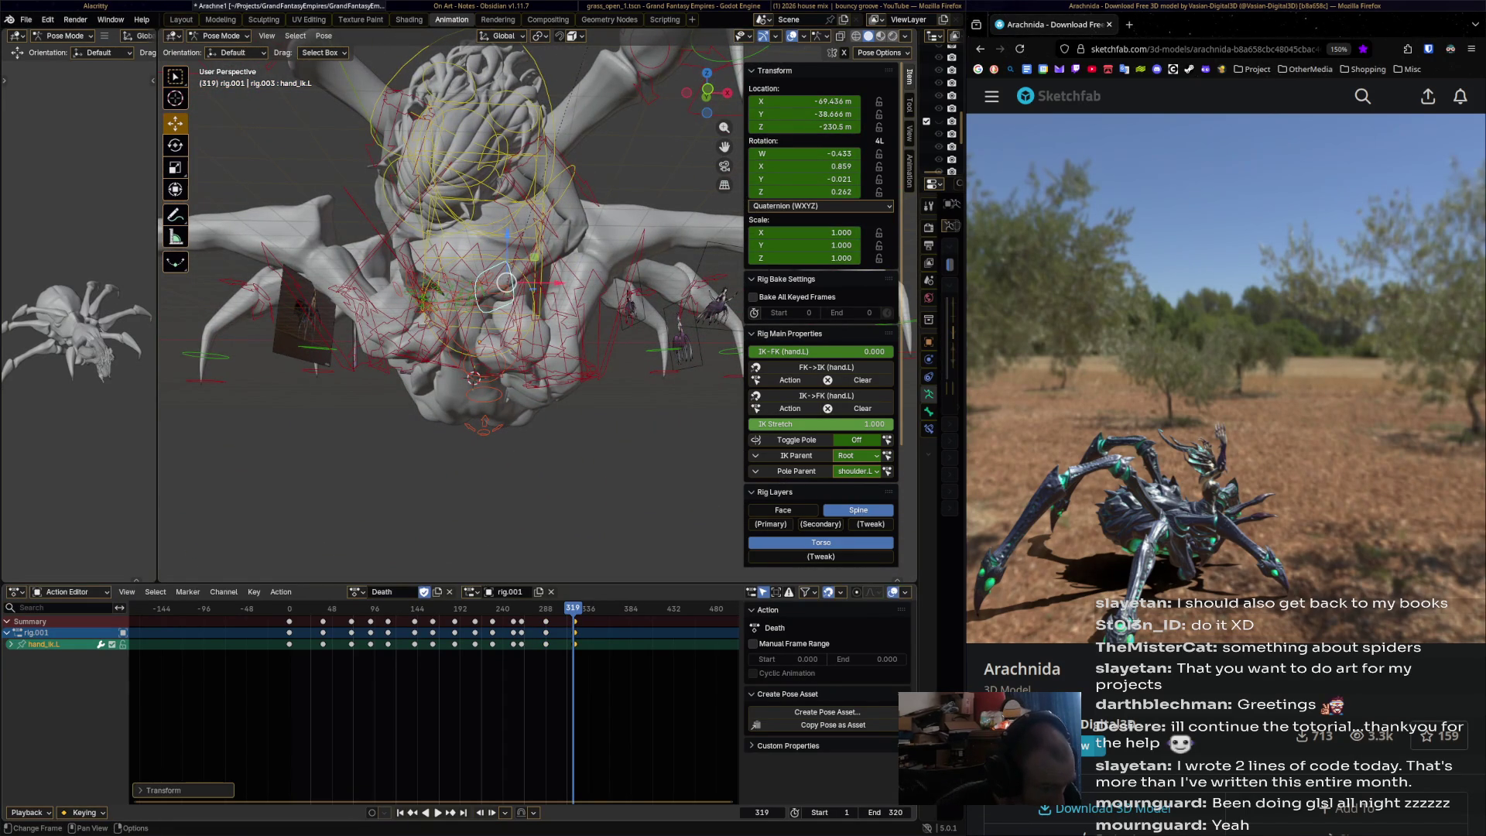
{"action": "key", "text": "space"}
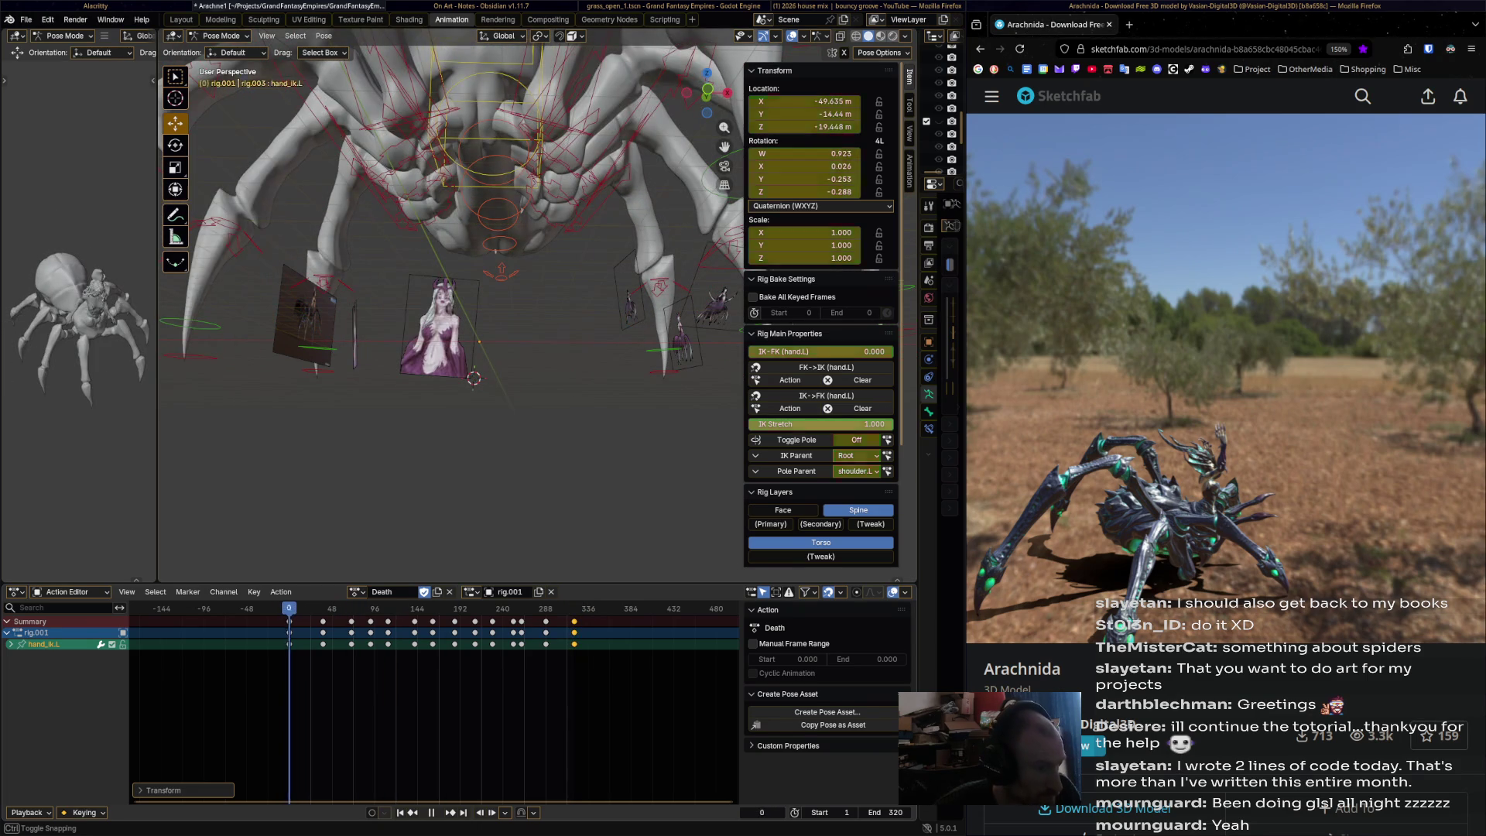
- Replay the Death action with the whole rig in view, then scrub back to frame 251
{"action": "key", "text": "space"}
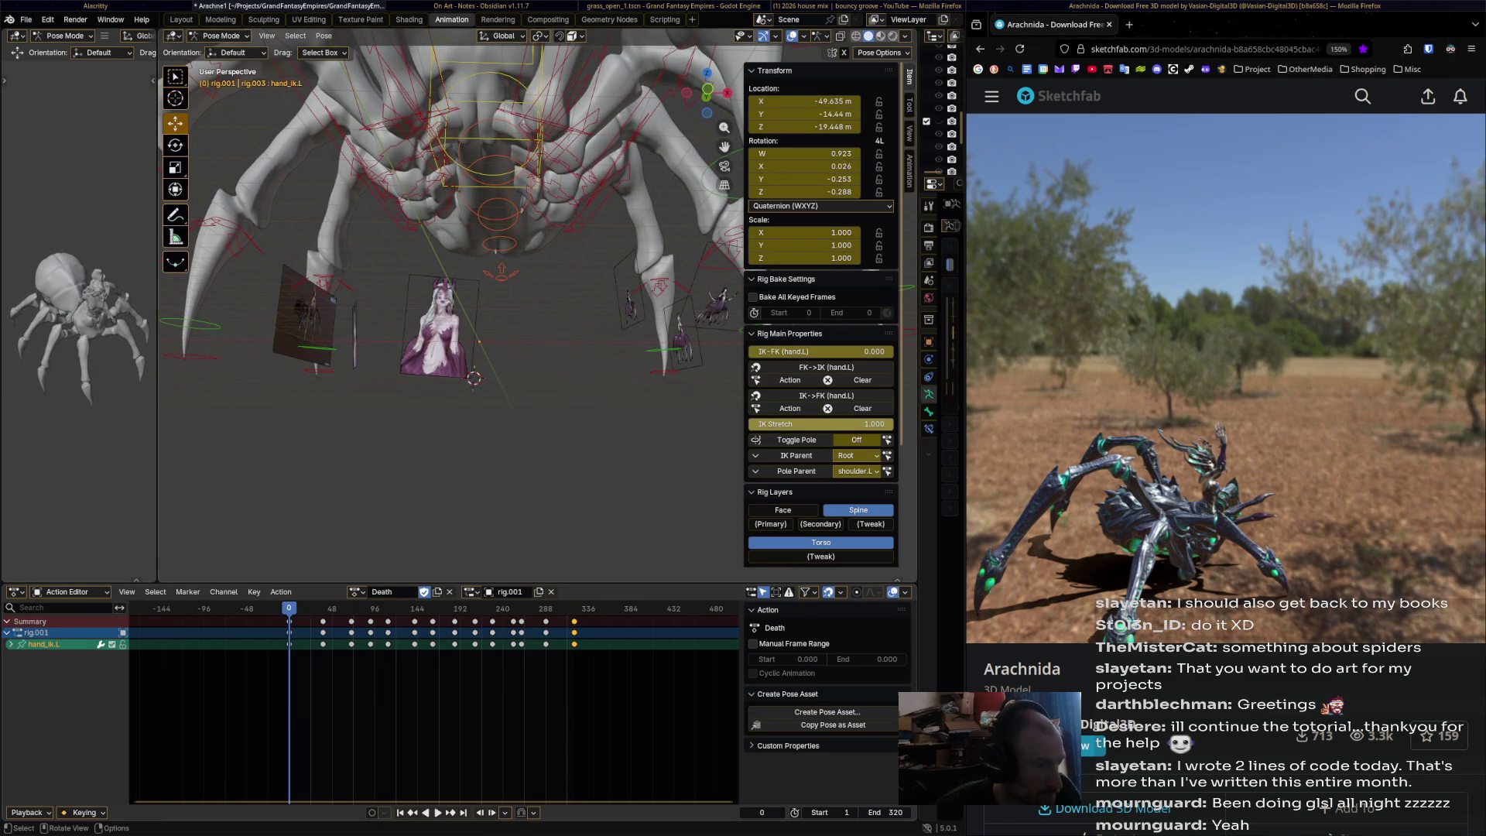
{"action": "key", "text": "shift+c"}
{"action": "middle_click_drag", "start_coordinate": [465, 310], "coordinate": [534, 313]}
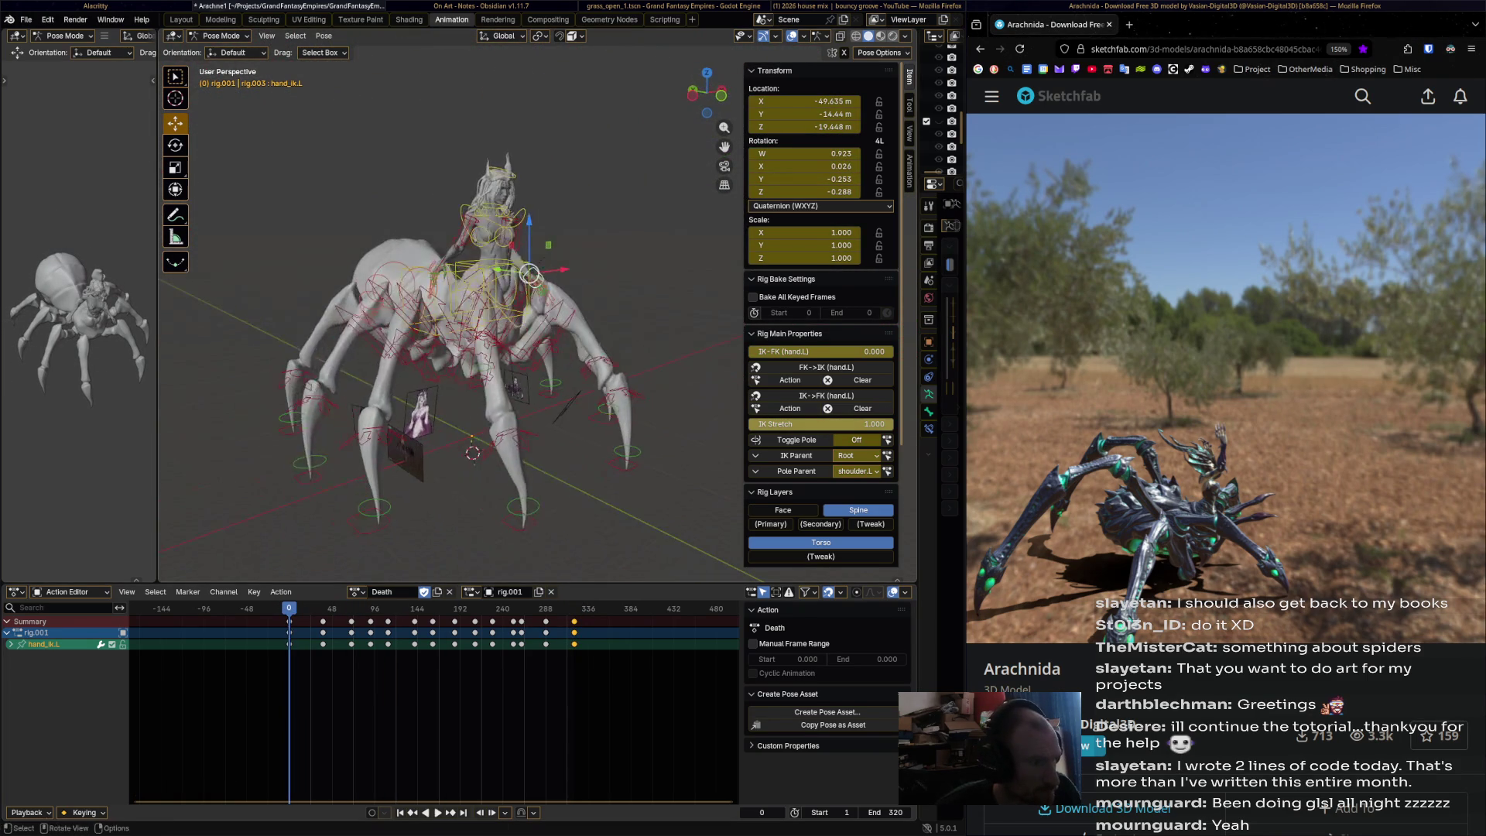
{"action": "key", "text": "space"}
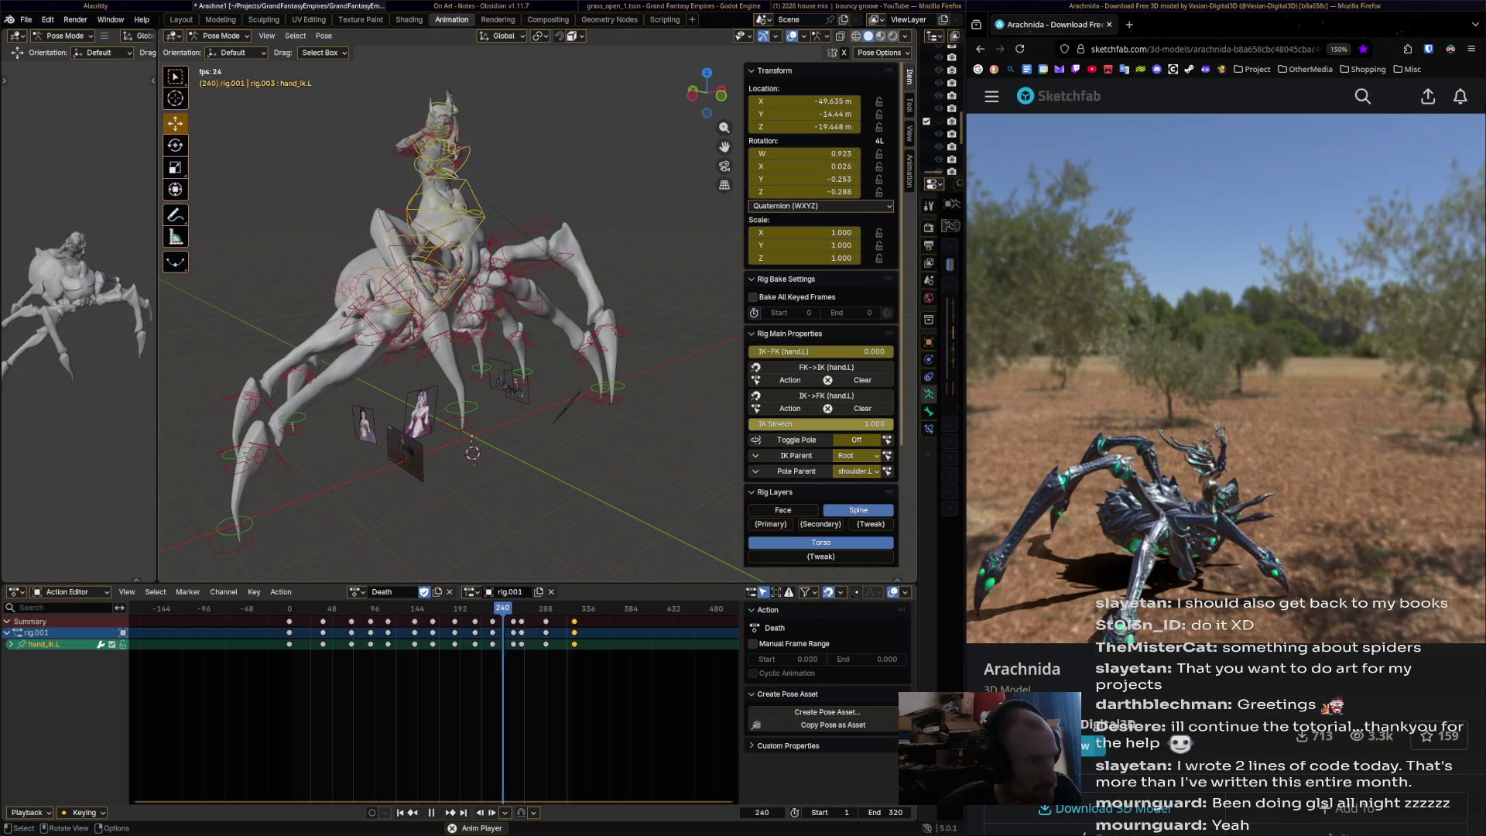
{"action": "key", "text": "space"}
{"action": "left_click", "coordinate": [454, 609]}
{"action": "mouse_move", "coordinate": [454, 608]}
{"action": "left_mouse_down"}
{"action": "mouse_move", "coordinate": [421, 608]}
{"action": "mouse_move", "coordinate": [513, 609]}
{"action": "left_mouse_up"}
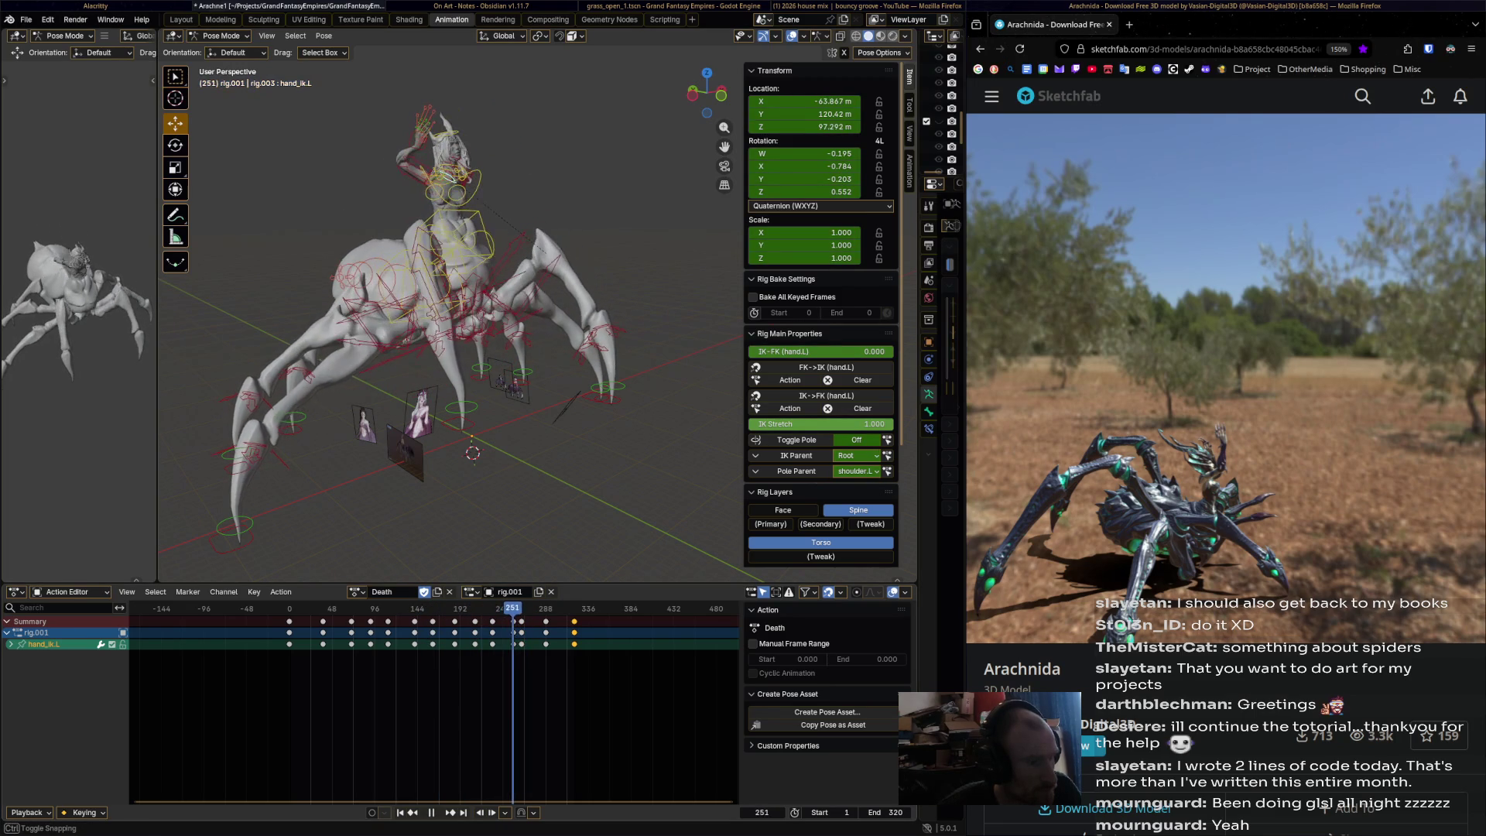
- Nudge hand_ik.L along X and then Y near frame 251, and play to frame 252
{"action": "mouse_move", "coordinate": [495, 232]}
{"action": "middle_mouse_down"}
{"action": "mouse_move", "coordinate": [476, 186]}
{"action": "mouse_move", "coordinate": [506, 155]}
{"action": "middle_mouse_up"}
{"action": "key", "text": "g"}
{"action": "key", "text": "x"}
{"action": "left_click", "coordinate": [481, 174]}
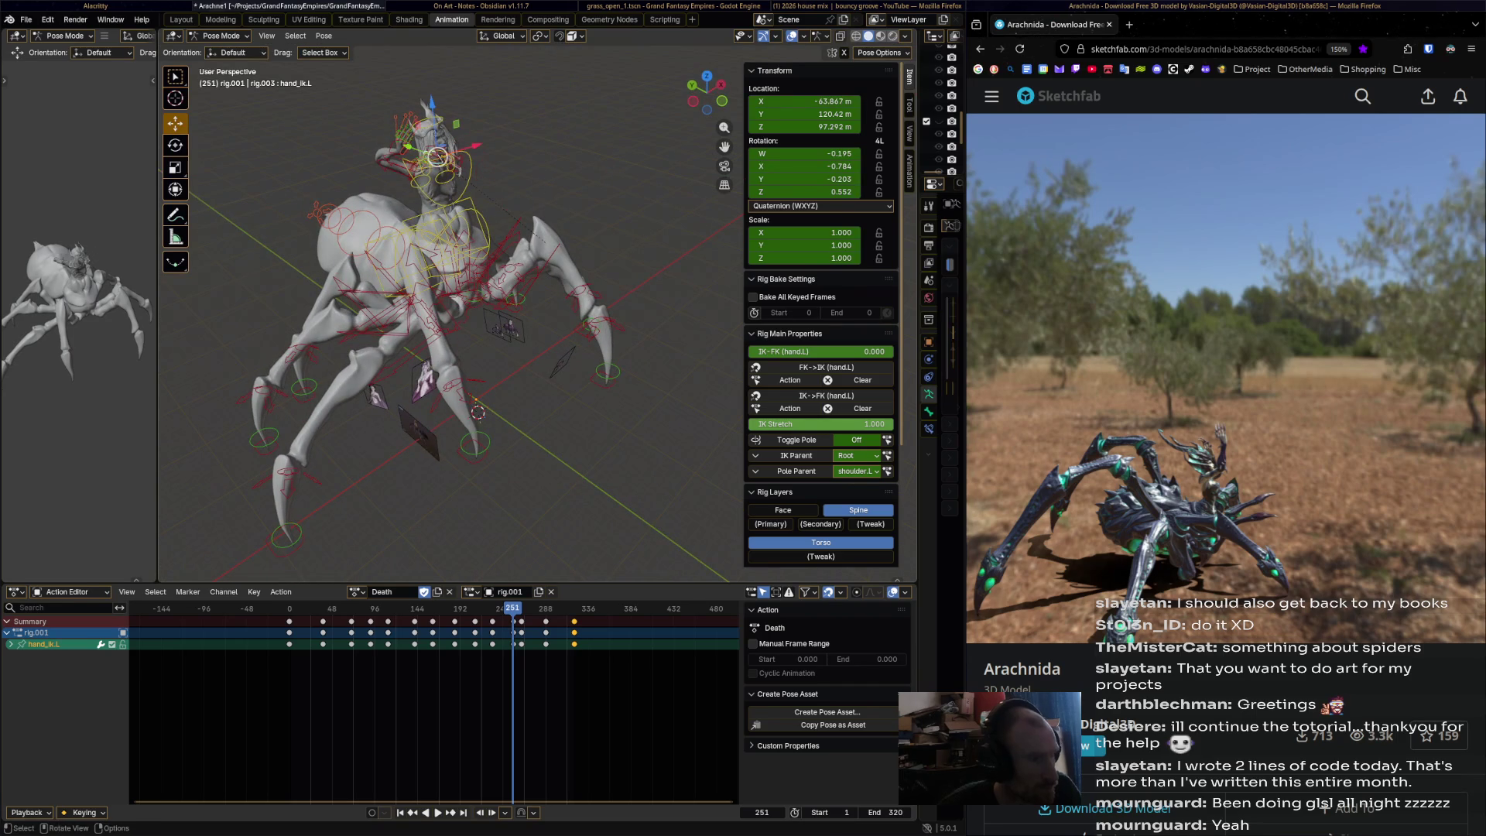
{"action": "key", "text": "g"}
{"action": "key", "text": "y"}
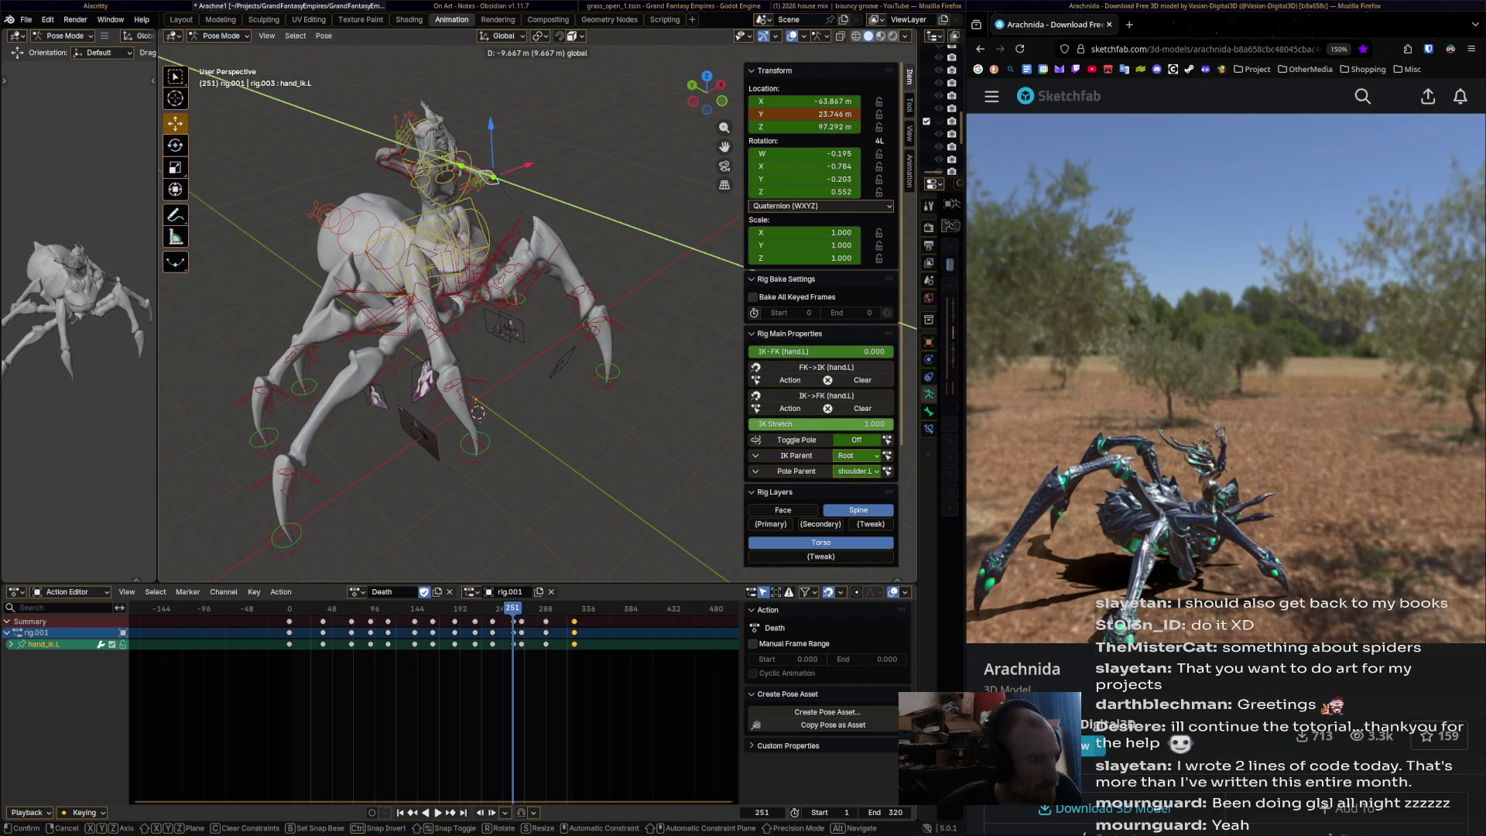
{"action": "left_click", "coordinate": [478, 414]}
{"action": "middle_click_drag", "start_coordinate": [478, 414], "coordinate": [474, 464]}
{"action": "scroll", "coordinate": [474, 465], "scroll_direction": "up", "scroll_amount": 3}
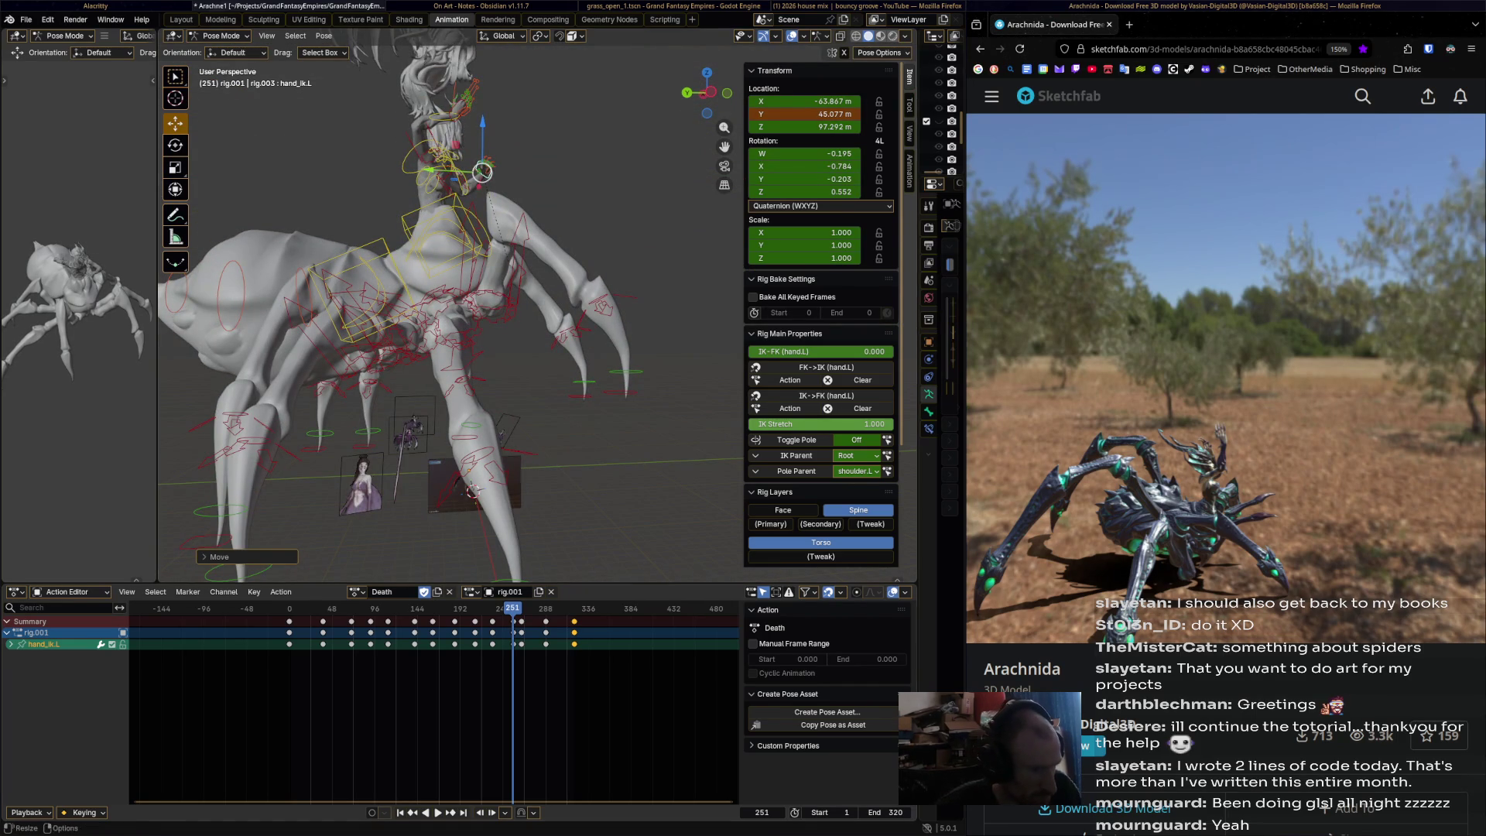
{"action": "key", "text": "space"}
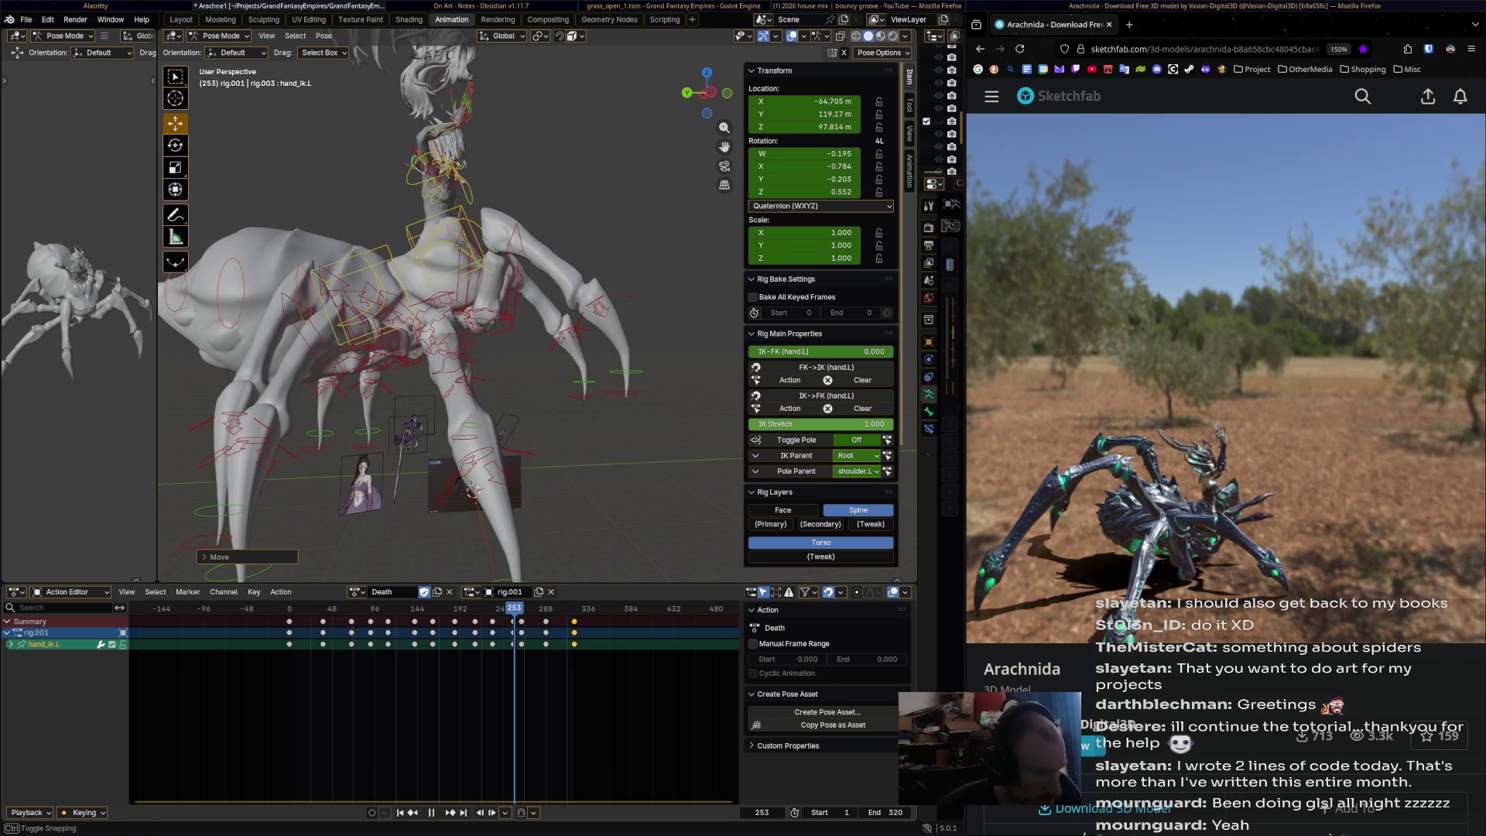
{"action": "key", "text": "Escape"}
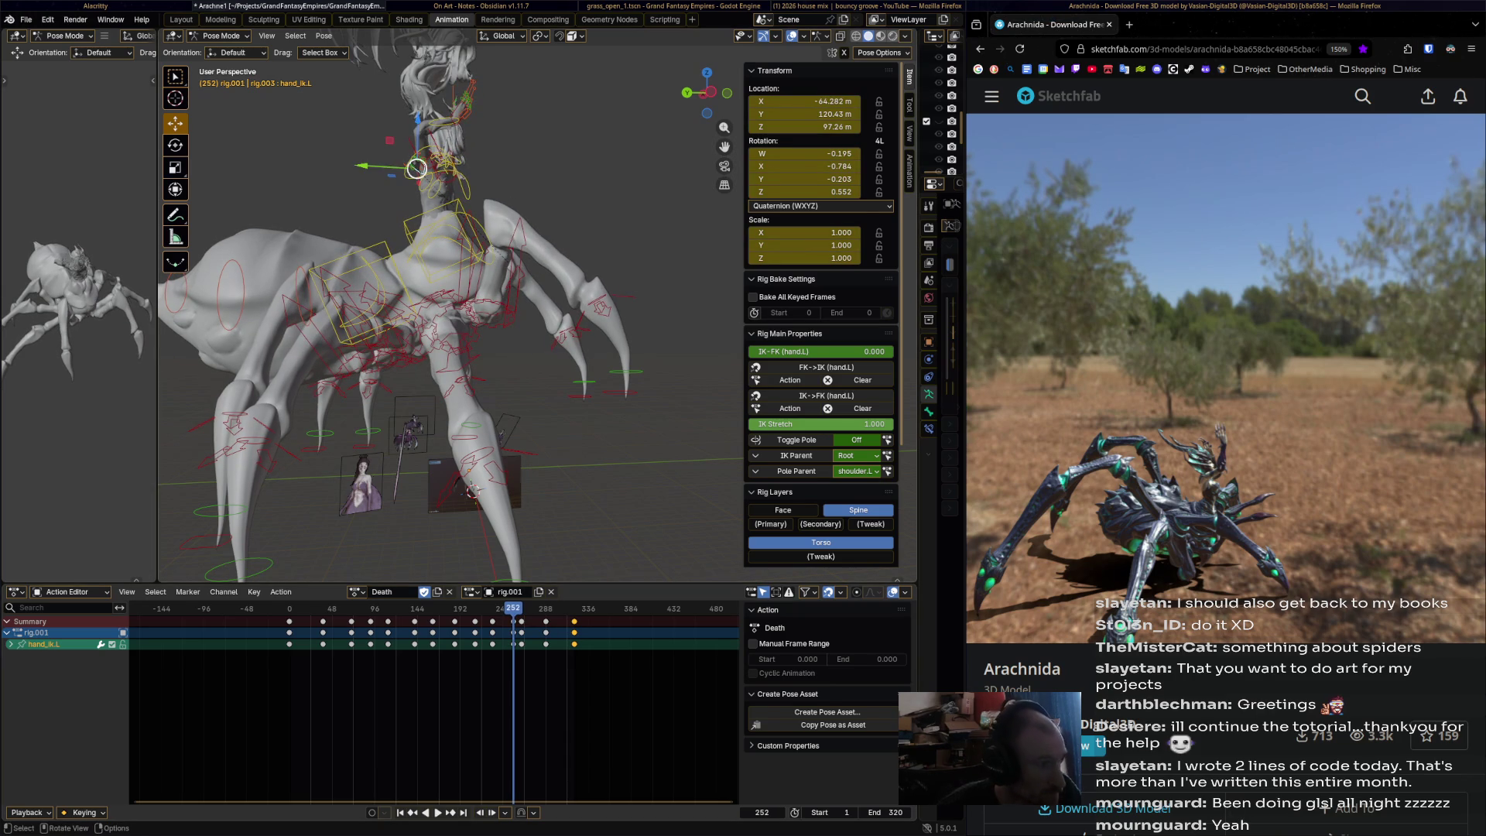
- Shift hand_ik.L along Y, reverse to frame 261, reposition and key it, then replay
{"action": "key", "text": "g"}
{"action": "key", "text": "y"}
{"action": "left_click", "coordinate": [483, 171]}
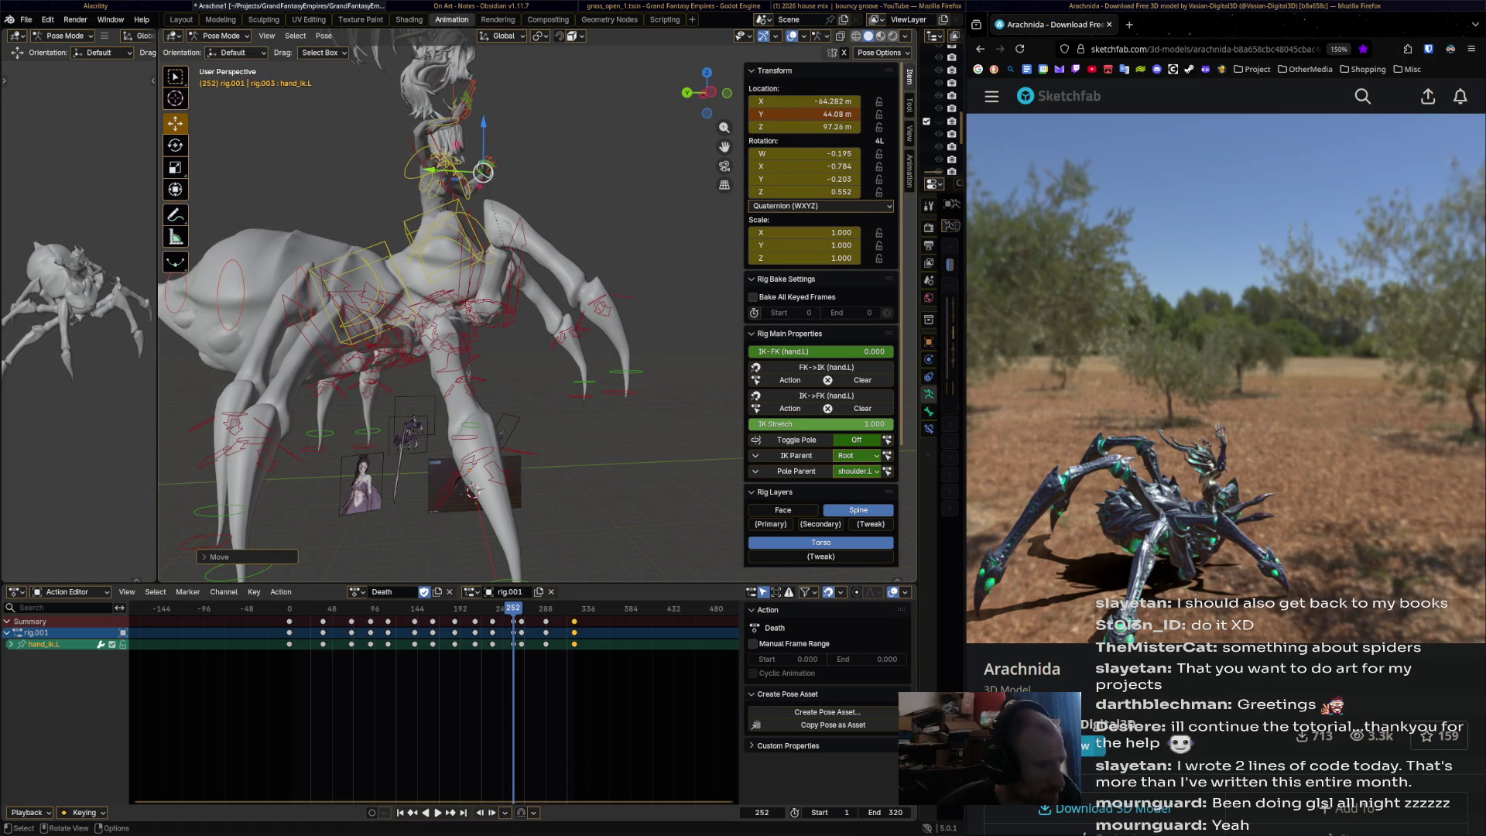
{"action": "key", "text": "space"}
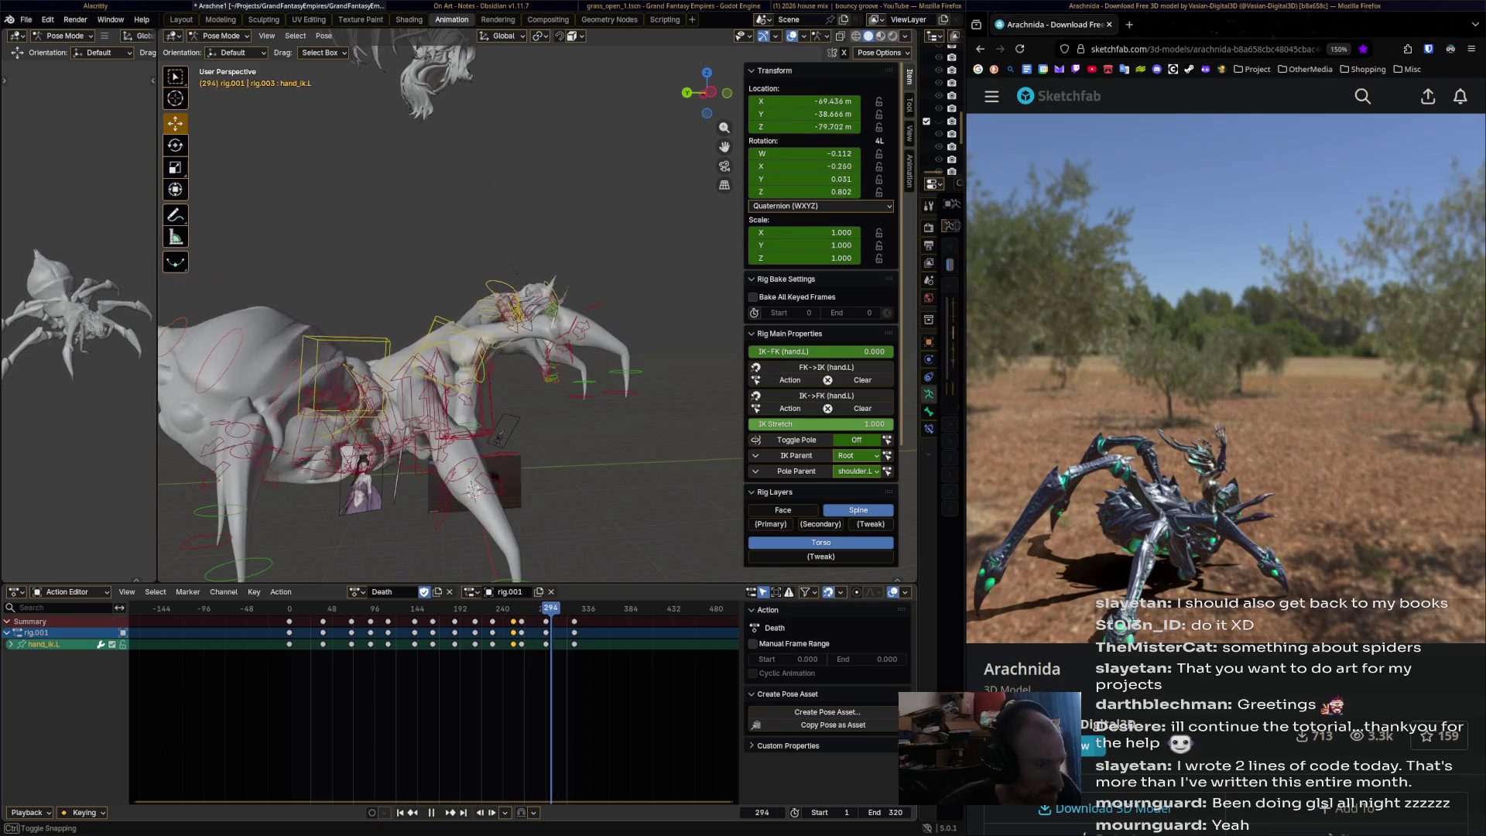
{"action": "key", "text": "shift+ctrl+space"}
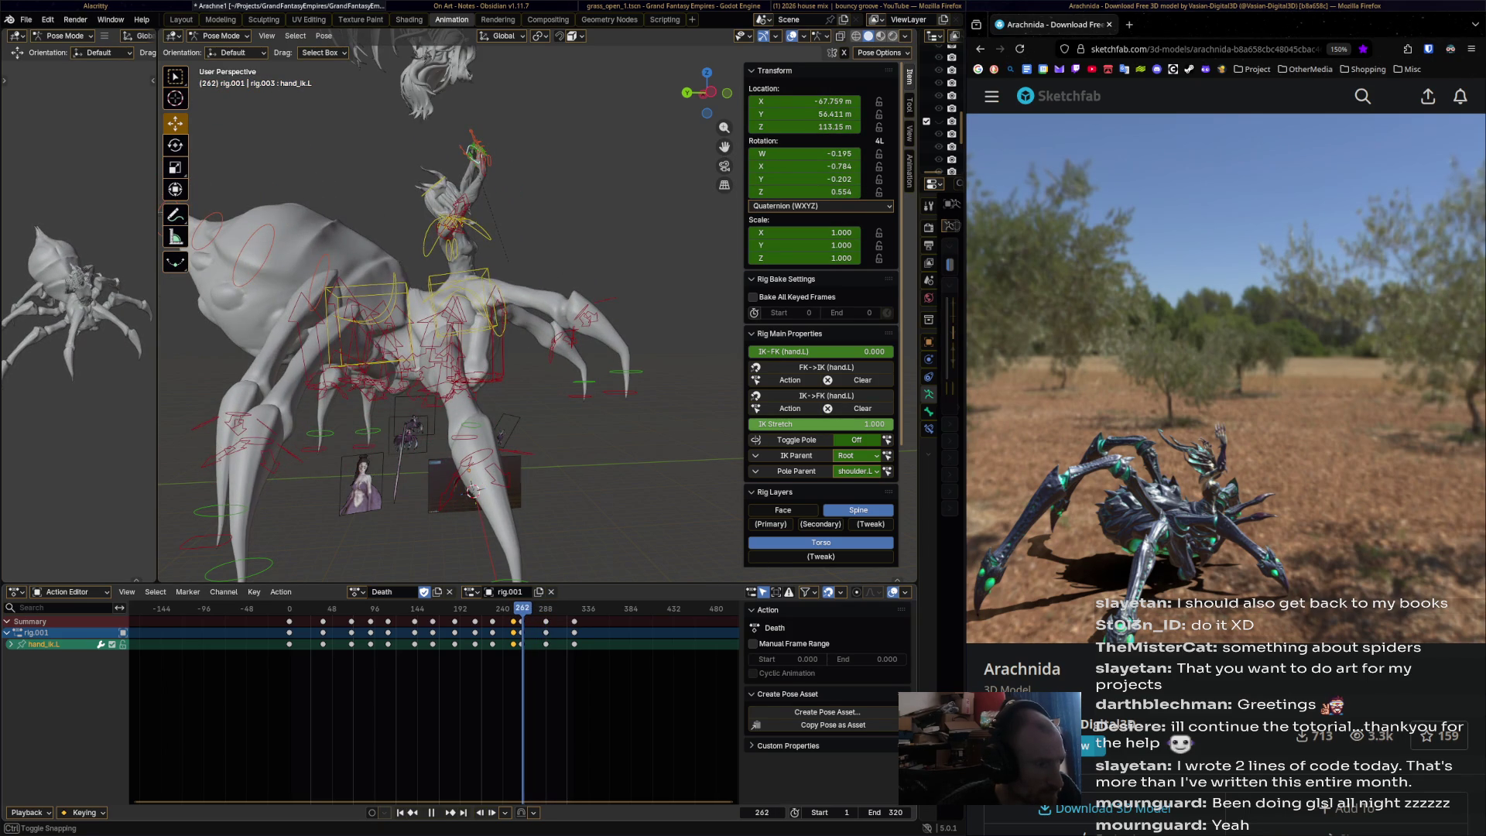
{"action": "key", "text": "space"}
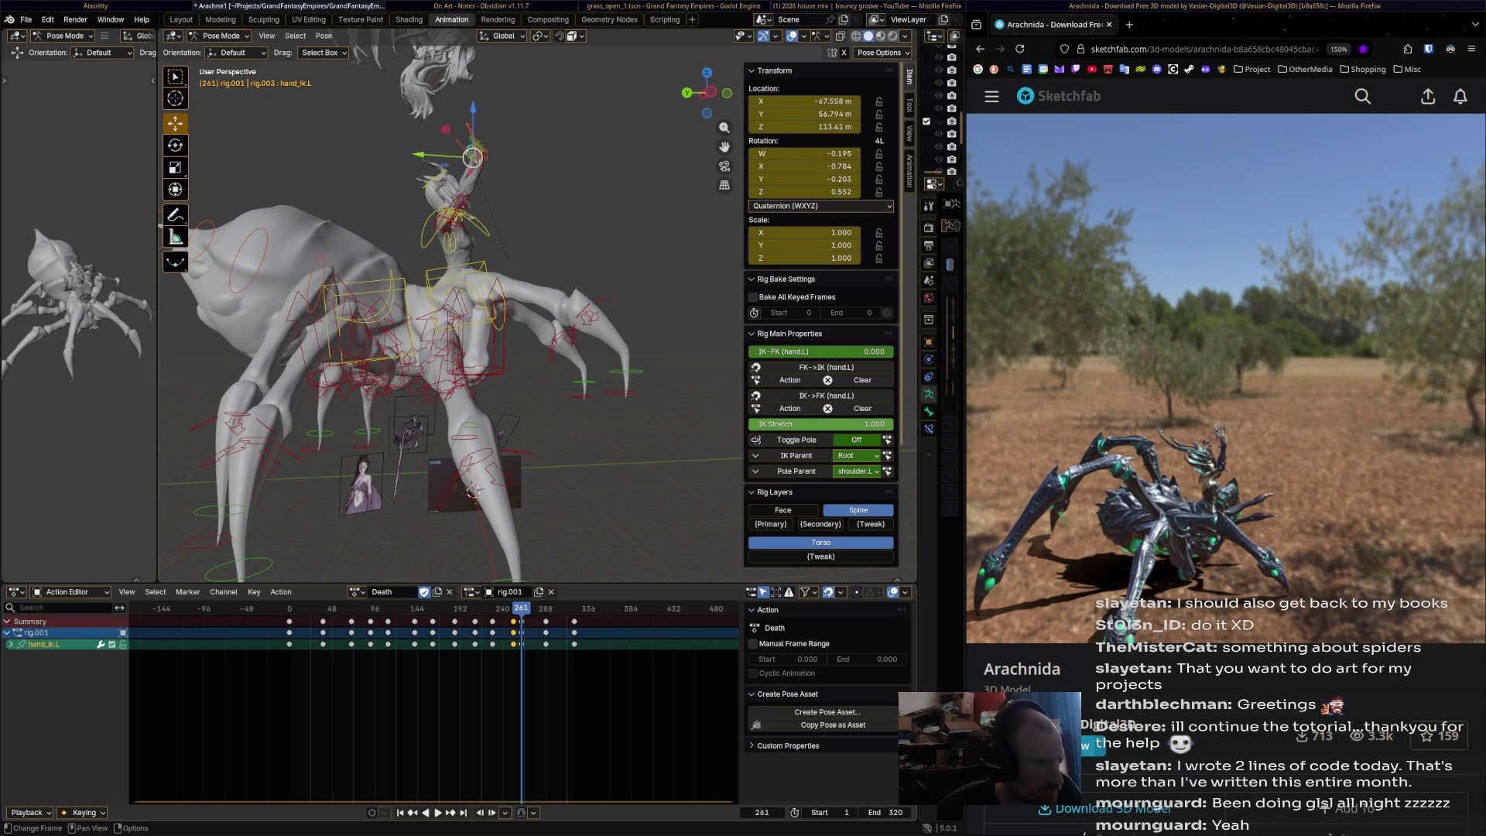
{"action": "left_click_drag", "start_coordinate": [473, 157], "coordinate": [508, 181]}
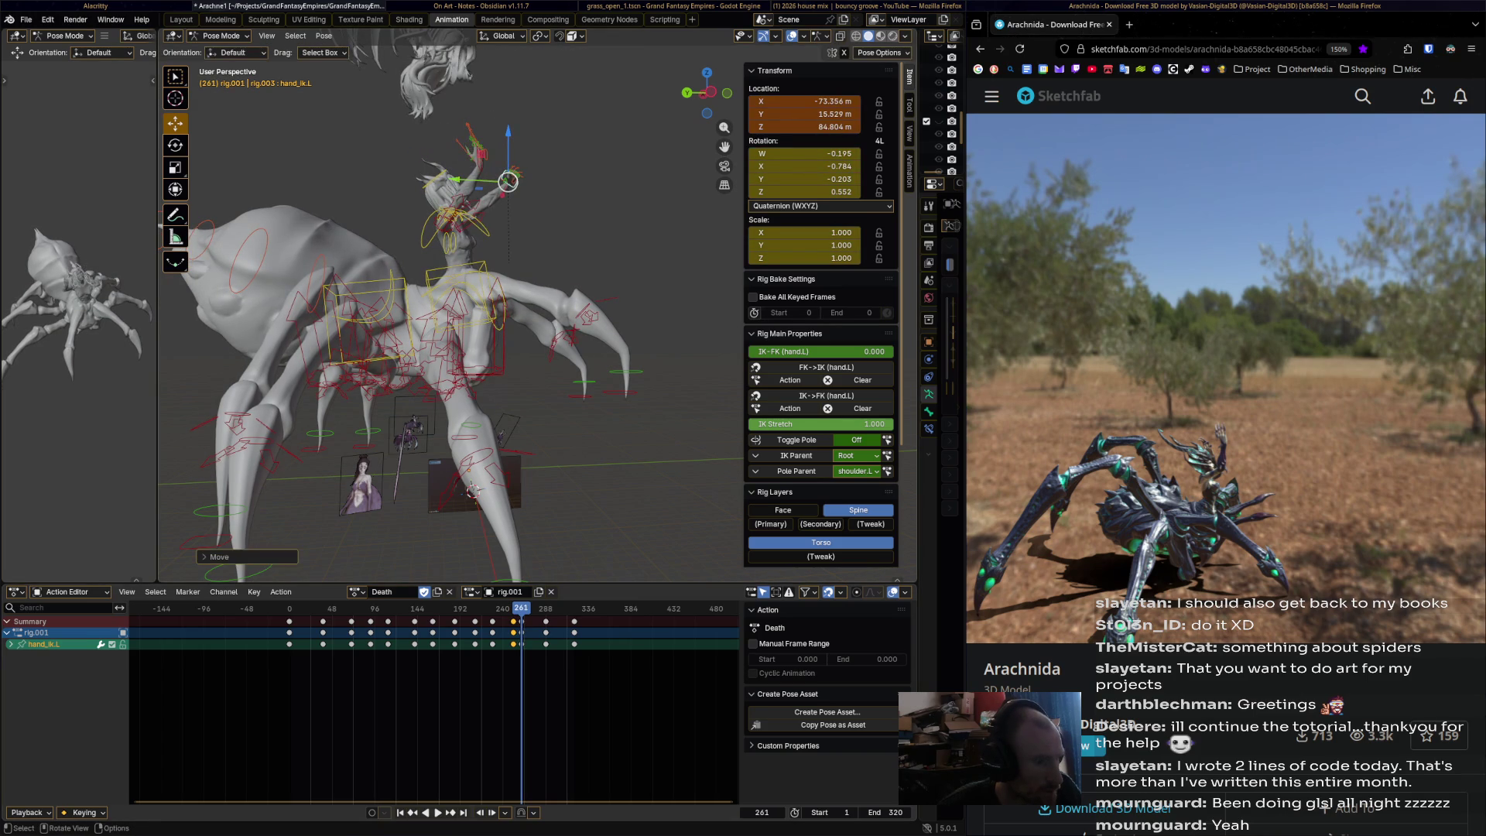
{"action": "key", "text": "i"}
{"action": "key", "text": "space"}
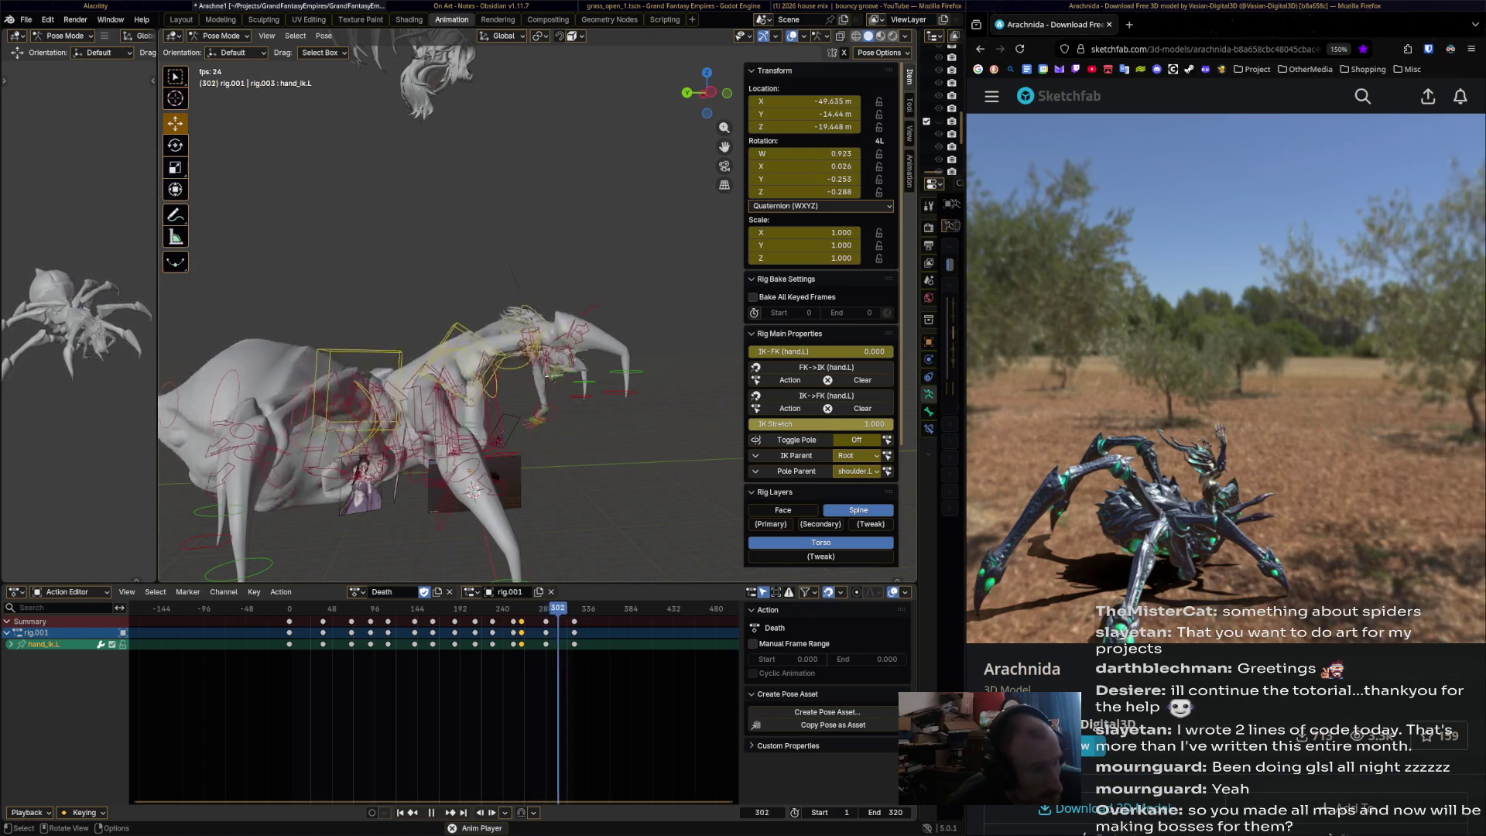
- Stop playback, save Arachne1.blend, and play the Death action again
{"action": "key", "text": "space"}
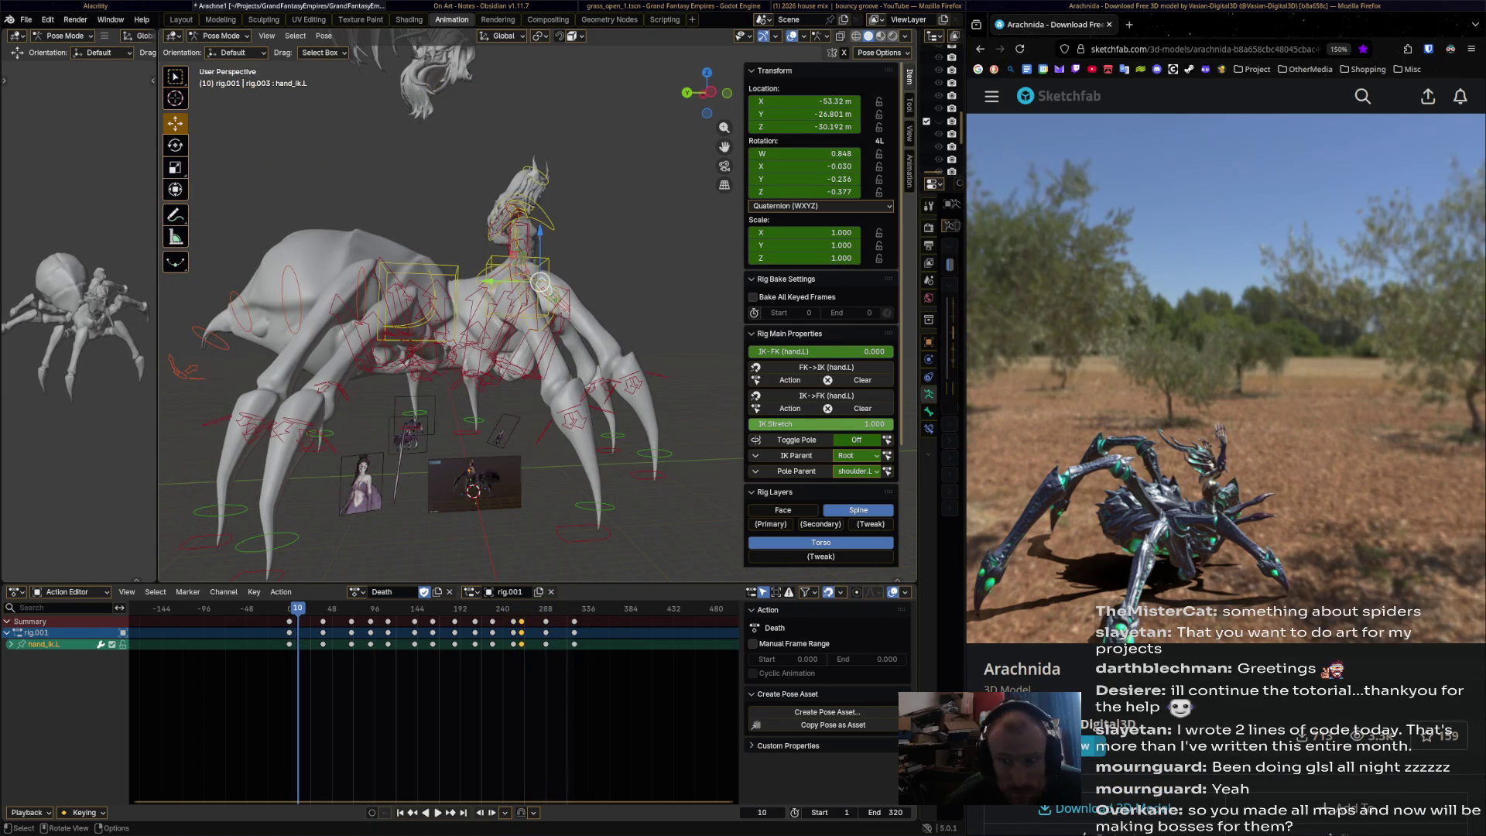
{"action": "key", "text": "ctrl+s"}
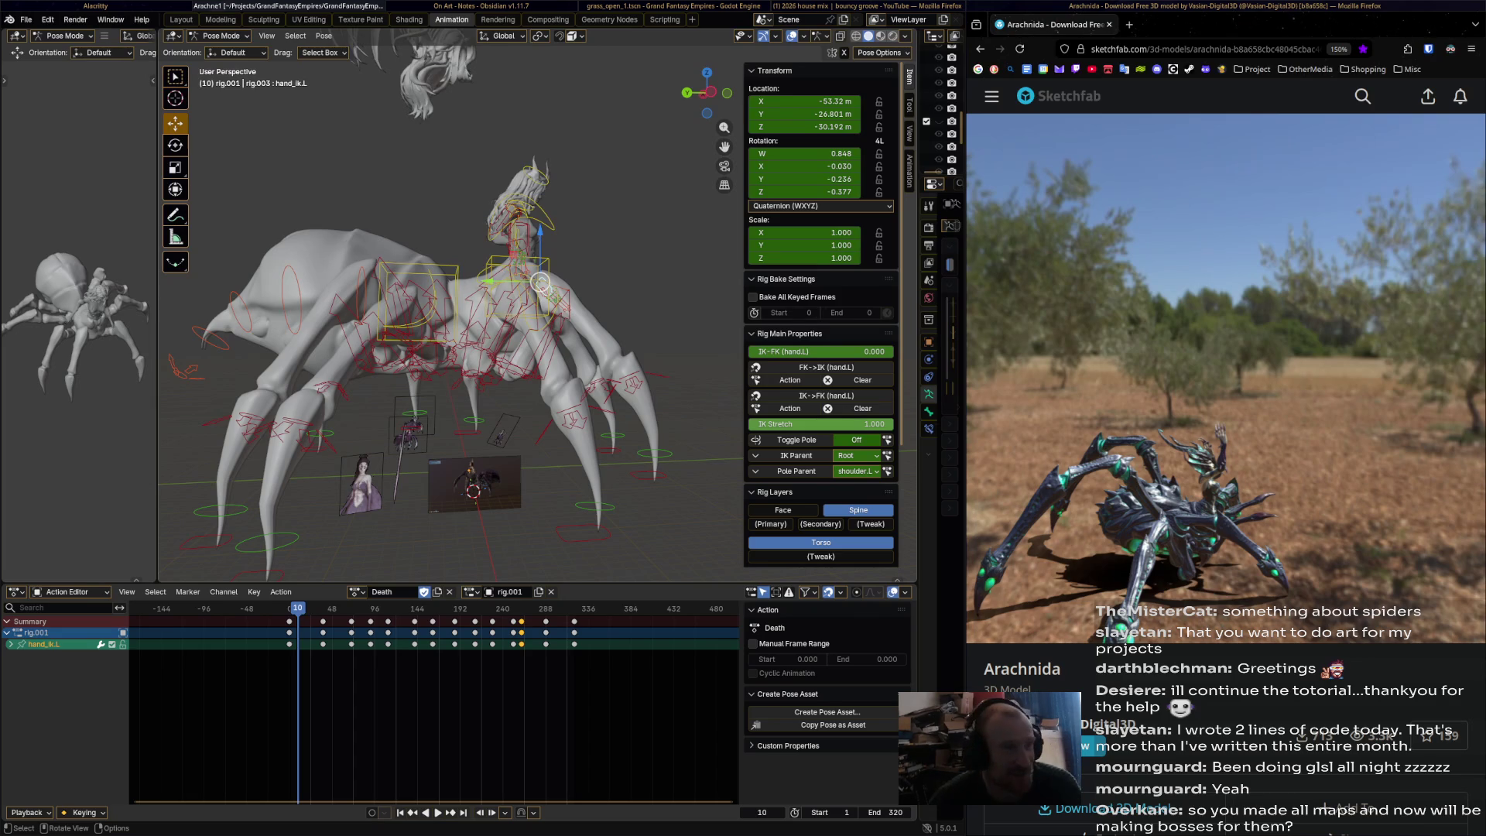
{"action": "key", "text": "space"}
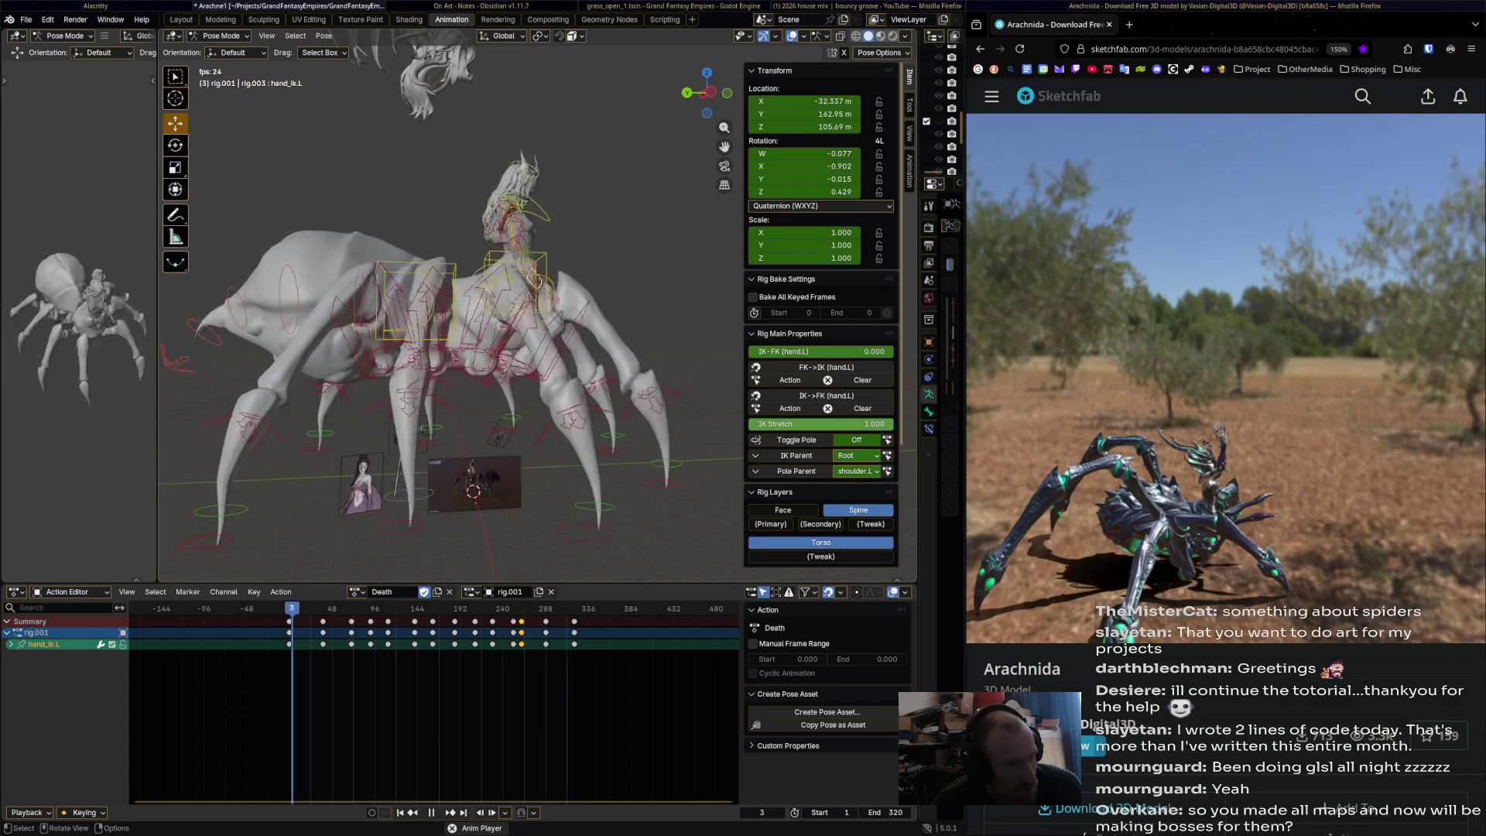
- Reframe the spider, reverse-play to frame 160, and select the right front foot IK bone
{"action": "key", "text": "space"}
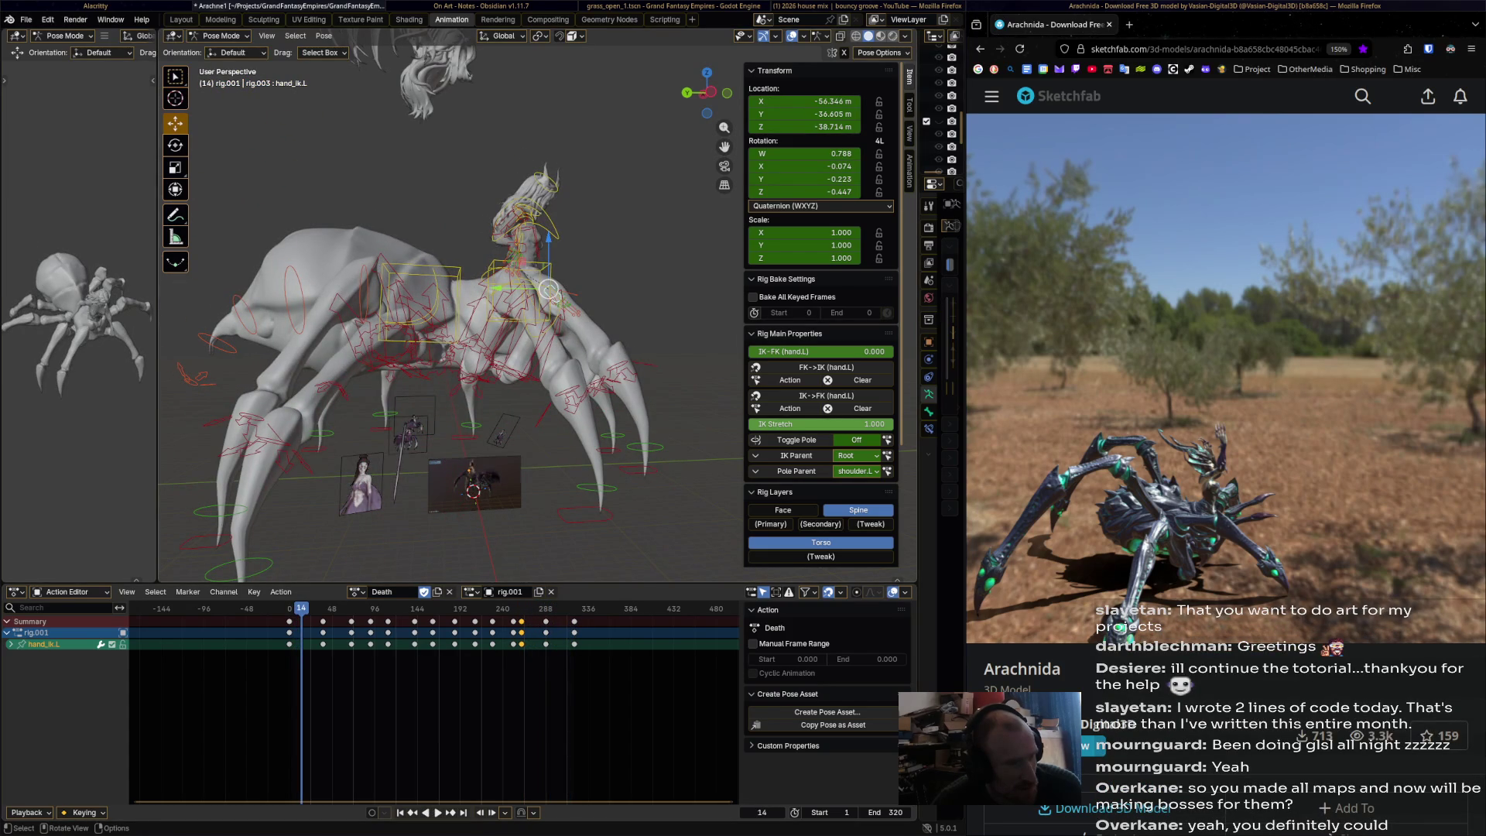
{"action": "middle_click_drag", "start_coordinate": [433, 325], "coordinate": [458, 291], "text": "shift"}
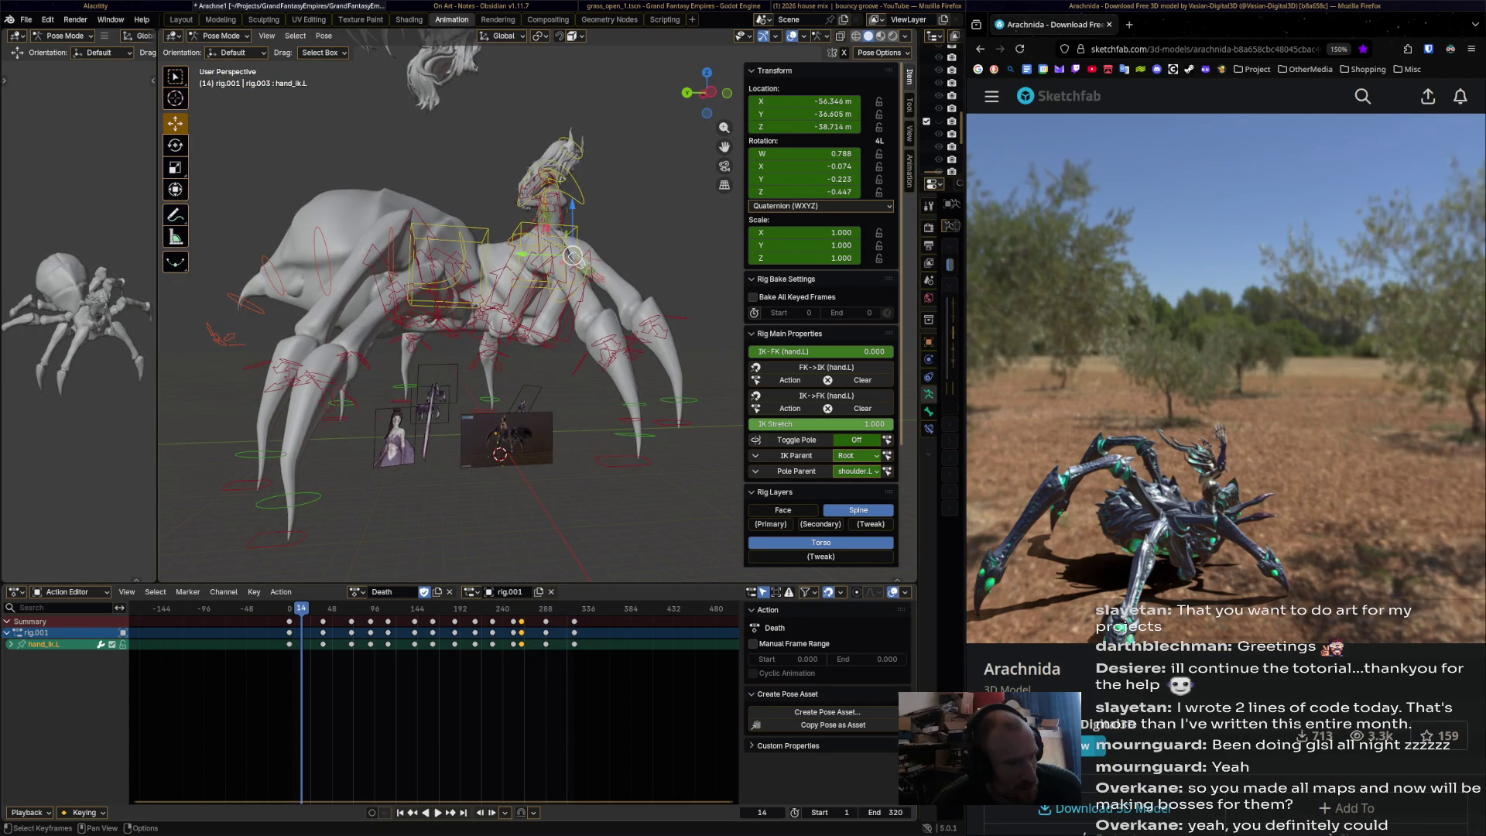
{"action": "key", "text": "shift+ctrl+space"}
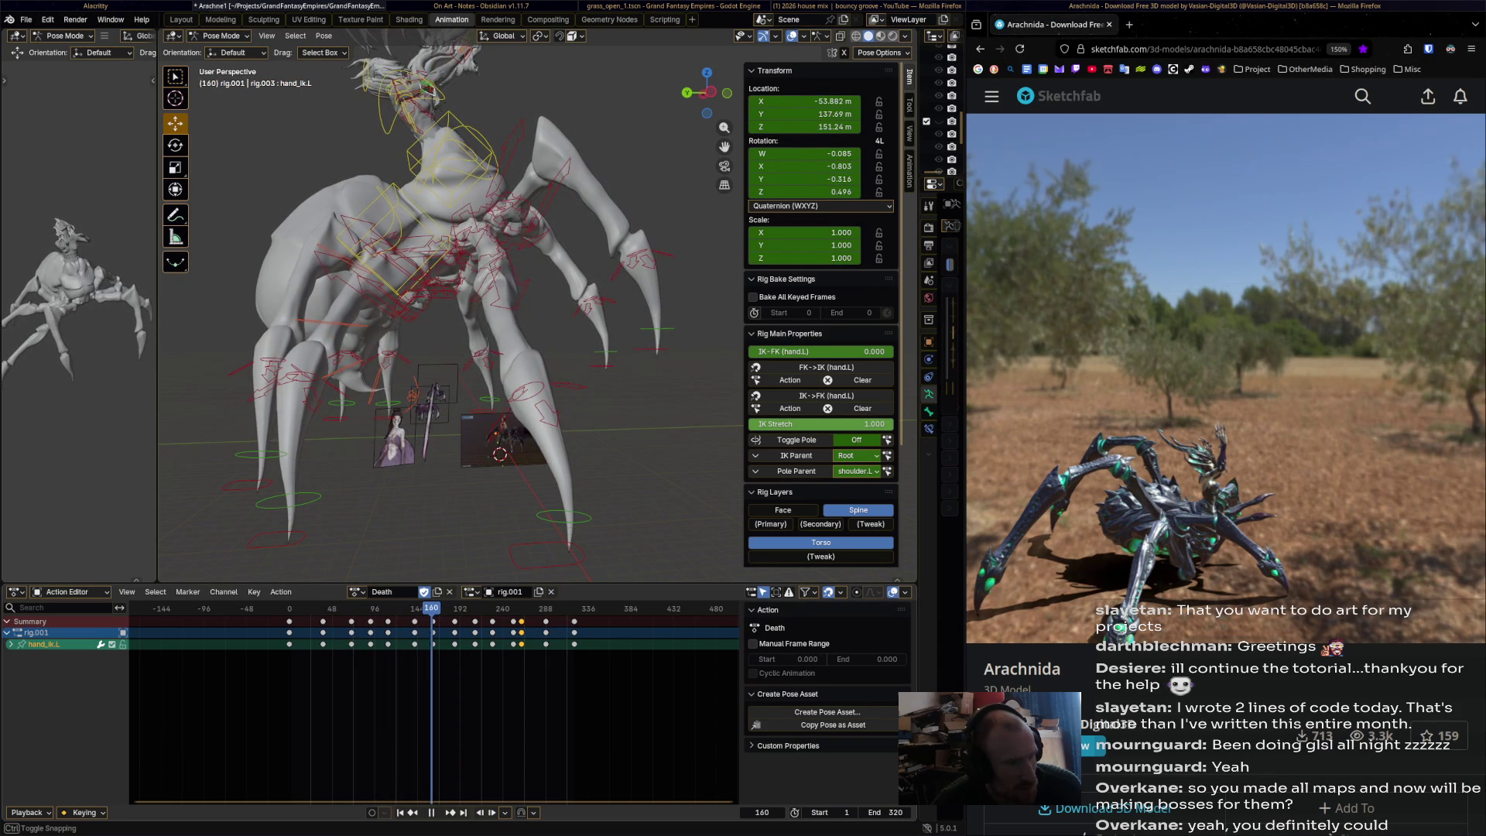
{"action": "left_click", "coordinate": [288, 534]}
- Rotate front_foot_heel_ik.R.002 and key its pose at frames 160 and 176
{"action": "scroll", "coordinate": [434, 325], "scroll_direction": "down", "scroll_amount": 3}
{"action": "mouse_move", "coordinate": [433, 325]}
{"action": "middle_mouse_down"}
{"action": "mouse_move", "coordinate": [465, 294]}
{"action": "mouse_move", "coordinate": [542, 317]}
{"action": "middle_mouse_up"}
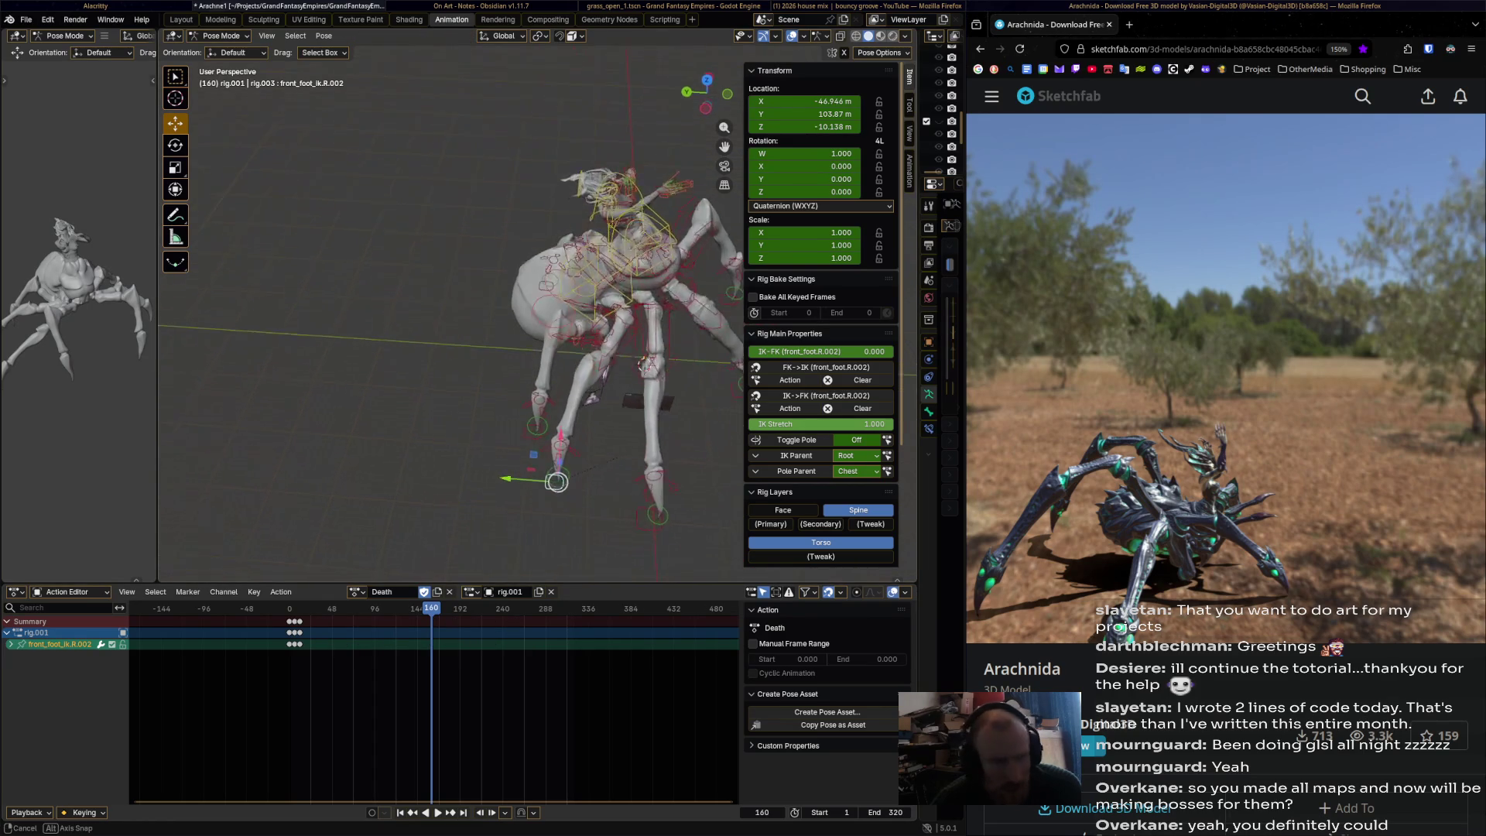
{"action": "scroll", "coordinate": [541, 318], "scroll_direction": "up", "scroll_amount": 3}
{"action": "middle_click_drag", "start_coordinate": [449, 325], "coordinate": [391, 278], "text": "shift"}
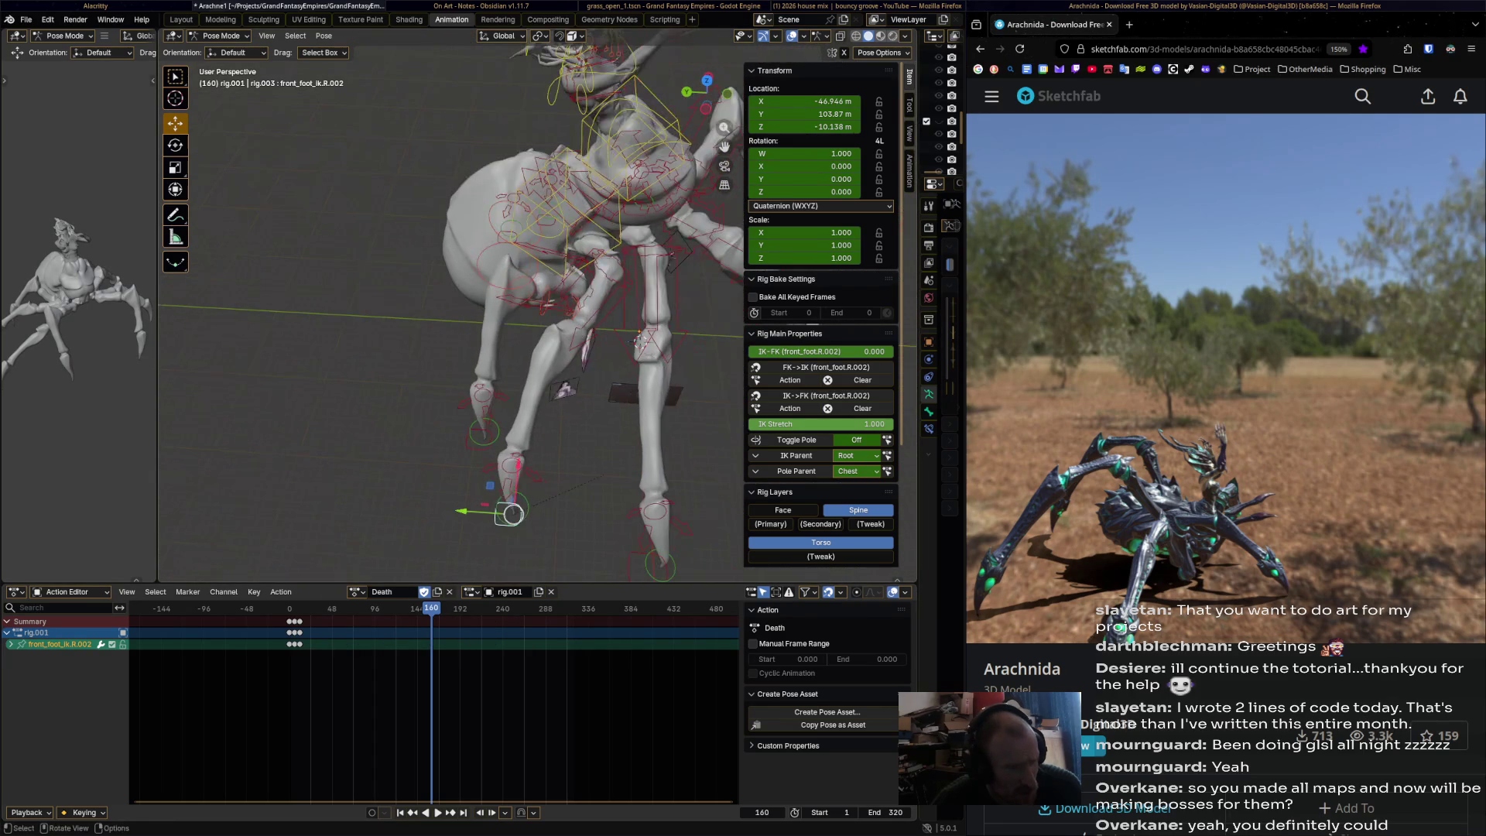
{"action": "key", "text": "r"}
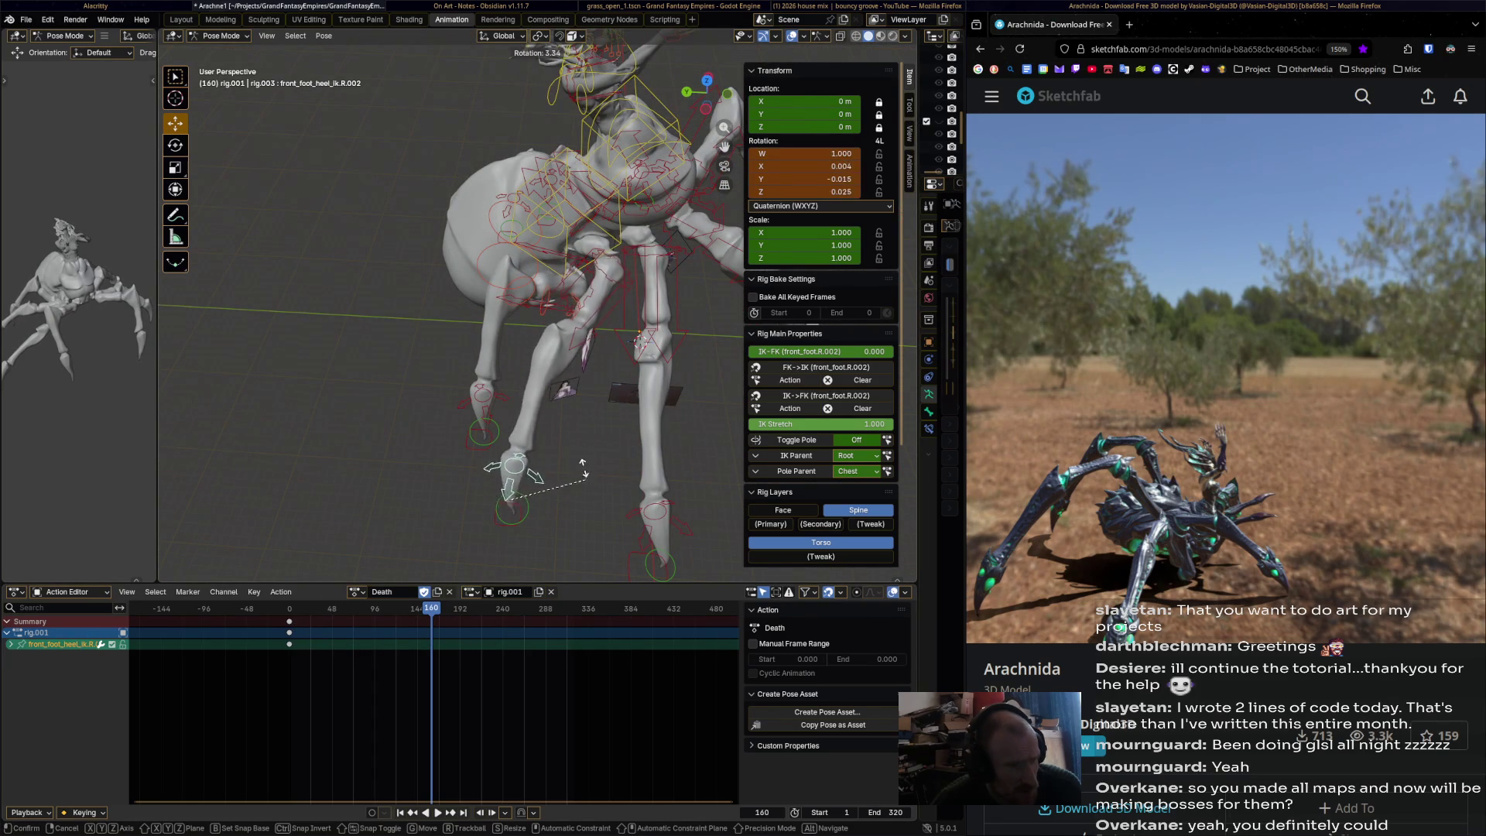
{"action": "key", "text": "Return"}
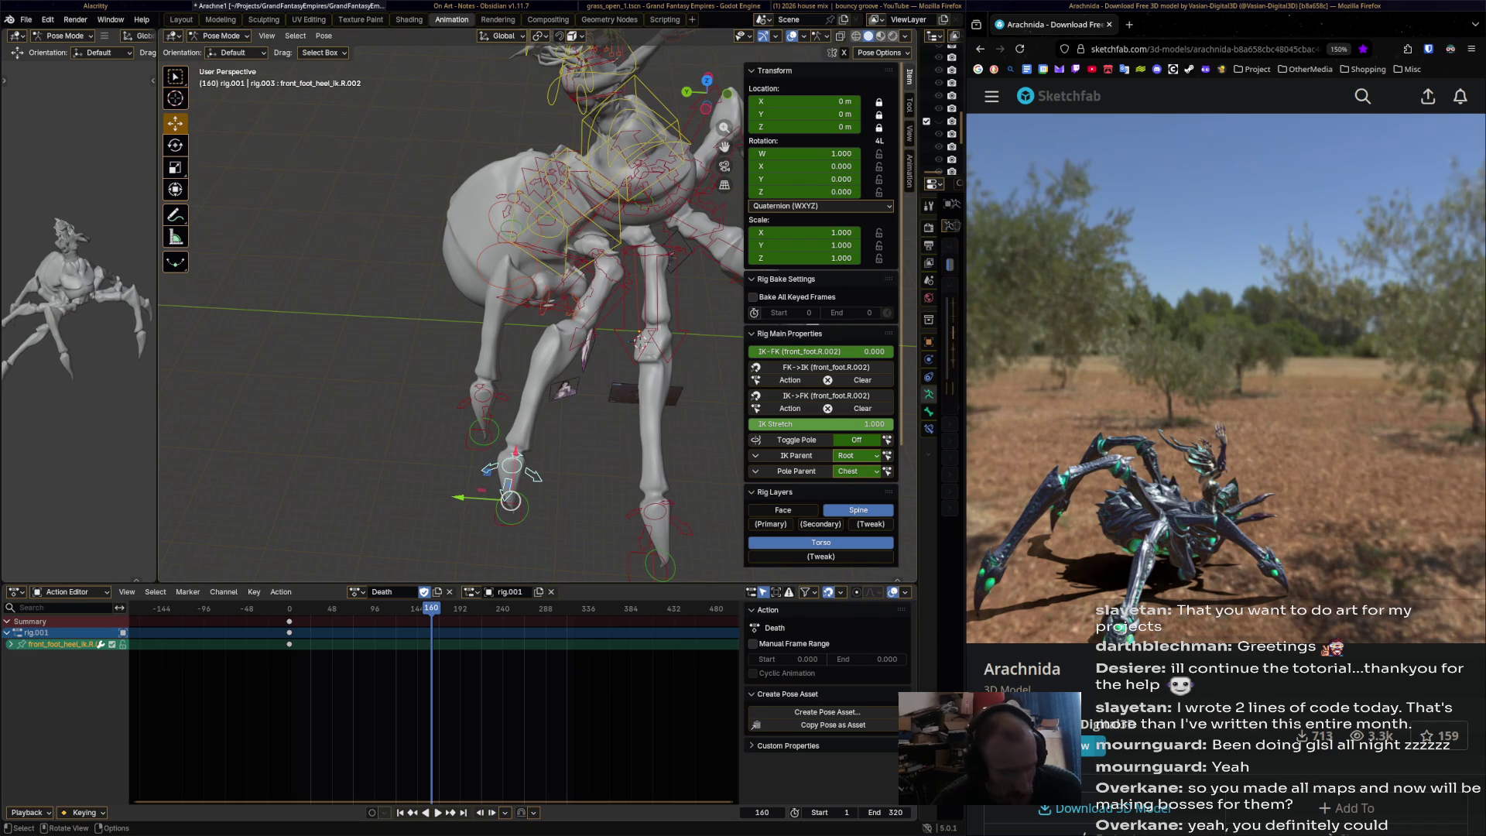
{"action": "key", "text": "i"}
{"action": "key", "text": "Up"}
{"action": "key", "text": "r"}
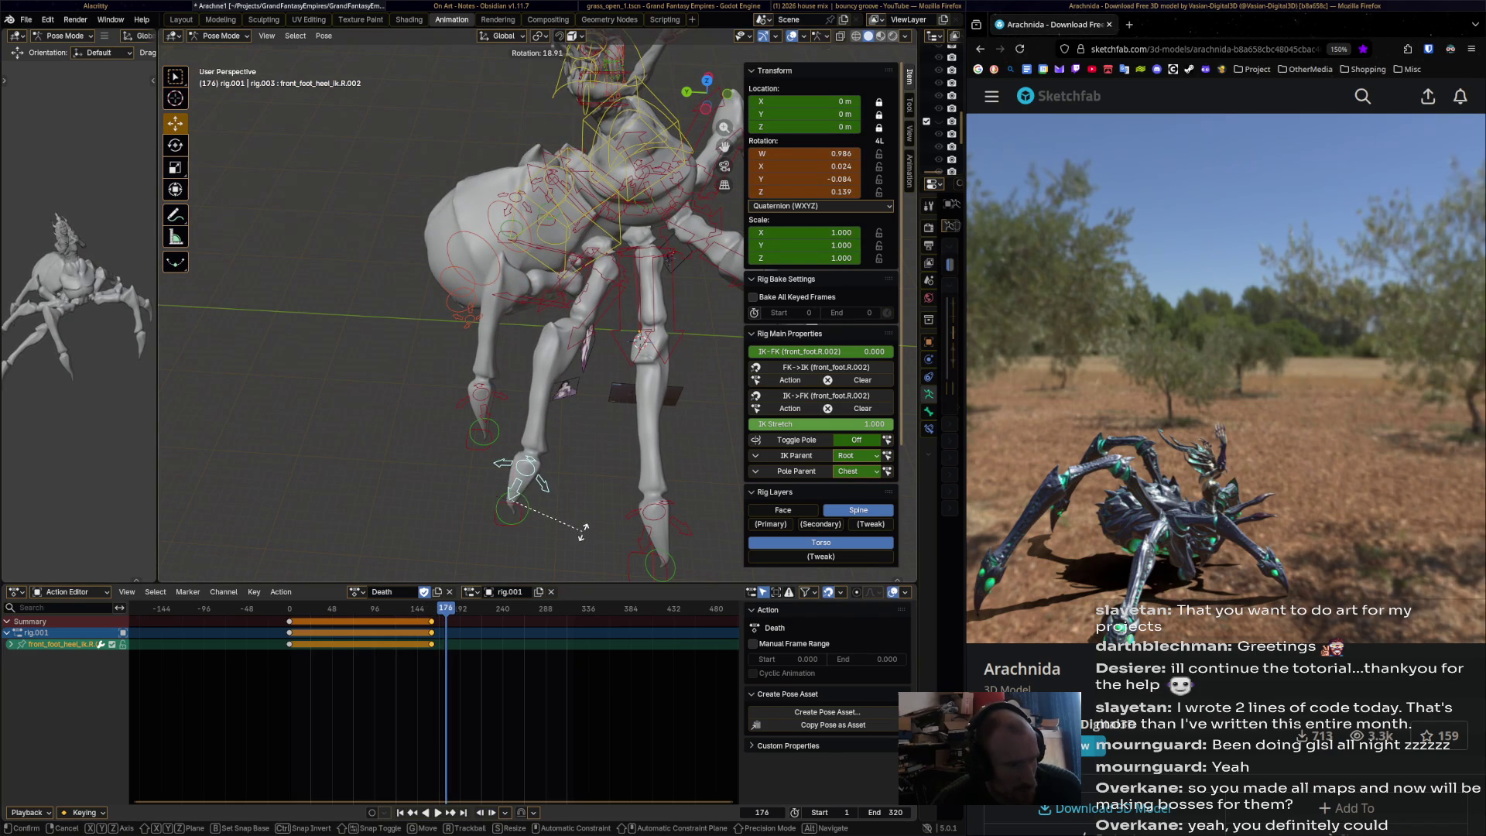
{"action": "key", "text": "Return"}
{"action": "key", "text": "i"}
- Rotate and key the heel bone further at frames 189, 197 and 205
{"action": "key", "text": "space"}
{"action": "key", "text": "space"}
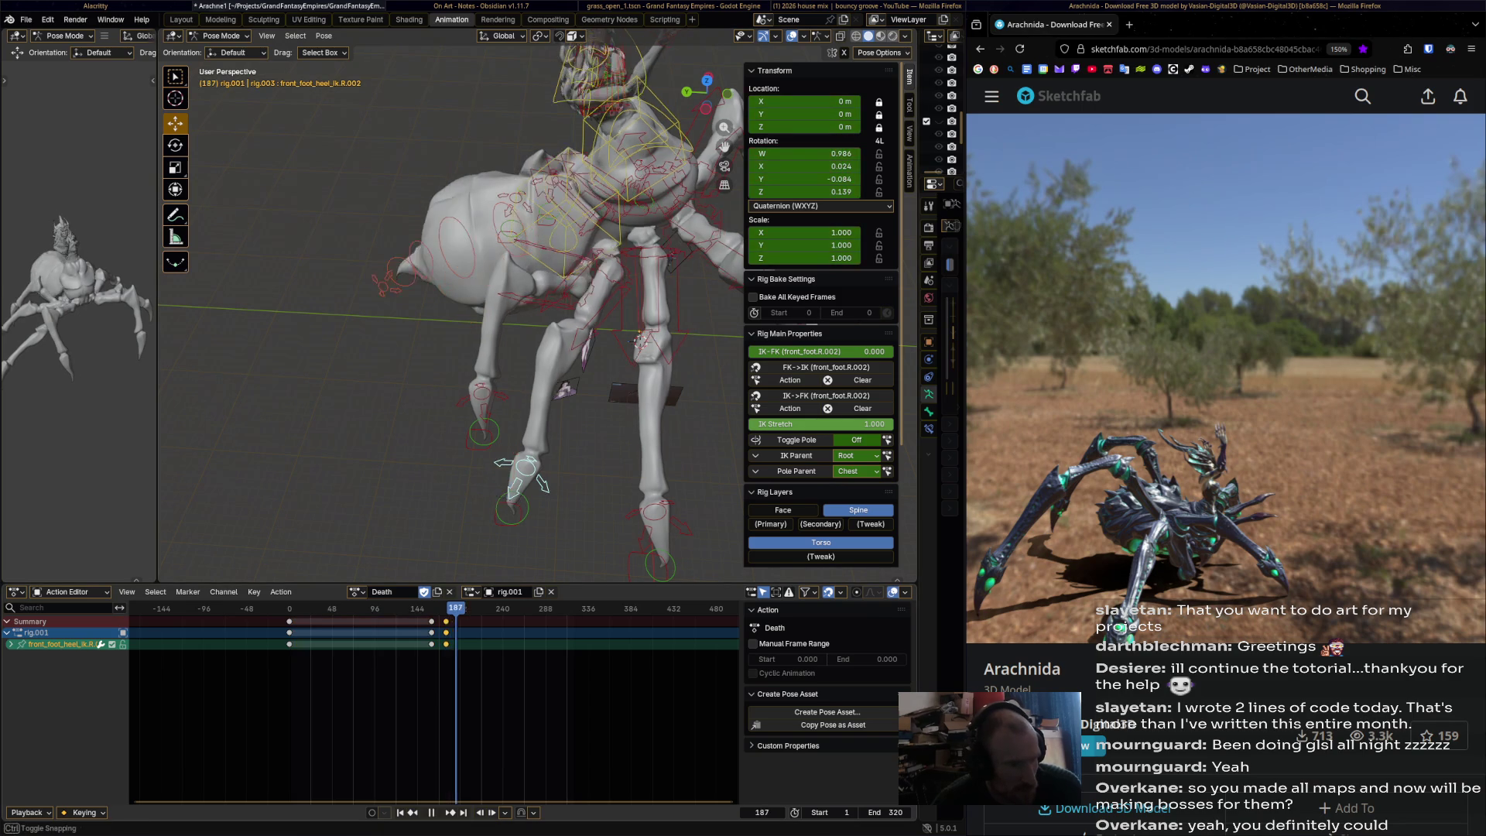
{"action": "key", "text": "r"}
{"action": "key", "text": "Return"}
{"action": "key", "text": "i"}
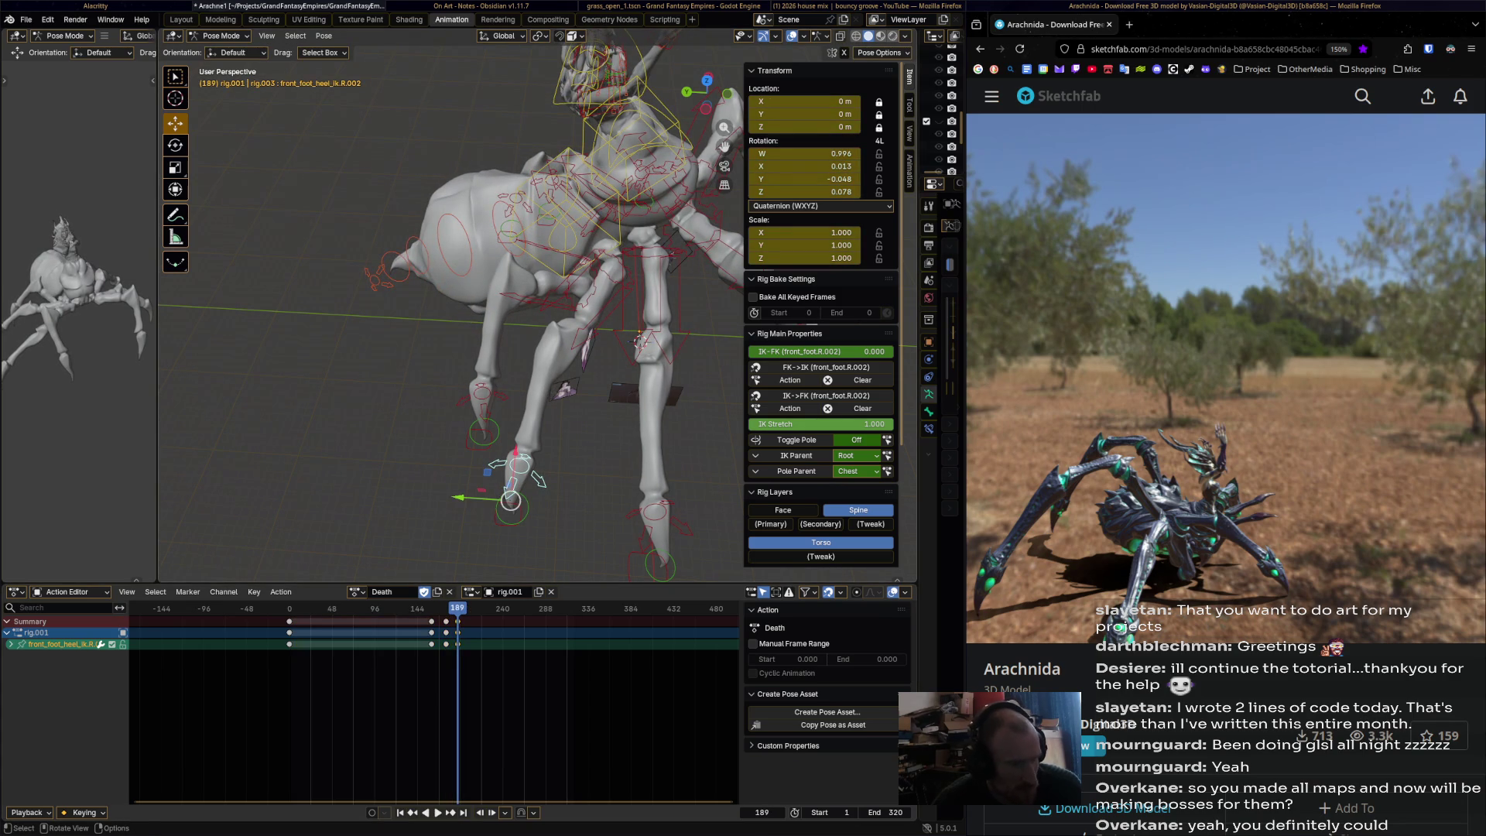
{"action": "key", "text": "space"}
{"action": "key", "text": "space"}
{"action": "key", "text": "r"}
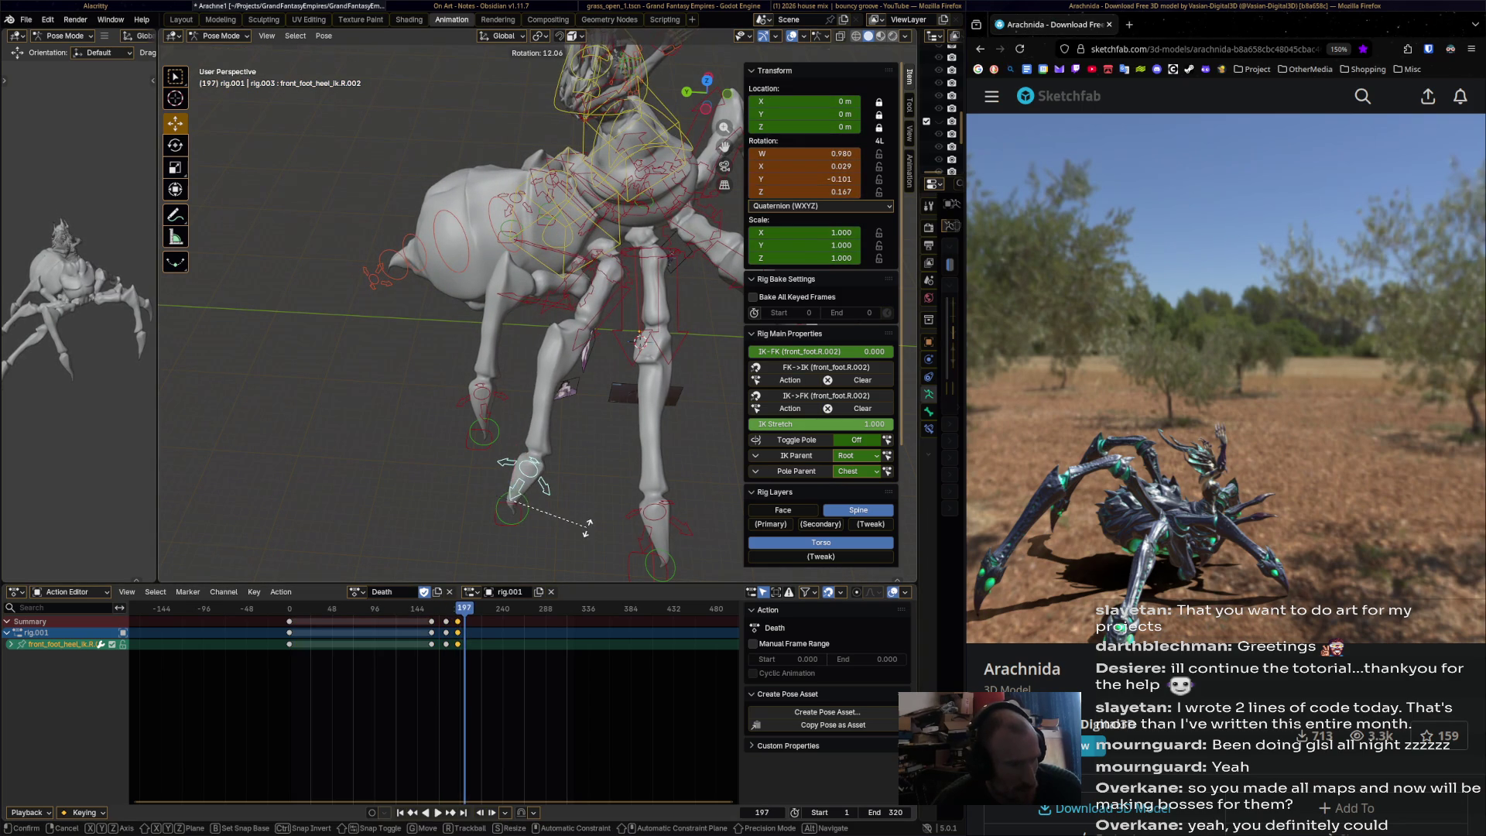
{"action": "key", "text": "Return"}
{"action": "key", "text": "i"}
{"action": "key", "text": "space"}
{"action": "key", "text": "space"}
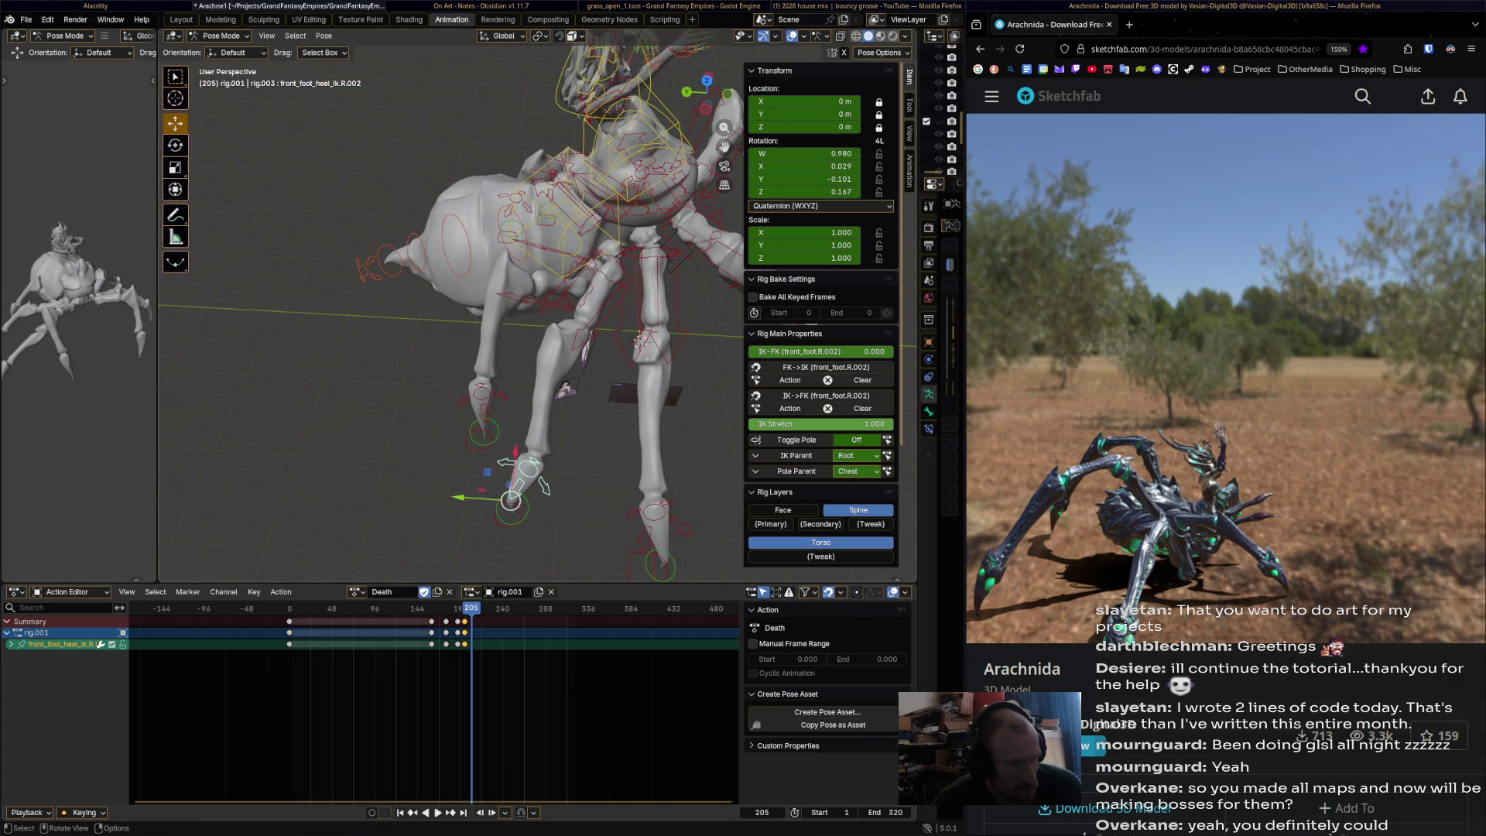
{"action": "key", "text": "r"}
{"action": "key", "text": "Return"}
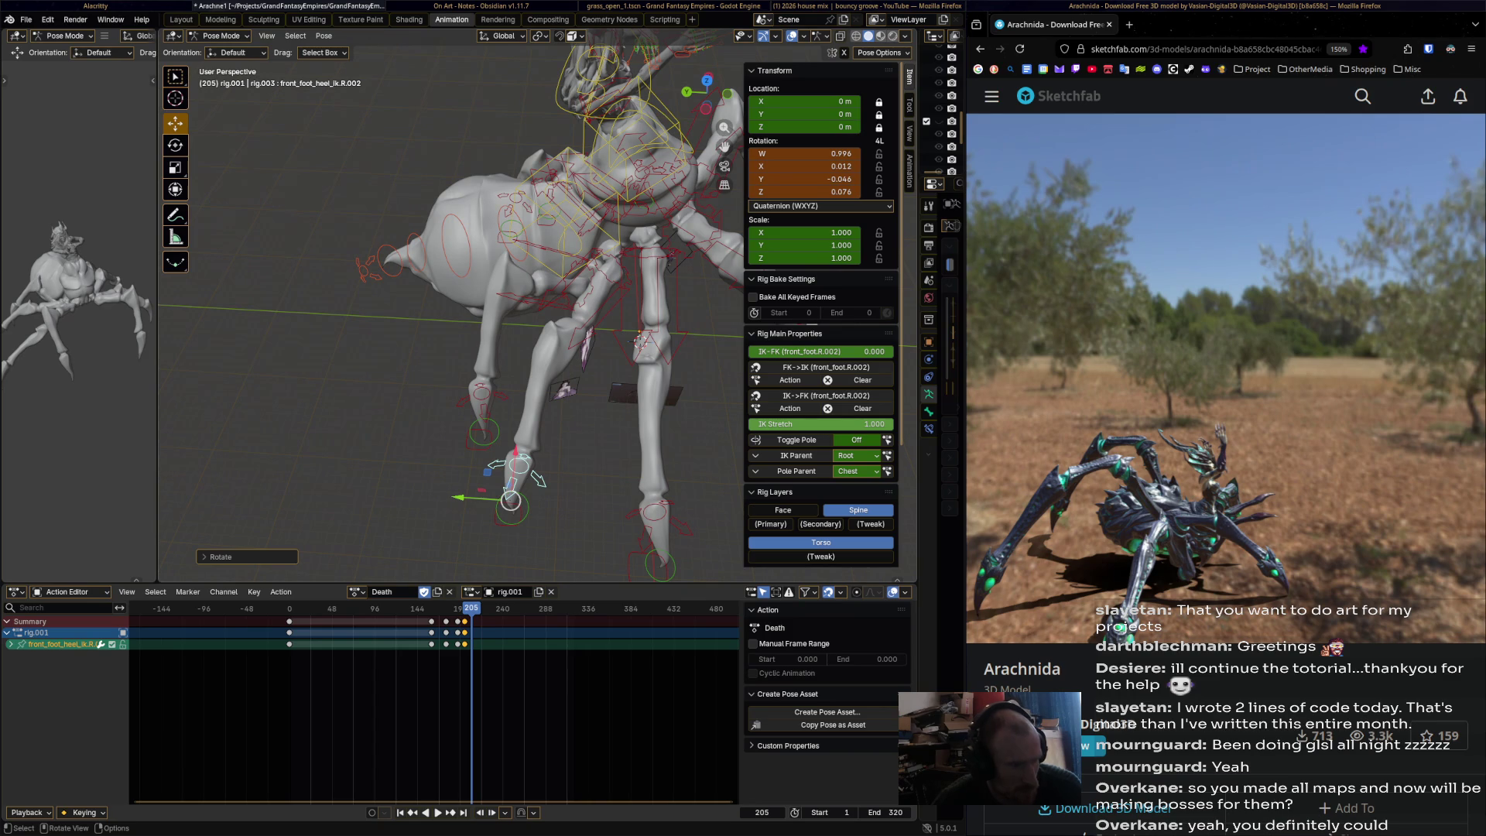
{"action": "key", "text": "i"}
- Key further foot rotations at frames 217, 235 and 245, then select front_foot_heel_ik.R.003
{"action": "key", "text": "space"}
{"action": "key", "text": "space"}
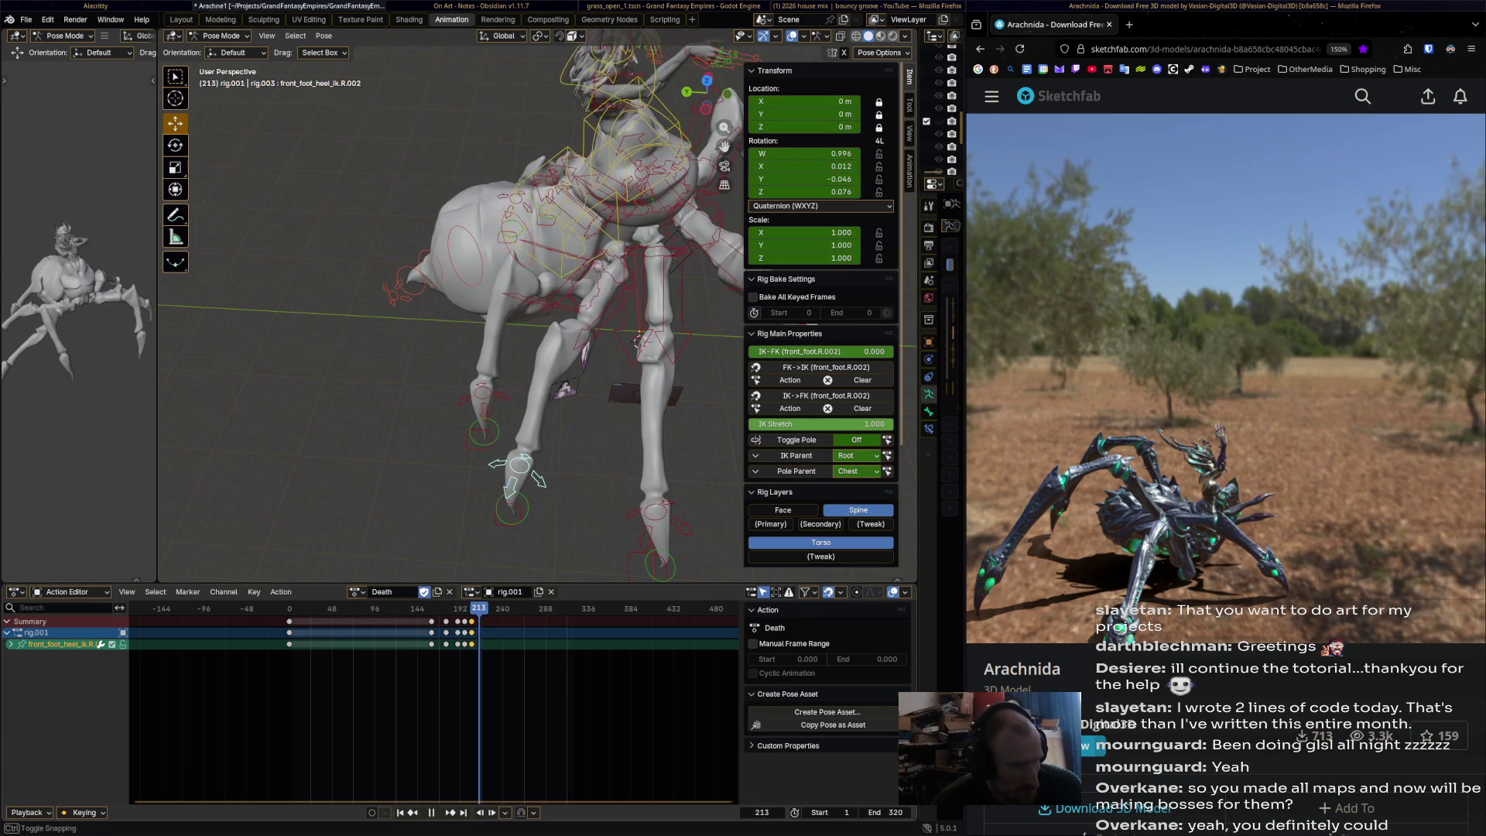
{"action": "key", "text": "r"}
{"action": "key", "text": "Return"}
{"action": "key", "text": "i"}
{"action": "key", "text": "space"}
{"action": "key", "text": "r"}
{"action": "key", "text": "Return"}
{"action": "key", "text": "i"}
{"action": "key", "text": "space"}
{"action": "key", "text": "space"}
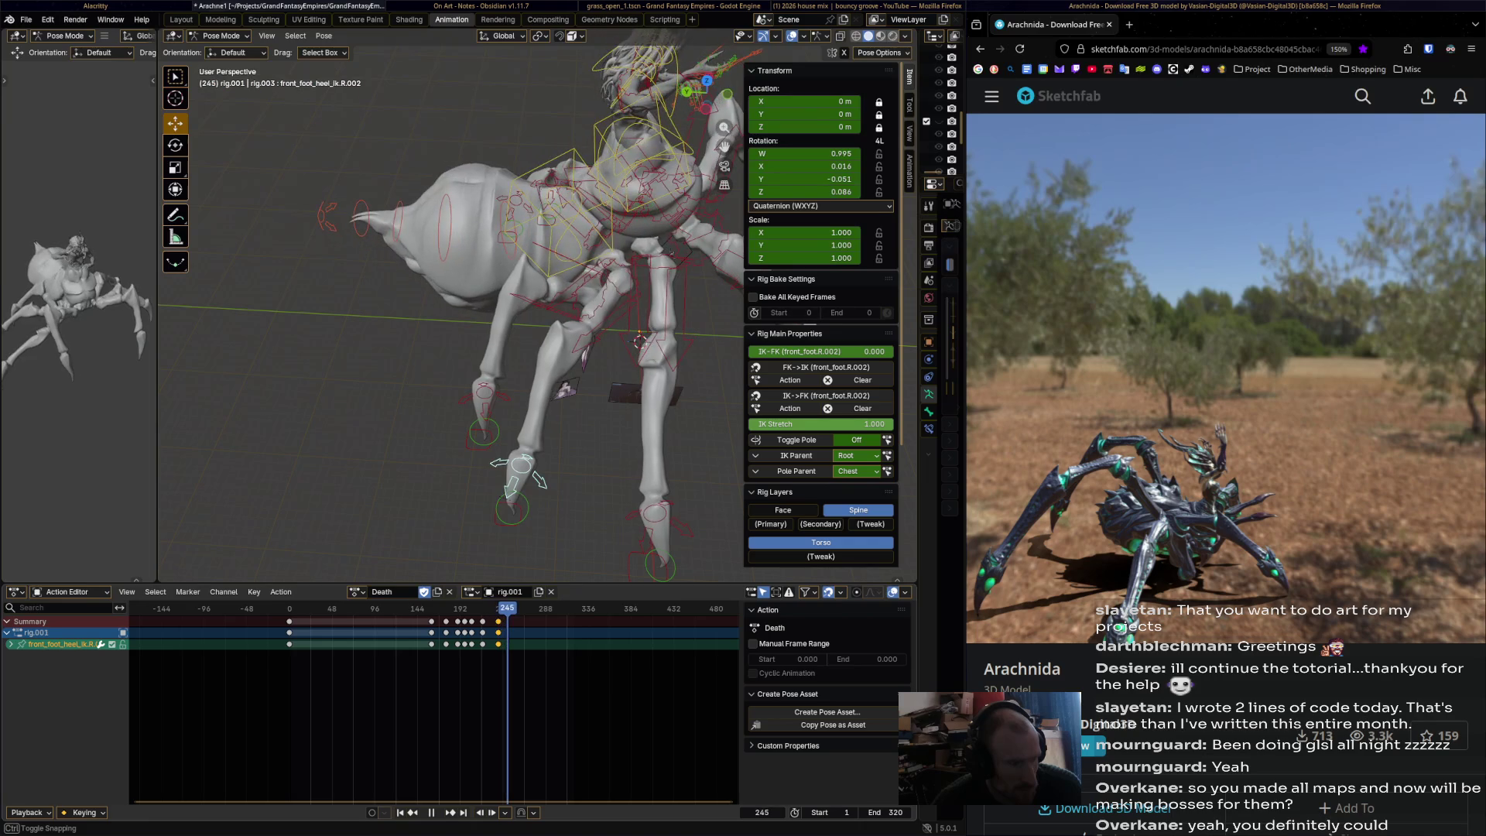
{"action": "key", "text": "r"}
{"action": "key", "text": "Return"}
{"action": "key", "text": "i"}
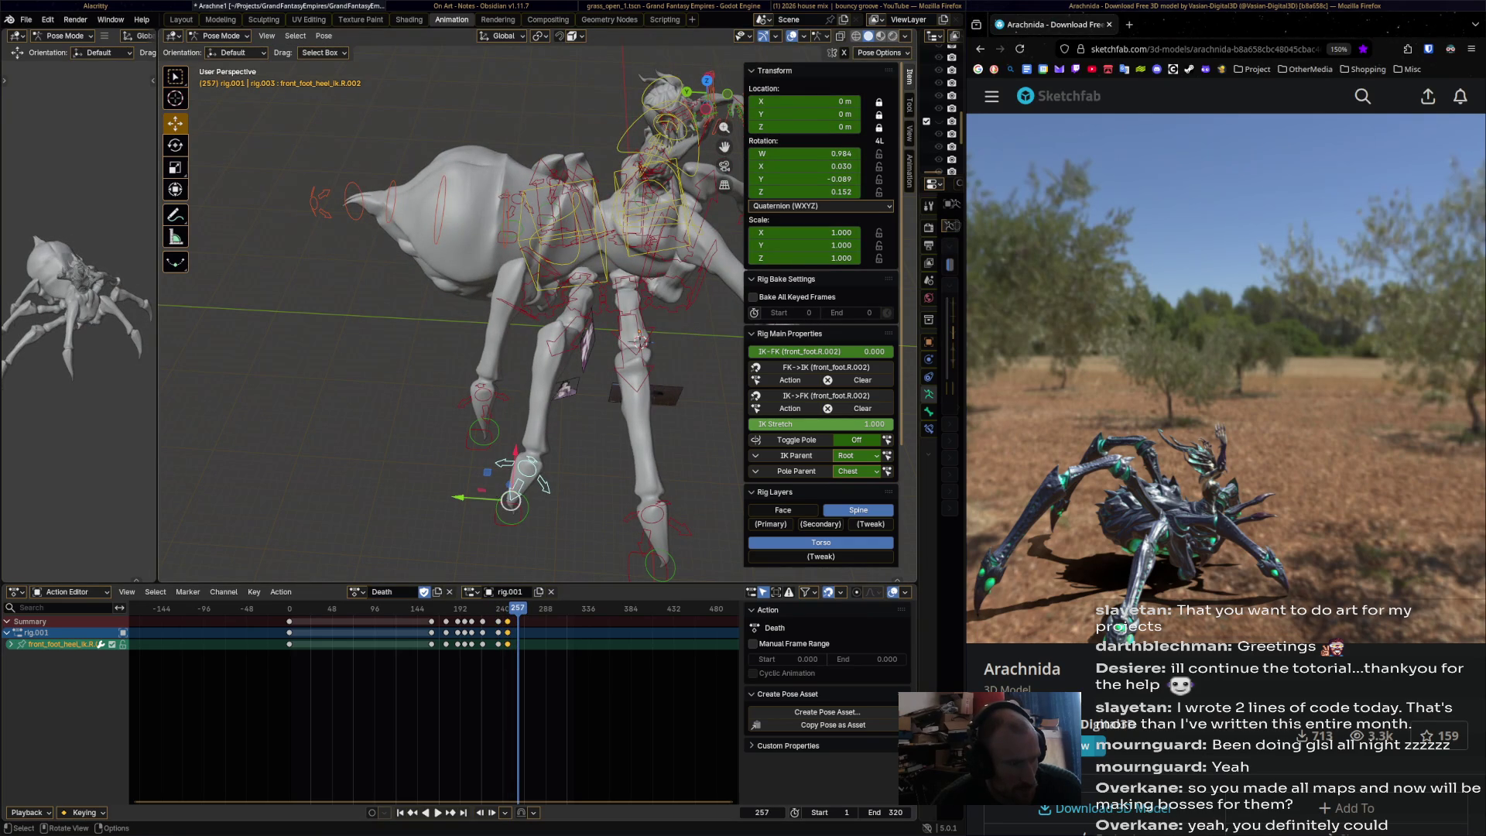
{"action": "left_click", "coordinate": [484, 424]}
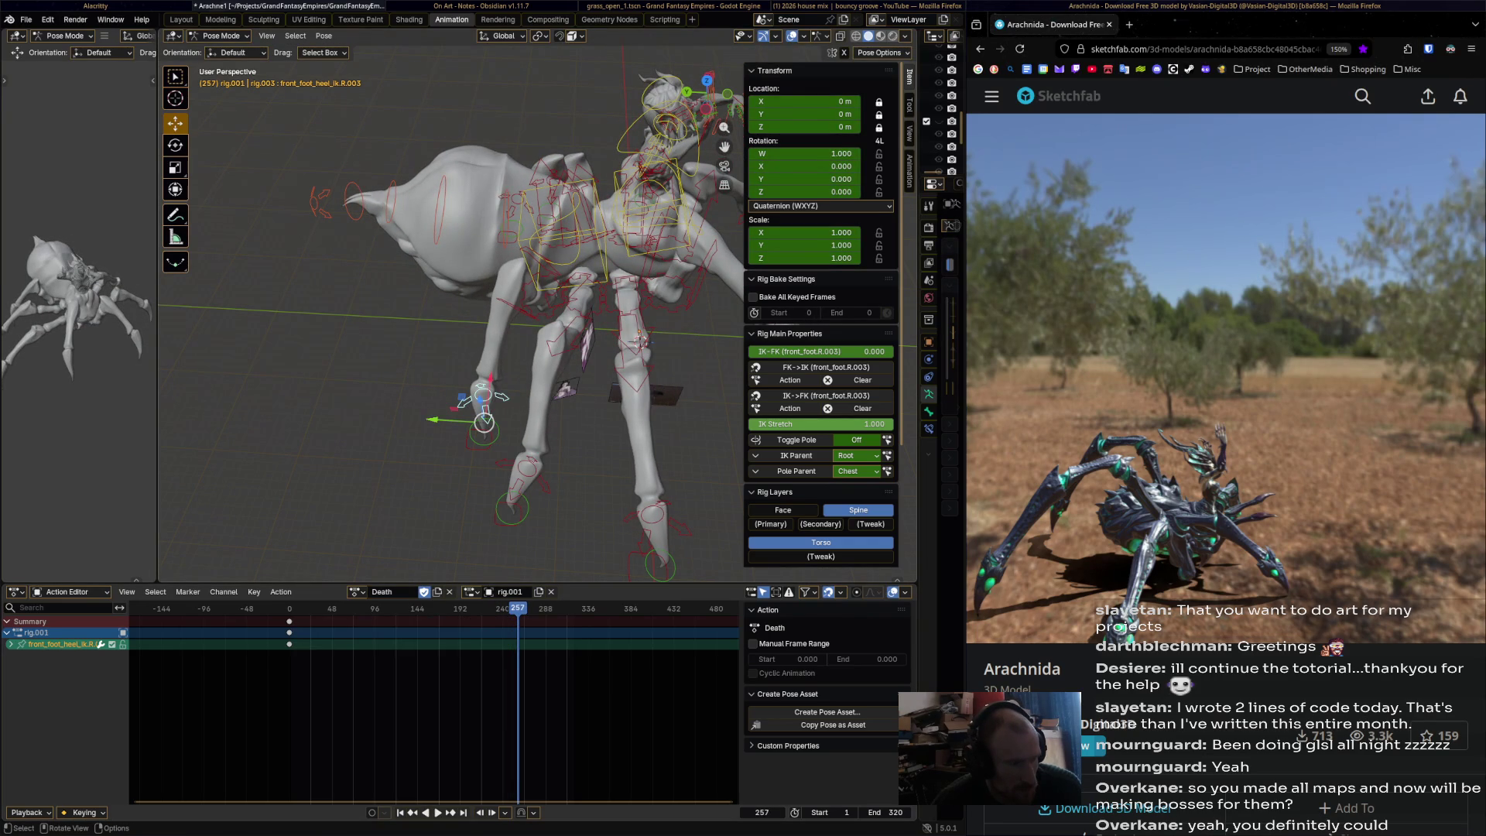
- Play from the start and key front_foot_heel_ik.R.003 at frame 159, then rotated at 175
{"action": "key", "text": "shift+Left"}
{"action": "key", "text": "space"}
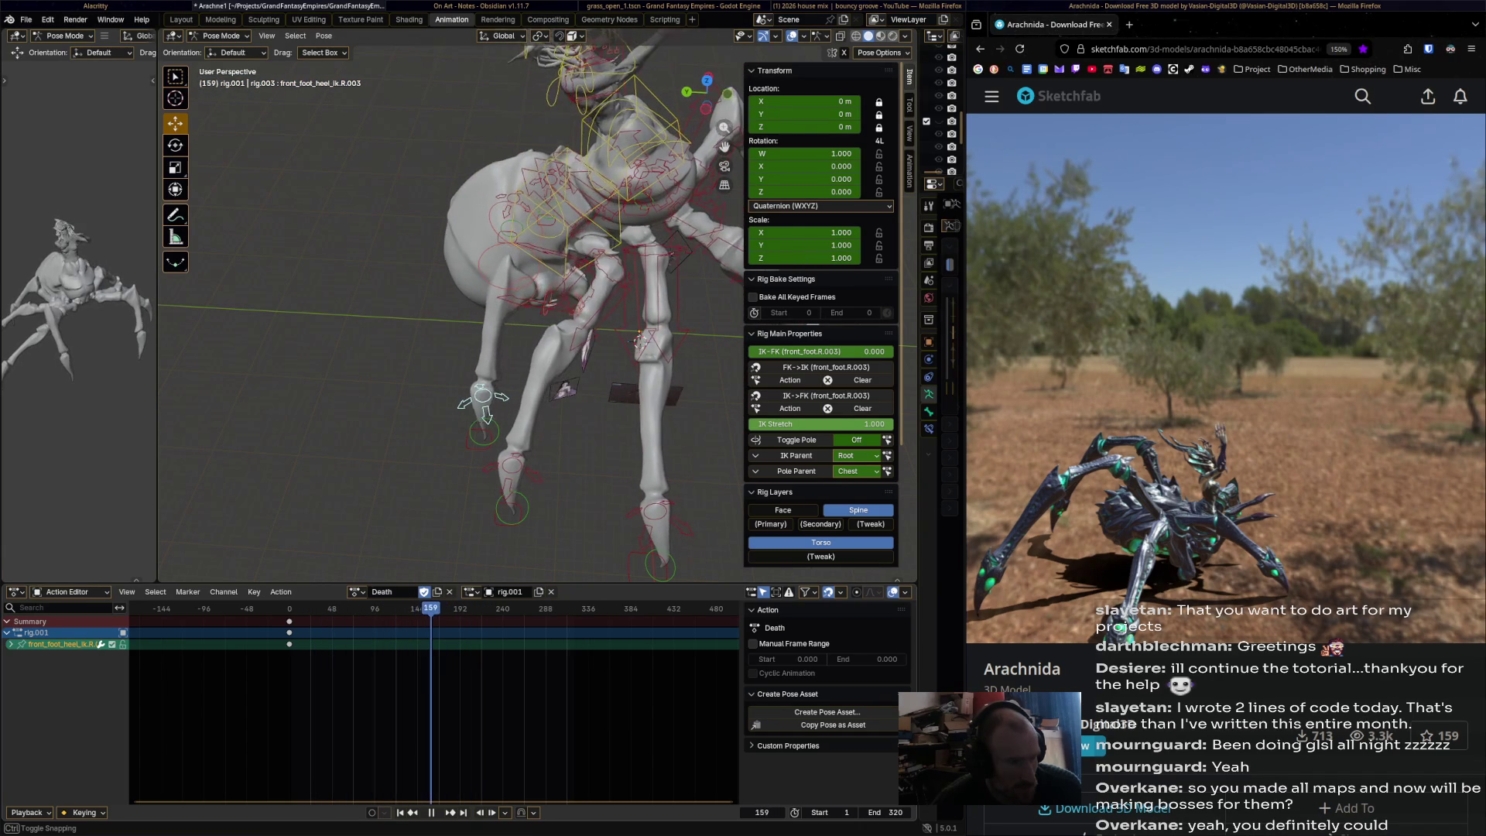
{"action": "key", "text": "i"}
{"action": "key", "text": "space"}
{"action": "key", "text": "r"}
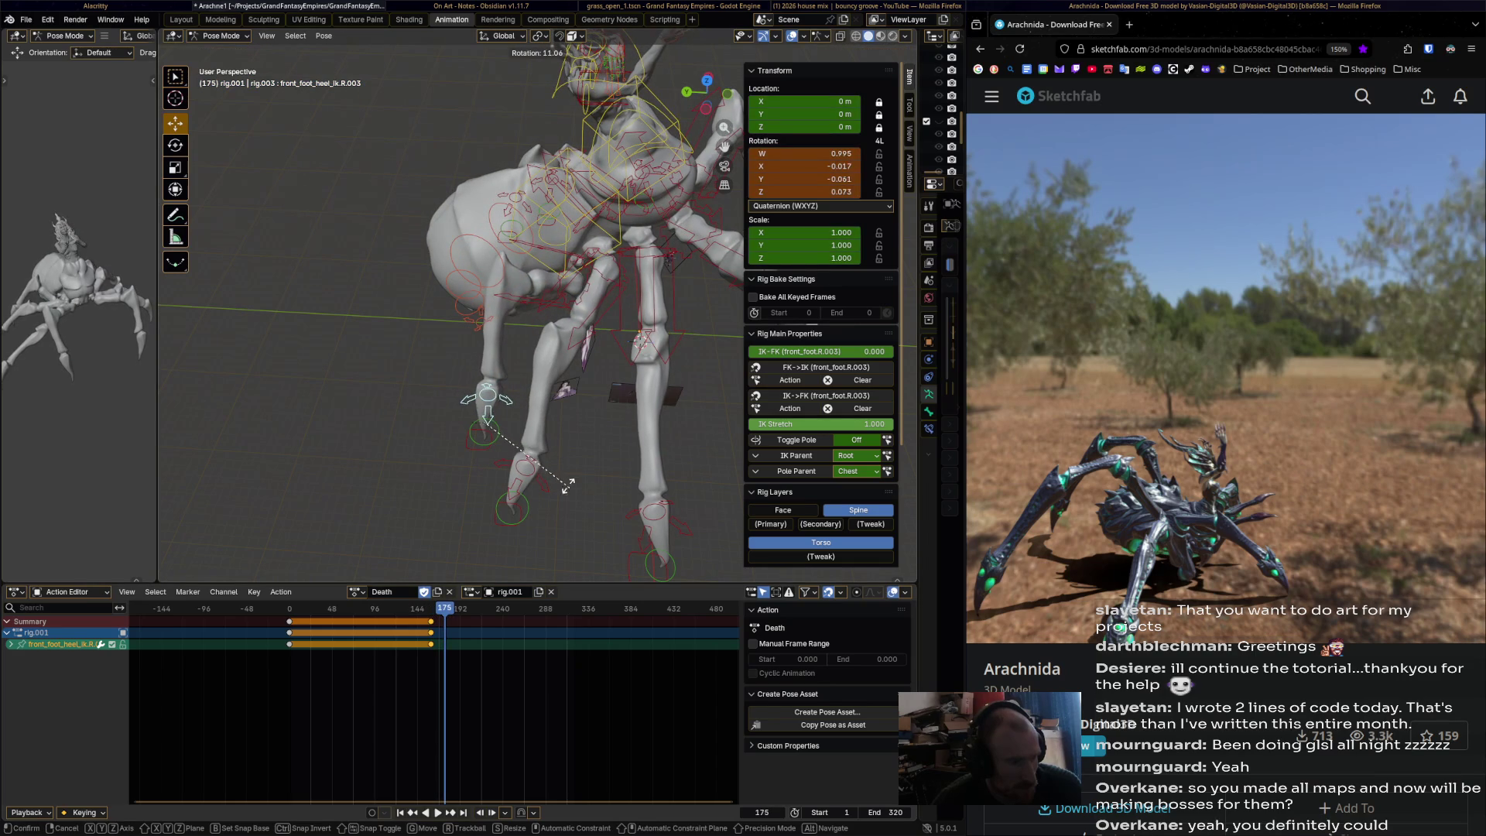
{"action": "key", "text": "Return"}
{"action": "key", "text": "i"}
{"action": "key", "text": "space"}
{"action": "key", "text": "space"}
- Rotate and key the R.003 foot at frames 185, 196 and 204
{"action": "key", "text": "r"}
{"action": "key", "text": "Return"}
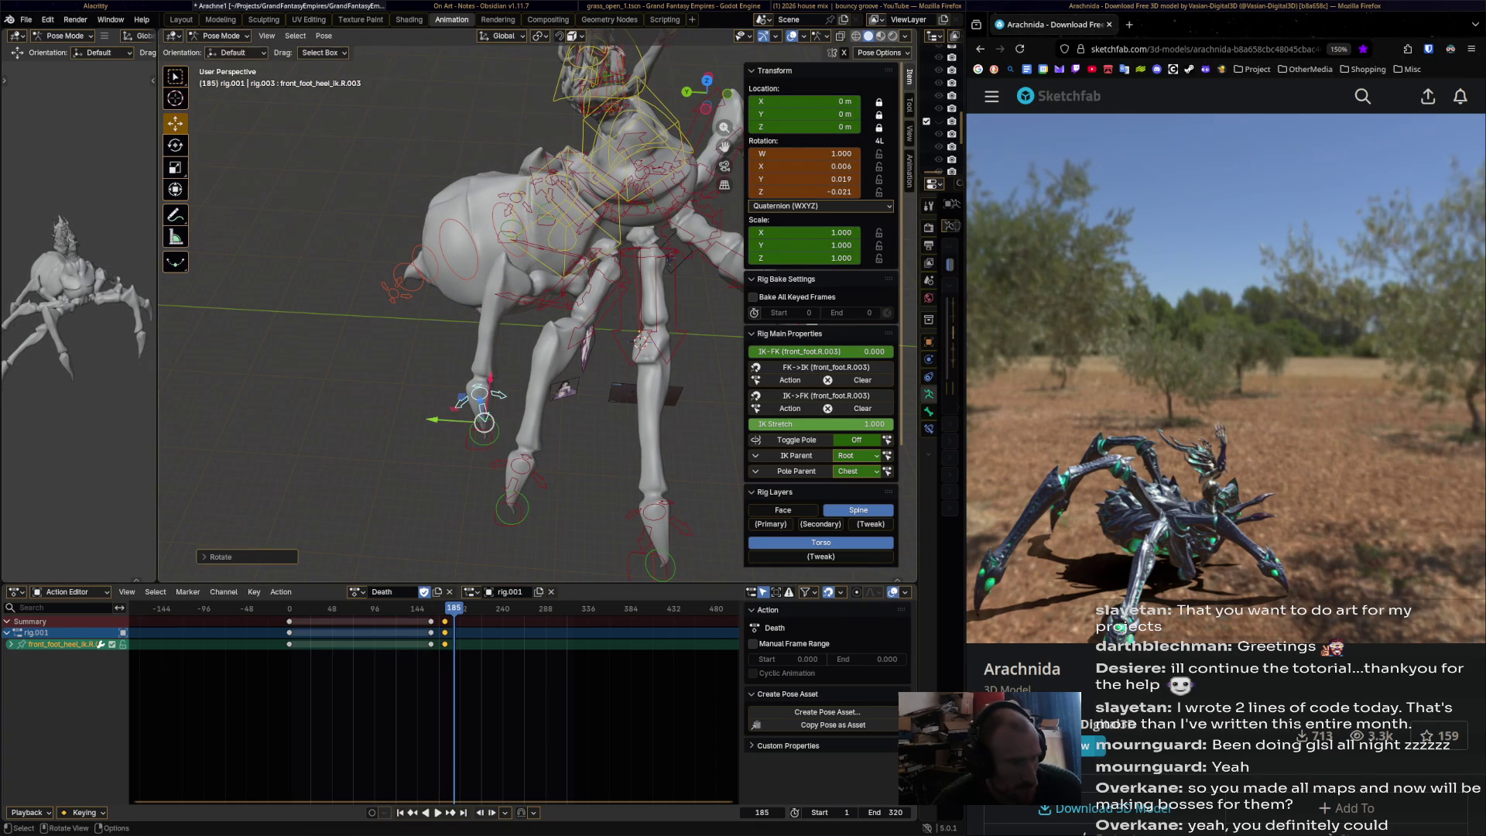
{"action": "key", "text": "i"}
{"action": "key", "text": "space"}
{"action": "key", "text": "space"}
{"action": "key", "text": "r"}
{"action": "key", "text": "Return"}
{"action": "key", "text": "i"}
{"action": "key", "text": "space"}
{"action": "key", "text": "space"}
{"action": "key", "text": "r"}
{"action": "key", "text": "Return"}
{"action": "key", "text": "i"}
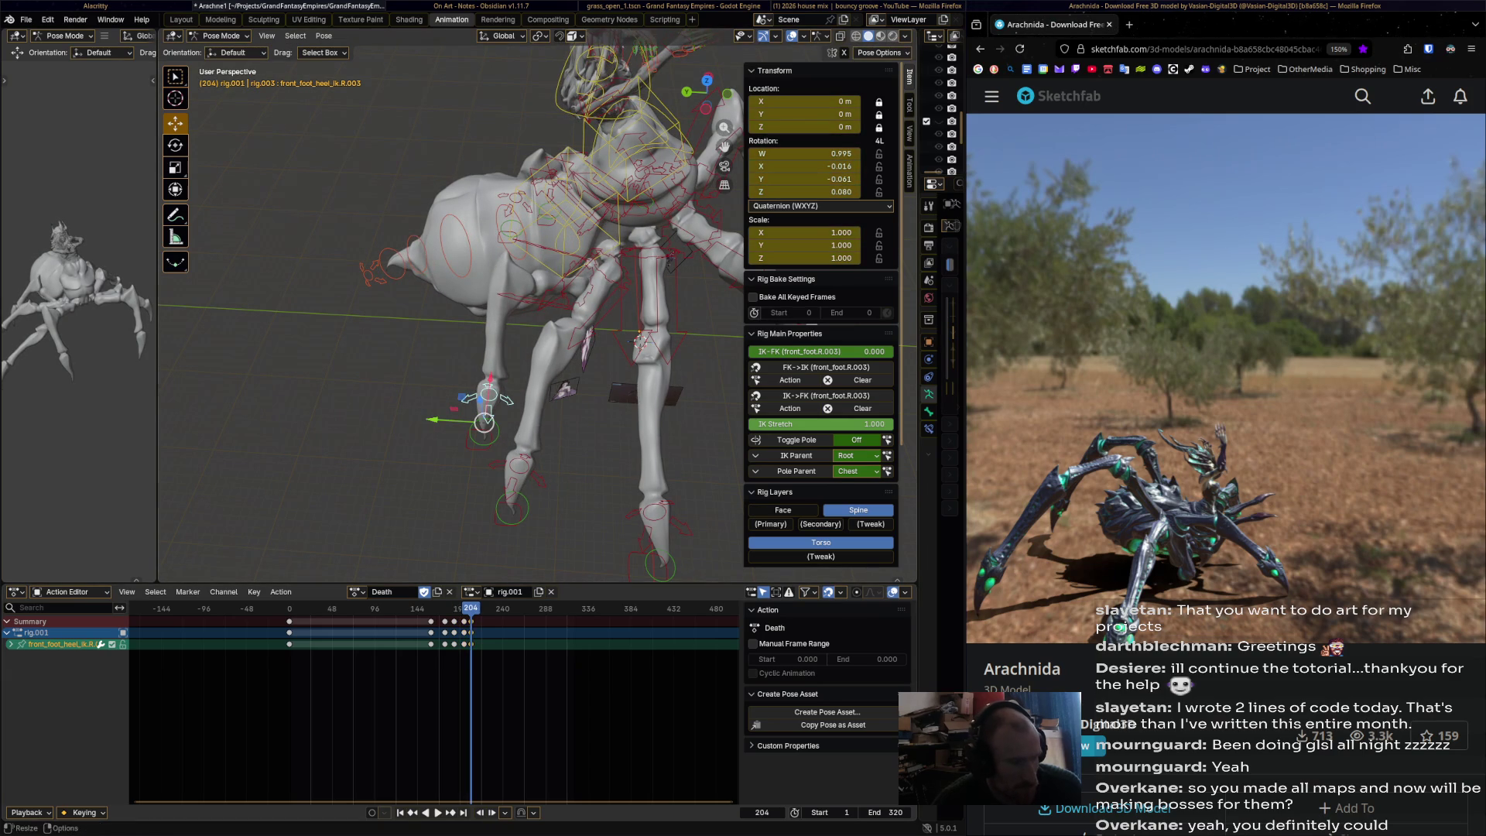
- Key R.003 foot rotations at frames 223, 237 and 249, then select front_foot_heel_ik.R.001
{"action": "key", "text": "space"}
{"action": "key", "text": "space"}
{"action": "key", "text": "r"}
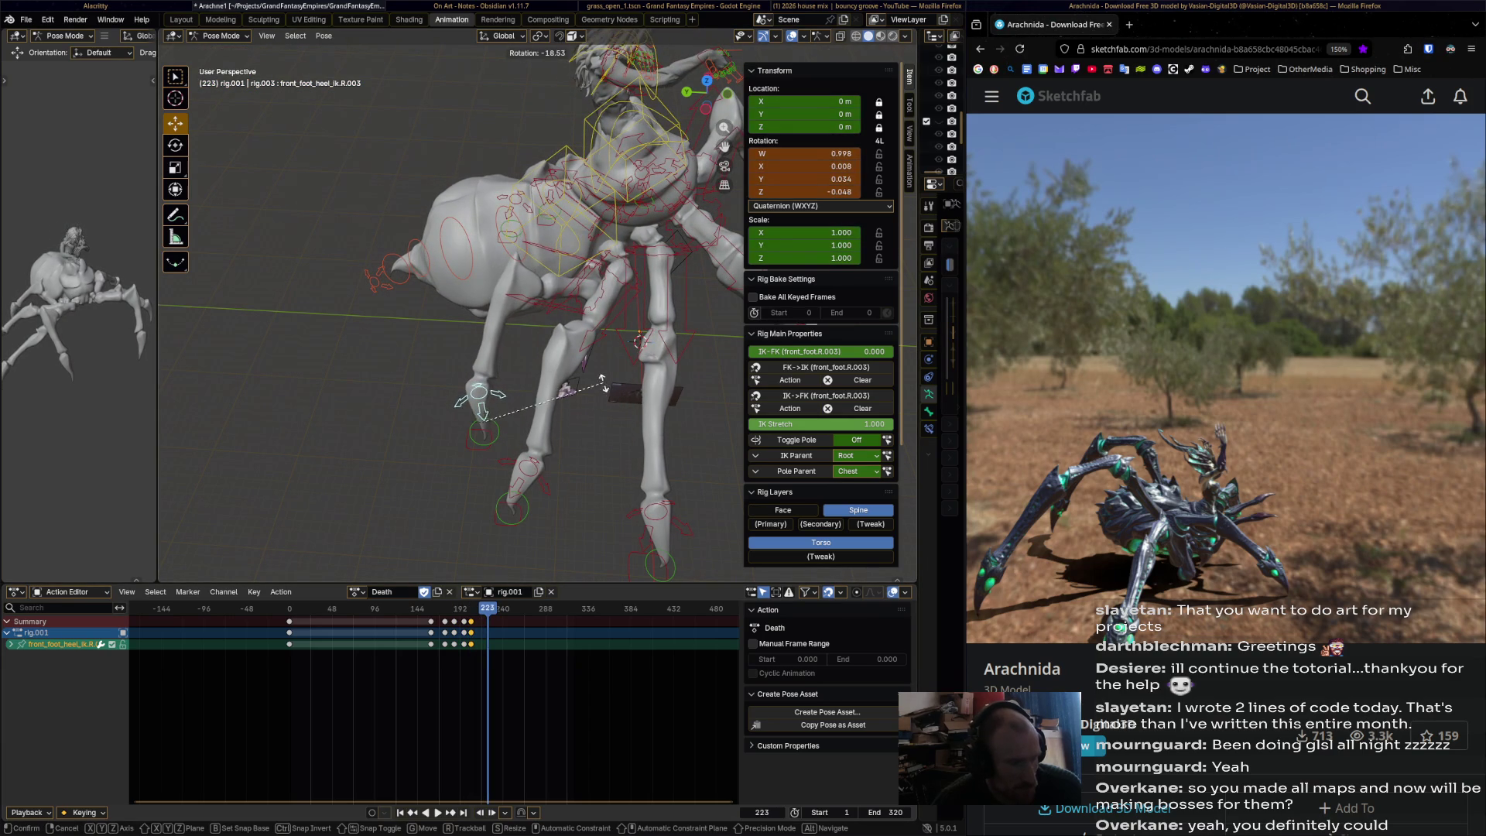
{"action": "key", "text": "Return"}
{"action": "key", "text": "i"}
{"action": "key", "text": "space"}
{"action": "key", "text": "r"}
{"action": "key", "text": "Return"}
{"action": "key", "text": "i"}
{"action": "key", "text": "space"}
{"action": "key", "text": "space"}
{"action": "key", "text": "r"}
{"action": "key", "text": "Return"}
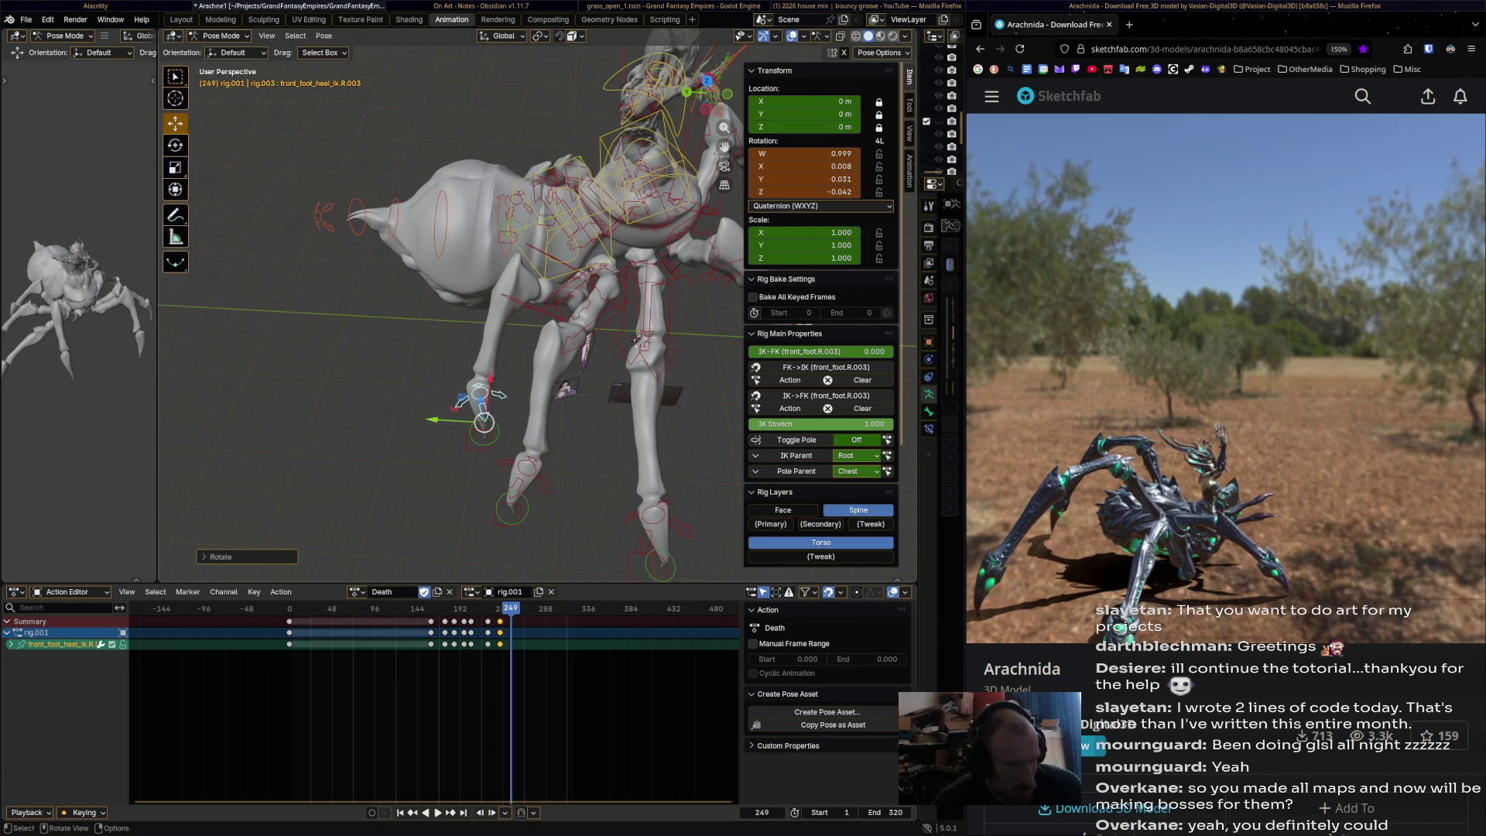
{"action": "key", "text": "i"}
{"action": "key", "text": "space"}
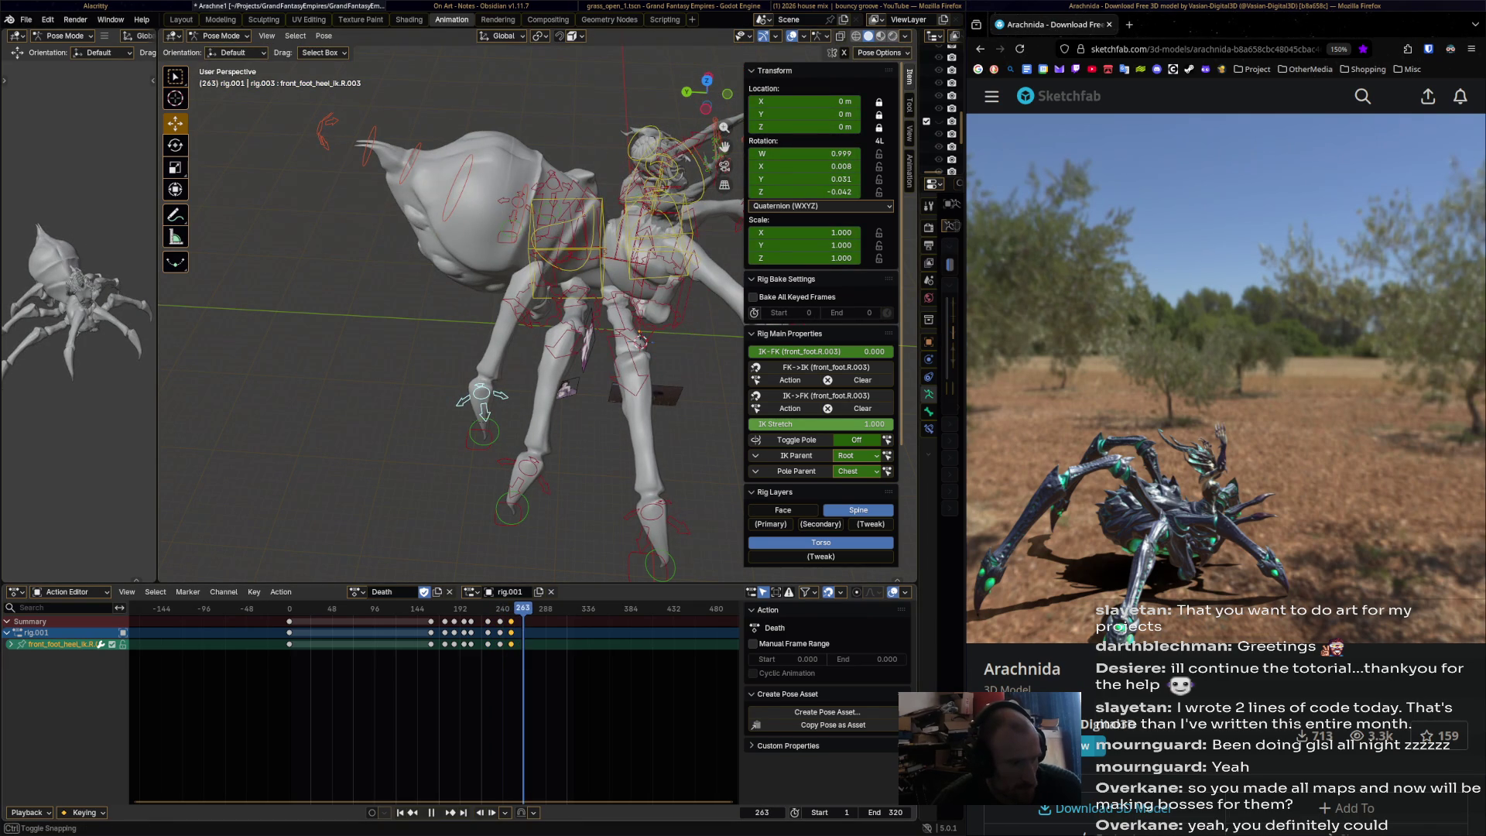
{"action": "middle_click_drag", "start_coordinate": [464, 325], "coordinate": [333, 225], "text": "shift"}
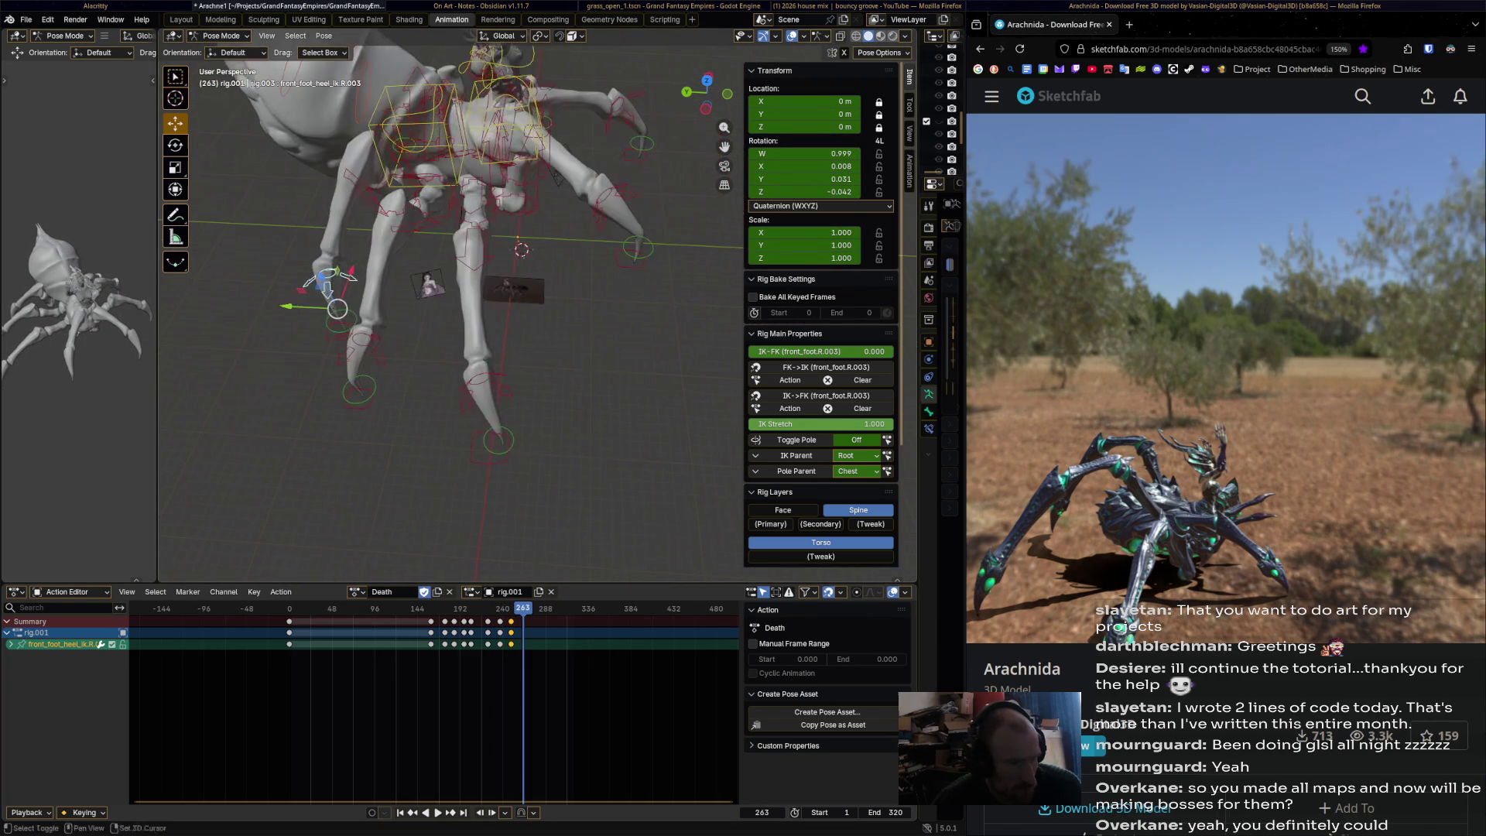
{"action": "left_click", "coordinate": [499, 434]}
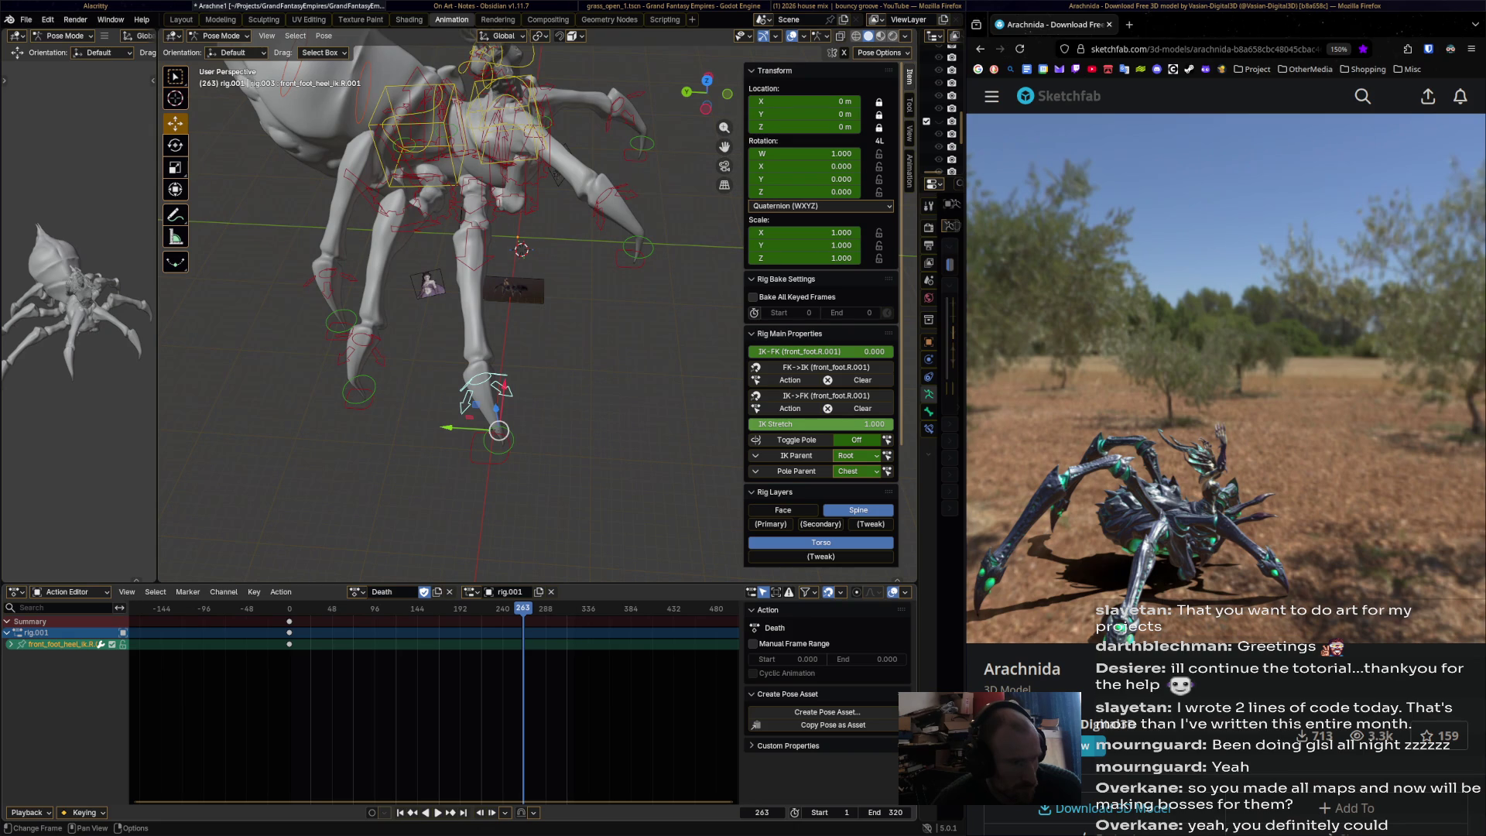
- Key front_foot_heel_ik.R.001 rotations at frames 172, 182 and 190
{"action": "mouse_move", "coordinate": [523, 608]}
{"action": "left_mouse_down"}
{"action": "mouse_move", "coordinate": [391, 608]}
{"action": "mouse_move", "coordinate": [450, 609]}
{"action": "left_mouse_up"}
{"action": "key", "text": "i"}
{"action": "key", "text": "r"}
{"action": "left_click", "coordinate": [596, 504]}
{"action": "key", "text": "i"}
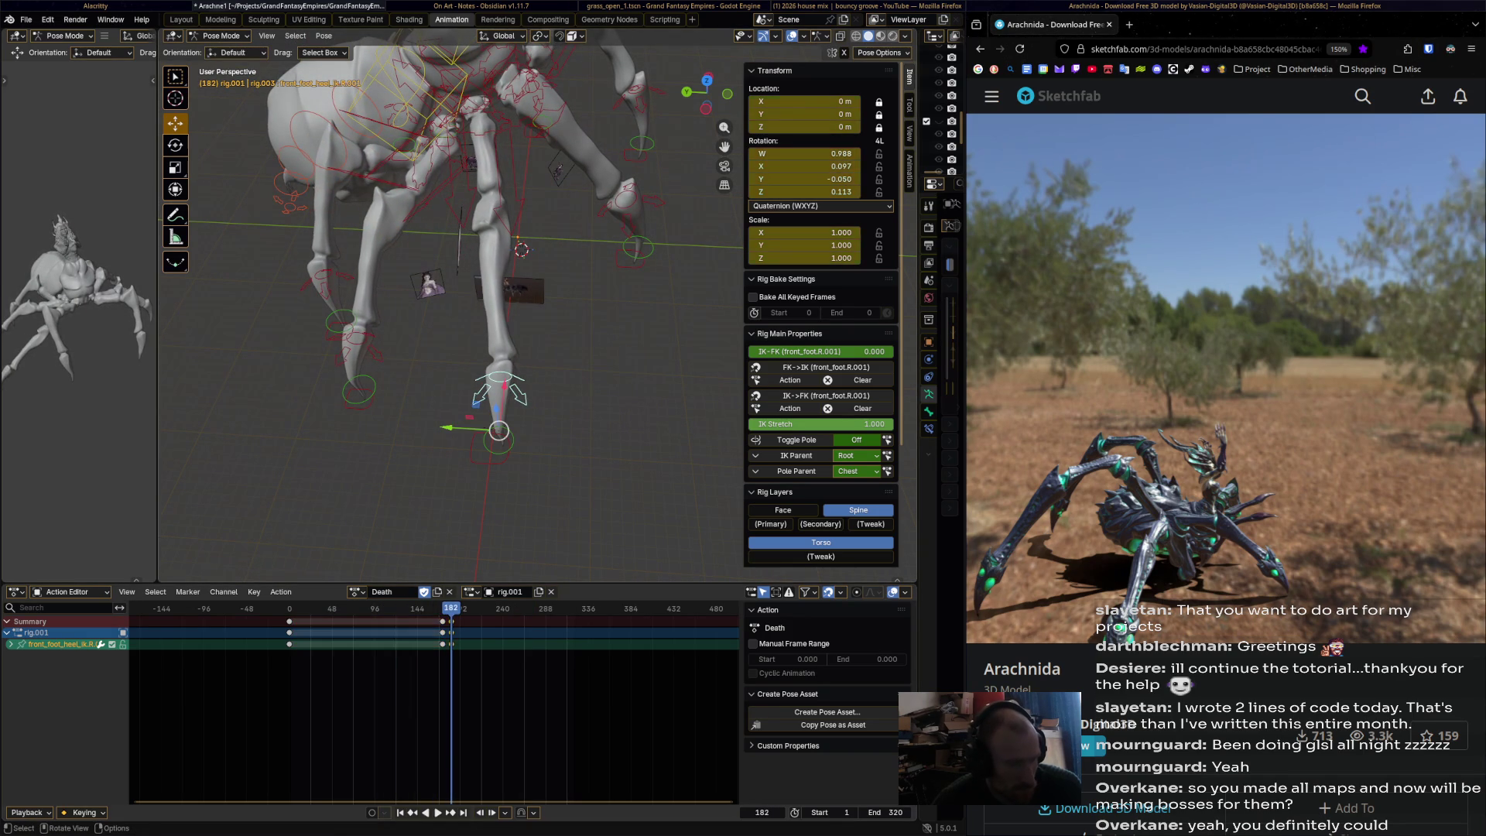
{"action": "key", "text": "Up"}
{"action": "key", "text": "r"}
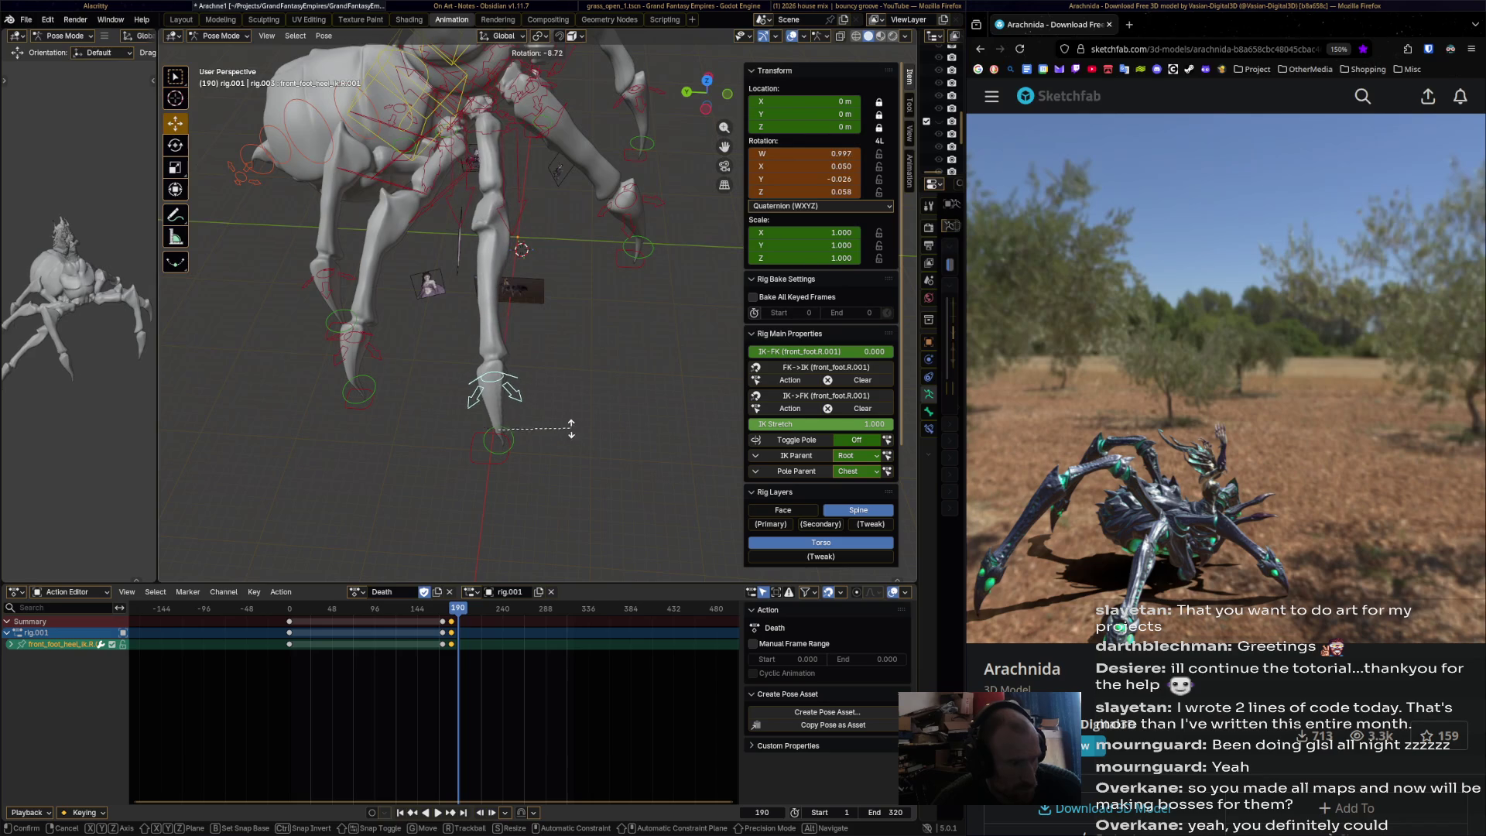
{"action": "left_click", "coordinate": [616, 443]}
{"action": "key", "text": "i"}
{"action": "key", "text": "space"}
- Rotate and key the right foot heel at frames 204 and 221
{"action": "key", "text": "space"}
{"action": "key", "text": "r"}
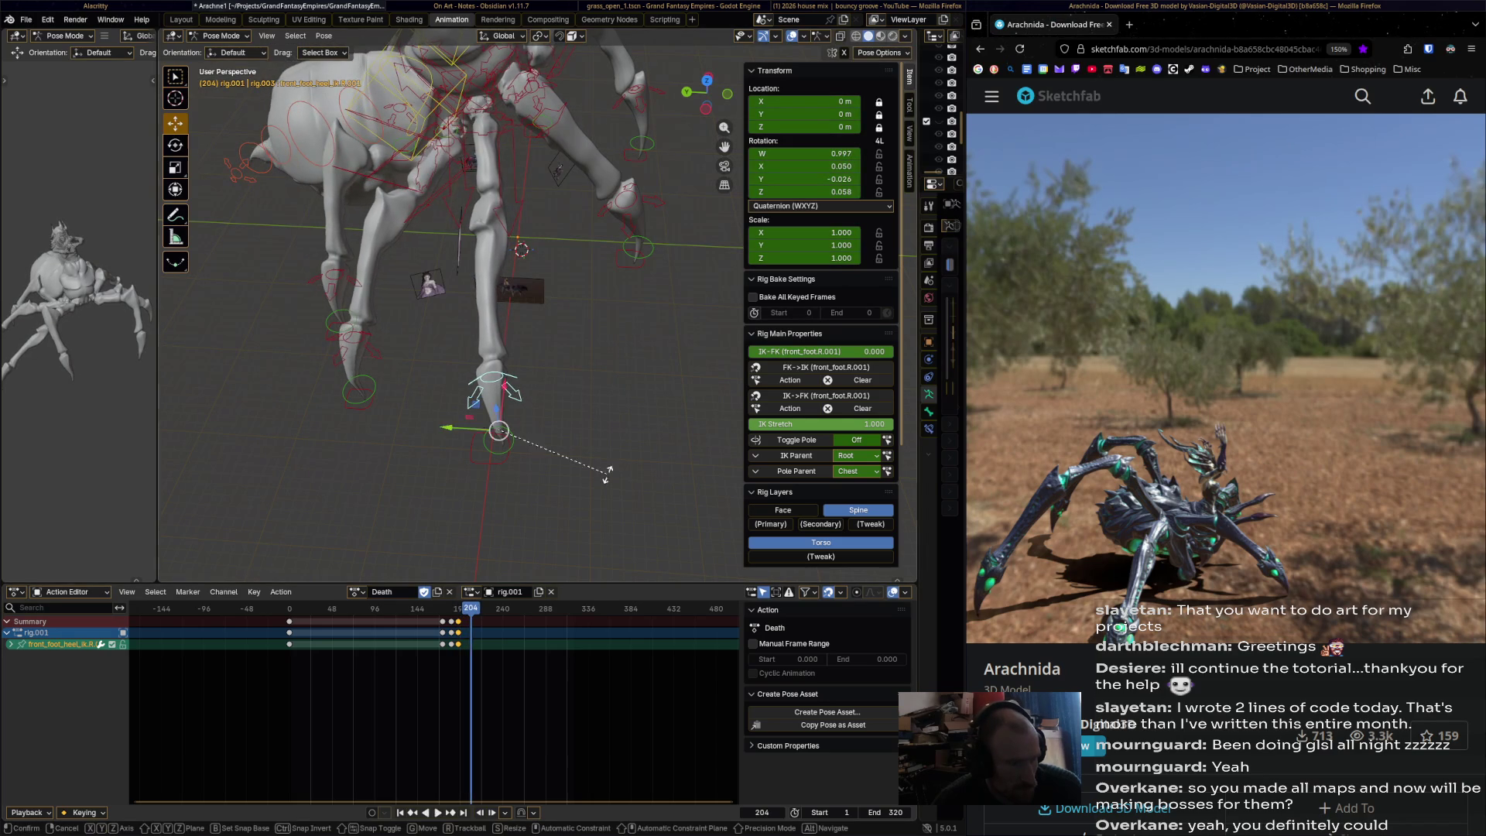
{"action": "left_click", "coordinate": [498, 430]}
{"action": "key", "text": "i"}
{"action": "key", "text": "space"}
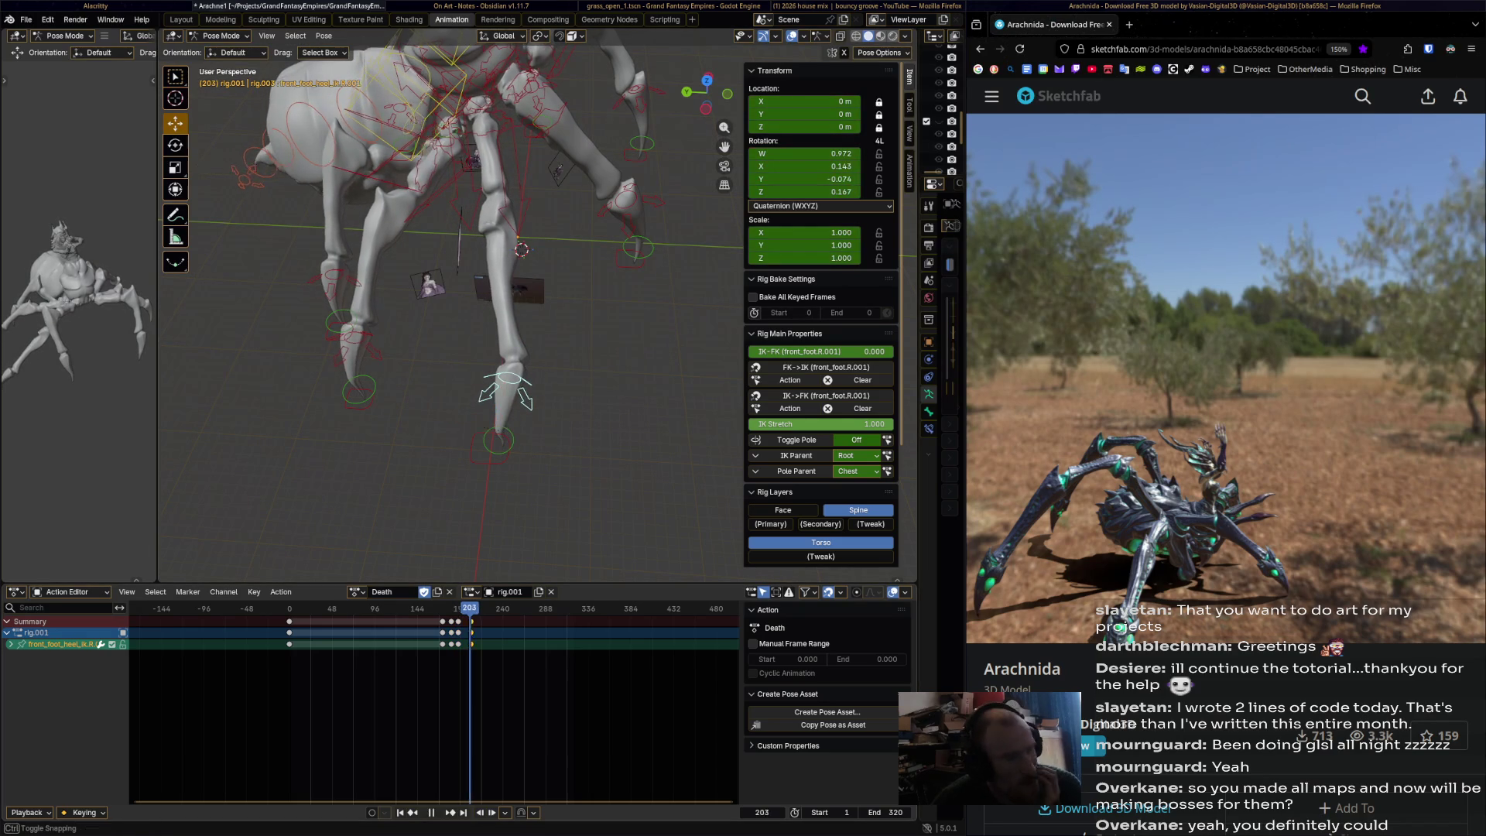
{"action": "key", "text": "space"}
{"action": "key", "text": "r"}
{"action": "left_click", "coordinate": [498, 430]}
{"action": "key", "text": "space"}
{"action": "key", "text": "space"}
- Rotate and key the right foot heel at frames 239 and 256
{"action": "key", "text": "r"}
{"action": "left_click", "coordinate": [580, 493]}
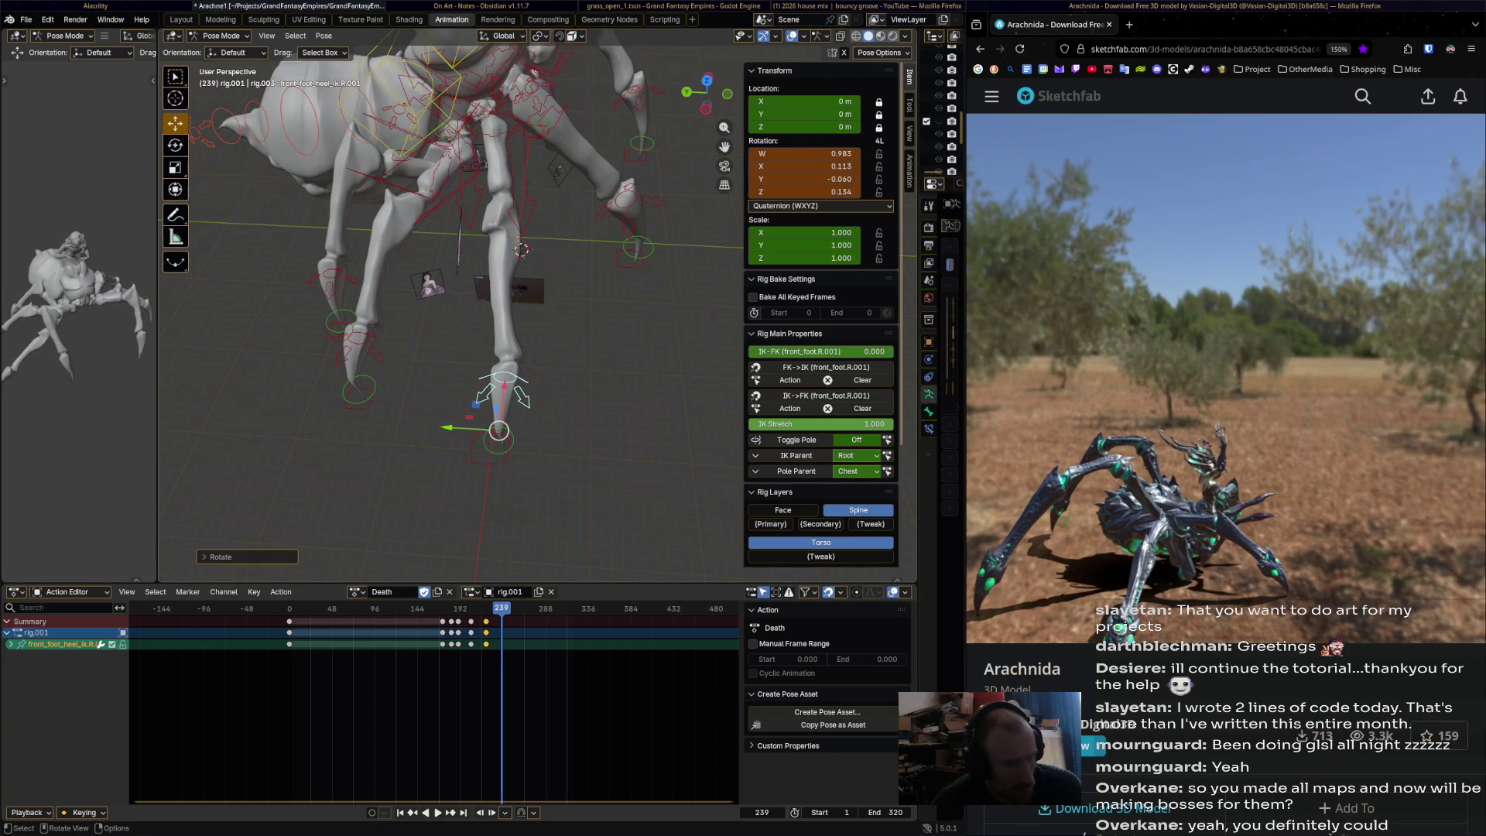
{"action": "key", "text": "i"}
{"action": "key", "text": "space"}
{"action": "key", "text": "space"}
{"action": "key", "text": "r"}
{"action": "left_click", "coordinate": [592, 424]}
{"action": "key", "text": "i"}
{"action": "key", "text": "space"}
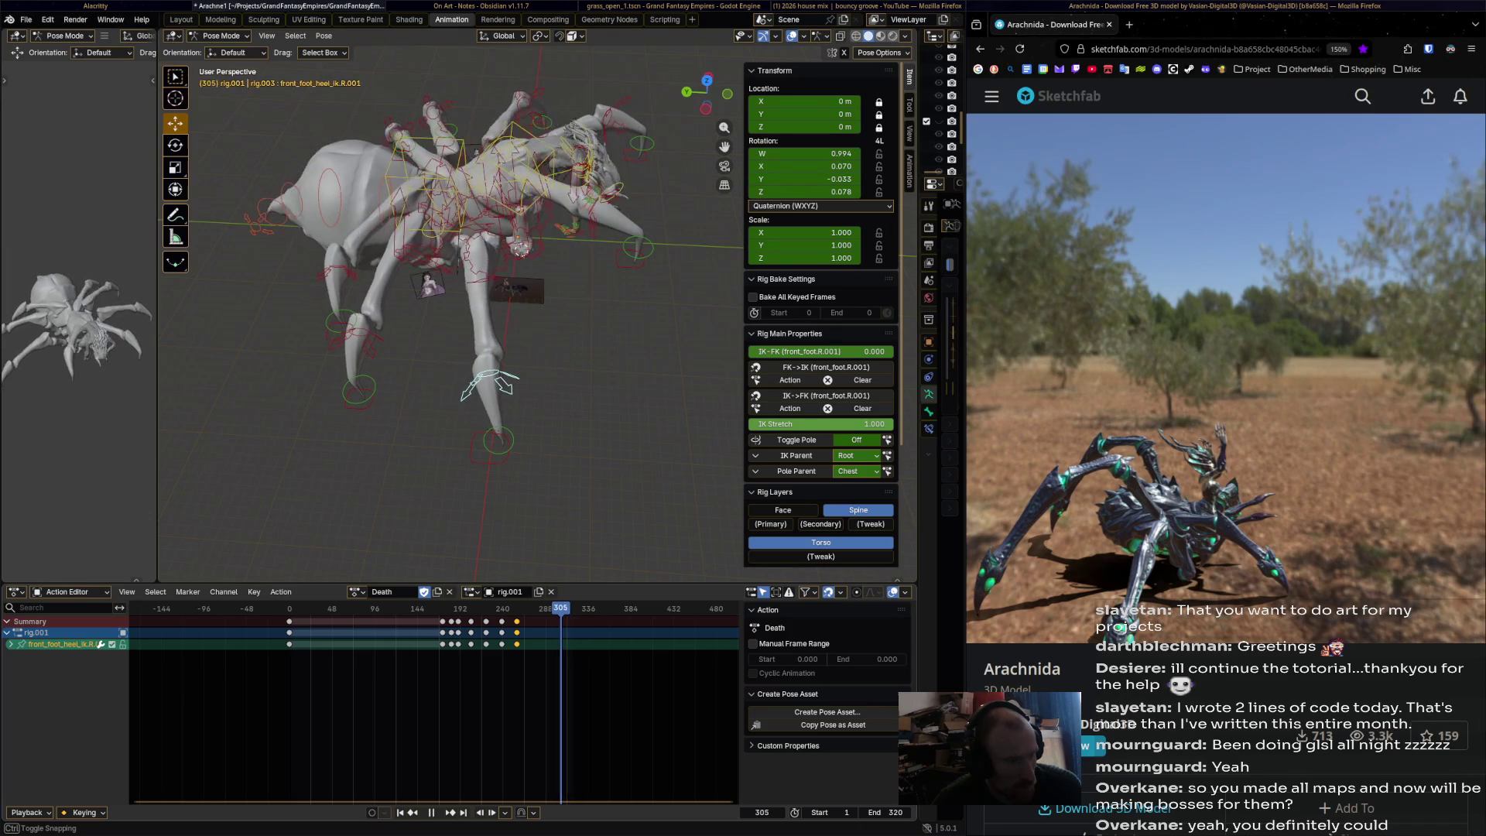
- Select front_foot_heel_ik.L.003 from a lower view and return to frame 149
{"action": "mouse_move", "coordinate": [495, 348]}
{"action": "middle_mouse_down"}
{"action": "mouse_move", "coordinate": [495, 278]}
{"action": "mouse_move", "coordinate": [495, 364]}
{"action": "mouse_move", "coordinate": [526, 309]}
{"action": "middle_mouse_up"}
{"action": "left_click", "coordinate": [588, 256]}
{"action": "mouse_move", "coordinate": [560, 608]}
{"action": "left_mouse_down"}
{"action": "mouse_move", "coordinate": [282, 608]}
{"action": "mouse_move", "coordinate": [422, 608]}
{"action": "left_mouse_up"}
- Rotate and key the left front heel bone at frames 142 and 157
{"action": "scroll", "coordinate": [448, 309], "scroll_direction": "down", "scroll_amount": 5}
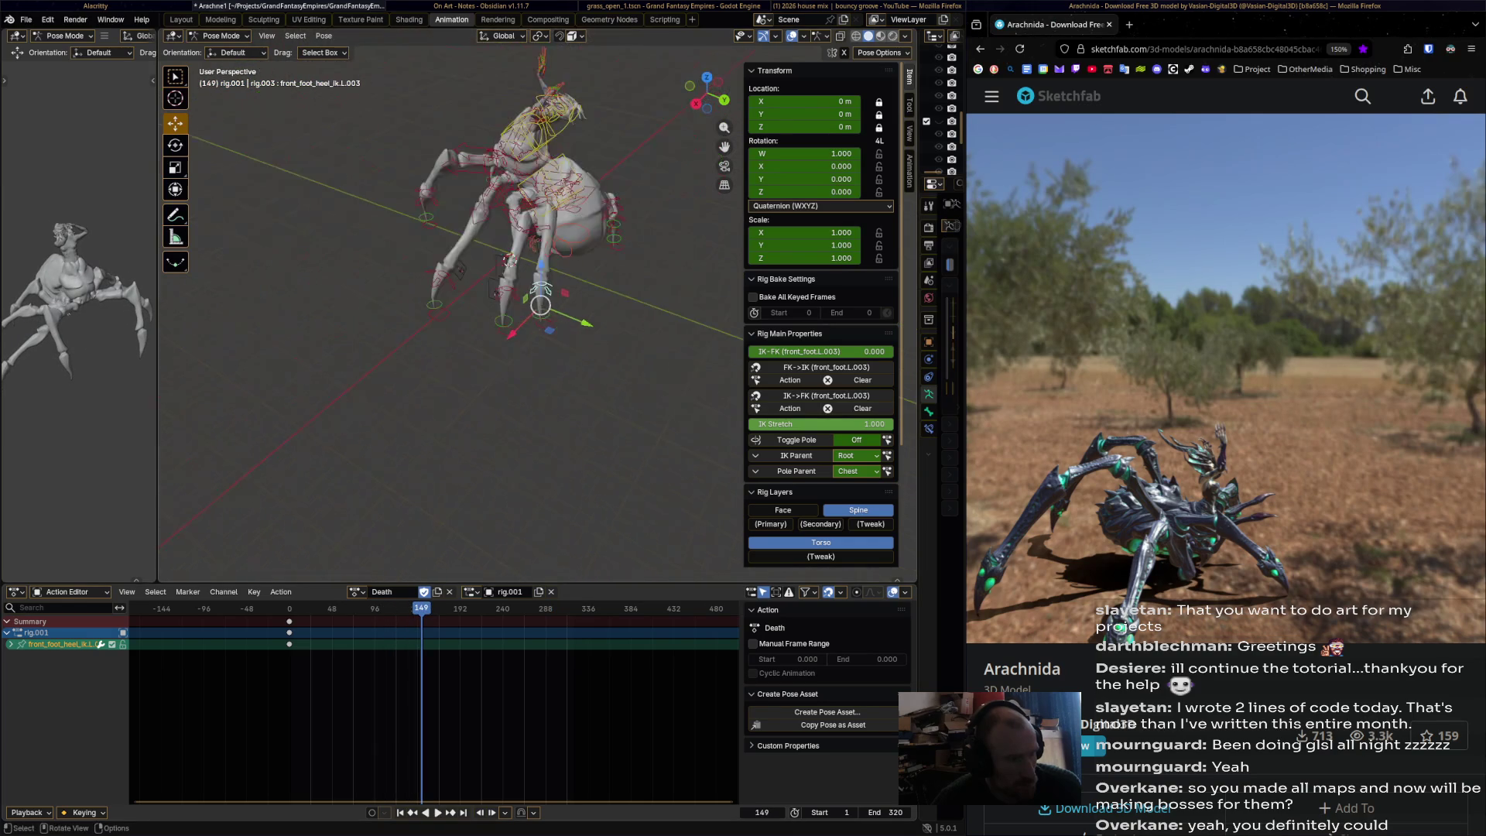
{"action": "middle_click_drag", "start_coordinate": [449, 309], "coordinate": [449, 340]}
{"action": "left_click_drag", "start_coordinate": [421, 609], "coordinate": [416, 608]}
{"action": "key", "text": "r"}
{"action": "left_click", "coordinate": [576, 322]}
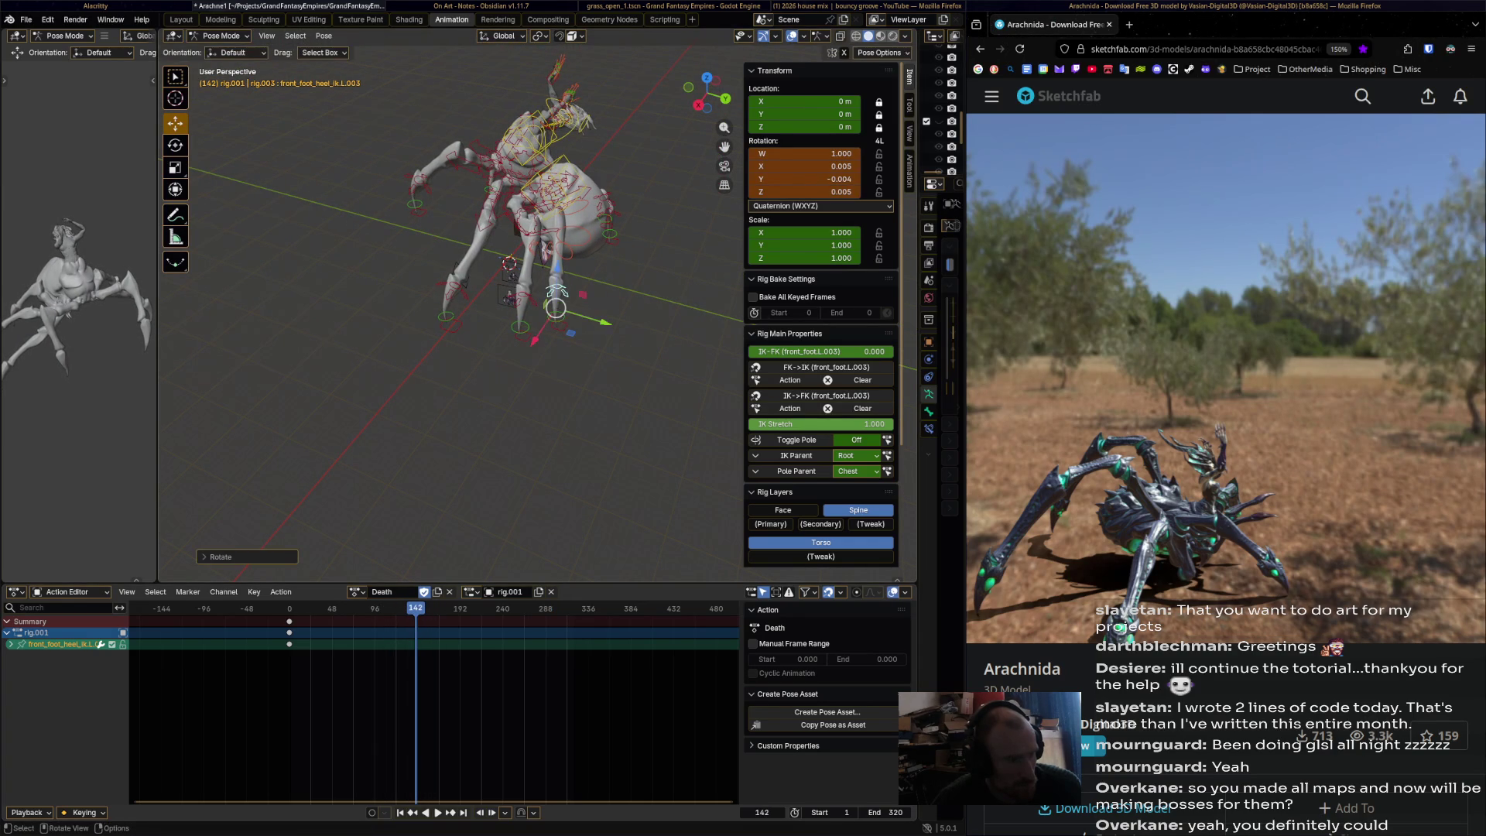
{"action": "key", "text": "i"}
{"action": "key", "text": "space"}
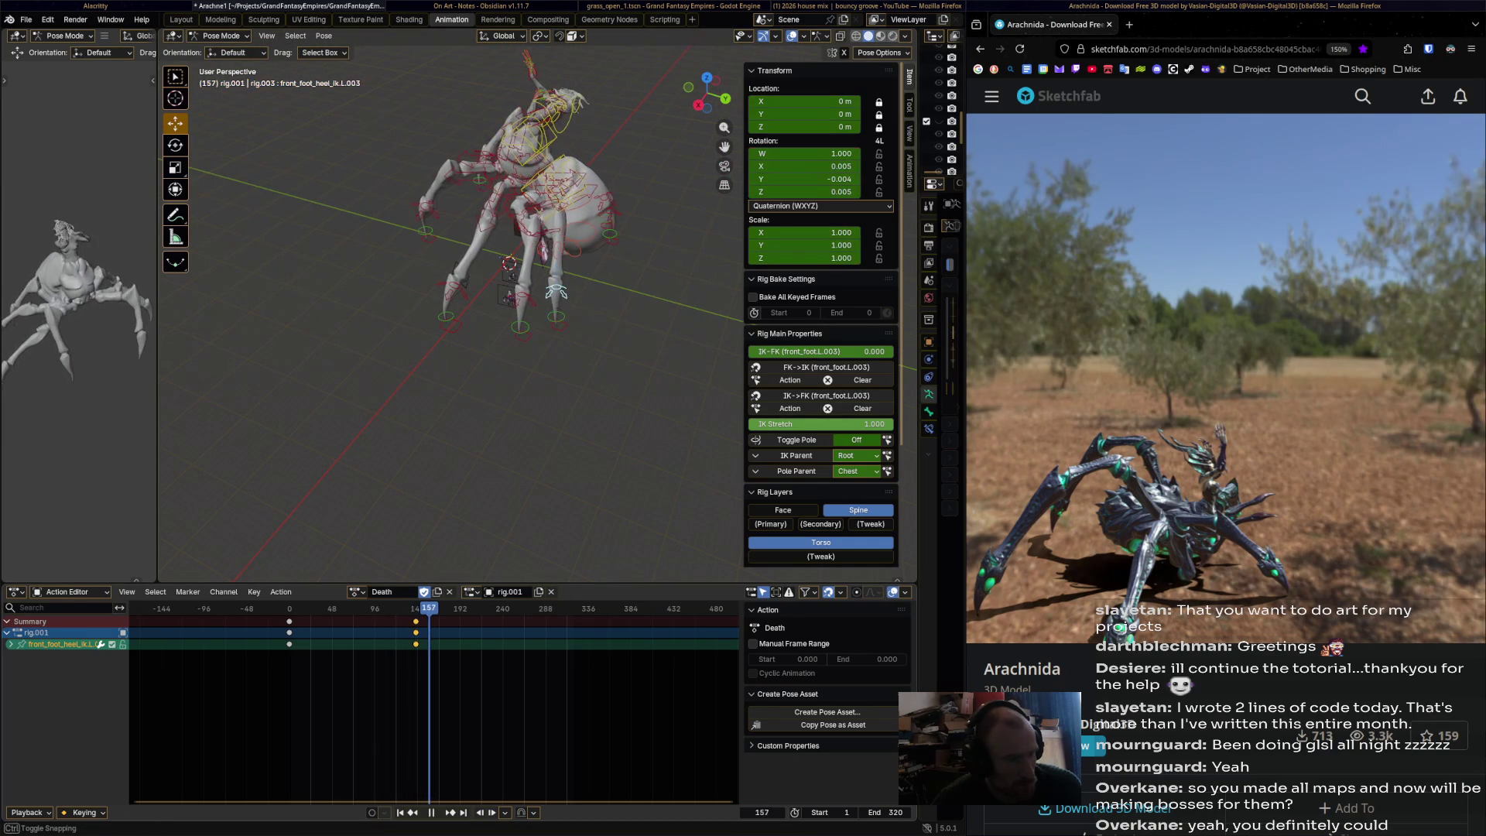
{"action": "key", "text": "r"}
{"action": "left_click", "coordinate": [669, 302]}
{"action": "key", "text": "i"}
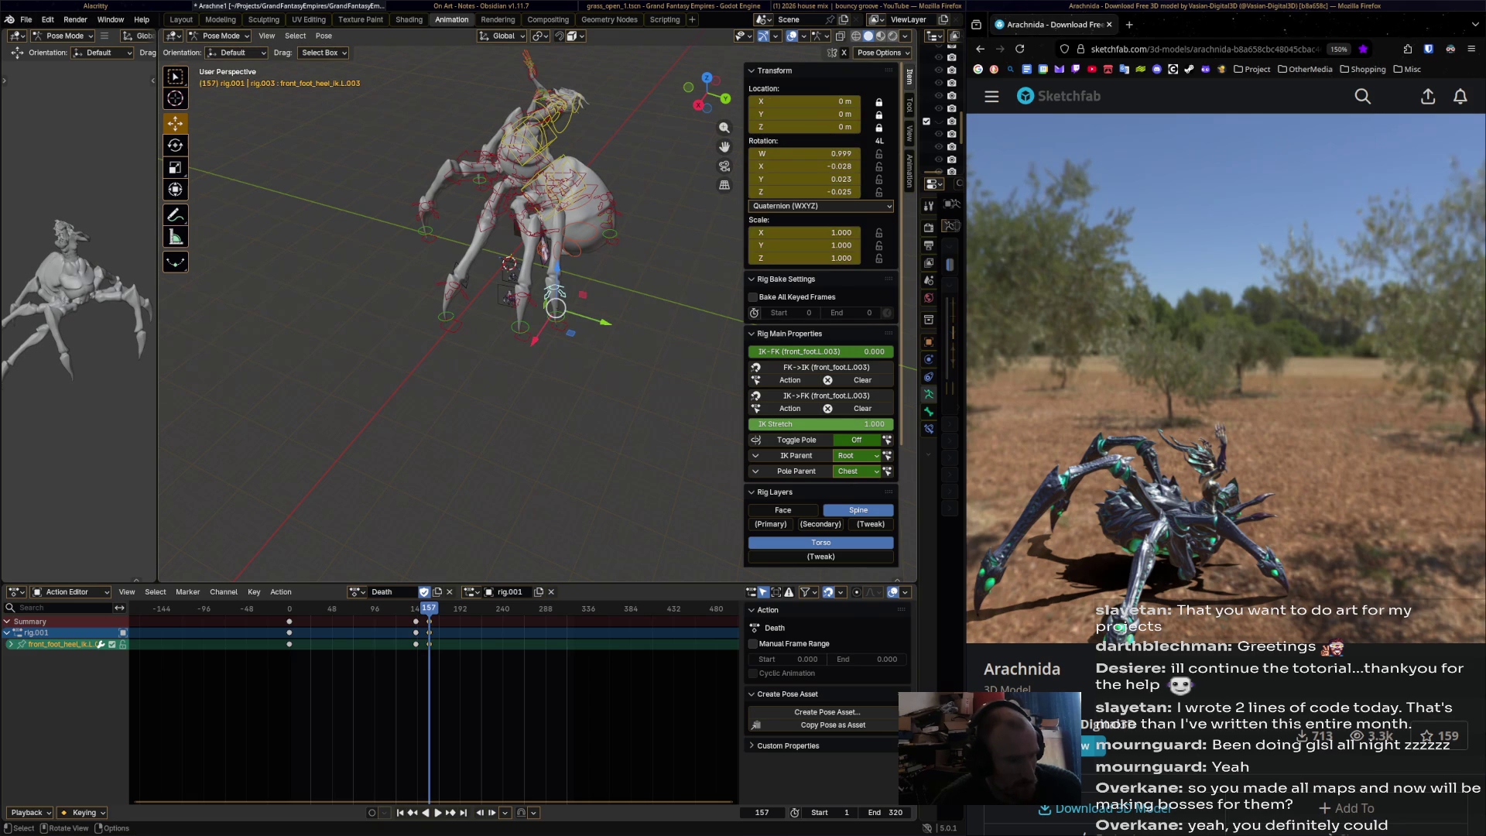
- Rotate and key the left heel at frames 167, 190 and 201
{"action": "left_click", "coordinate": [437, 619]}
{"action": "key", "text": "r"}
{"action": "left_click", "coordinate": [611, 325]}
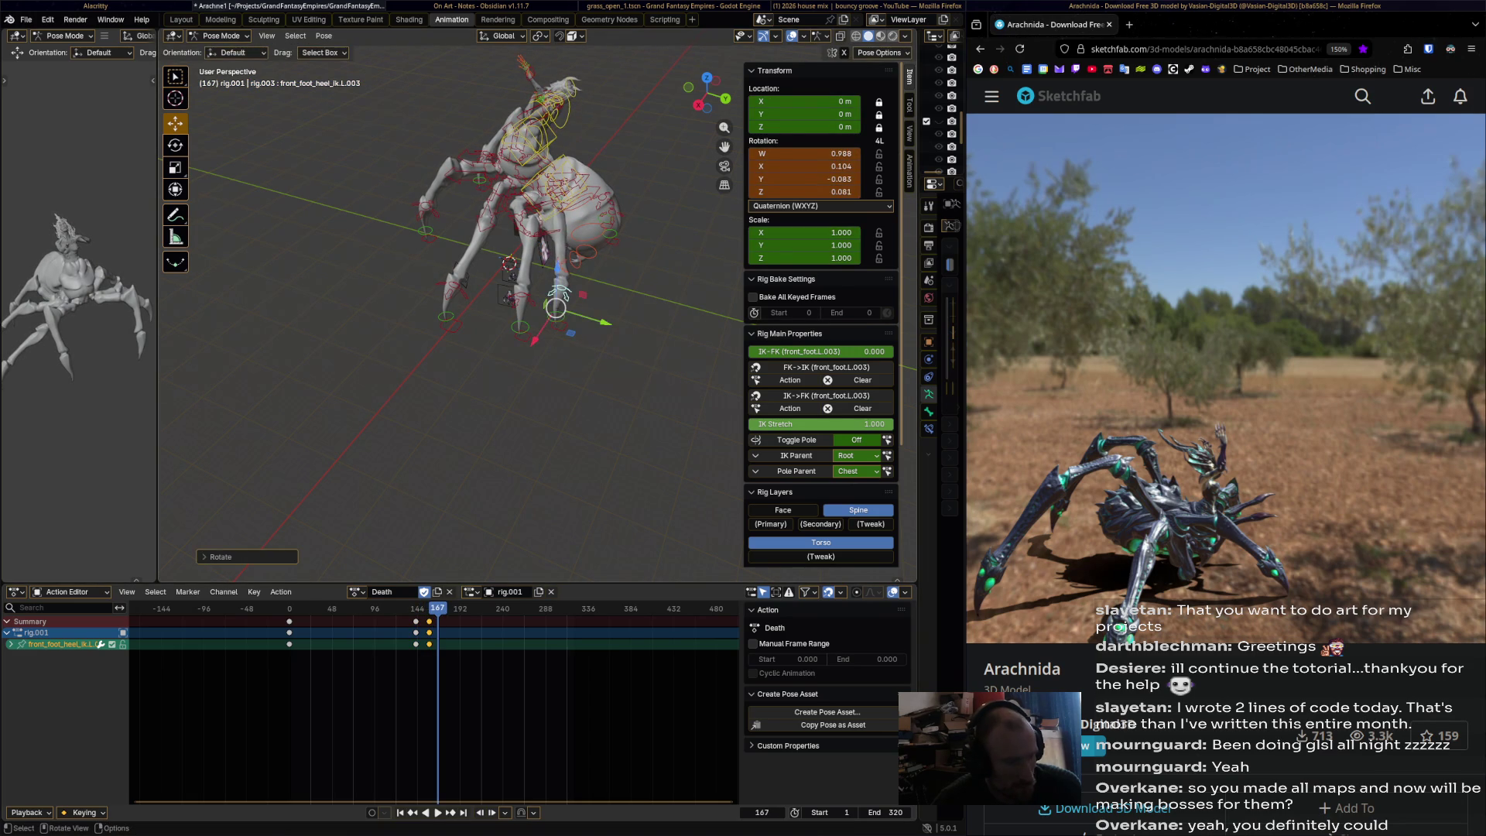
{"action": "key", "text": "i"}
{"action": "left_click", "coordinate": [458, 619]}
{"action": "key", "text": "r"}
{"action": "left_click", "coordinate": [634, 323]}
{"action": "key", "text": "i"}
{"action": "key", "text": "space"}
{"action": "key", "text": "r"}
{"action": "left_click", "coordinate": [628, 428]}
{"action": "key", "text": "i"}
- Rotate and key the left heel at frames 219, 236 and 250
{"action": "key", "text": "space"}
{"action": "key", "text": "space"}
{"action": "key", "text": "r"}
{"action": "left_click", "coordinate": [654, 310]}
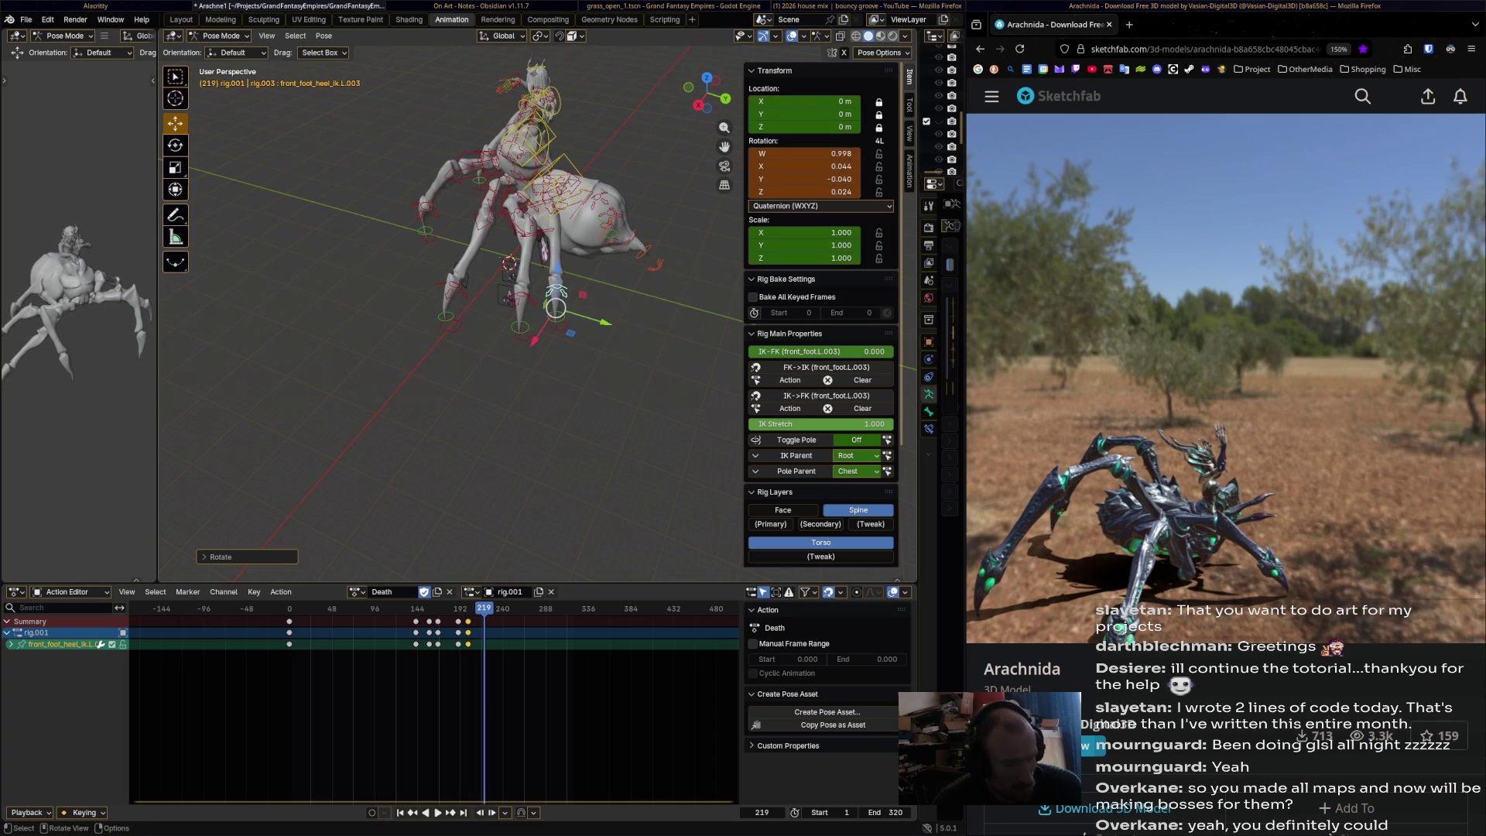
{"action": "key", "text": "i"}
{"action": "key", "text": "space"}
{"action": "key", "text": "space"}
{"action": "key", "text": "r"}
{"action": "left_click", "coordinate": [660, 413]}
{"action": "key", "text": "i"}
{"action": "key", "text": "space"}
{"action": "key", "text": "space"}
{"action": "key", "text": "r"}
{"action": "left_click", "coordinate": [705, 301]}
{"action": "key", "text": "i"}
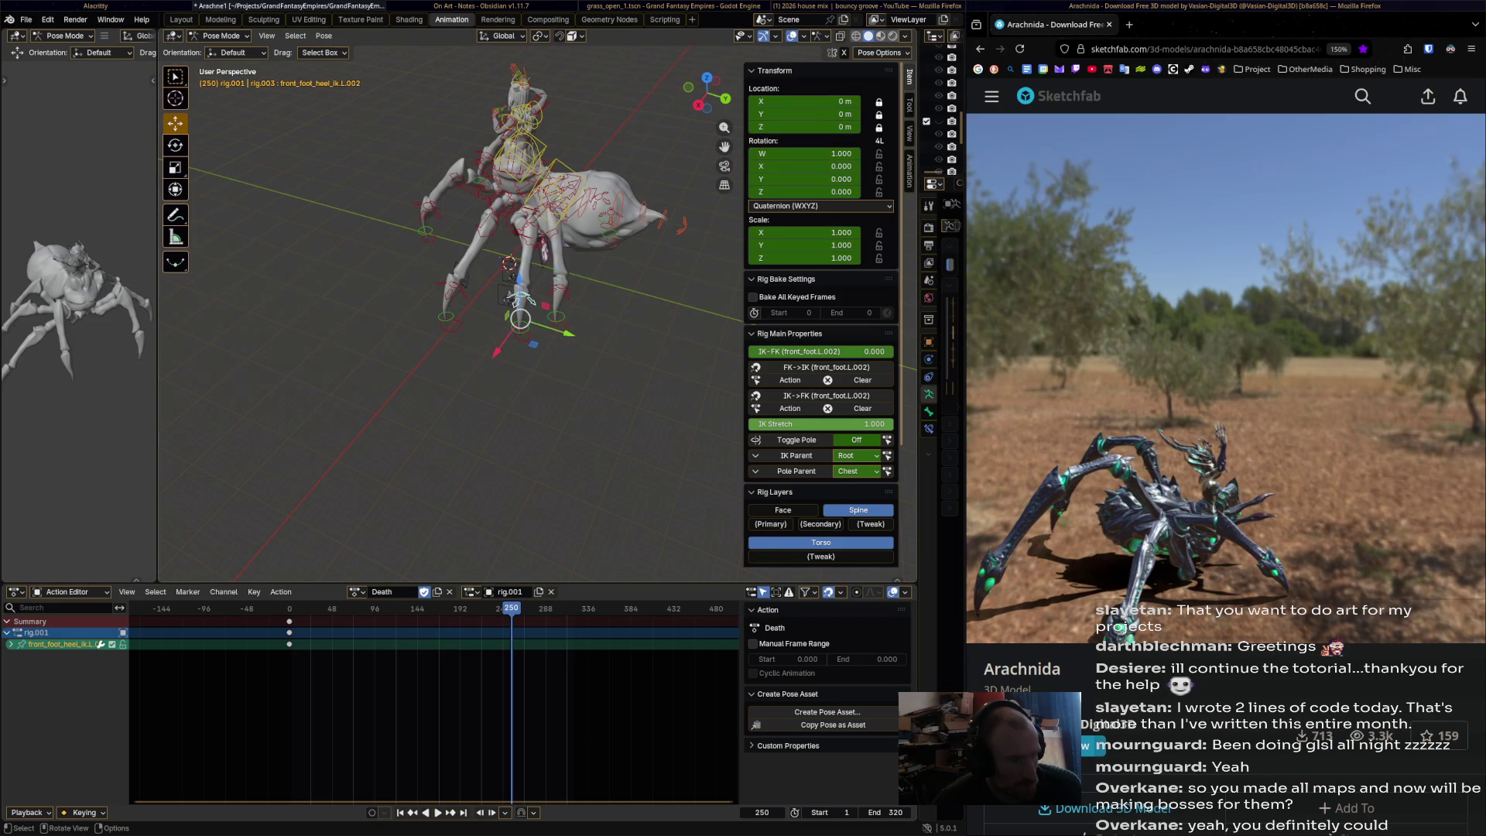
- Go back to frame 127 and key heel rotations at 127 and 142
{"action": "left_click", "coordinate": [401, 608]}
{"action": "key", "text": "r"}
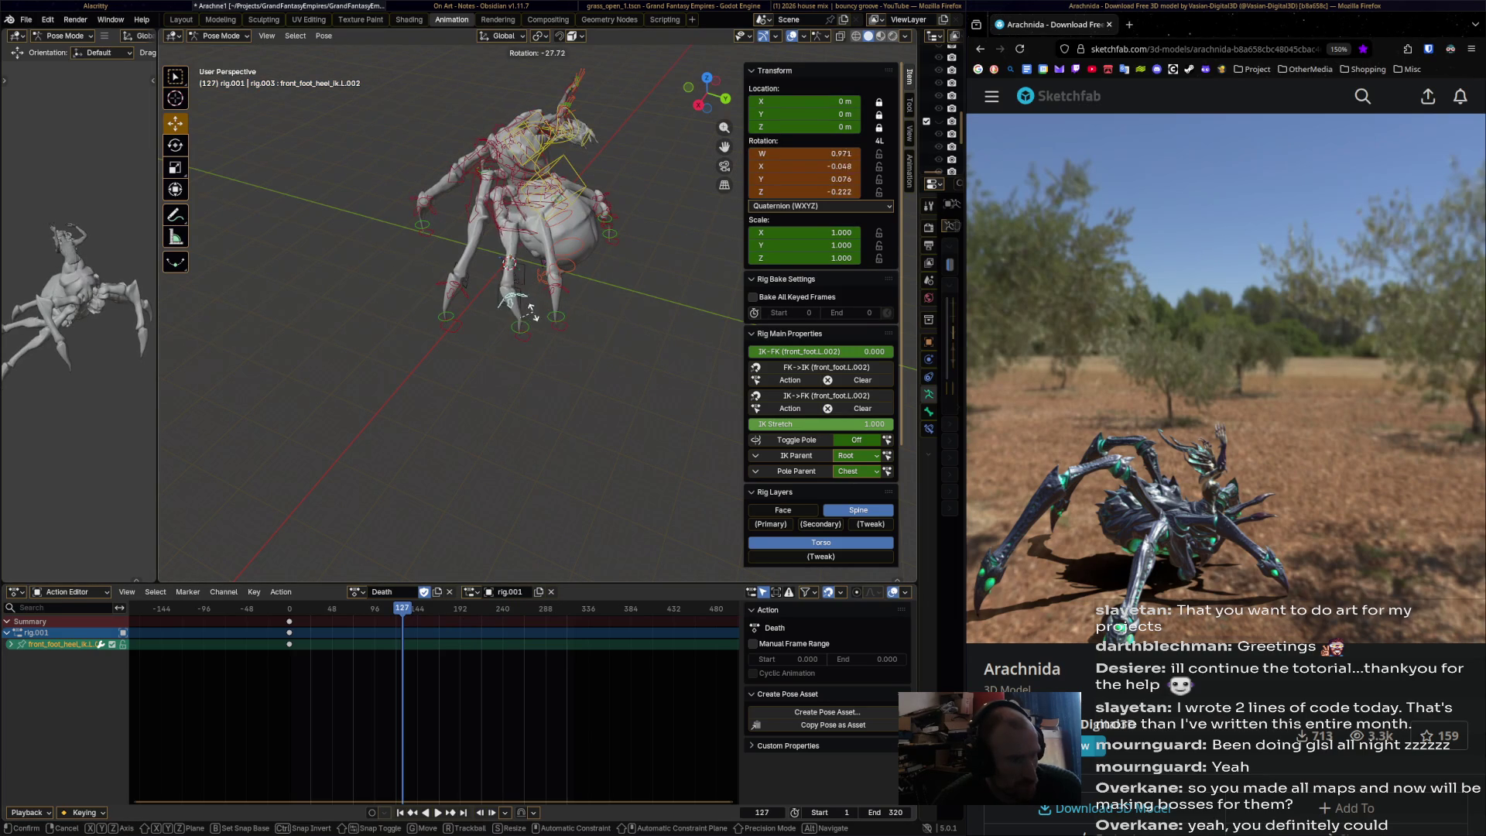
{"action": "left_click", "coordinate": [537, 316]}
{"action": "key", "text": "i"}
{"action": "key", "text": "space"}
{"action": "key", "text": "space"}
{"action": "key", "text": "r"}
{"action": "left_click", "coordinate": [606, 425]}
{"action": "key", "text": "i"}
{"action": "key", "text": "space"}
{"action": "key", "text": "space"}
- Key the heel at frames 157 and 174, then key all channels at 157
{"action": "key", "text": "r"}
{"action": "left_click", "coordinate": [551, 331]}
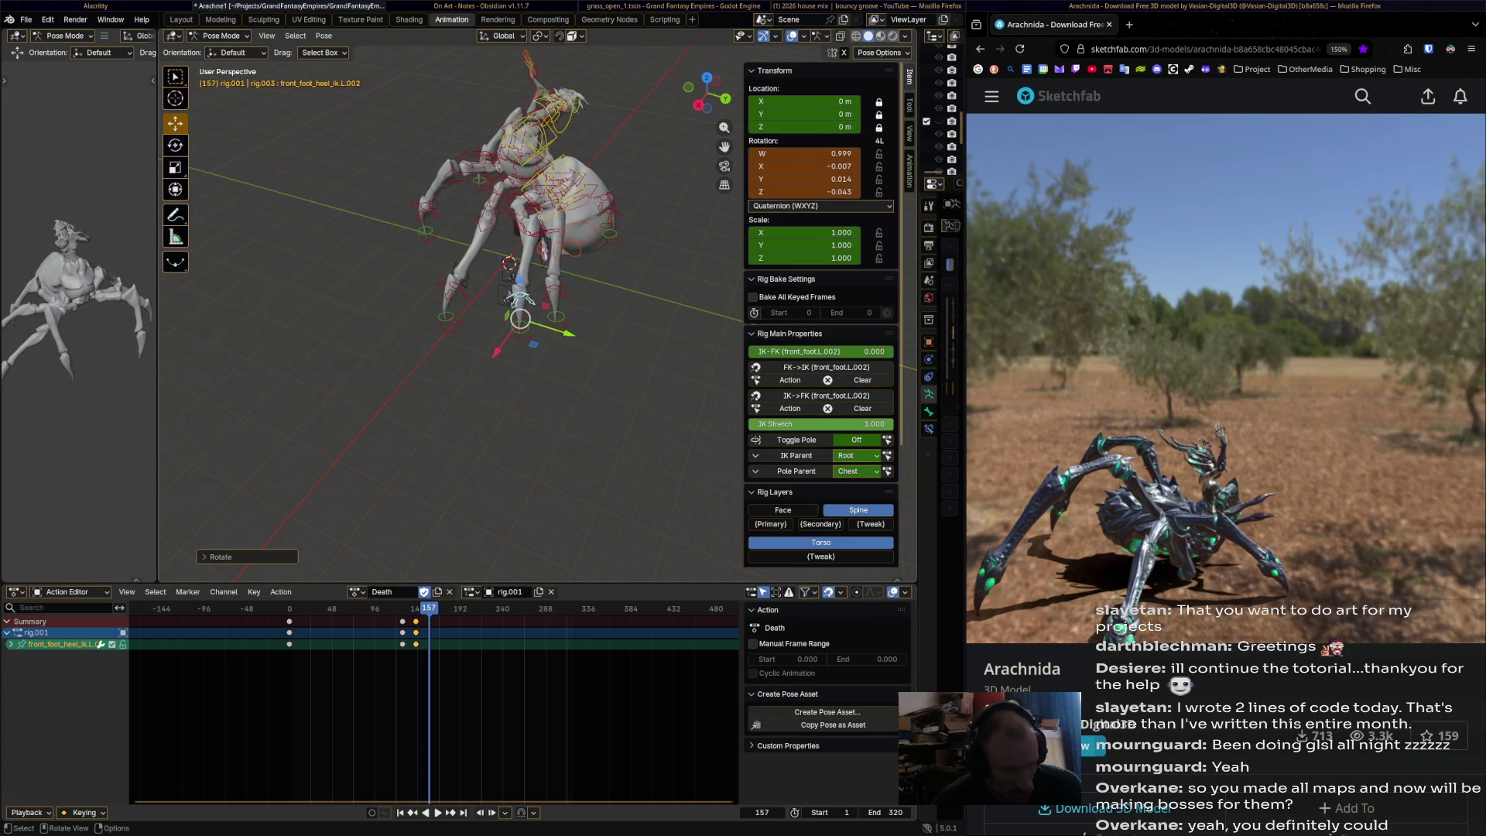
{"action": "key", "text": "i"}
{"action": "key", "text": "space"}
{"action": "key", "text": "r"}
{"action": "left_click", "coordinate": [614, 415]}
{"action": "key", "text": "i"}
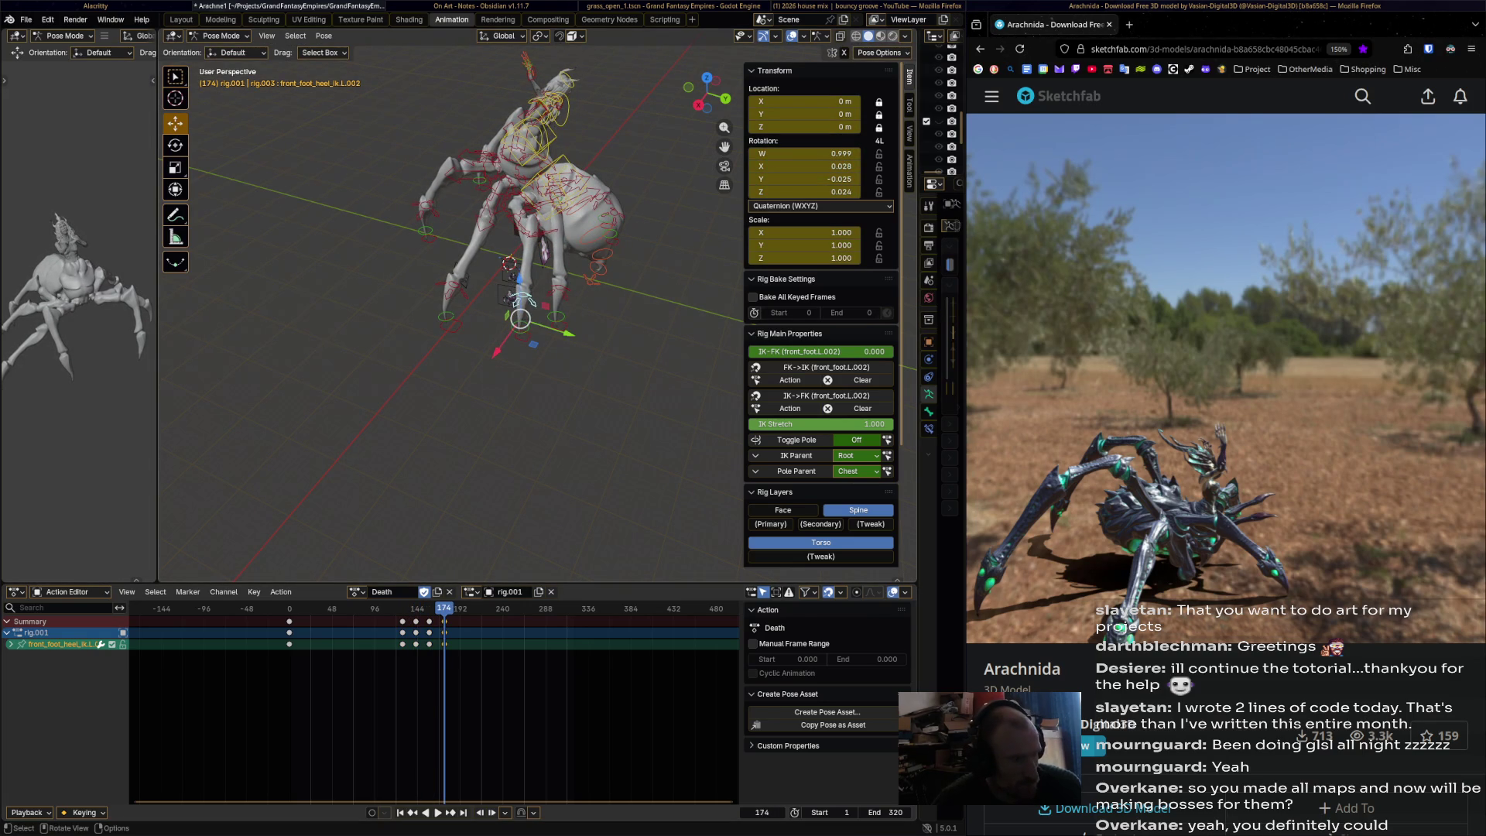
{"action": "middle_click_drag", "start_coordinate": [611, 418], "coordinate": [557, 411]}
{"action": "mouse_move", "coordinate": [444, 609]}
{"action": "left_mouse_down"}
{"action": "mouse_move", "coordinate": [429, 608]}
{"action": "mouse_move", "coordinate": [443, 608]}
{"action": "left_mouse_up"}
{"action": "key", "text": "i"}
{"action": "left_click", "coordinate": [430, 609]}
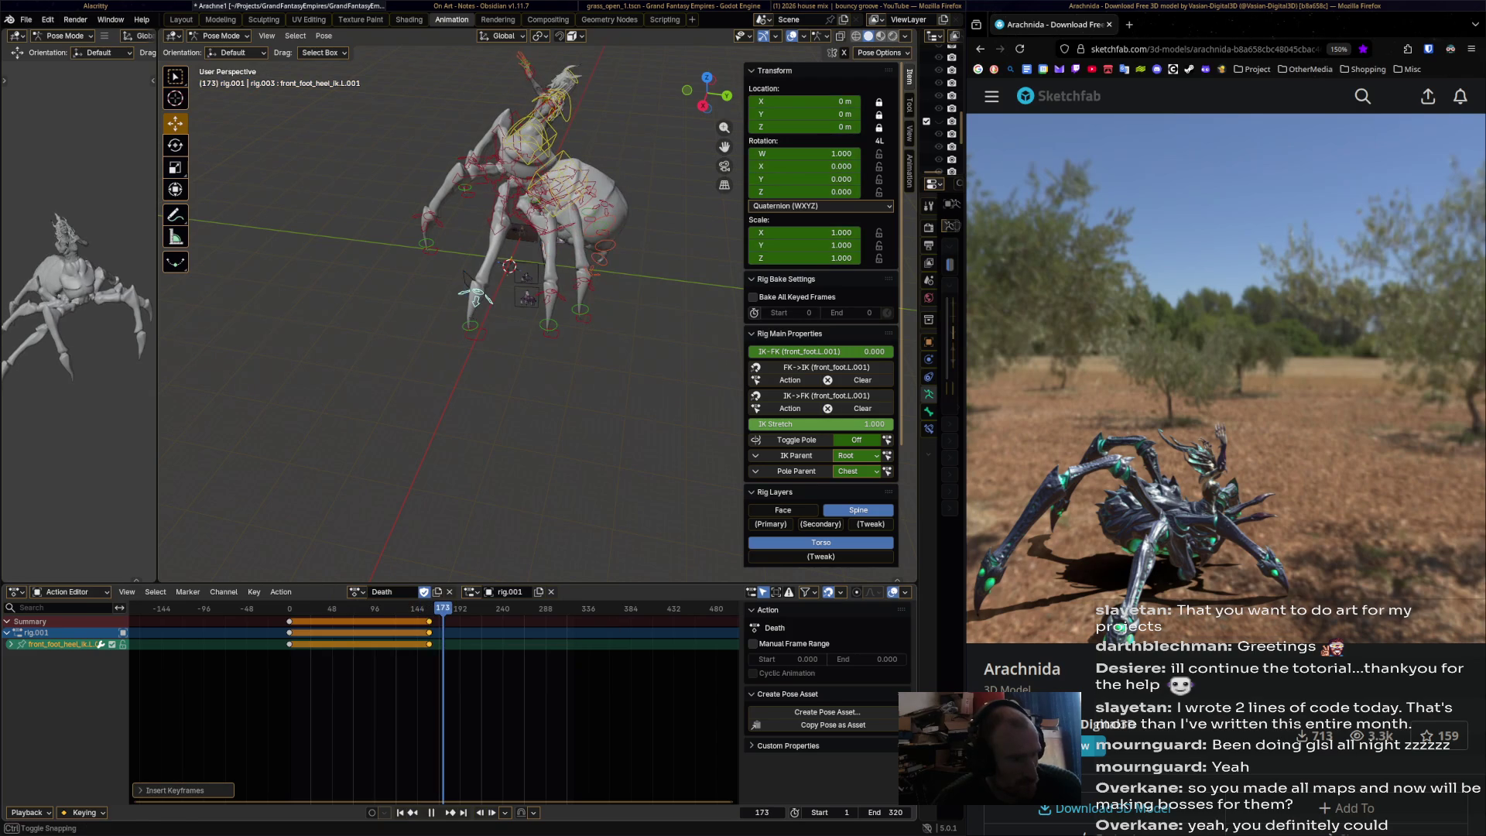
- Roll the front_foot_heel_ik.L.001 heel at frames 173, 195, 212 and 234, then review
{"action": "key", "text": "r"}
{"action": "left_click", "coordinate": [548, 363]}
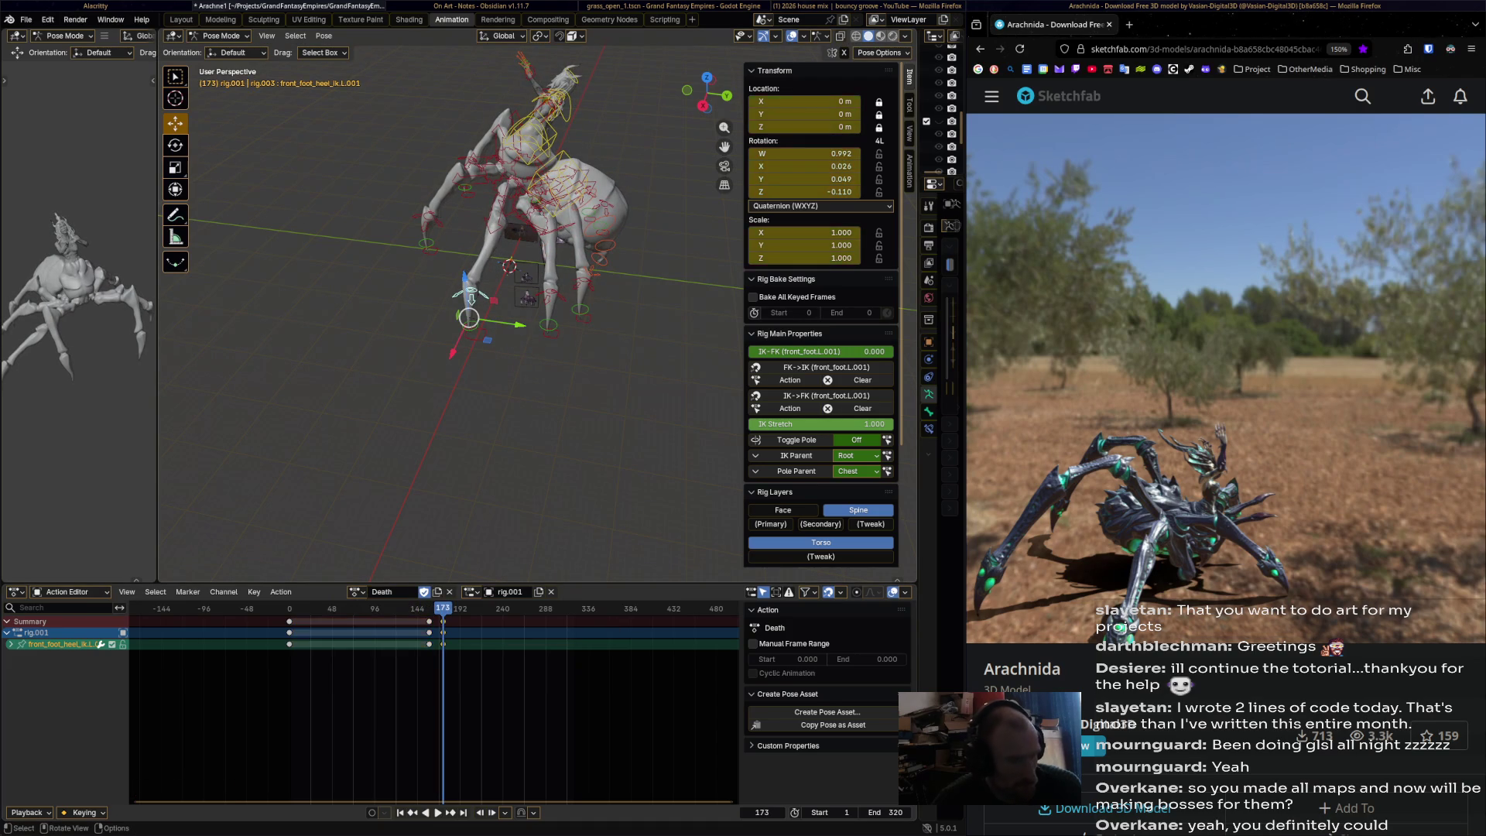
{"action": "left_click_drag", "start_coordinate": [443, 608], "coordinate": [497, 608]}
{"action": "key", "text": "r"}
{"action": "left_click", "coordinate": [557, 433]}
{"action": "key", "text": "r"}
{"action": "left_click", "coordinate": [542, 364]}
{"action": "key", "text": "r"}
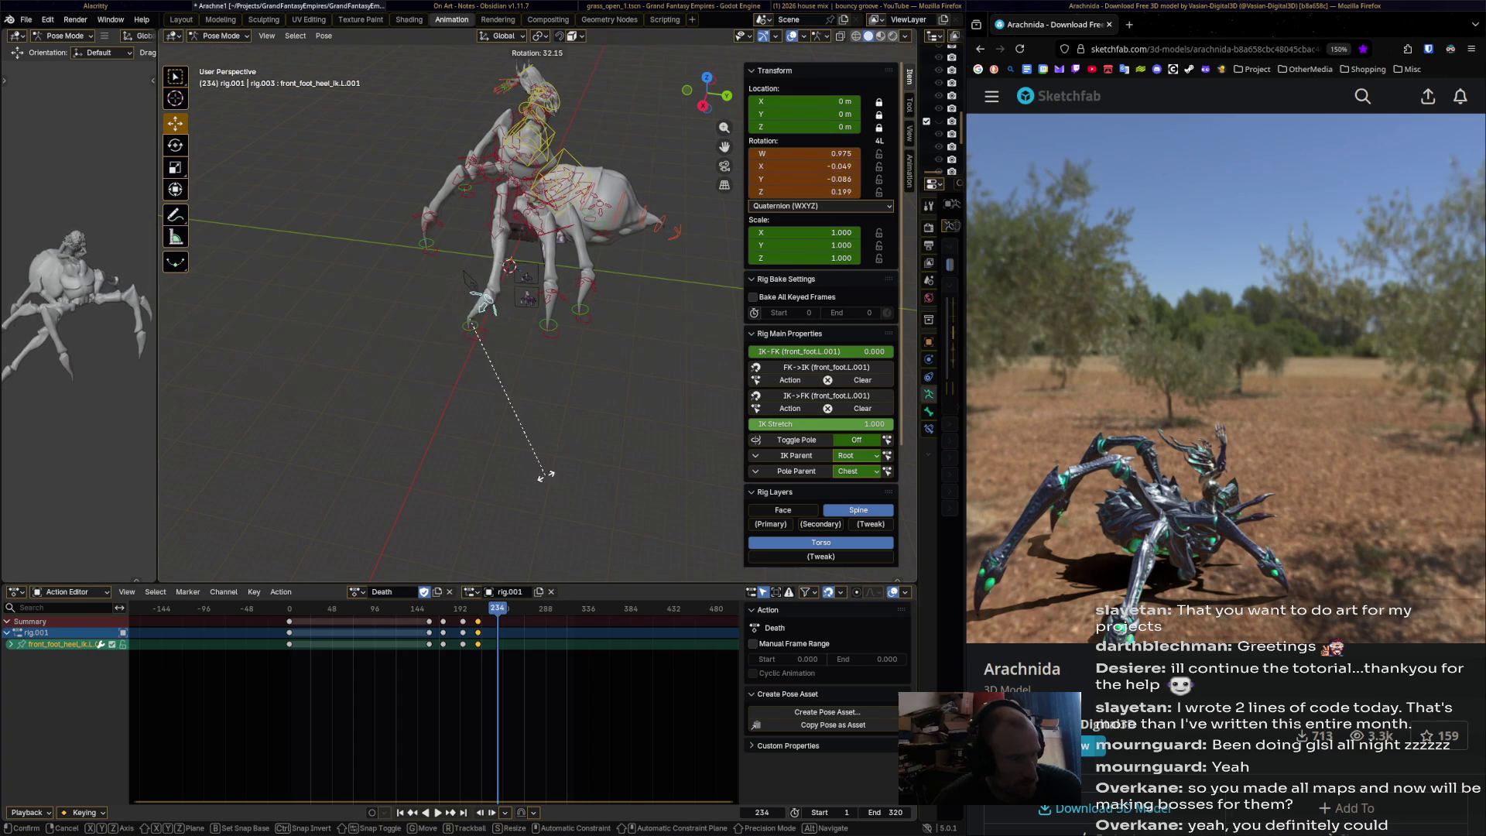
{"action": "left_click", "coordinate": [569, 426]}
{"action": "mouse_move", "coordinate": [498, 658]}
{"action": "left_mouse_down"}
{"action": "mouse_move", "coordinate": [373, 657]}
{"action": "mouse_move", "coordinate": [566, 658]}
{"action": "mouse_move", "coordinate": [430, 657]}
{"action": "left_mouse_up"}
- Select front_foot_ik.L and key its moved position at frames 161 and 170
{"action": "left_click", "coordinate": [426, 243]}
{"action": "mouse_move", "coordinate": [425, 243]}
{"action": "middle_mouse_down"}
{"action": "mouse_move", "coordinate": [456, 263]}
{"action": "mouse_move", "coordinate": [504, 346]}
{"action": "middle_mouse_up"}
{"action": "mouse_move", "coordinate": [429, 608]}
{"action": "left_mouse_down"}
{"action": "mouse_move", "coordinate": [392, 609]}
{"action": "mouse_move", "coordinate": [425, 609]}
{"action": "left_mouse_up"}
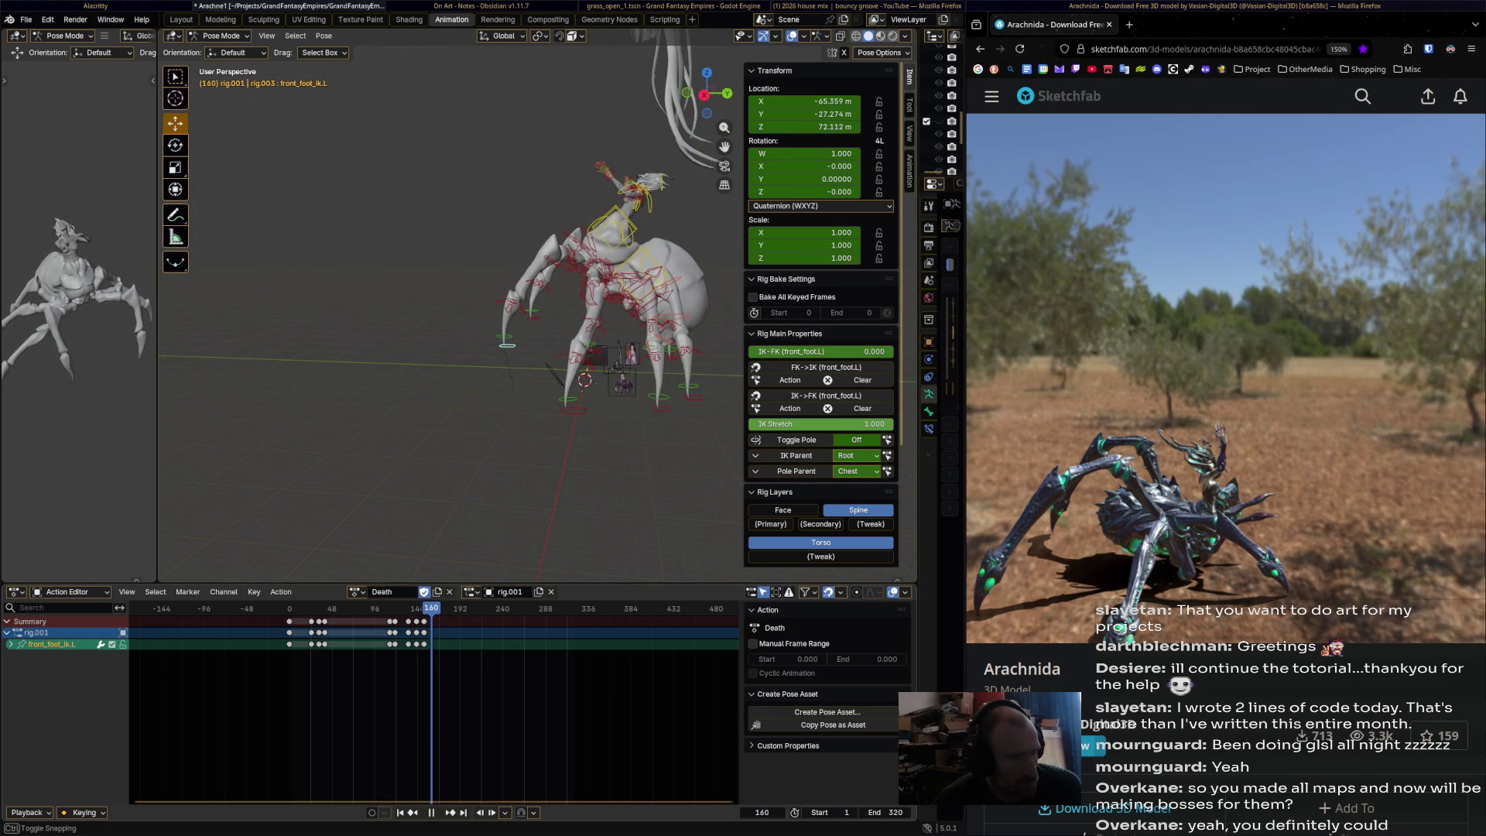
{"action": "left_click_drag", "start_coordinate": [504, 345], "coordinate": [492, 326]}
{"action": "key", "text": "i"}
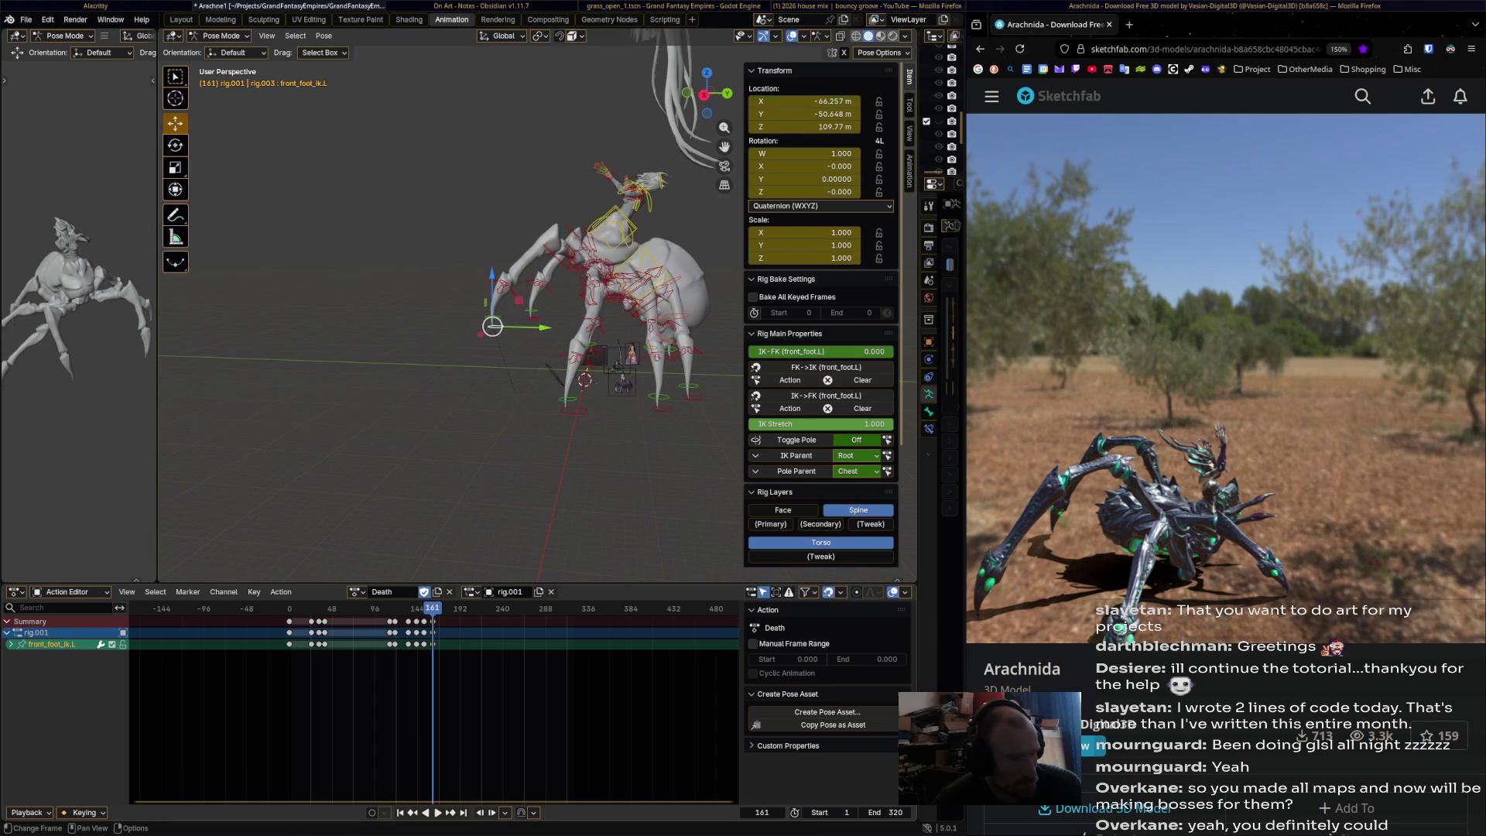
{"action": "left_click_drag", "start_coordinate": [432, 608], "coordinate": [441, 609]}
{"action": "mouse_move", "coordinate": [493, 326]}
{"action": "left_mouse_down"}
{"action": "mouse_move", "coordinate": [479, 334]}
{"action": "mouse_move", "coordinate": [501, 319]}
{"action": "mouse_move", "coordinate": [504, 331]}
{"action": "mouse_move", "coordinate": [495, 313]}
{"action": "left_mouse_up"}
{"action": "key", "text": "i"}
- Key the left front foot's position at frames 178, 187, 196 and 207
{"action": "key", "text": "space"}
{"action": "key", "text": "i"}
{"action": "key", "text": "space"}
{"action": "key", "text": "i"}
{"action": "key", "text": "space"}
{"action": "key", "text": "i"}
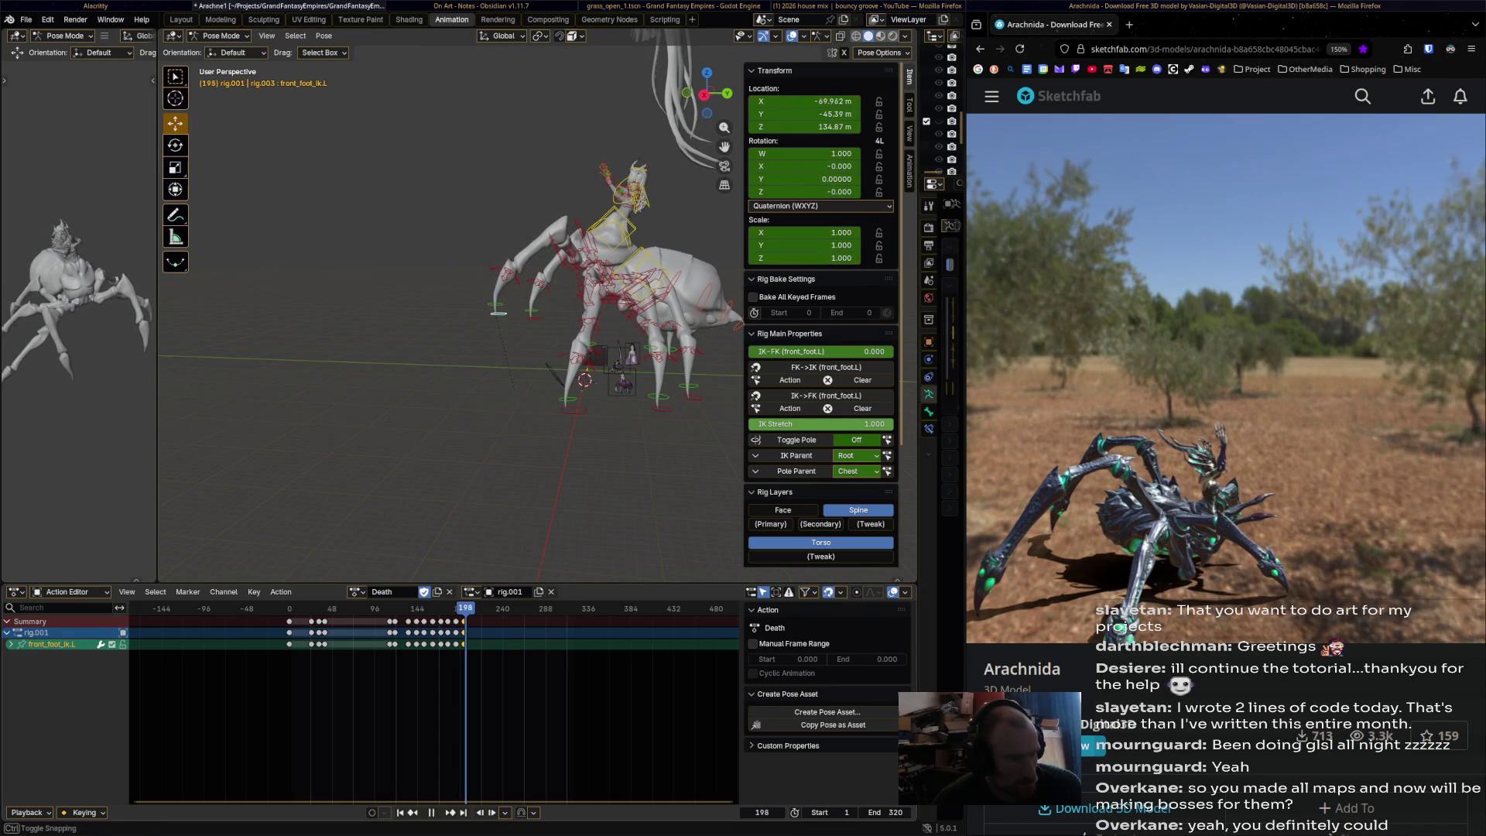
{"action": "key", "text": "space"}
{"action": "left_click_drag", "start_coordinate": [495, 313], "coordinate": [497, 331]}
{"action": "key", "text": "i"}
- Key the left front foot's position at frames 219, 228, 236 and 249
{"action": "key", "text": "space"}
{"action": "key", "text": "space"}
{"action": "key", "text": "i"}
{"action": "key", "text": "space"}
{"action": "key", "text": "i"}
{"action": "key", "text": "space"}
{"action": "key", "text": "space"}
{"action": "key", "text": "i"}
{"action": "key", "text": "space"}
{"action": "key", "text": "i"}
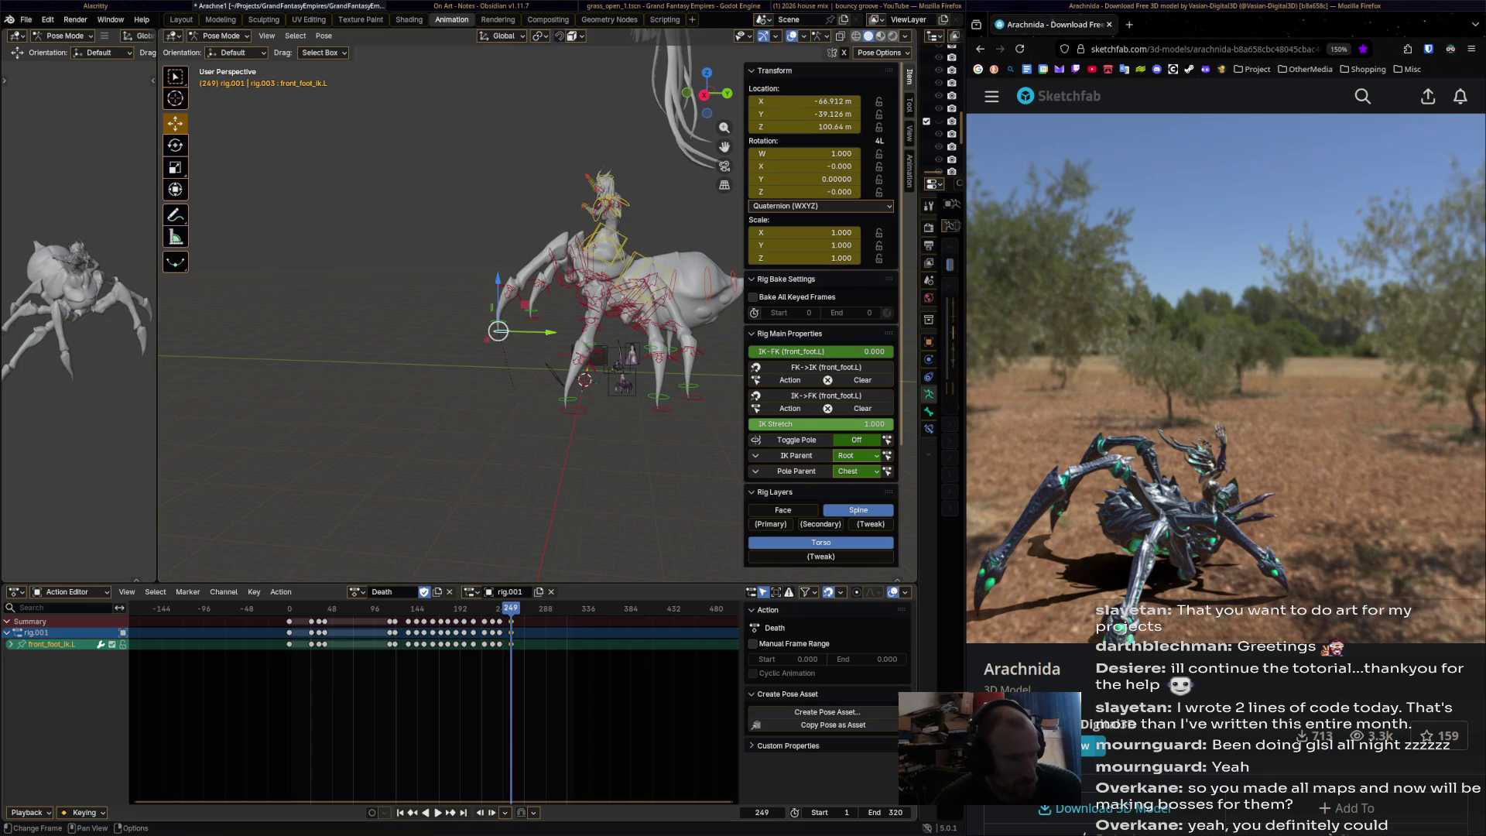
{"action": "key", "text": "space"}
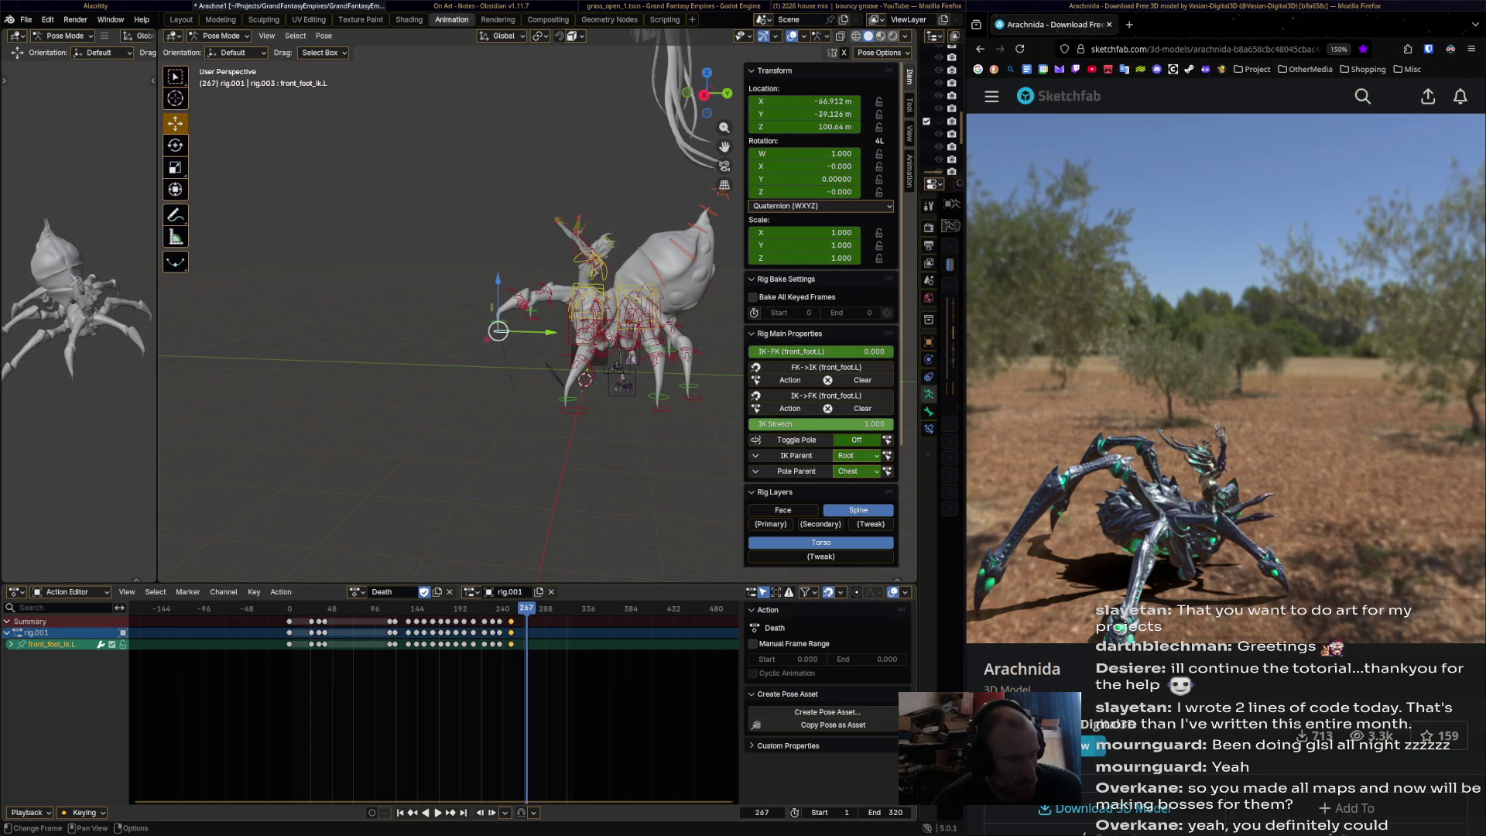
- Drop the left front foot low and key it at frame 267
{"action": "left_click_drag", "start_coordinate": [497, 331], "coordinate": [501, 370]}
{"action": "mouse_move", "coordinate": [501, 370]}
{"action": "middle_mouse_down"}
{"action": "mouse_move", "coordinate": [557, 364]}
{"action": "mouse_move", "coordinate": [589, 340]}
{"action": "middle_mouse_up"}
{"action": "key", "text": "i"}
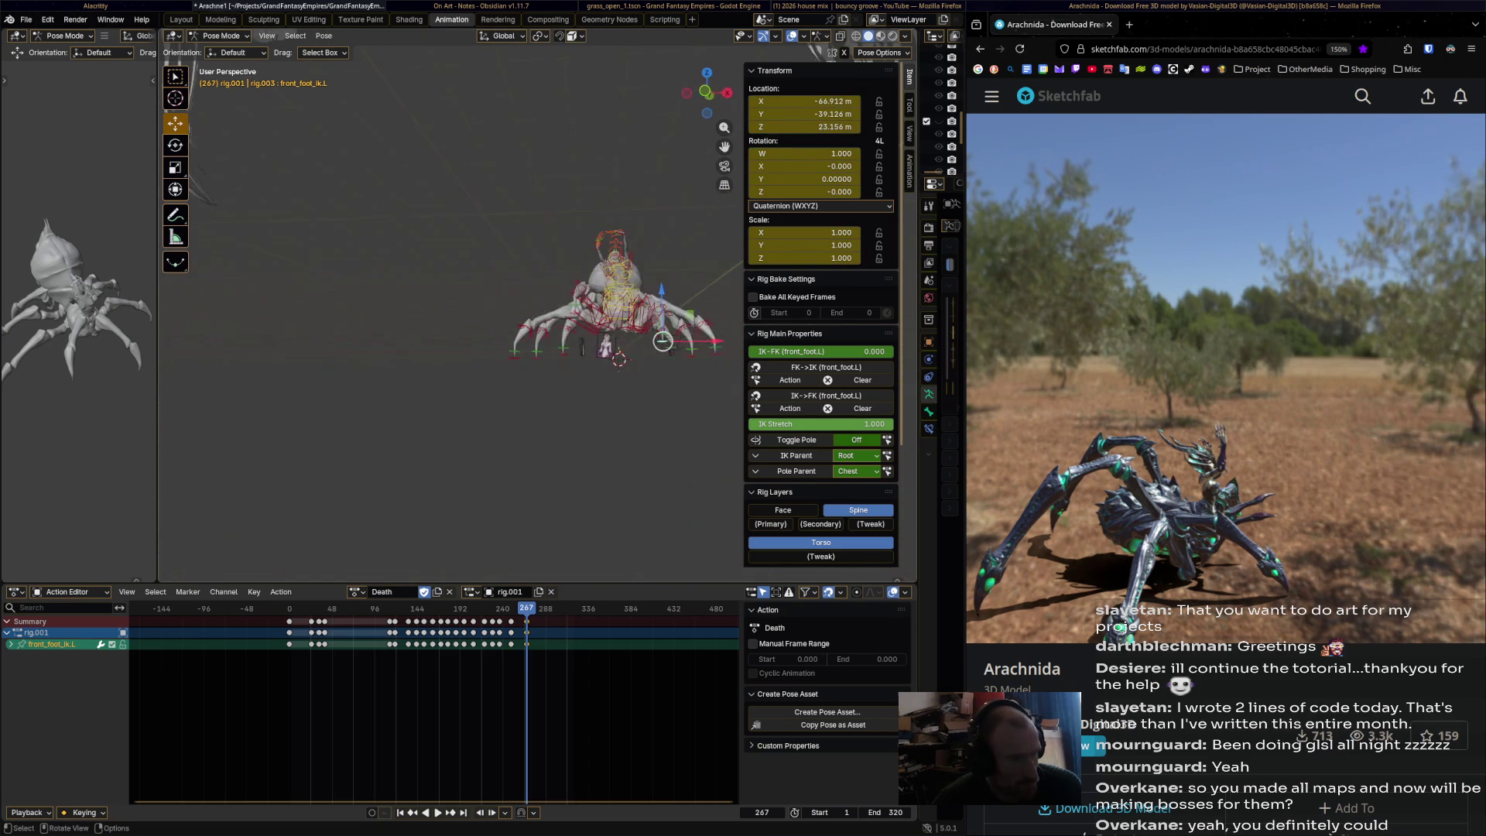
{"action": "left_click", "coordinate": [601, 322]}
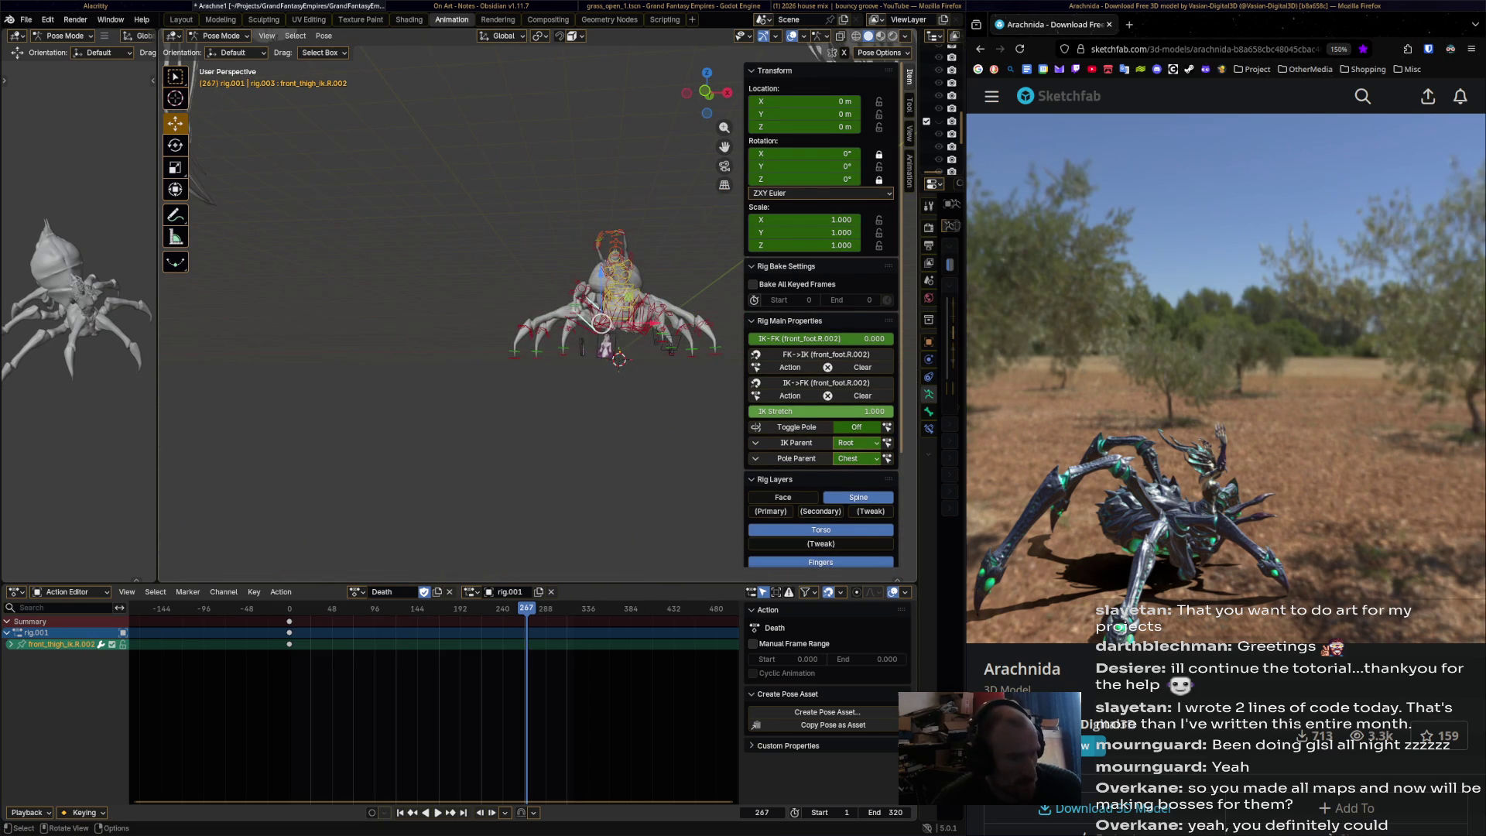
- Select front_foot_ik.R, raise it and key it at frame 166
{"action": "left_click", "coordinate": [601, 323]}
{"action": "scroll", "coordinate": [588, 317], "scroll_direction": "up", "scroll_amount": 2}
{"action": "scroll", "coordinate": [584, 314], "scroll_direction": "up", "scroll_amount": 3}
{"action": "middle_click_drag", "start_coordinate": [584, 313], "coordinate": [571, 311]}
{"action": "key", "text": "space"}
{"action": "mouse_move", "coordinate": [562, 306]}
{"action": "left_mouse_down"}
{"action": "mouse_move", "coordinate": [579, 290]}
{"action": "mouse_move", "coordinate": [534, 308]}
{"action": "mouse_move", "coordinate": [598, 300]}
{"action": "mouse_move", "coordinate": [565, 294]}
{"action": "left_mouse_up"}
{"action": "key", "text": "i"}
{"action": "key", "text": "space"}
- Reposition and key the right front foot at frames 181, 190, 208, 224 and 236
{"action": "key", "text": "i"}
{"action": "key", "text": "space"}
{"action": "key", "text": "space"}
{"action": "key", "text": "i"}
{"action": "key", "text": "space"}
{"action": "key", "text": "space"}
{"action": "key", "text": "i"}
{"action": "key", "text": "space"}
{"action": "key", "text": "i"}
{"action": "key", "text": "space"}
{"action": "key", "text": "i"}
{"action": "key", "text": "space"}
{"action": "key", "text": "space"}
- Key the right front foot shifted right at 251, then near the ground at 275
{"action": "left_click_drag", "start_coordinate": [565, 294], "coordinate": [577, 292]}
{"action": "key", "text": "i"}
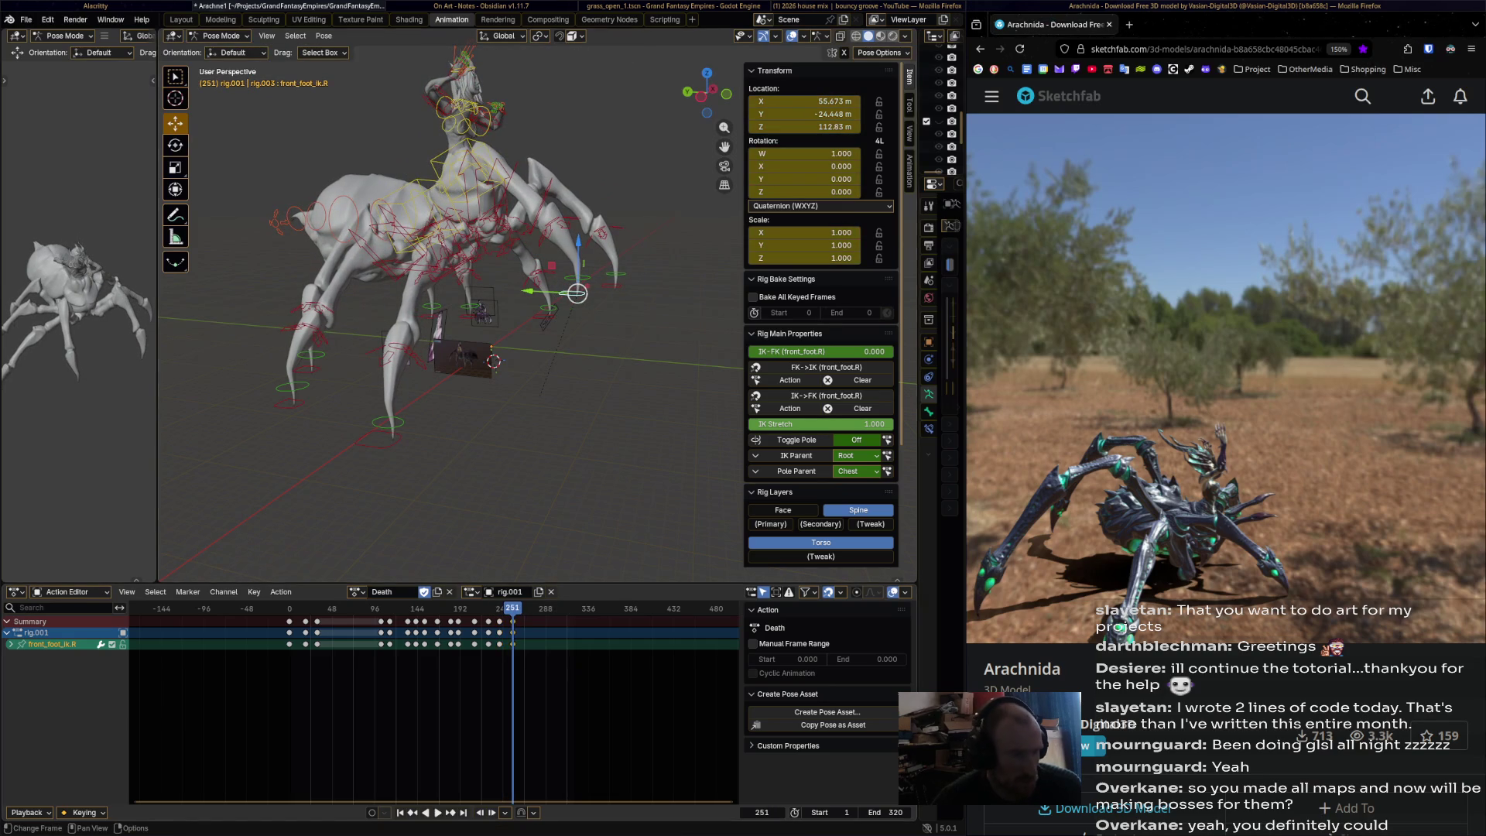
{"action": "key", "text": "space"}
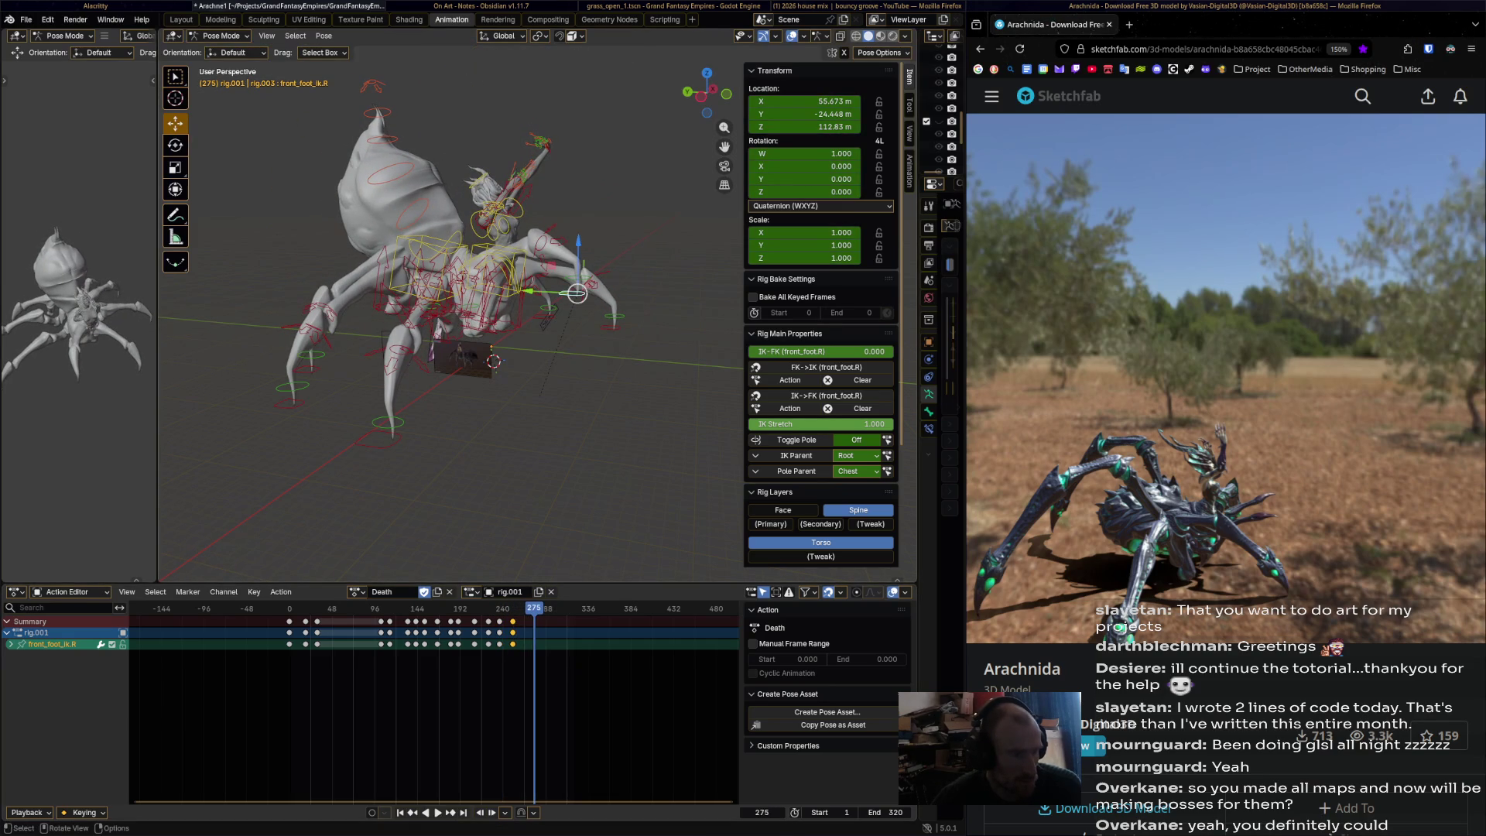
{"action": "mouse_move", "coordinate": [577, 292]}
{"action": "left_mouse_down"}
{"action": "mouse_move", "coordinate": [561, 441]}
{"action": "mouse_move", "coordinate": [562, 408]}
{"action": "left_mouse_up"}
{"action": "key", "text": "i"}
{"action": "key", "text": "space"}
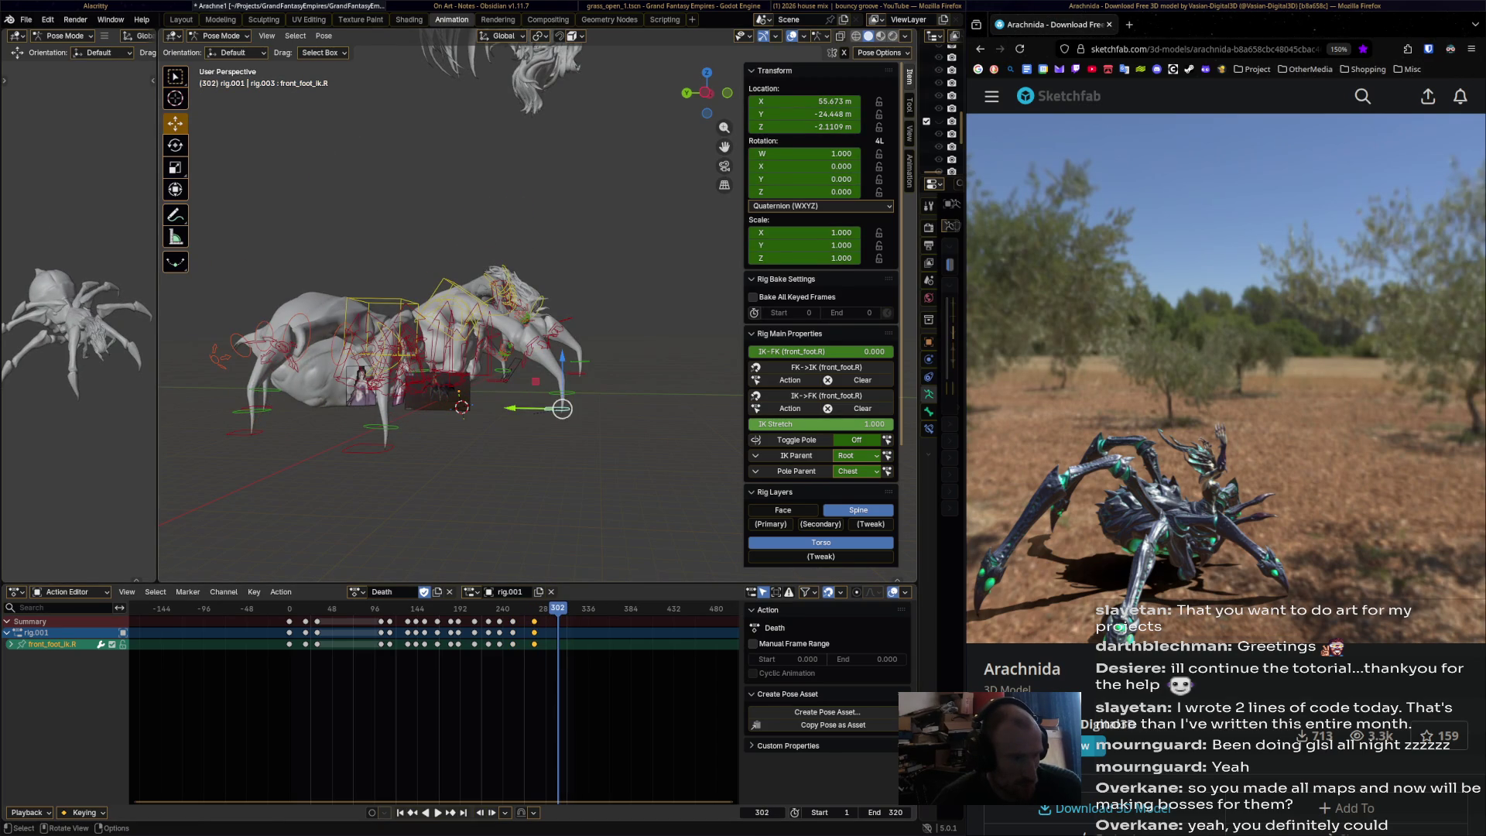
- Rotate and nudge the right front foot into its final pose and key it at frame 302
{"action": "key", "text": "r"}
{"action": "left_click", "coordinate": [603, 409]}
{"action": "key", "text": "r"}
{"action": "left_click", "coordinate": [635, 410]}
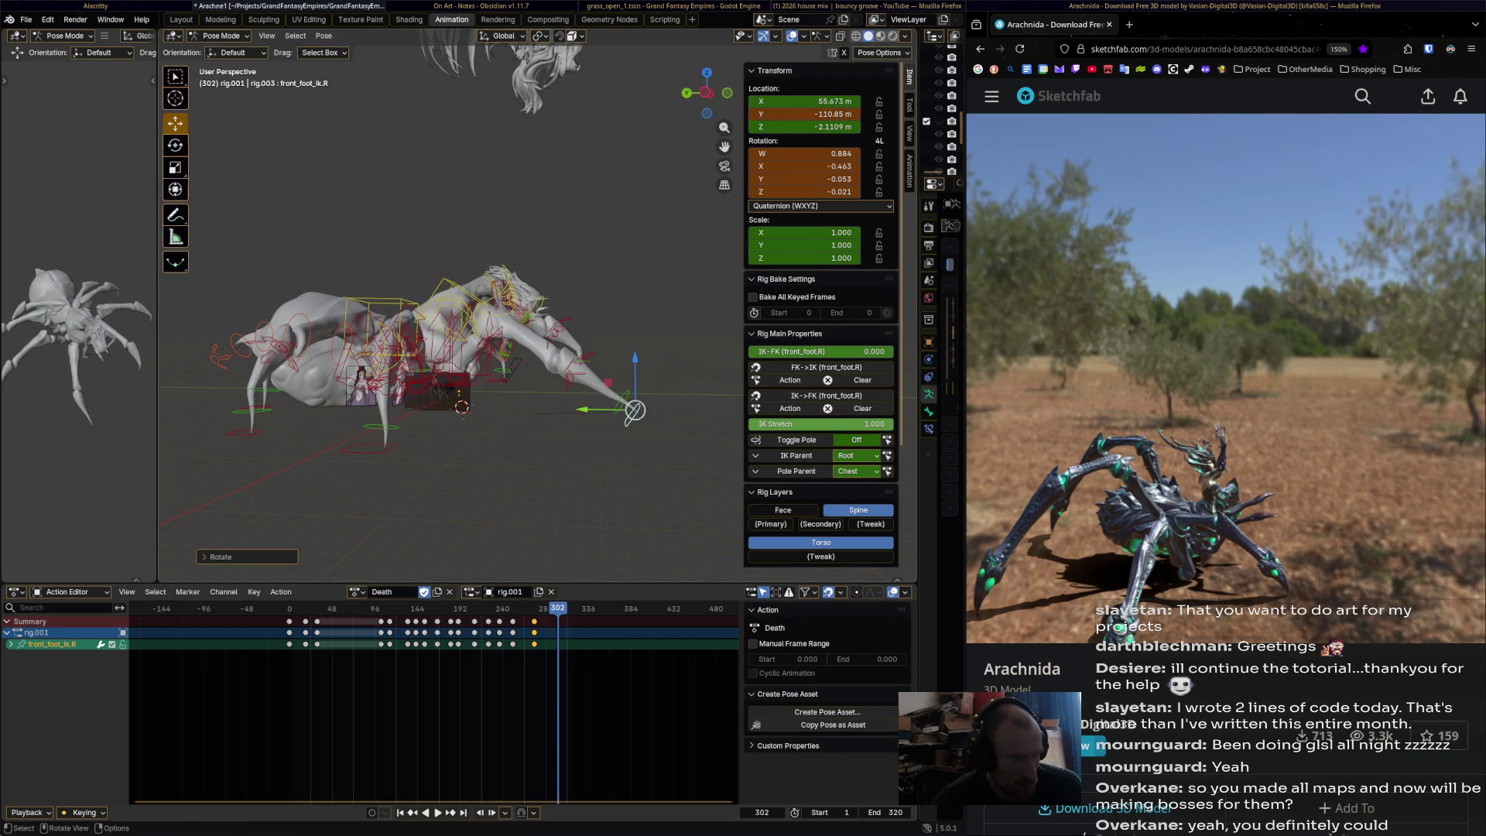
{"action": "key", "text": "r"}
{"action": "left_click", "coordinate": [663, 408]}
{"action": "key", "text": "r"}
{"action": "left_click", "coordinate": [625, 419]}
{"action": "key", "text": "g"}
{"action": "left_click", "coordinate": [636, 411]}
{"action": "key", "text": "i"}
- Move and rotate front_foot_ik.L into place and key it at frame 302
{"action": "middle_click_drag", "start_coordinate": [637, 407], "coordinate": [628, 352]}
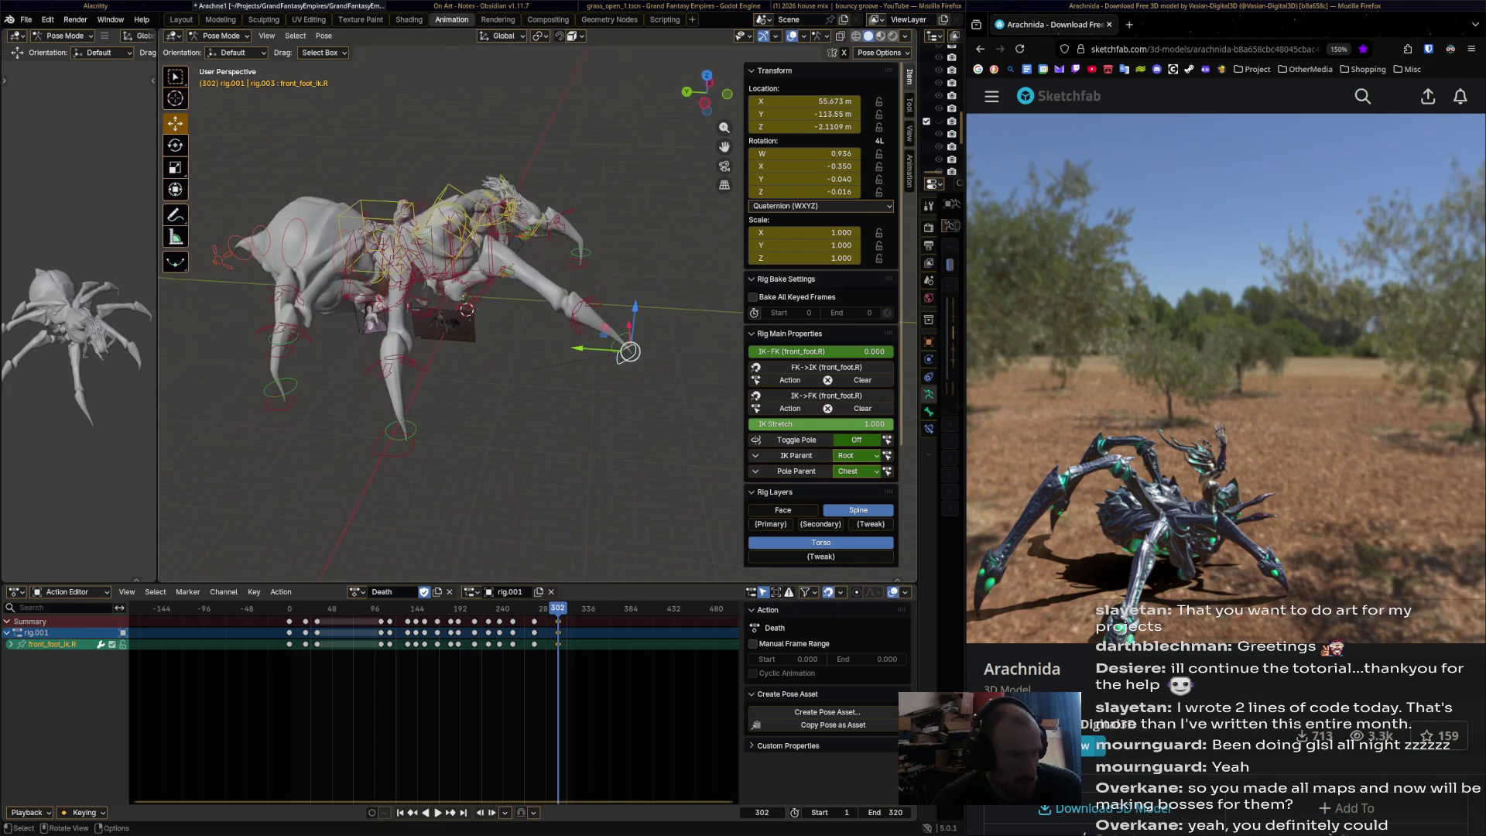
{"action": "left_click", "coordinate": [580, 263]}
{"action": "mouse_move", "coordinate": [580, 263]}
{"action": "left_mouse_down"}
{"action": "mouse_move", "coordinate": [607, 238]}
{"action": "mouse_move", "coordinate": [611, 255]}
{"action": "left_mouse_up"}
{"action": "key", "text": "r"}
{"action": "left_click", "coordinate": [615, 269]}
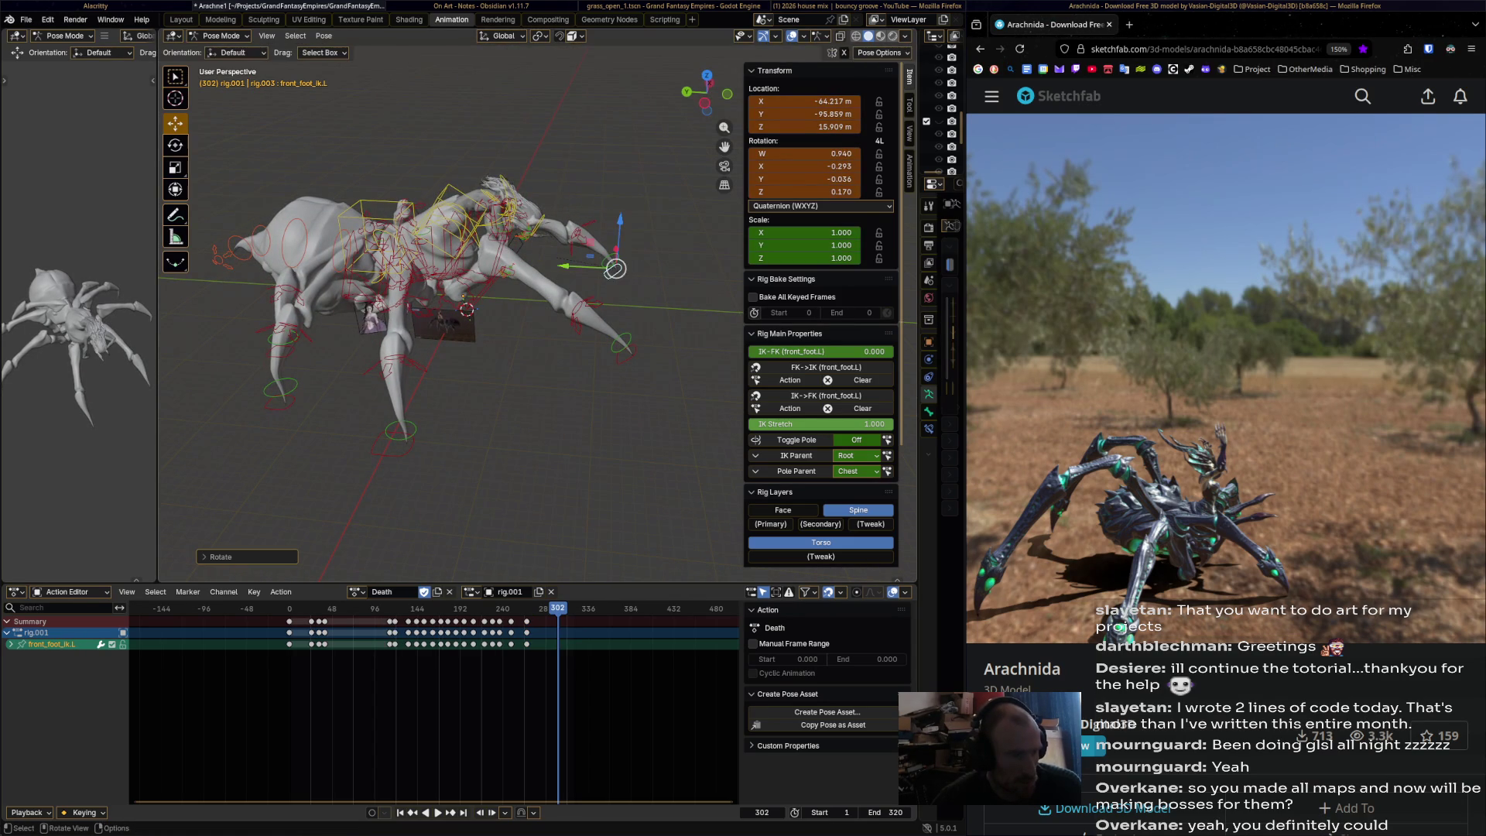
{"action": "key", "text": "i"}
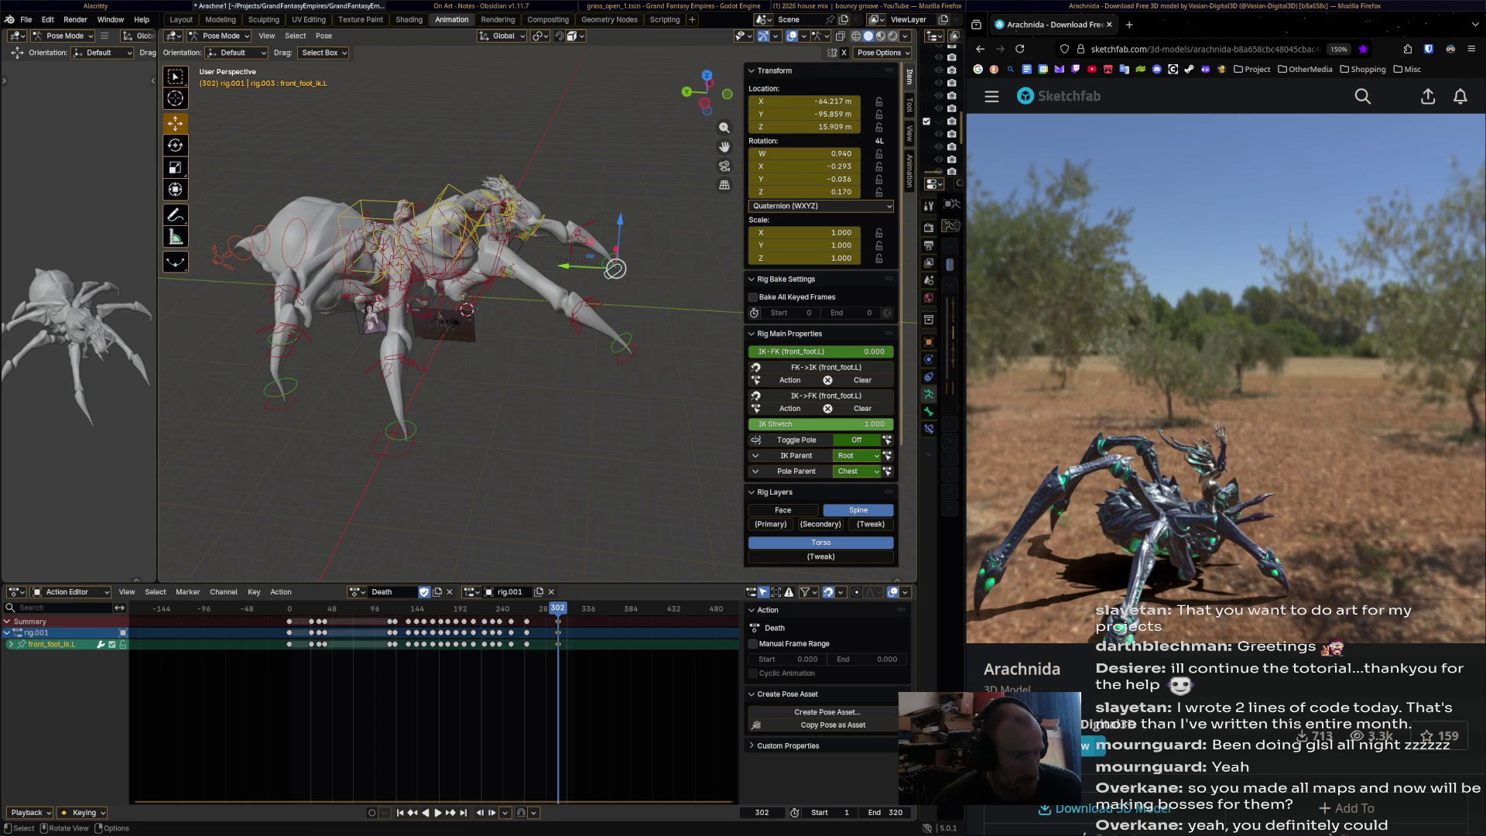
- Select the remaining left and right foot bones and play the animation in reverse
{"action": "left_click", "coordinate": [401, 443]}
{"action": "left_click_drag", "start_coordinate": [557, 608], "coordinate": [345, 608]}
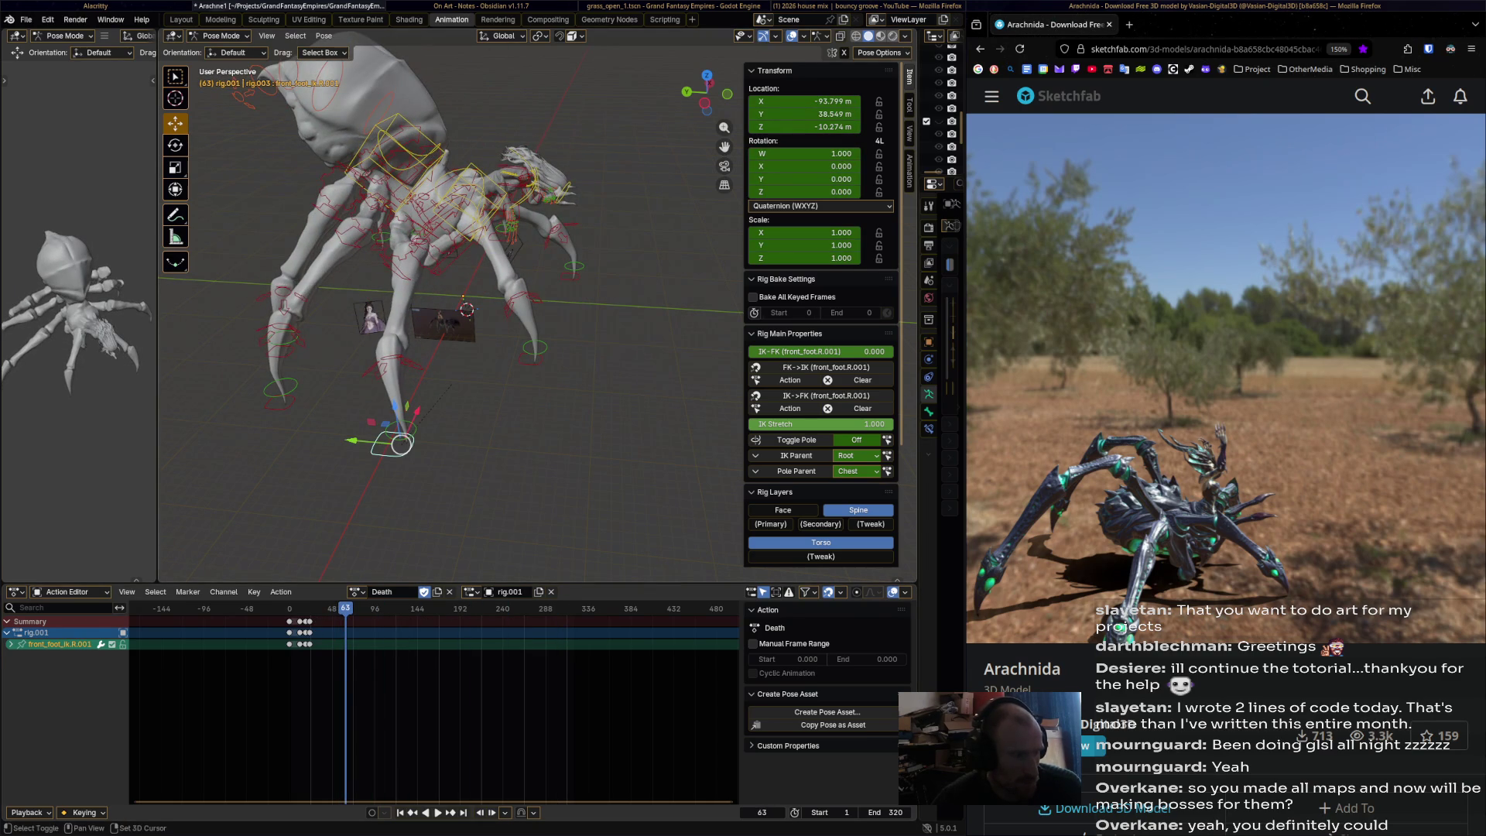
{"action": "left_click", "coordinate": [535, 347], "text": "shift"}
{"action": "left_click", "coordinate": [280, 386], "text": "shift"}
{"action": "middle_click_drag", "start_coordinate": [280, 387], "coordinate": [434, 348]}
{"action": "left_click", "coordinate": [490, 360], "text": "shift"}
{"action": "left_click", "coordinate": [527, 310], "text": "shift"}
{"action": "left_click", "coordinate": [557, 323], "text": "shift"}
{"action": "key", "text": "ctrl+shift+space"}
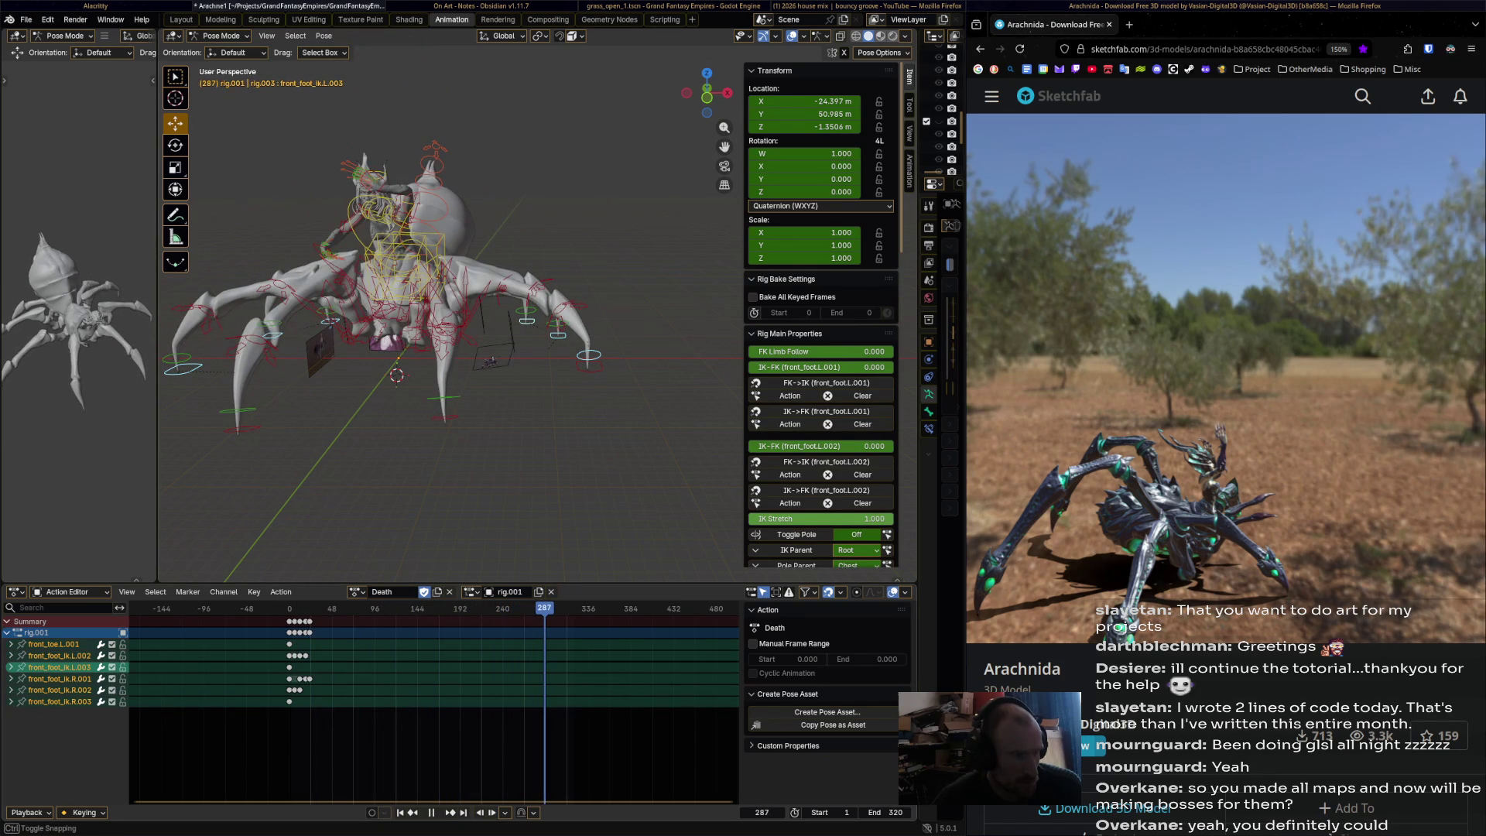
- Insert keyframes on all channels of the selected foot bones at frame 287
{"action": "key", "text": "space"}
{"action": "key", "text": "i"}
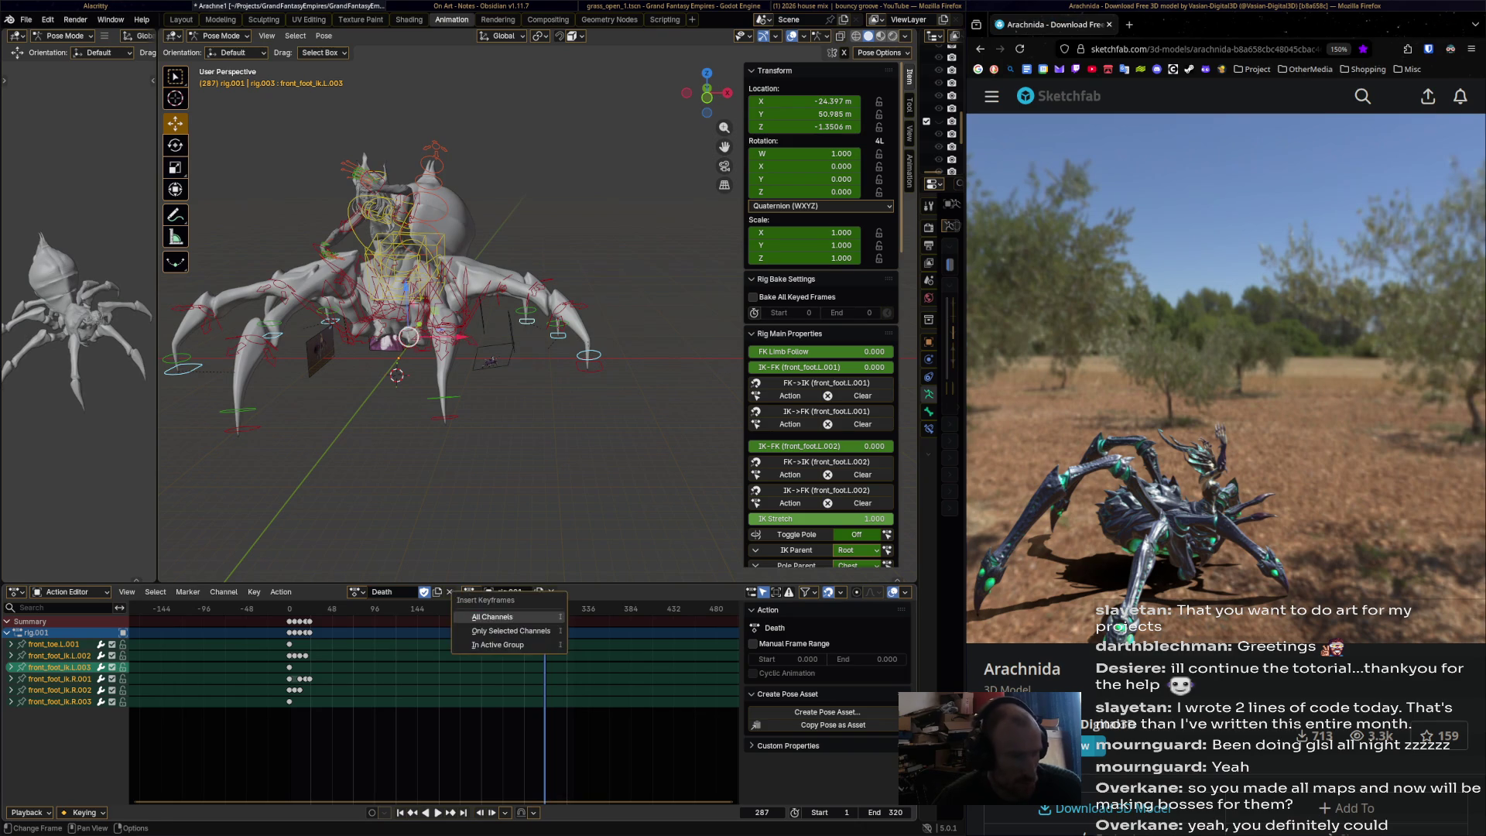
{"action": "left_click", "coordinate": [511, 619]}
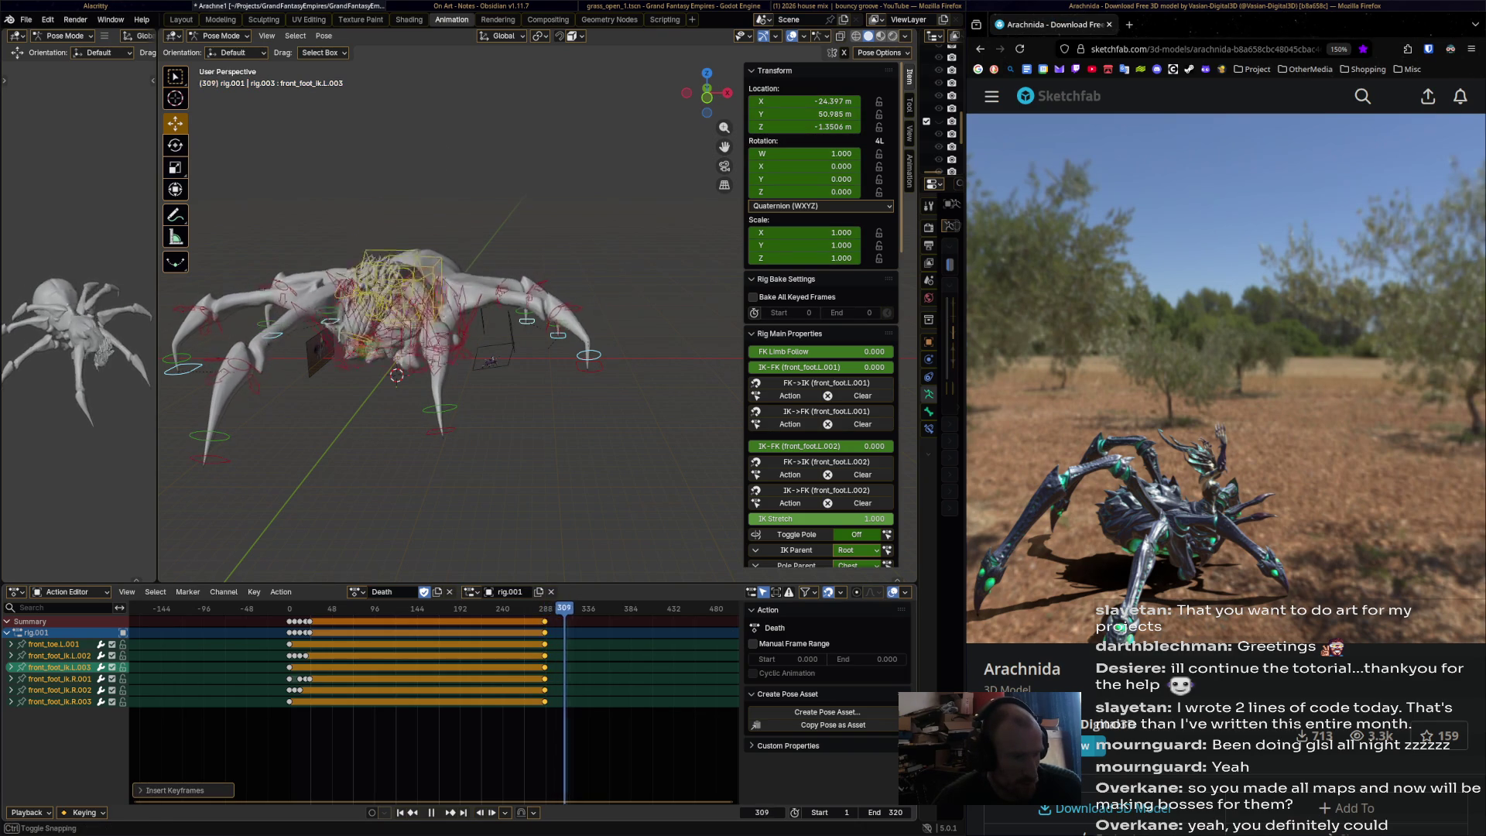
{"action": "key", "text": "space"}
{"action": "key", "text": "Down"}
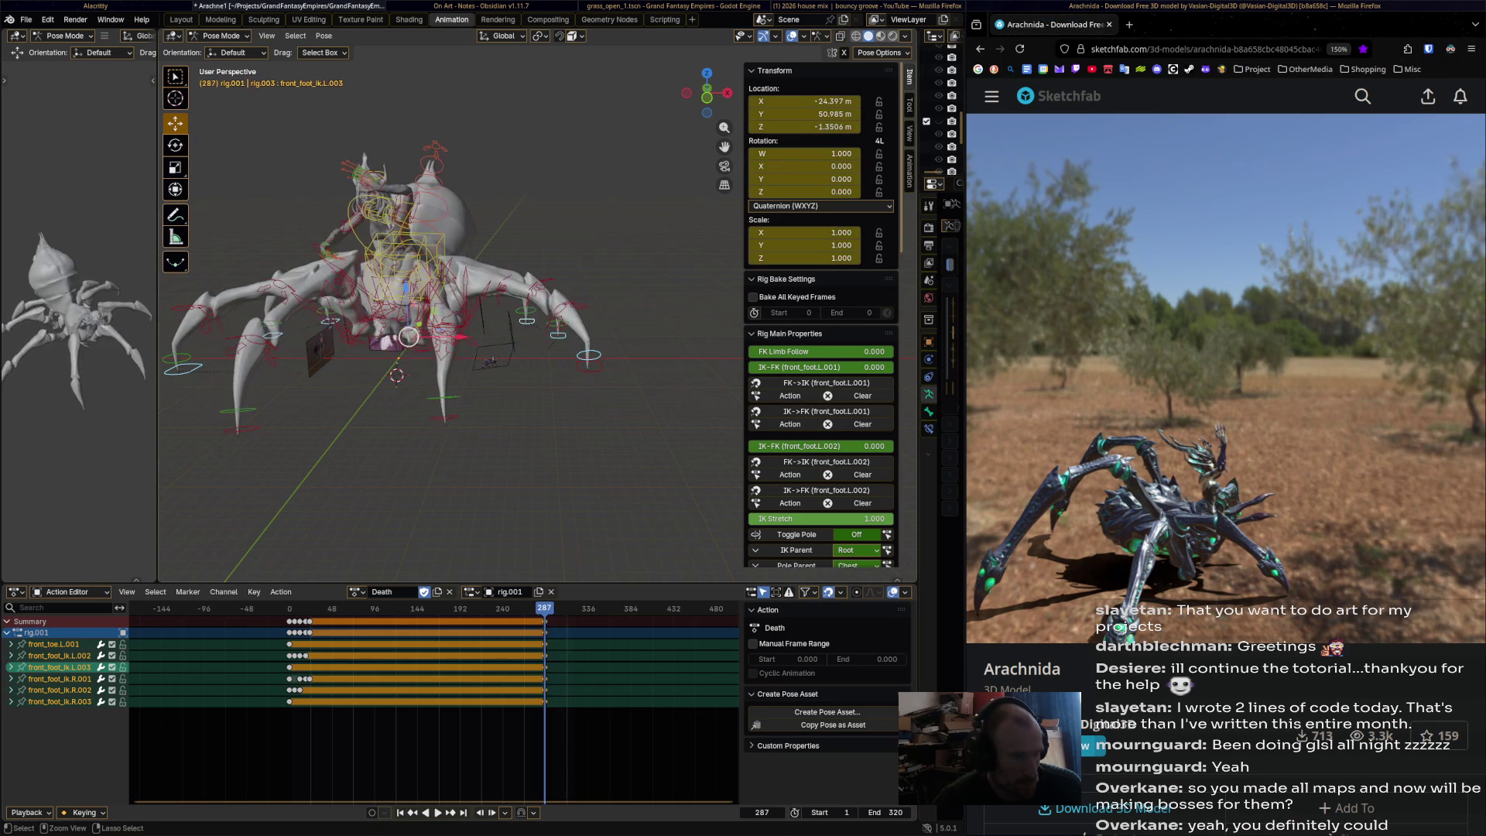
- Key front_foot_ik.L.001 at 287, then slide it outward along X at frame 320
{"action": "left_click", "coordinate": [588, 358]}
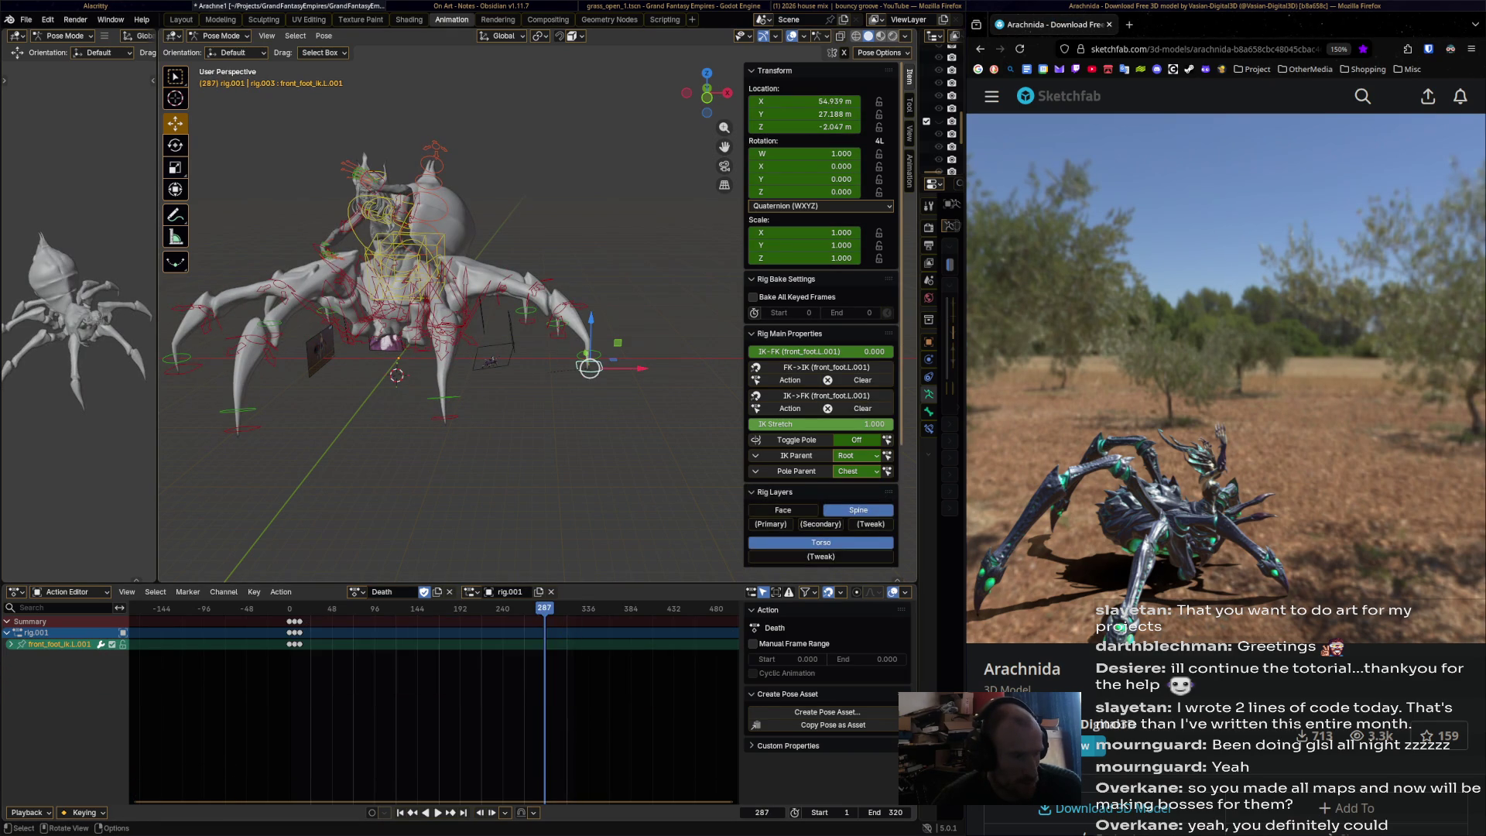
{"action": "key", "text": "i"}
{"action": "key", "text": "space"}
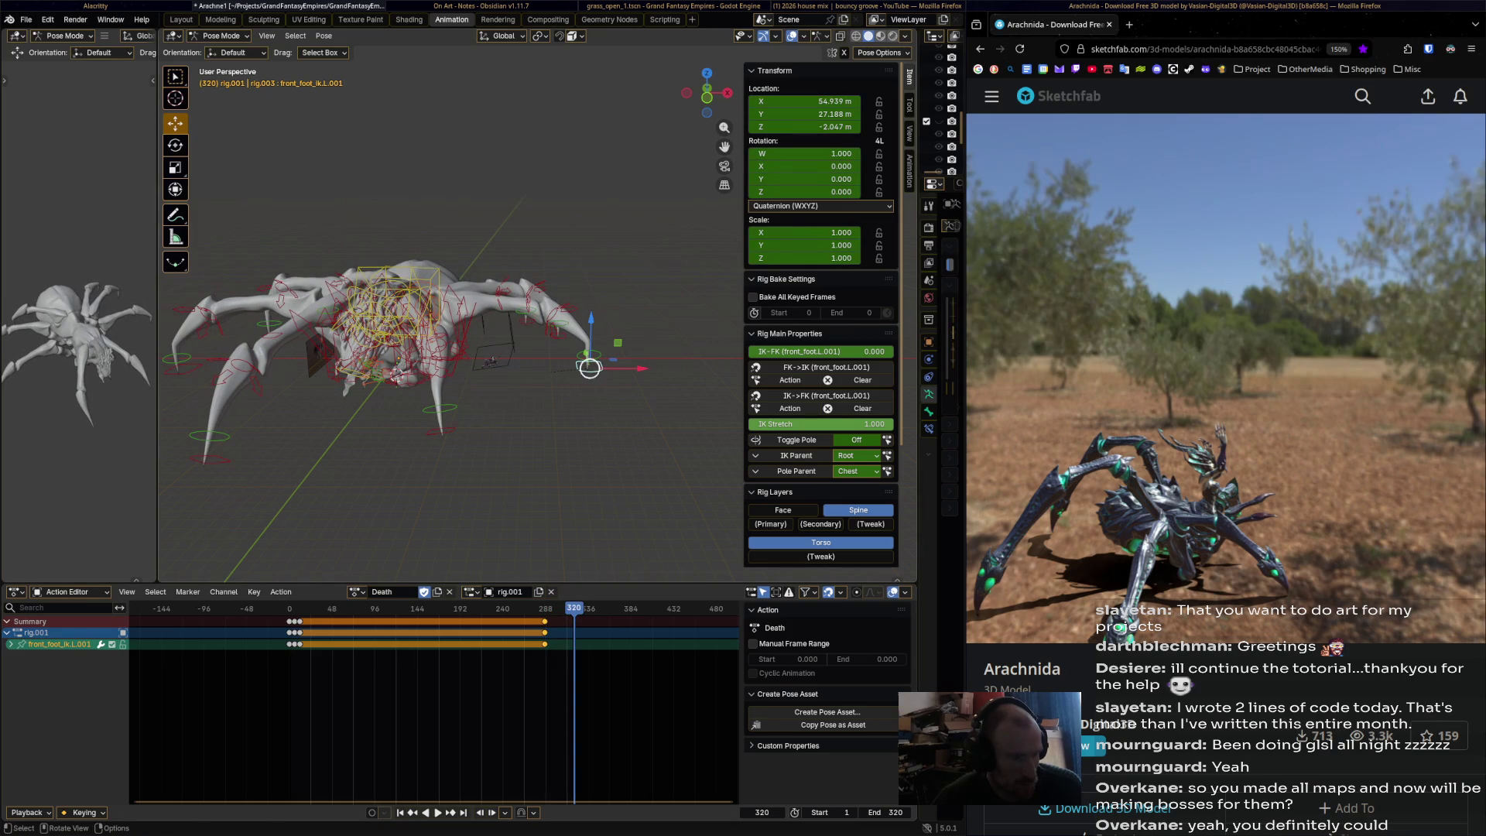
{"action": "key", "text": "g"}
{"action": "key", "text": "x"}
{"action": "left_click", "coordinate": [681, 364]}
{"action": "middle_click_drag", "start_coordinate": [681, 364], "coordinate": [679, 318]}
- Rotate and move the current foot bone, then key it at frame 320
{"action": "key", "text": "r"}
{"action": "left_click", "coordinate": [680, 319]}
{"action": "key", "text": "g"}
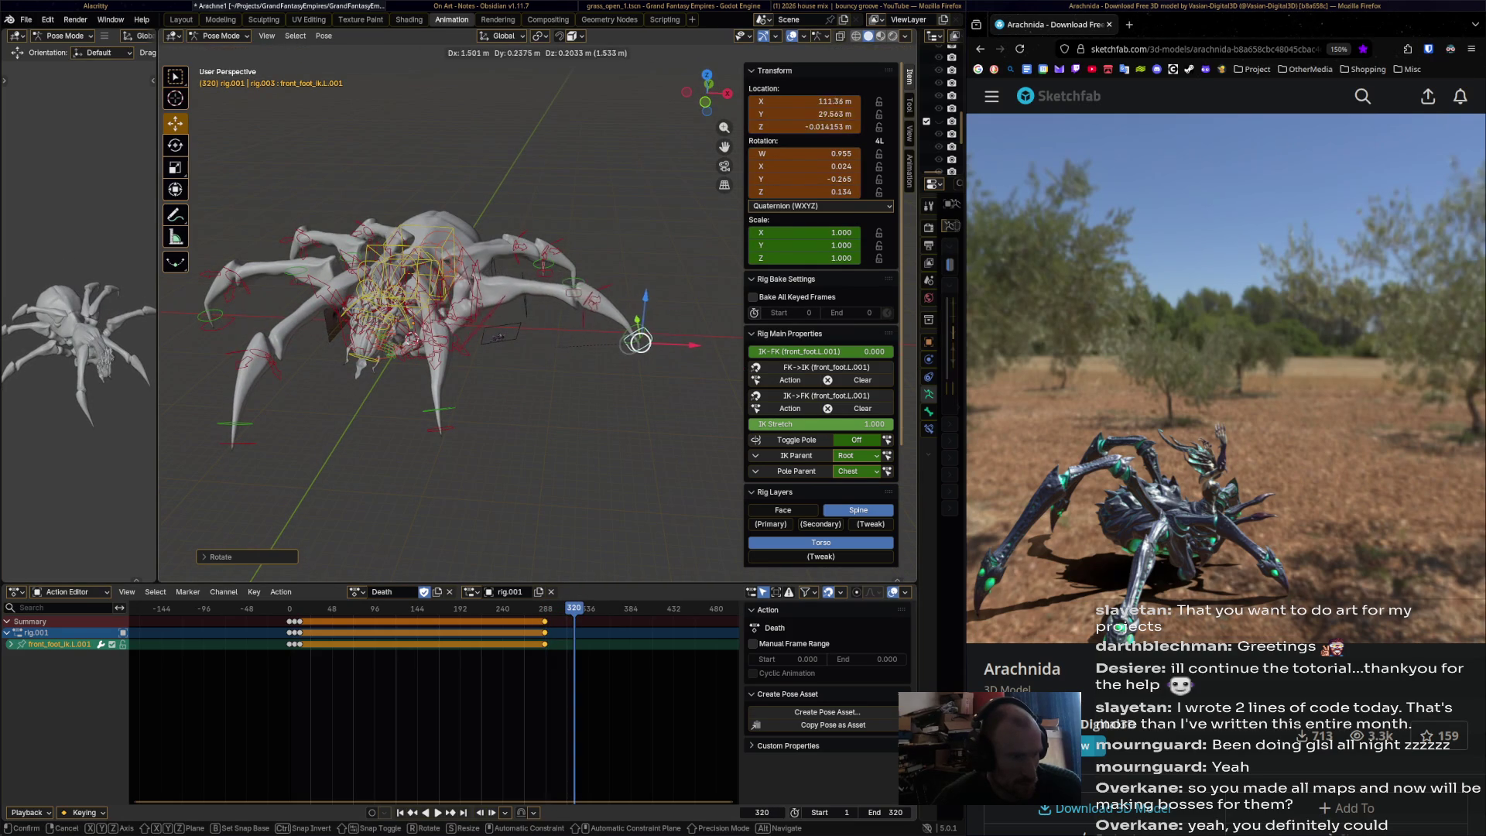
{"action": "left_click", "coordinate": [677, 320]}
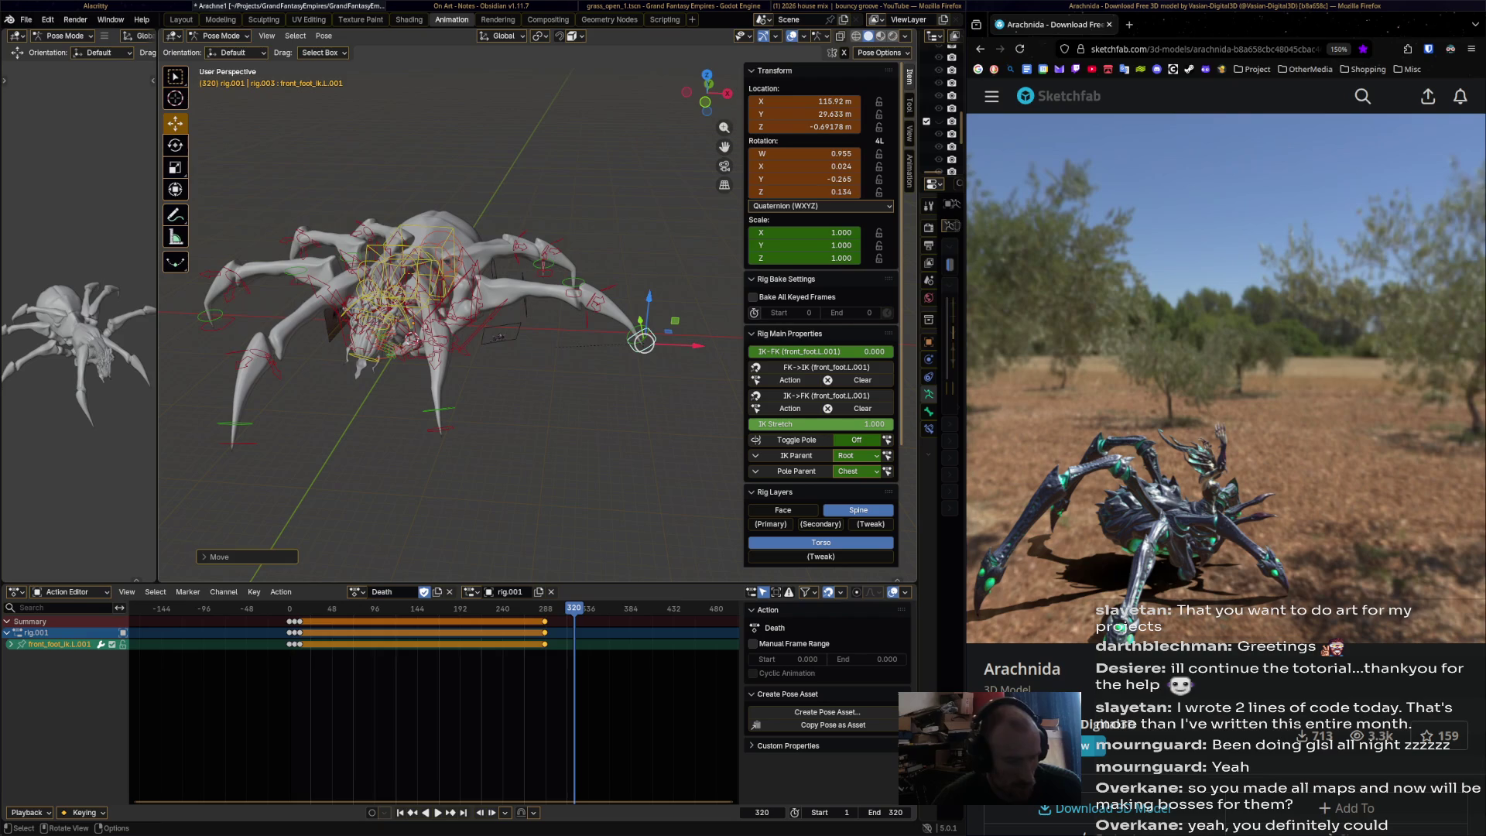
{"action": "key", "text": "i"}
{"action": "middle_click_drag", "start_coordinate": [677, 320], "coordinate": [588, 325]}
- Rotate and move front_foot_ik.L.002 into the collapsed pose and key it at 320
{"action": "left_click", "coordinate": [558, 340]}
{"action": "left_click", "coordinate": [559, 346]}
{"action": "key", "text": "r"}
{"action": "left_click", "coordinate": [621, 320]}
{"action": "key", "text": "g"}
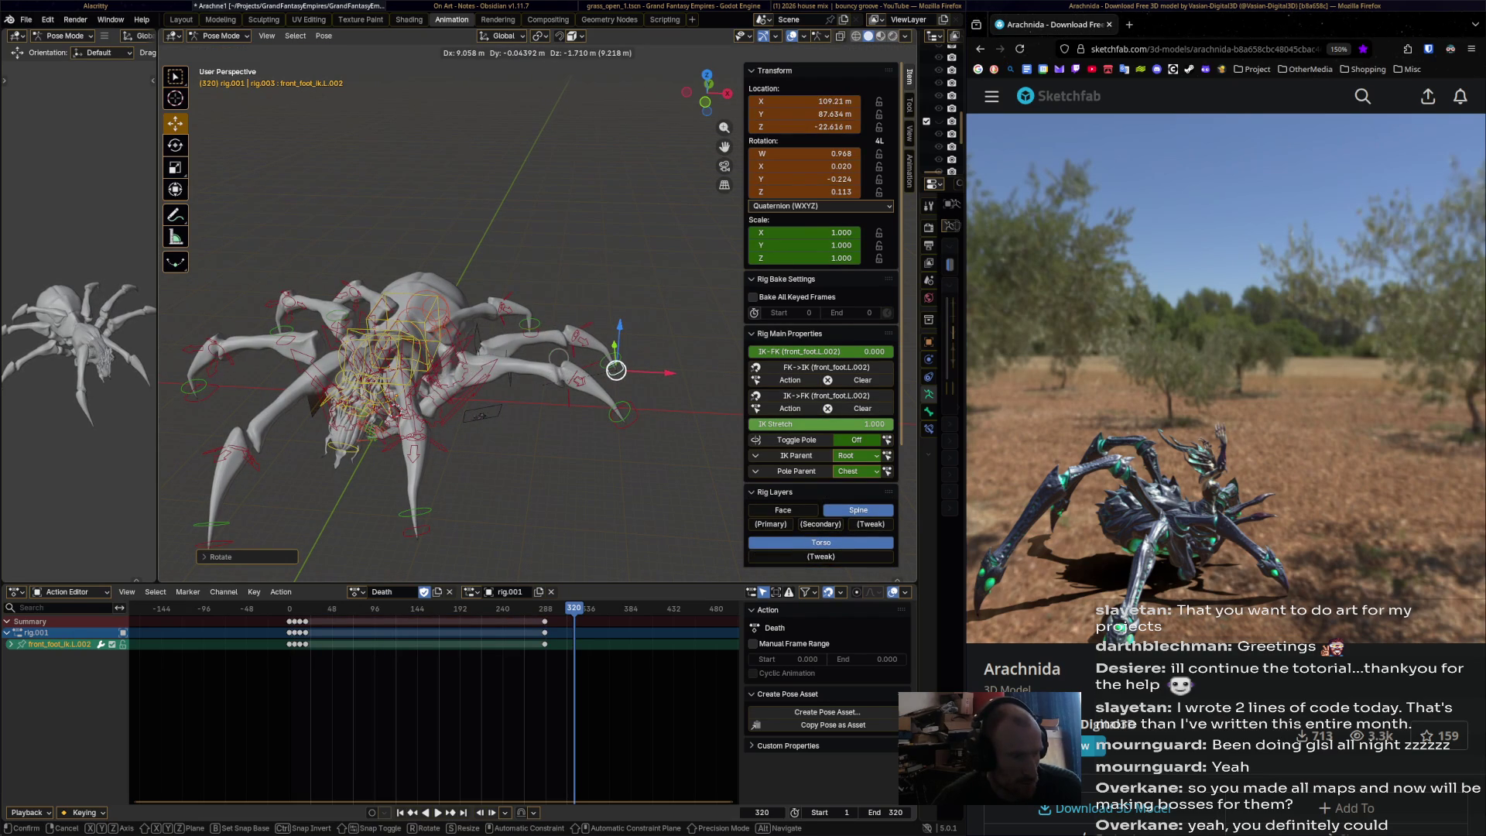
{"action": "left_click", "coordinate": [616, 370]}
{"action": "key", "text": "i"}
- Reposition front_foot_ik.L.003 into the collapsed pose and key it at 320
{"action": "left_click", "coordinate": [530, 324]}
{"action": "middle_click_drag", "start_coordinate": [531, 323], "coordinate": [464, 333]}
{"action": "key", "text": "g"}
{"action": "left_click", "coordinate": [666, 368]}
{"action": "key", "text": "r"}
{"action": "left_click", "coordinate": [681, 370]}
{"action": "key", "text": "ctrl+z"}
{"action": "key", "text": "g"}
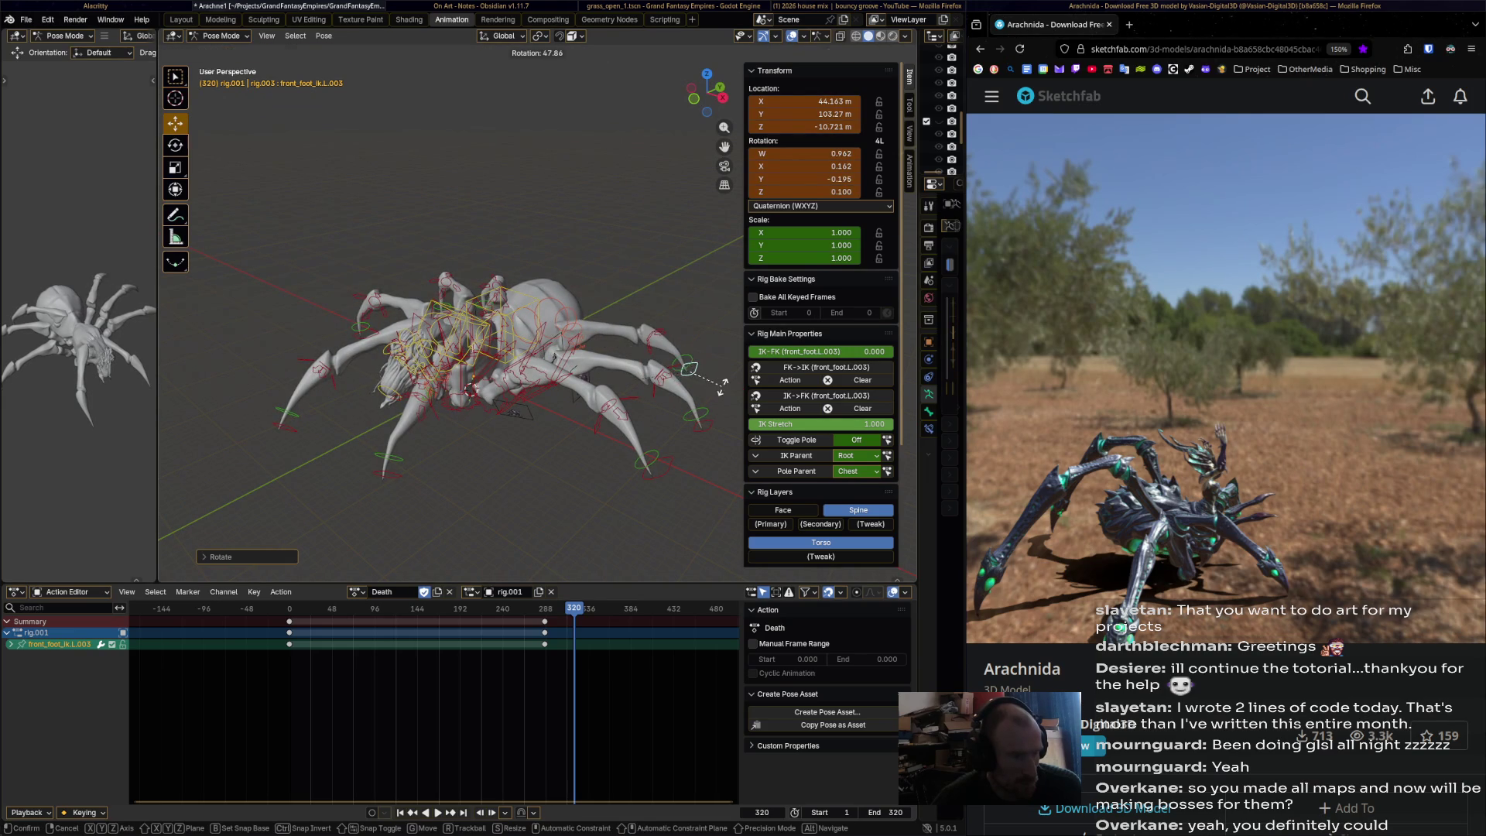
{"action": "left_click", "coordinate": [707, 375]}
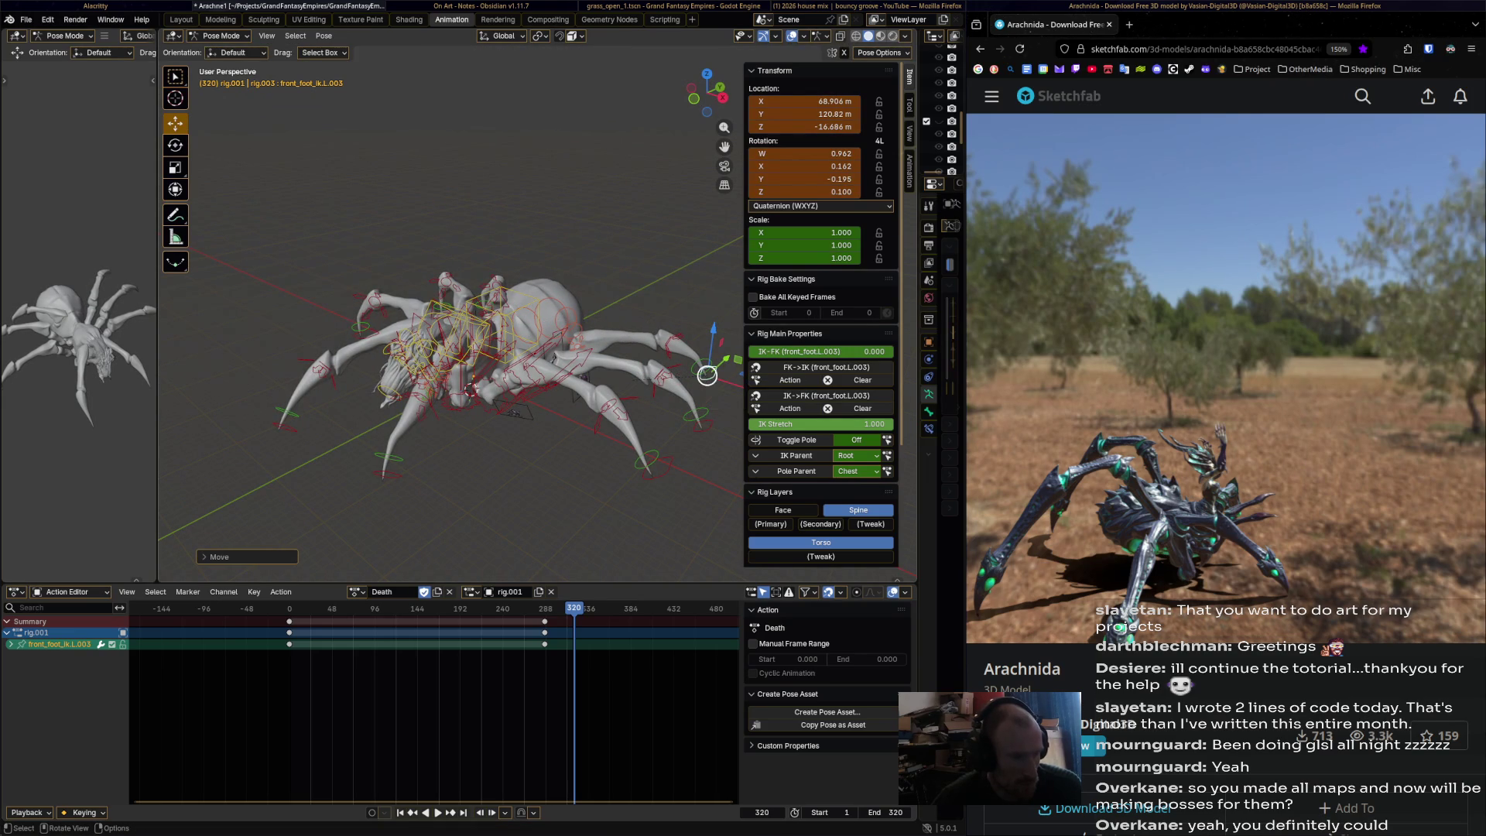
{"action": "key", "text": "i"}
- Move and rotate front_foot_ik.R.003, then key it at frame 320
{"action": "mouse_move", "coordinate": [706, 375]}
{"action": "middle_mouse_down"}
{"action": "mouse_move", "coordinate": [549, 310]}
{"action": "mouse_move", "coordinate": [511, 325]}
{"action": "middle_mouse_up"}
{"action": "left_click", "coordinate": [416, 321]}
{"action": "key", "text": "g"}
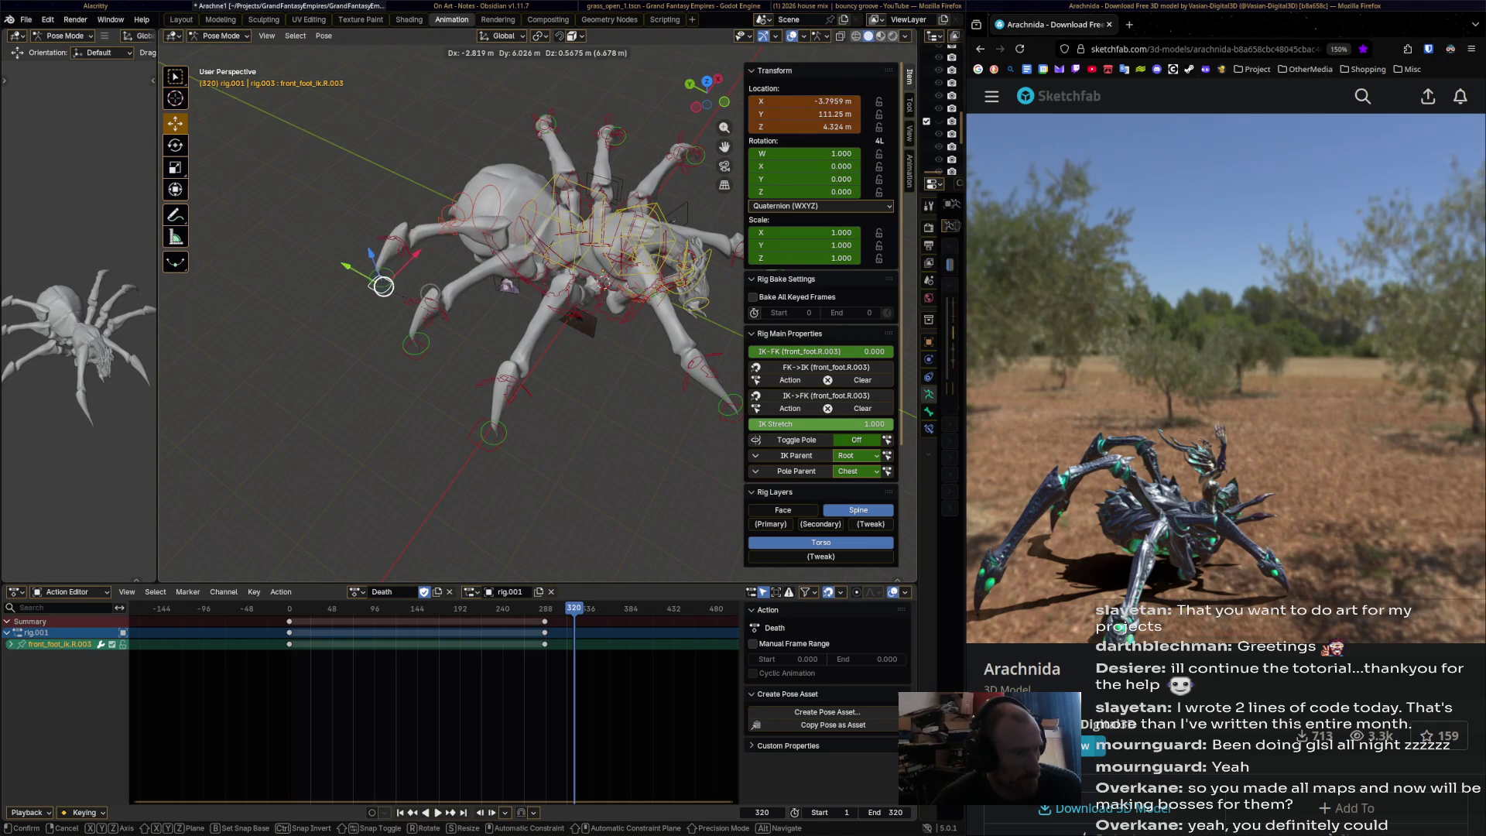
{"action": "left_click", "coordinate": [366, 288]}
{"action": "key", "text": "r"}
{"action": "left_click", "coordinate": [388, 307]}
{"action": "left_click_drag", "start_coordinate": [362, 278], "coordinate": [346, 276]}
{"action": "key", "text": "i"}
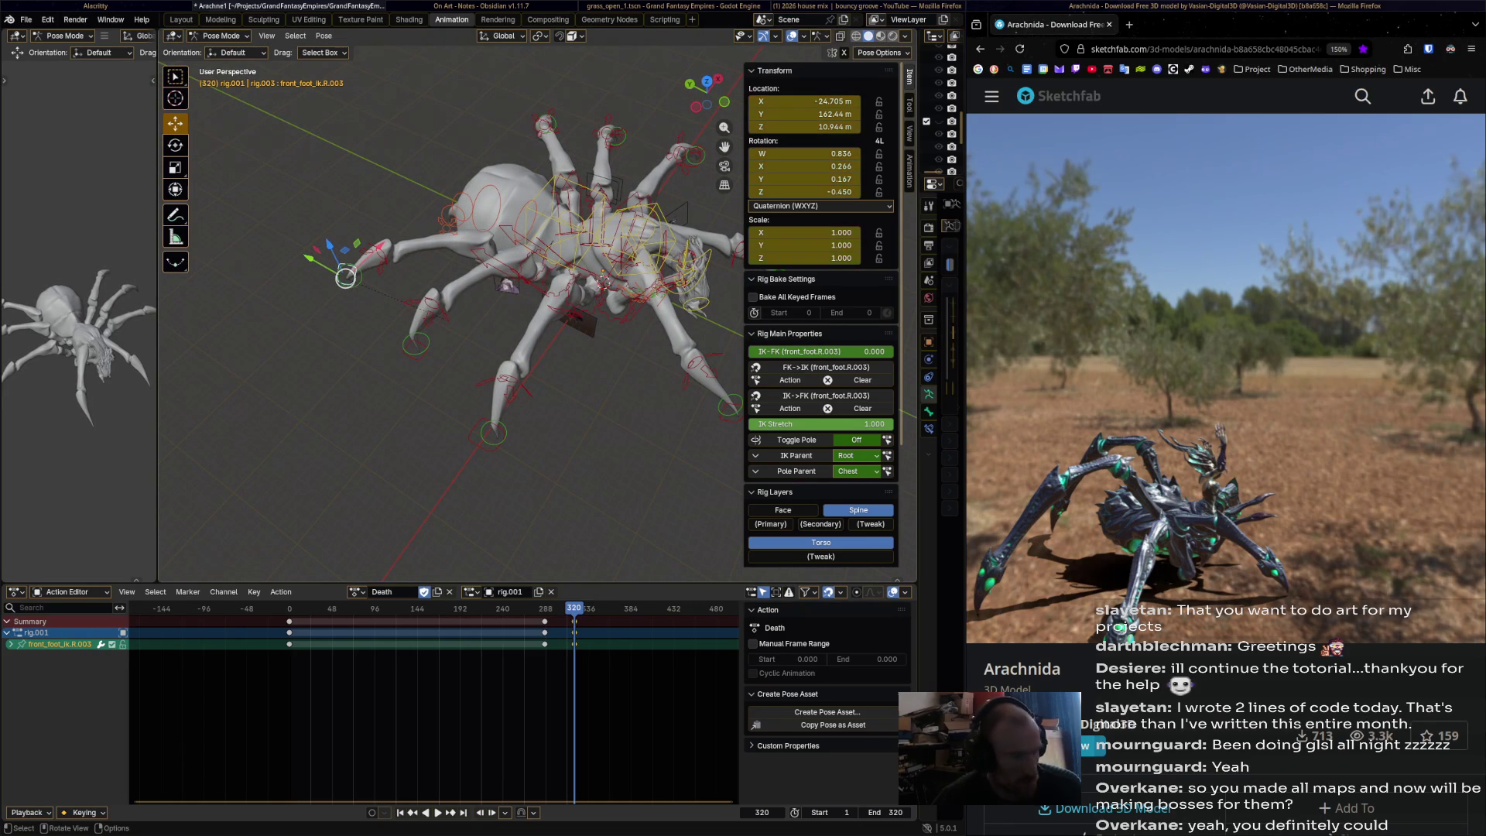
- Move and rotate front_foot_ik.R.002 into the collapsed pose and key it at 320
{"action": "middle_click_drag", "start_coordinate": [346, 277], "coordinate": [434, 332]}
{"action": "scroll", "coordinate": [434, 333], "scroll_direction": "up", "scroll_amount": 3}
{"action": "left_click", "coordinate": [489, 403]}
{"action": "key", "text": "r"}
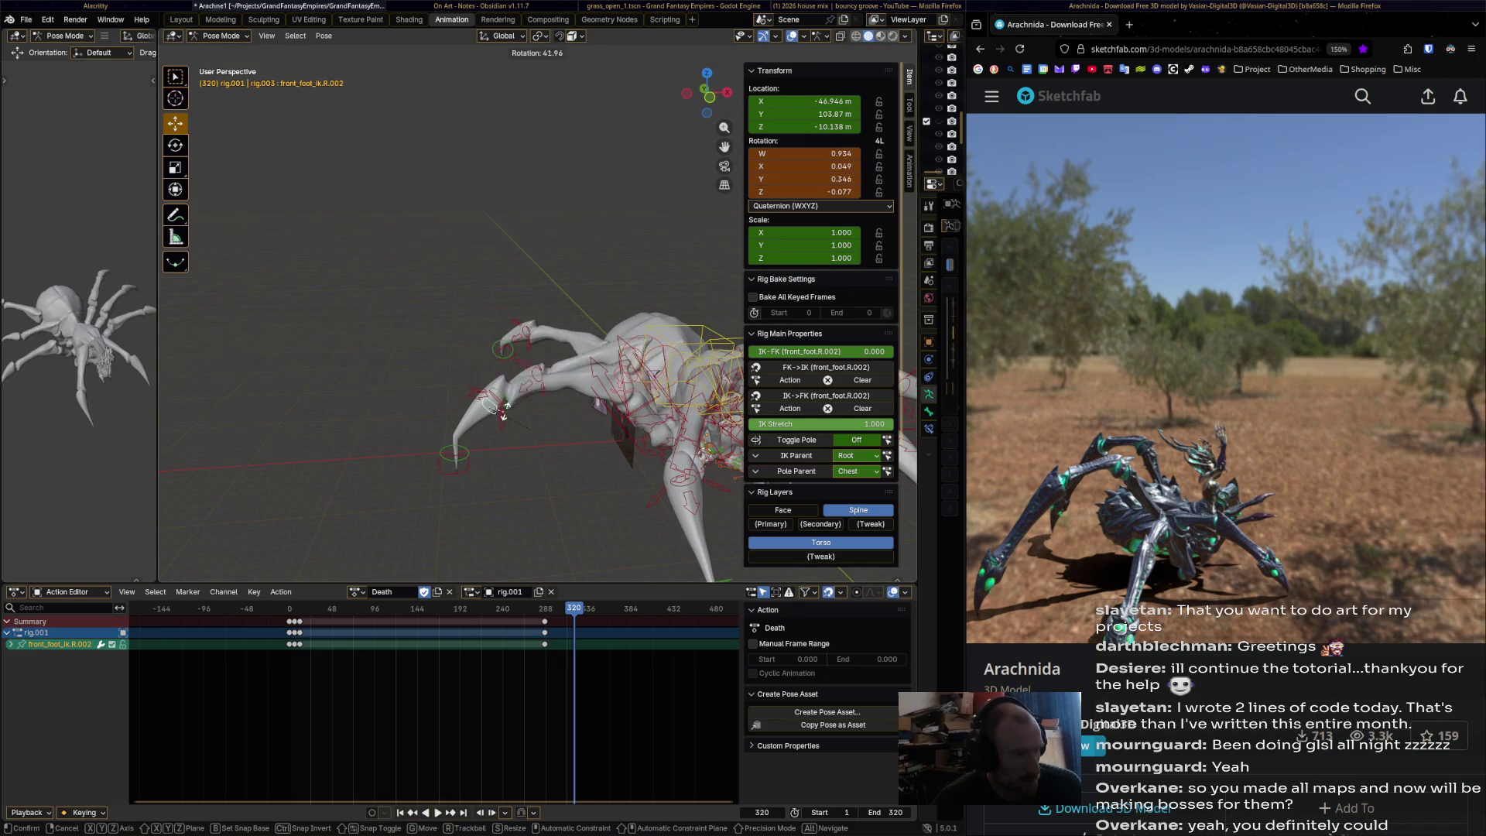
{"action": "key", "text": "g"}
{"action": "left_click", "coordinate": [463, 406]}
{"action": "key", "text": "r"}
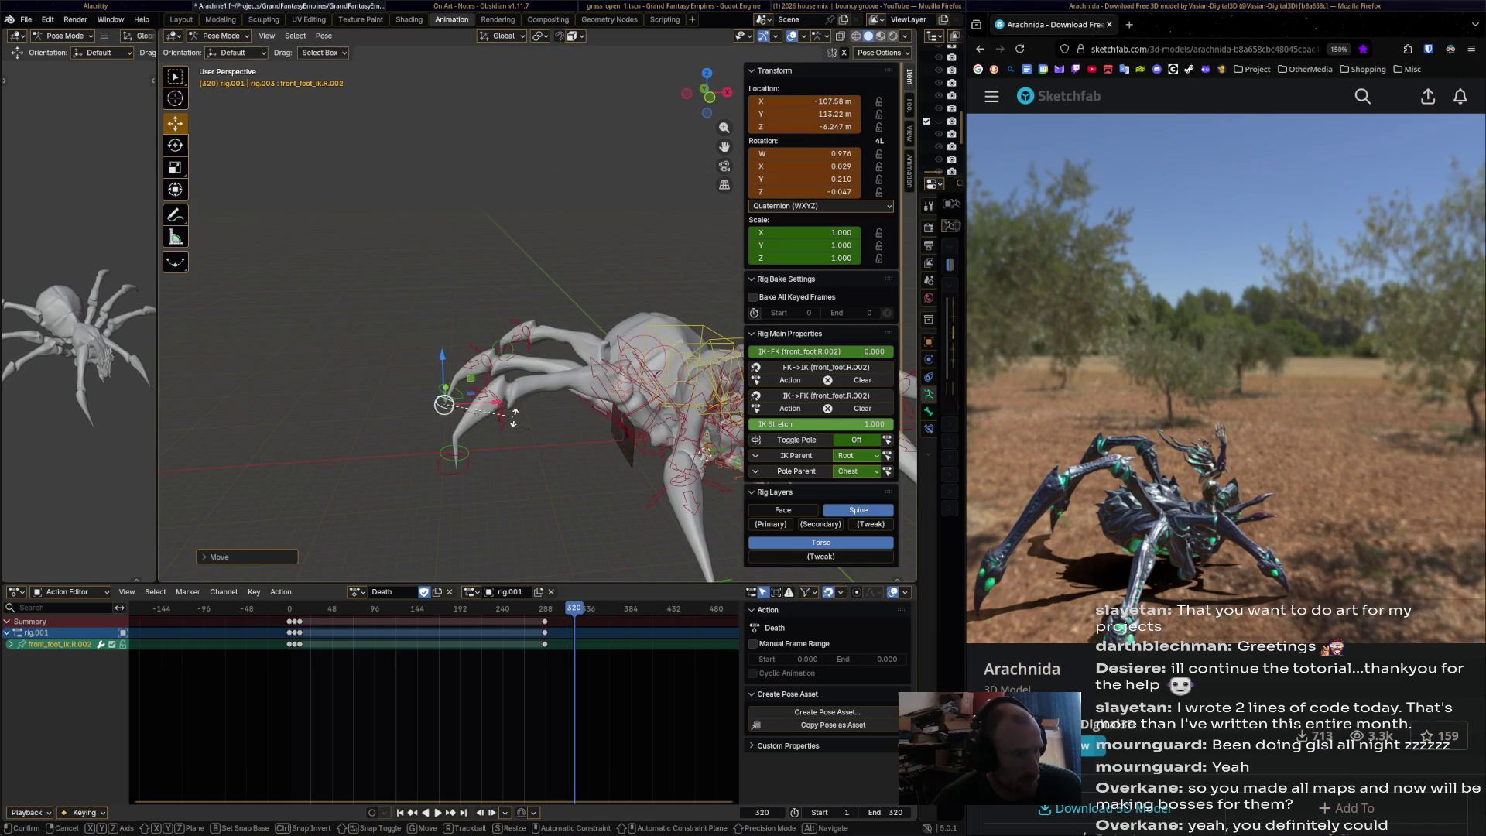
{"action": "left_click", "coordinate": [511, 426]}
{"action": "key", "text": "i"}
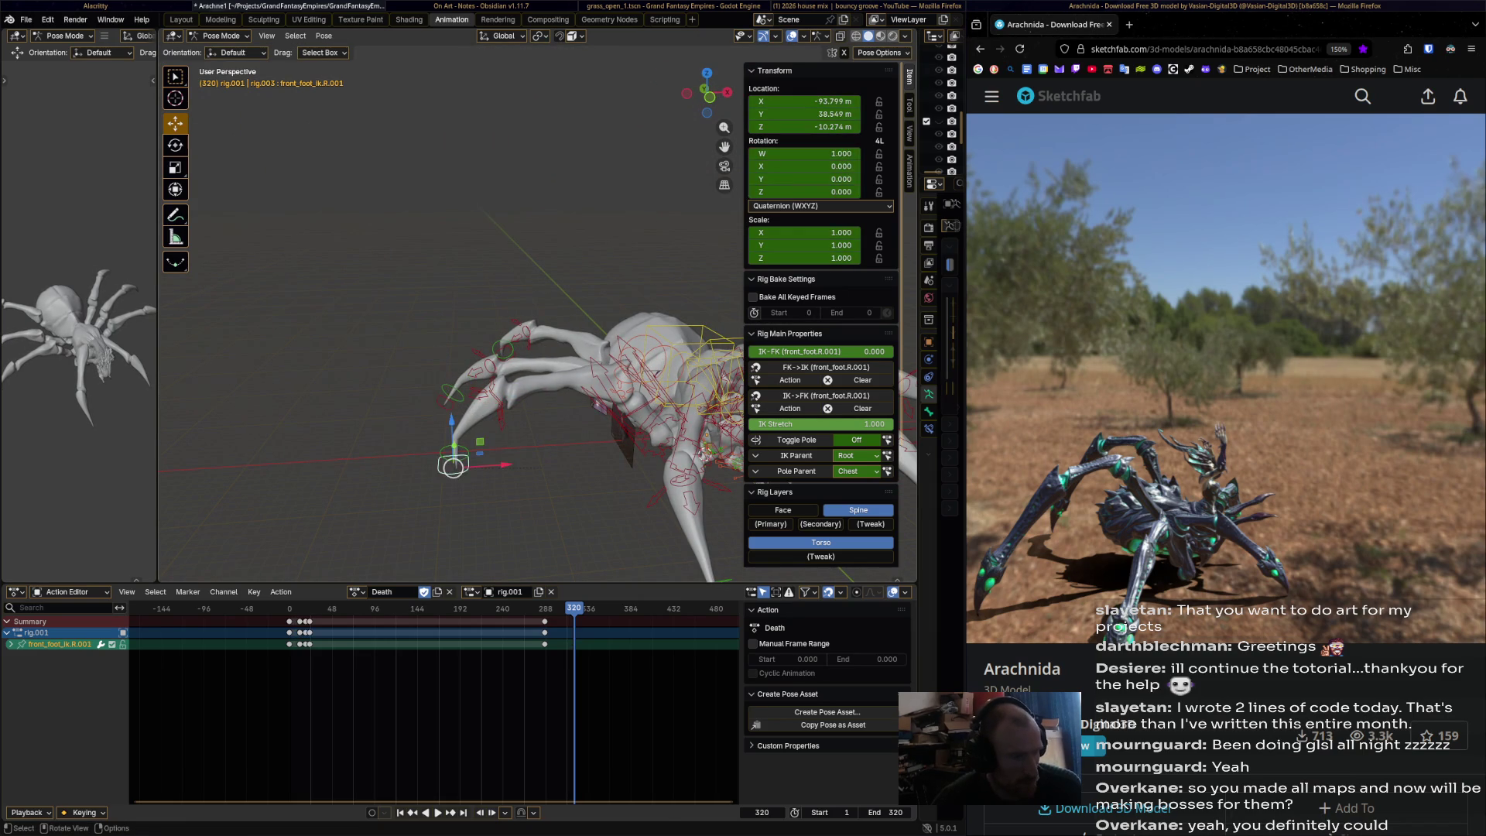
- Rotate and move front_foot_ik.R.001, then key it at frame 320
{"action": "key", "text": "r"}
{"action": "left_click", "coordinate": [490, 635]}
{"action": "key", "text": "g"}
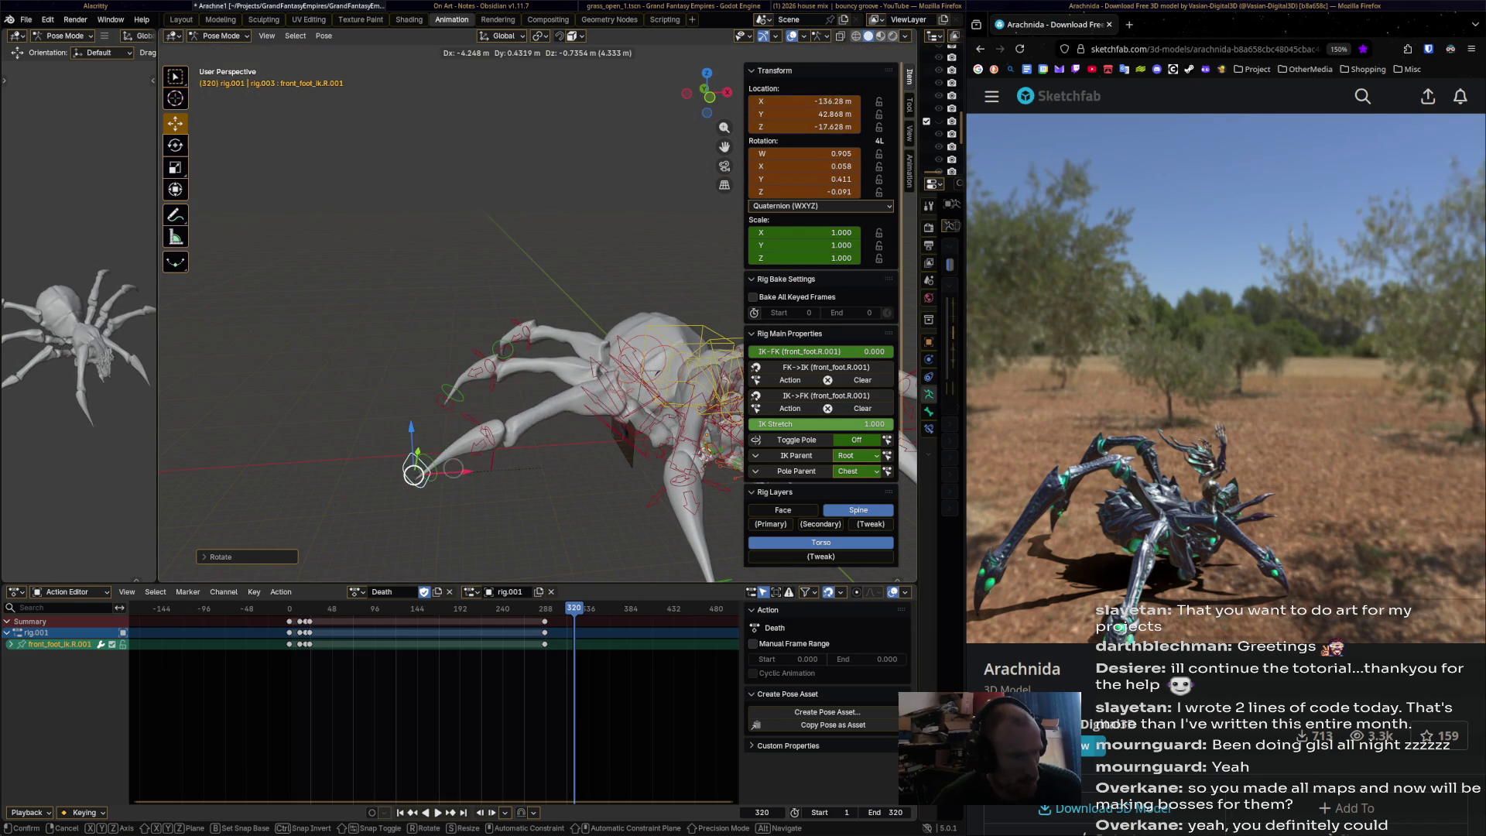
{"action": "left_click", "coordinate": [417, 468]}
{"action": "mouse_move", "coordinate": [417, 468]}
{"action": "middle_mouse_down"}
{"action": "mouse_move", "coordinate": [557, 476]}
{"action": "mouse_move", "coordinate": [650, 407]}
{"action": "mouse_move", "coordinate": [503, 407]}
{"action": "middle_mouse_up"}
{"action": "key", "text": "i"}
- Move front_foot_ik.R into place, key it at 320, and step back through the keyframes
{"action": "left_click", "coordinate": [654, 405]}
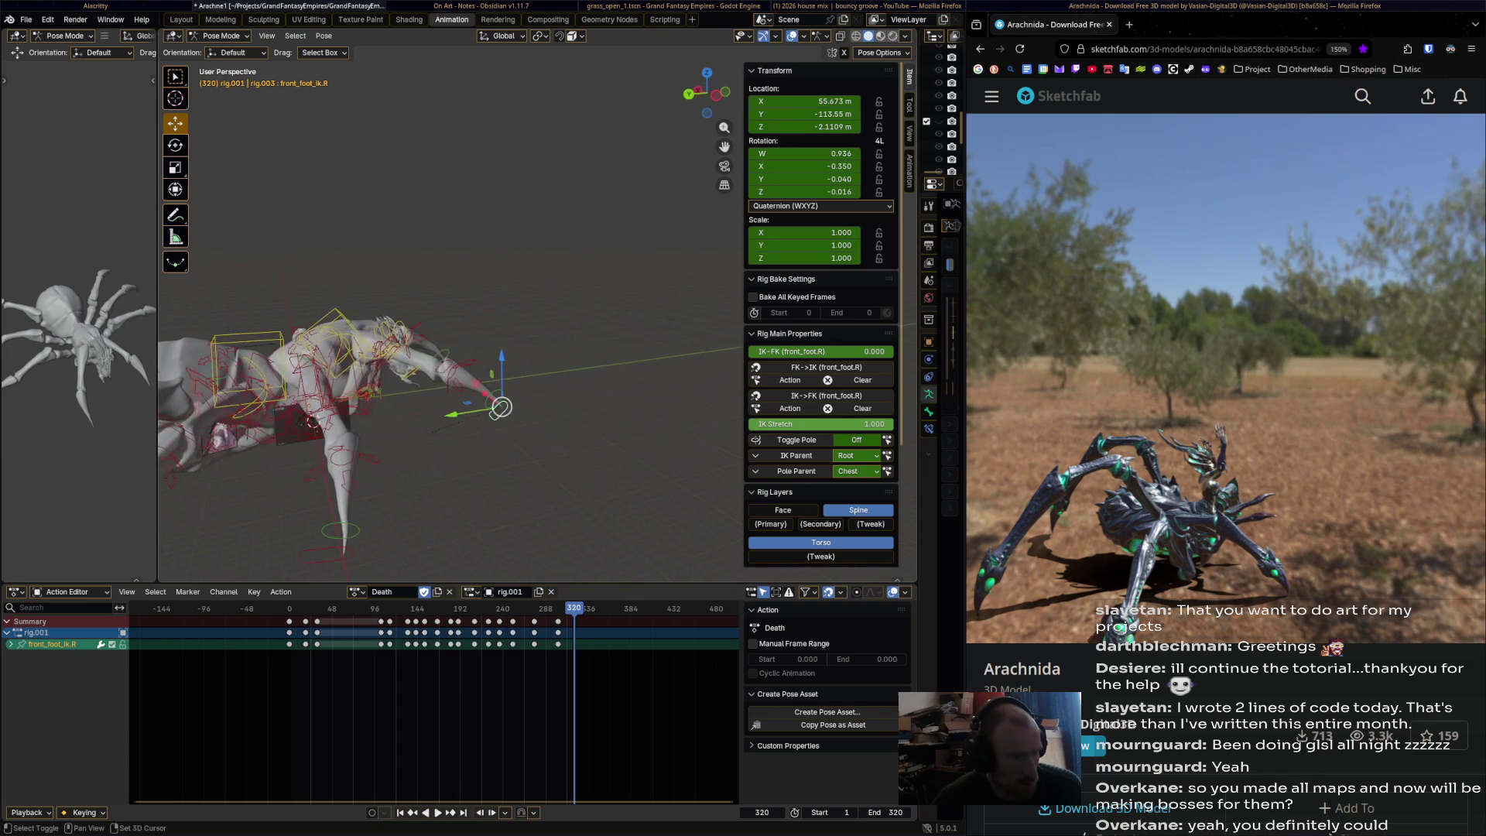
{"action": "key", "text": "g"}
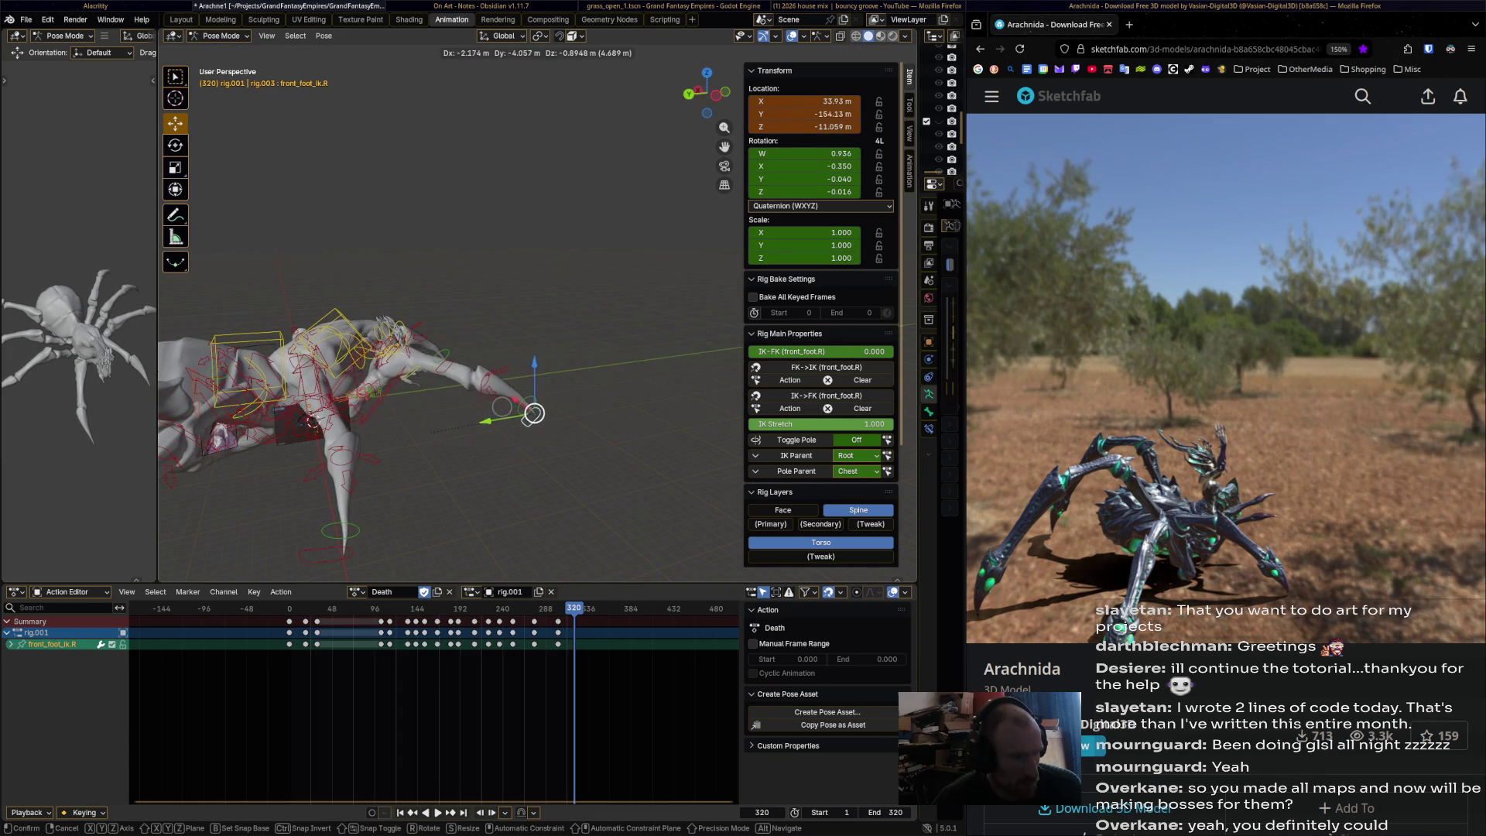
{"action": "left_click", "coordinate": [526, 410]}
{"action": "key", "text": "i"}
{"action": "mouse_move", "coordinate": [527, 411]}
{"action": "middle_mouse_down"}
{"action": "mouse_move", "coordinate": [566, 368]}
{"action": "mouse_move", "coordinate": [544, 387]}
{"action": "middle_mouse_up"}
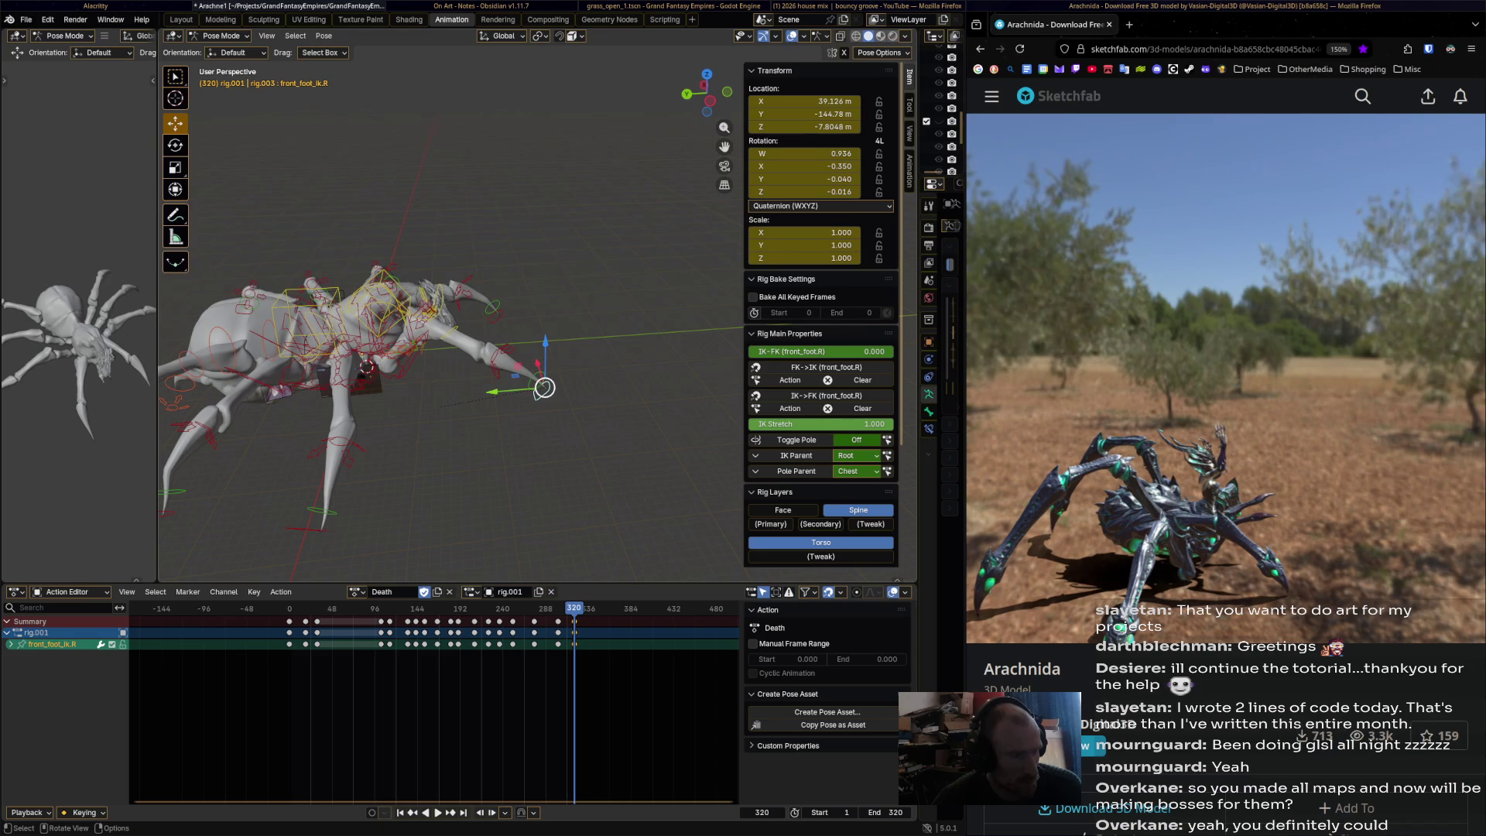
{"action": "key", "text": "Down"}
{"action": "key", "text": "Down"}
{"action": "key", "text": "Down"}
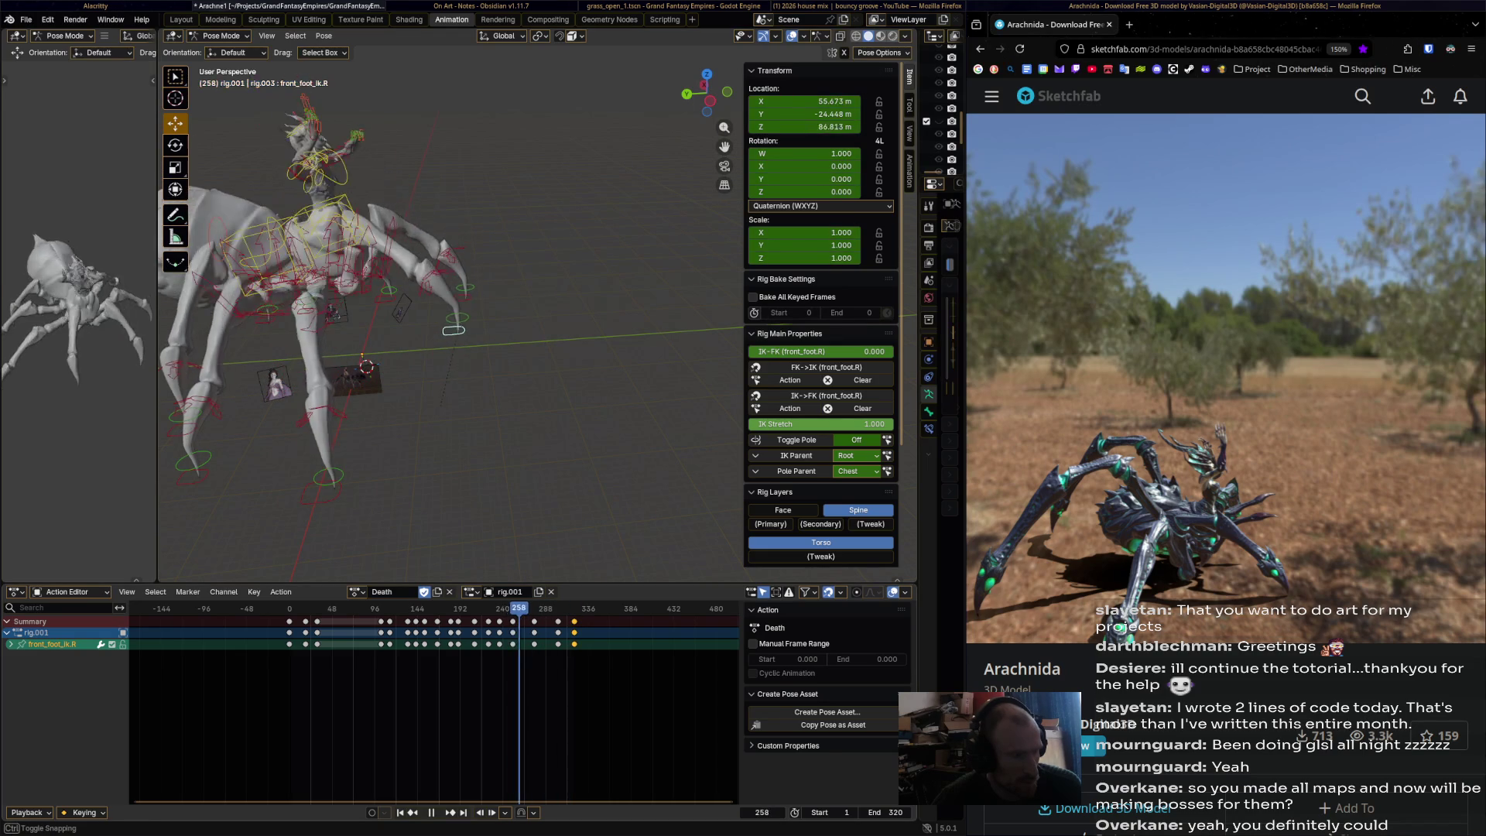
- Play the Death collapse, zooming in on the spider, and stop back at frame 183
{"action": "key", "text": "space"}
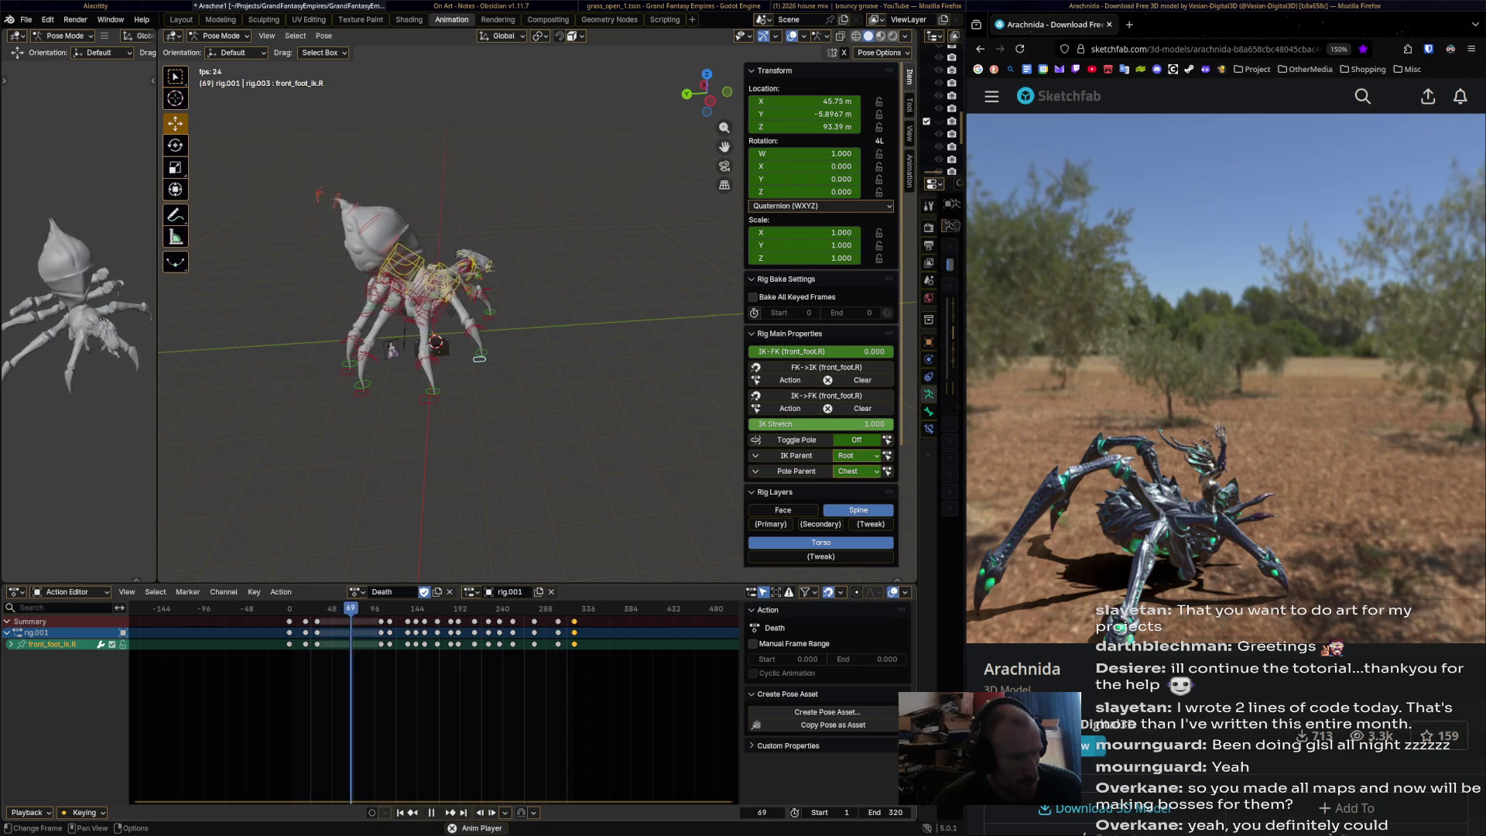
{"action": "mouse_move", "coordinate": [449, 387]}
{"action": "middle_mouse_down", "text": "ctrl"}
{"action": "mouse_move", "coordinate": [449, 294]}
{"action": "mouse_move", "coordinate": [449, 341]}
{"action": "middle_mouse_up", "text": "ctrl"}
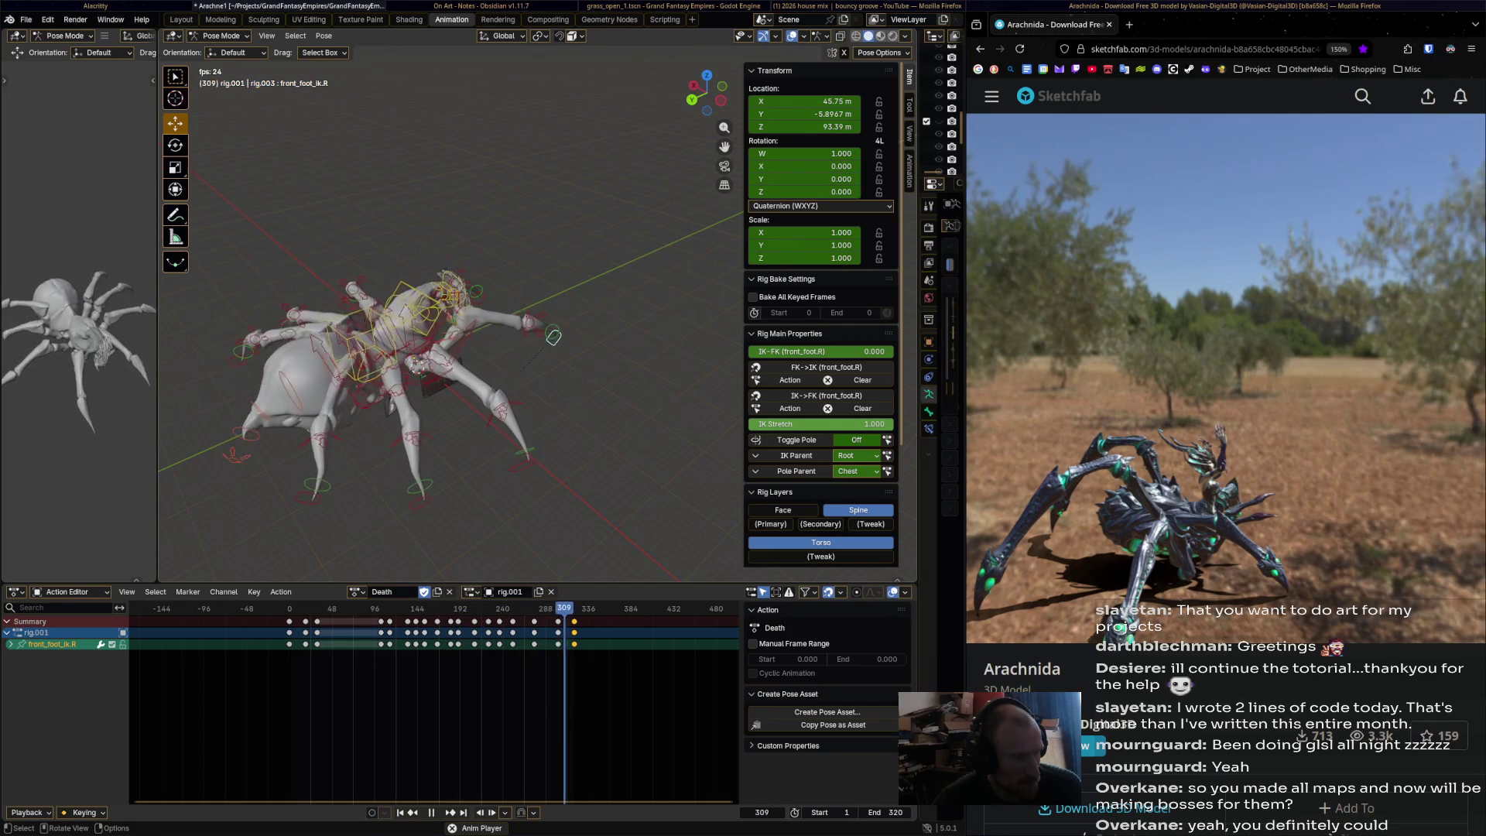
{"action": "key", "text": "space"}
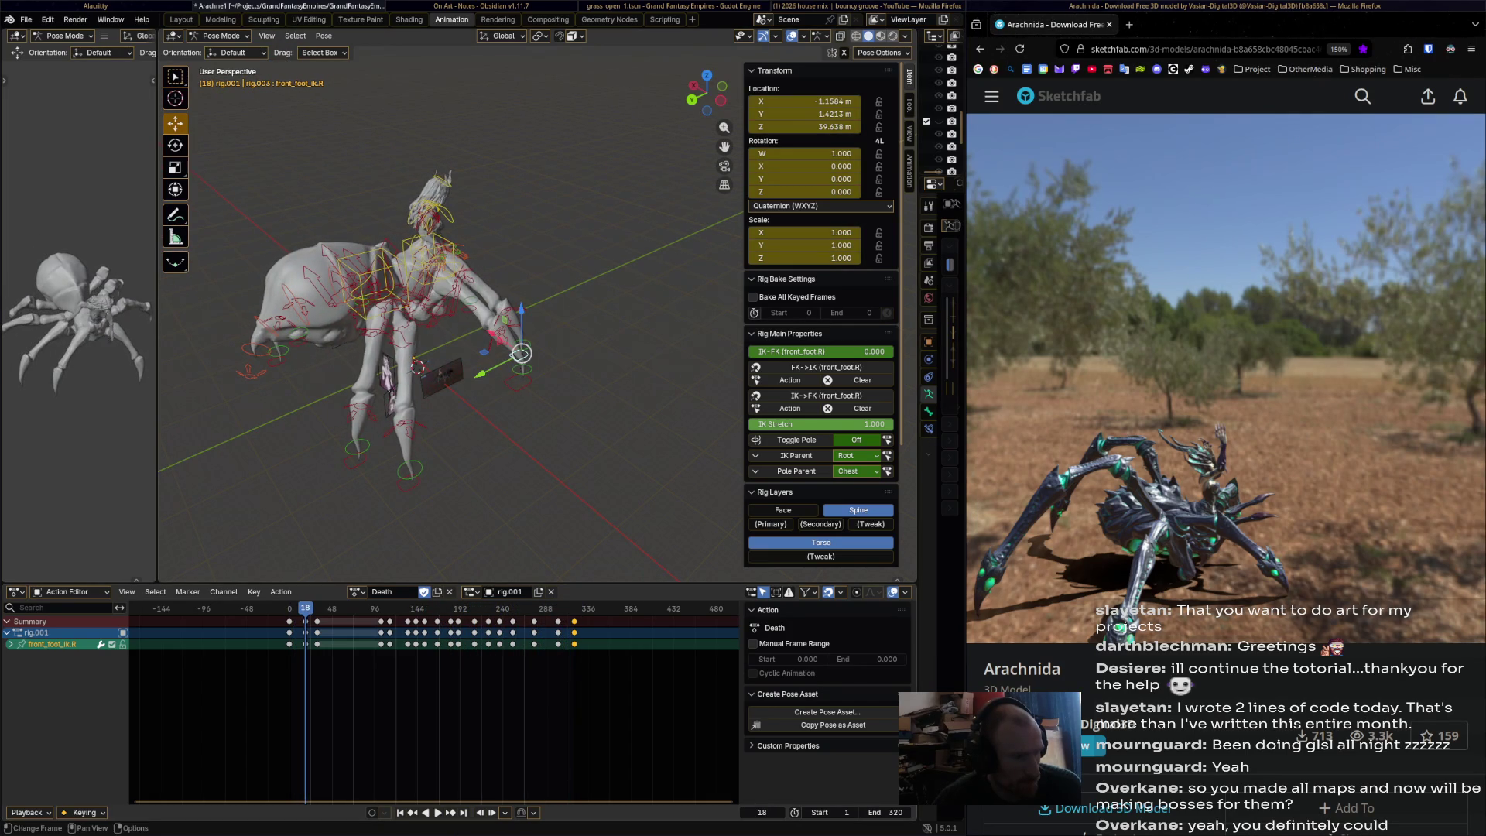
{"action": "key", "text": "shift+Left"}
{"action": "key", "text": "space"}
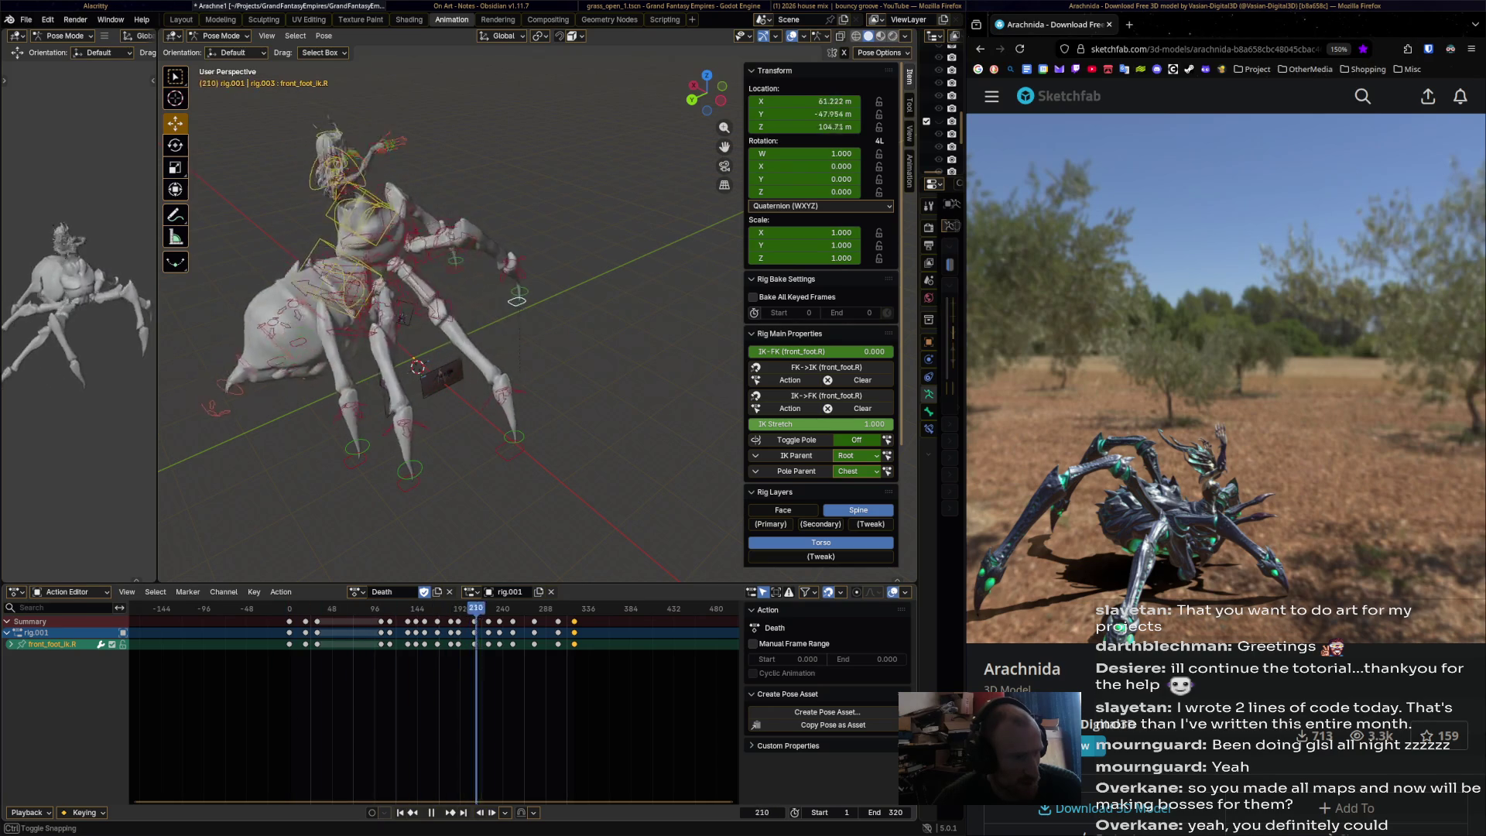
{"action": "key", "text": "Escape"}
{"action": "scroll", "coordinate": [433, 697], "scroll_direction": "up", "scroll_amount": 8}
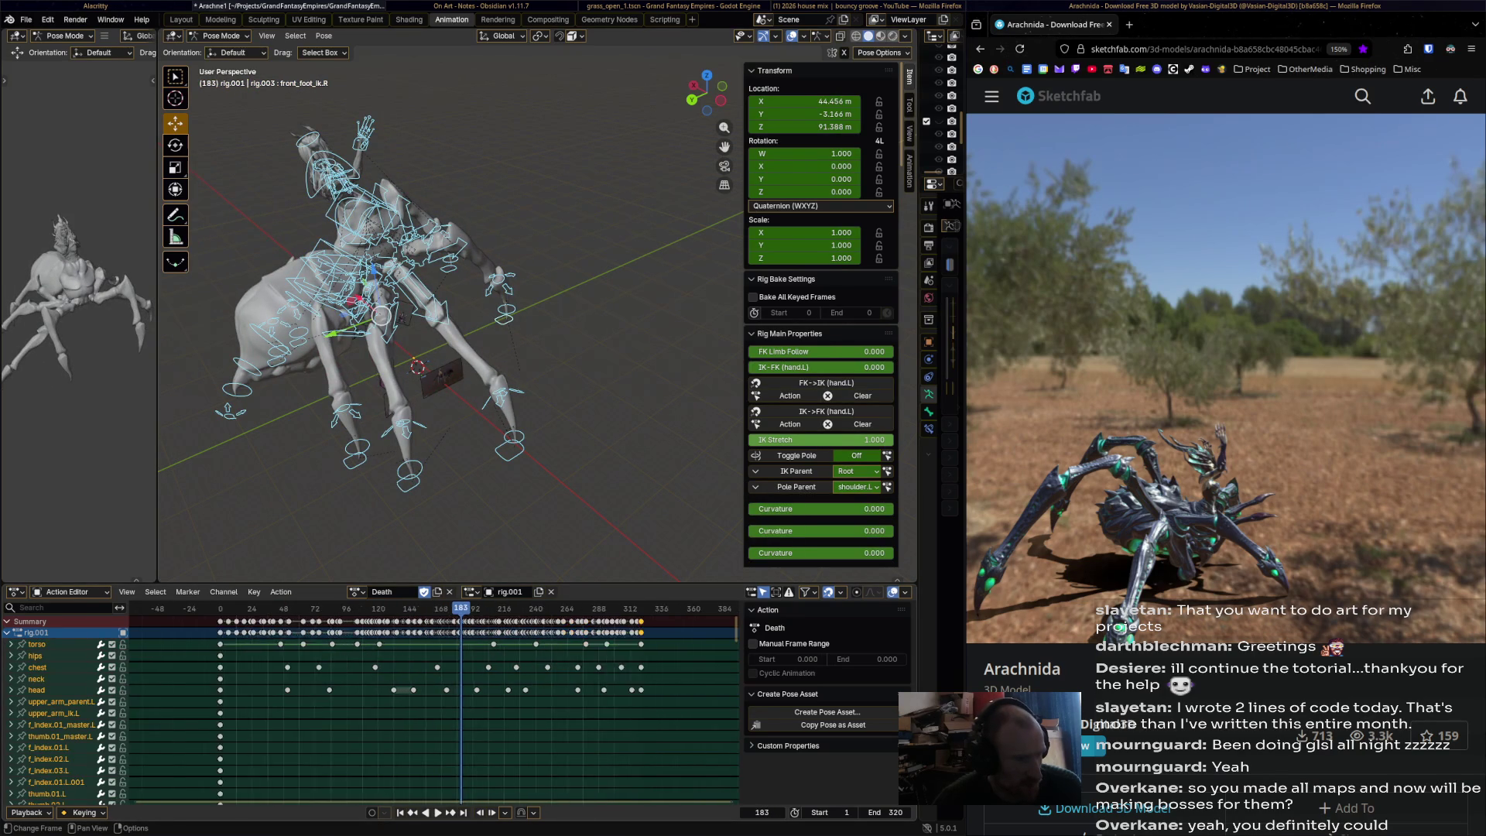
- Run Key > Clean Keyframes on the Death action in the Action Editor
{"action": "scroll", "coordinate": [432, 696], "scroll_direction": "down", "scroll_amount": 4}
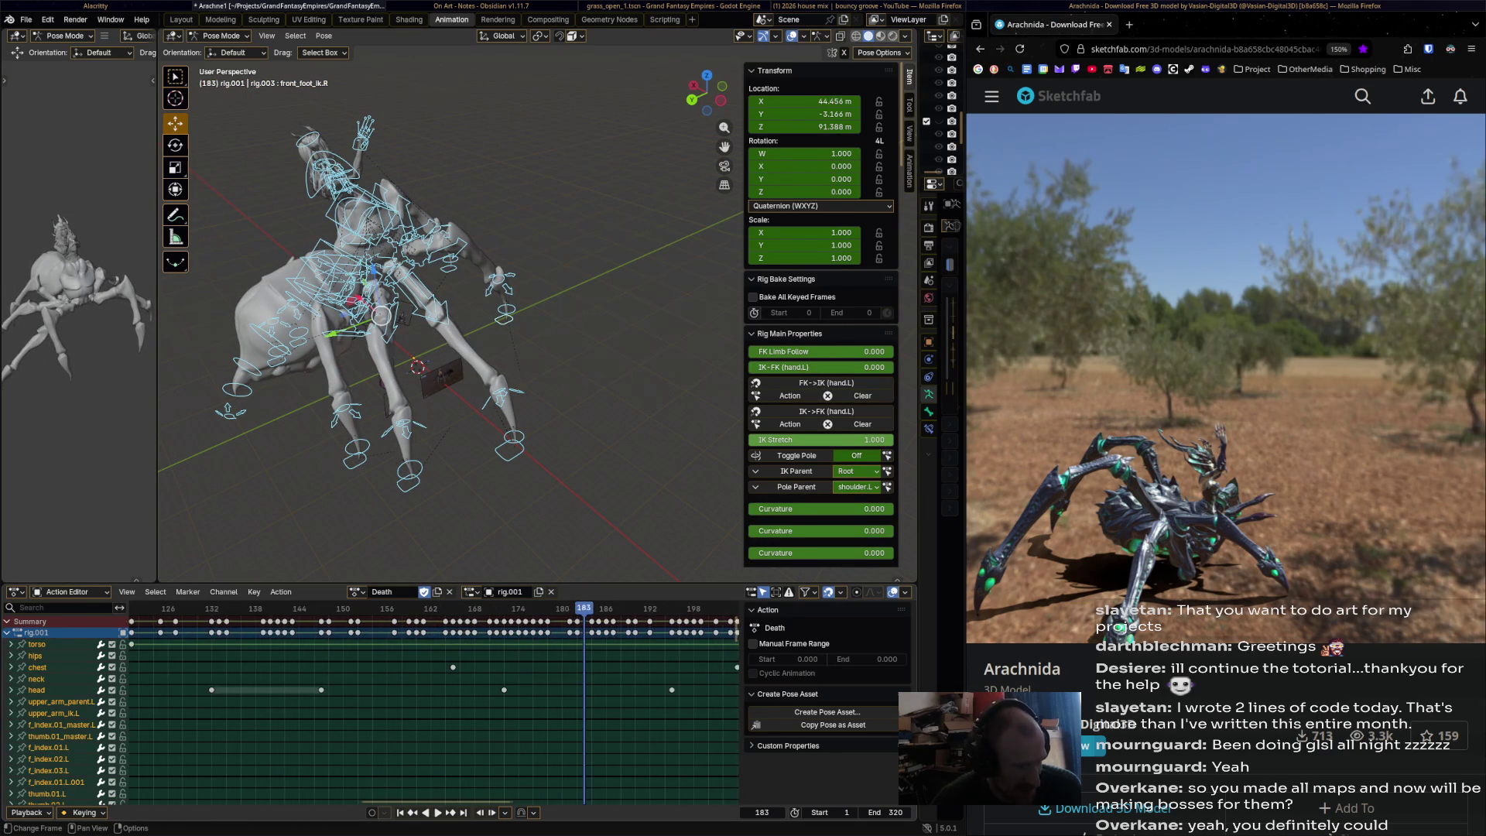
{"action": "scroll", "coordinate": [433, 697], "scroll_direction": "down", "scroll_amount": 6}
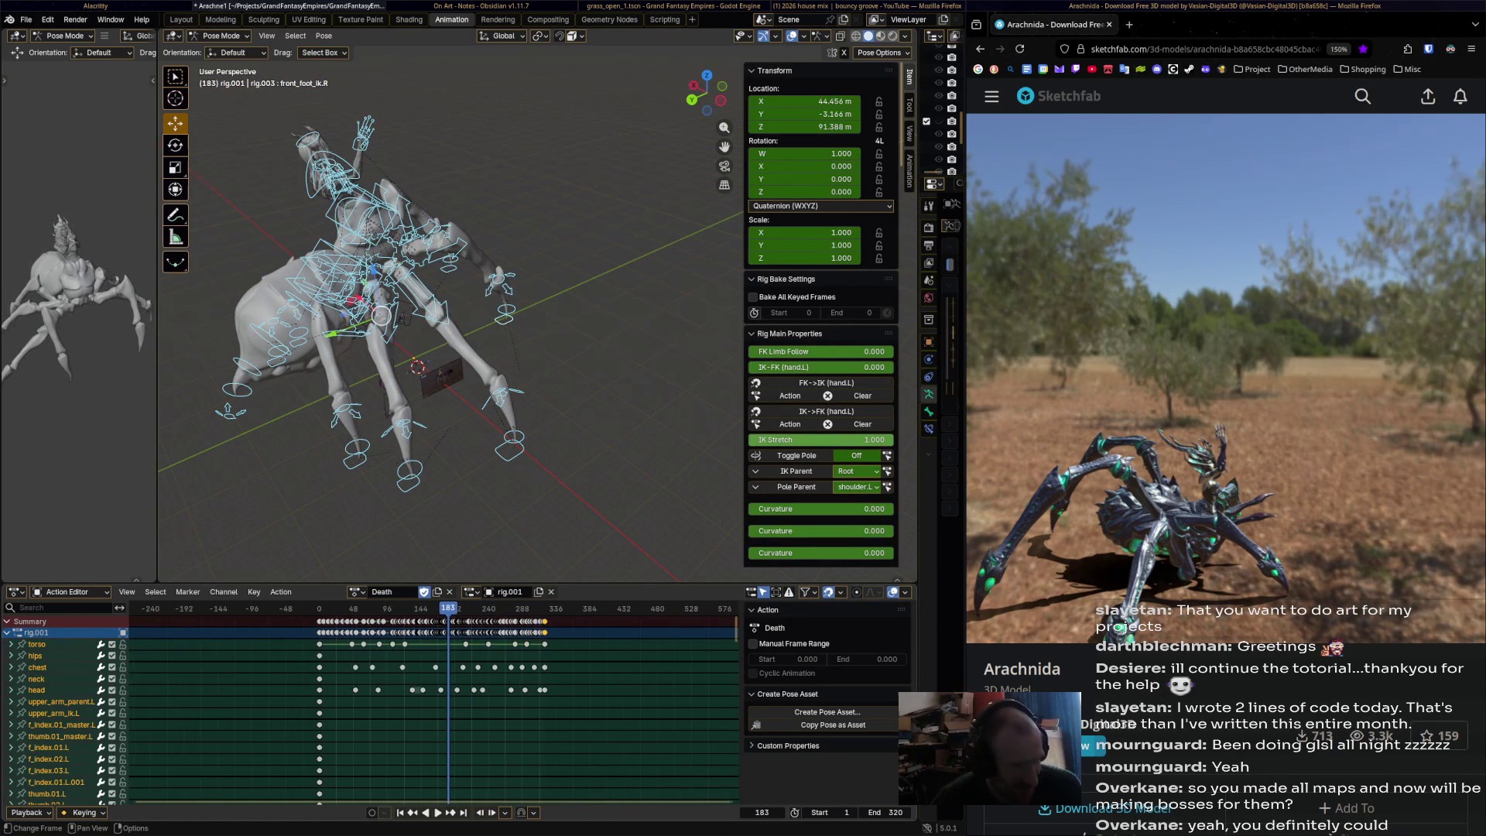
{"action": "scroll", "coordinate": [433, 696], "scroll_direction": "down", "scroll_amount": 3}
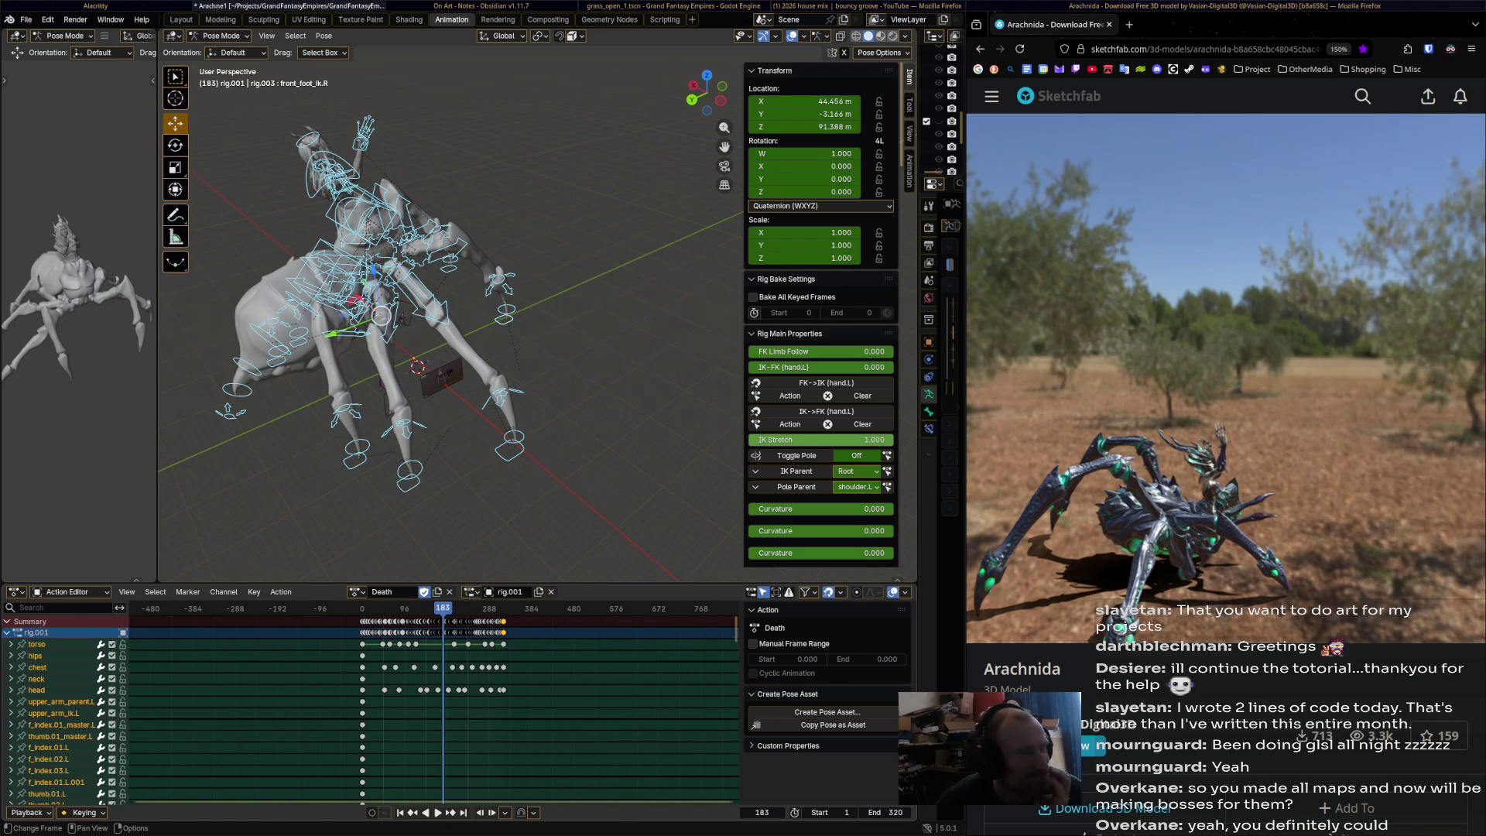
{"action": "scroll", "coordinate": [534, 309], "scroll_direction": "down", "scroll_amount": 4}
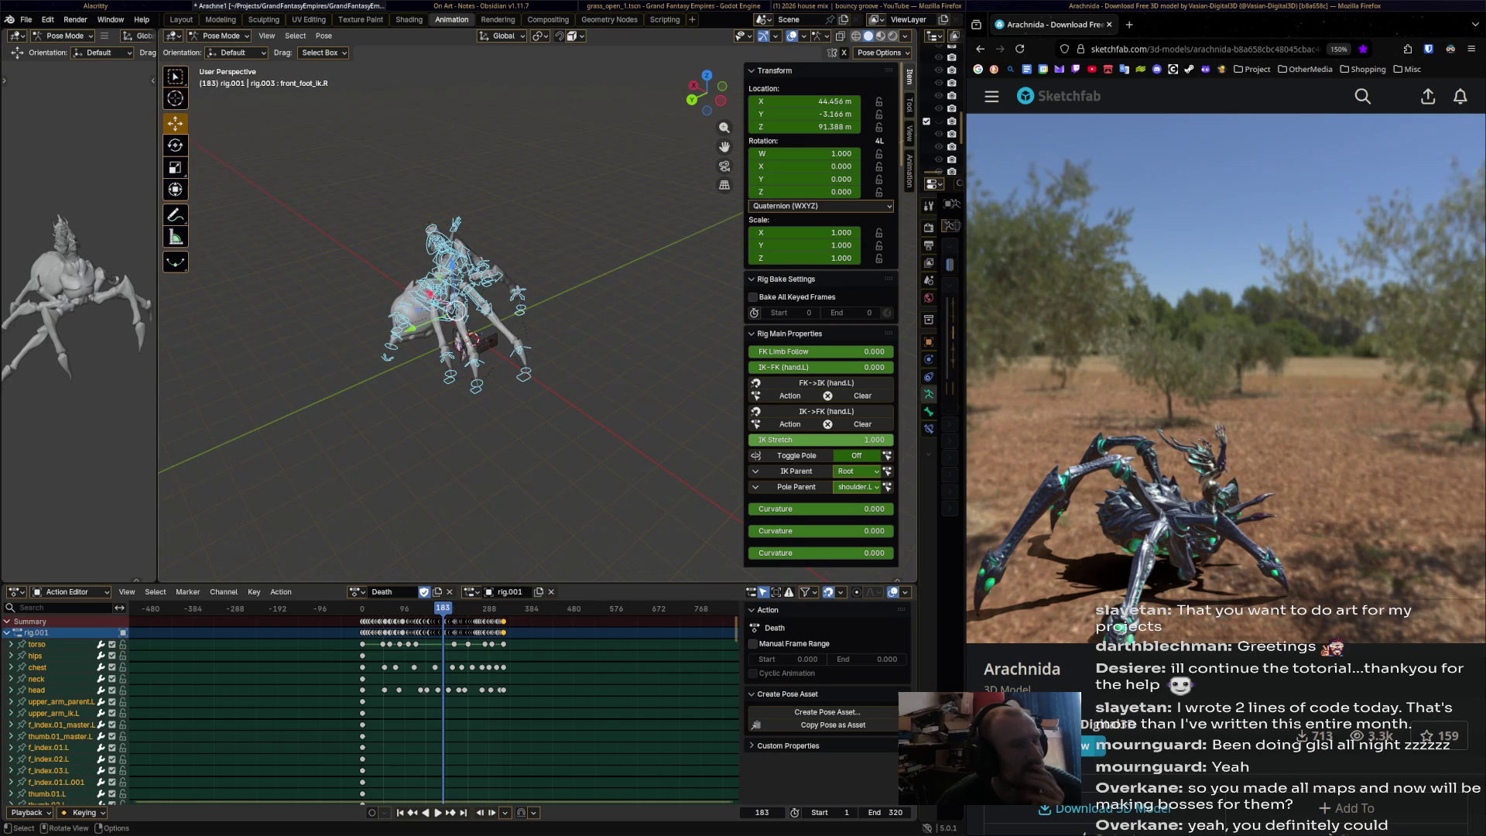
{"action": "scroll", "coordinate": [435, 696], "scroll_direction": "up", "scroll_amount": 7}
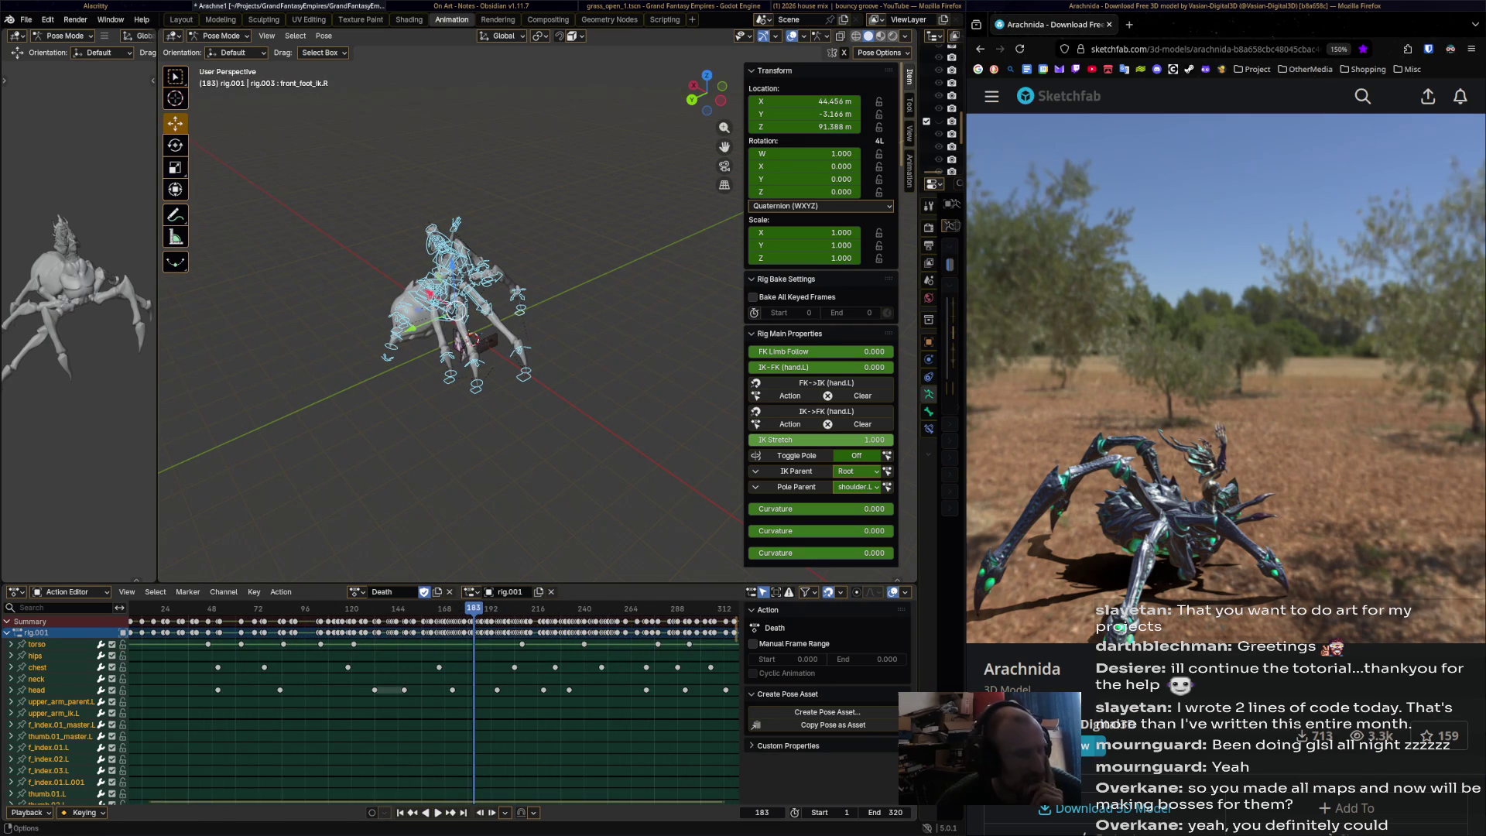
{"action": "mouse_move", "coordinate": [1238, 387]}
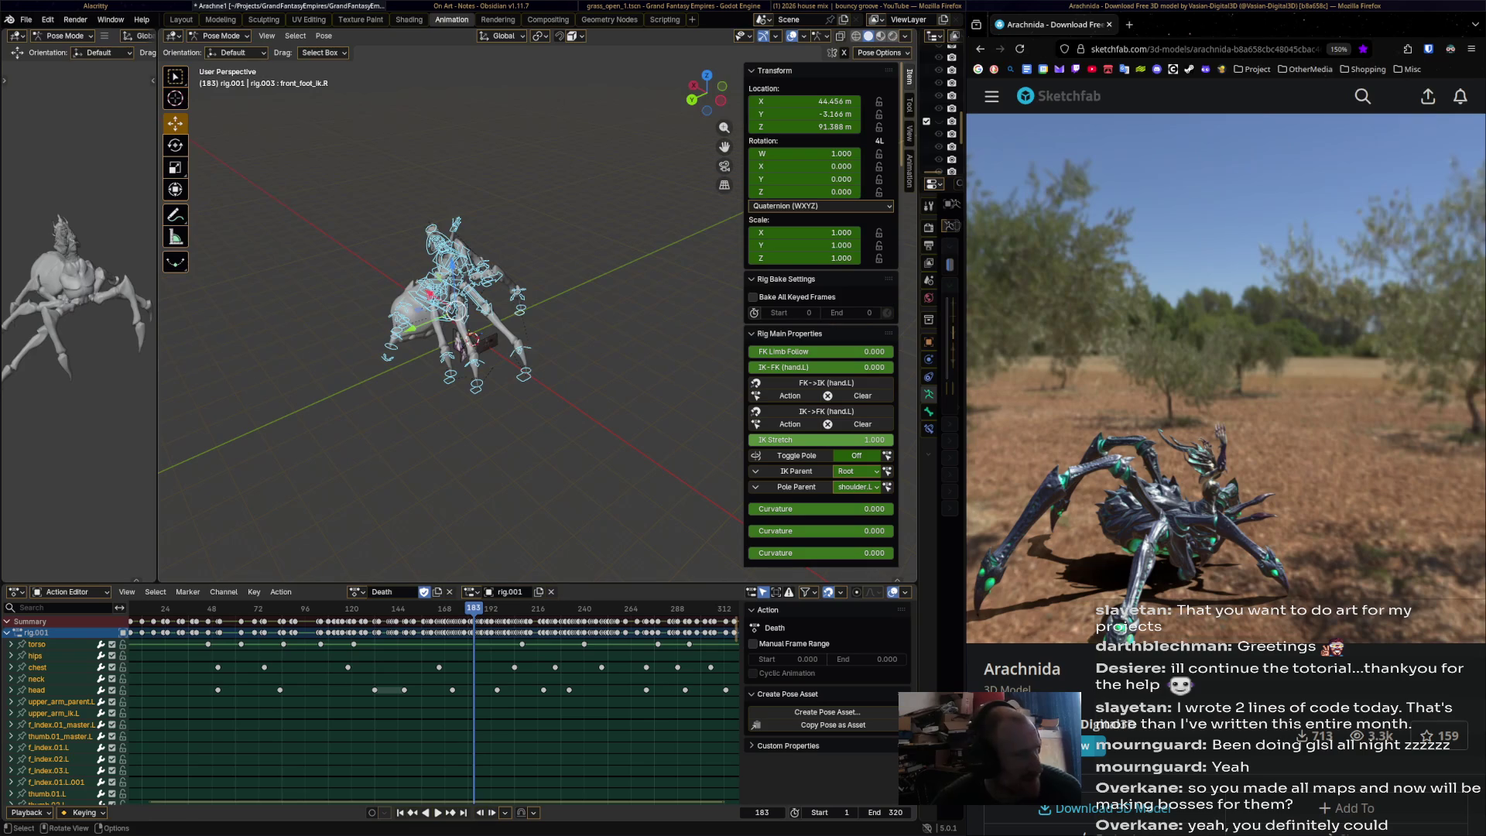
{"action": "left_click", "coordinate": [281, 591]}
{"action": "left_click", "coordinate": [254, 591]}
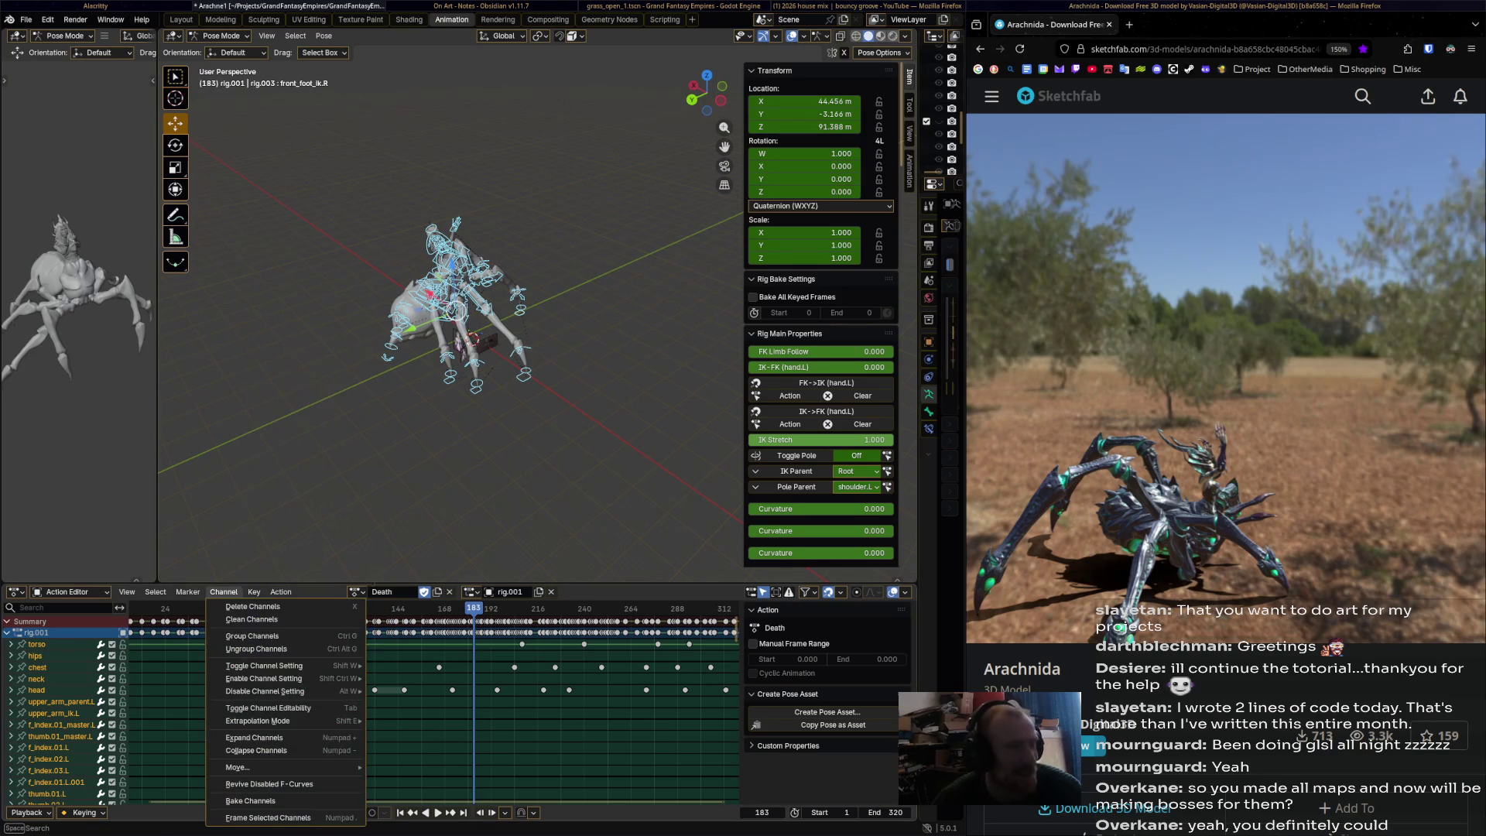
{"action": "left_click", "coordinate": [253, 591]}
{"action": "left_click", "coordinate": [254, 591]}
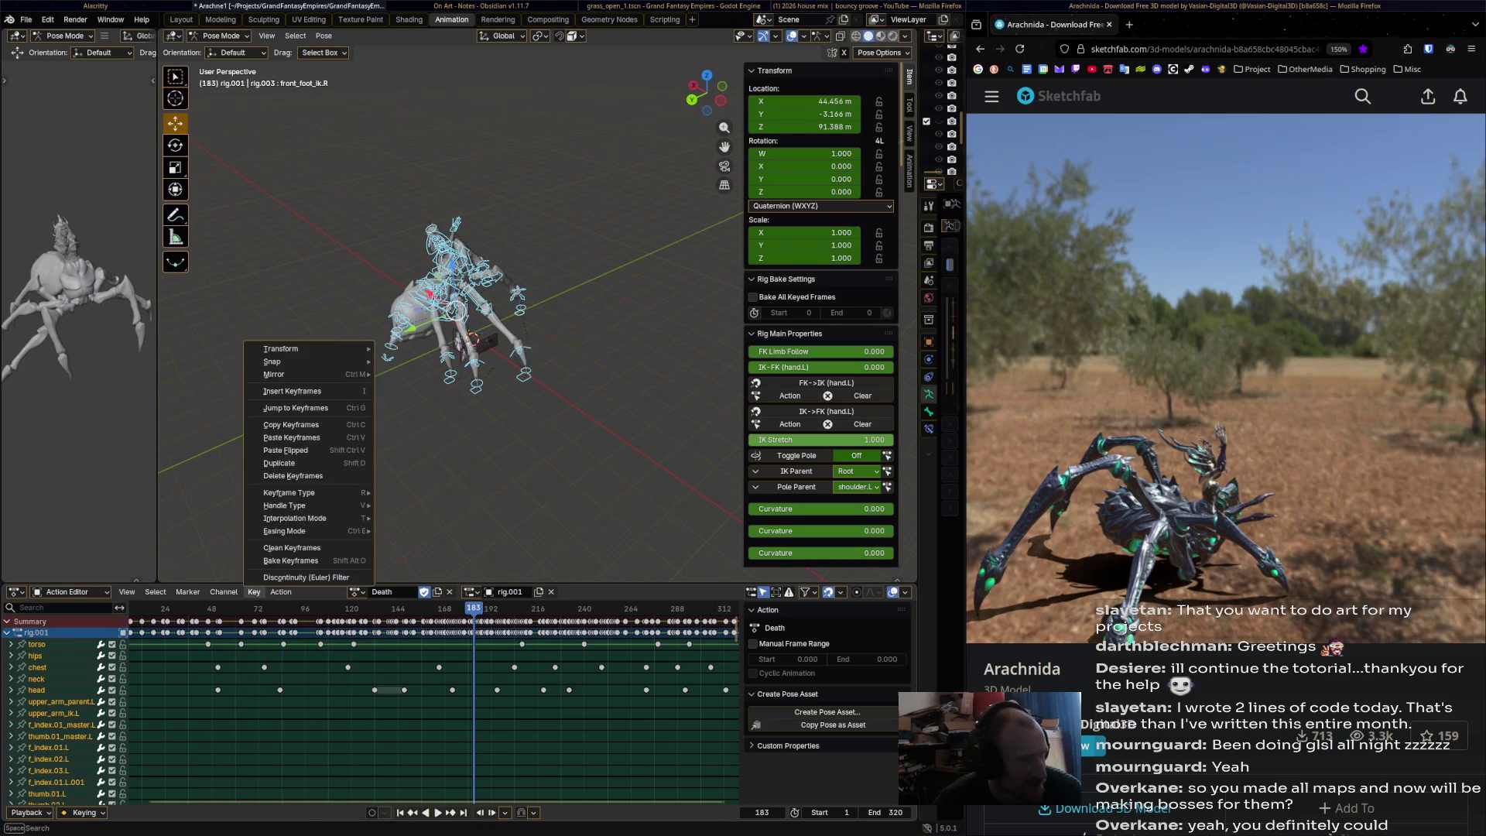
{"action": "mouse_move", "coordinate": [223, 592]}
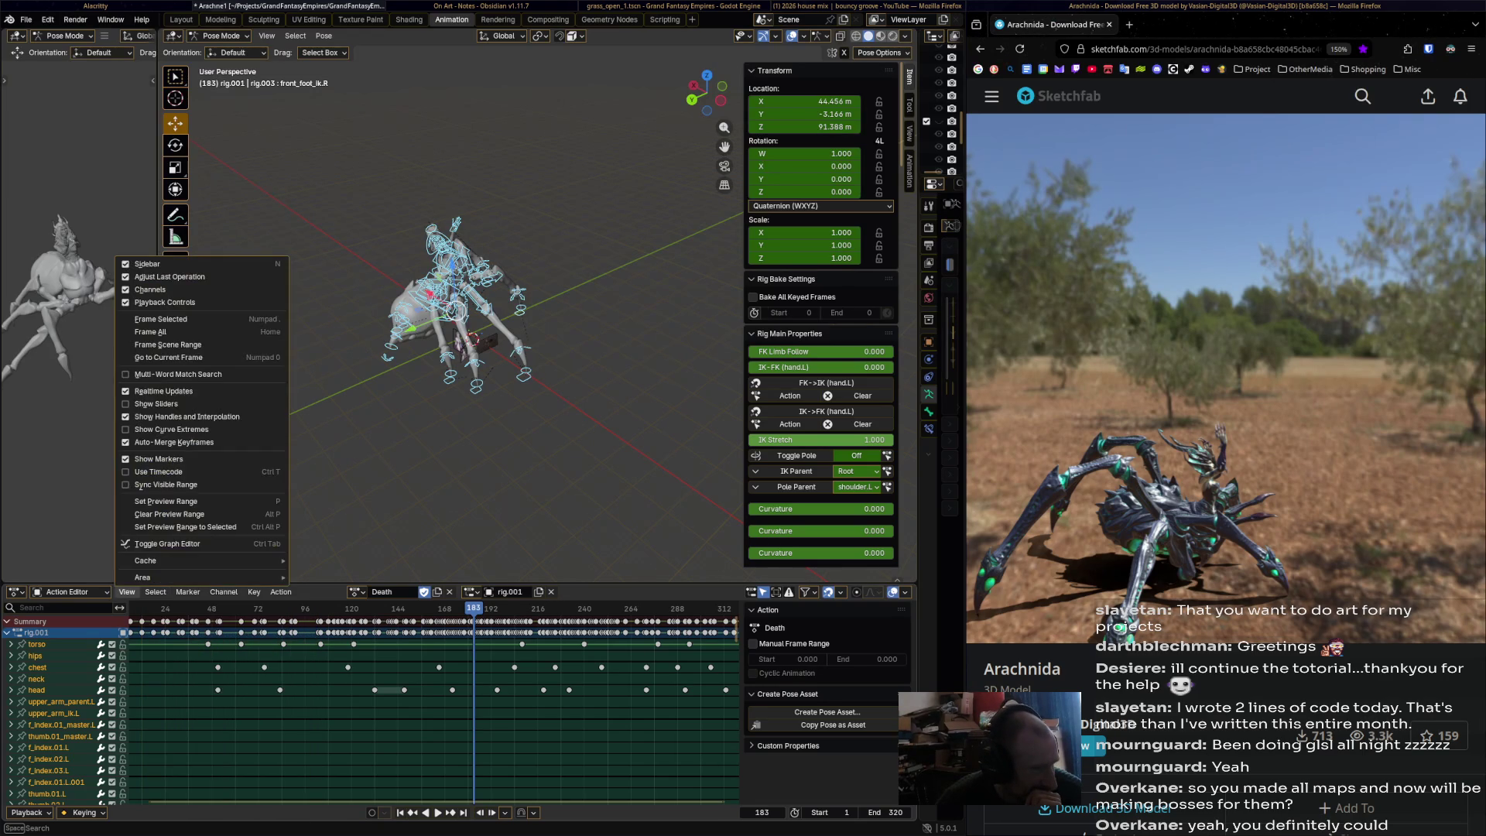
{"action": "mouse_move", "coordinate": [281, 591]}
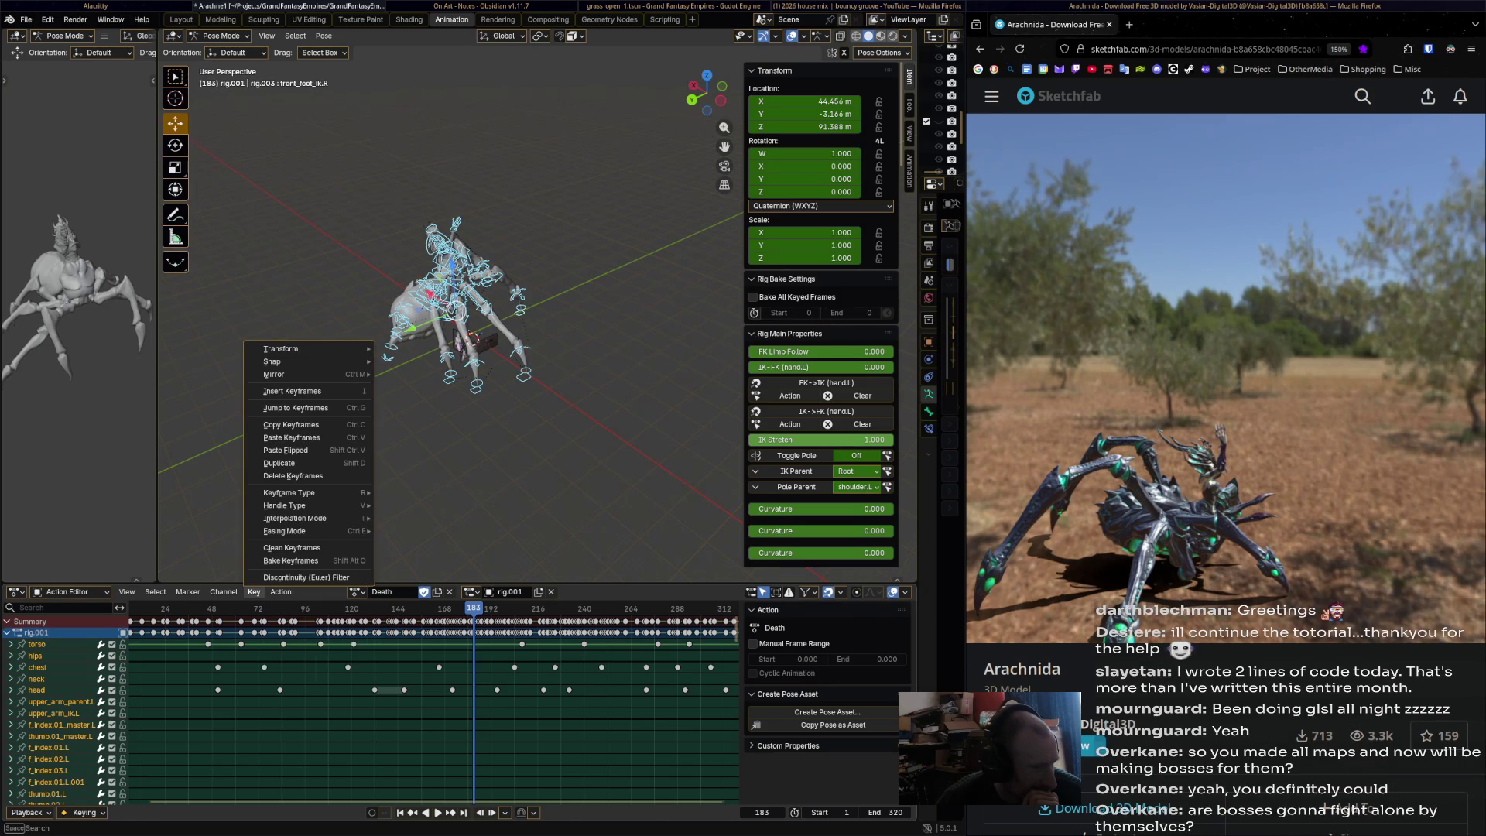
{"action": "left_click", "coordinate": [291, 547]}
{"action": "mouse_move", "coordinate": [464, 386]}
{"action": "middle_mouse_down"}
{"action": "mouse_move", "coordinate": [434, 372]}
{"action": "mouse_move", "coordinate": [479, 363]}
{"action": "middle_mouse_up"}
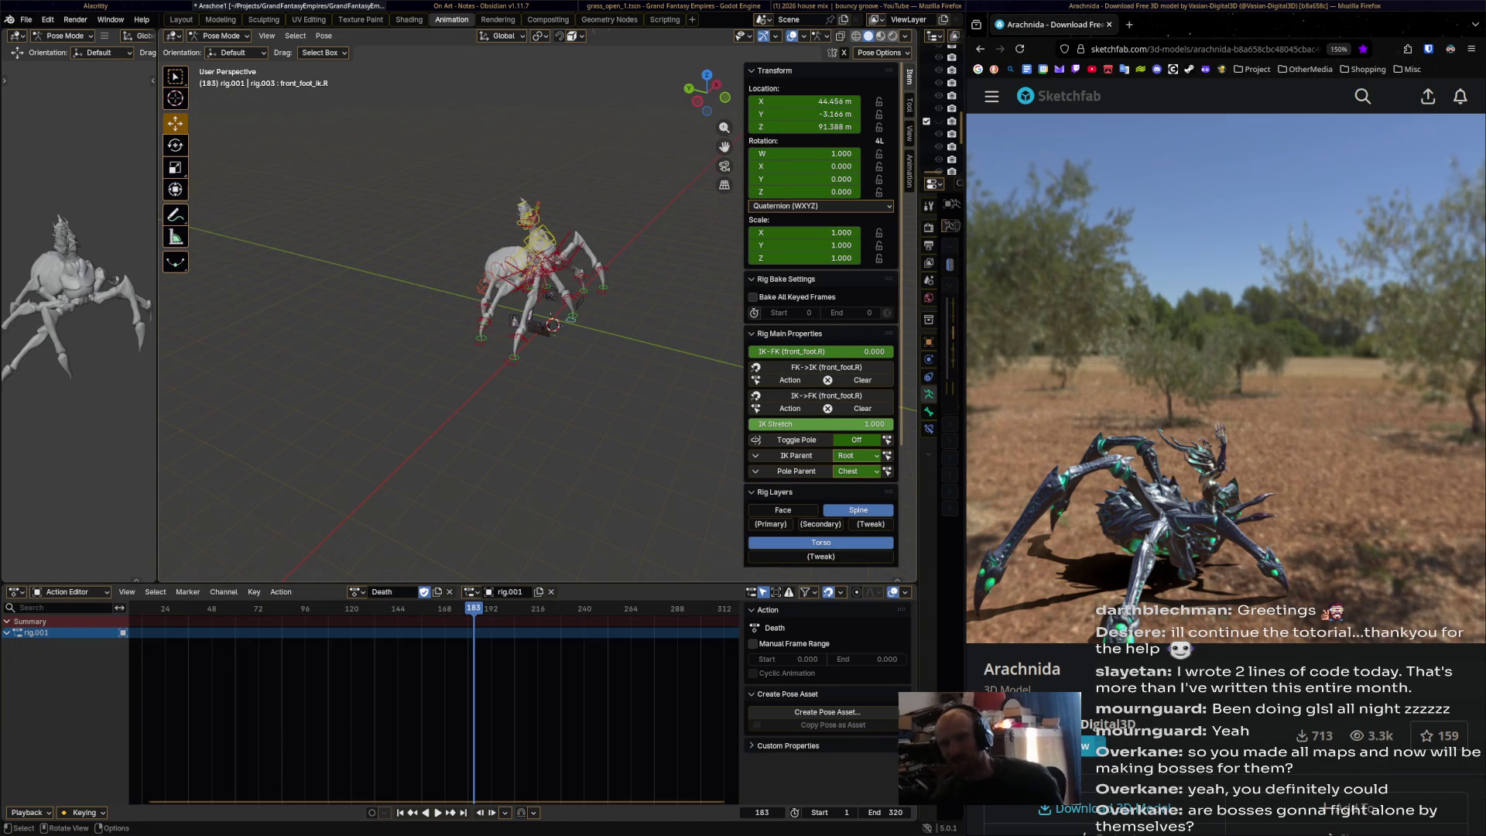
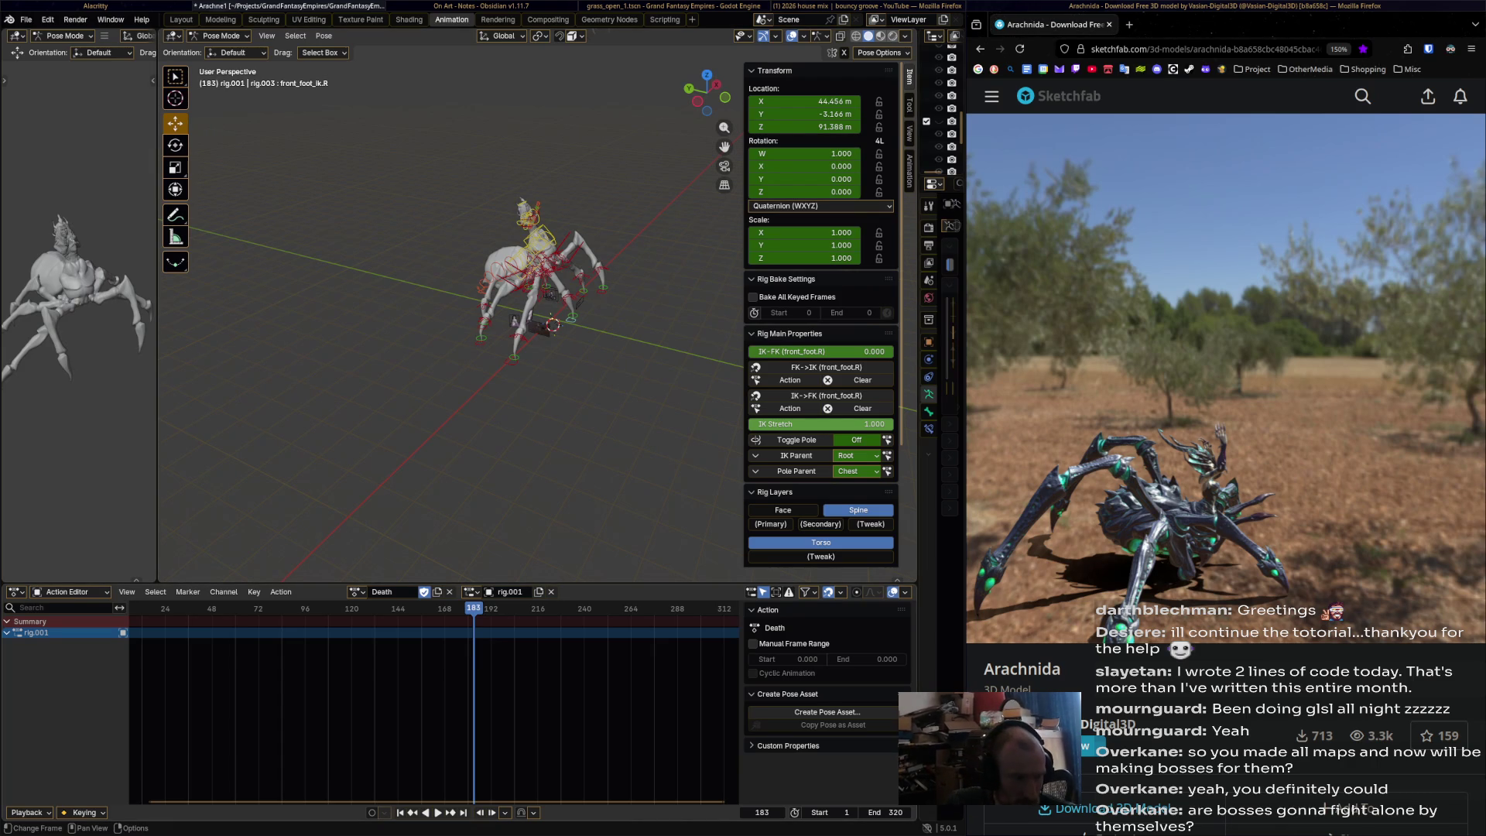
- Play the spider's Death action from the start and stop it at frame 310
{"action": "key", "text": "shift+Left"}
{"action": "key", "text": "space"}
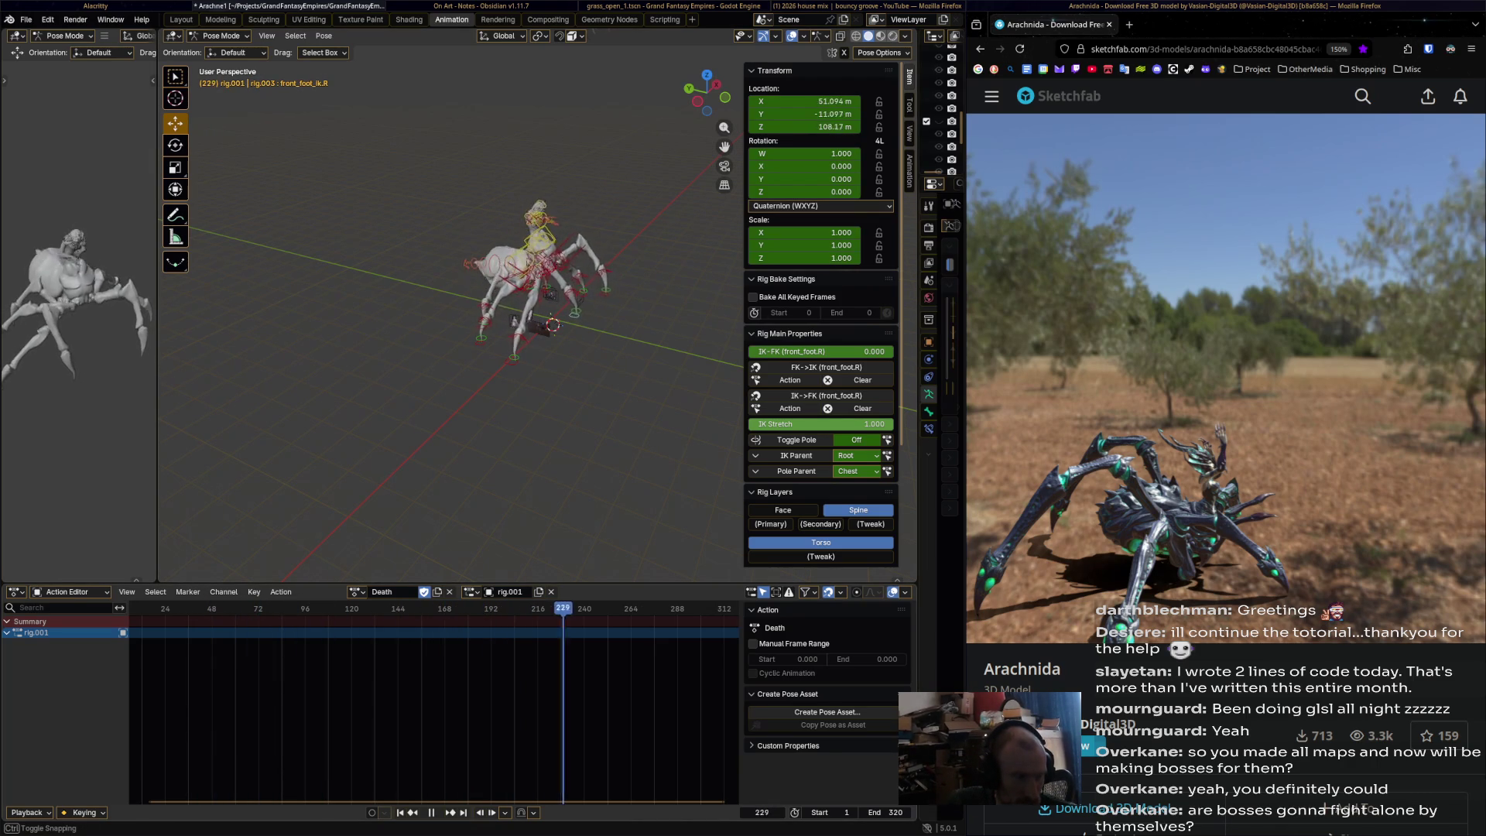
{"action": "key", "text": "space"}
- Select all bones, frame their keyframes, and replay the Death action from the start
{"action": "key", "text": "a"}
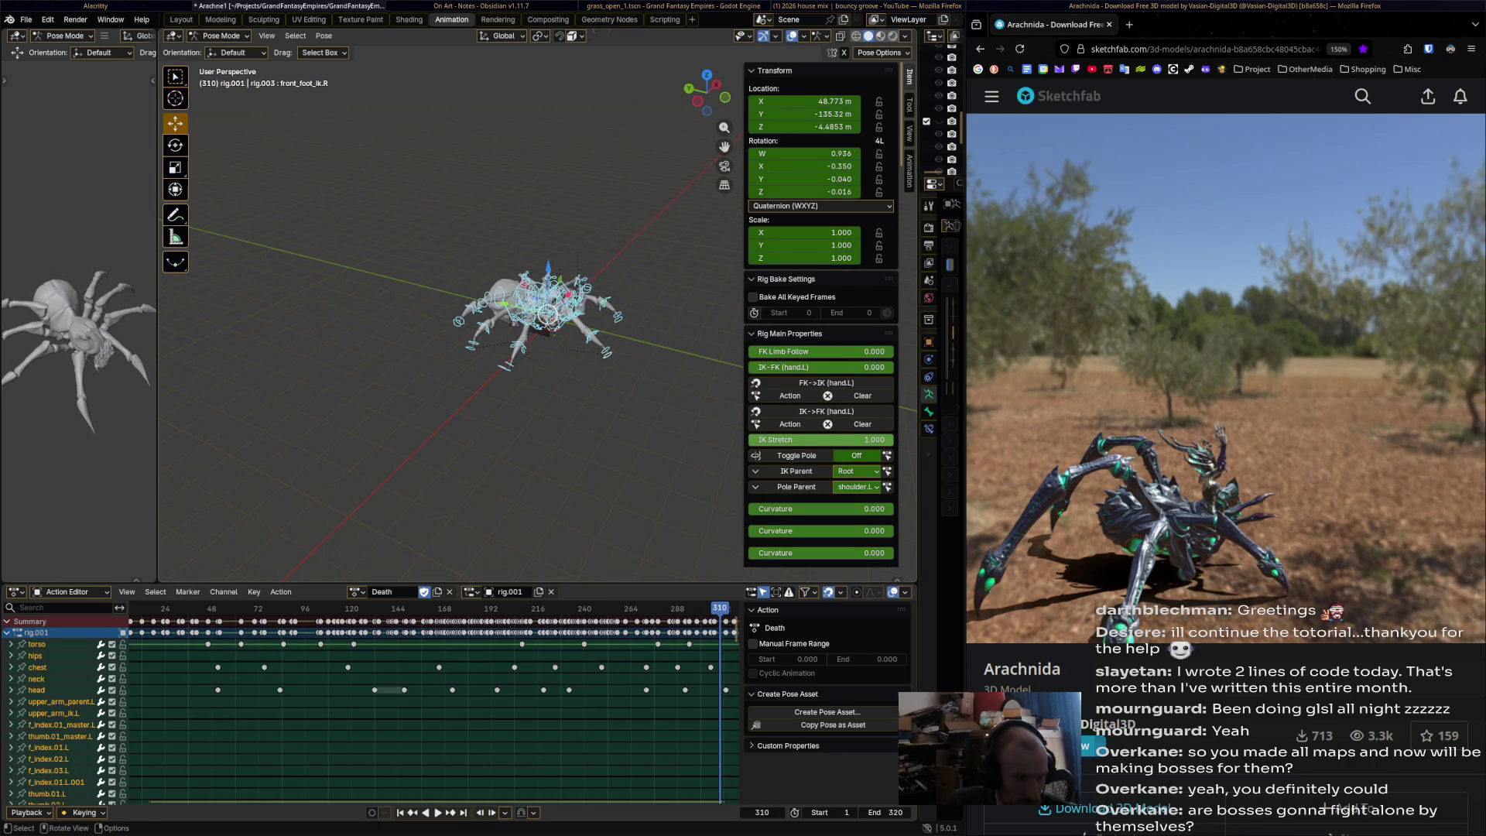
{"action": "key", "text": "Home"}
{"action": "scroll", "coordinate": [433, 697], "scroll_direction": "up", "scroll_amount": 6}
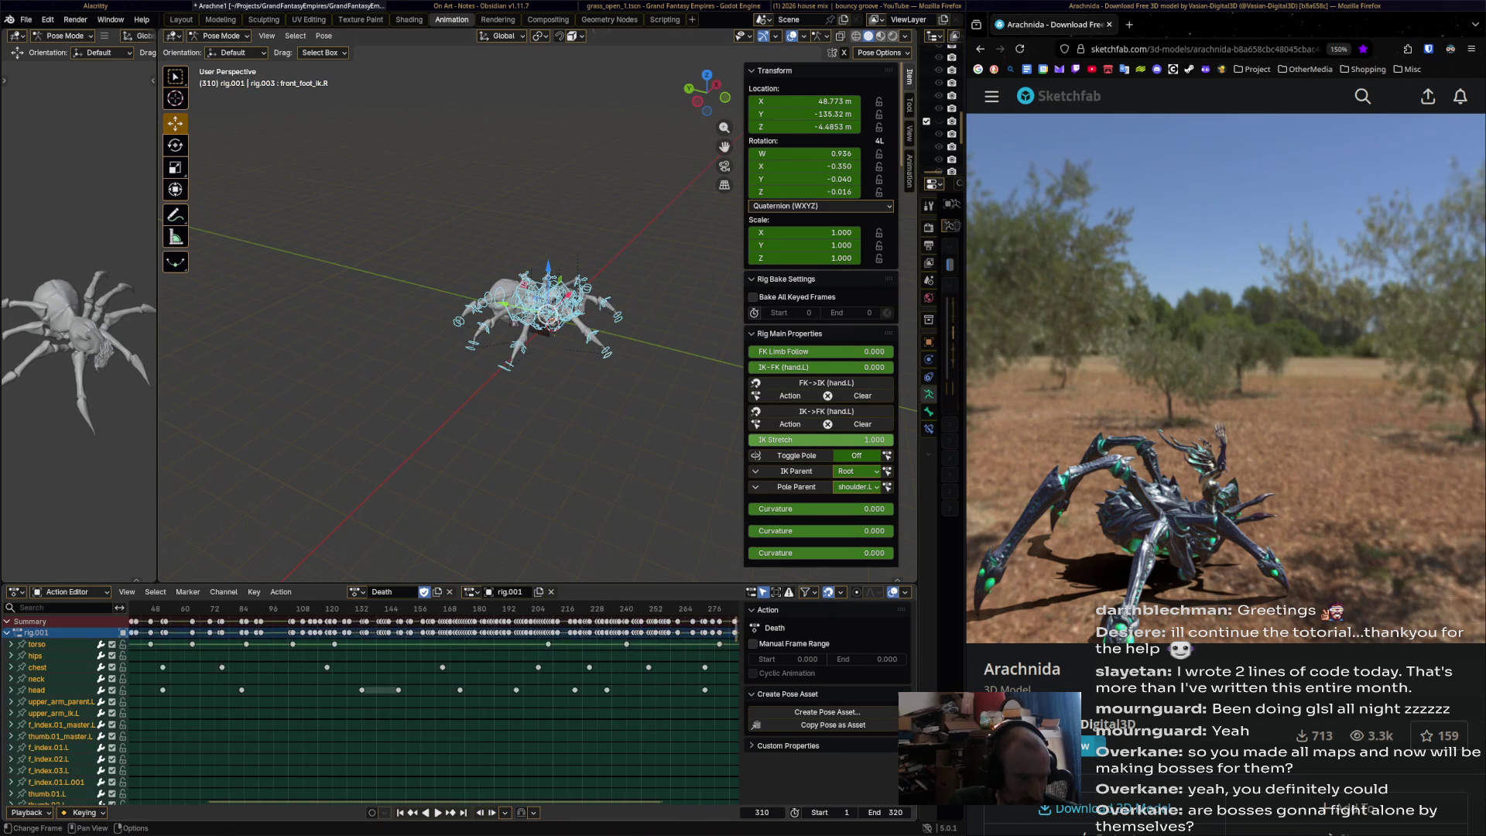
{"action": "scroll", "coordinate": [690, 697], "scroll_direction": "up", "scroll_amount": 2}
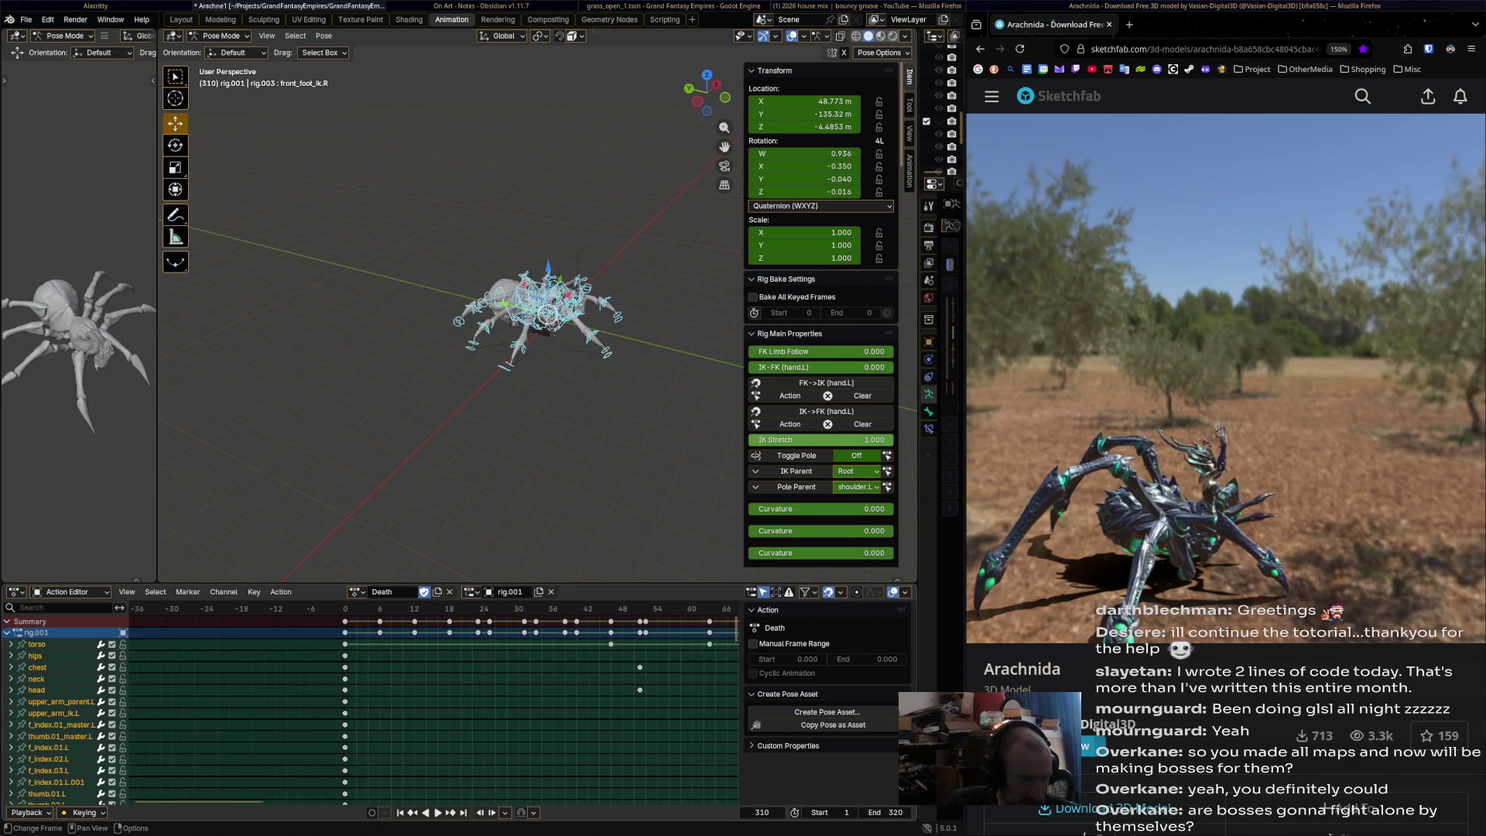
{"action": "key", "text": "space"}
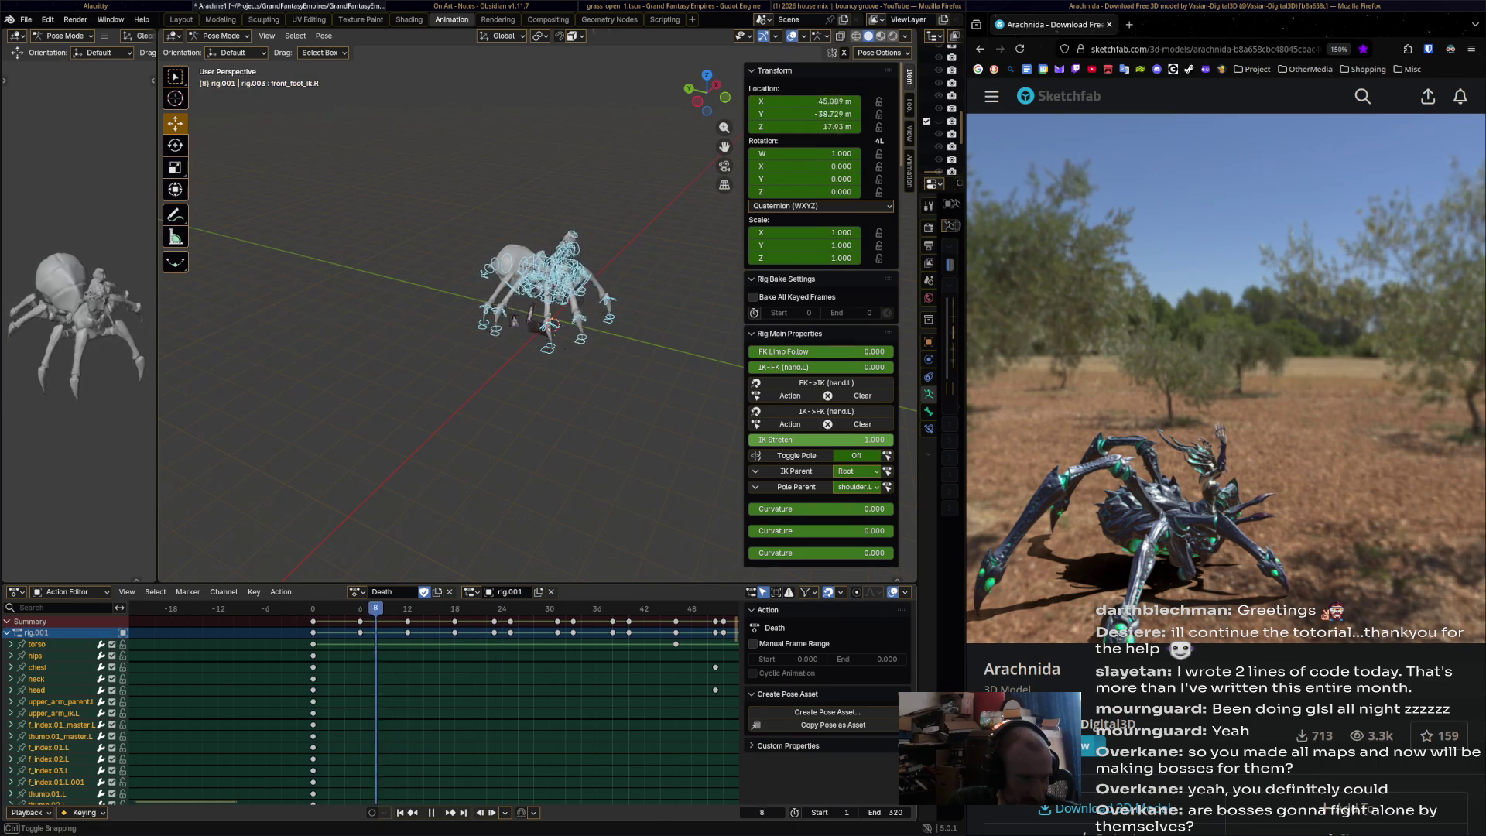
{"action": "key", "text": "space"}
- Move the frame-6 key to frame 2, key the pose at frame 6, and move the frame-18 key to 10
{"action": "left_click_drag", "start_coordinate": [359, 621], "coordinate": [328, 622]}
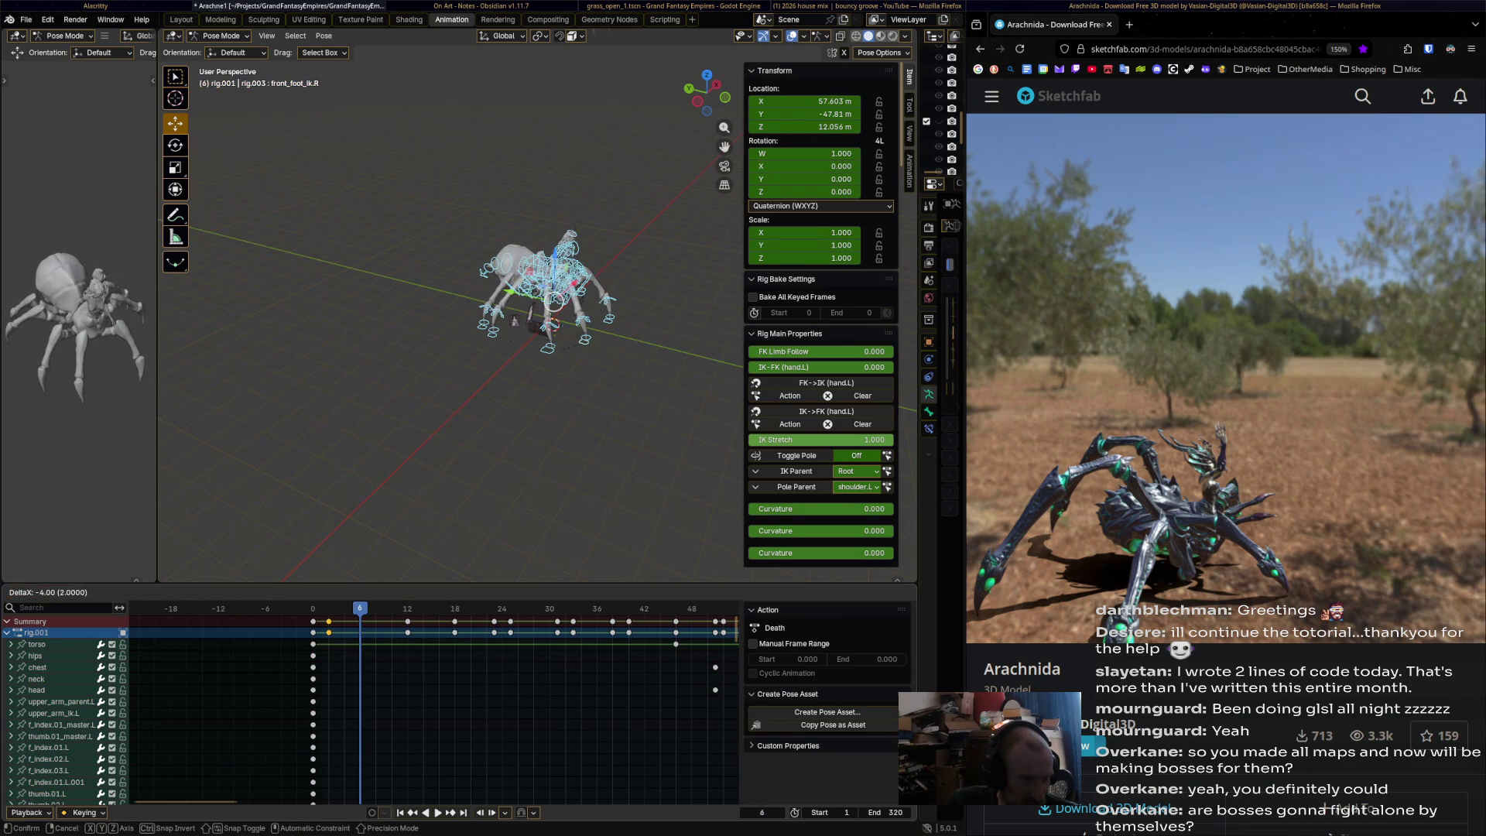
{"action": "key", "text": "Return"}
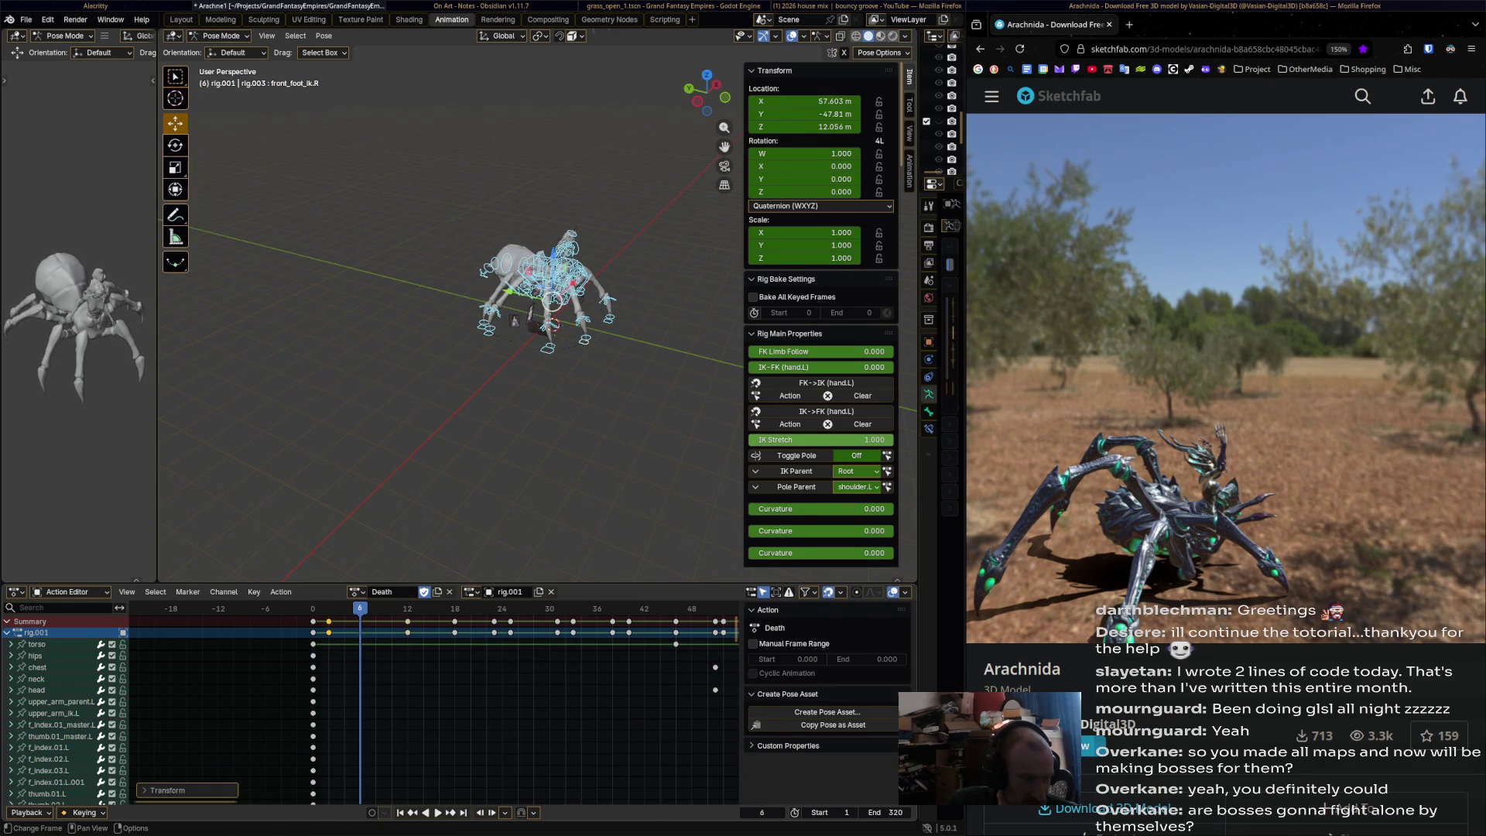
{"action": "key", "text": "i"}
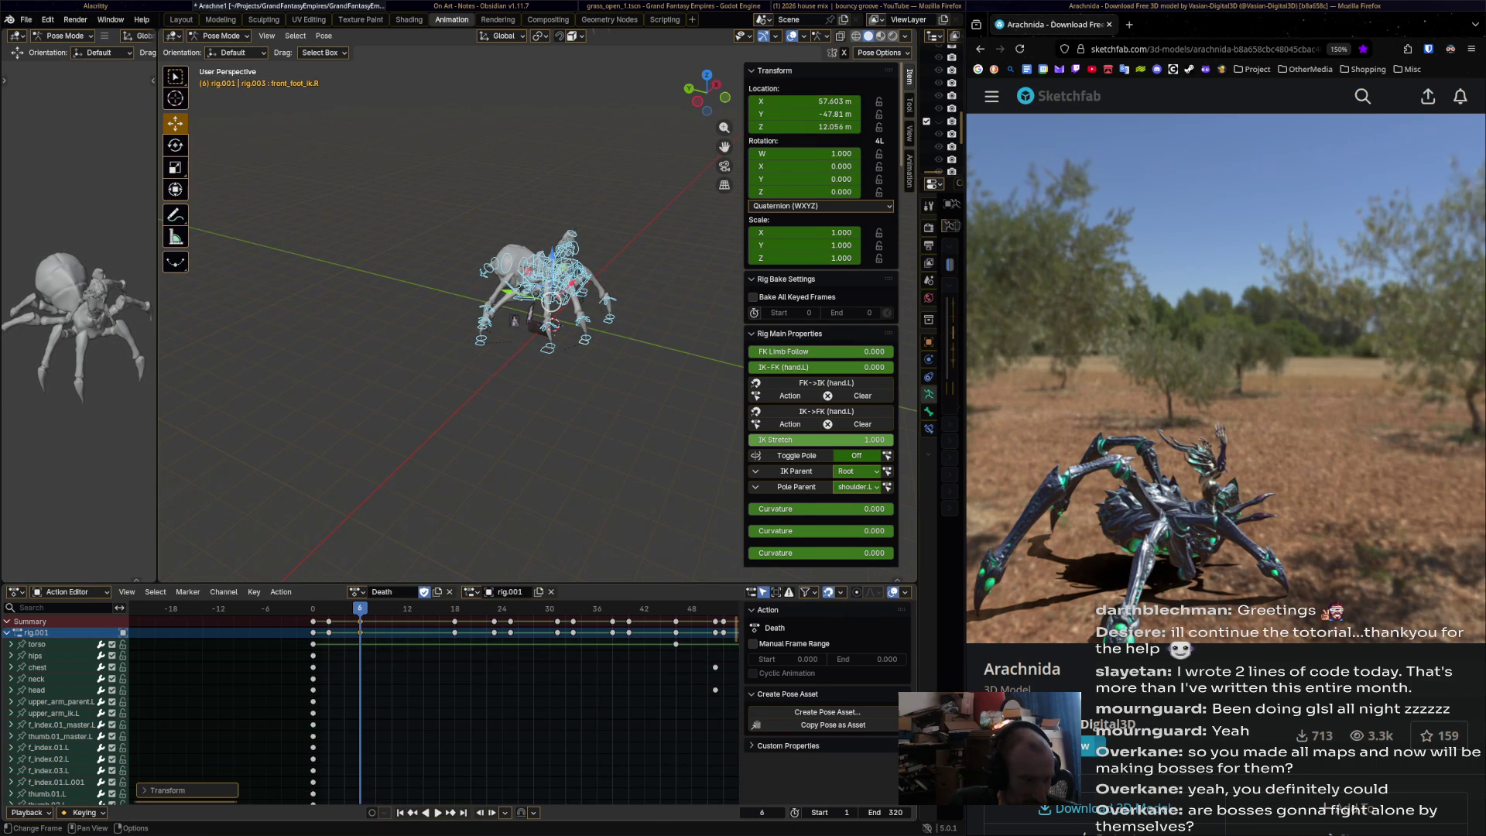
{"action": "left_click", "coordinate": [454, 622]}
{"action": "mouse_move", "coordinate": [455, 621]}
{"action": "left_mouse_down"}
{"action": "mouse_move", "coordinate": [391, 621]}
{"action": "mouse_move", "coordinate": [542, 621]}
{"action": "left_mouse_up"}
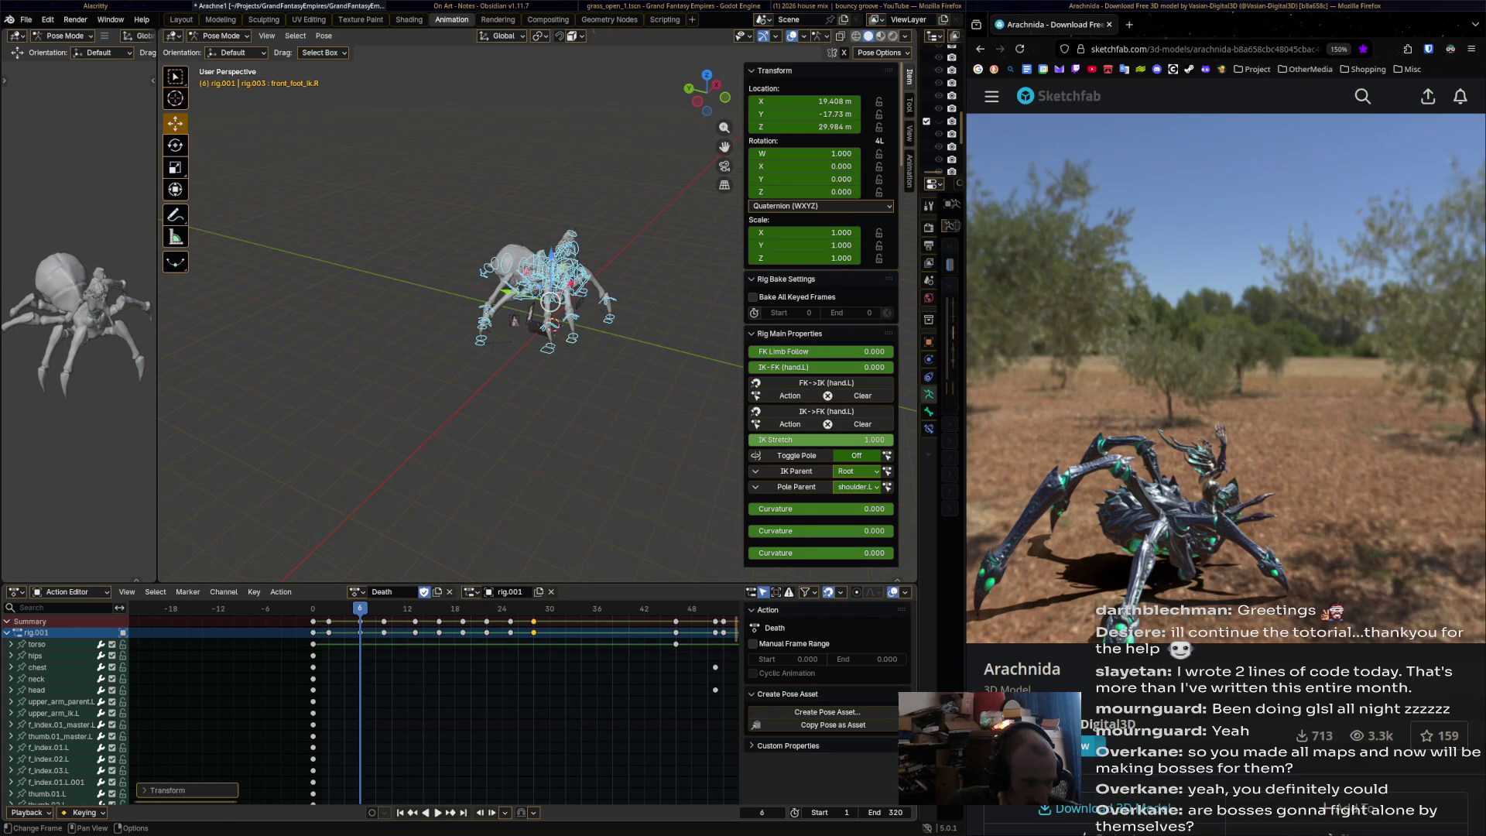
- Box-select the next group of keyframes and shift it about two frames
{"action": "mouse_move", "coordinate": [680, 622]}
{"action": "left_mouse_down"}
{"action": "mouse_move", "coordinate": [542, 612]}
{"action": "mouse_move", "coordinate": [636, 622]}
{"action": "mouse_move", "coordinate": [558, 621]}
{"action": "left_mouse_up"}
{"action": "scroll", "coordinate": [557, 626], "scroll_direction": "right", "scroll_amount": 5, "text": "ctrl"}
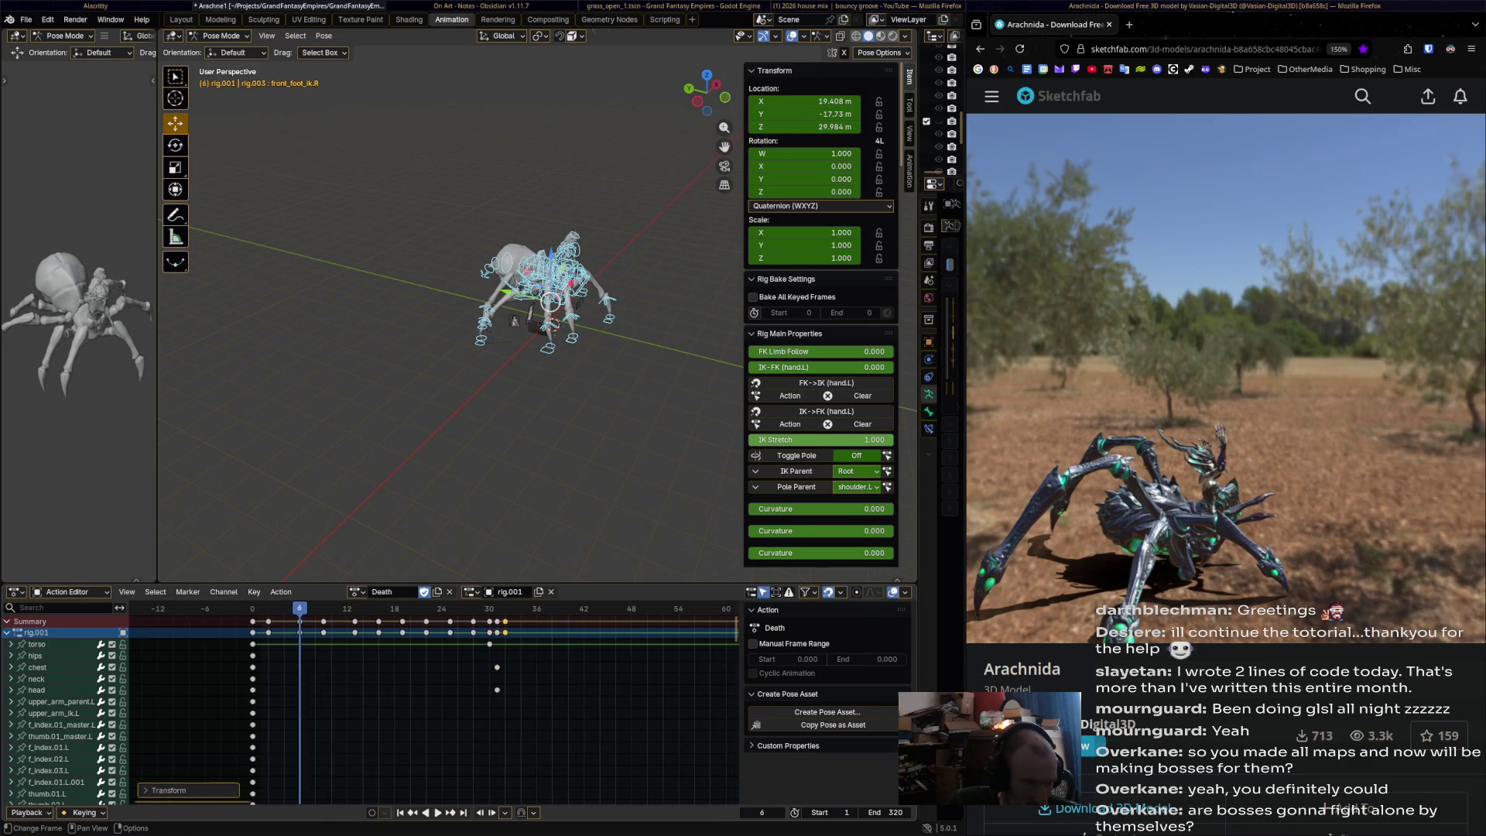
{"action": "mouse_move", "coordinate": [416, 633]}
{"action": "left_mouse_down"}
{"action": "mouse_move", "coordinate": [447, 632]}
{"action": "mouse_move", "coordinate": [442, 789]}
{"action": "mouse_move", "coordinate": [325, 785]}
{"action": "mouse_move", "coordinate": [317, 696]}
{"action": "left_mouse_up"}
{"action": "scroll", "coordinate": [371, 789], "scroll_direction": "right", "scroll_amount": 3, "text": "ctrl"}
{"action": "left_click_drag", "start_coordinate": [232, 789], "coordinate": [240, 789]}
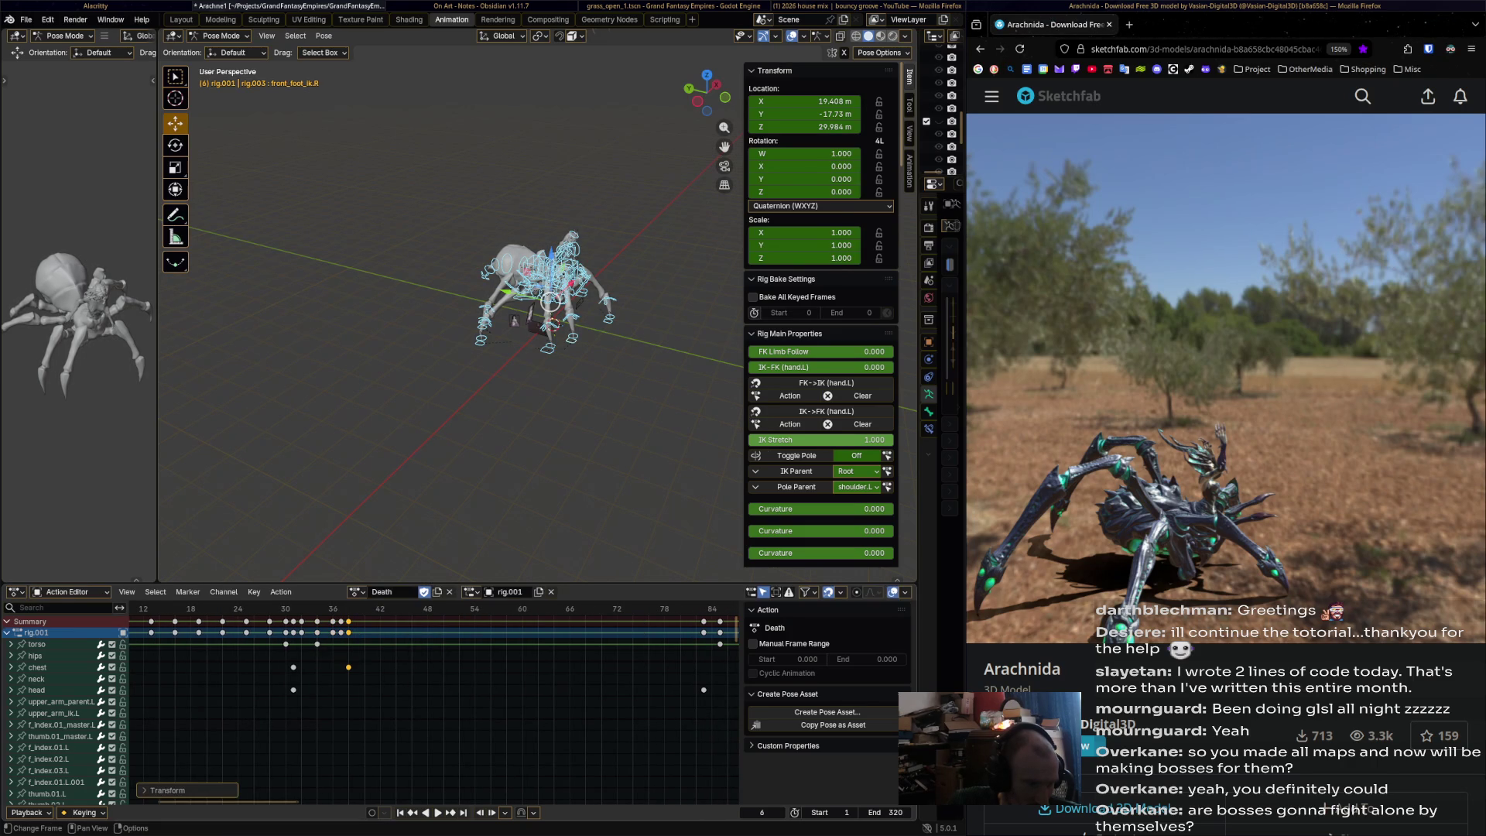
{"action": "key", "text": "g"}
{"action": "key", "text": "Return"}
- Duplicate the frame-41 key onto frames 42, 43 and 44, plus one later copy
{"action": "key", "text": "shift+d"}
{"action": "key", "text": "Return"}
{"action": "scroll", "coordinate": [218, 697], "scroll_direction": "down", "scroll_amount": 2}
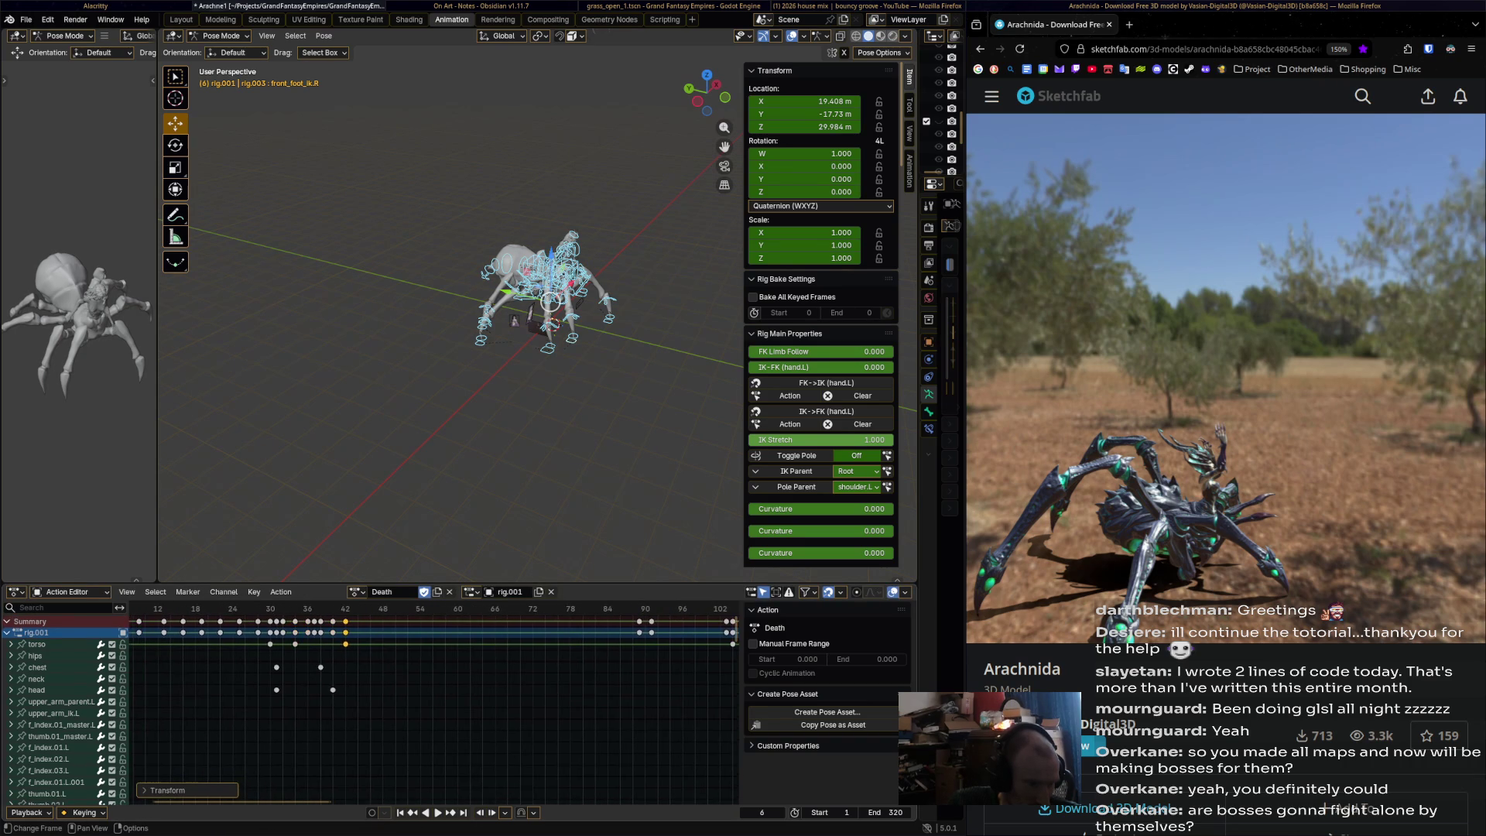
{"action": "key", "text": "shift+d"}
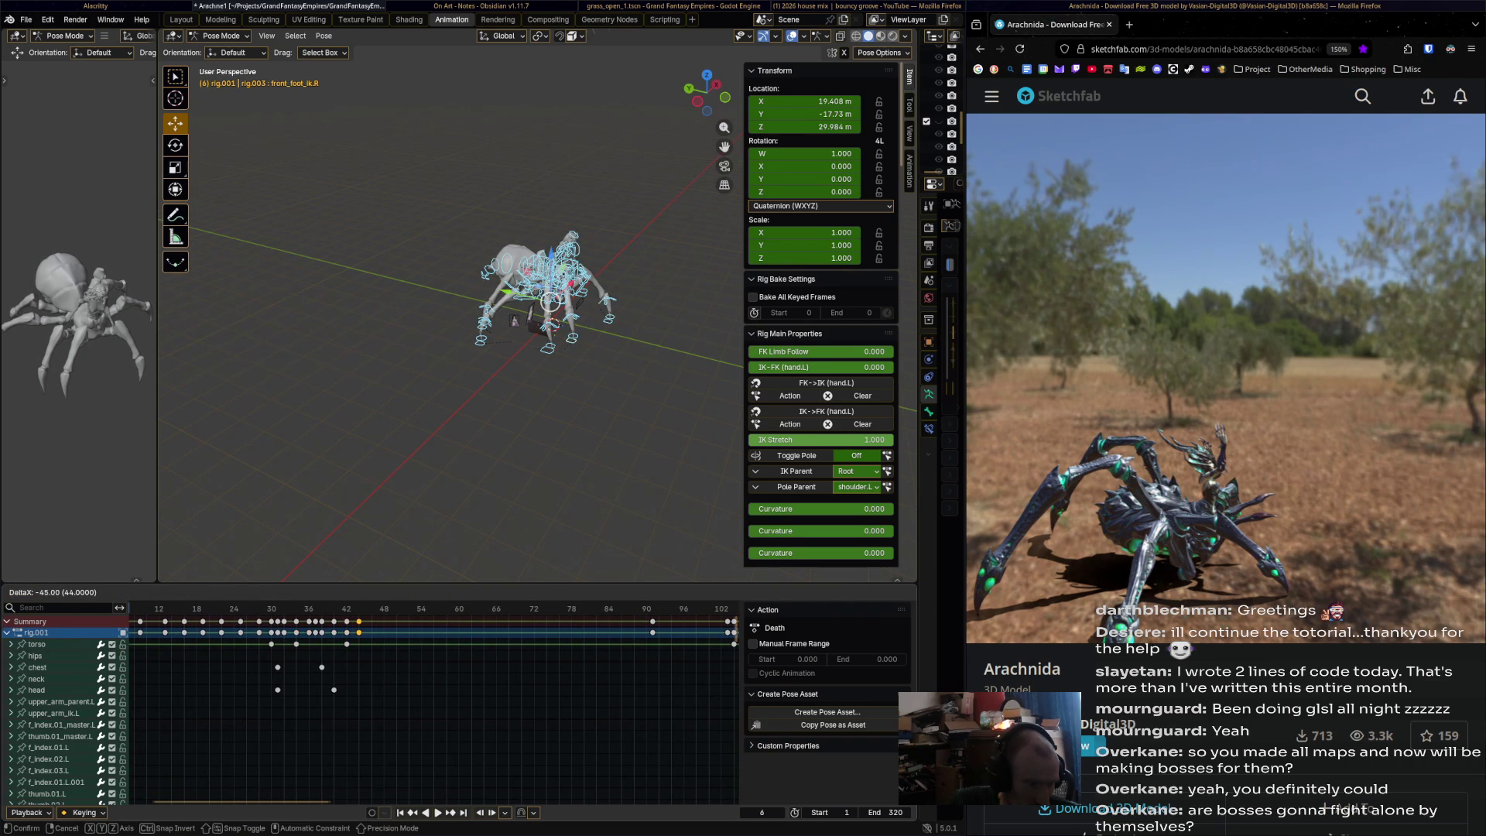
{"action": "key", "text": "Return"}
{"action": "key", "text": "shift+d"}
{"action": "key", "text": "Return"}
{"action": "key", "text": "shift+d"}
{"action": "key", "text": "Return"}
- Box-select keyframes across the action and move them earlier
{"action": "scroll", "coordinate": [433, 705], "scroll_direction": "down", "scroll_amount": 3}
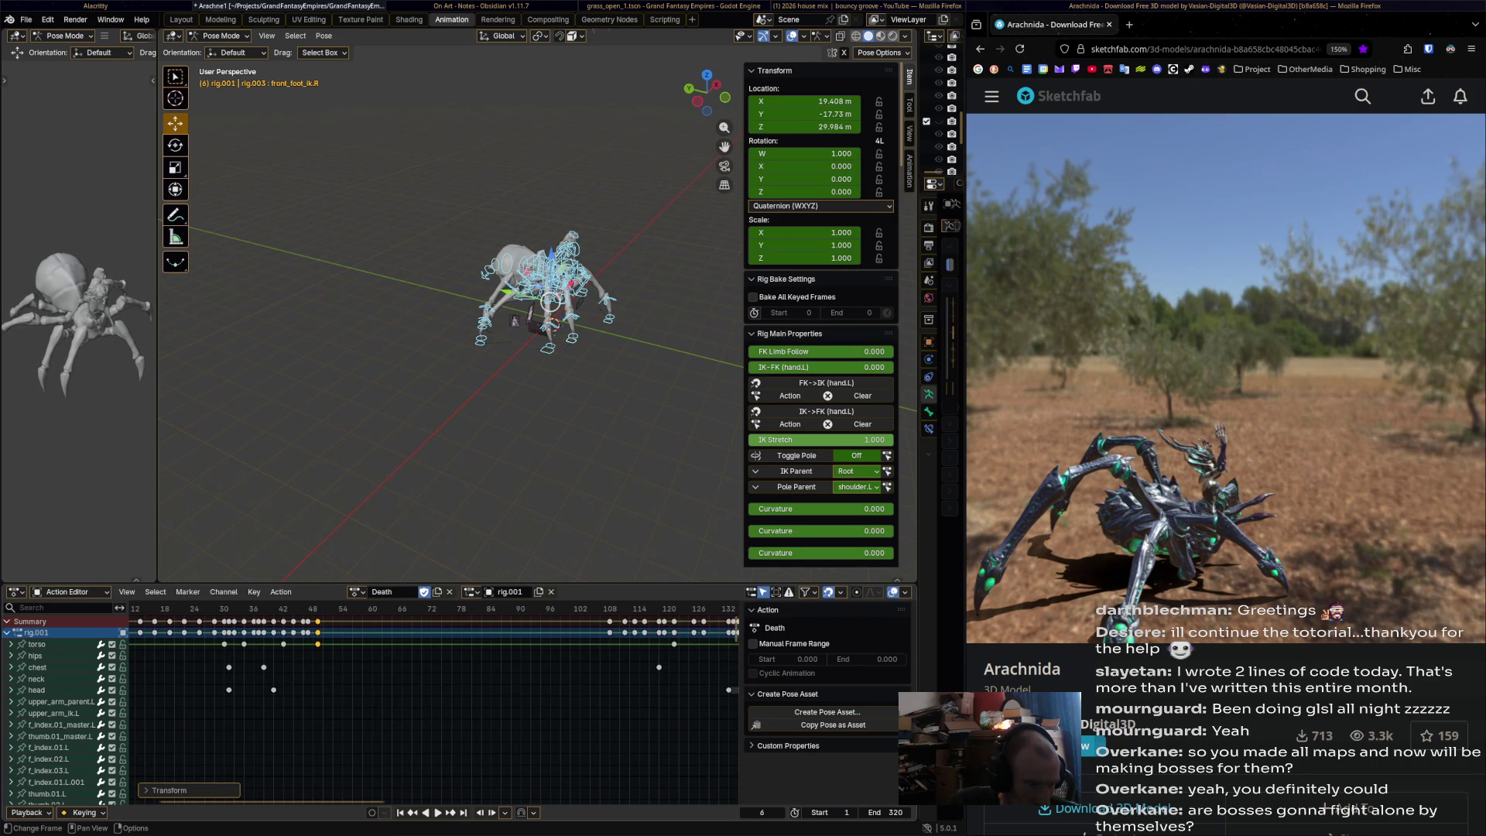
{"action": "scroll", "coordinate": [434, 704], "scroll_direction": "down", "scroll_amount": 6}
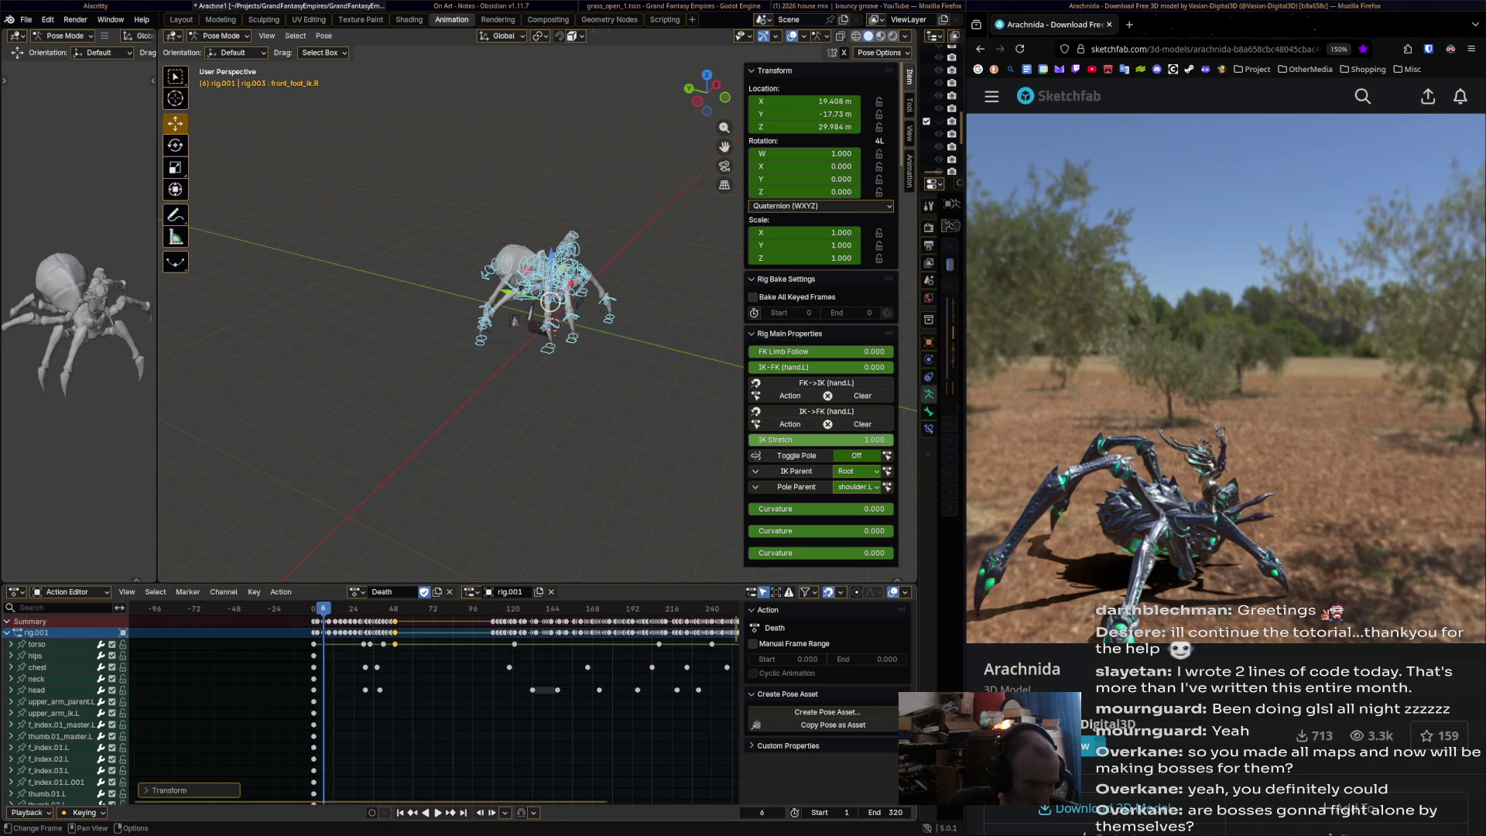
{"action": "scroll", "coordinate": [433, 696], "scroll_direction": "down", "scroll_amount": 2}
{"action": "left_click_drag", "start_coordinate": [392, 715], "coordinate": [665, 630]}
{"action": "key", "text": "g"}
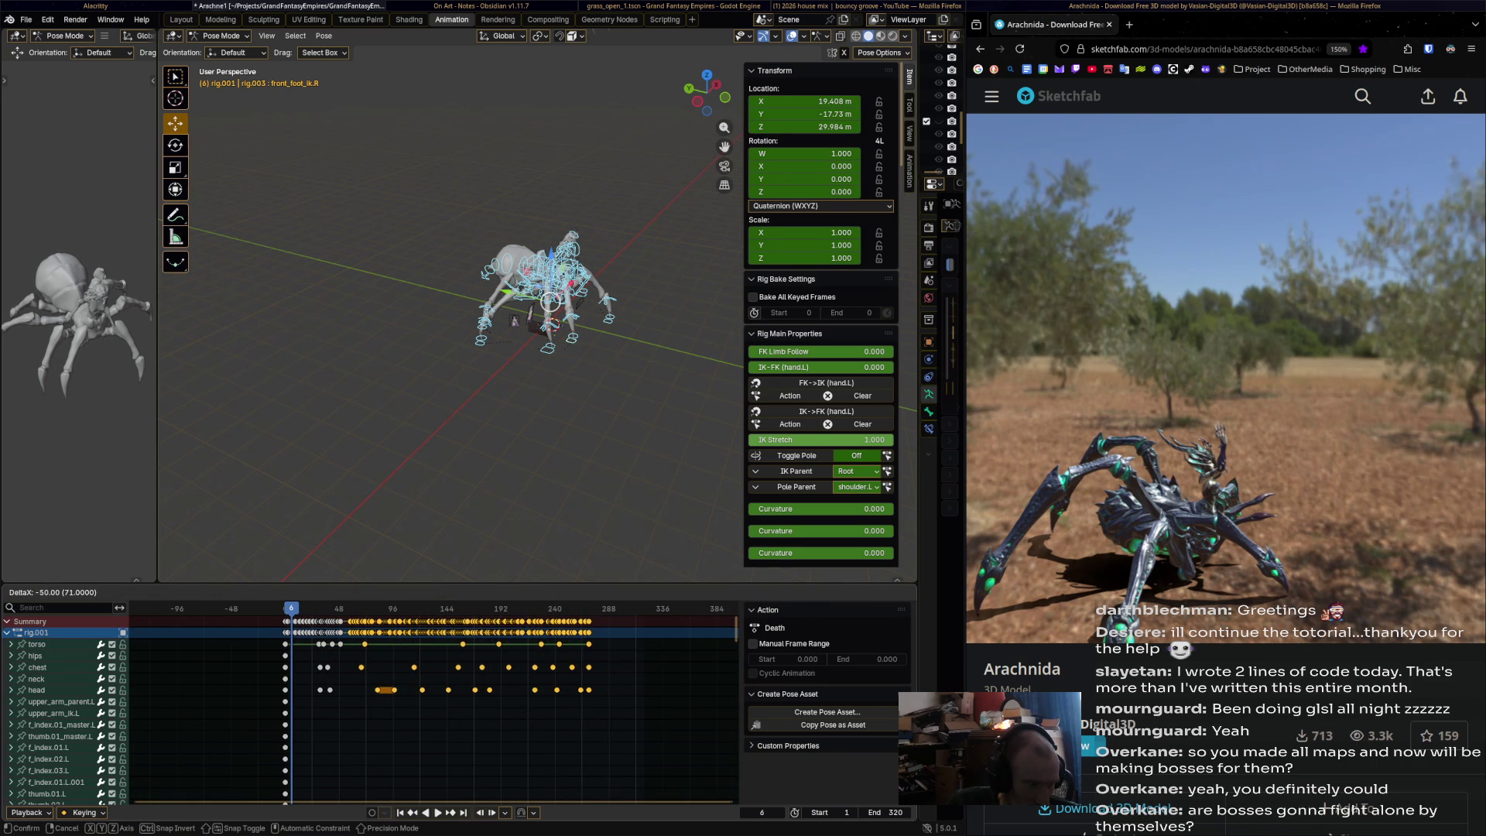
{"action": "key", "text": "Return"}
- Pull the selected keys back to frame 50 and duplicate them onto frame 51
{"action": "scroll", "coordinate": [306, 697], "scroll_direction": "up", "scroll_amount": 8}
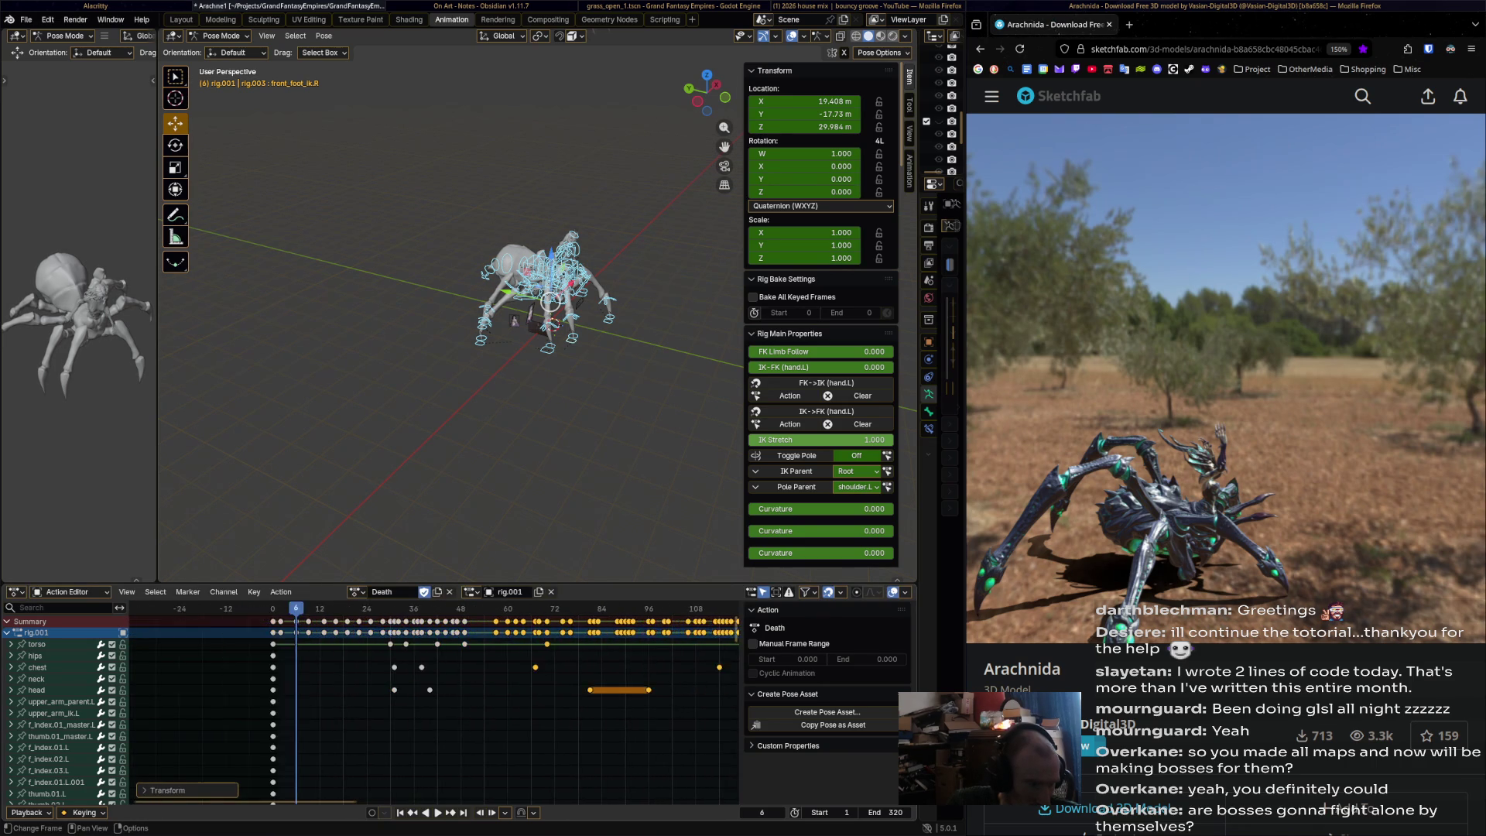
{"action": "scroll", "coordinate": [455, 696], "scroll_direction": "up", "scroll_amount": 5}
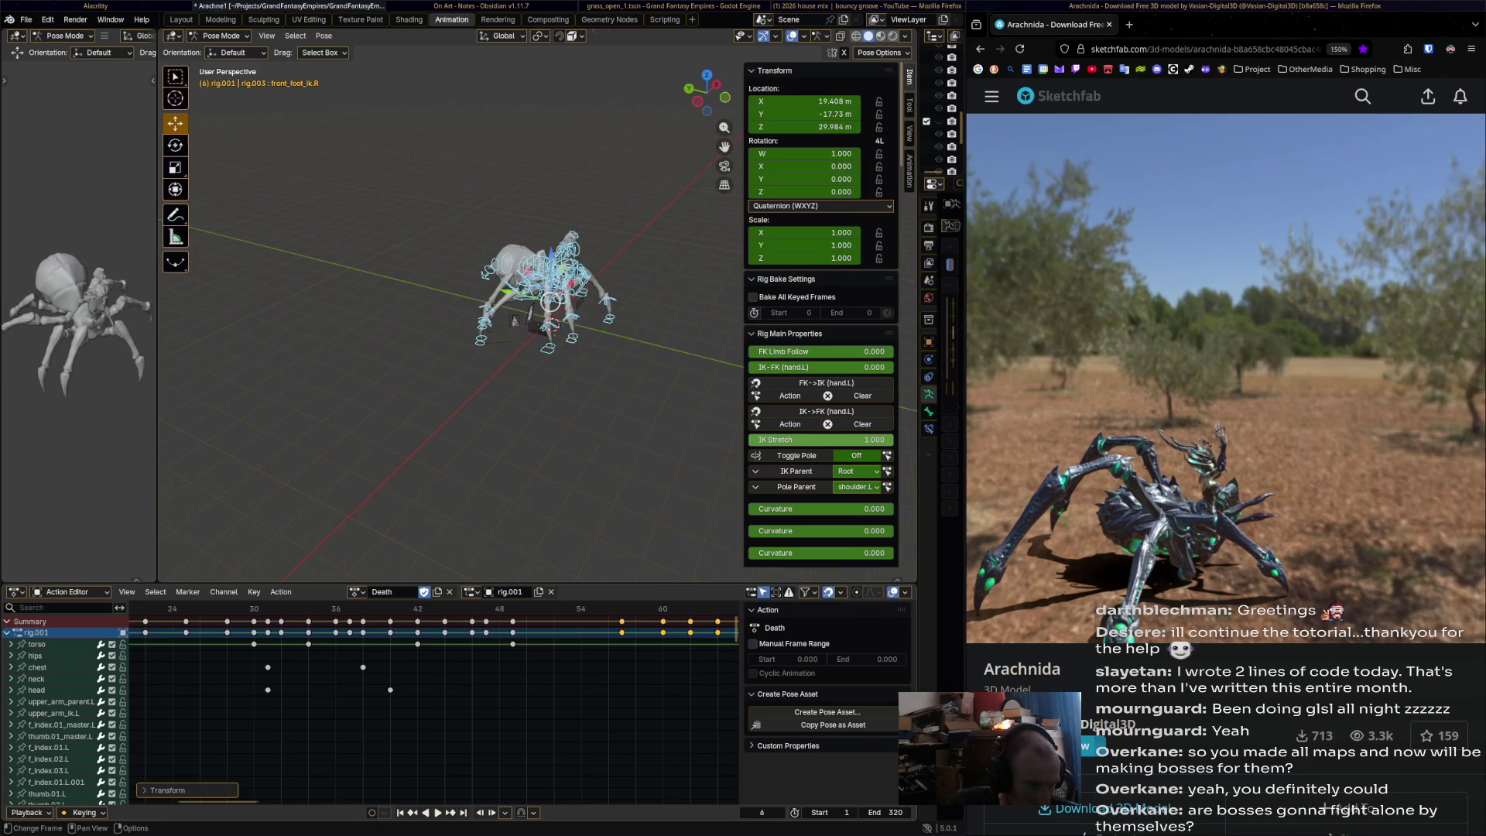
{"action": "key", "text": "g"}
{"action": "key", "text": "Return"}
{"action": "key", "text": "shift+d"}
{"action": "key", "text": "Return"}
- Duplicate the keys onward to fill frames 52 through 56
{"action": "key", "text": "shift+d"}
{"action": "key", "text": "Return"}
{"action": "key", "text": "shift+d"}
{"action": "scroll", "coordinate": [434, 704], "scroll_direction": "right", "scroll_amount": 3}
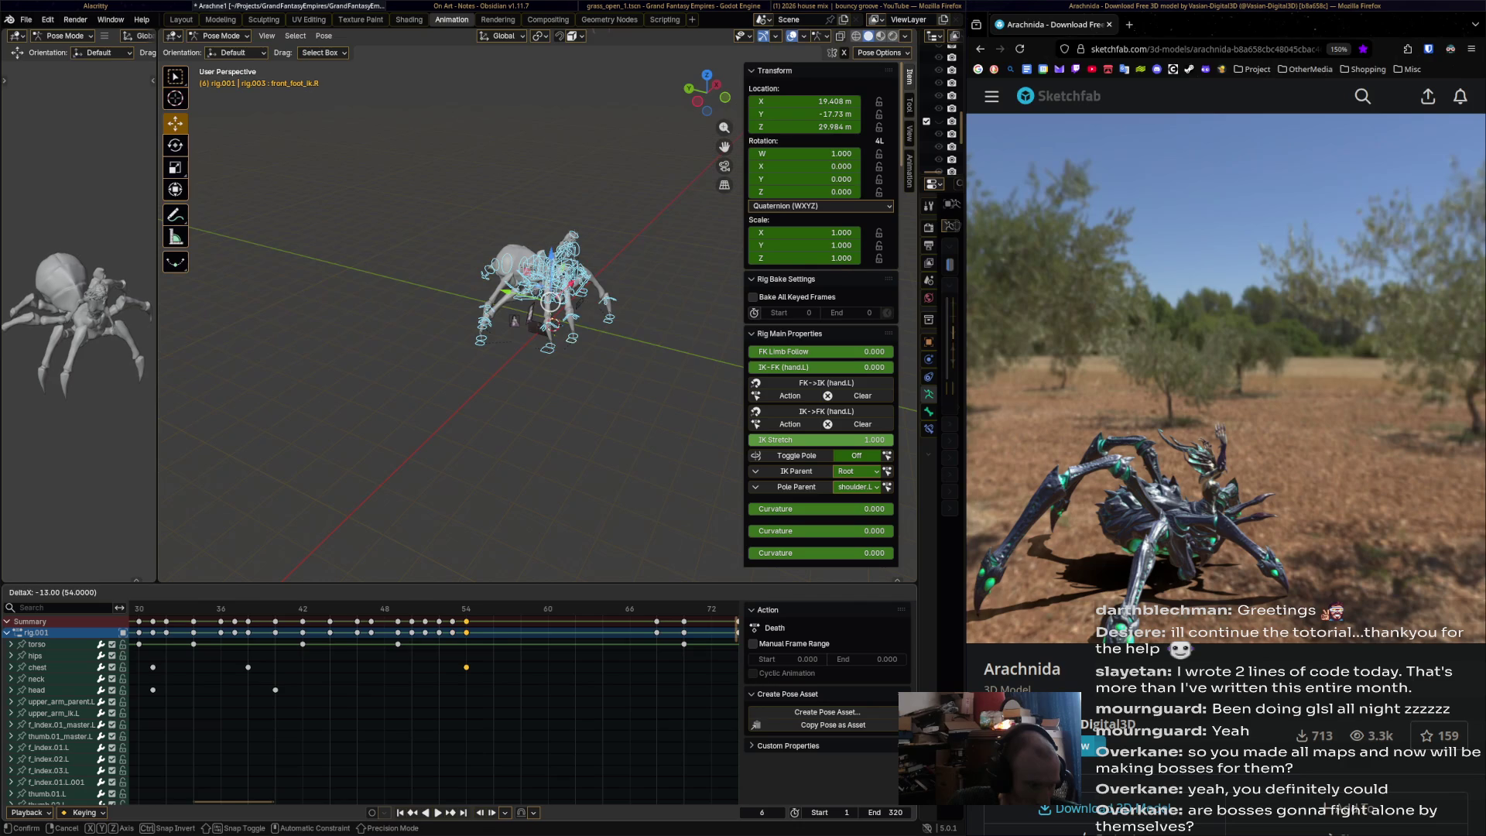
{"action": "key", "text": "Return"}
{"action": "key", "text": "shift+d"}
{"action": "key", "text": "Return"}
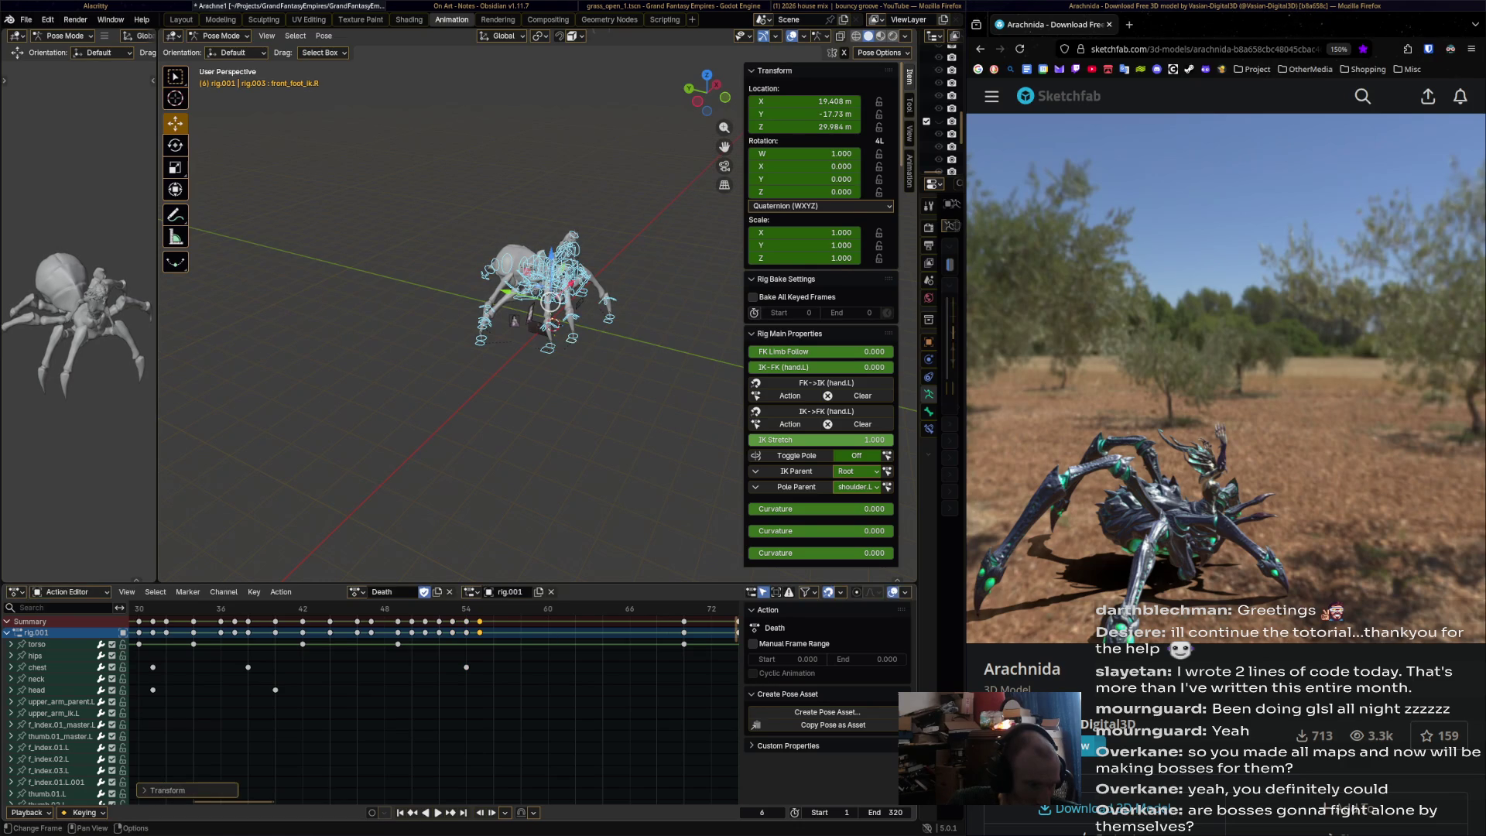
{"action": "scroll", "coordinate": [433, 704], "scroll_direction": "right", "scroll_amount": 3}
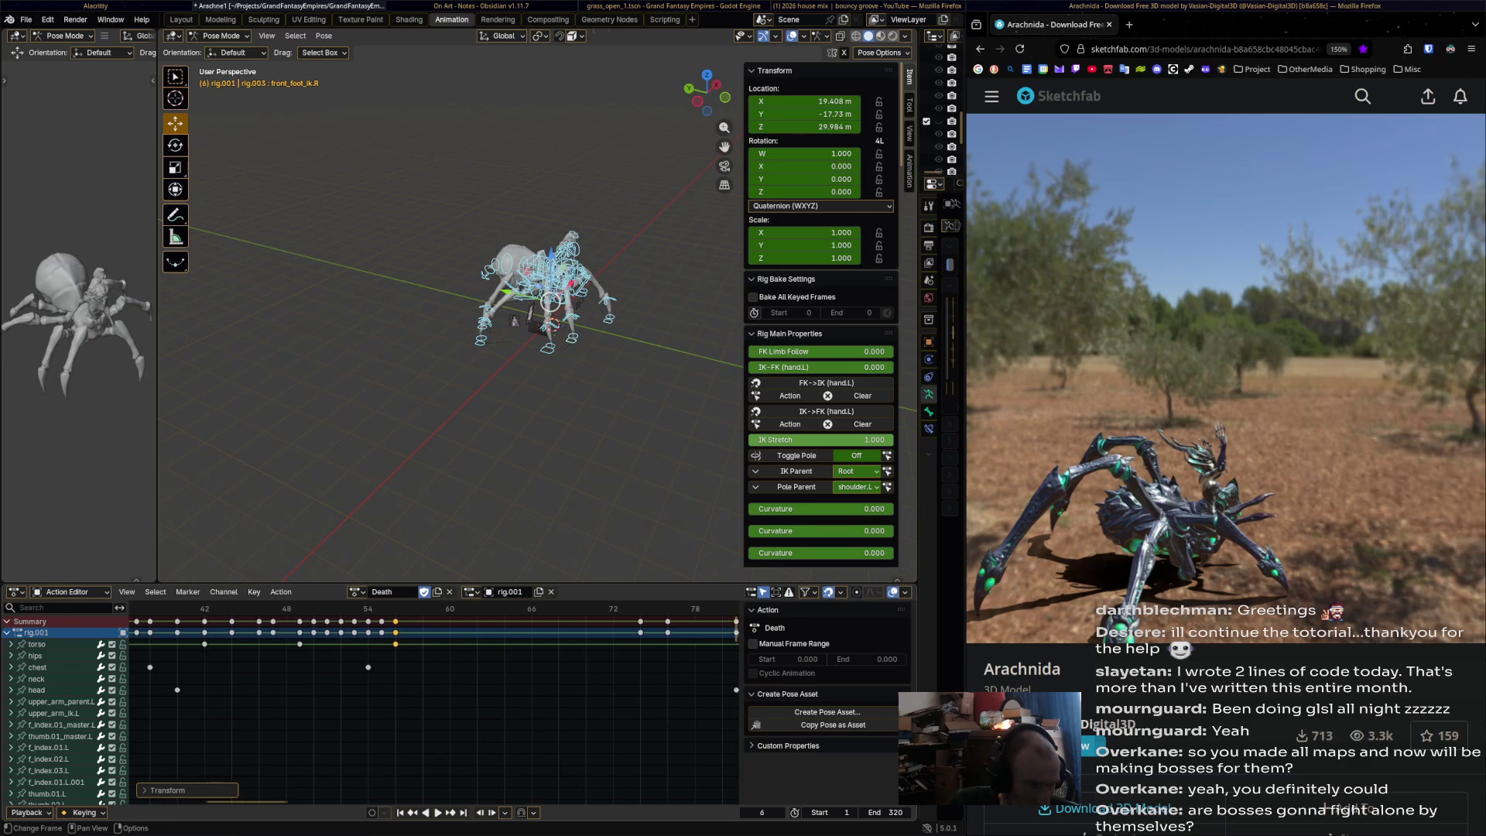
{"action": "key", "text": "shift+d"}
{"action": "key", "text": "Return"}
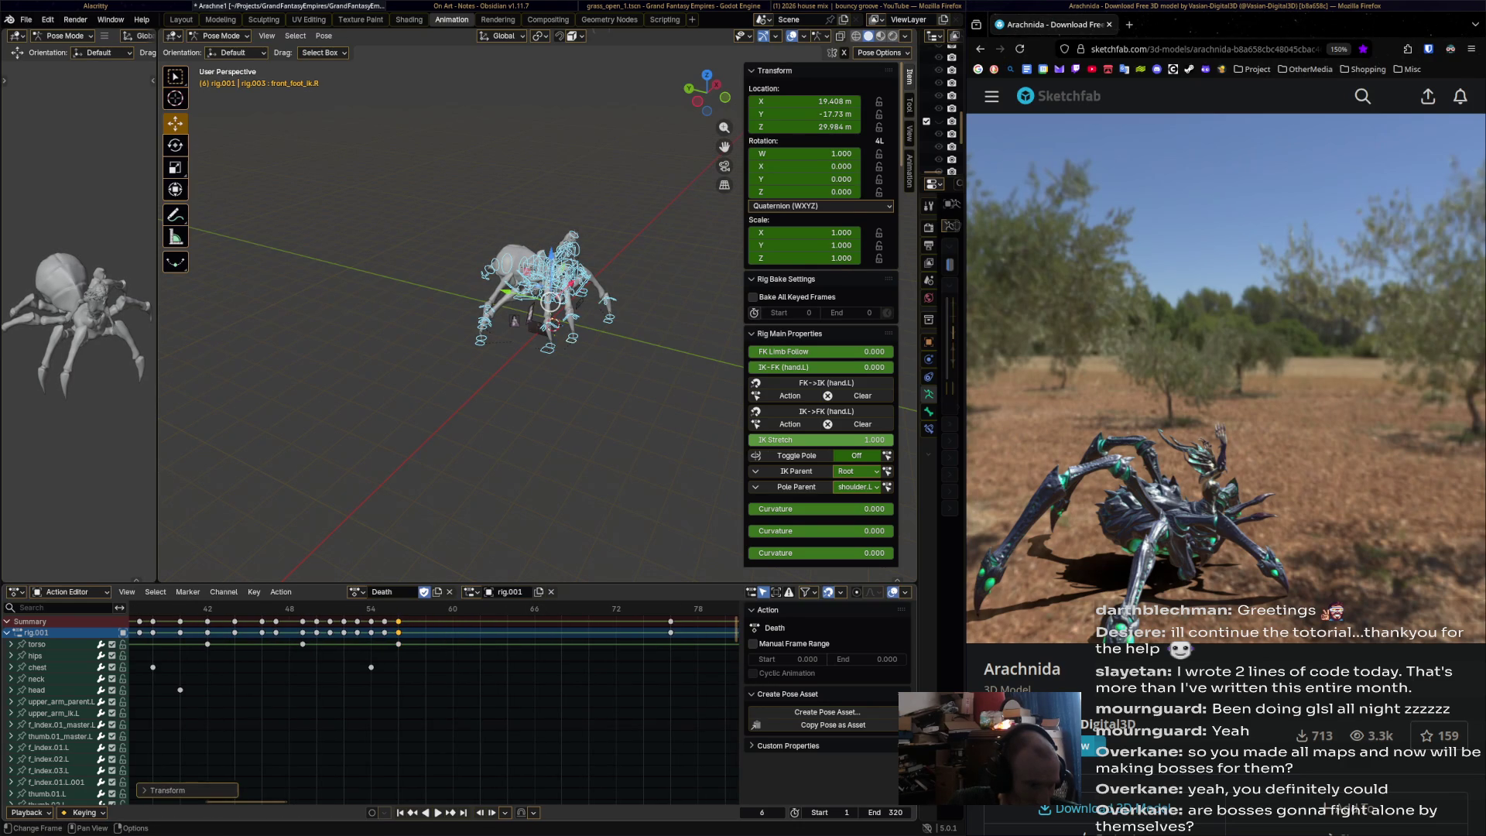
- Move the frame-74 keys to frame 57, then 59, and duplicate them to frame 83
{"action": "key", "text": "shift+d"}
{"action": "key", "text": "g"}
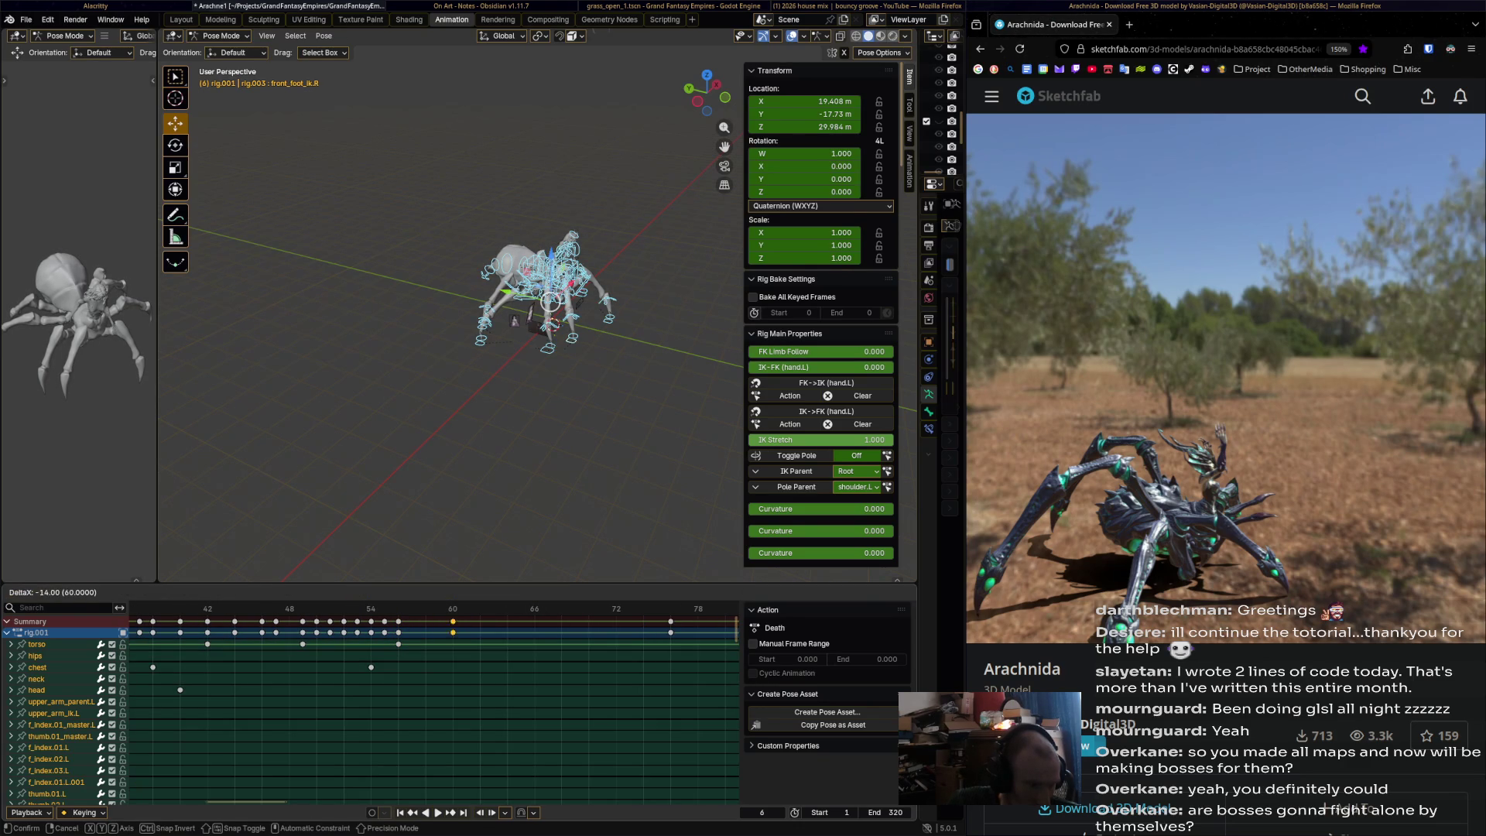
{"action": "key", "text": "Return"}
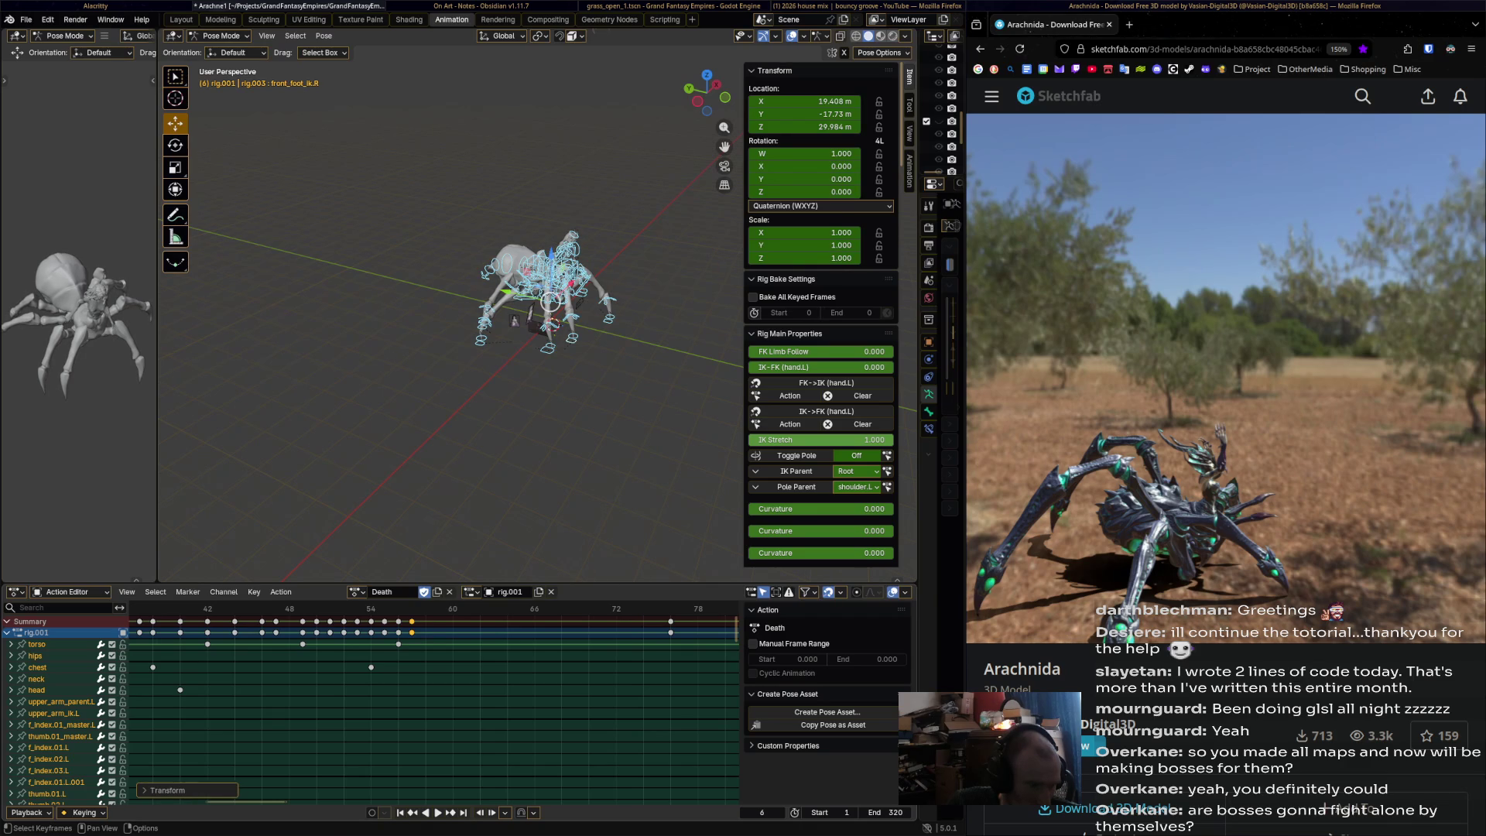
{"action": "key", "text": "g"}
{"action": "scroll", "coordinate": [433, 704], "scroll_direction": "down", "scroll_amount": 2, "text": "ctrl"}
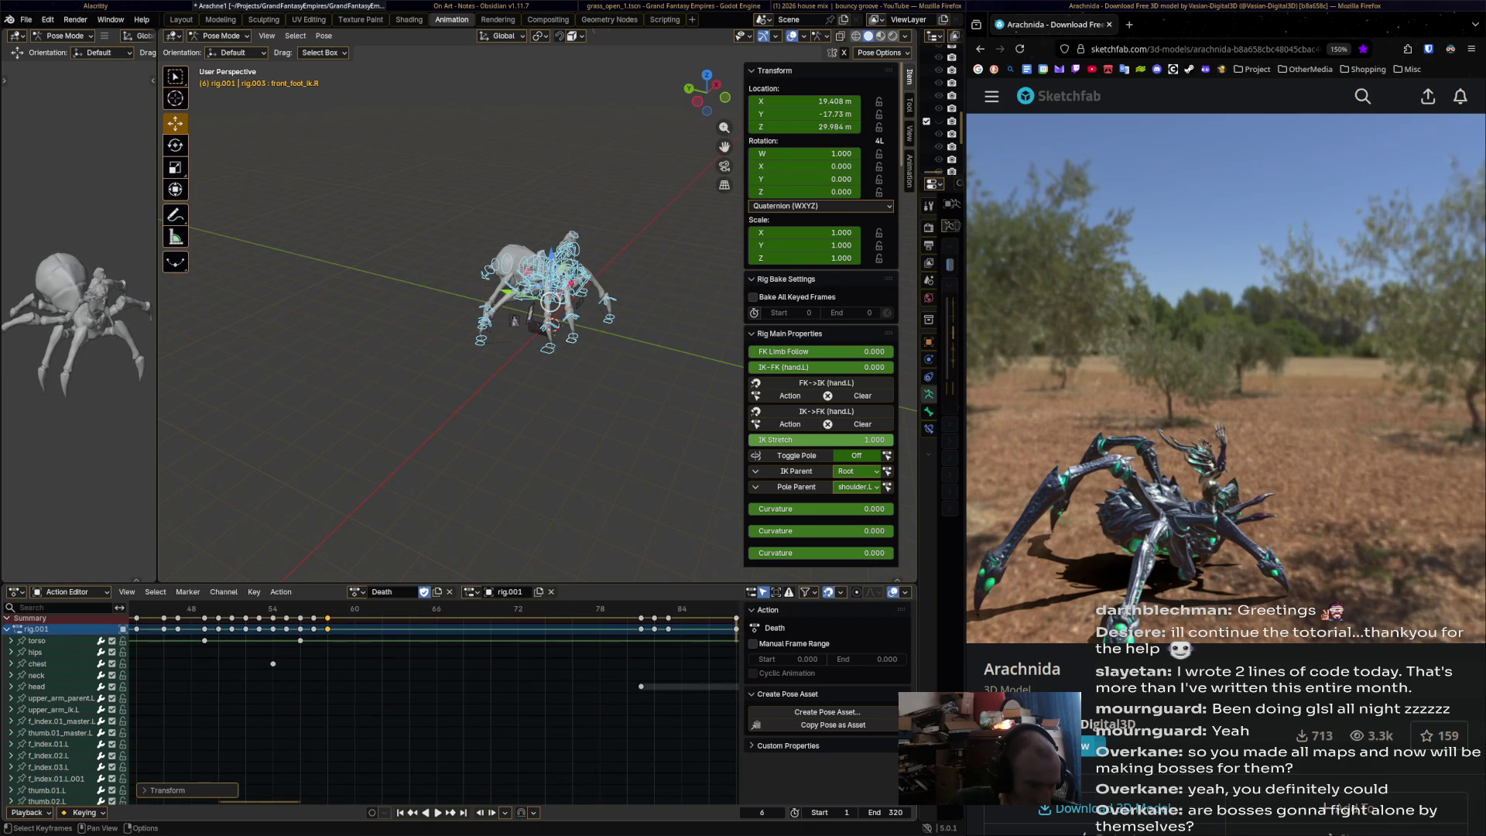
{"action": "key", "text": "Return"}
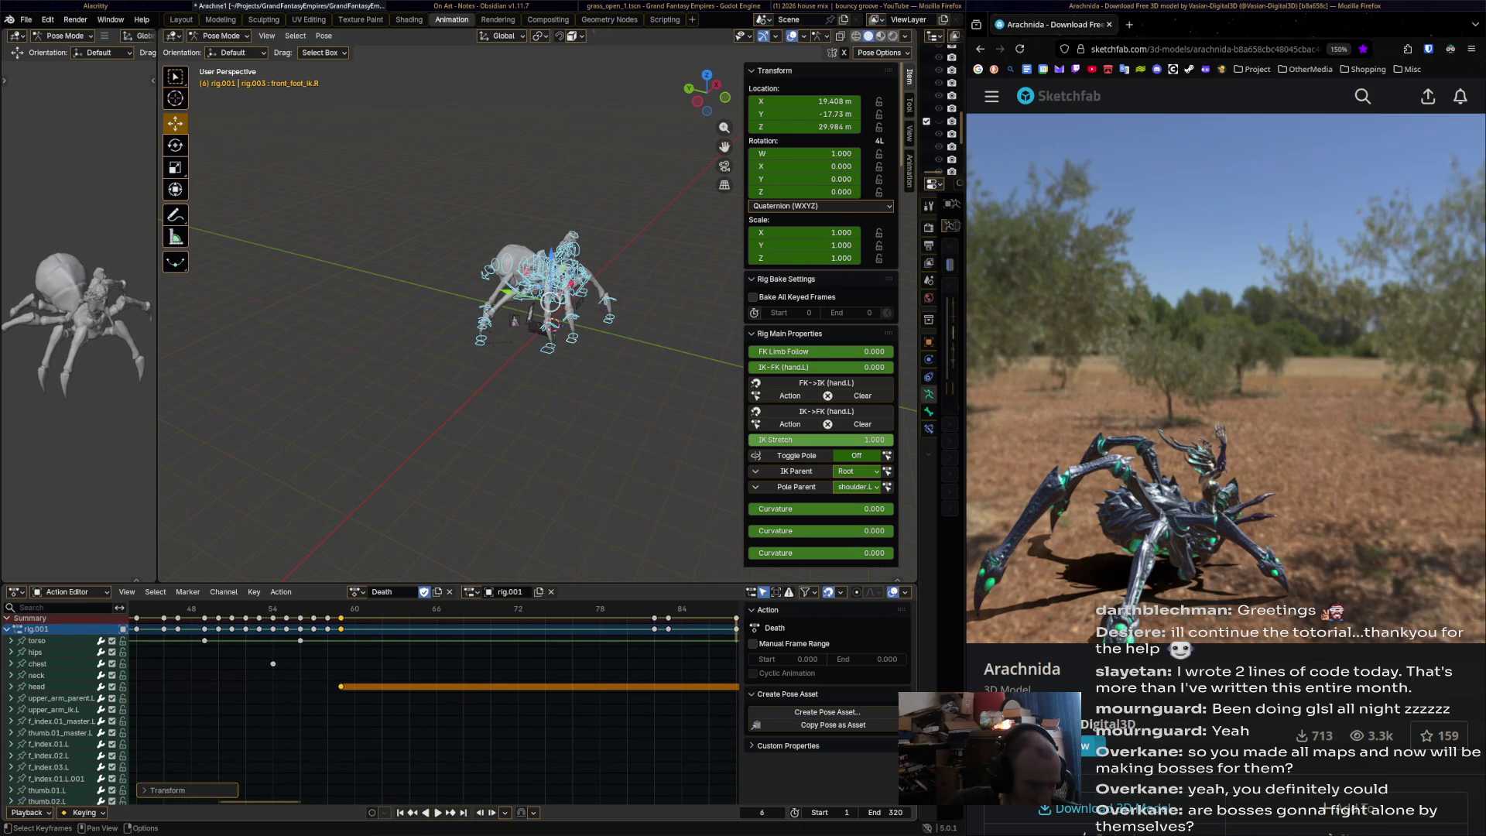
{"action": "key", "text": "shift+d"}
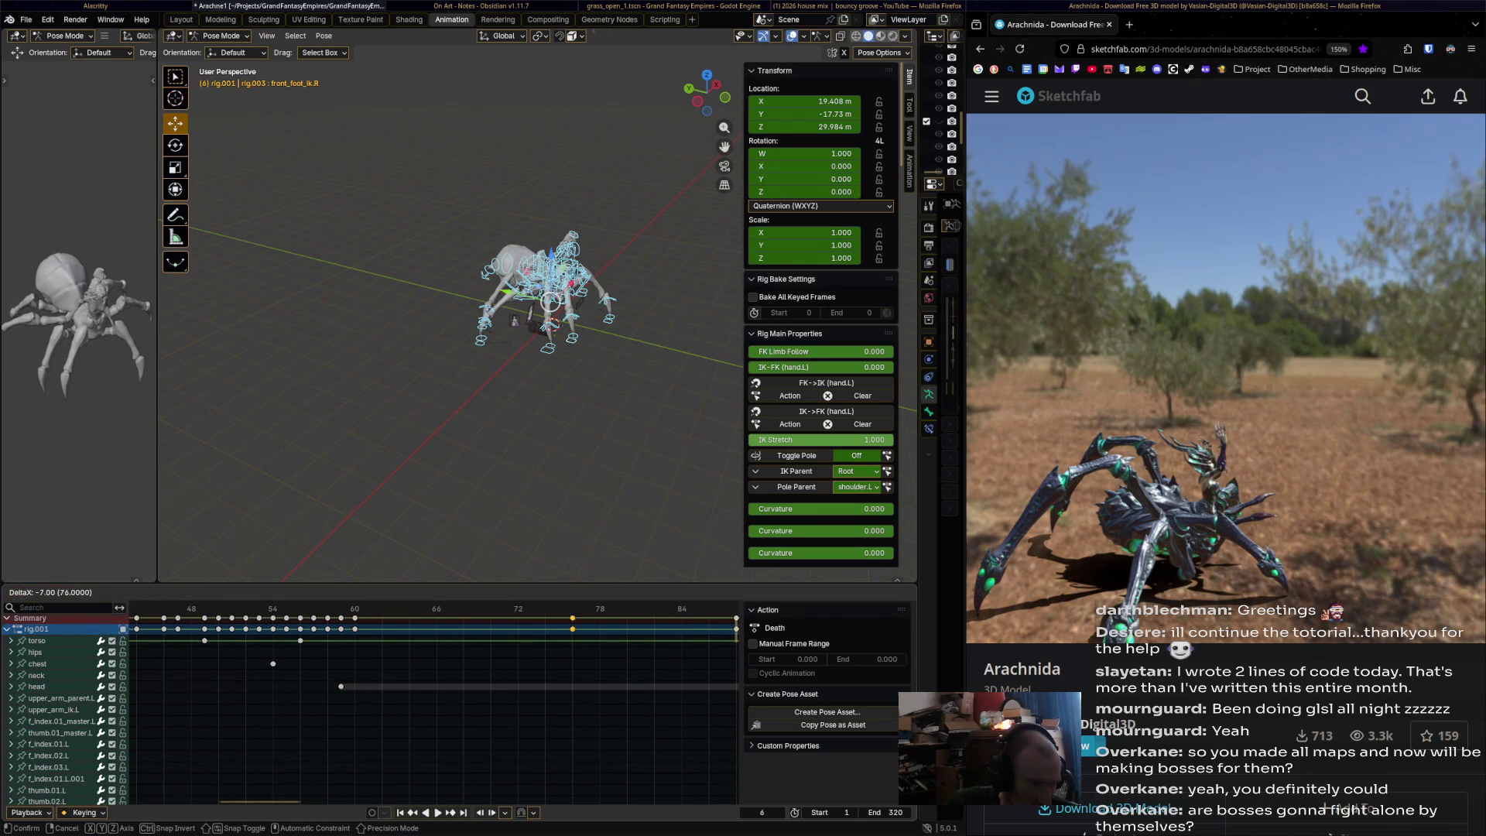
{"action": "key", "text": "Return"}
- Move the keys near frames 88–92 one frame earlier and pull the last keys to frames 72–78
{"action": "scroll", "coordinate": [433, 704], "scroll_direction": "down", "scroll_amount": 2, "text": "ctrl"}
{"action": "key", "text": "b"}
{"action": "left_click_drag", "start_coordinate": [599, 654], "coordinate": [706, 616]}
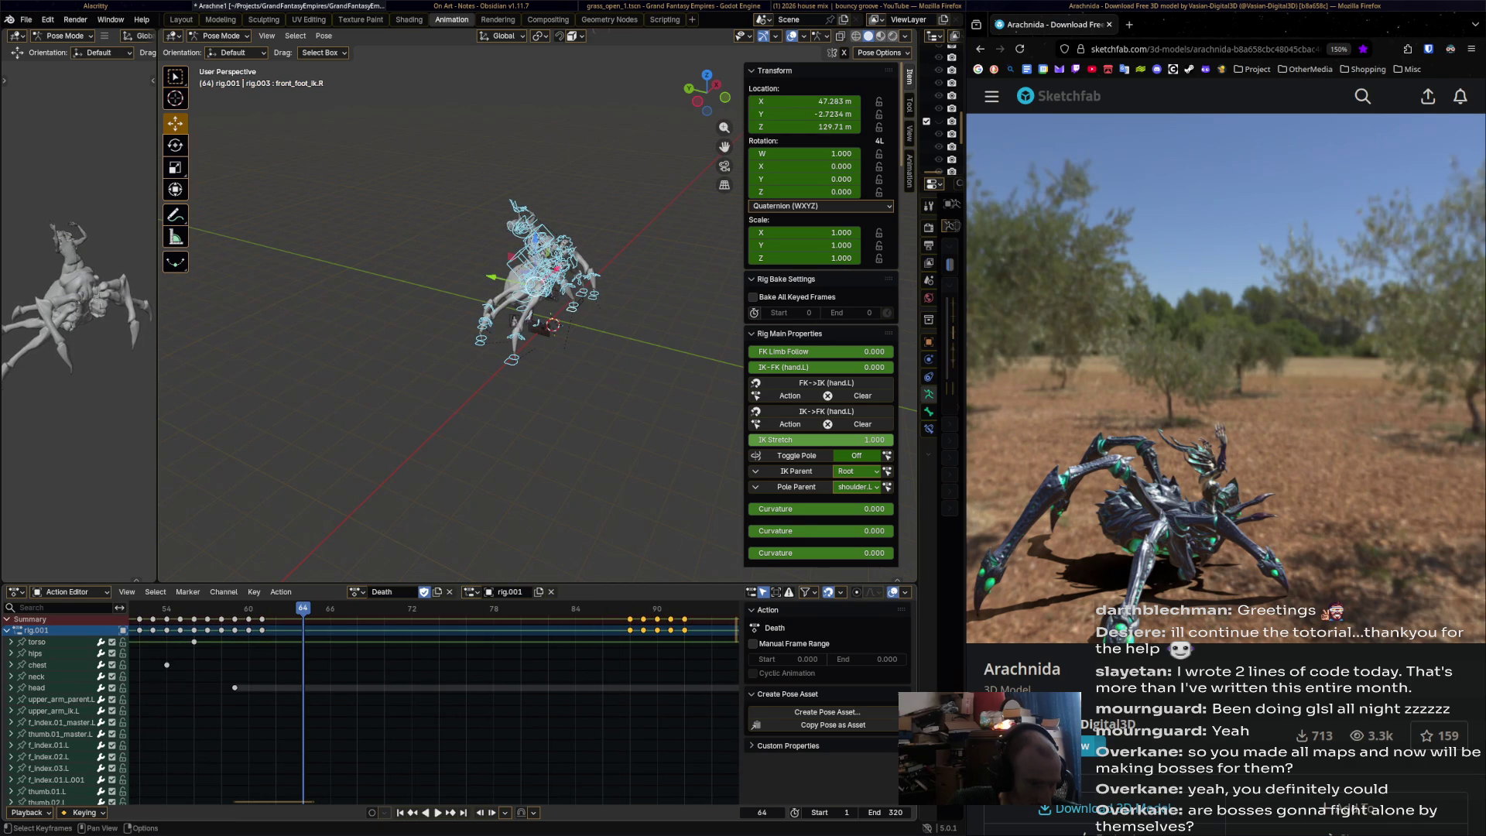
{"action": "key", "text": "g"}
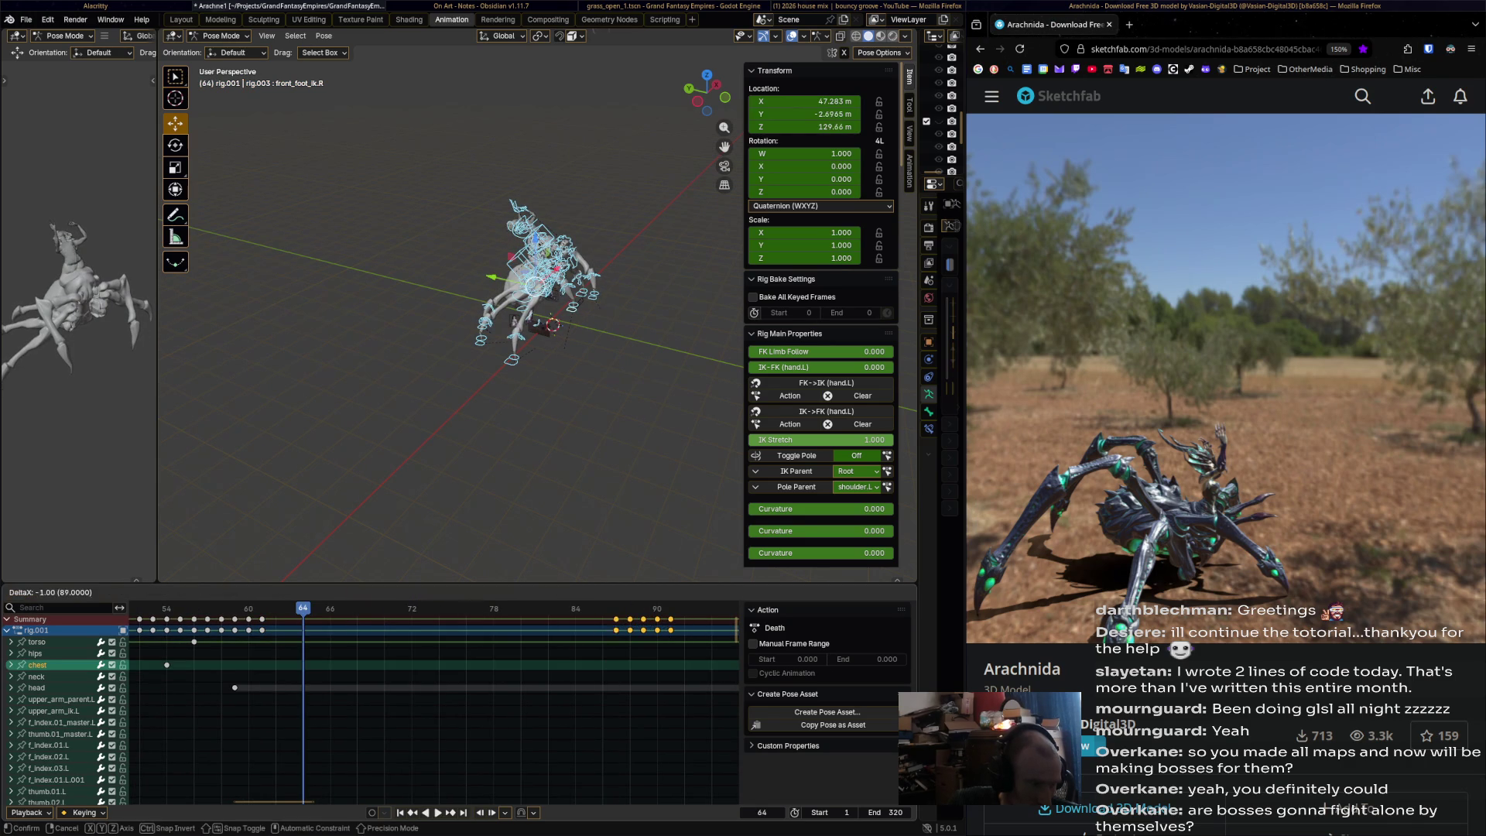
{"action": "key", "text": "Return"}
{"action": "key", "text": "Home"}
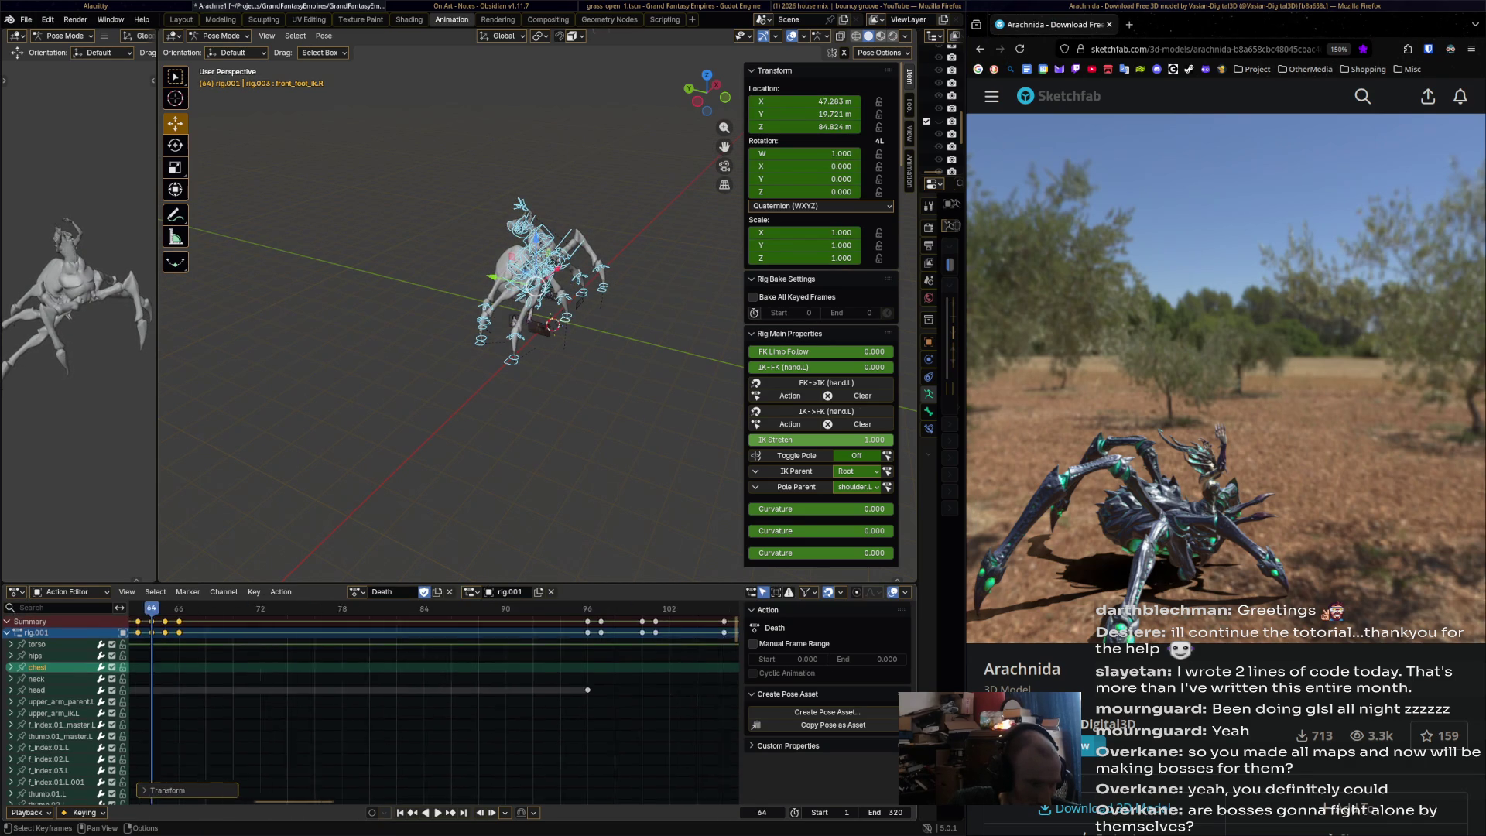
{"action": "key", "text": "g"}
{"action": "key", "text": "Return"}
- Undo that change and retime the selected keys back toward frame 76
{"action": "key", "text": "ctrl+z"}
{"action": "key", "text": "ctrl+z"}
{"action": "key", "text": "ctrl+z"}
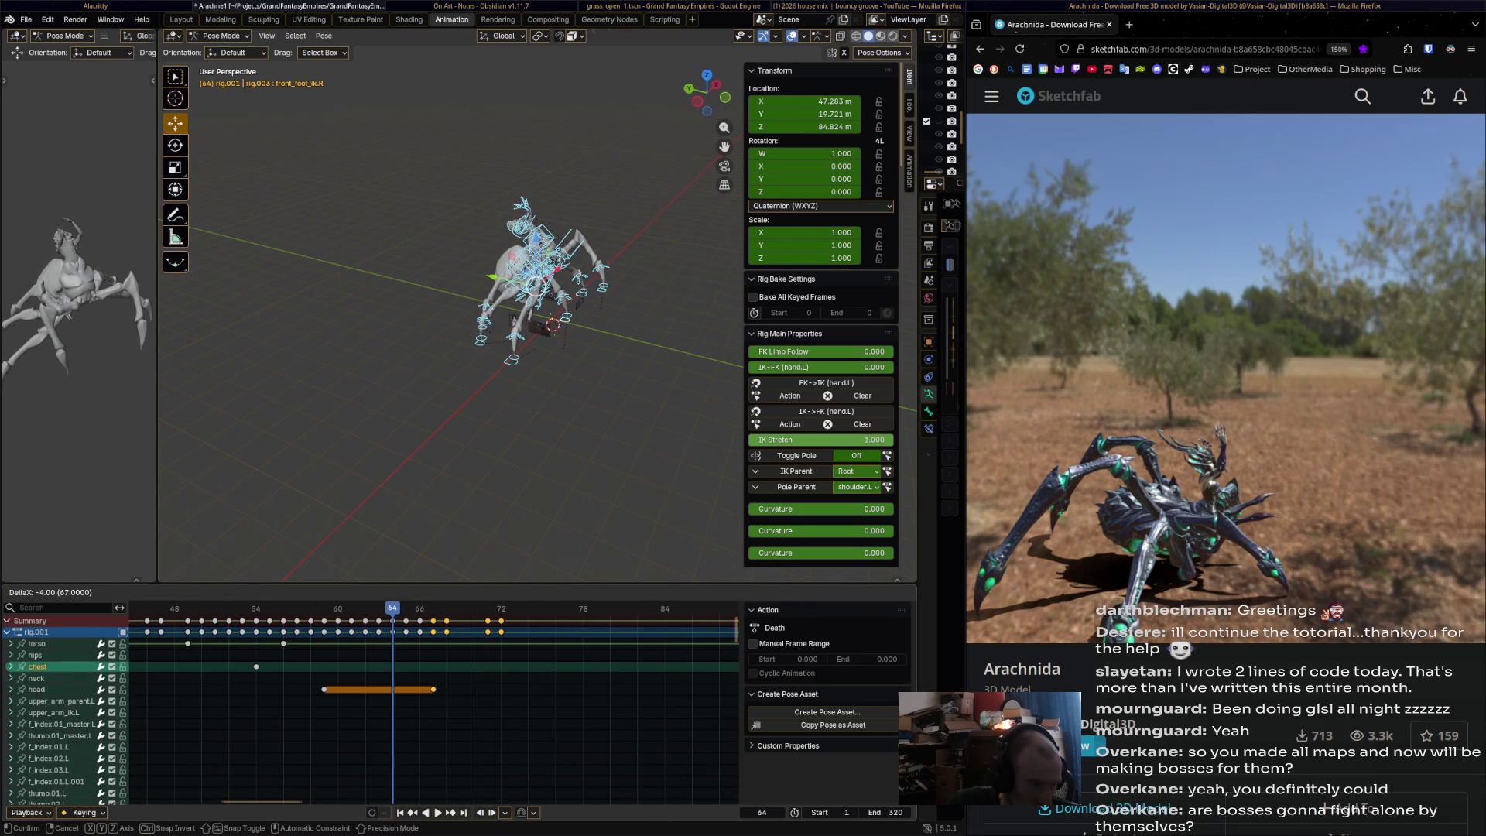
{"action": "key", "text": "g"}
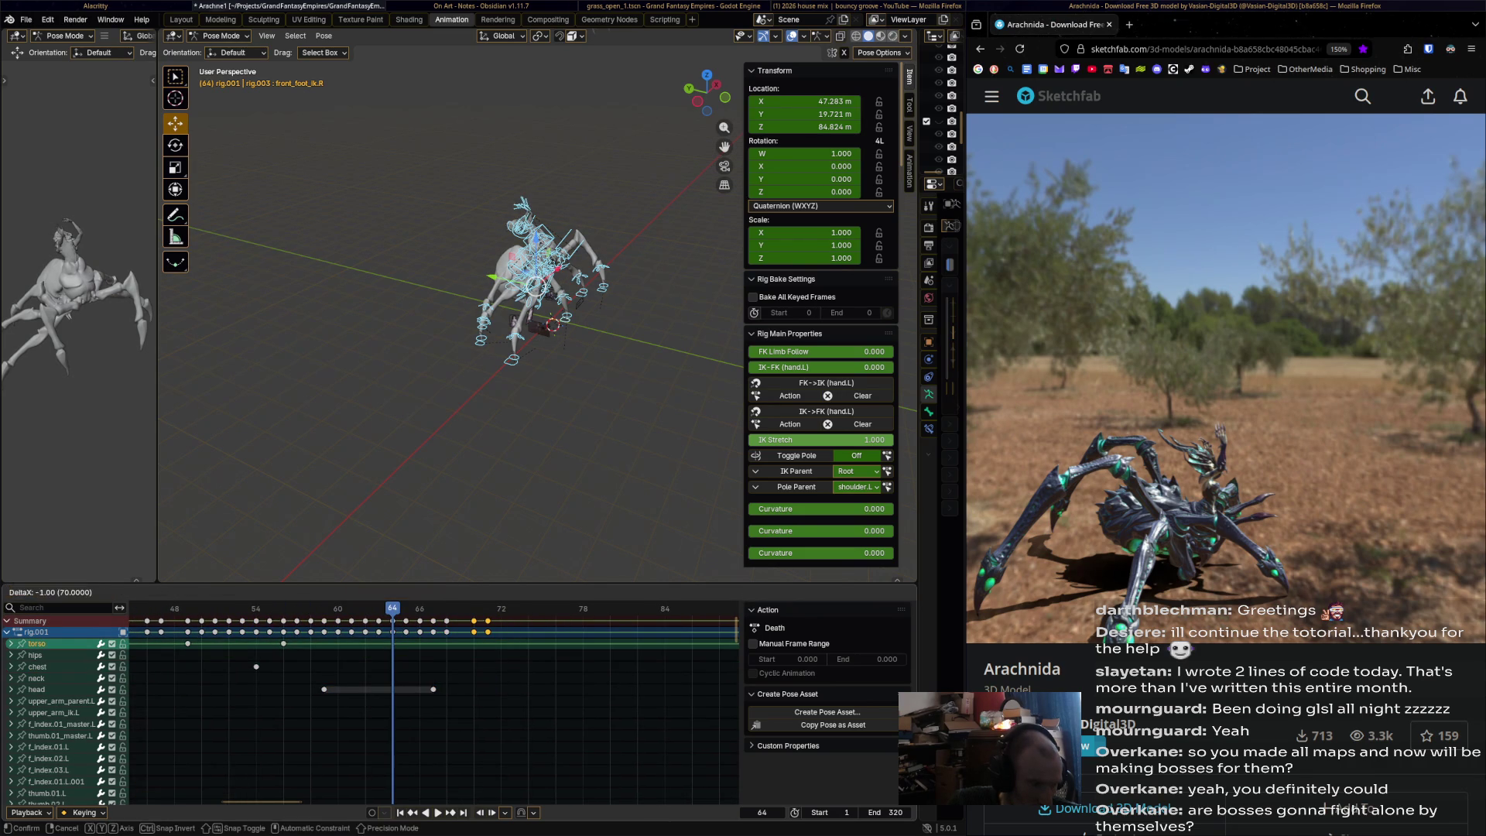
{"action": "key", "text": "Return"}
{"action": "scroll", "coordinate": [433, 696], "scroll_direction": "down", "scroll_amount": 2}
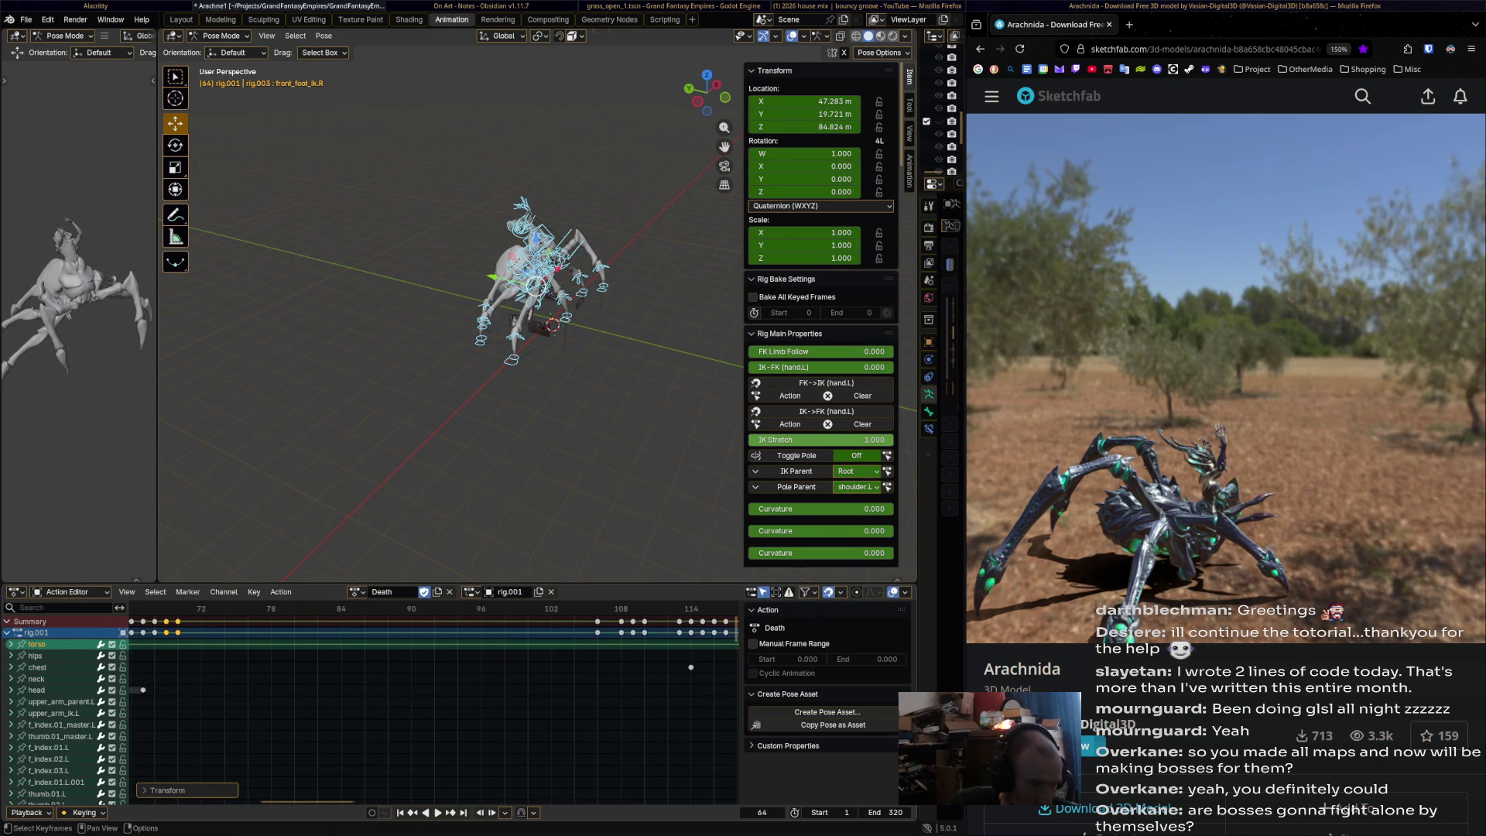
{"action": "key", "text": "g"}
{"action": "key", "text": "Return"}
{"action": "key", "text": "g"}
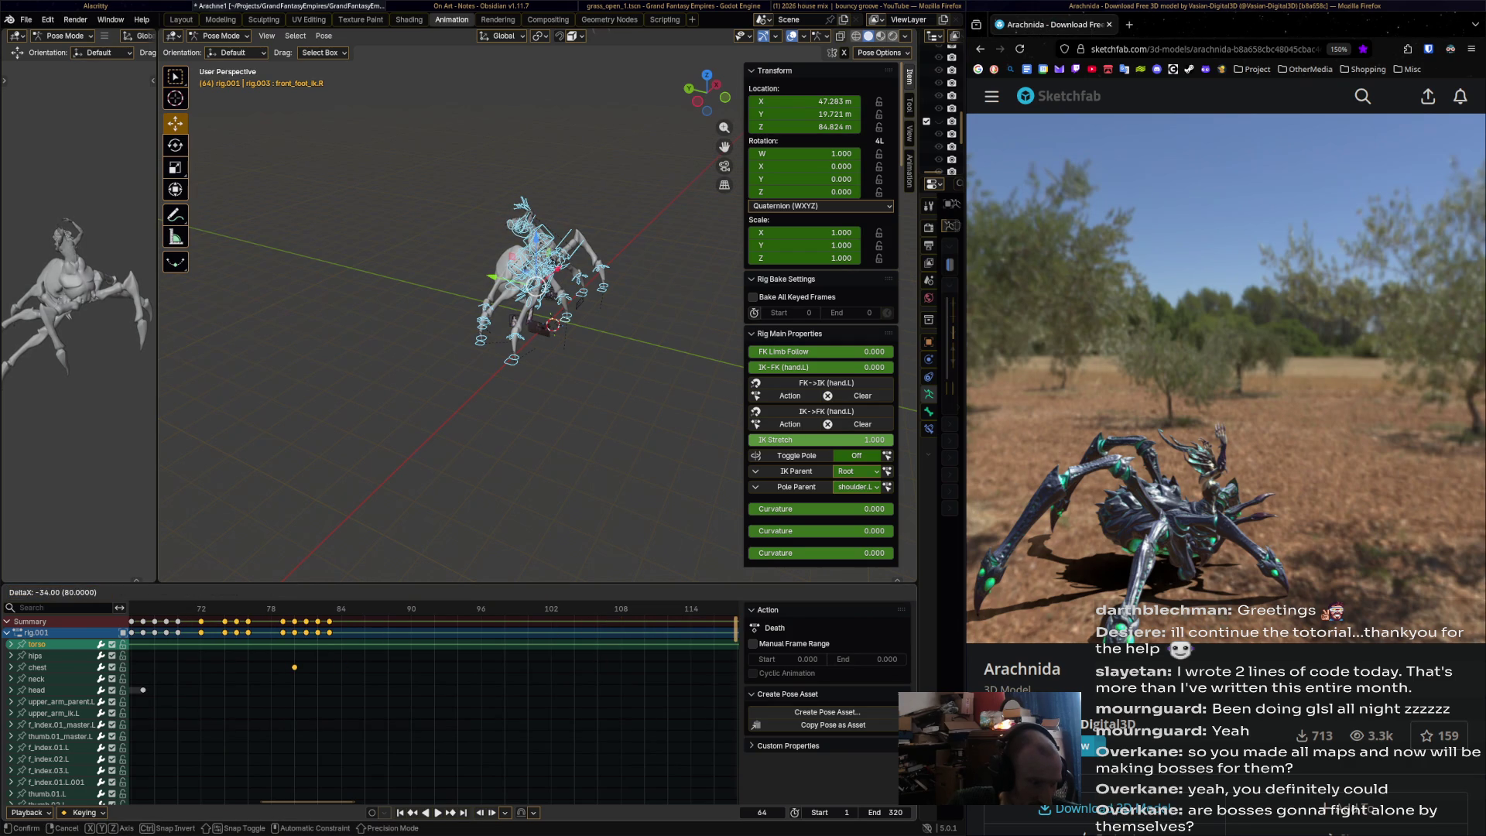
{"action": "key", "text": "Return"}
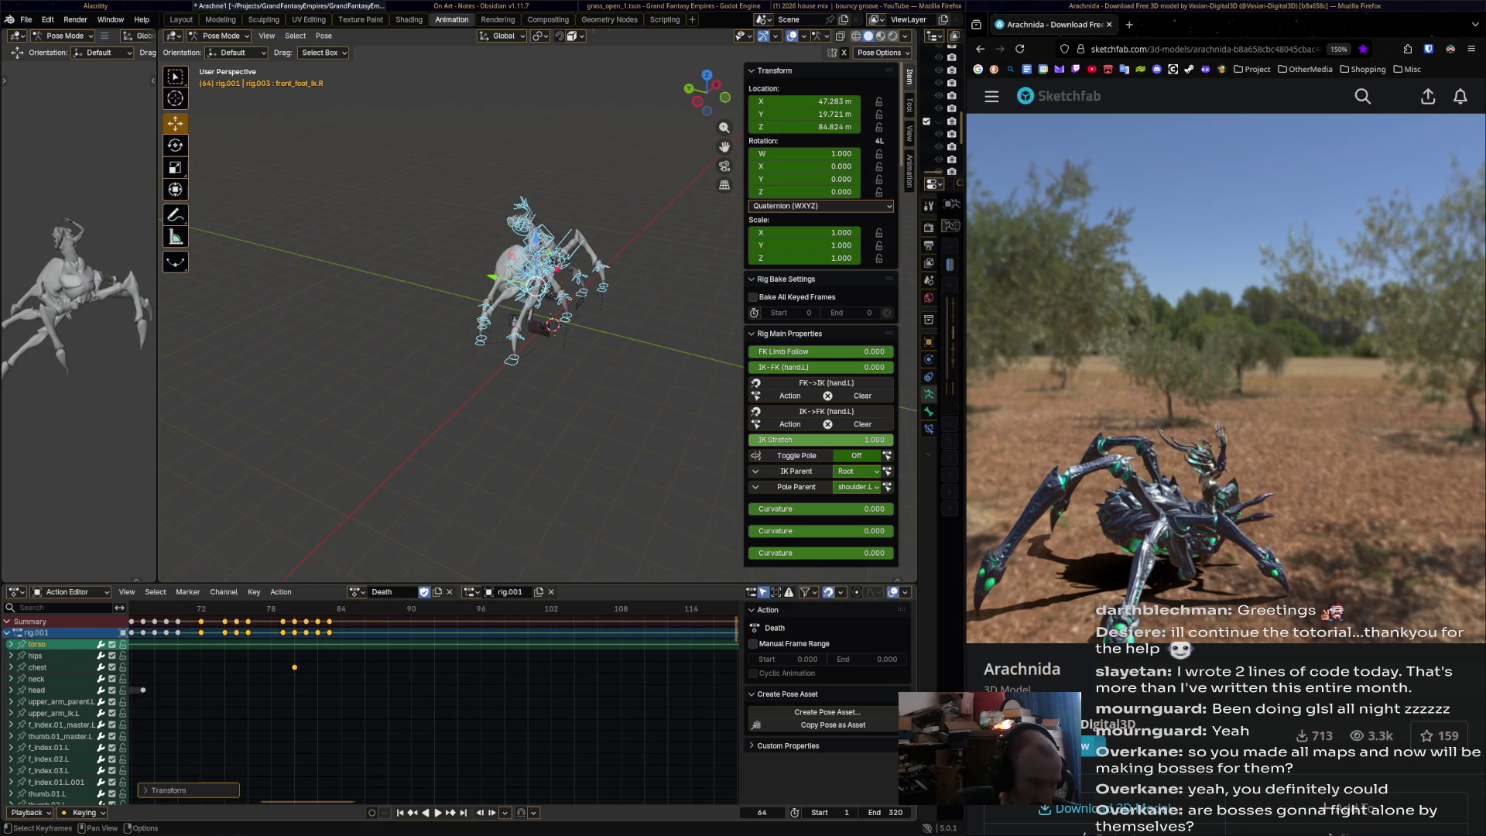
- Place the frame-74 summary key at frame 76 and slide the frame-81 keys to frame 77
{"action": "left_click", "coordinate": [224, 621]}
{"action": "key", "text": "g"}
{"action": "mouse_move", "coordinate": [224, 789]}
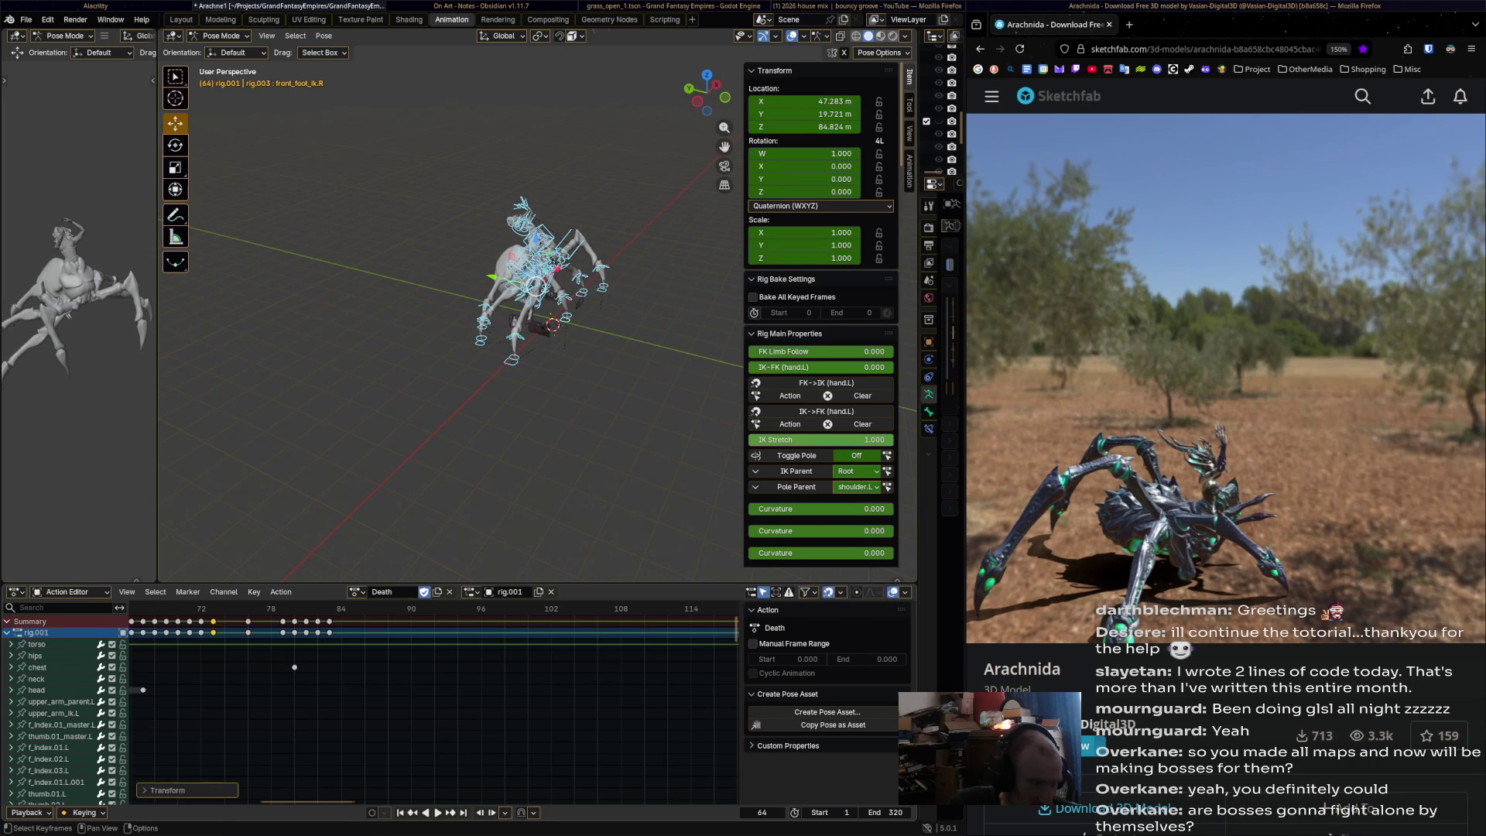
{"action": "left_click", "coordinate": [232, 790]}
{"action": "mouse_move", "coordinate": [306, 632]}
{"action": "left_mouse_down"}
{"action": "mouse_move", "coordinate": [248, 632]}
{"action": "mouse_move", "coordinate": [325, 624]}
{"action": "mouse_move", "coordinate": [271, 632]}
{"action": "left_mouse_up"}
{"action": "left_click", "coordinate": [260, 632]}
{"action": "key", "text": "Home"}
- Box-select the later range of keys in the action
{"action": "scroll", "coordinate": [433, 696], "scroll_direction": "down", "scroll_amount": 2}
{"action": "left_click_drag", "start_coordinate": [391, 616], "coordinate": [484, 695]}
{"action": "left_click_drag", "start_coordinate": [431, 633], "coordinate": [379, 632]}
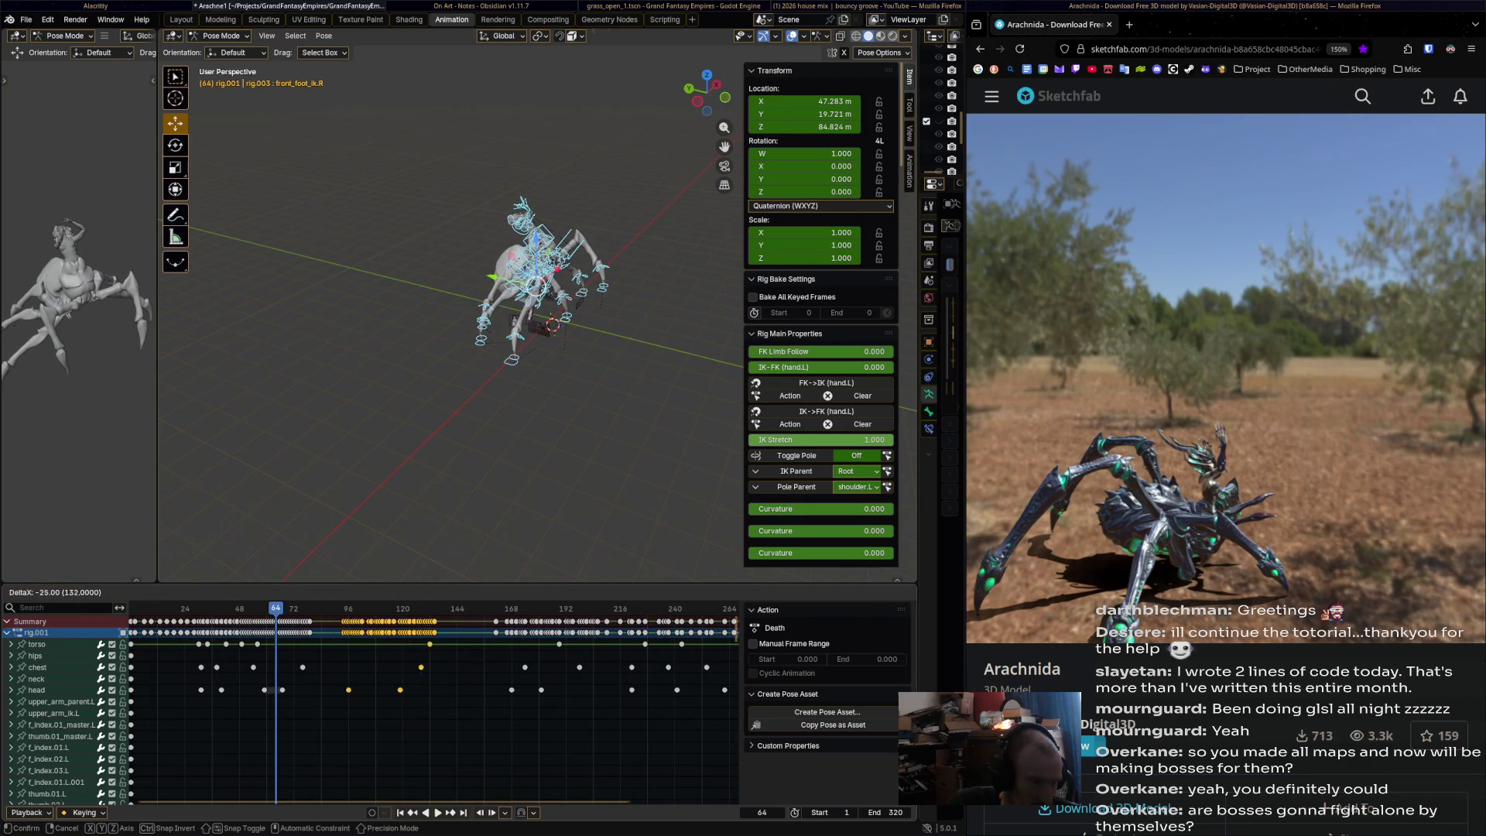
- Shift the later keys earlier, then move the frame 82–90 keys two frames earlier
{"action": "left_click", "coordinate": [264, 689]}
{"action": "scroll", "coordinate": [264, 689], "scroll_direction": "up", "scroll_amount": 6}
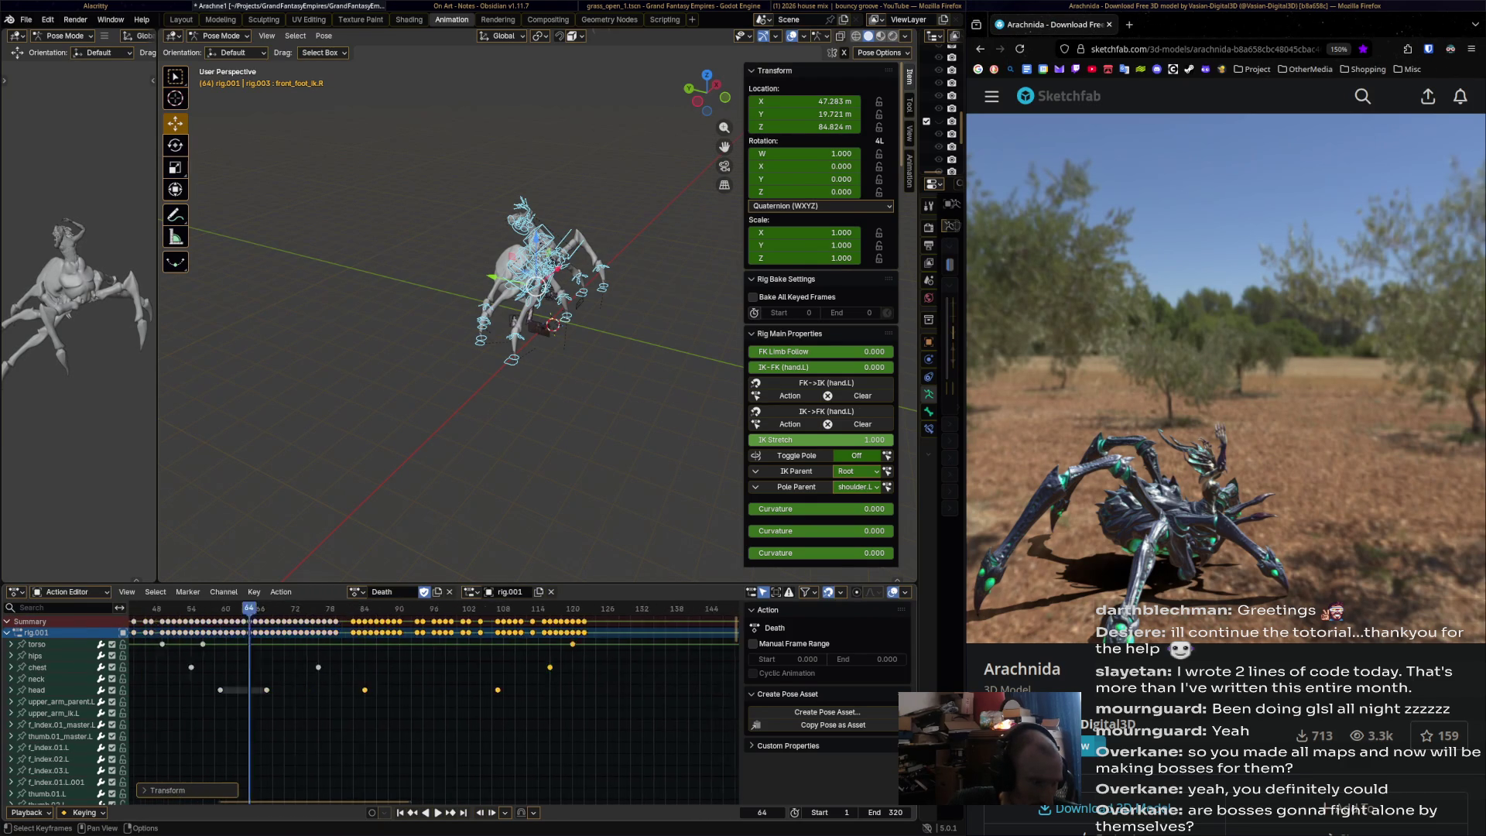
{"action": "scroll", "coordinate": [434, 673], "scroll_direction": "up", "scroll_amount": 5}
{"action": "scroll", "coordinate": [433, 674], "scroll_direction": "right", "scroll_amount": 1}
{"action": "mouse_move", "coordinate": [466, 629]}
{"action": "left_mouse_down"}
{"action": "mouse_move", "coordinate": [675, 672]}
{"action": "mouse_move", "coordinate": [675, 693]}
{"action": "left_mouse_up"}
{"action": "key", "text": "g"}
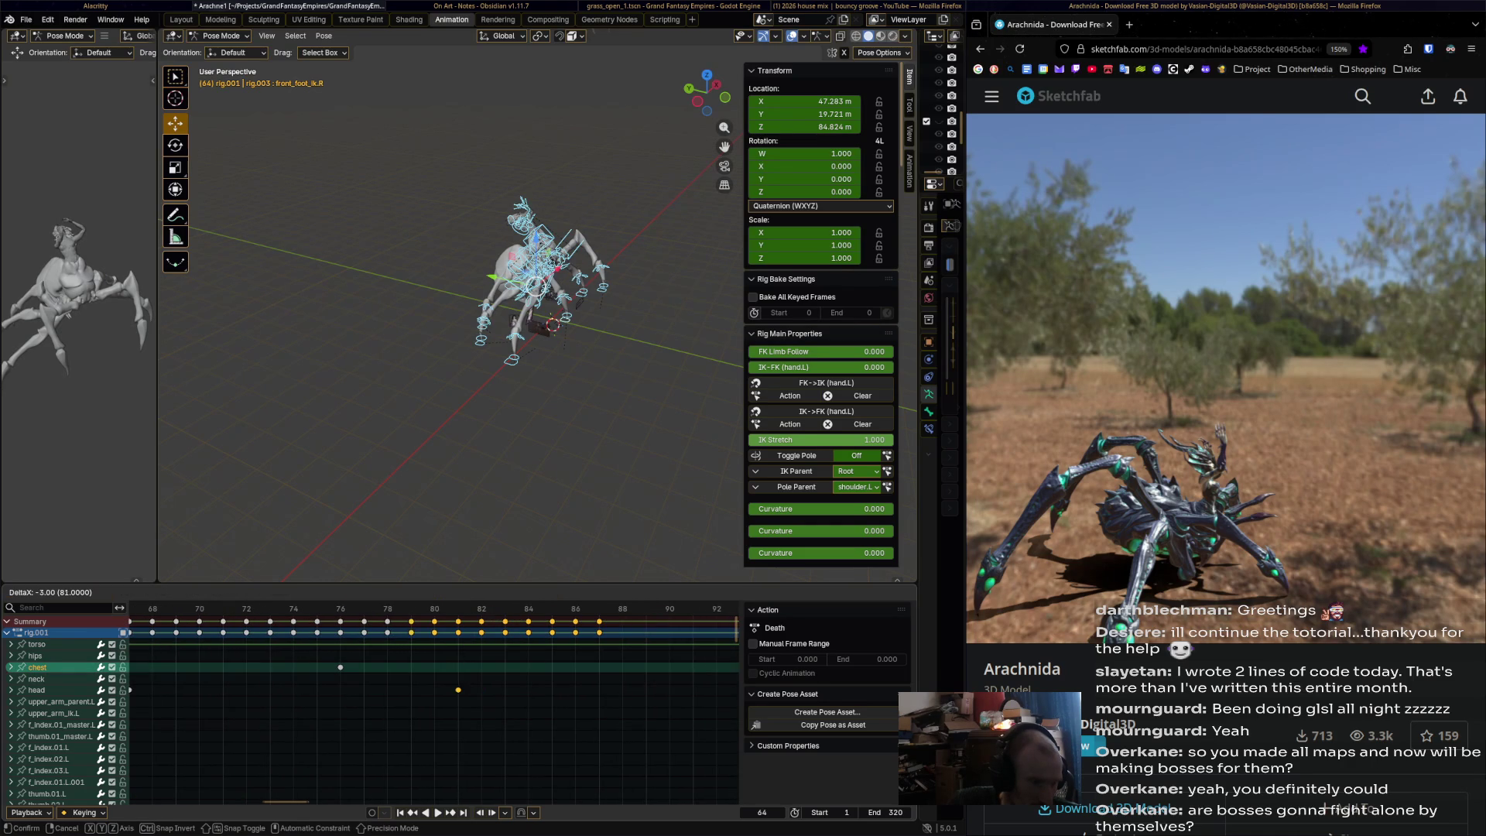
{"action": "left_click", "coordinate": [628, 692]}
- Move the frame 93–94 keys to 89–90 and the next group four frames earlier, near 97
{"action": "scroll", "coordinate": [627, 693], "scroll_direction": "down", "scroll_amount": 3}
{"action": "scroll", "coordinate": [627, 693], "scroll_direction": "right", "scroll_amount": 2}
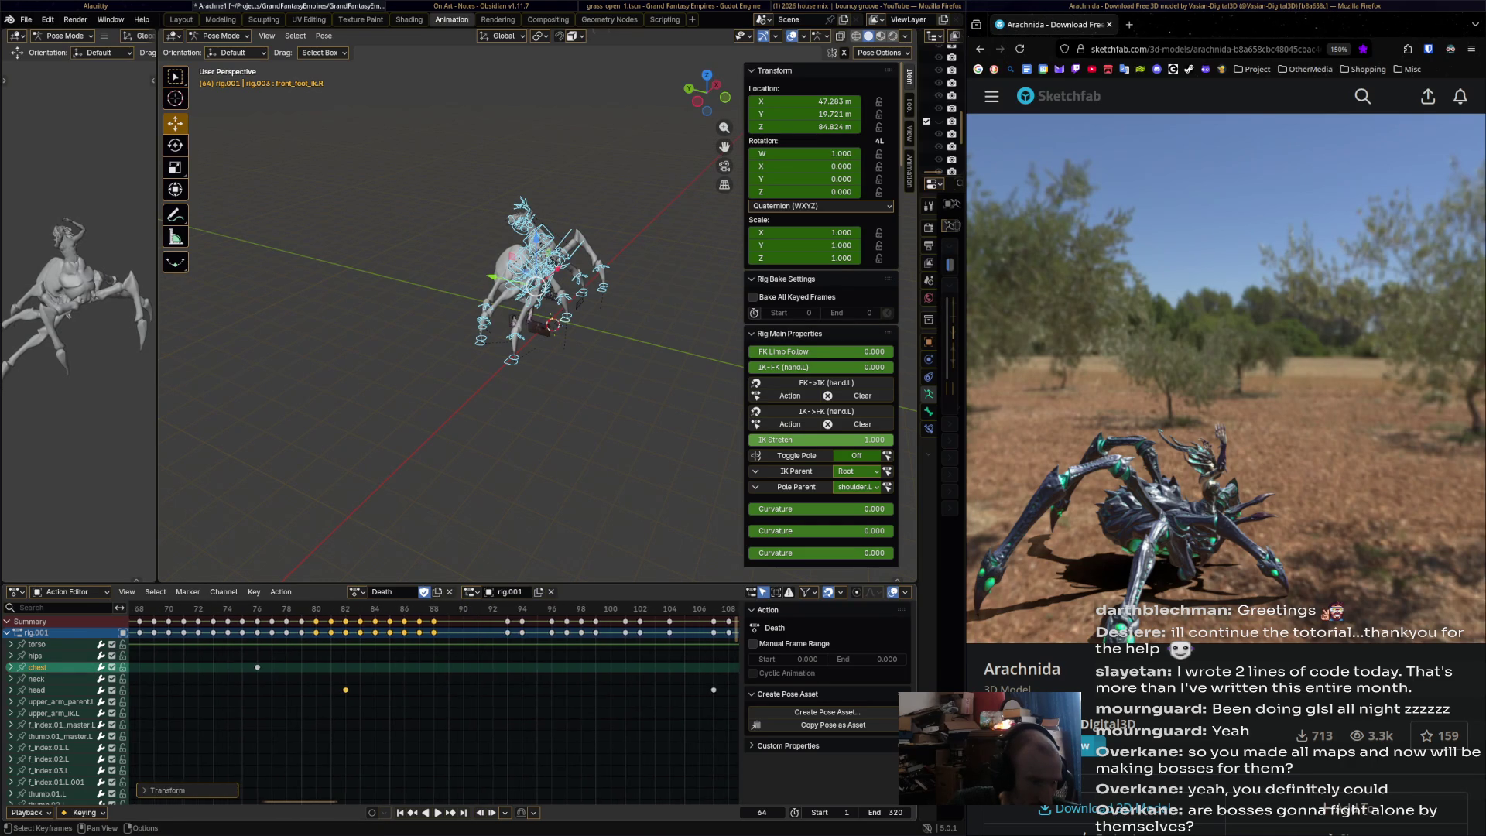
{"action": "left_click_drag", "start_coordinate": [485, 650], "coordinate": [449, 628]}
{"action": "key", "text": "g"}
{"action": "left_click", "coordinate": [390, 629]}
{"action": "key", "text": "shift+d"}
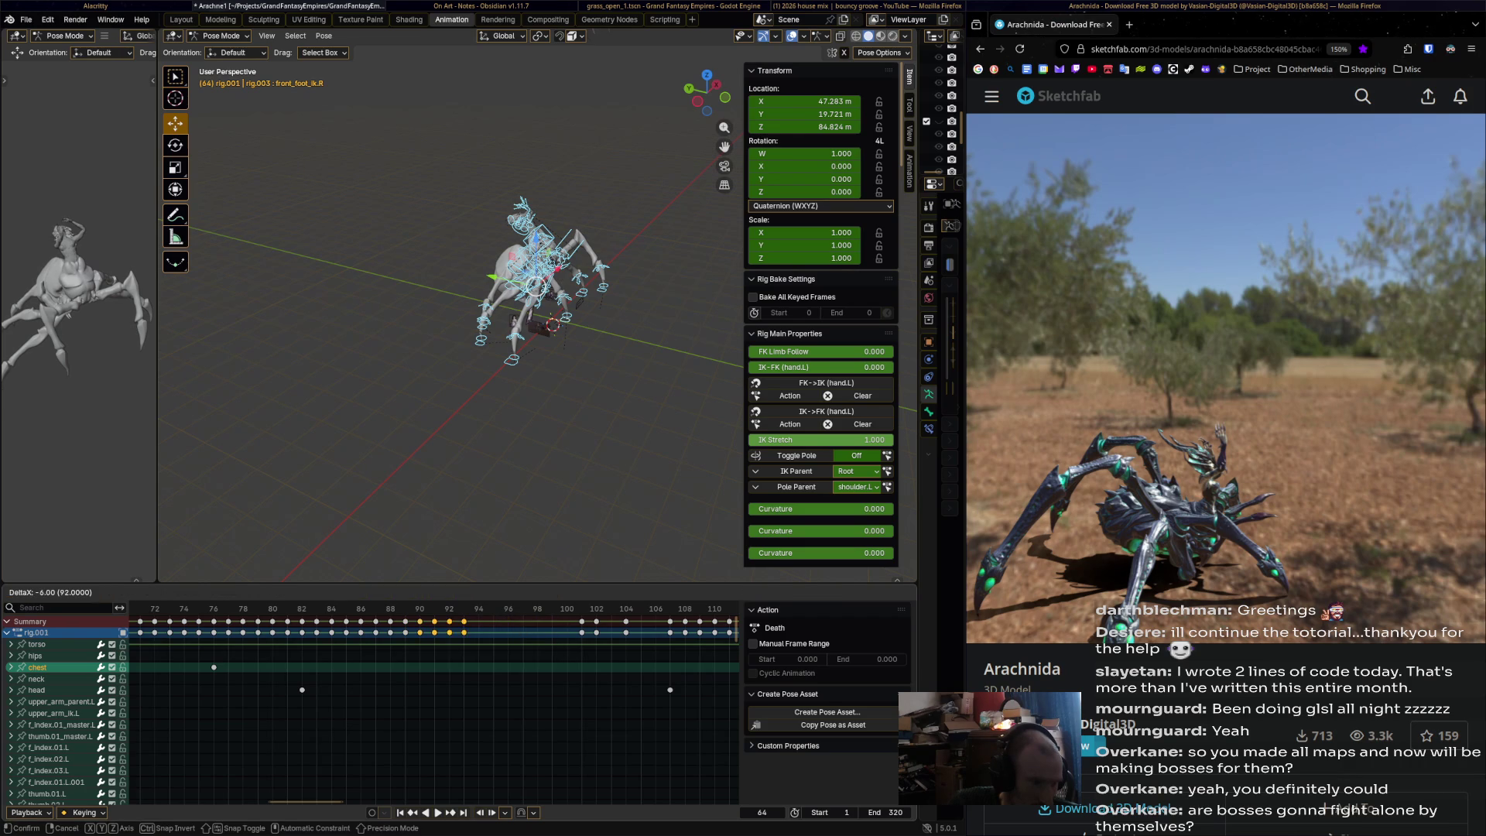
{"action": "key", "text": "g"}
{"action": "key", "text": "Return"}
- Move the frame 106–110 keys to 100–104 and the keys near frame 113 earlier
{"action": "scroll", "coordinate": [434, 697], "scroll_direction": "right", "scroll_amount": 5, "text": "ctrl"}
{"action": "mouse_move", "coordinate": [452, 618]}
{"action": "left_mouse_down"}
{"action": "mouse_move", "coordinate": [594, 652]}
{"action": "mouse_move", "coordinate": [576, 653]}
{"action": "left_mouse_up"}
{"action": "key", "text": "g"}
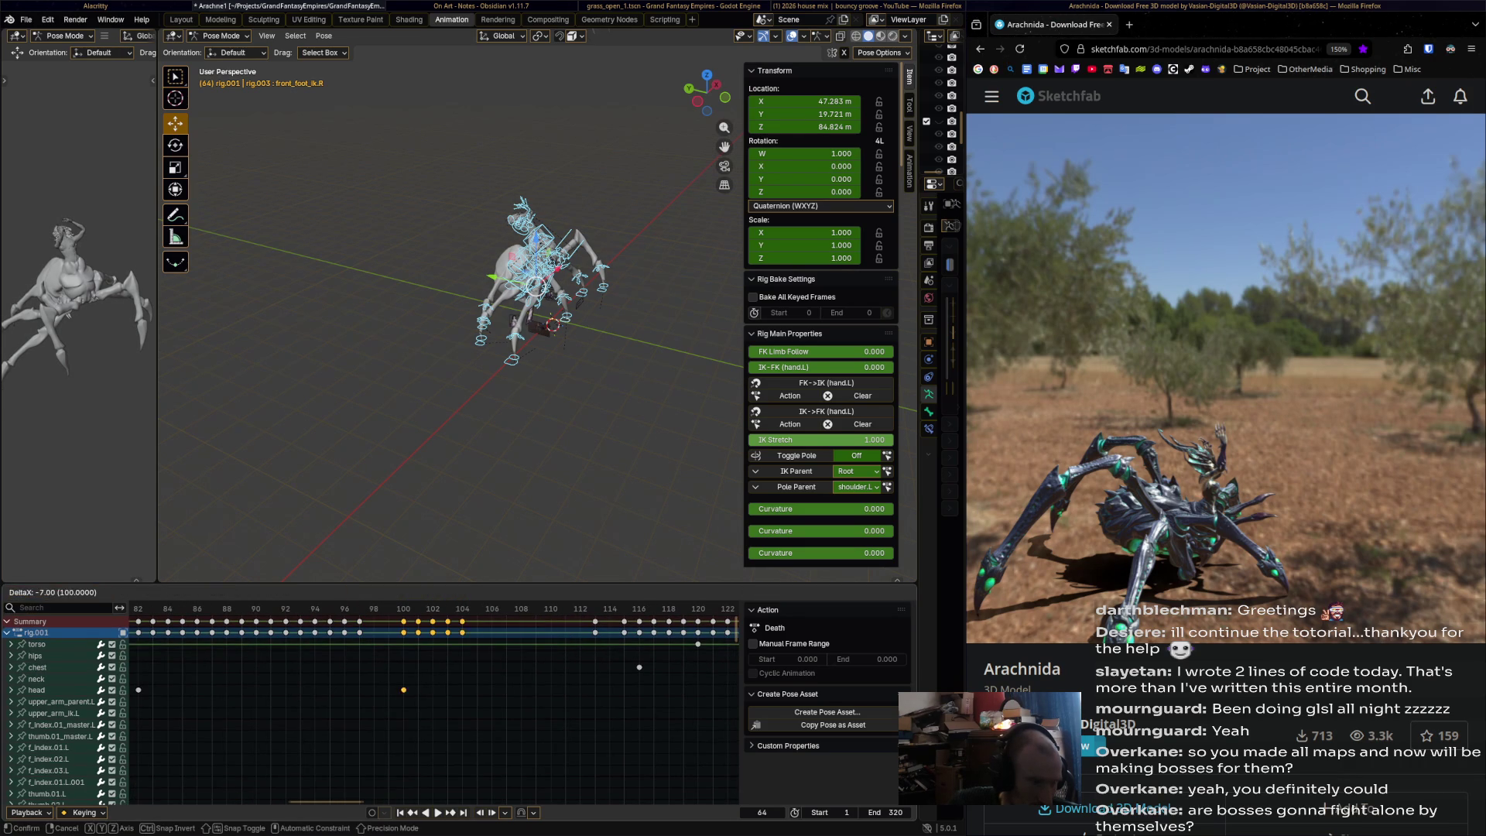
{"action": "key", "text": "Return"}
{"action": "left_click", "coordinate": [595, 622]}
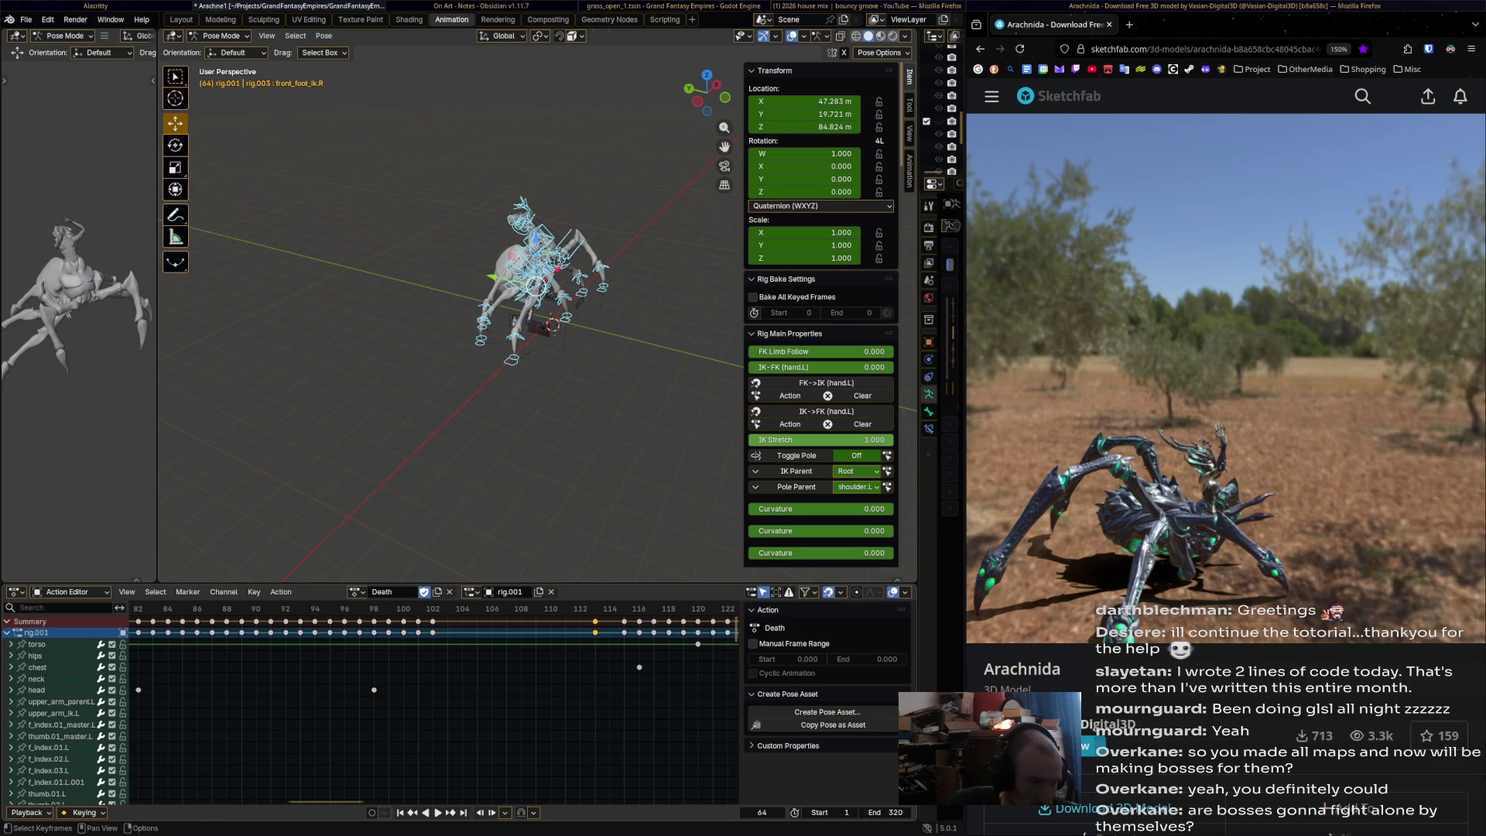
{"action": "key", "text": "g"}
{"action": "key", "text": "Return"}
- Shift the frame 116–122 keys twelve frames earlier and the frame-122 keys to 114
{"action": "left_click_drag", "start_coordinate": [612, 612], "coordinate": [731, 673]}
{"action": "key", "text": "g"}
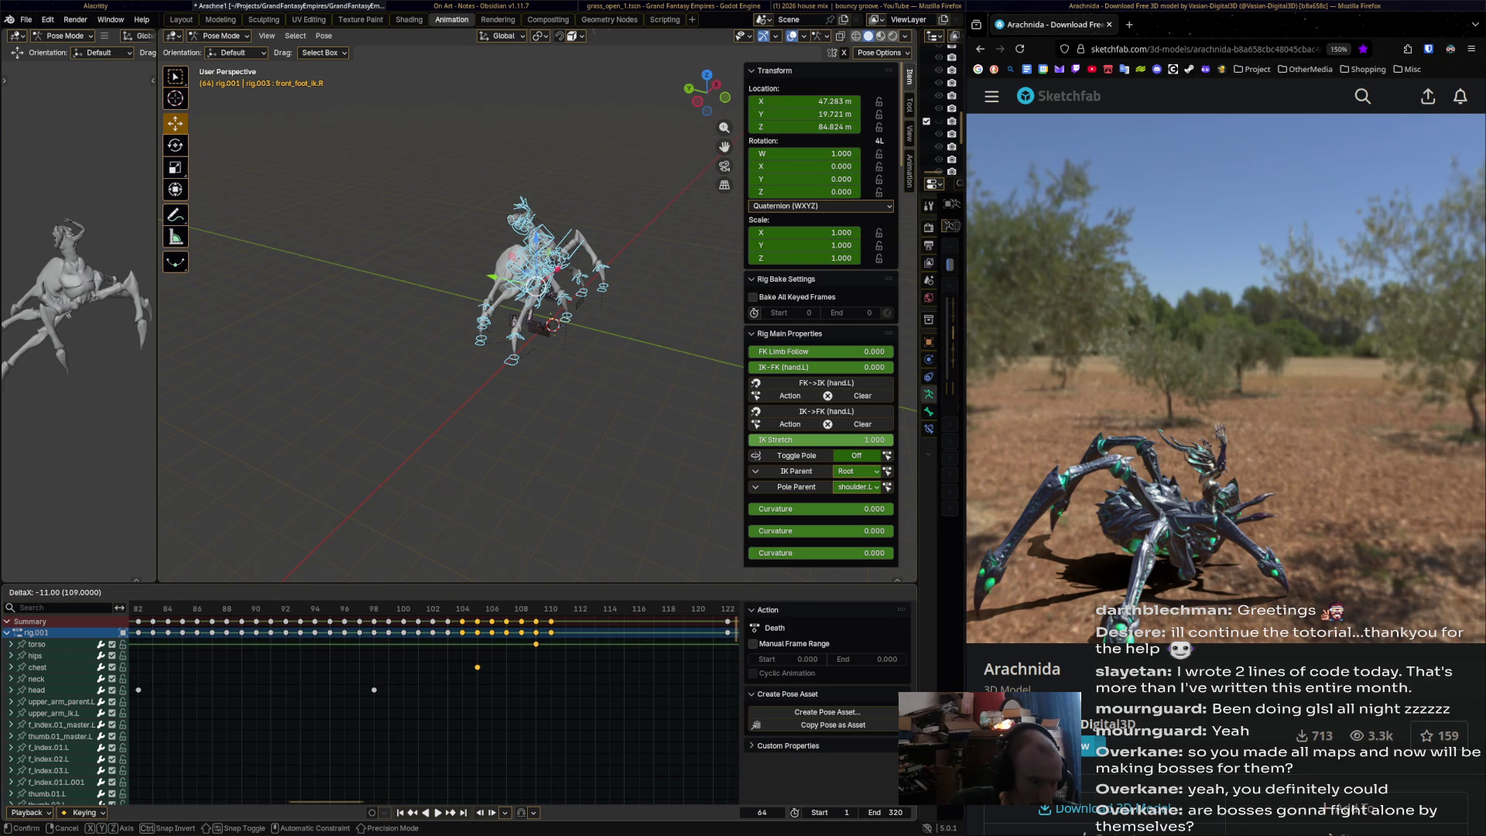
{"action": "key", "text": "Return"}
{"action": "scroll", "coordinate": [548, 646], "scroll_direction": "right", "scroll_amount": 3, "text": "ctrl"}
{"action": "left_click_drag", "start_coordinate": [539, 642], "coordinate": [548, 647]}
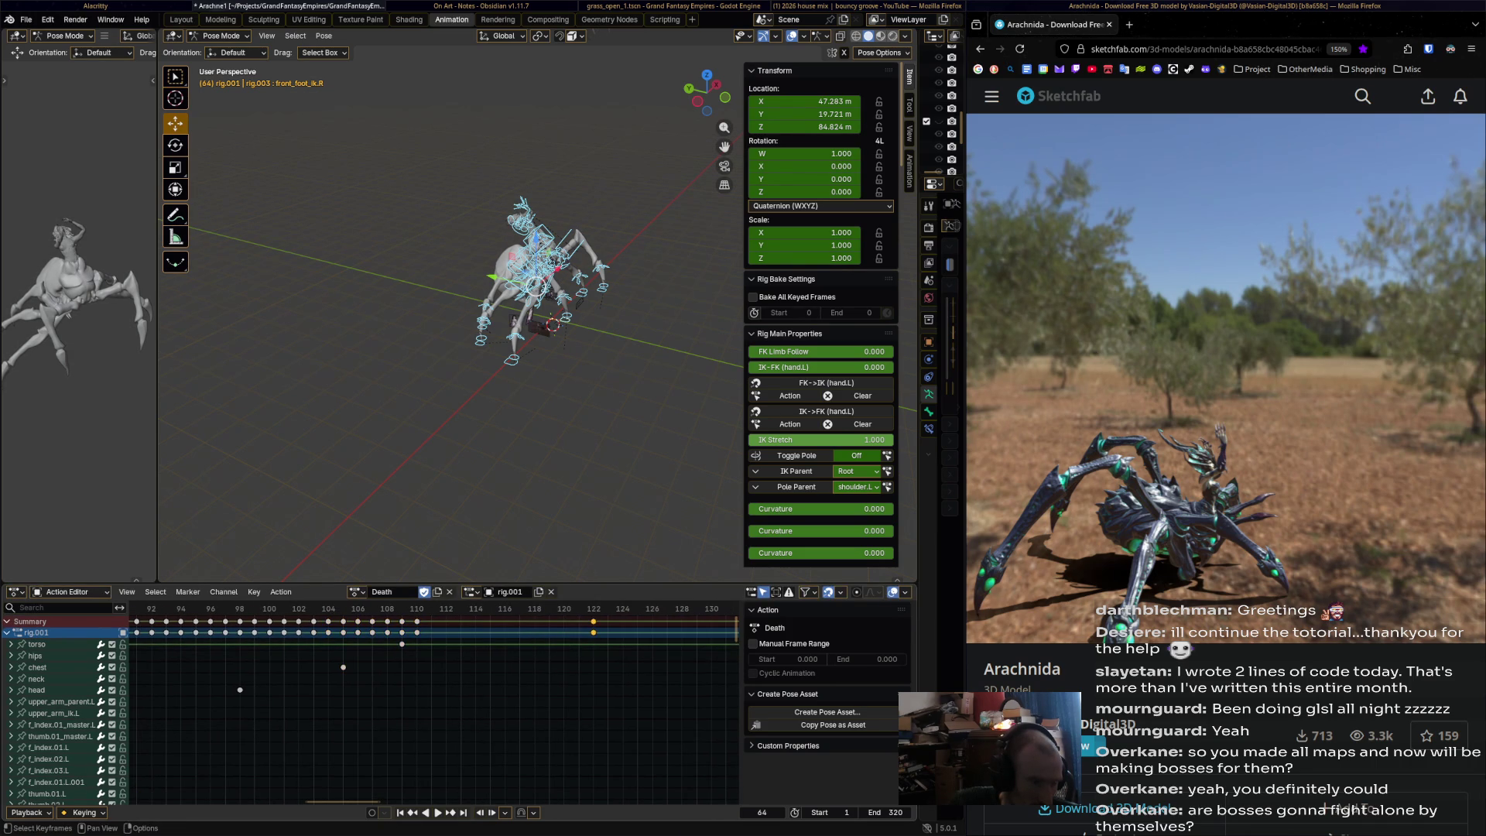
{"action": "key", "text": "g"}
{"action": "key", "text": "Return"}
- Frame the whole action and box-select all keys from about frame 156 onward
{"action": "key", "text": "Home"}
{"action": "scroll", "coordinate": [434, 696], "scroll_direction": "right", "scroll_amount": 10, "text": "ctrl"}
{"action": "left_click_drag", "start_coordinate": [362, 611], "coordinate": [717, 691]}
- Shift the late keys far earlier, then move the keys around frame 117 to frame 114
{"action": "key", "text": "g"}
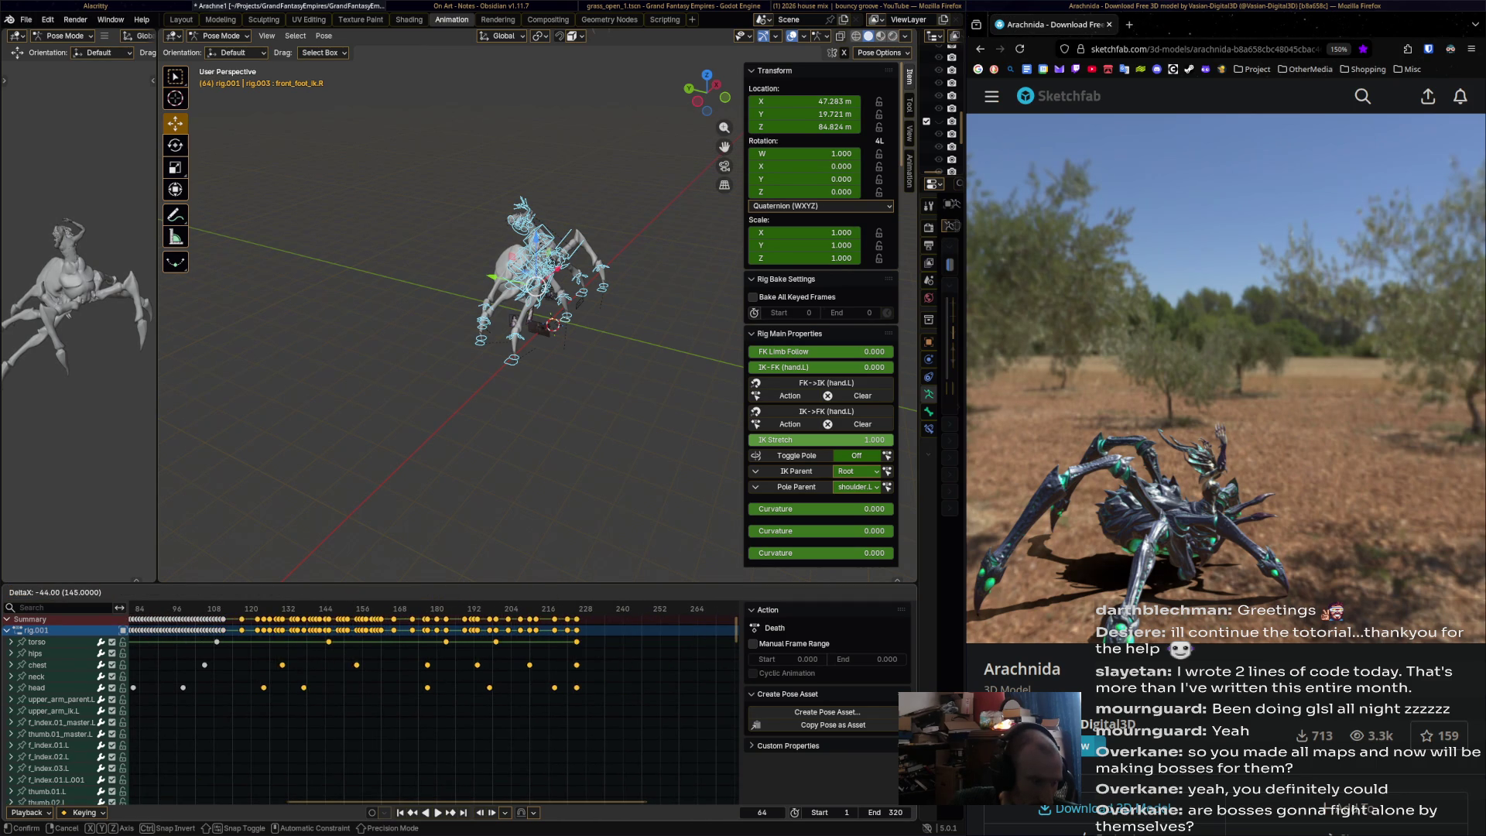
{"action": "key", "text": "Return"}
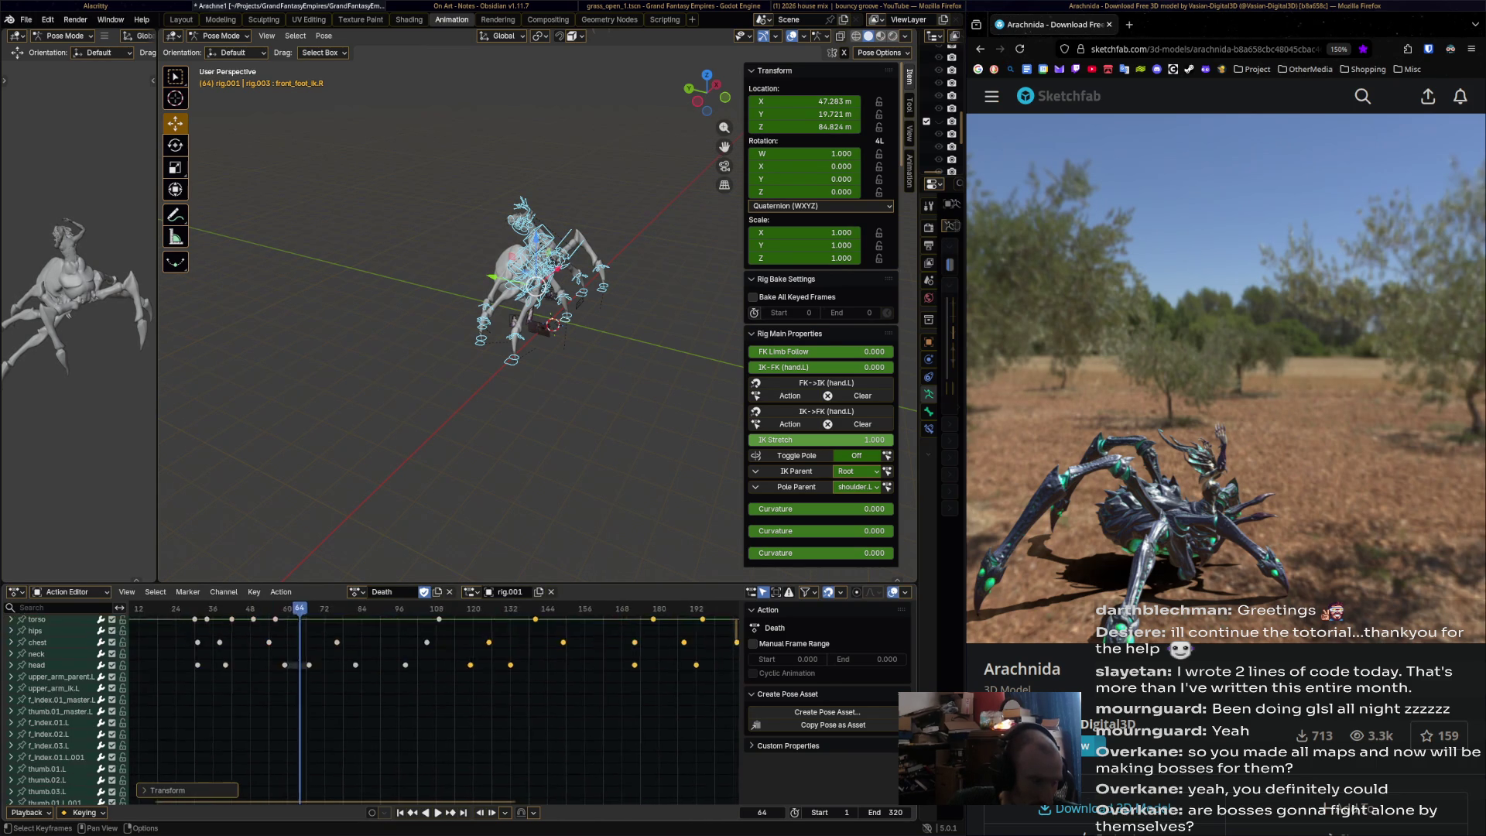
{"action": "scroll", "coordinate": [434, 697], "scroll_direction": "left", "scroll_amount": 10, "text": "ctrl"}
{"action": "scroll", "coordinate": [433, 696], "scroll_direction": "up", "scroll_amount": 8}
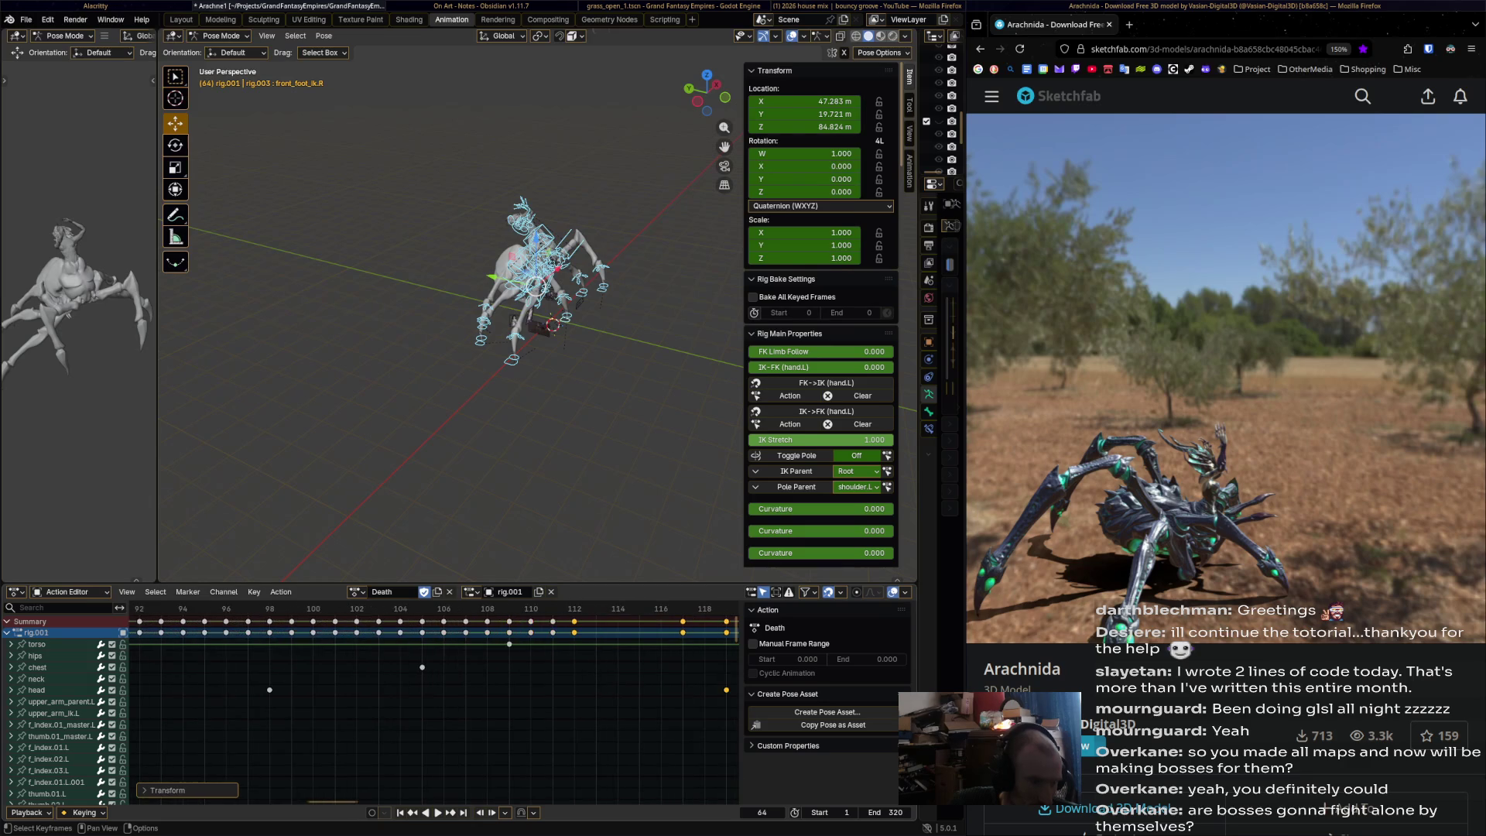
{"action": "scroll", "coordinate": [433, 696], "scroll_direction": "right", "scroll_amount": 1, "text": "ctrl"}
{"action": "left_click_drag", "start_coordinate": [534, 650], "coordinate": [534, 650]}
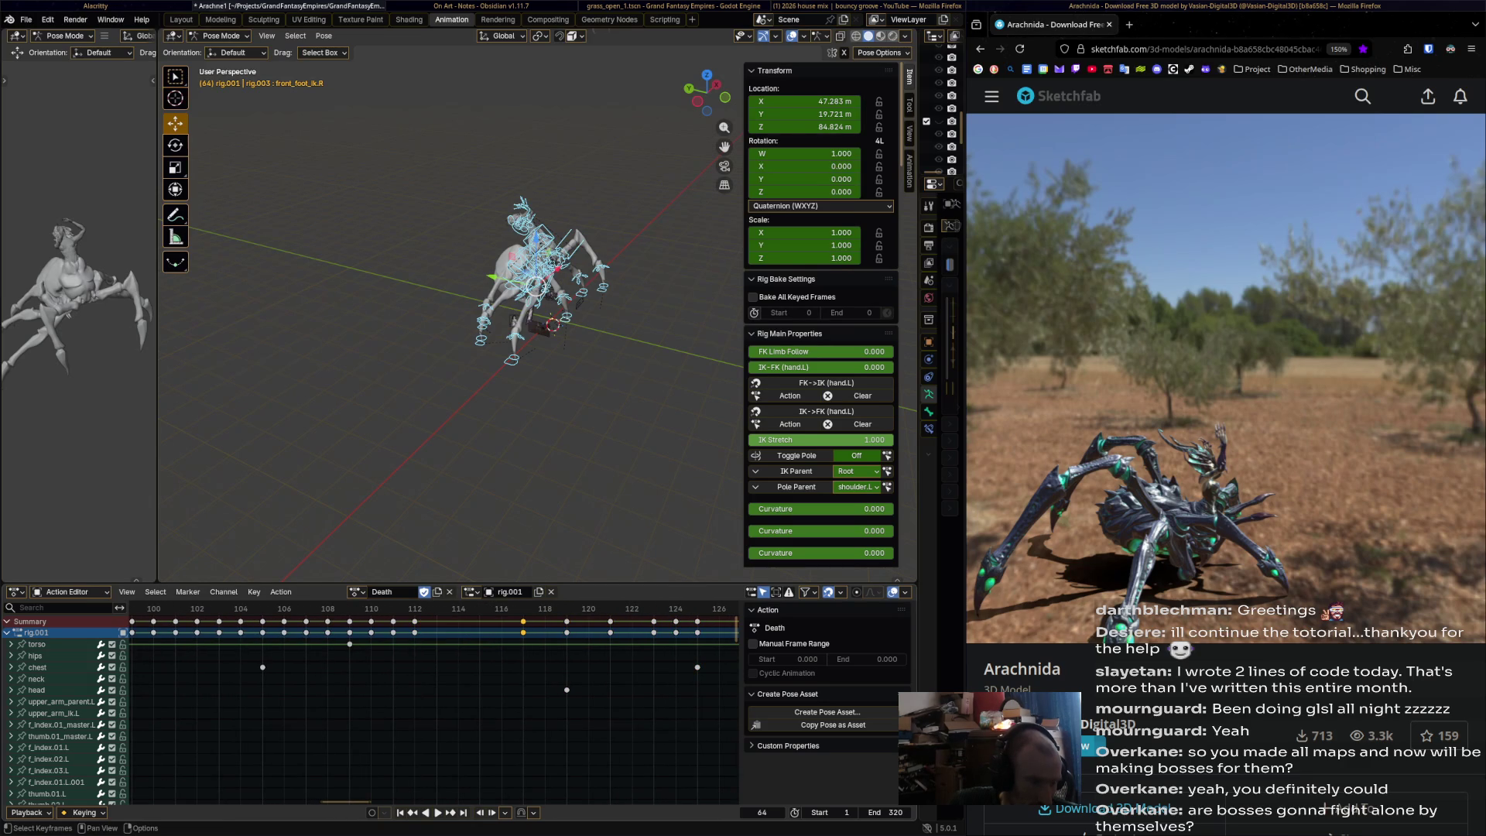
{"action": "key", "text": "g"}
{"action": "key", "text": "Return"}
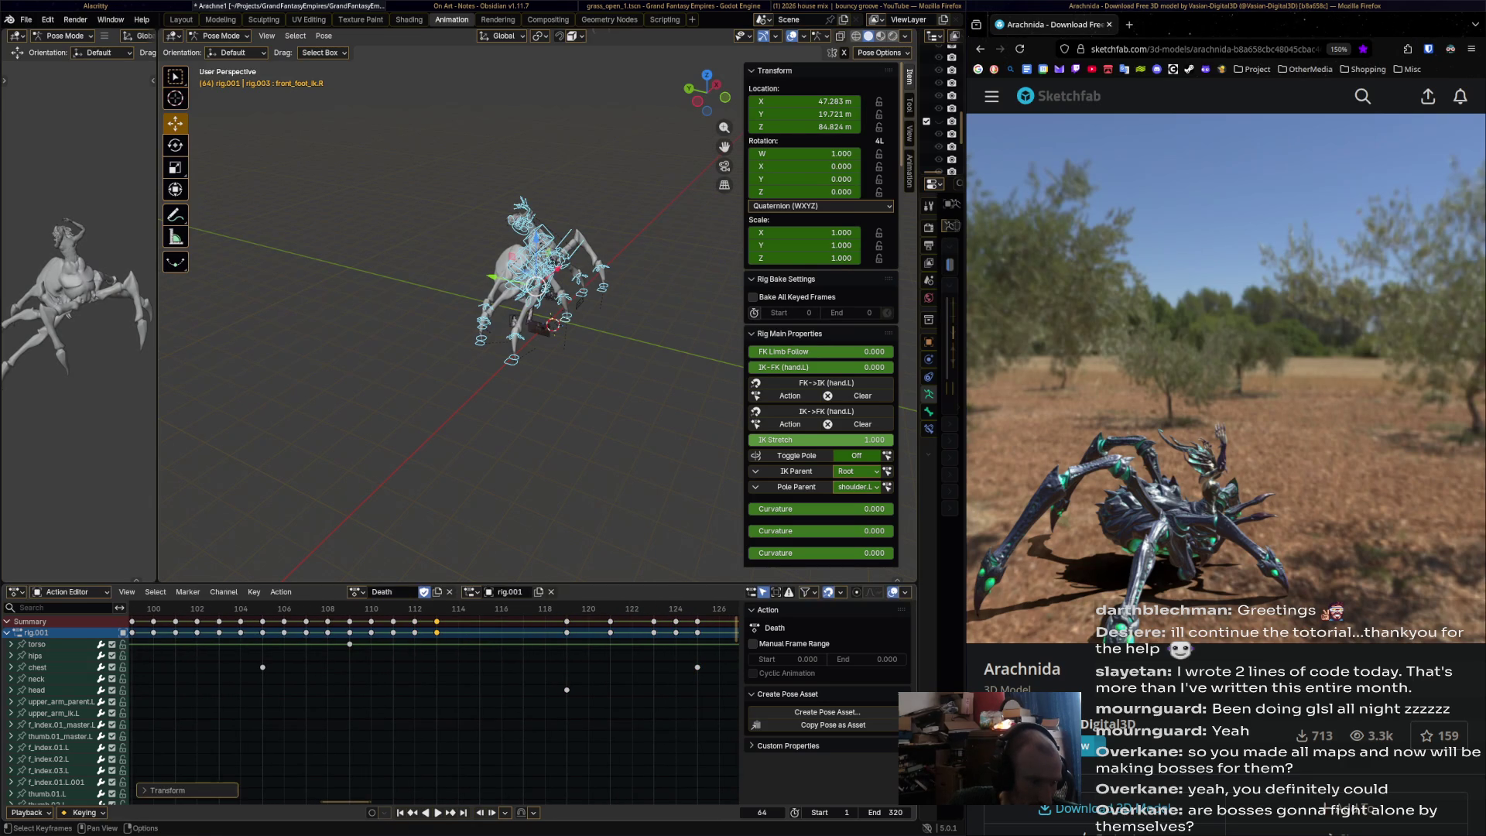
- Move the frame-120 keys to frame 115 and the keys at 122–124 to 114–116
{"action": "mouse_move", "coordinate": [608, 628]}
{"action": "left_mouse_down"}
{"action": "mouse_move", "coordinate": [639, 660]}
{"action": "mouse_move", "coordinate": [710, 620]}
{"action": "left_mouse_up"}
{"action": "key", "text": "g"}
{"action": "key", "text": "Return"}
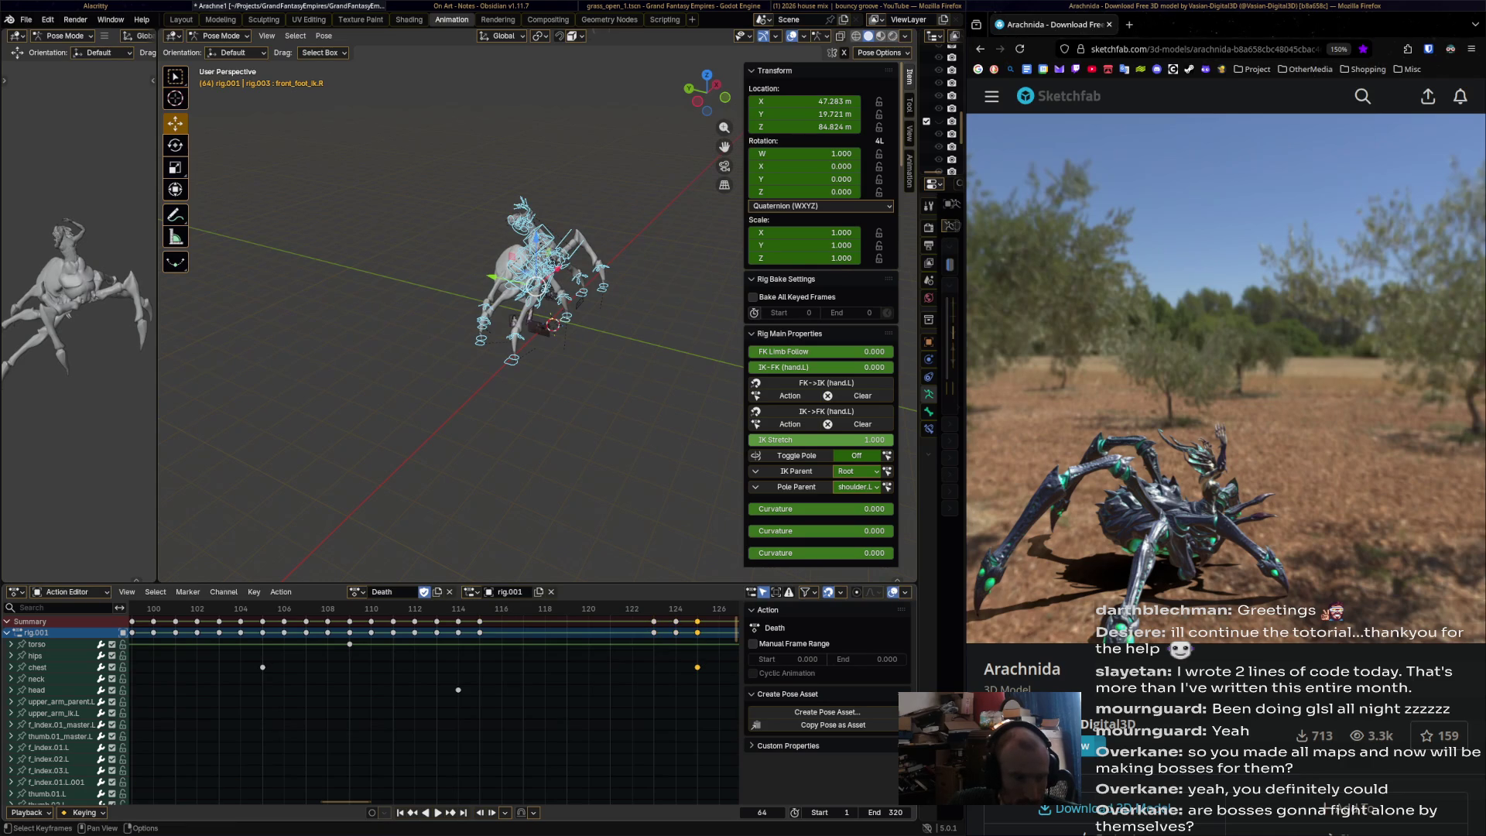
{"action": "key", "text": "g"}
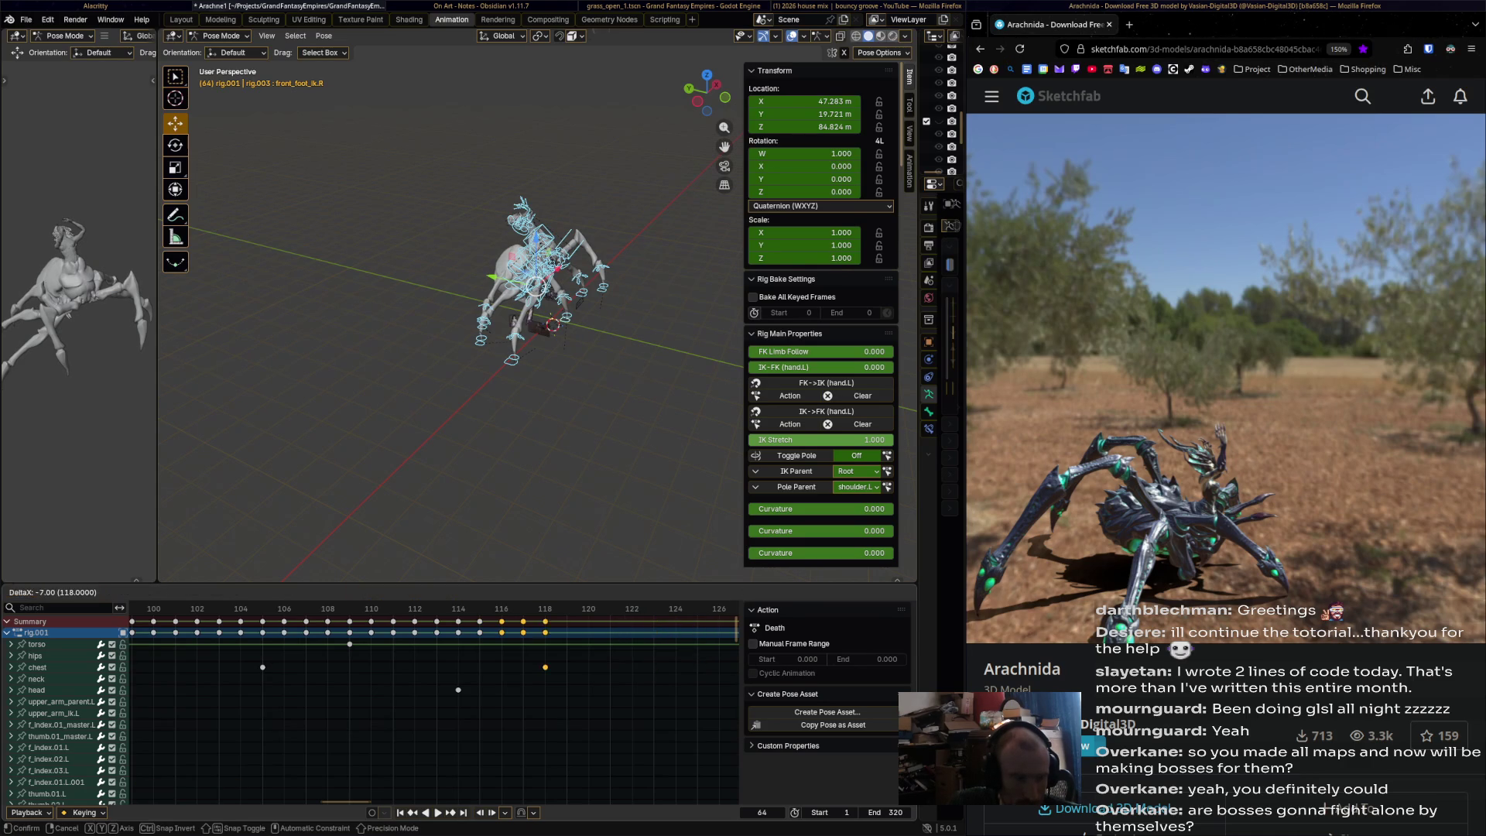
{"action": "key", "text": "Return"}
- Move the keys at 128–130 nine frames earlier and the frame-132 keys thirteen frames earlier
{"action": "middle_click_drag", "start_coordinate": [465, 696], "coordinate": [178, 697]}
{"action": "left_click_drag", "start_coordinate": [530, 667], "coordinate": [462, 614]}
{"action": "key", "text": "g"}
{"action": "key", "text": "Return"}
{"action": "key", "text": "b"}
{"action": "mouse_move", "coordinate": [563, 621]}
{"action": "left_mouse_down"}
{"action": "mouse_move", "coordinate": [323, 621]}
{"action": "mouse_move", "coordinate": [681, 638]}
{"action": "left_mouse_up"}
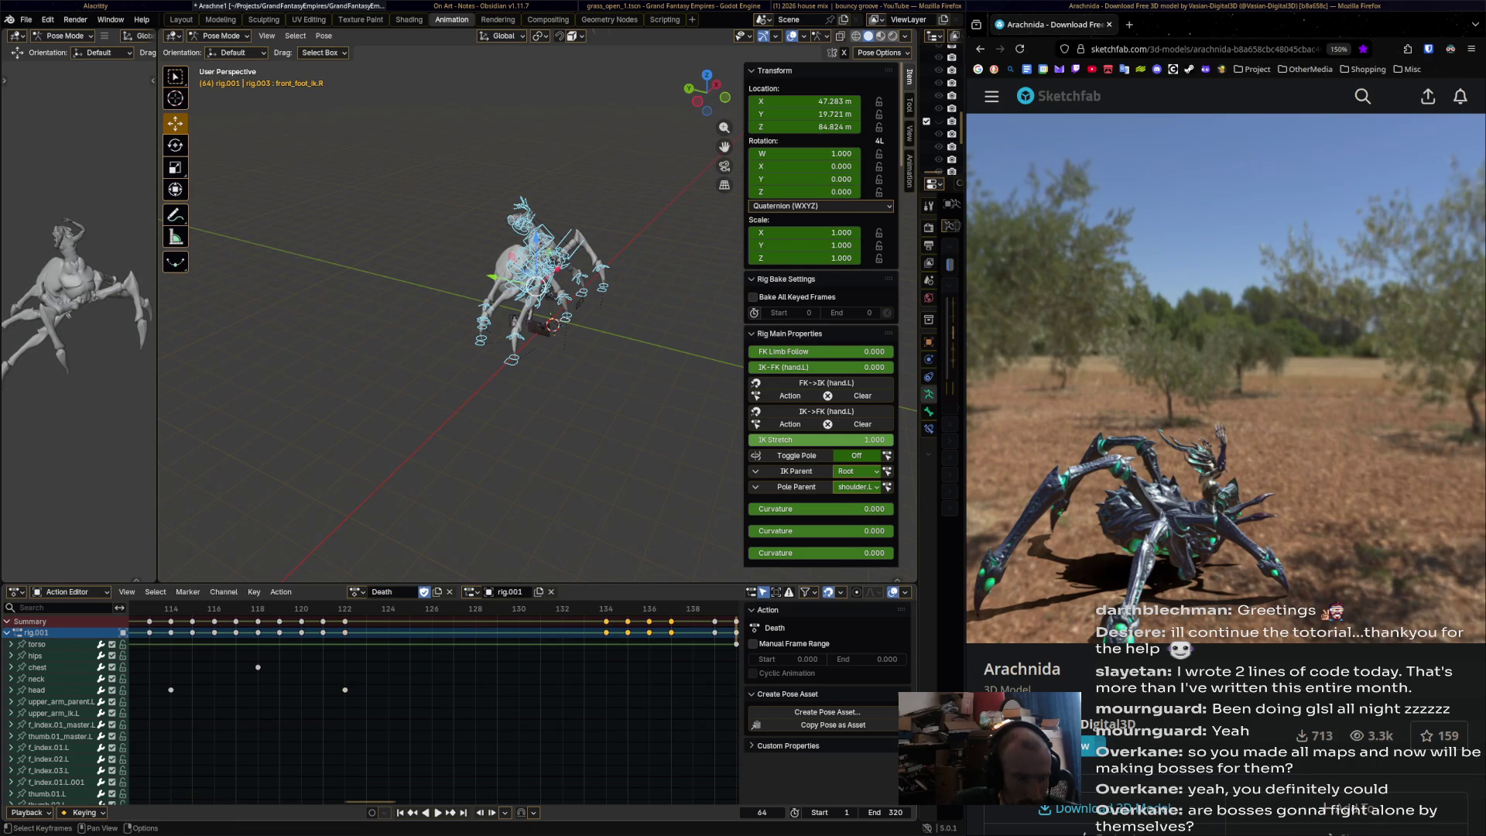
{"action": "type", "text": "g-13"}
{"action": "key", "text": "Return"}
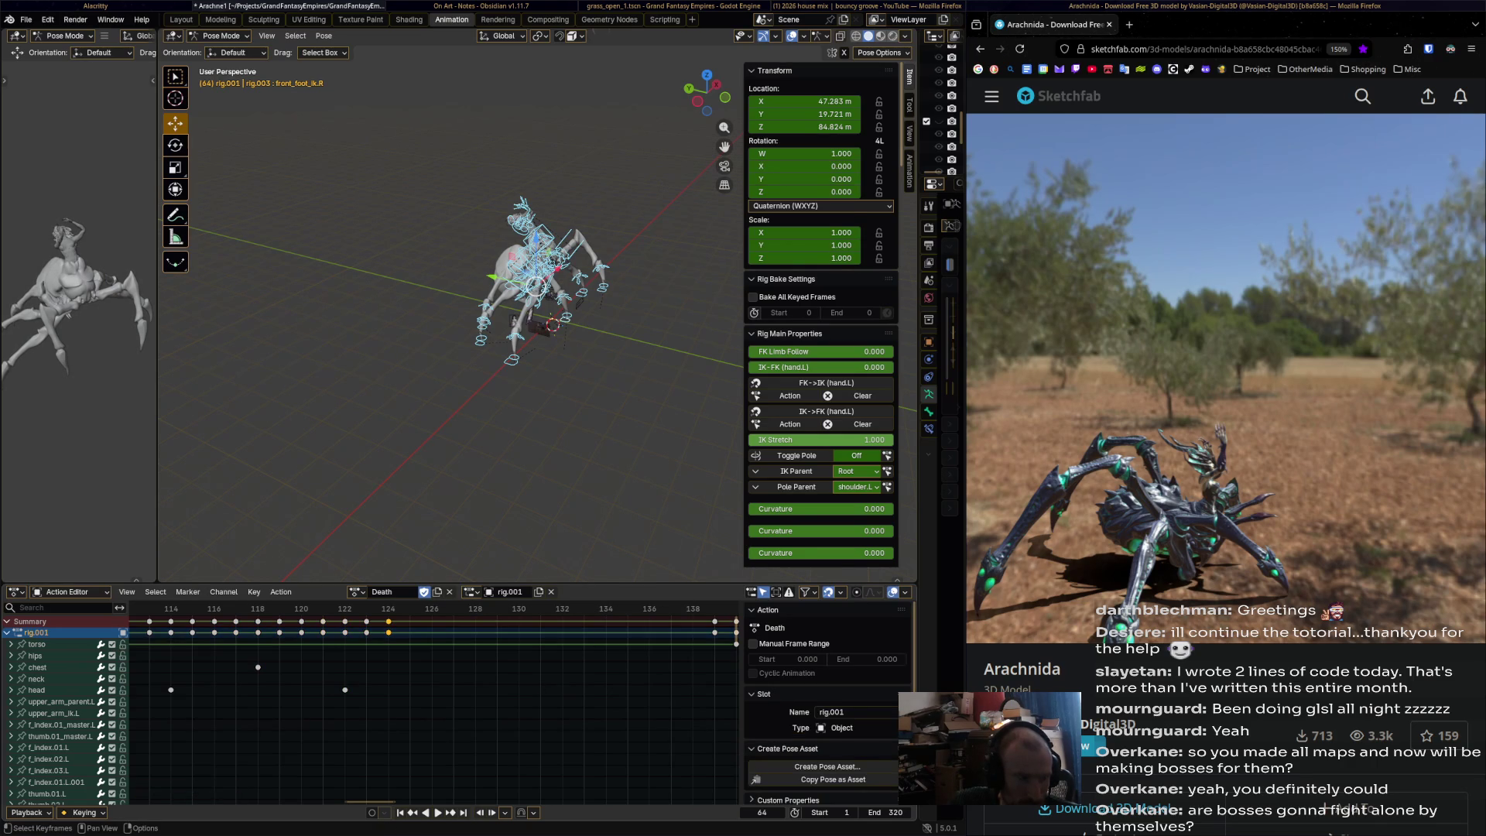
- Shift the keys at frames 139–140 fourteen frames earlier and pull the keys at 143–146 earlier
{"action": "scroll", "coordinate": [433, 697], "scroll_direction": "right", "scroll_amount": 5, "text": "ctrl"}
{"action": "mouse_move", "coordinate": [501, 624]}
{"action": "left_mouse_down"}
{"action": "mouse_move", "coordinate": [554, 650]}
{"action": "mouse_move", "coordinate": [689, 654]}
{"action": "left_mouse_up"}
{"action": "key", "text": "g"}
{"action": "key", "text": "Return"}
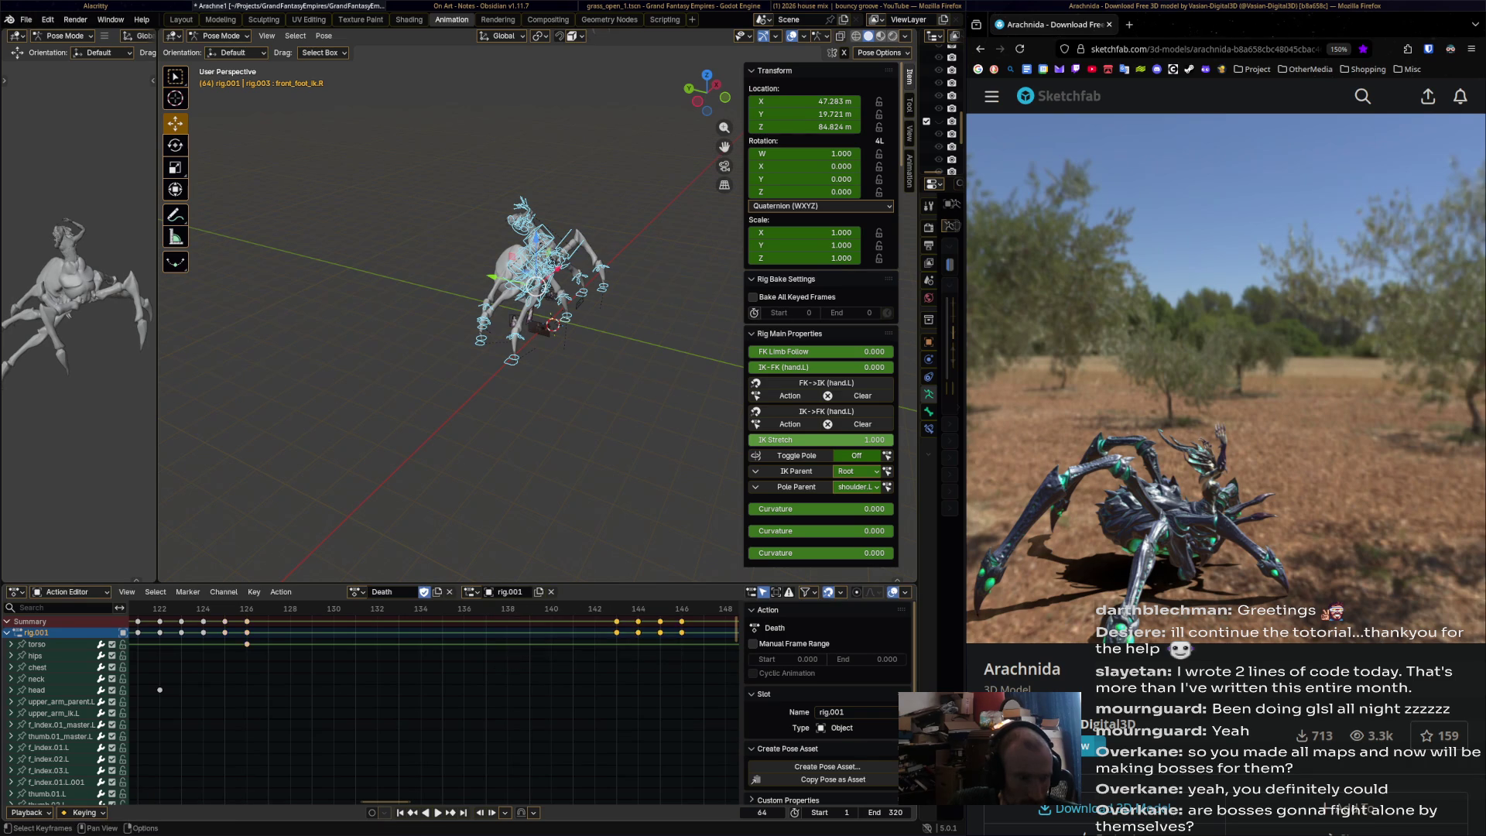
{"action": "key", "text": "g"}
{"action": "key", "text": "Return"}
- Move the keys around frames 150–152 eighteen frames earlier and start moving the final keys at 154–157
{"action": "key", "text": "Home"}
{"action": "left_click_drag", "start_coordinate": [468, 624], "coordinate": [501, 670]}
{"action": "key", "text": "g"}
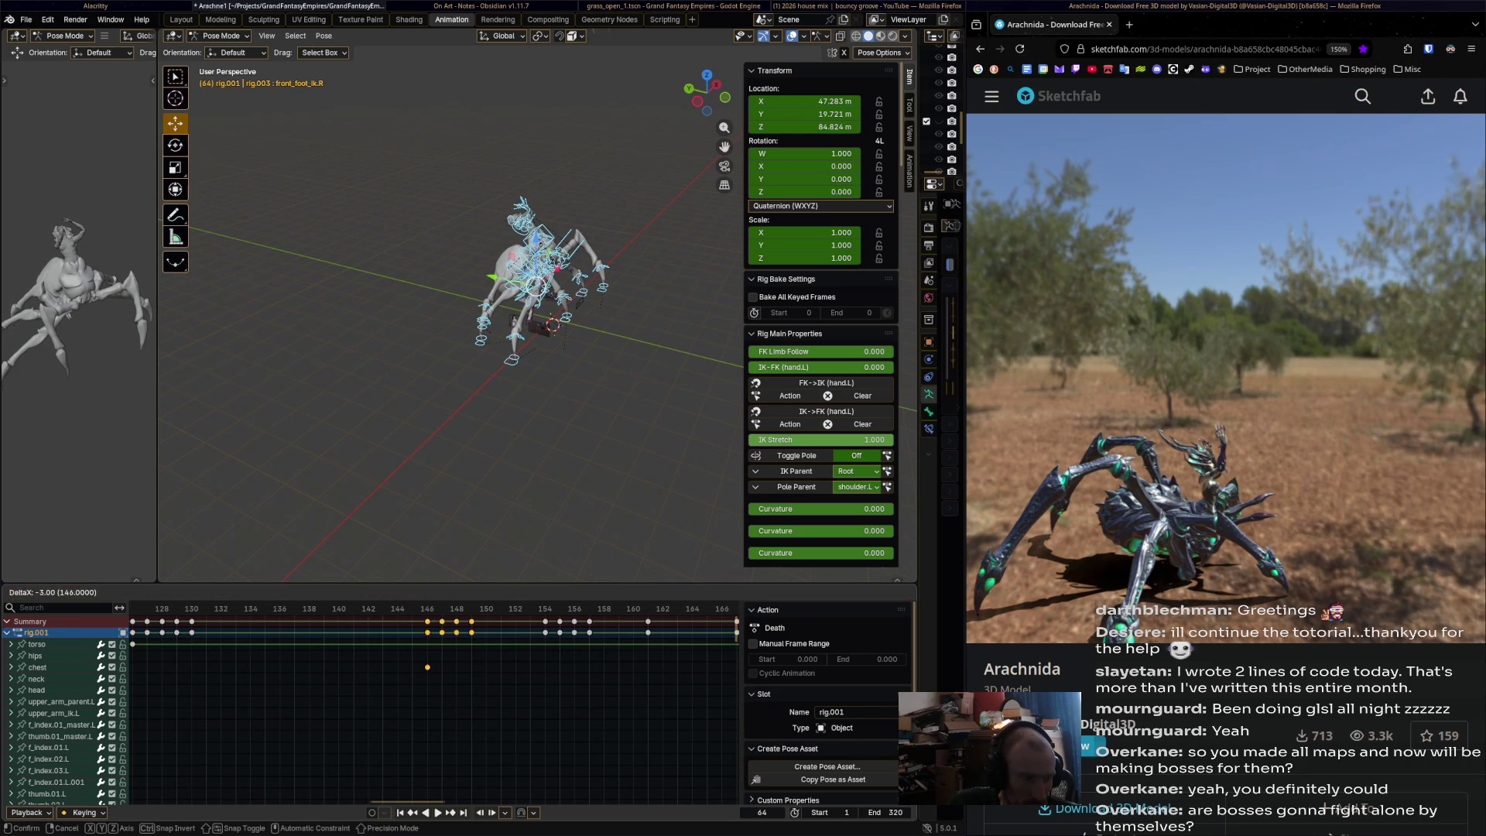
{"action": "key", "text": "Return"}
{"action": "left_click_drag", "start_coordinate": [541, 615], "coordinate": [599, 657]}
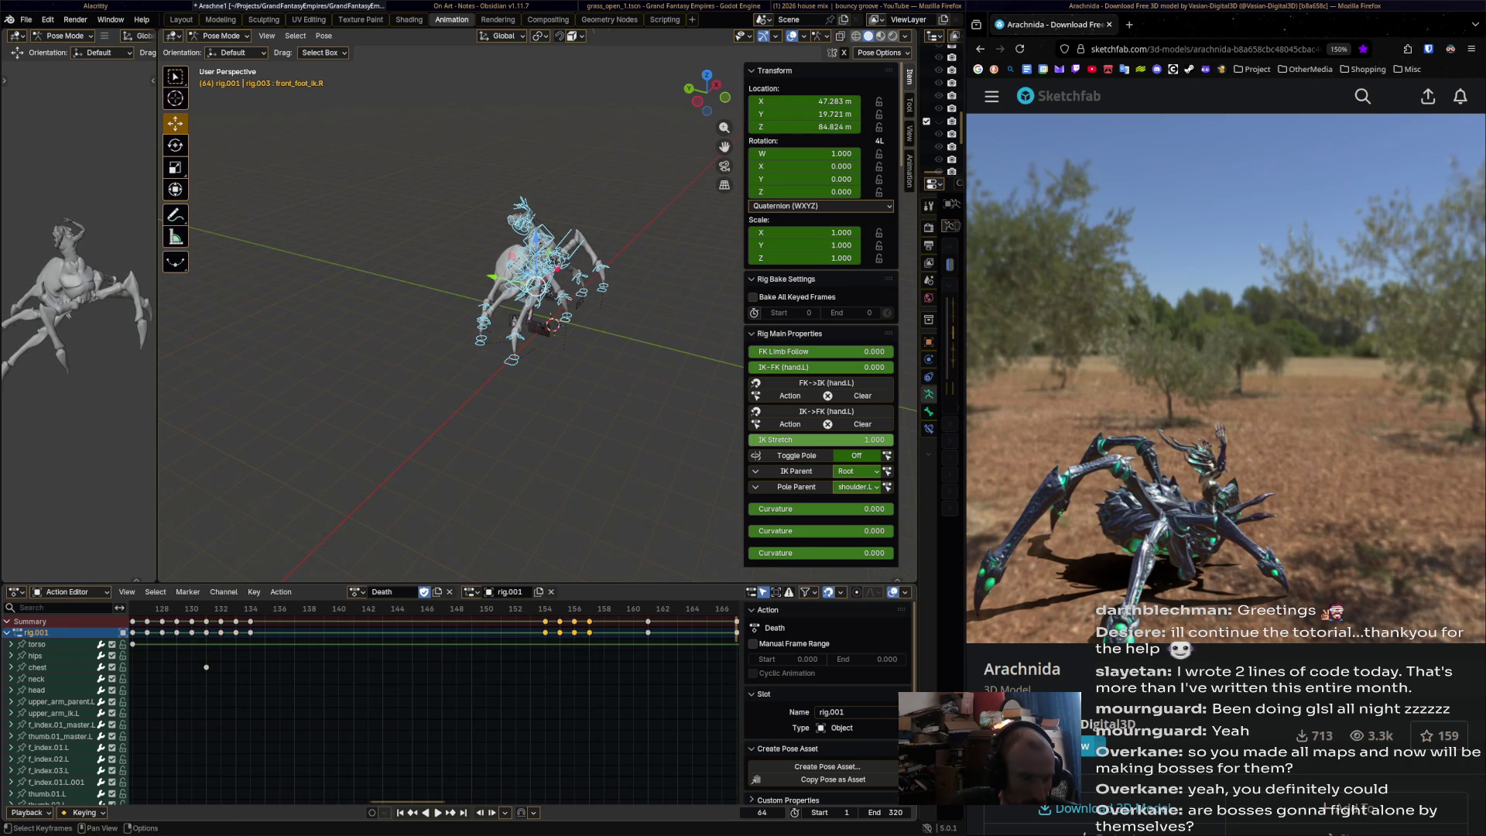
{"action": "key", "text": "g"}
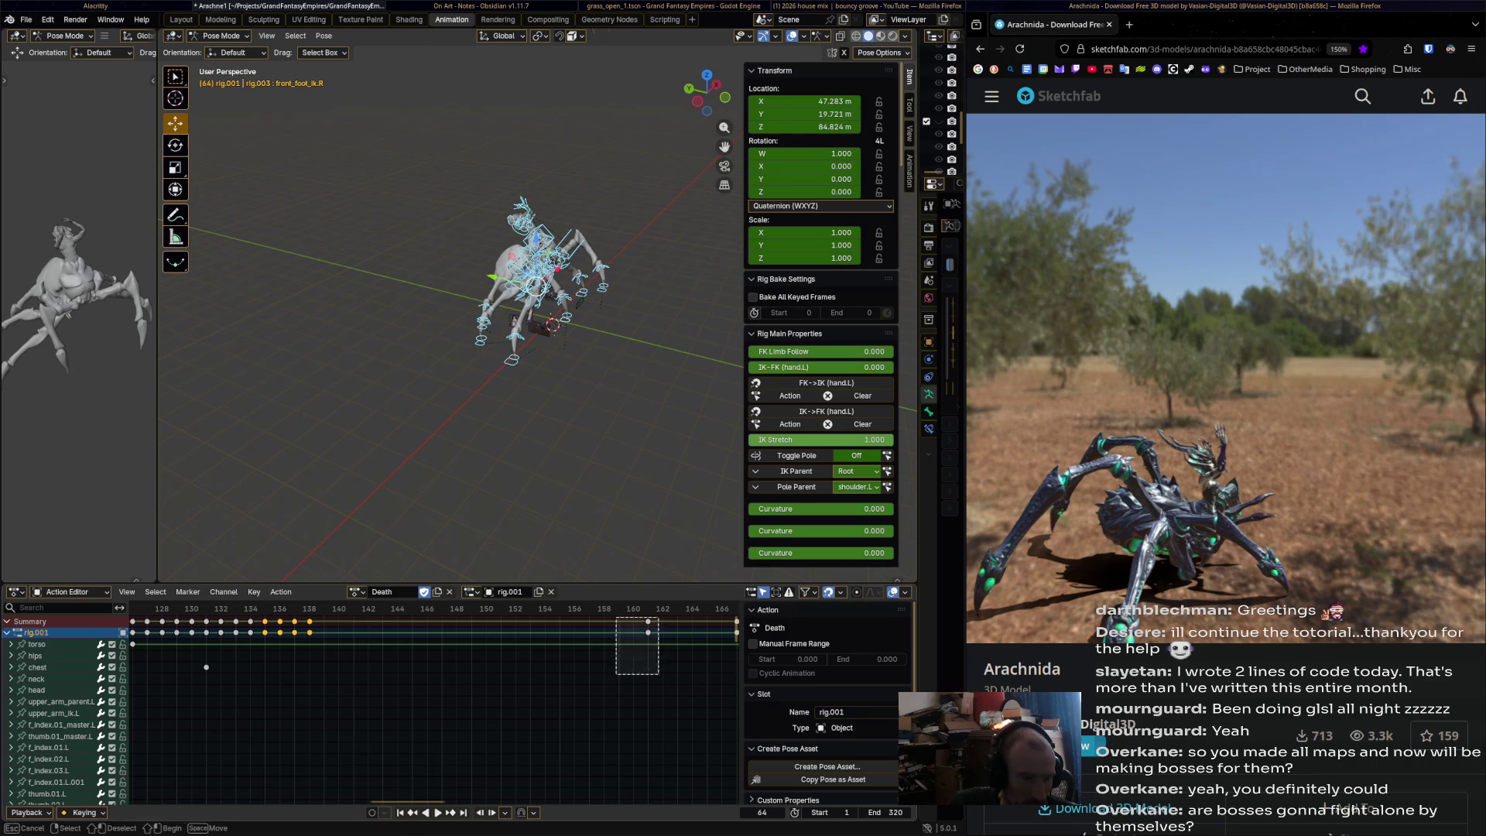
- Confirm the final keys, end the playback range at frame 157, and play the Death animation
{"action": "left_click", "coordinate": [206, 666]}
{"action": "key", "text": "shift+Left"}
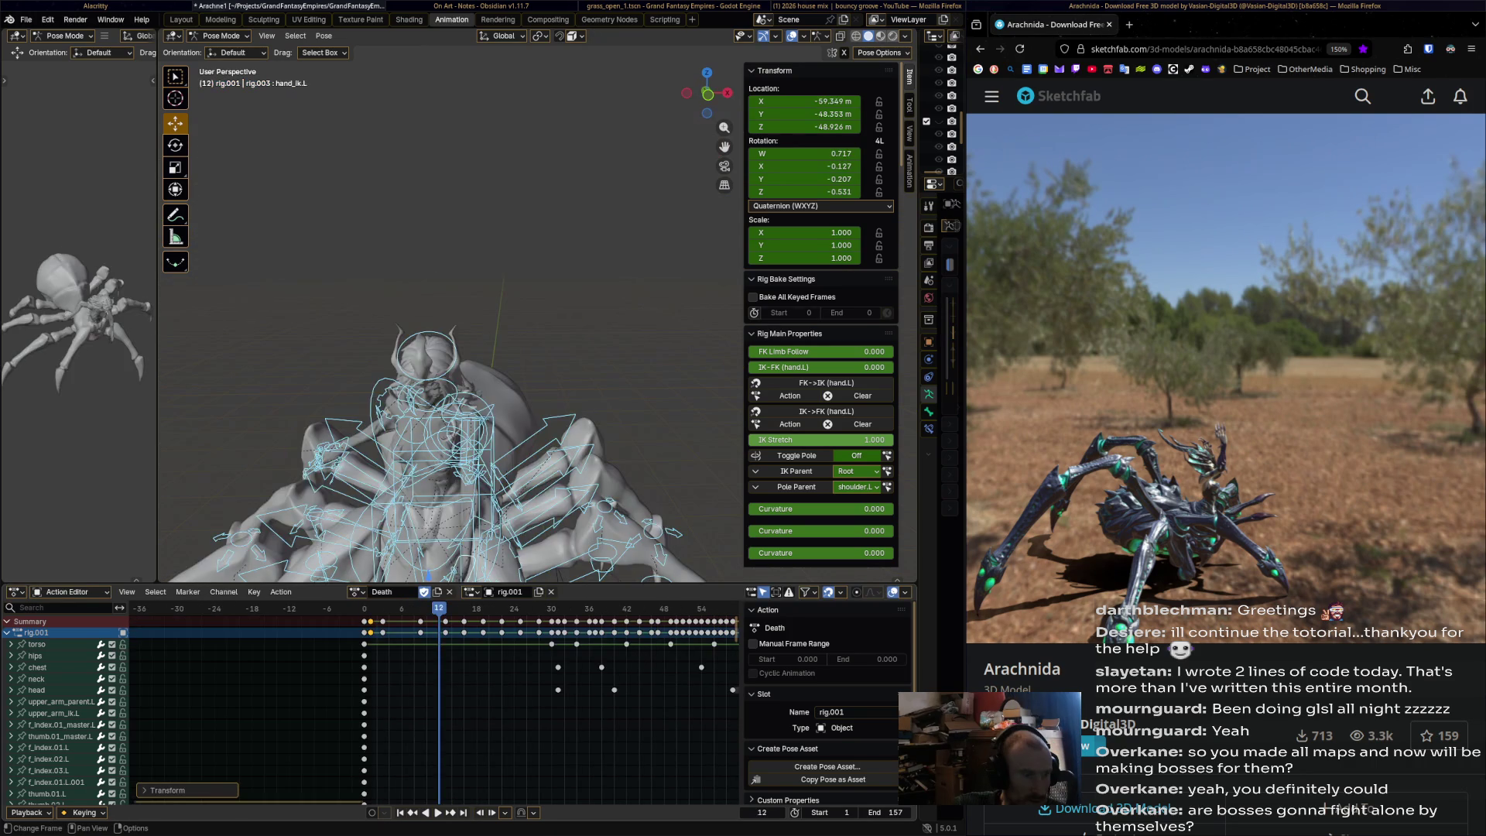
{"action": "key", "text": "space"}
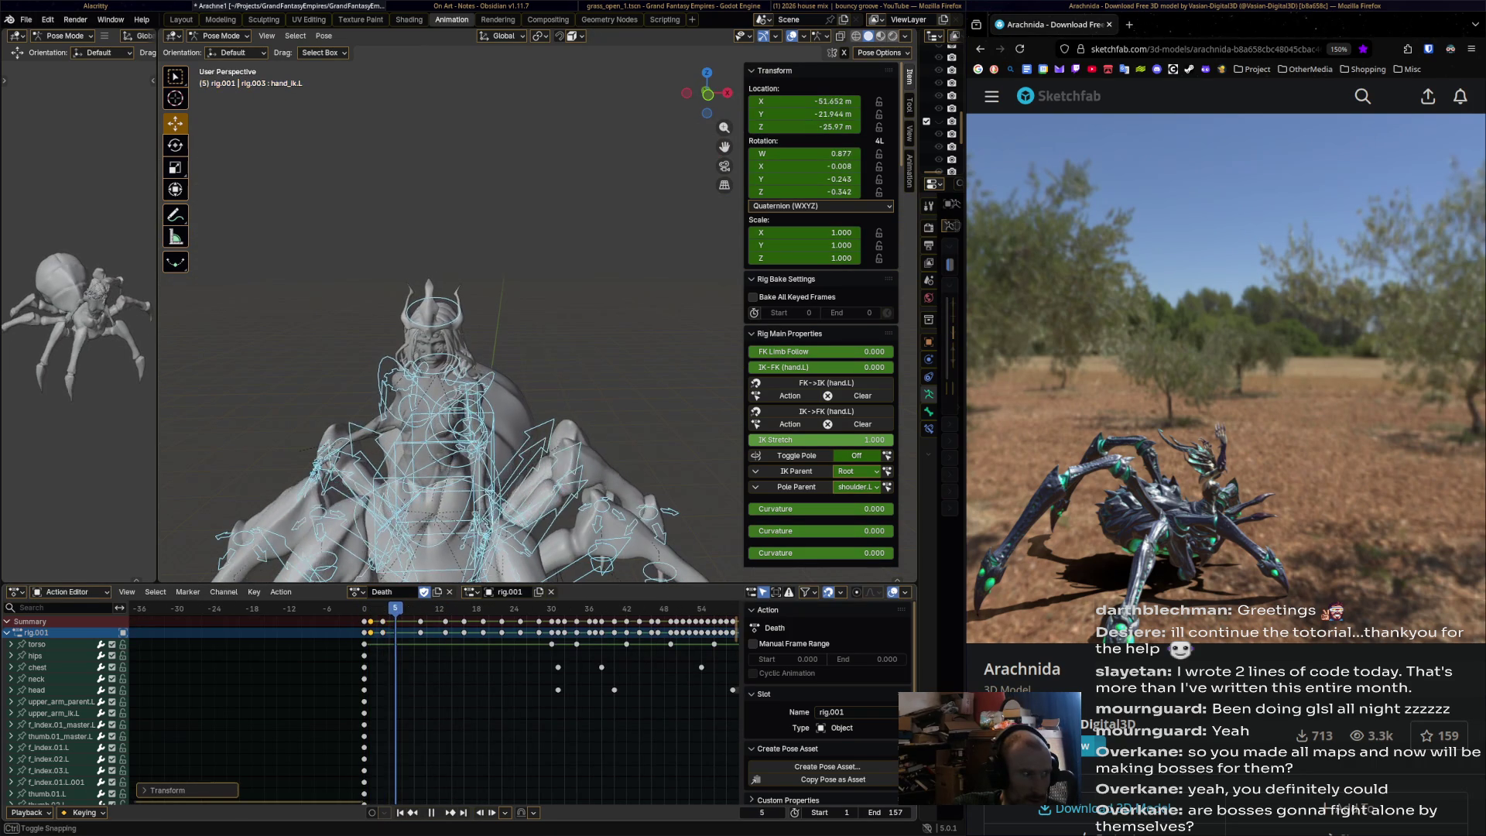
{"action": "key", "text": "space"}
- Try moving the opening key to about frame 4, undo it, and replay the animation
{"action": "left_click_drag", "start_coordinate": [370, 633], "coordinate": [388, 632]}
{"action": "key", "text": "ctrl+z"}
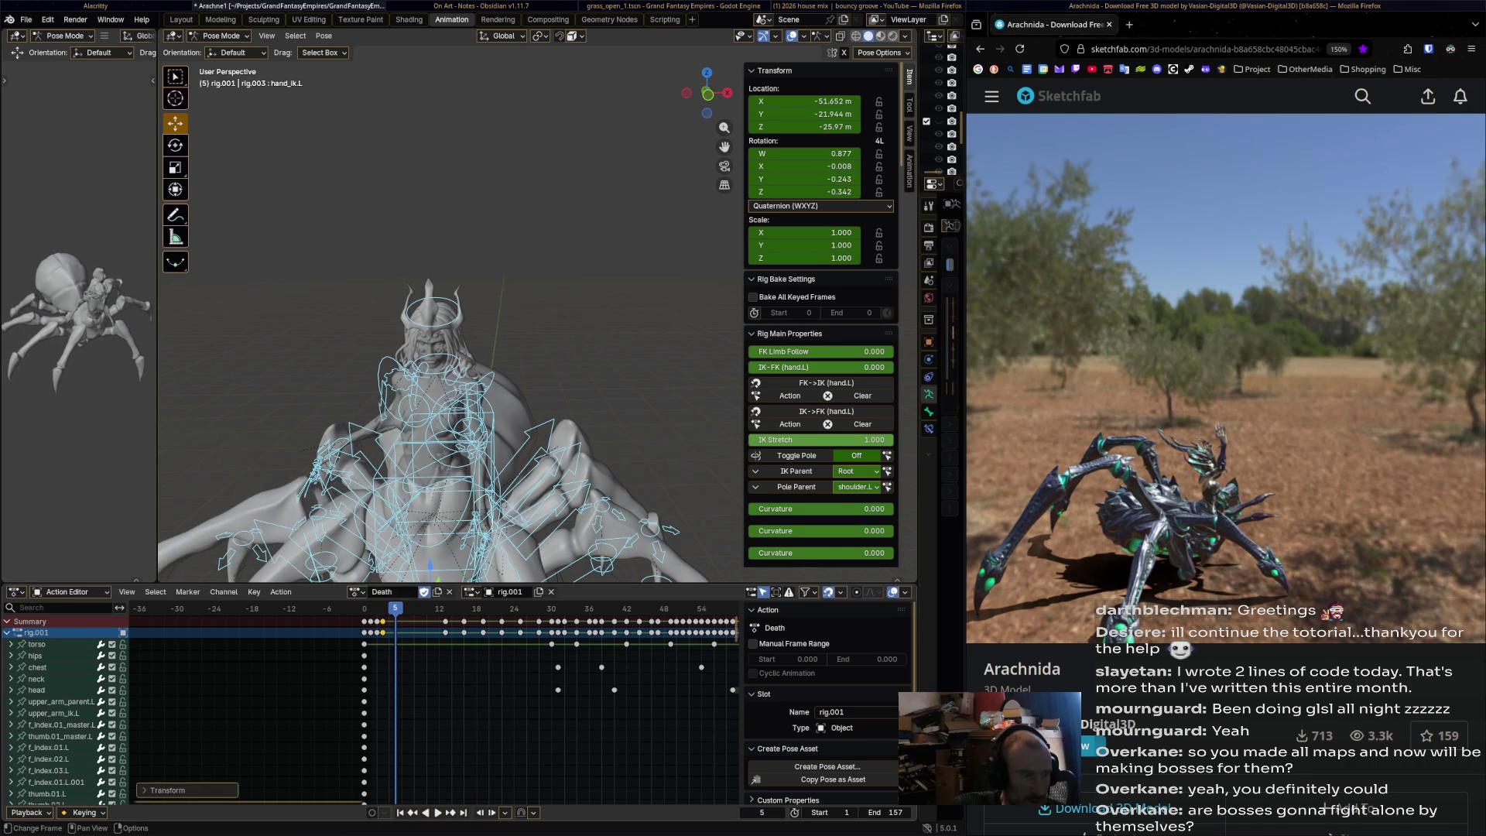
{"action": "key", "text": "shift+ctrl+space"}
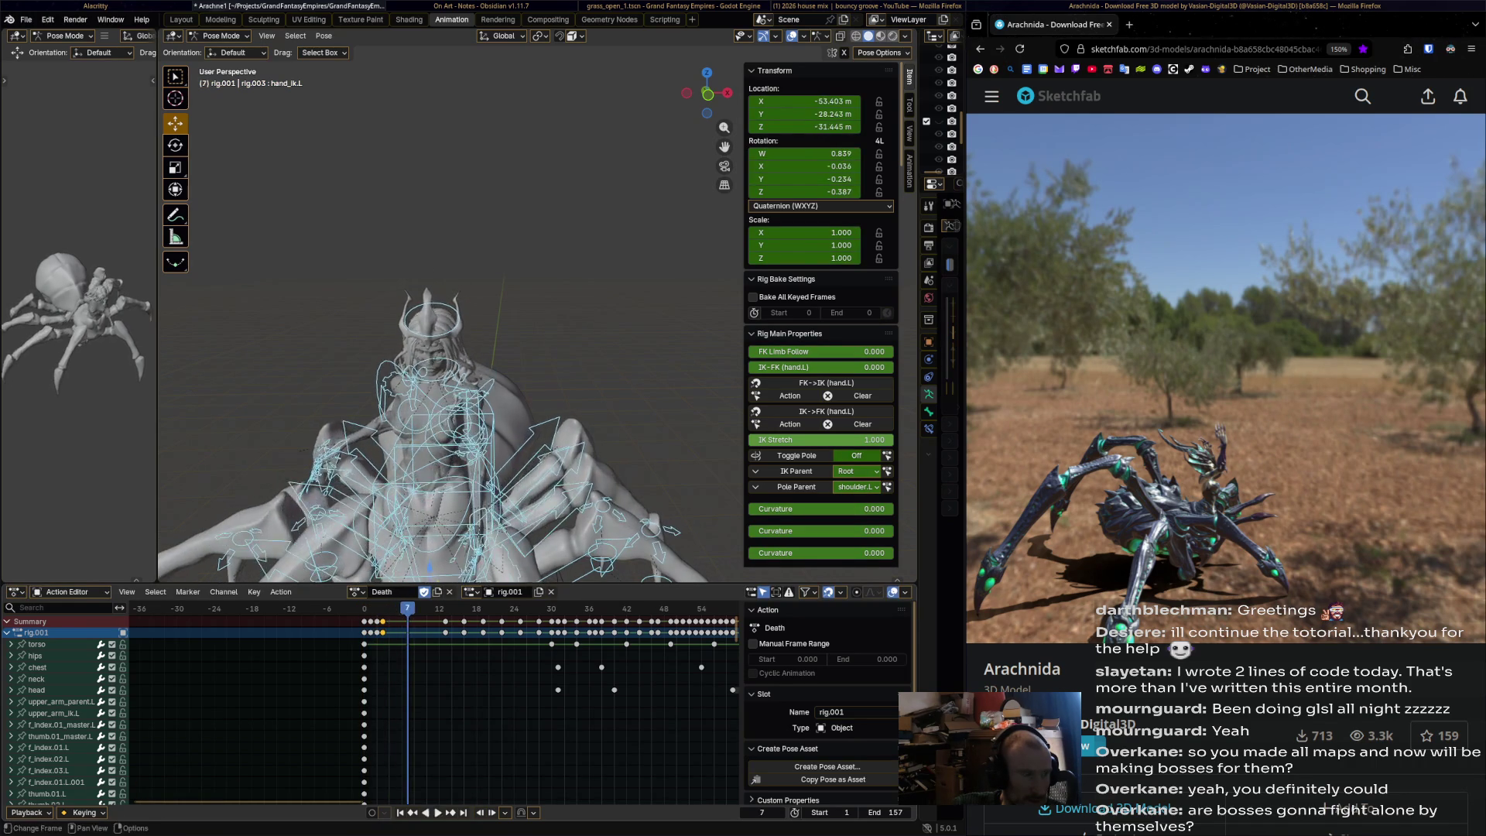